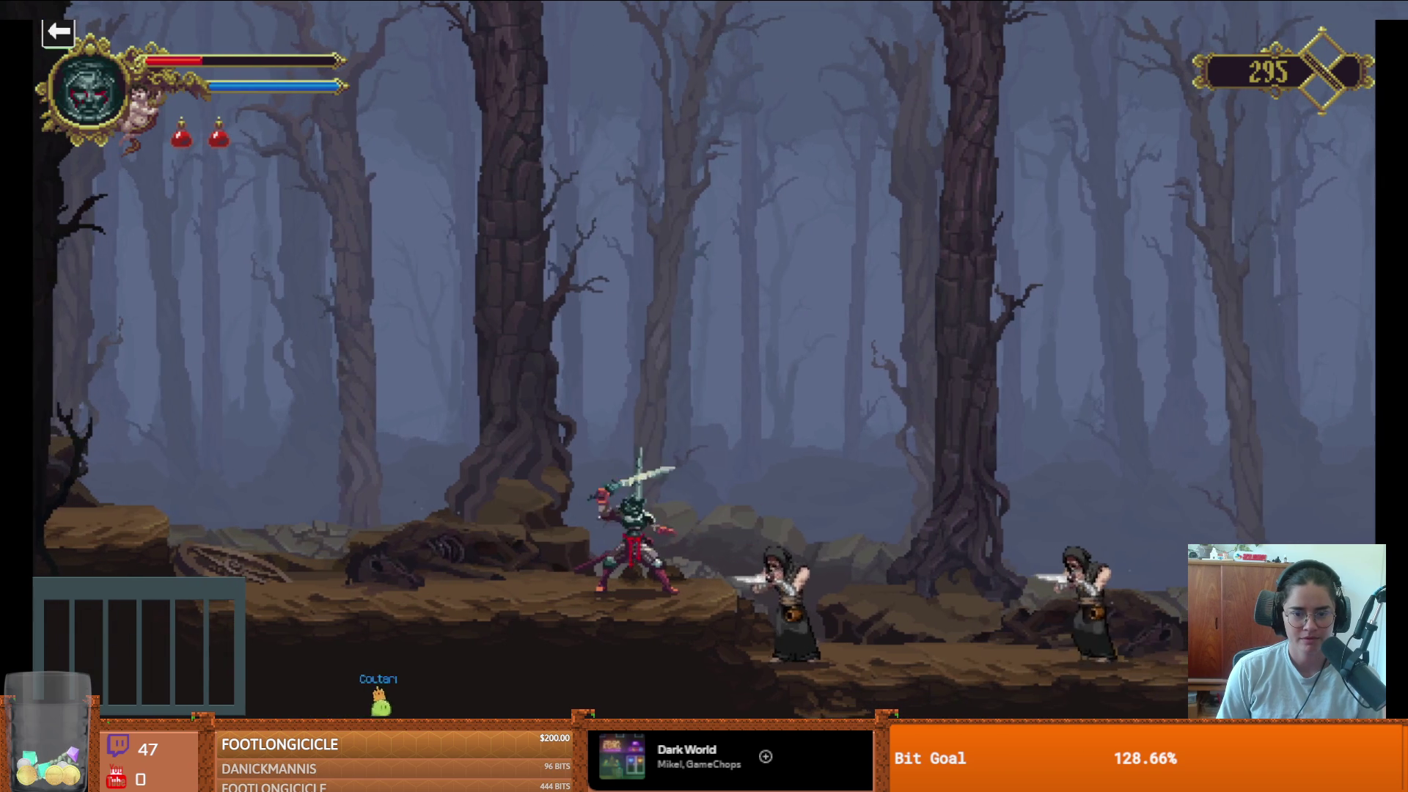
- Browse the Rosary Beads and Abilities inventory pages, then return to the forest gameplay
key(i)
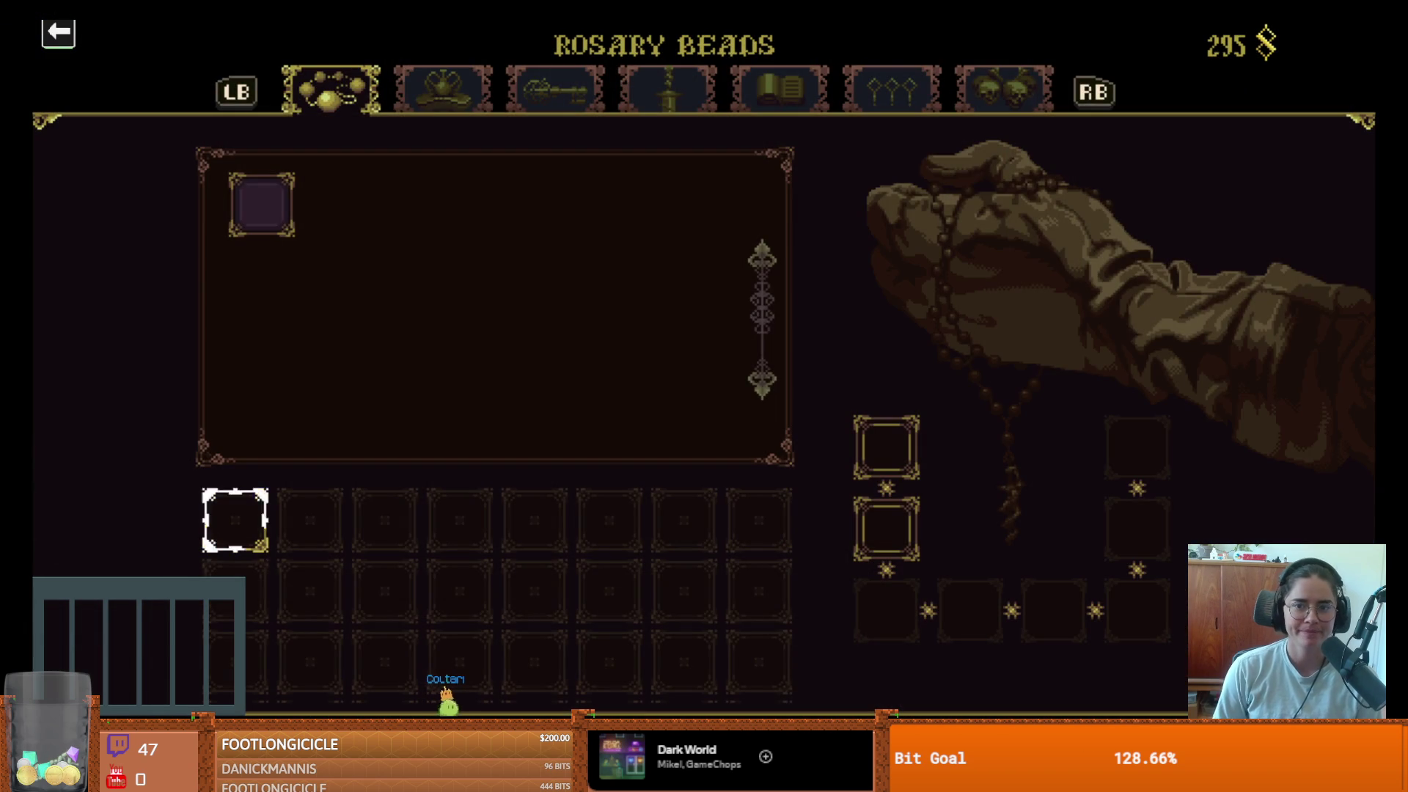
key(q)
key(q)
key(q)
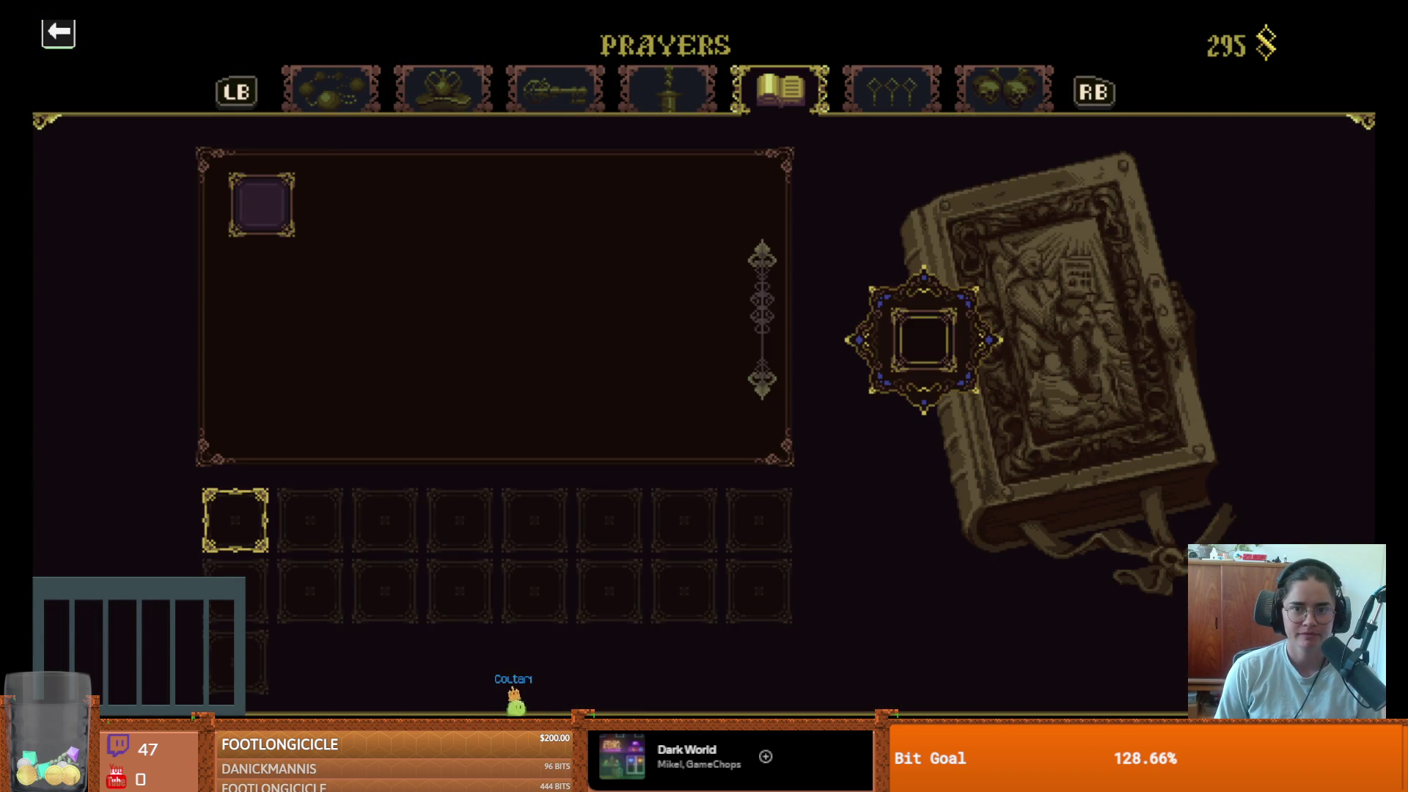
key(e)
key(Escape)
key(i)
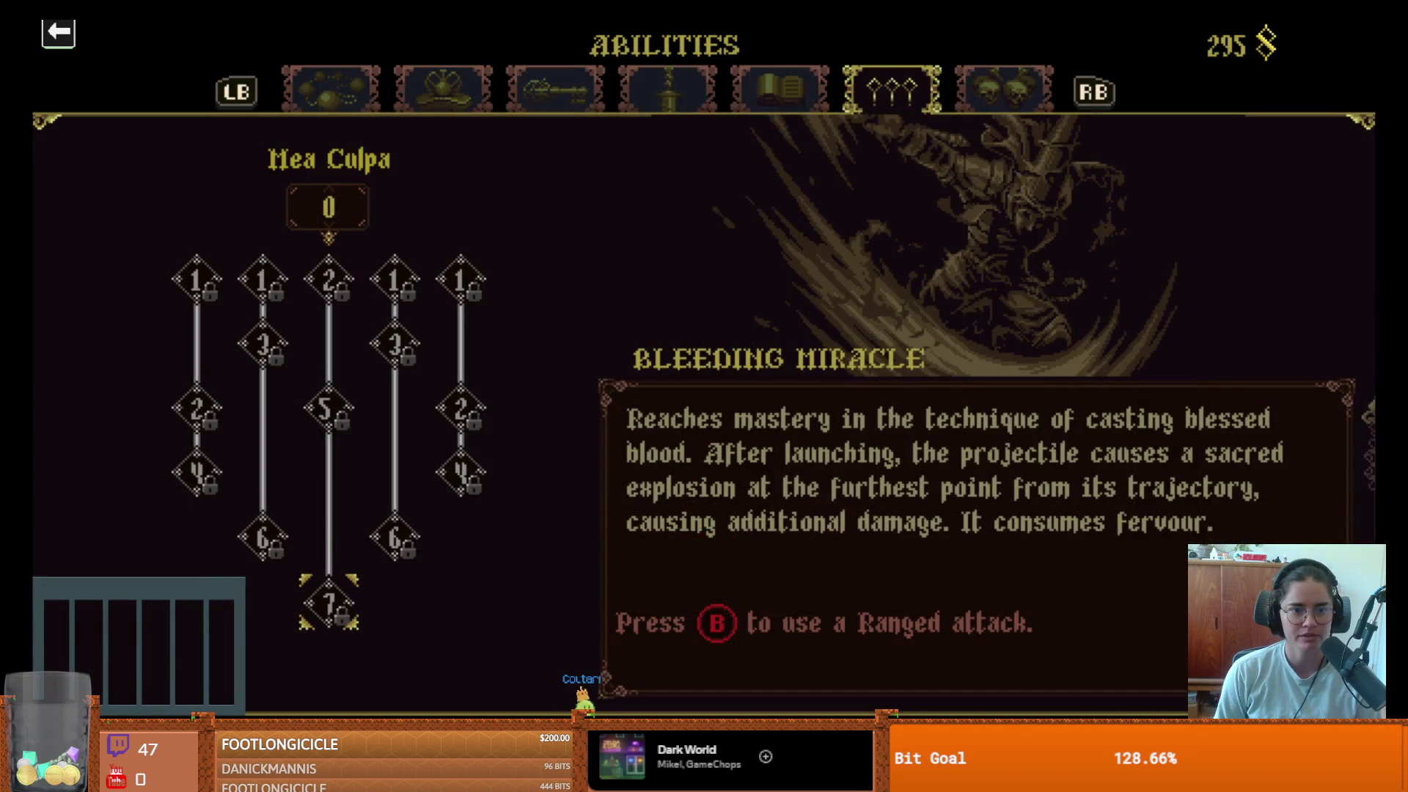
key(Escape)
key(Escape)
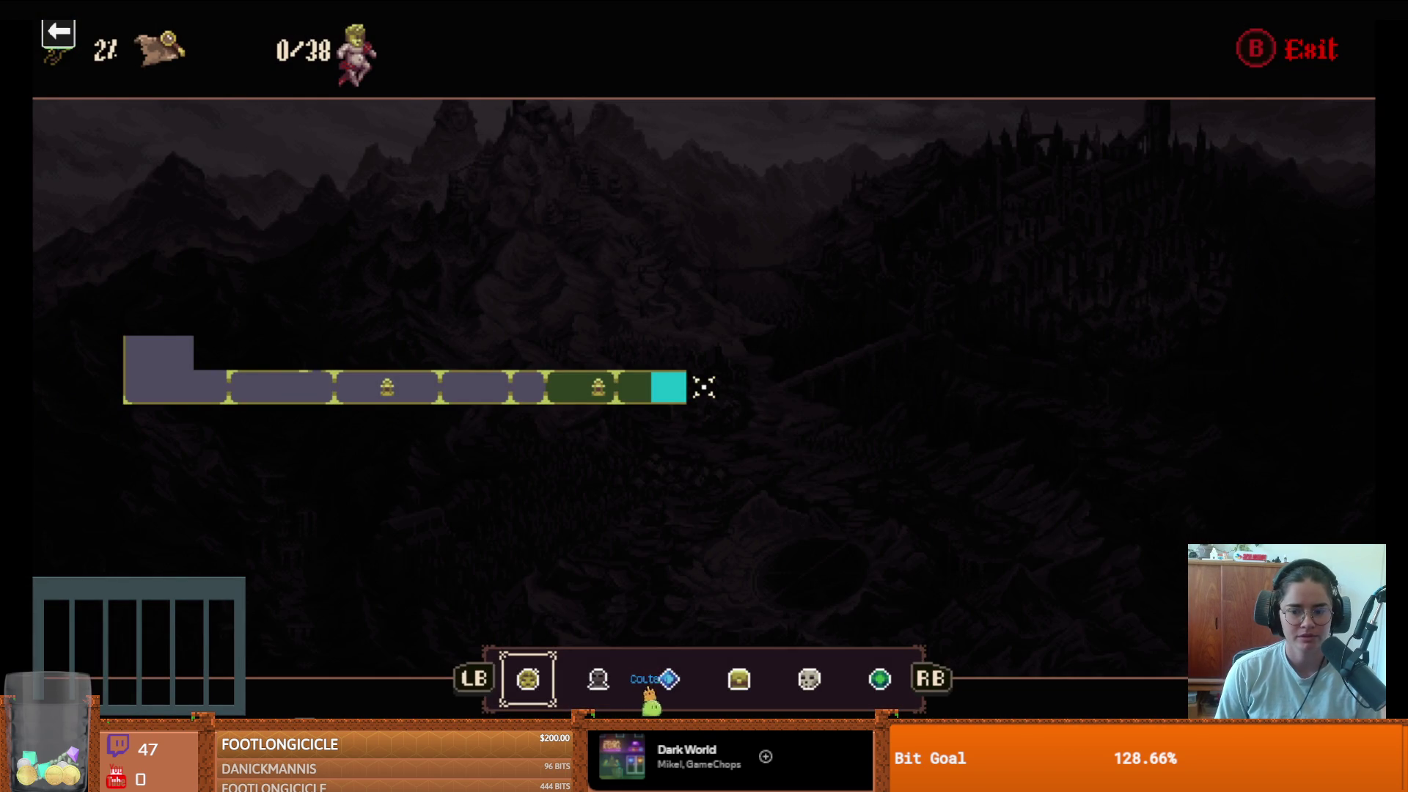
- Exit the run to the main title menu, then quit to the Steam library page
key(Tab)
key(Down)
key(Down)
key(Down)
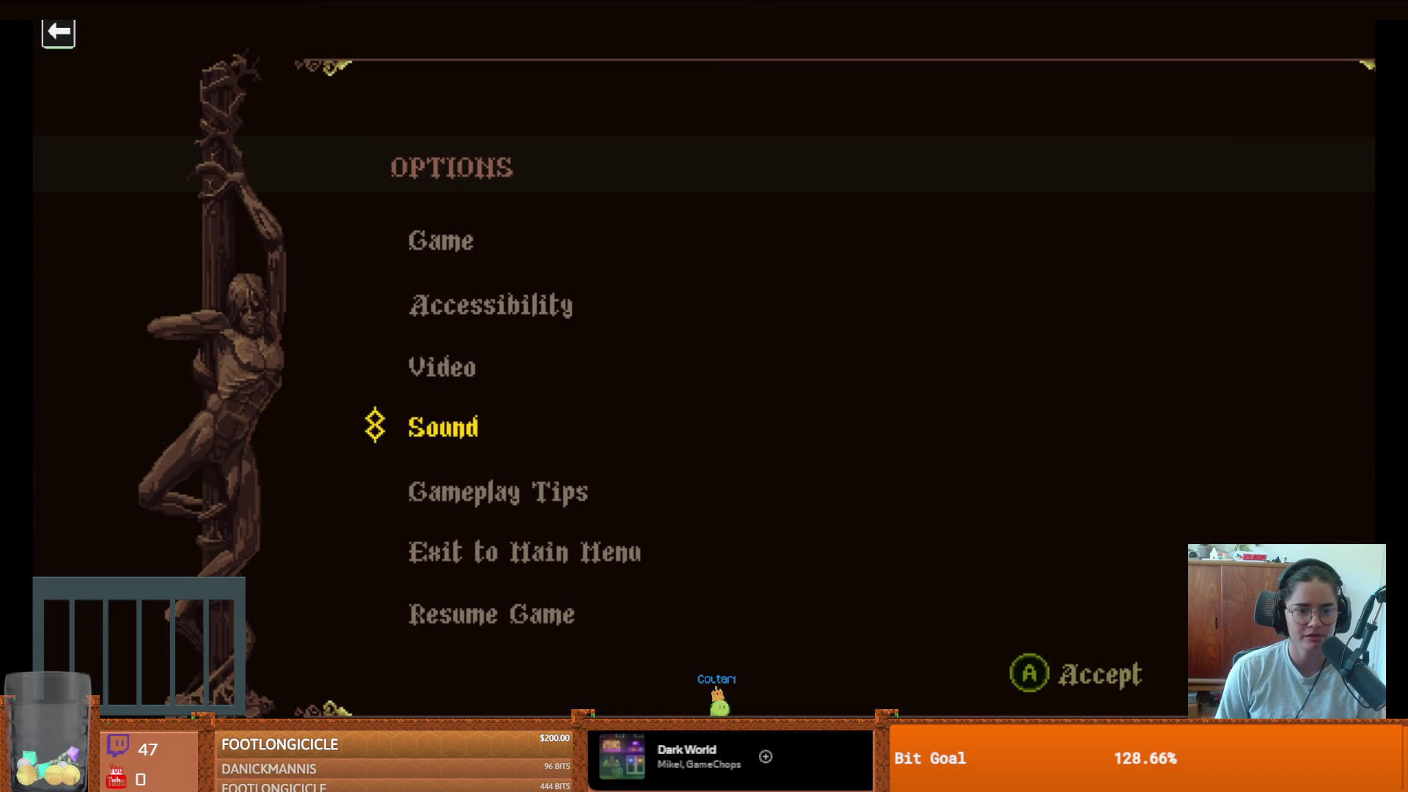
key(Up)
key(Return)
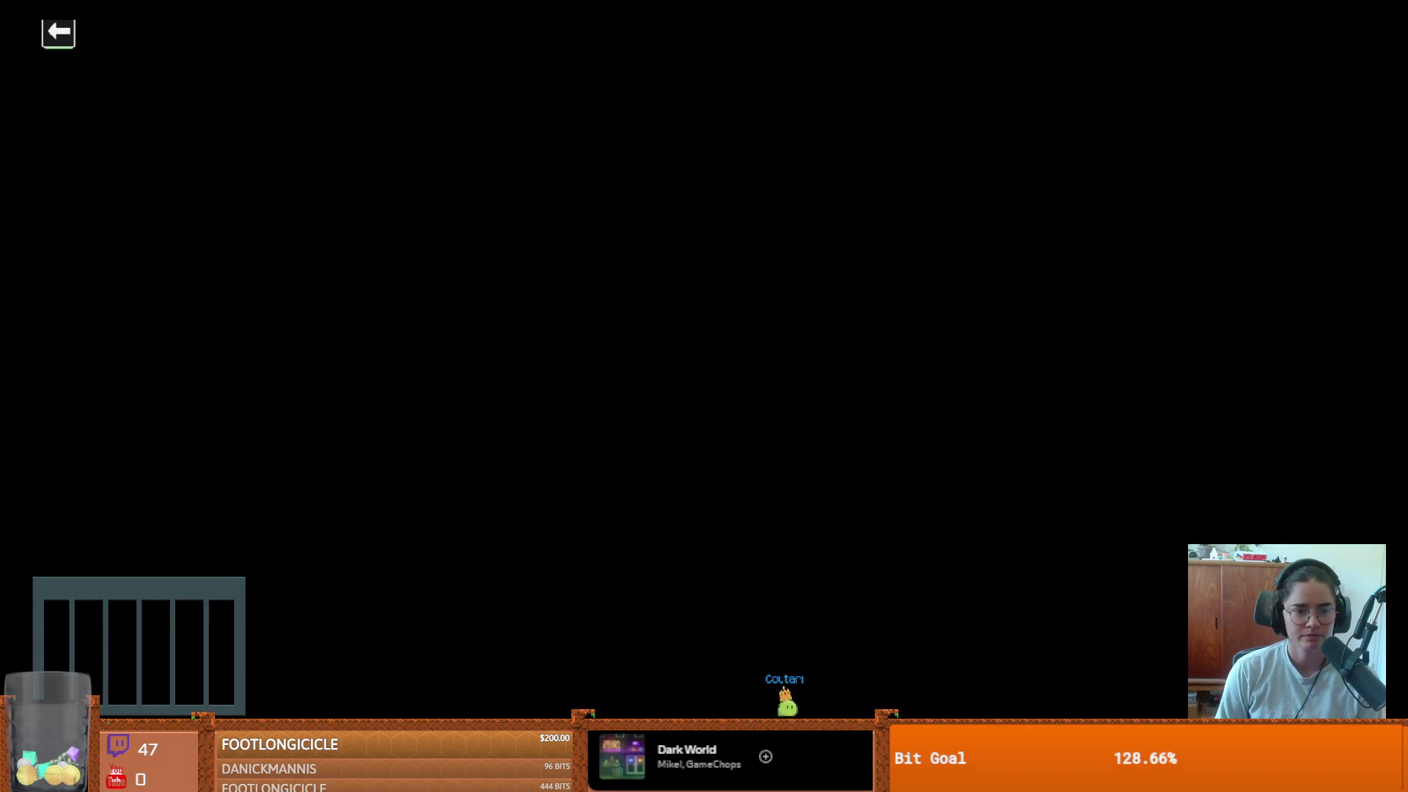
key(Down)
key(Down)
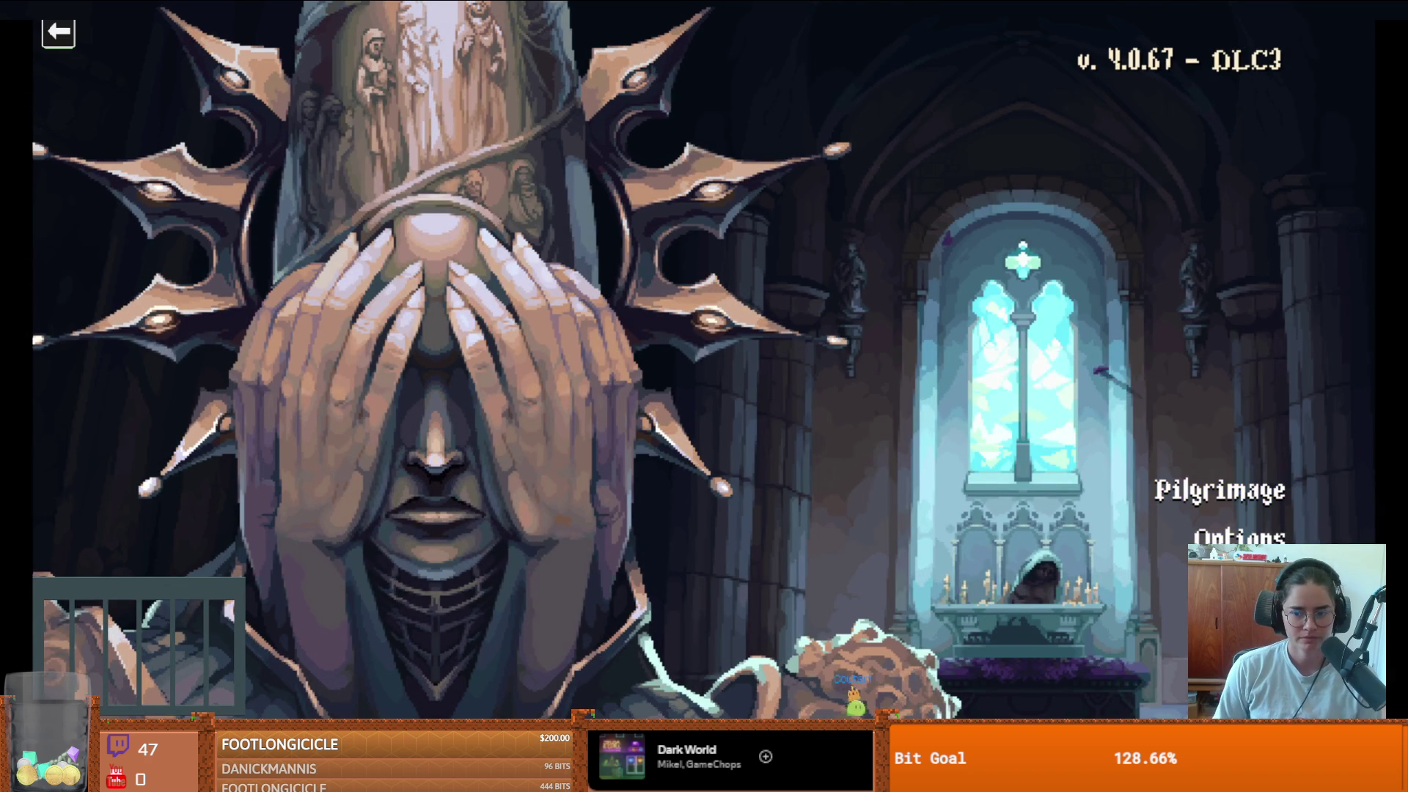
key(Return)
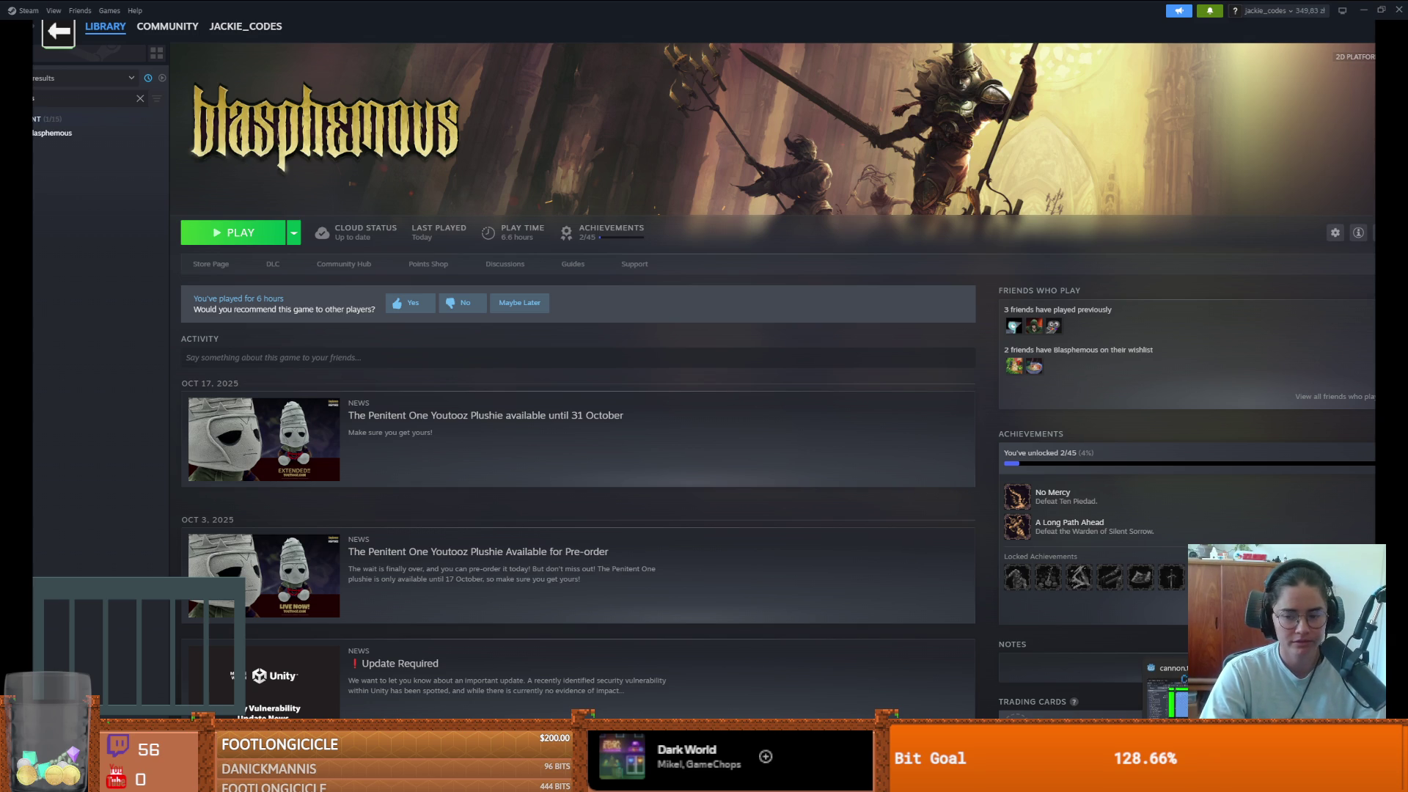
- Switch from Steam's Blasphemous page to the Godot editor with the CharacterOverlay scene
key(alt+Tab)
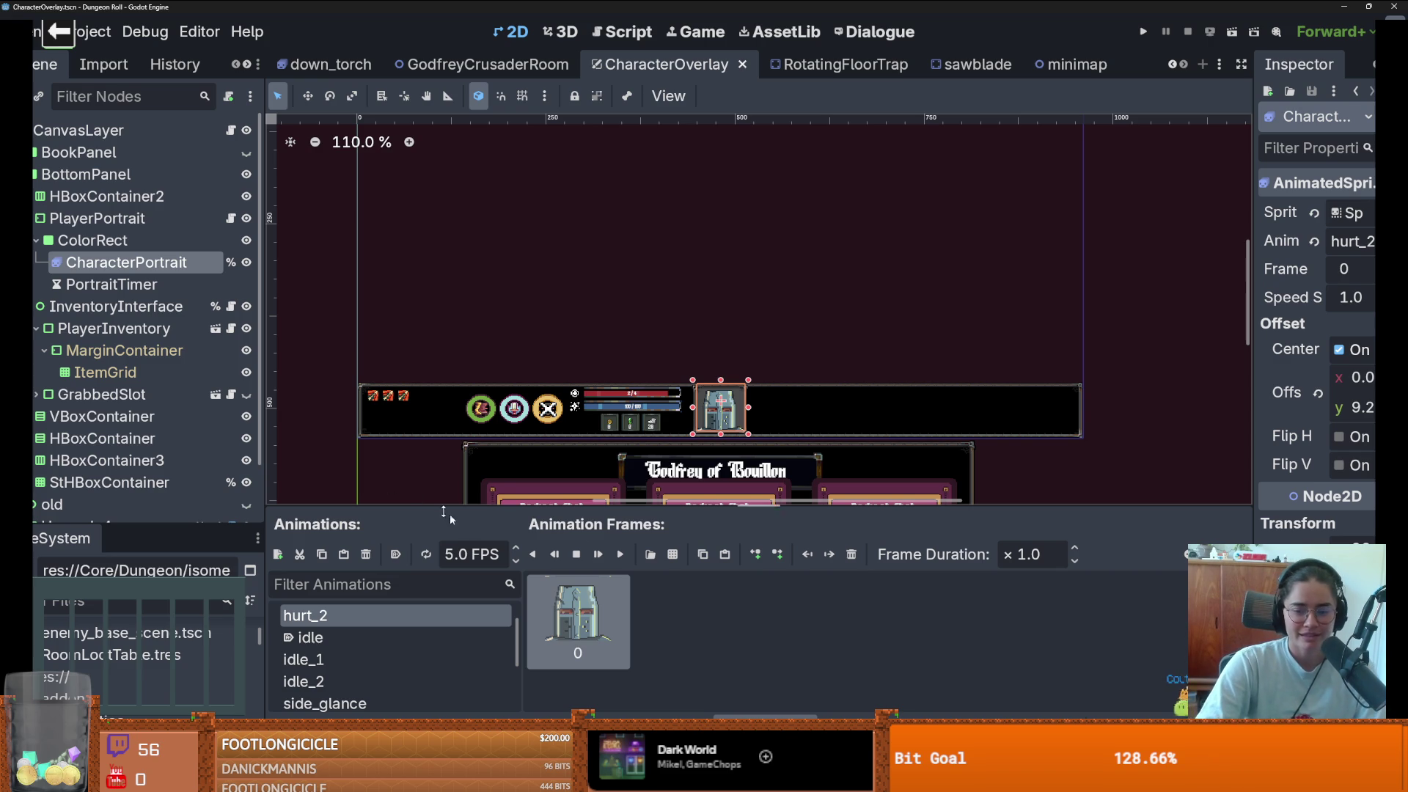
- Switch from the Godot editor back to Steam's Blasphemous library page
key(alt+Tab)
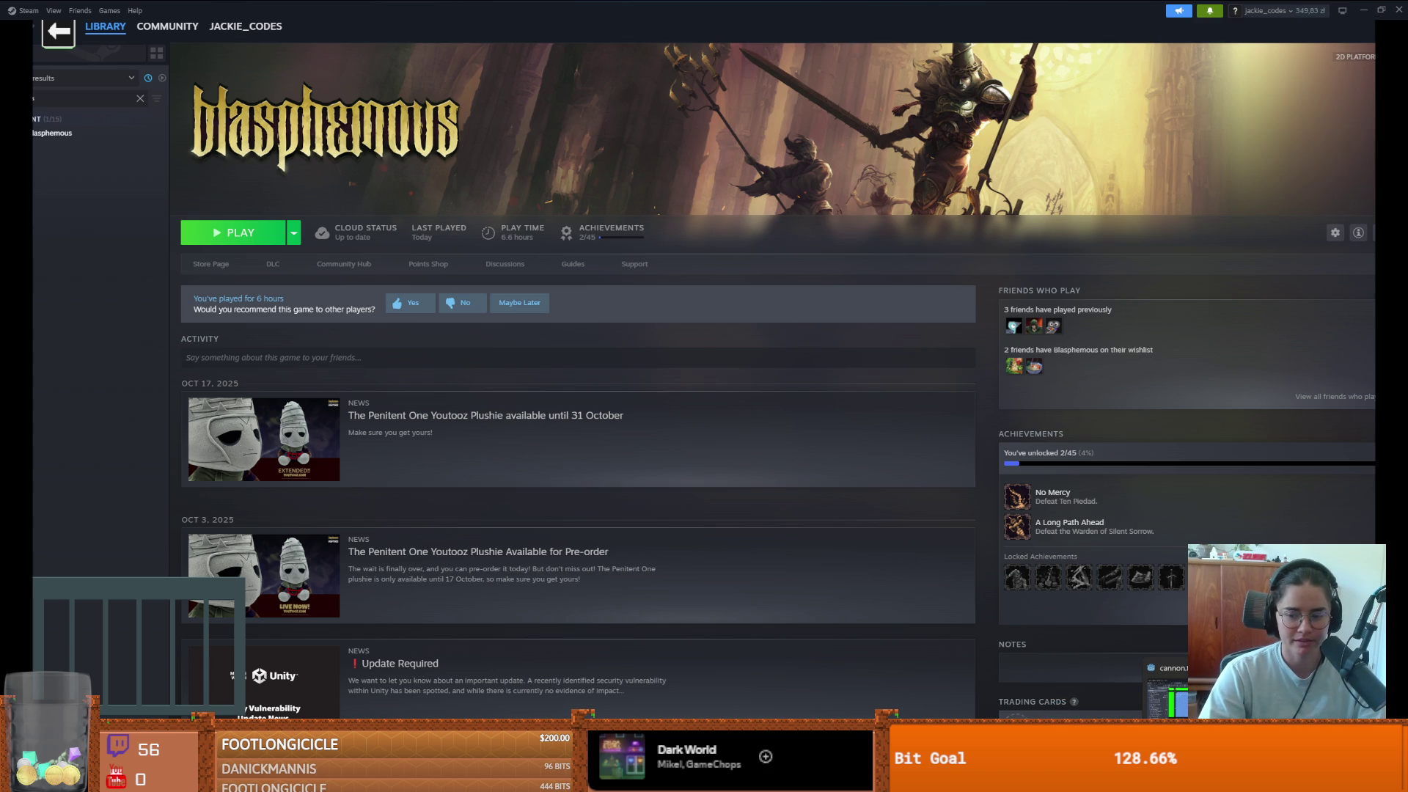
- Return to the Godot editor and save the CharacterOverlay scene
key(alt+Tab)
scroll(791, 399, down, 8)
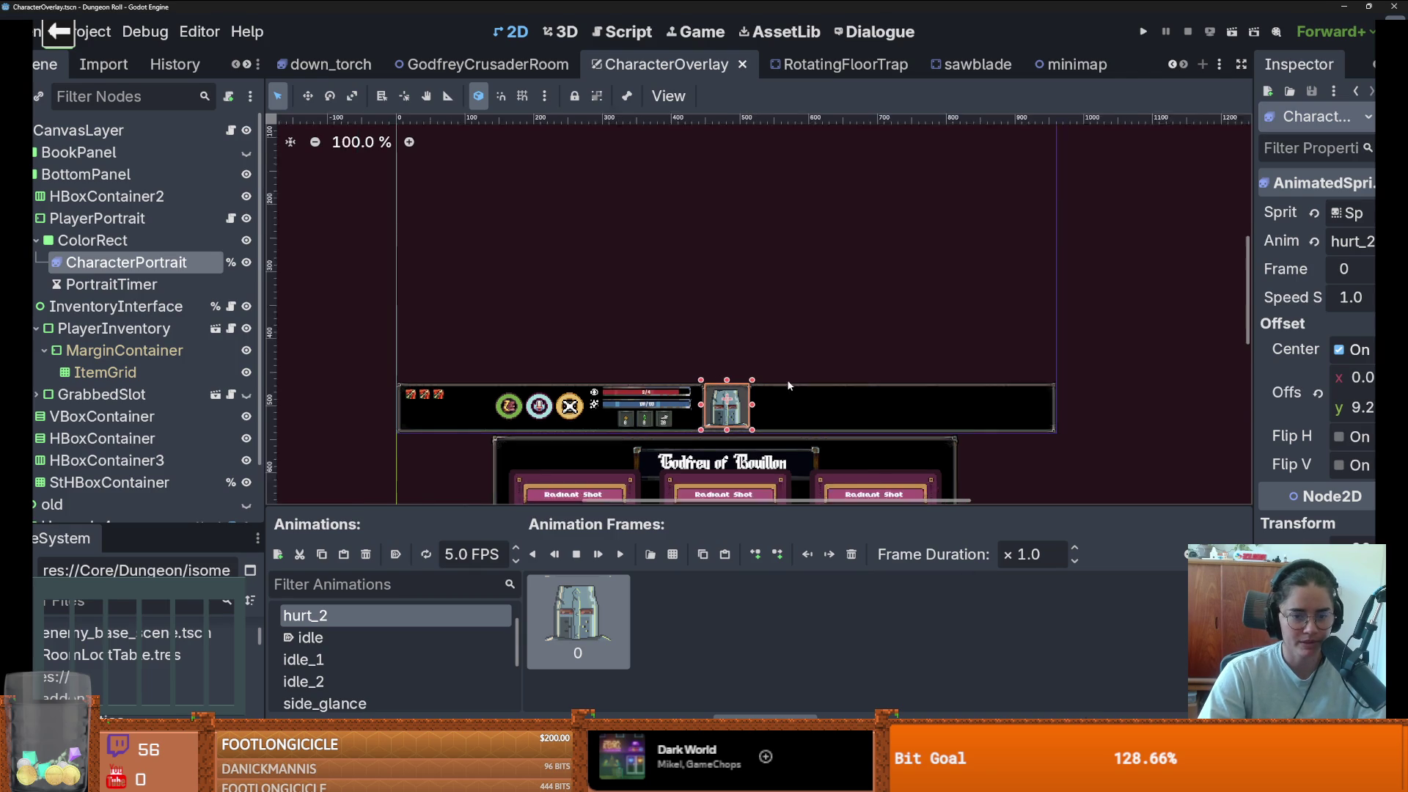
scroll(791, 399, up, 8)
key(ctrl+s)
- Try dragging the CharacterPortrait sprite up out of the bar, then undo that move
scroll(676, 396, up, 3)
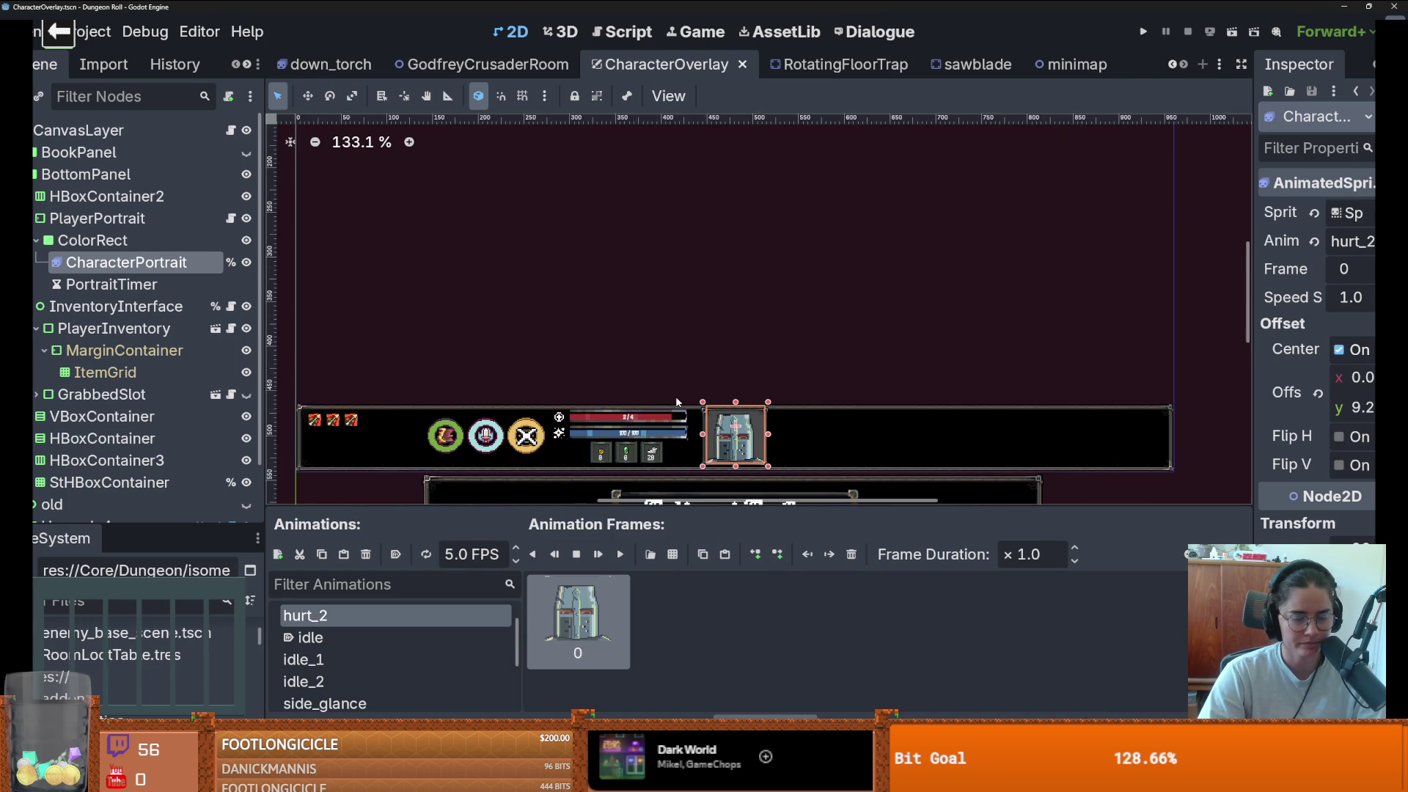
scroll(675, 399, down, 3)
scroll(676, 400, up, 3)
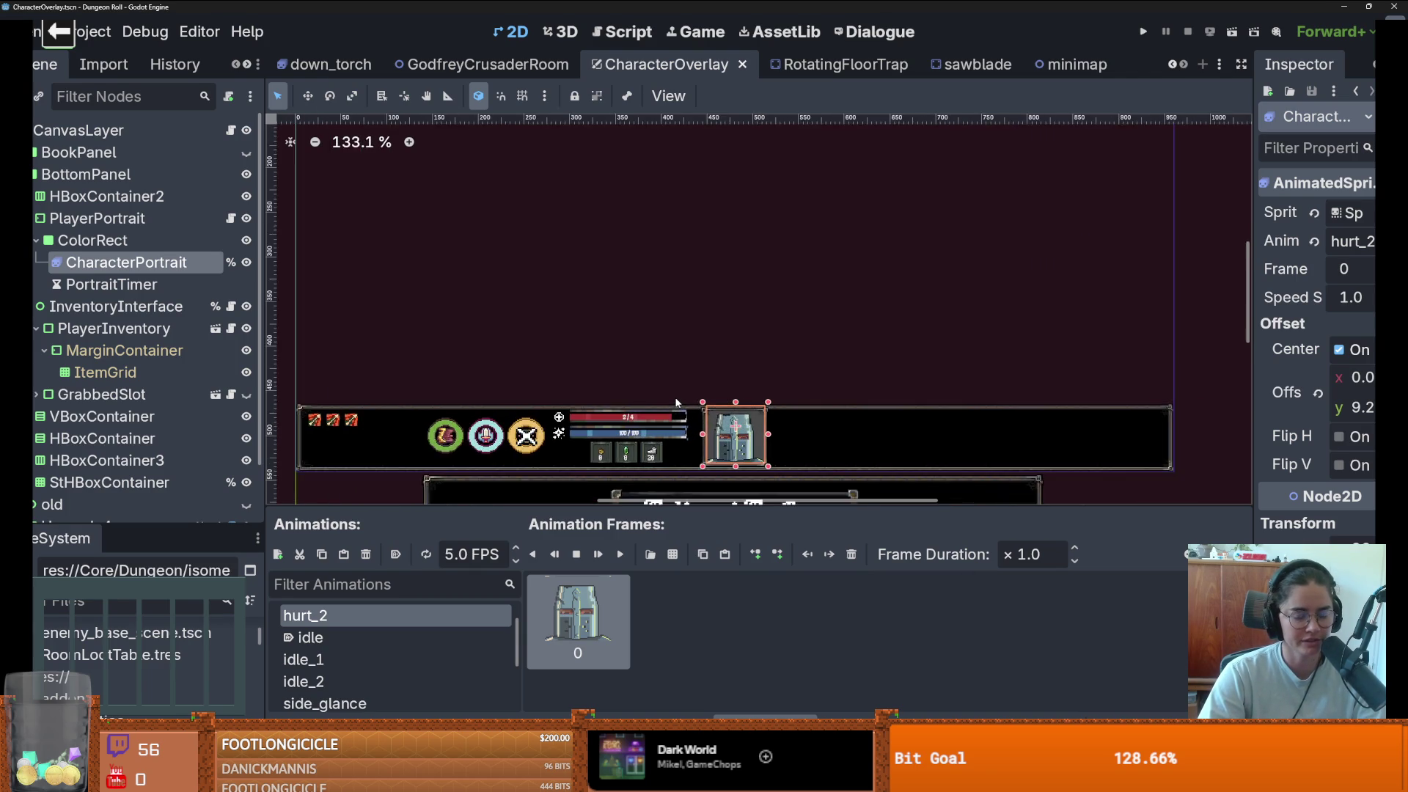
scroll(675, 402, down, 2)
scroll(774, 378, up, 2)
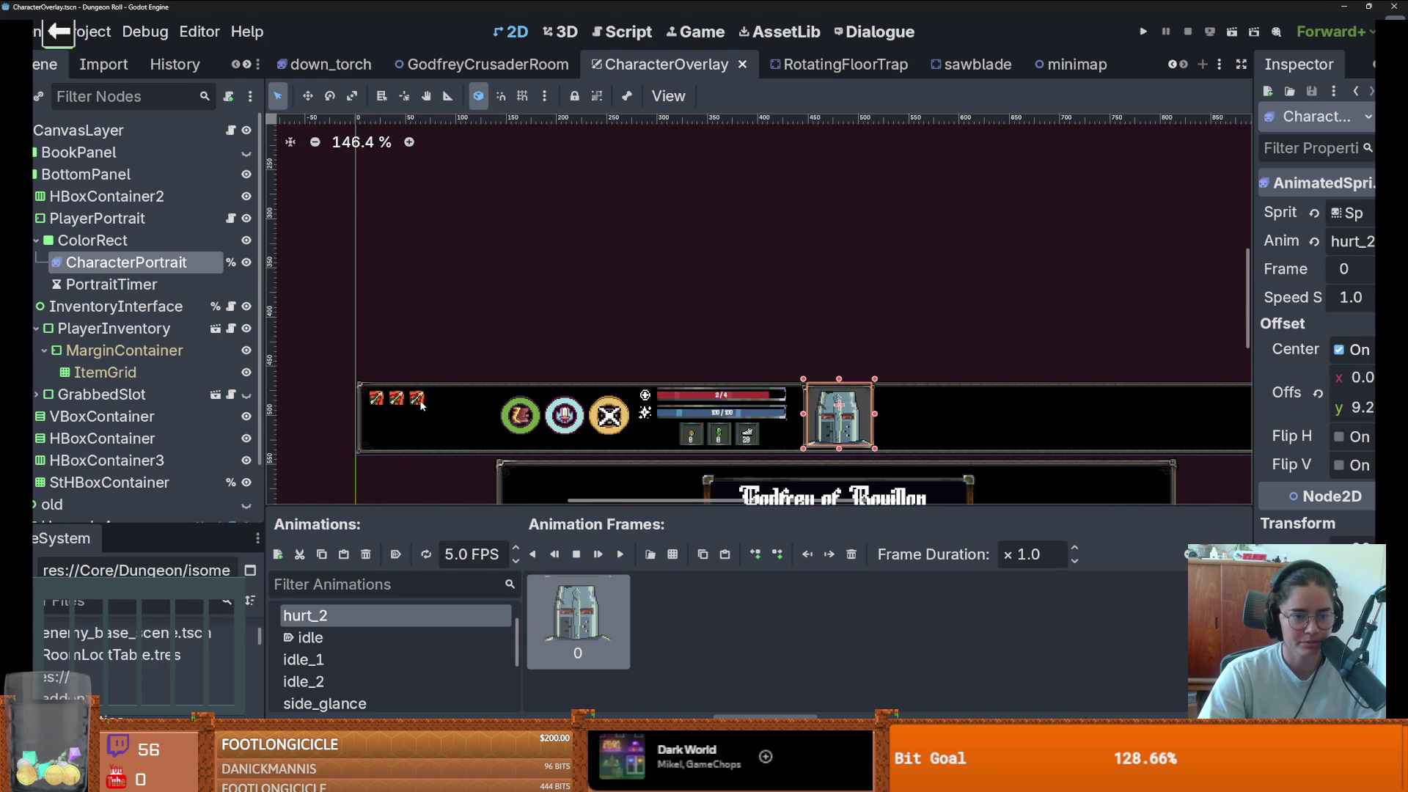
click(422, 406)
scroll(422, 406, down, 4)
scroll(110, 352, down, 3)
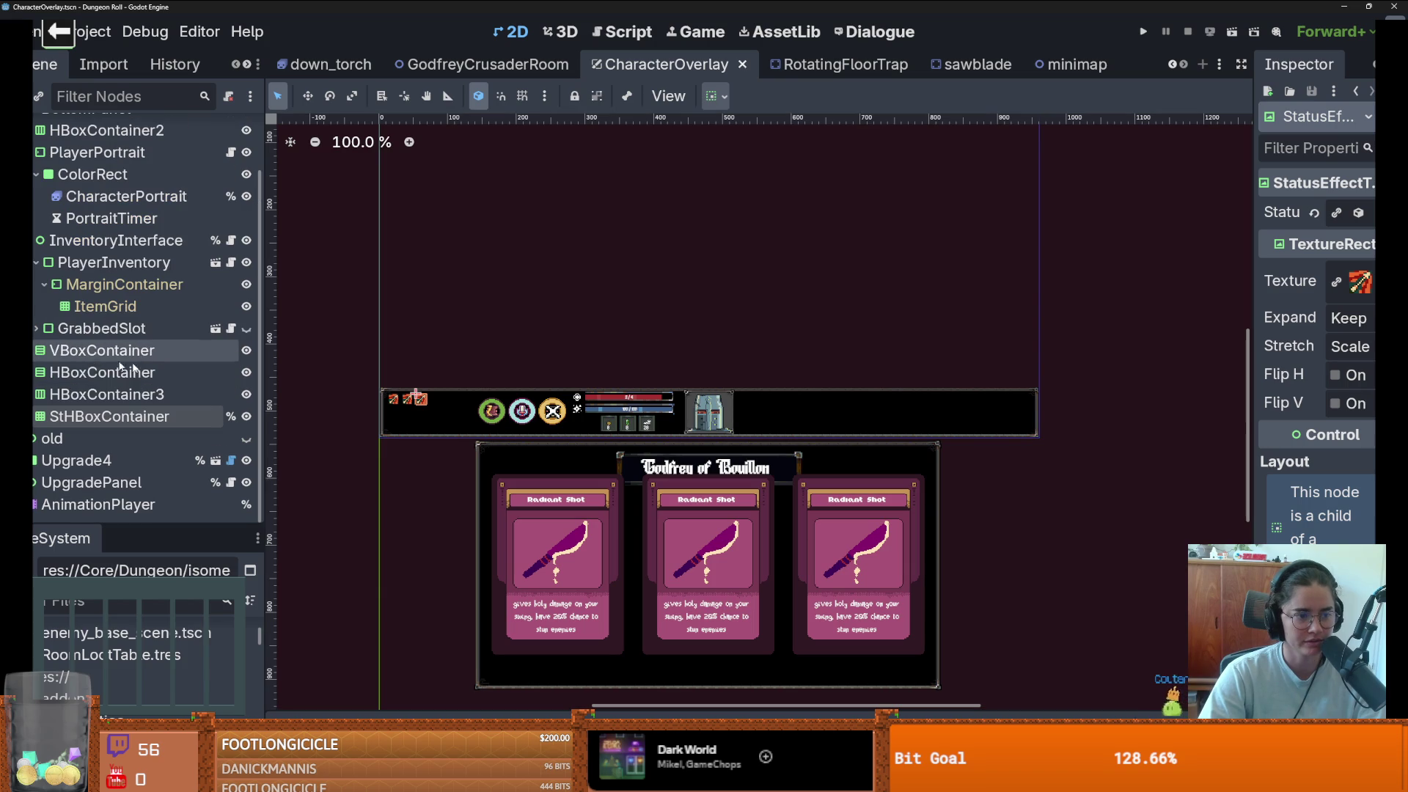
scroll(628, 565, down, 3)
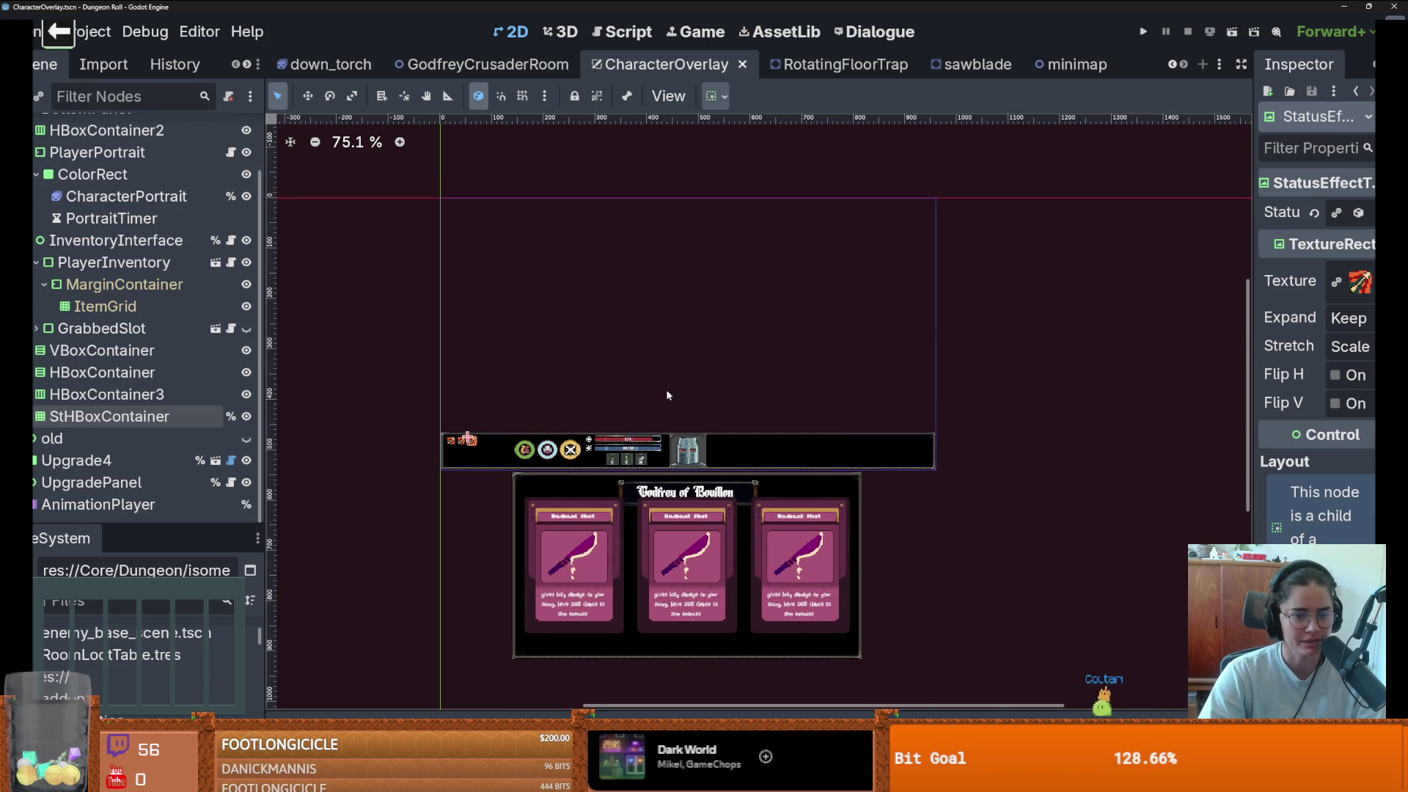
click(688, 453)
drag(688, 454, 474, 236)
key(ctrl+z)
- Select the PlayerPortrait node and drag it to the overlay's upper left
scroll(48, 204, up, 3)
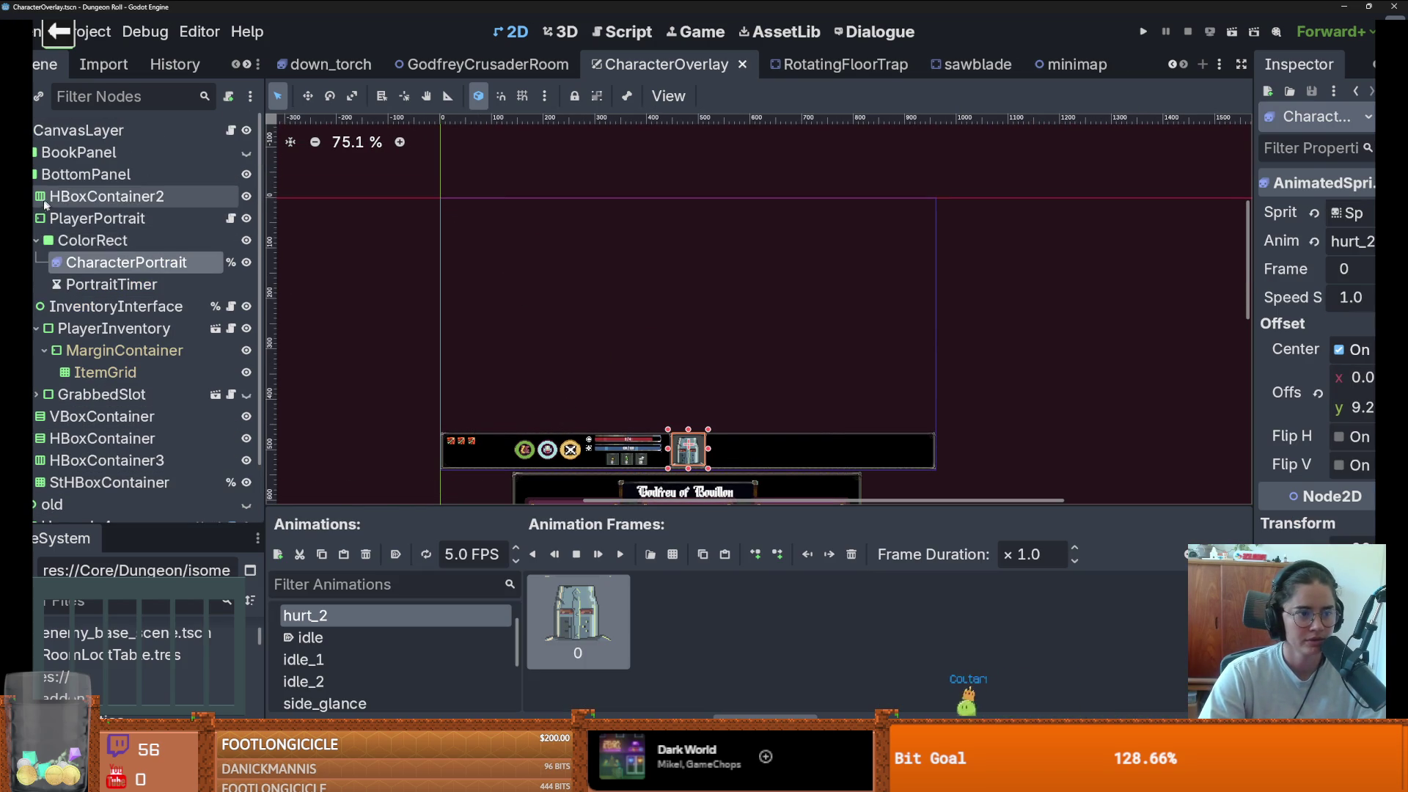
click(52, 217)
click(51, 196)
click(68, 221)
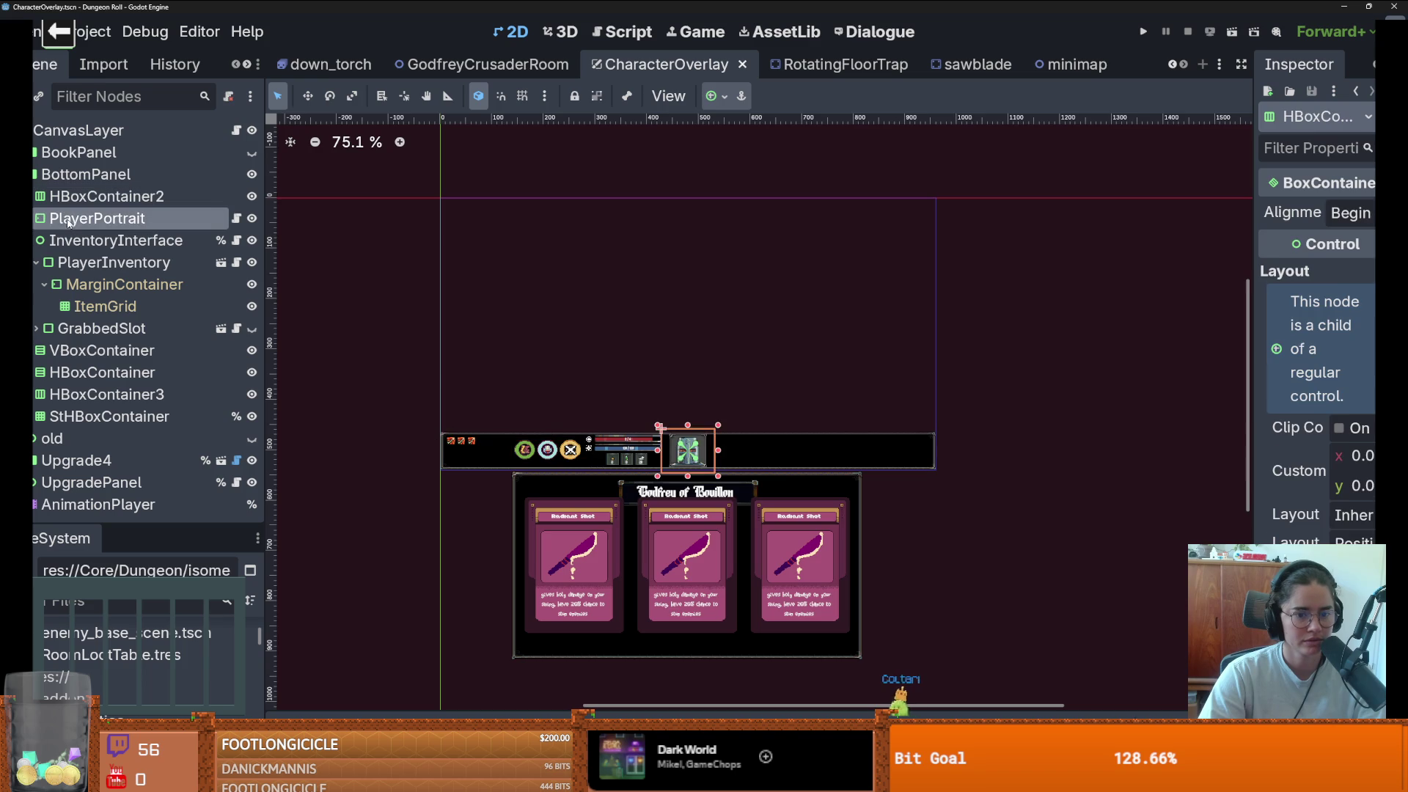
scroll(594, 425, up, 2)
mouse_move(738, 464)
mouse_down()
mouse_move(440, 179)
mouse_move(552, 321)
mouse_move(518, 266)
mouse_up()
scroll(554, 333, up, 5)
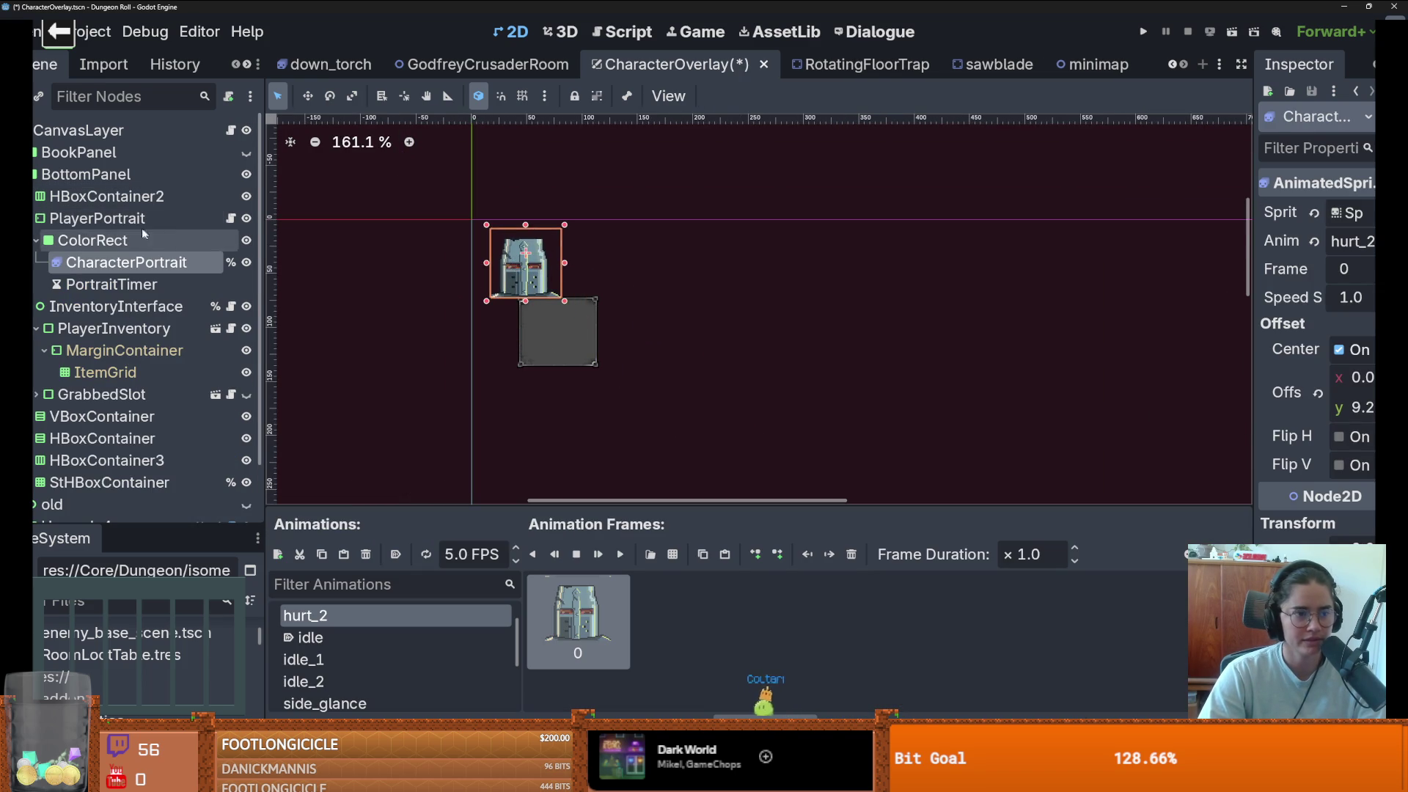
- Undo the accidental sprite move, reselect PlayerPortrait and toggle its lock
key(ctrl+z)
click(118, 214)
click(110, 196)
click(110, 217)
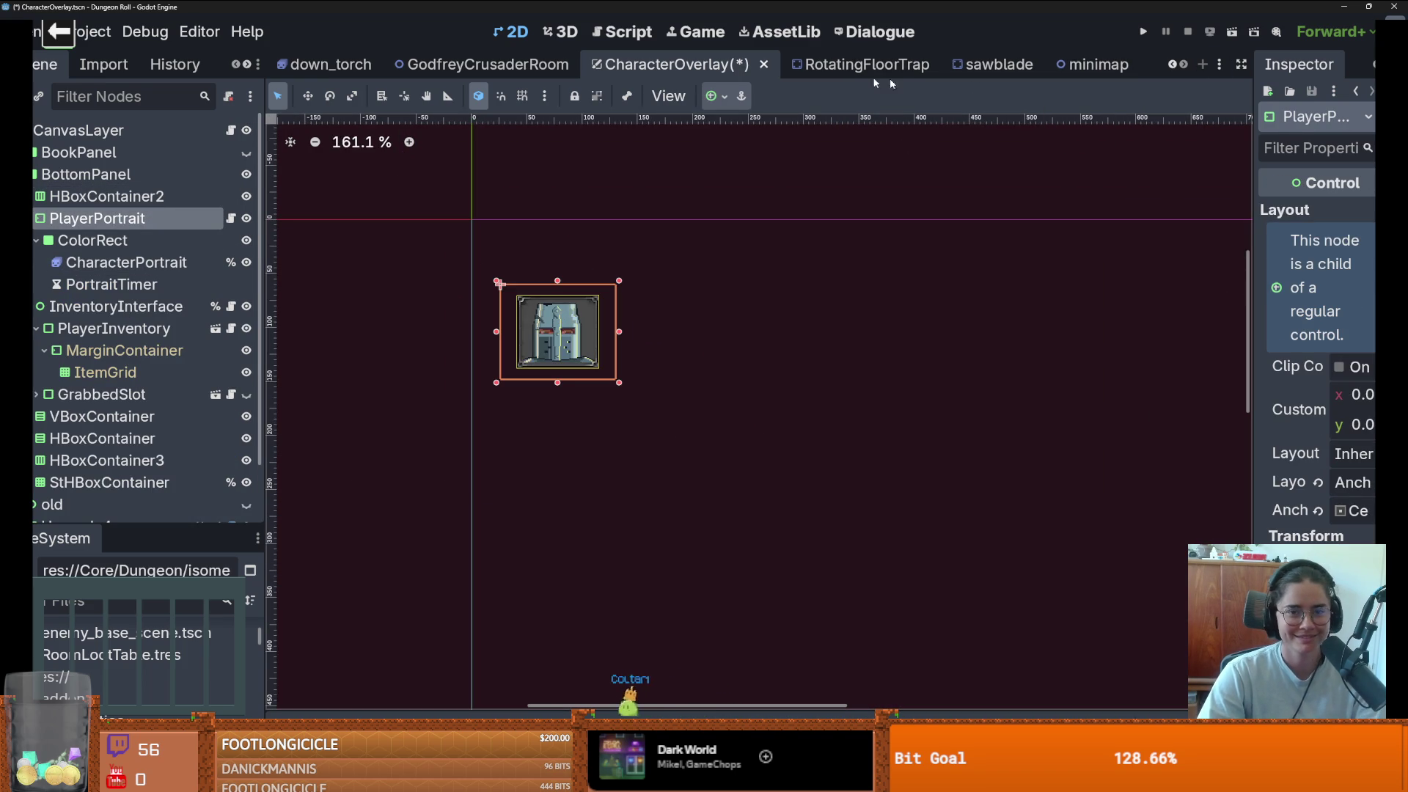
click(574, 97)
- Drag the portrait until its top-left corner snaps onto the overlay origin
drag(571, 337, 545, 274)
key(ctrl+z)
key(ctrl+z)
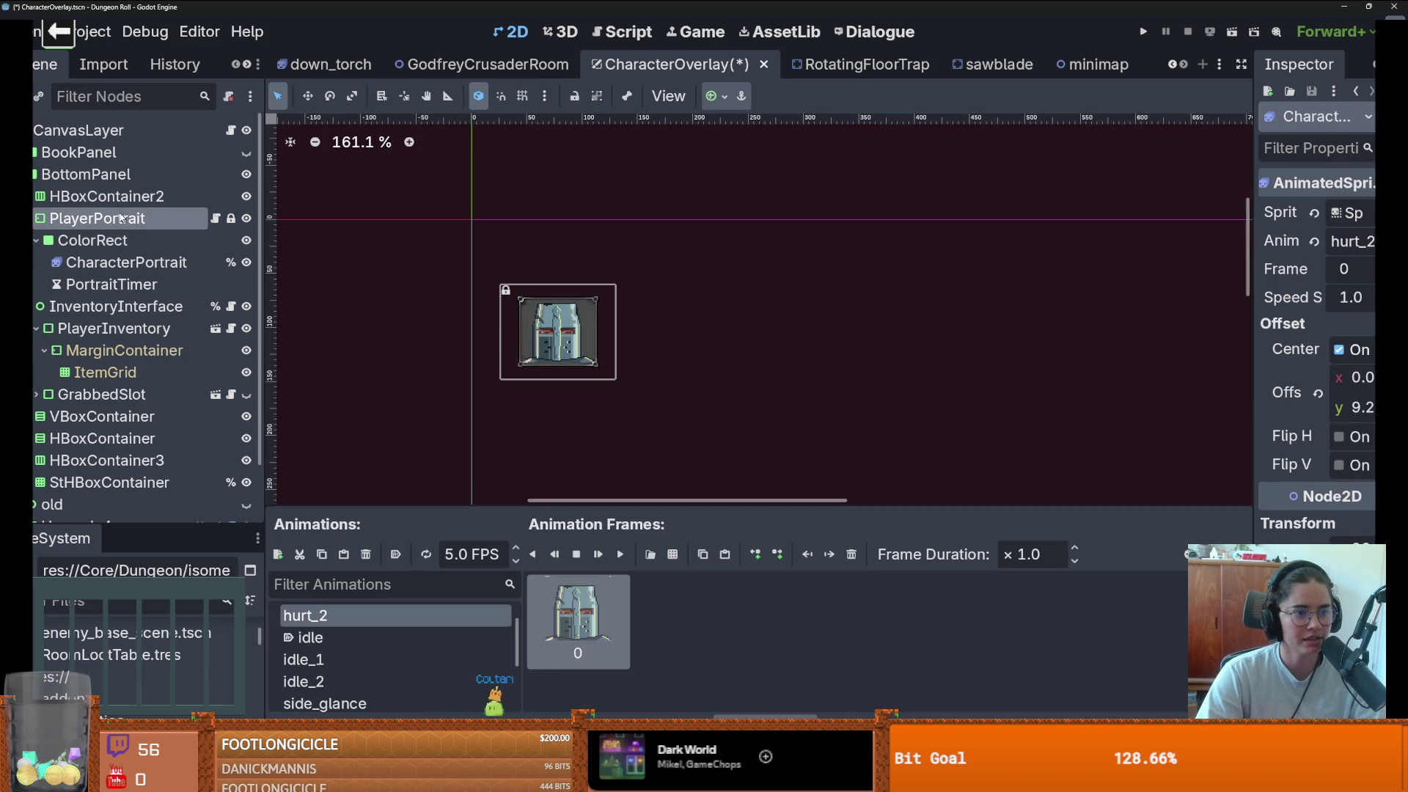
drag(543, 340, 501, 265)
scroll(618, 310, down, 5)
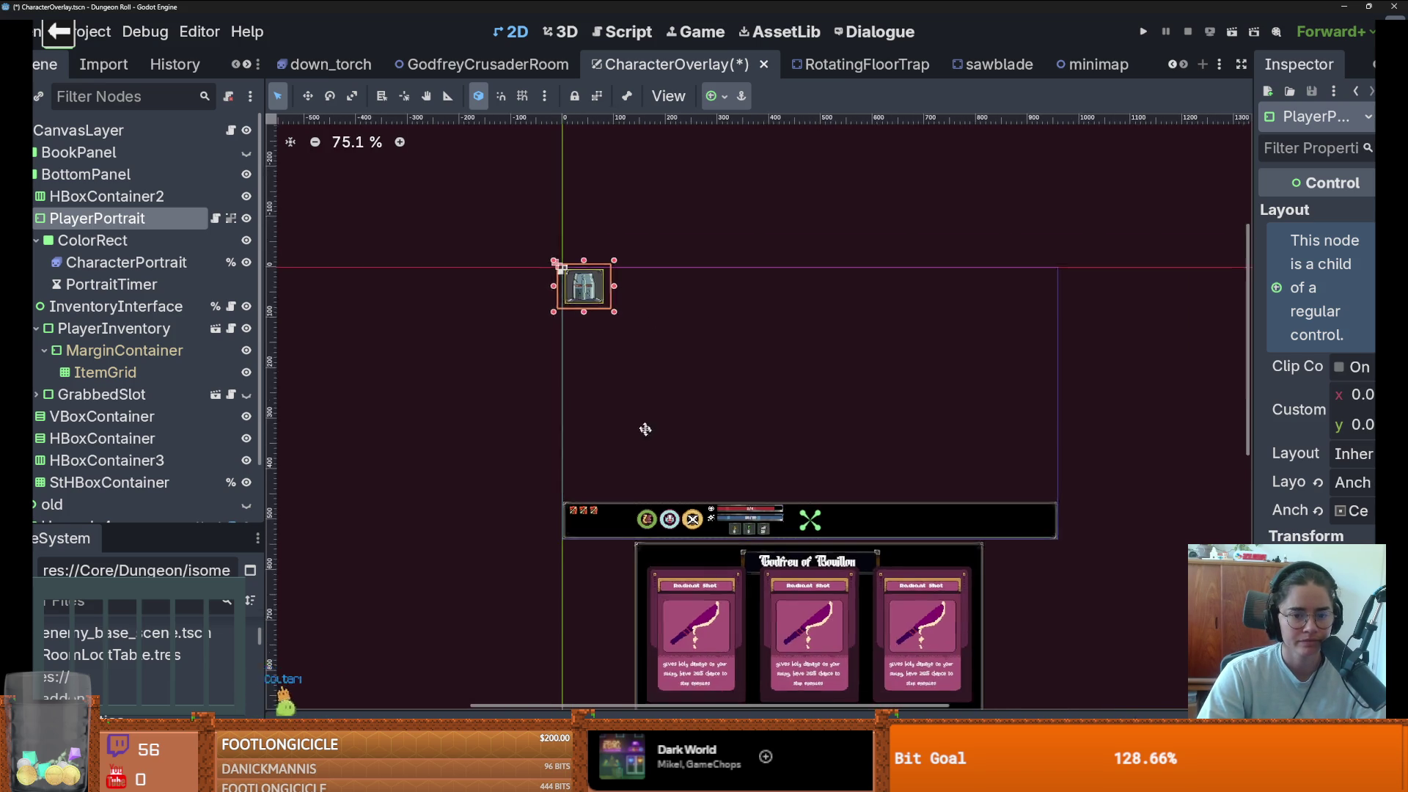
- Select the BottomPanel and its health bar's 2 / 4 label
scroll(647, 433, up, 3)
click(740, 499)
click(739, 499)
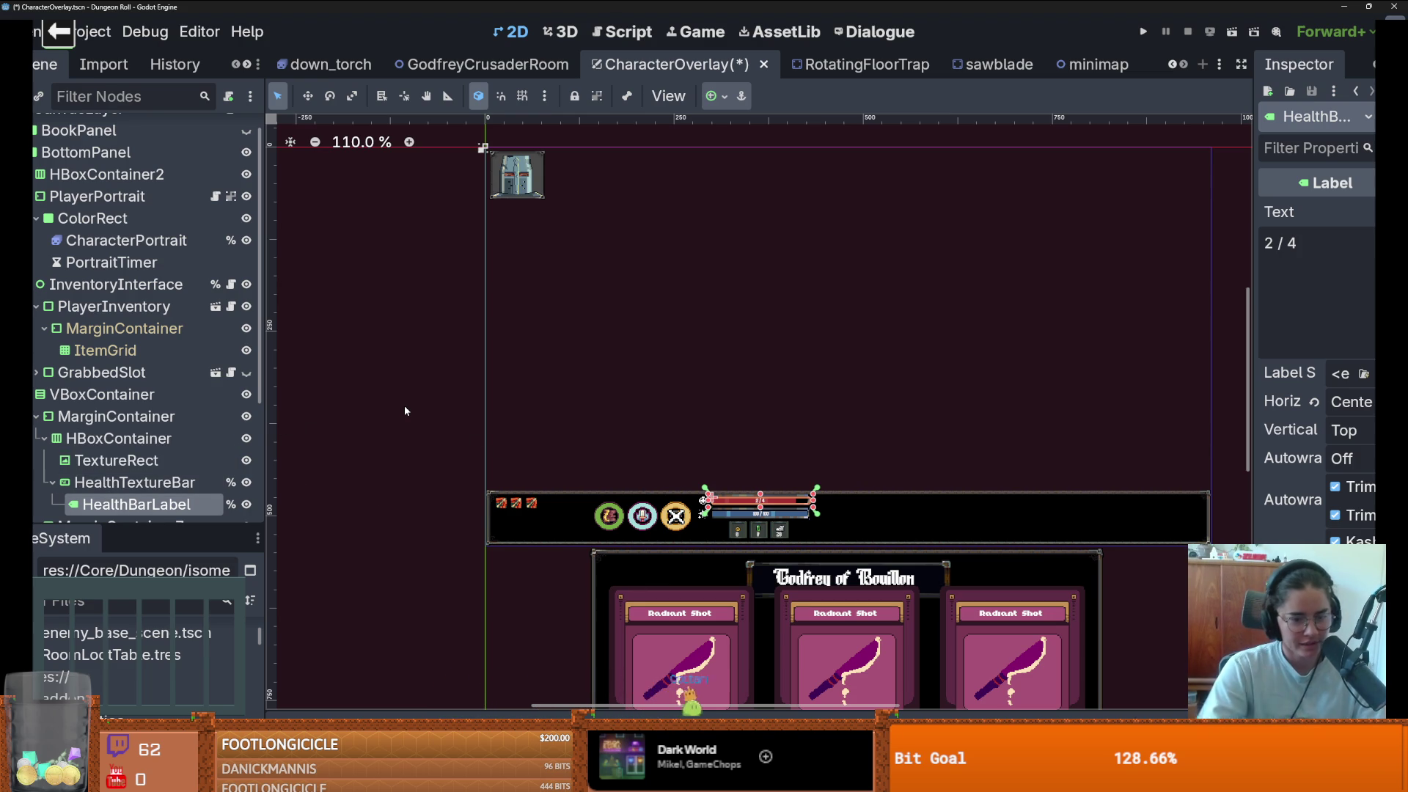
- Launch Paint from Windows search by typing 'paint'
key(super)
text(paint)
key(Return)
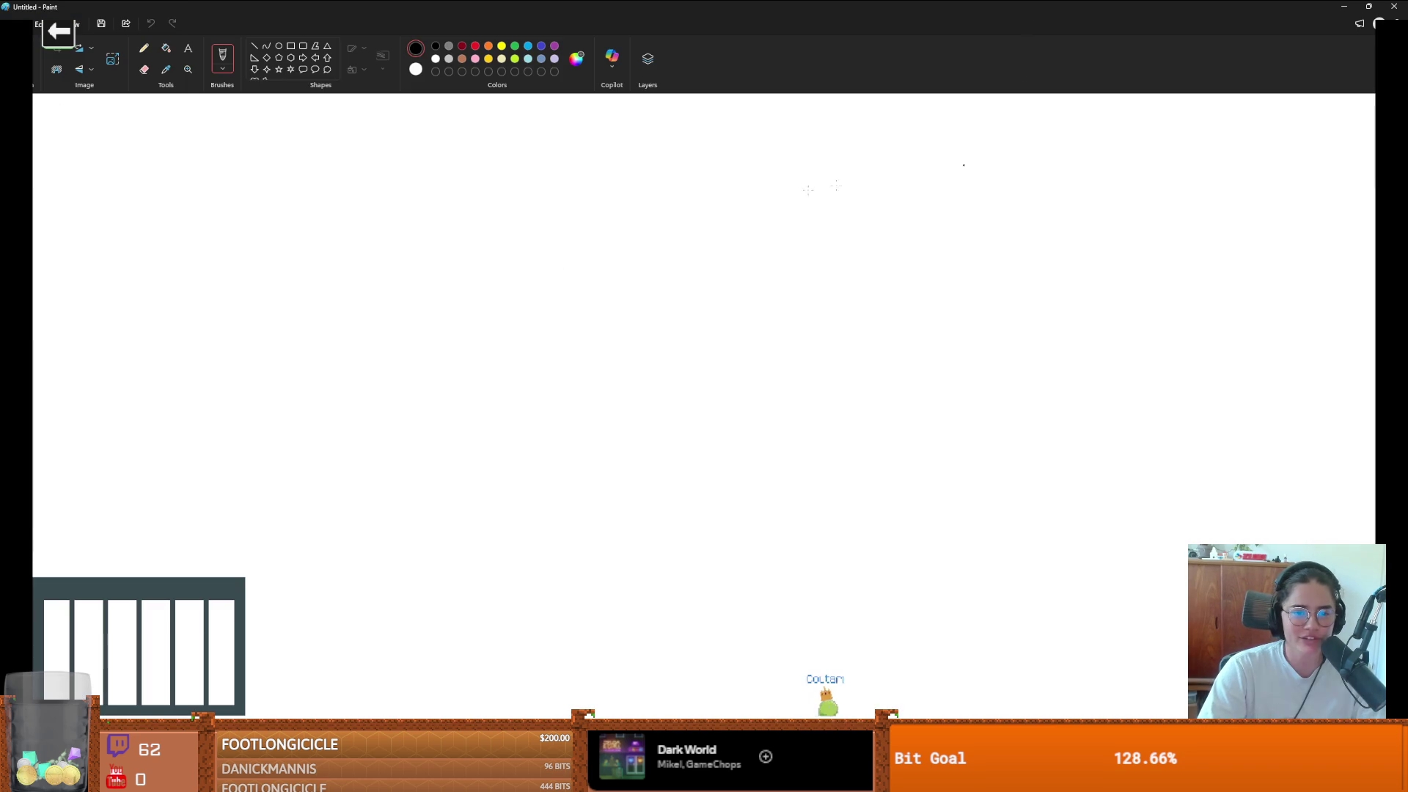
- Draw a long curve with a downward stroke at its right end, removing the stray loop
mouse_move(413, 298)
mouse_down()
mouse_move(631, 302)
mouse_move(749, 245)
mouse_up()
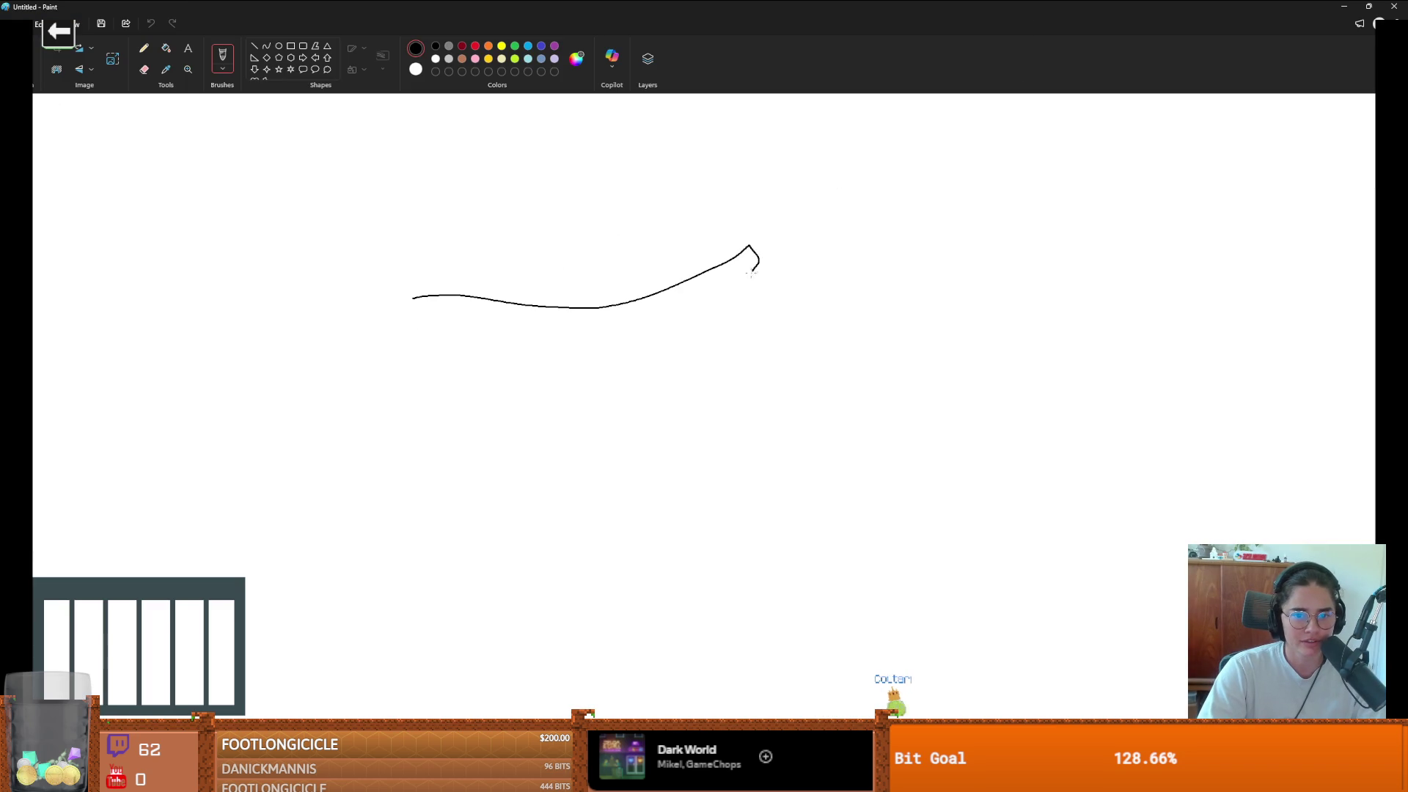
drag(755, 336, 745, 556)
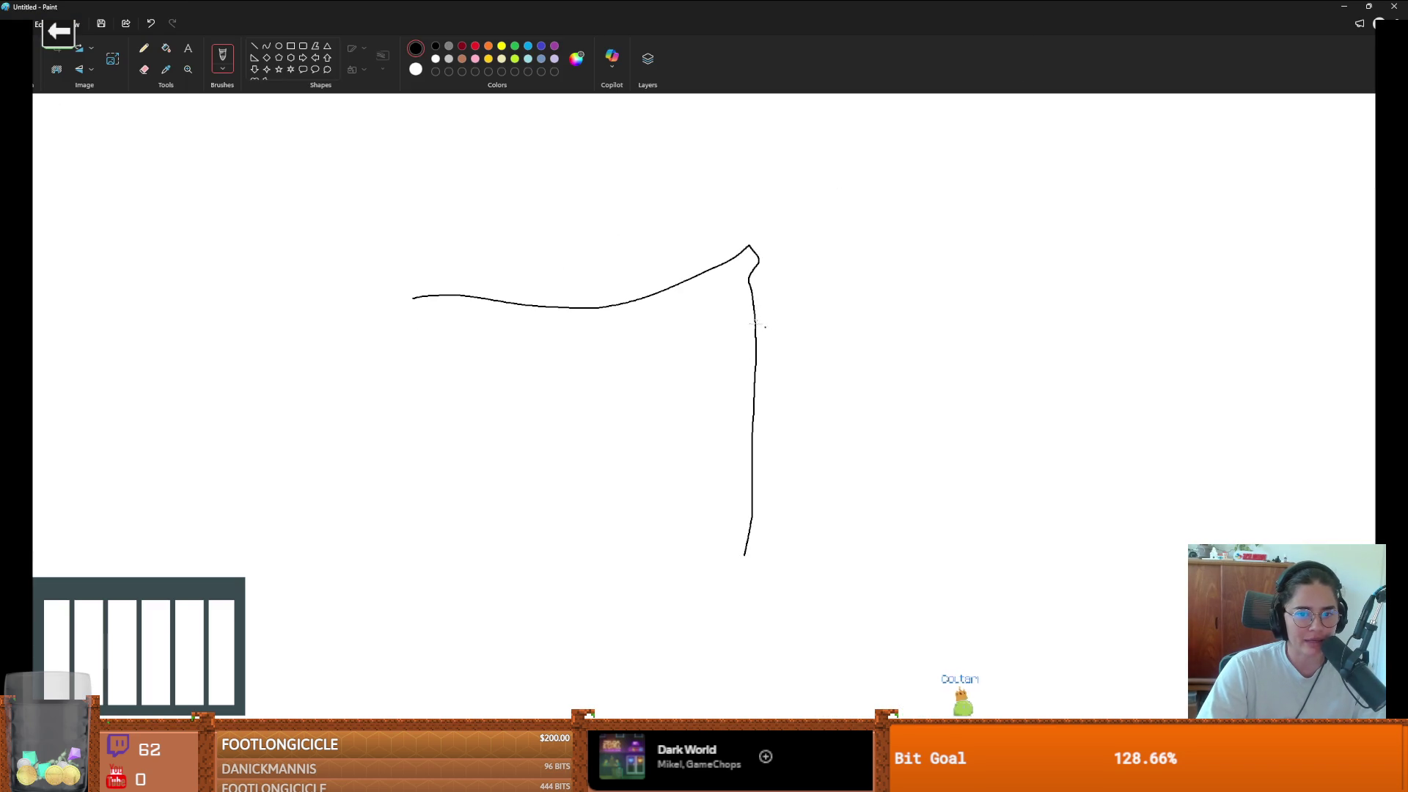
mouse_move(767, 246)
mouse_down()
mouse_move(723, 242)
mouse_move(763, 253)
mouse_move(764, 237)
mouse_up()
key(ctrl+z)
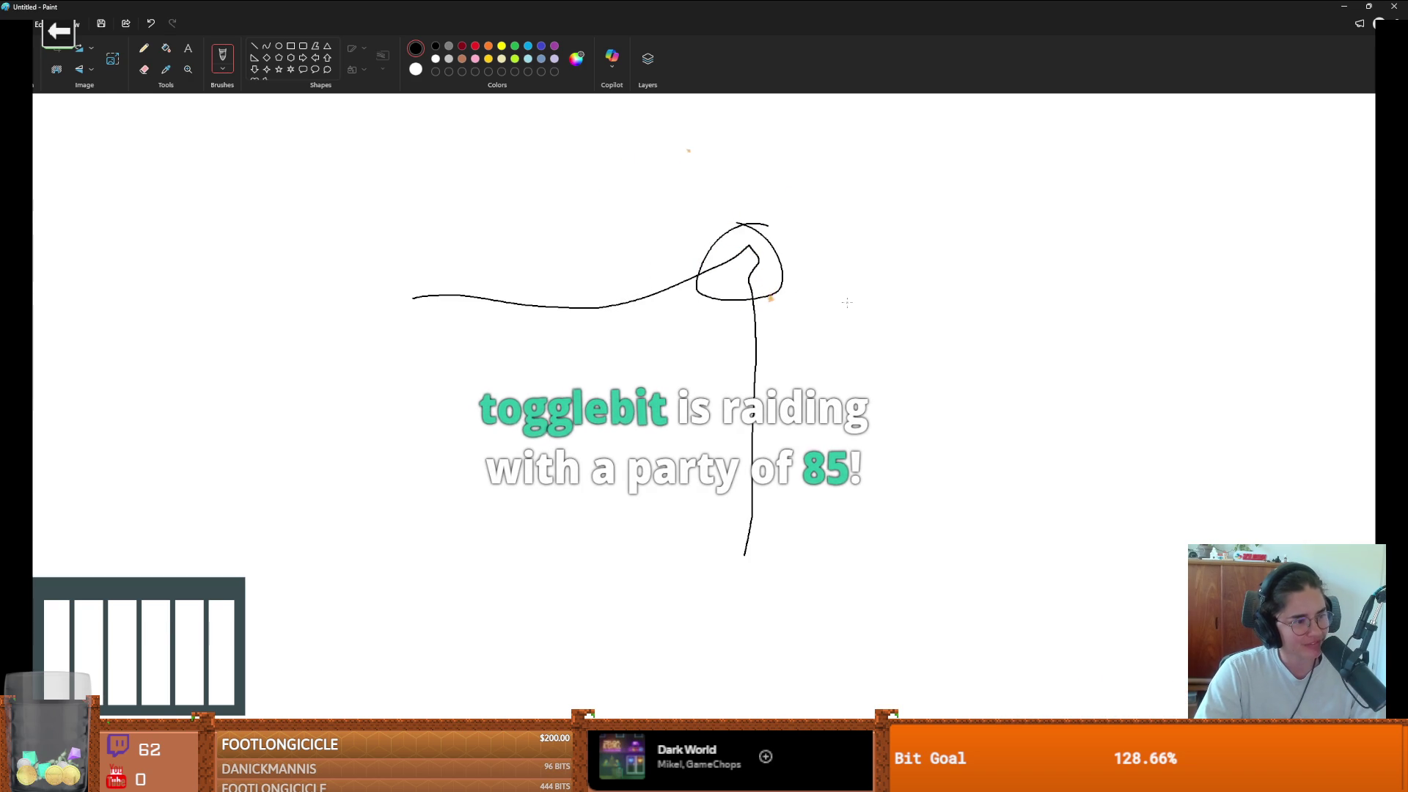
key(ctrl+z)
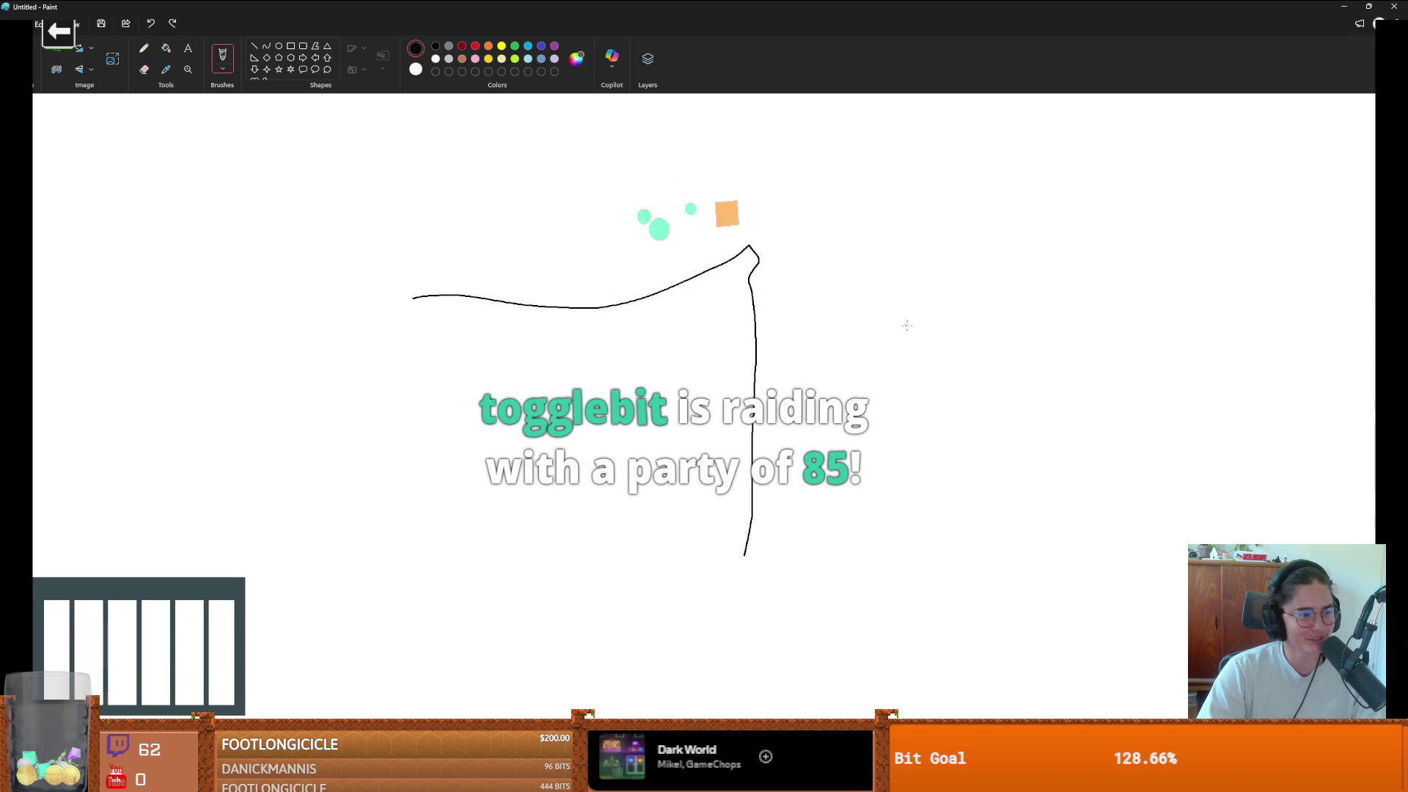
- Add a short leg from the curve's left end, undo a stray circle, and return to Godot
drag(408, 298, 418, 345)
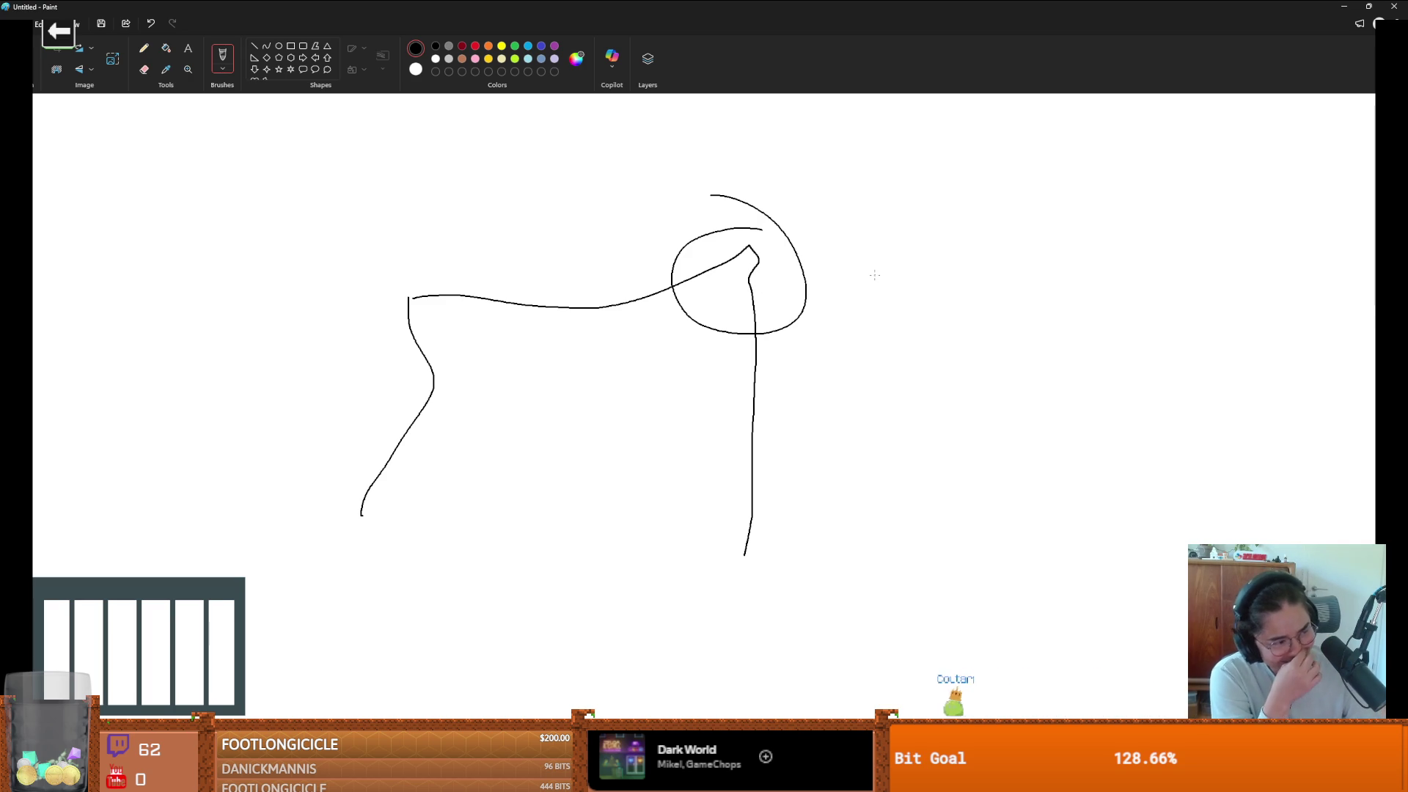
key(ctrl+z)
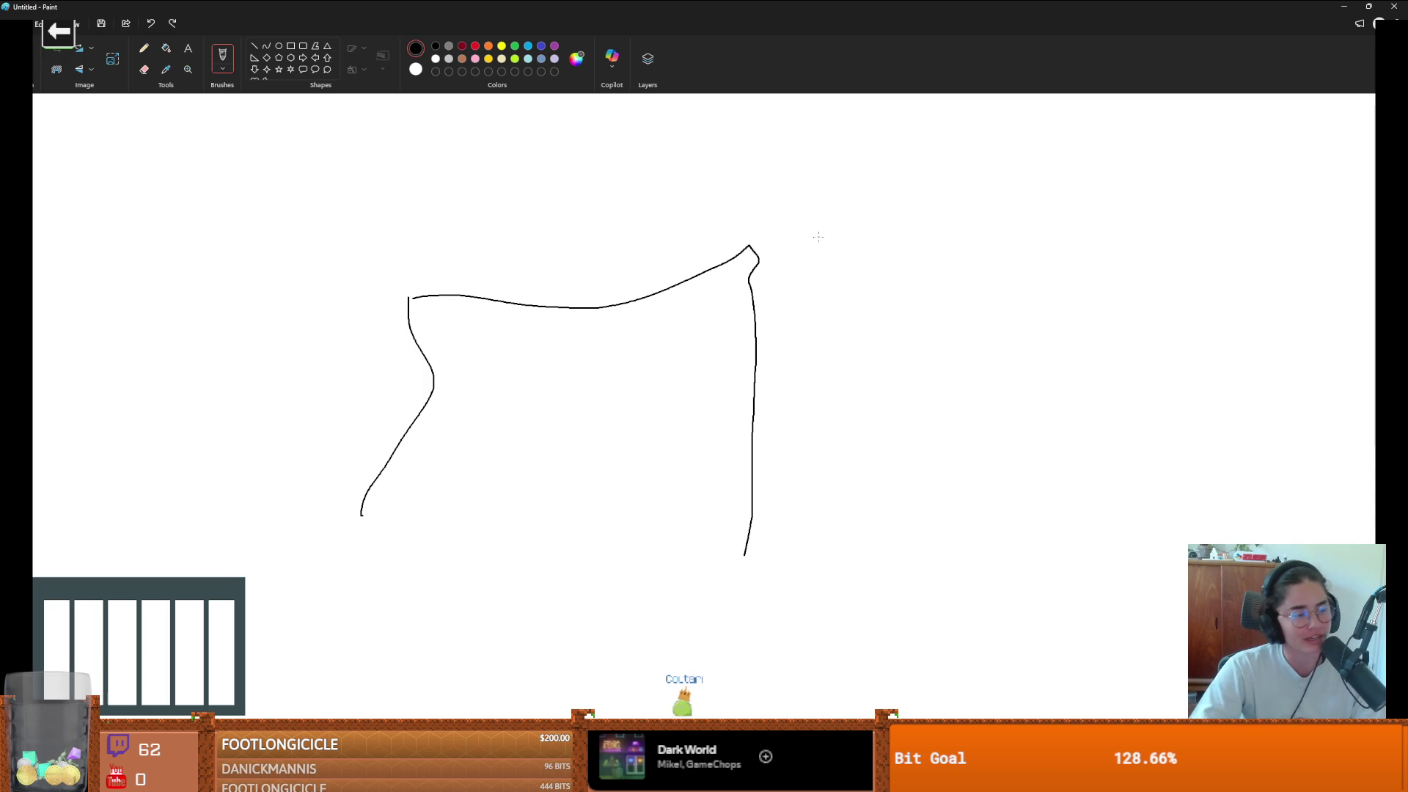
key(alt+Tab)
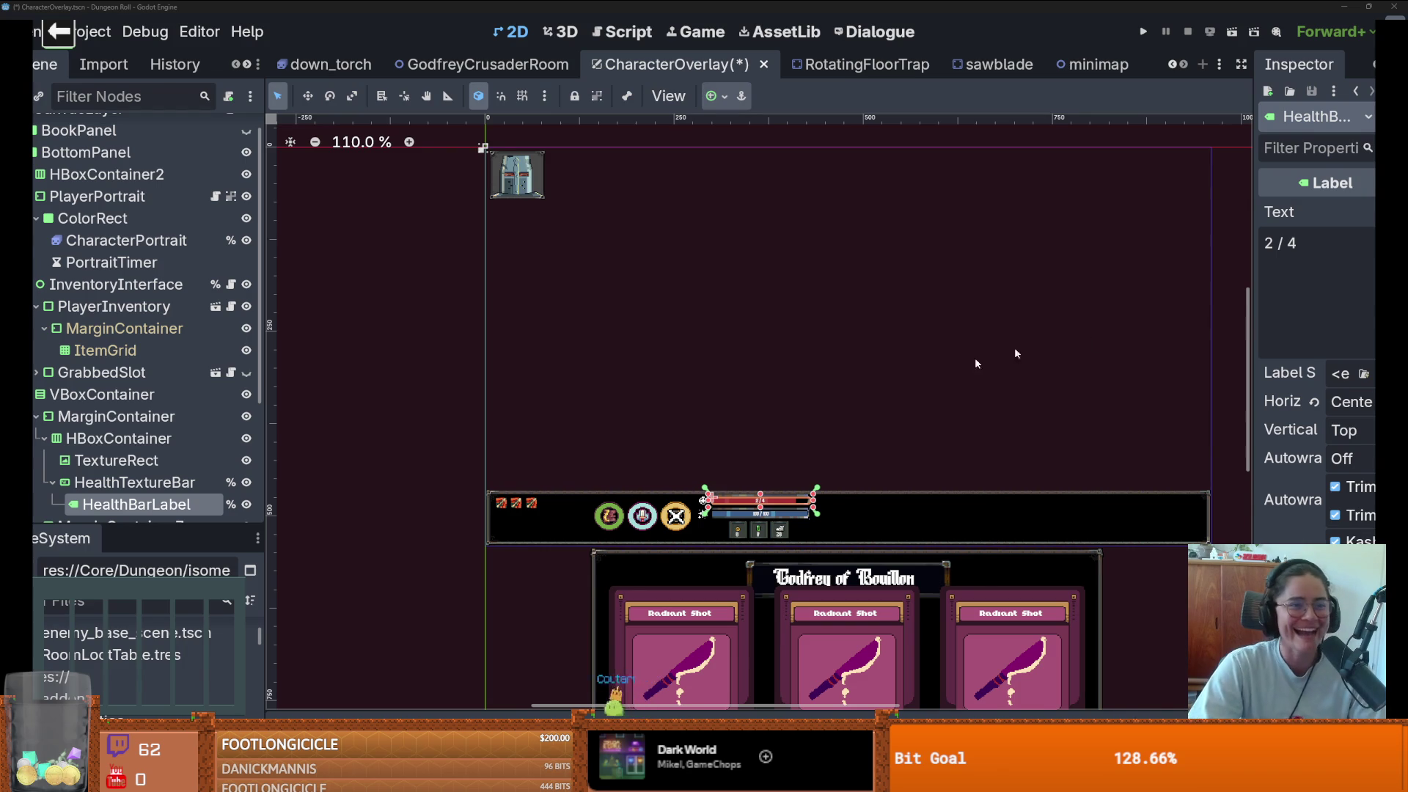
- Tidy the Scene tree and select the VBoxContainer holding the health and mana bars
scroll(748, 296, down, 2)
scroll(666, 274, up, 1)
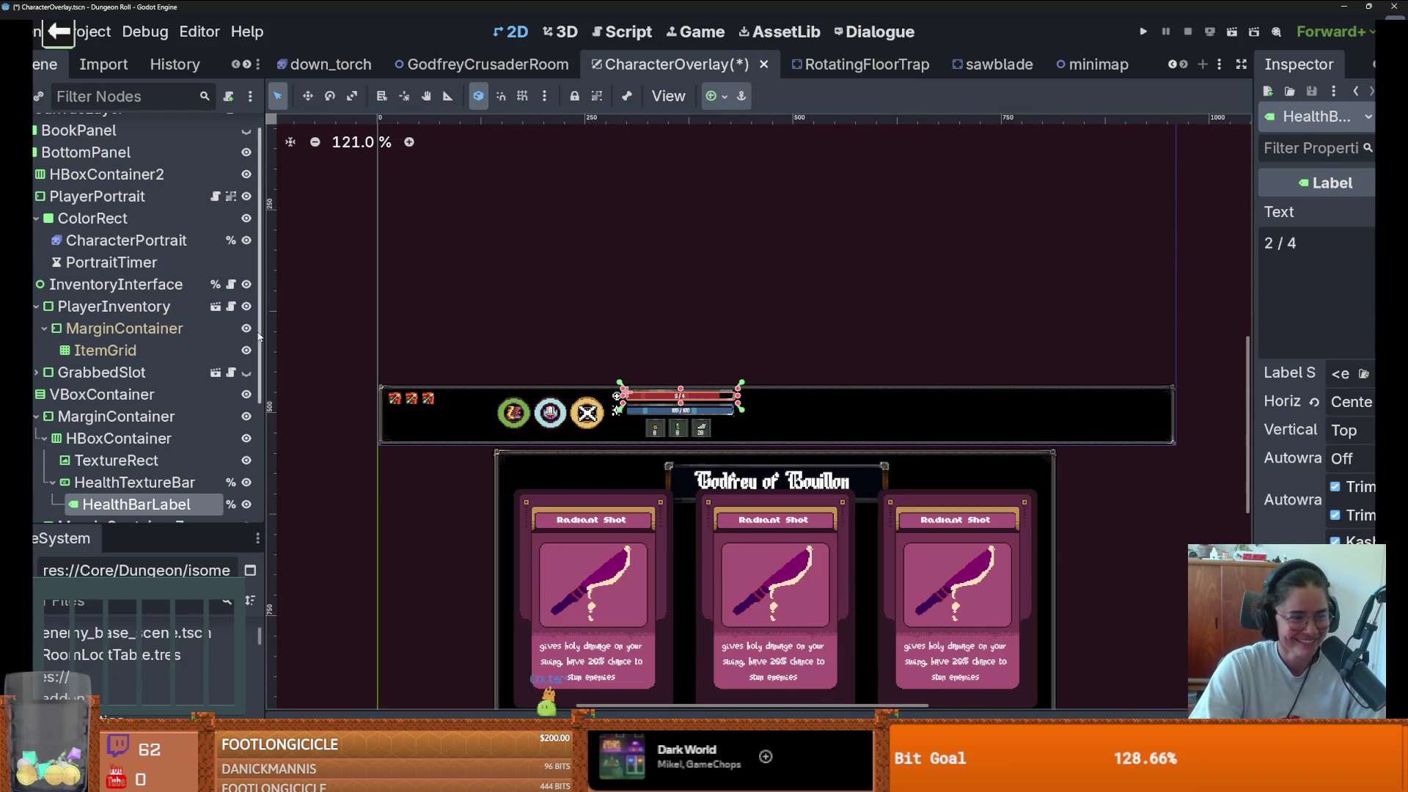
scroll(64, 464, down, 2)
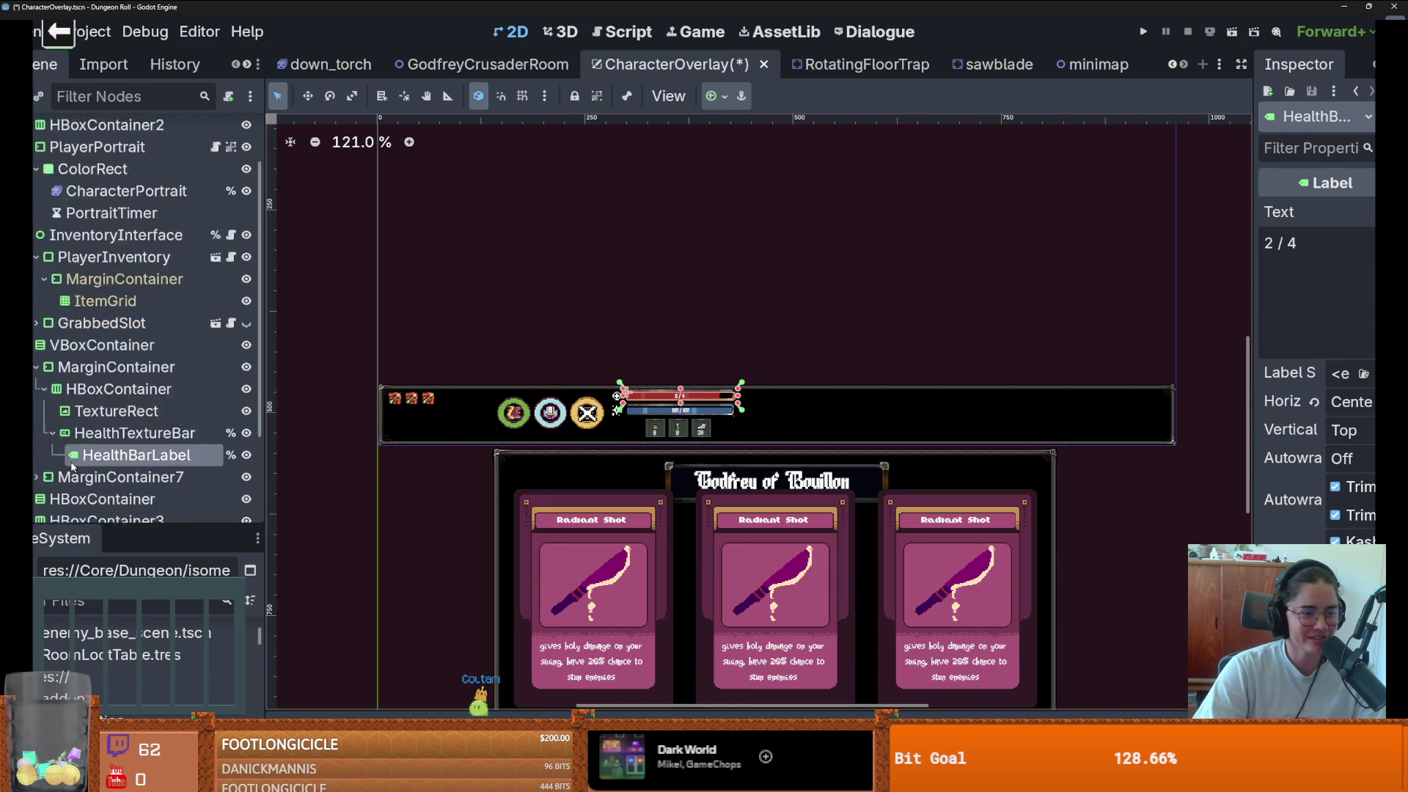
click(36, 367)
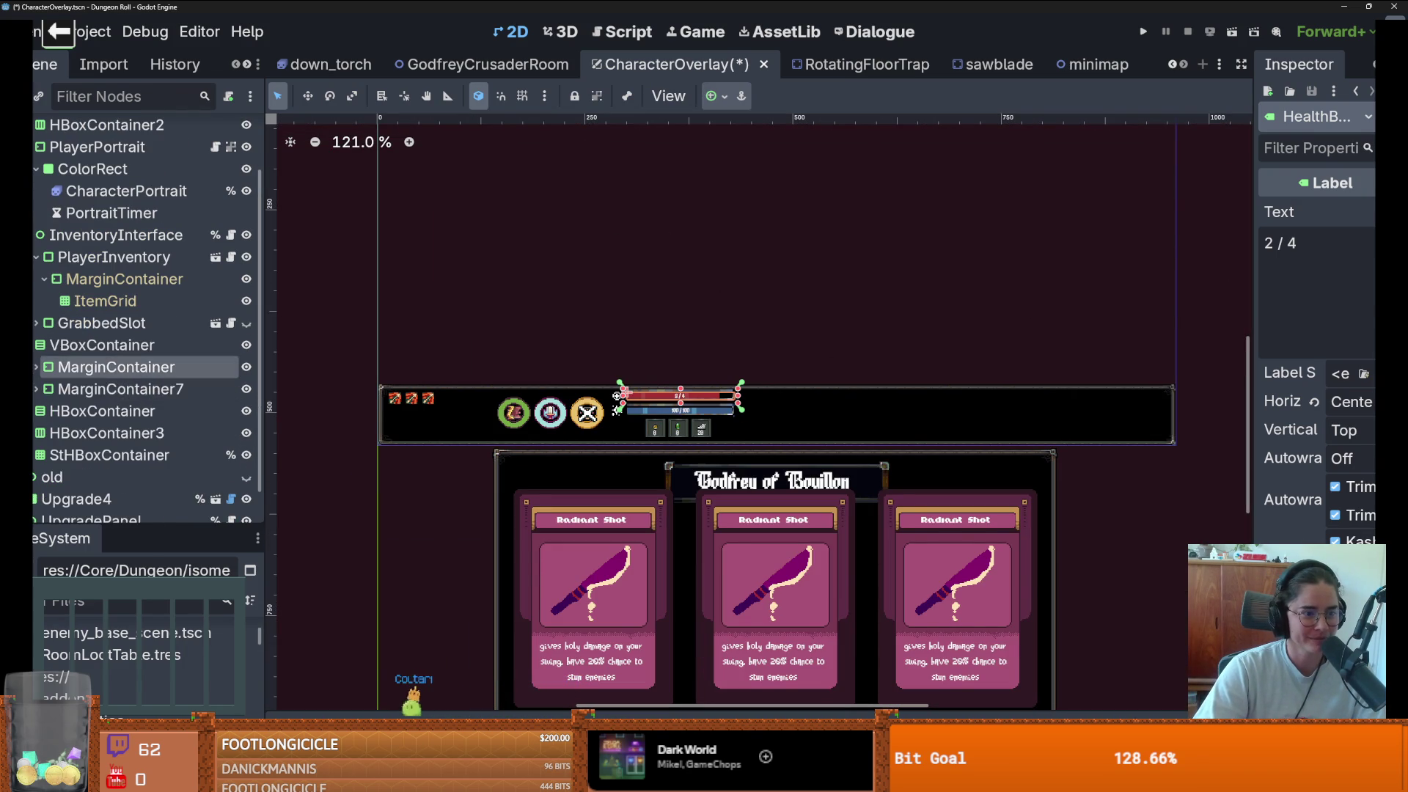
click(36, 345)
click(36, 350)
click(103, 349)
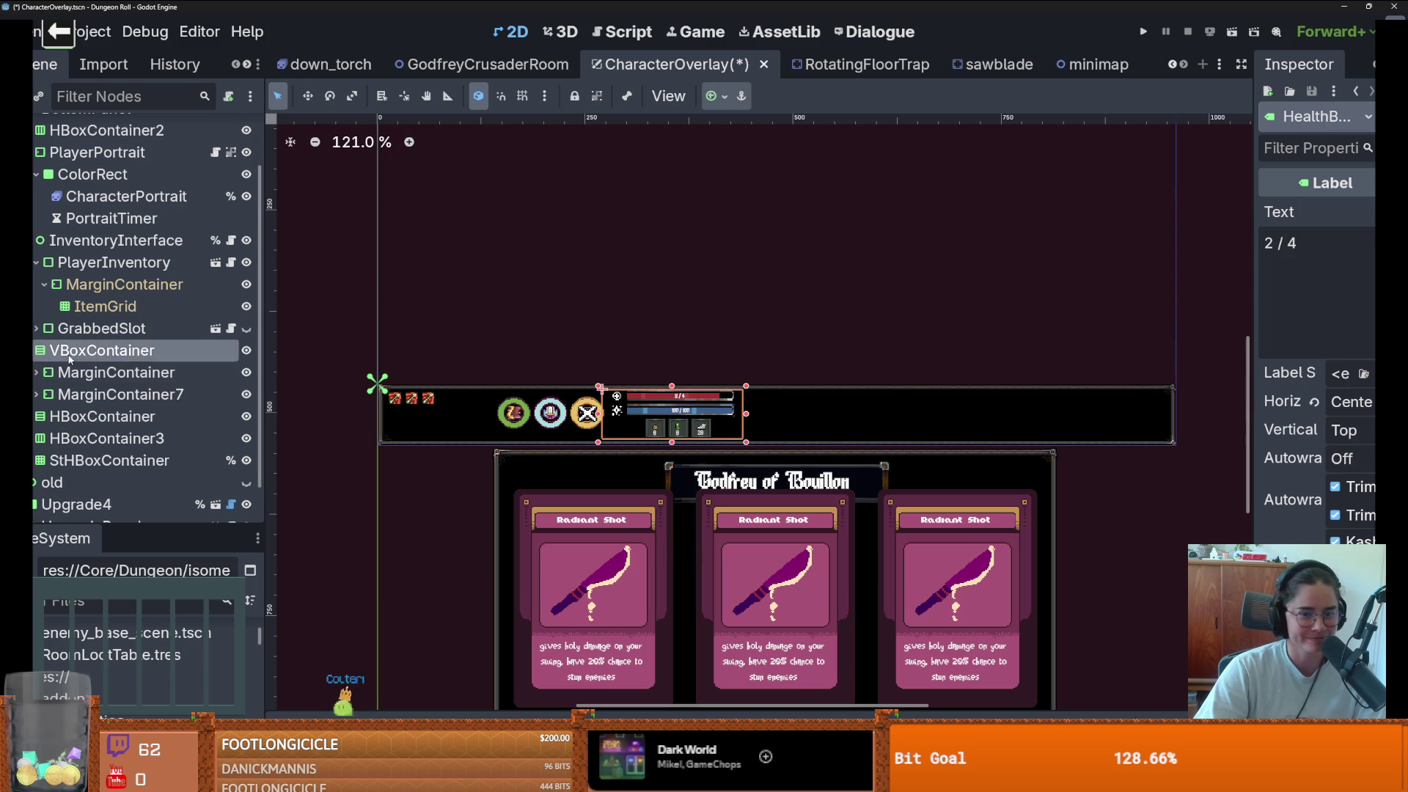
scroll(690, 411, up, 2)
click(721, 412)
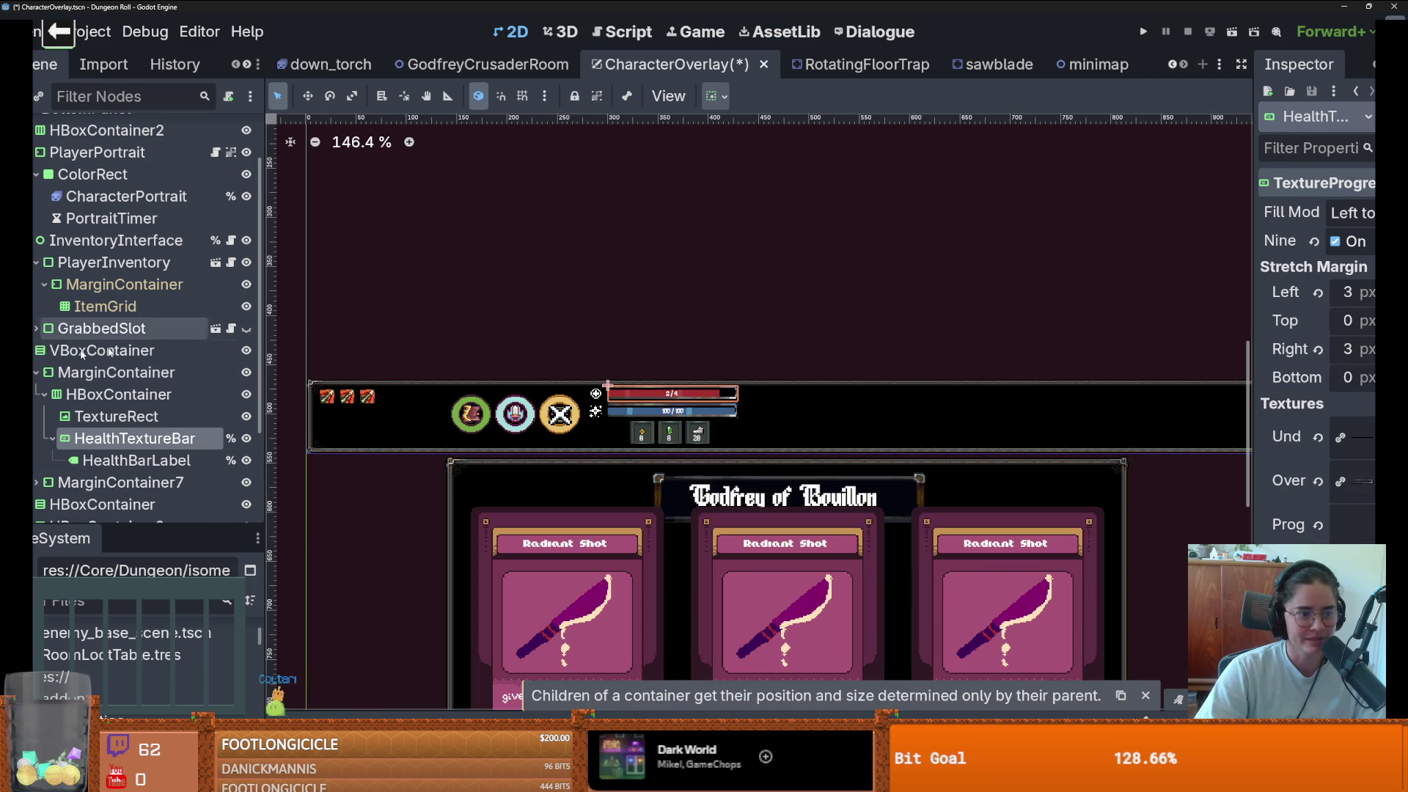
click(102, 350)
- Drag the health and mana bars up-left, then undo the overshooting move
drag(703, 407, 553, 191)
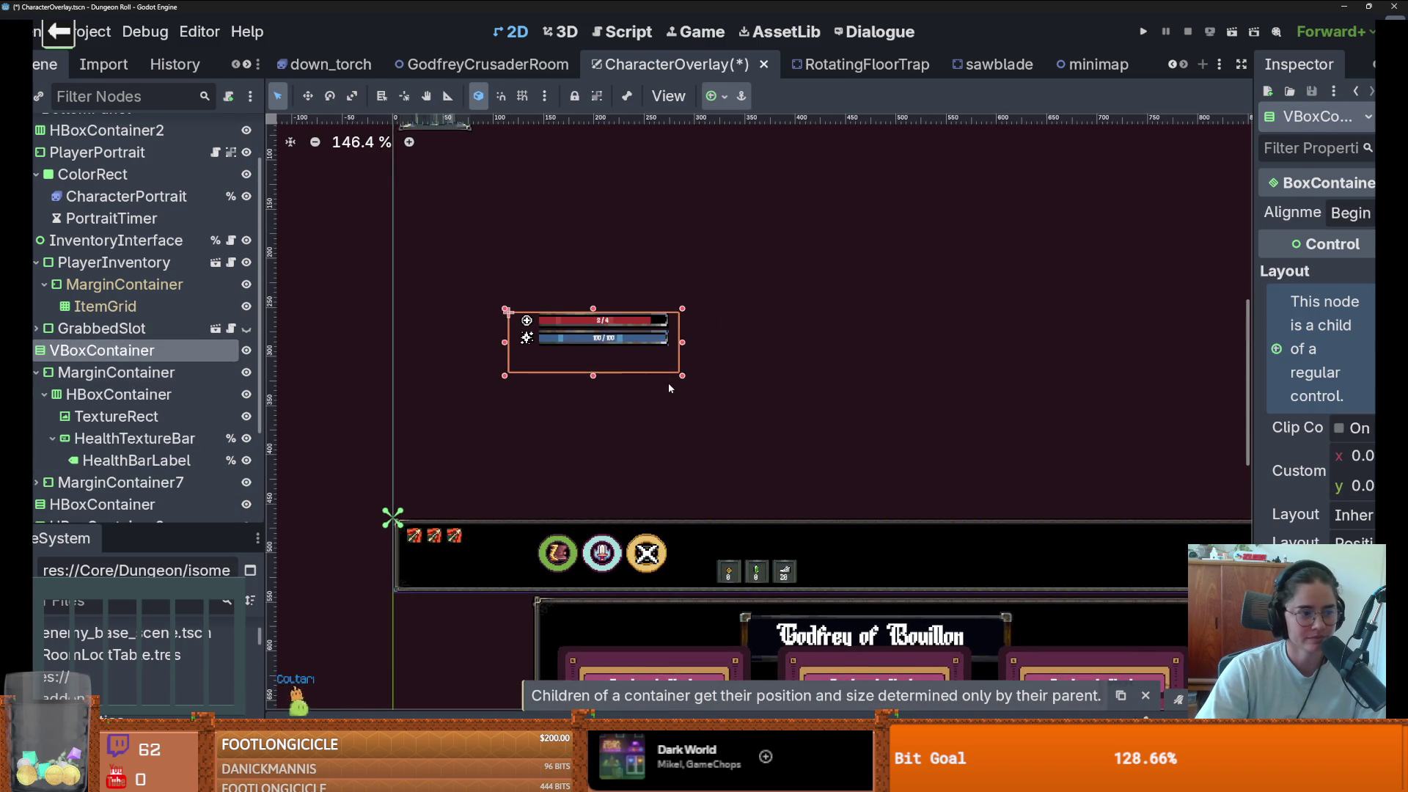
mouse_move(595, 336)
mouse_down()
mouse_move(473, 200)
mouse_move(508, 347)
mouse_move(528, 269)
mouse_move(557, 229)
mouse_up()
scroll(590, 319, down, 2)
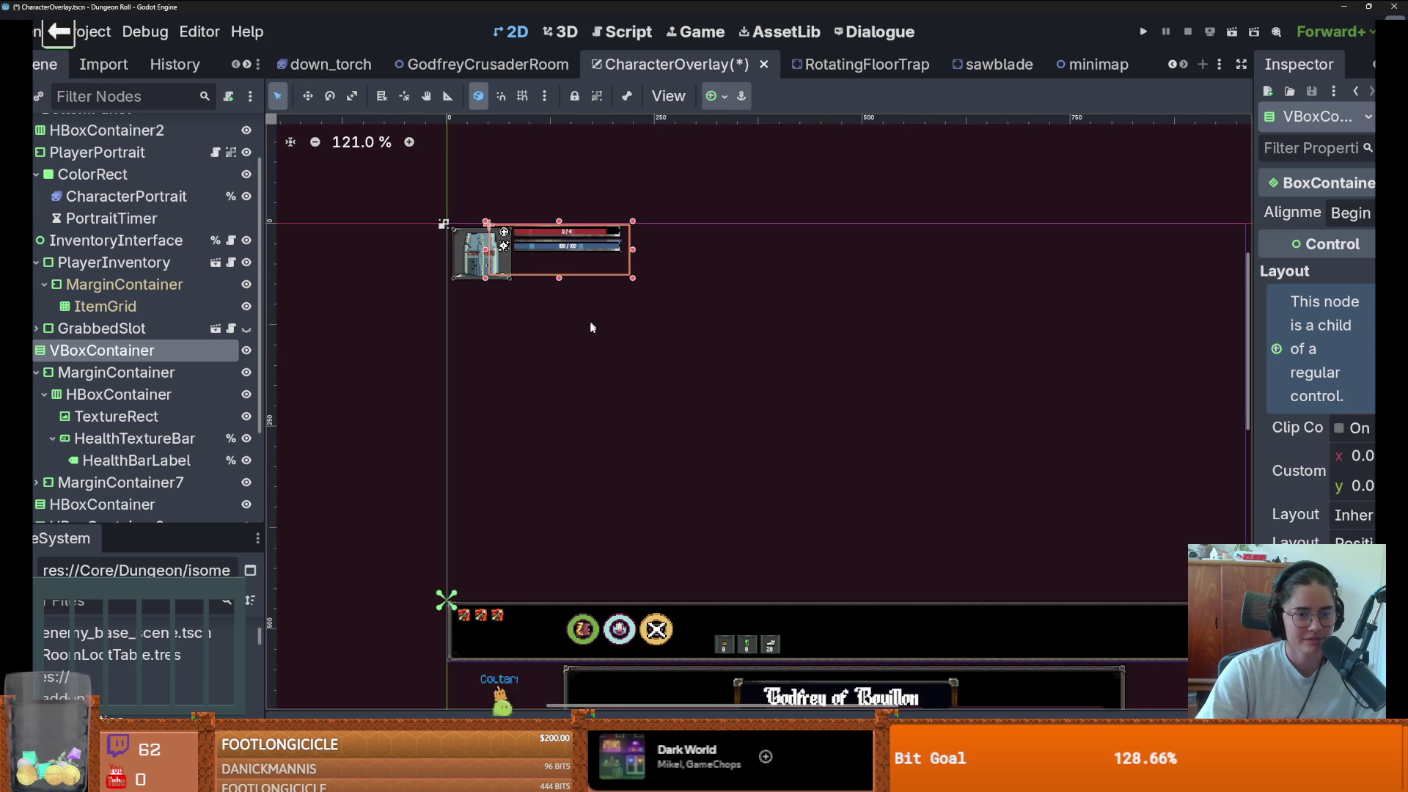
click(579, 330)
scroll(553, 332, up, 3)
key(ctrl+z)
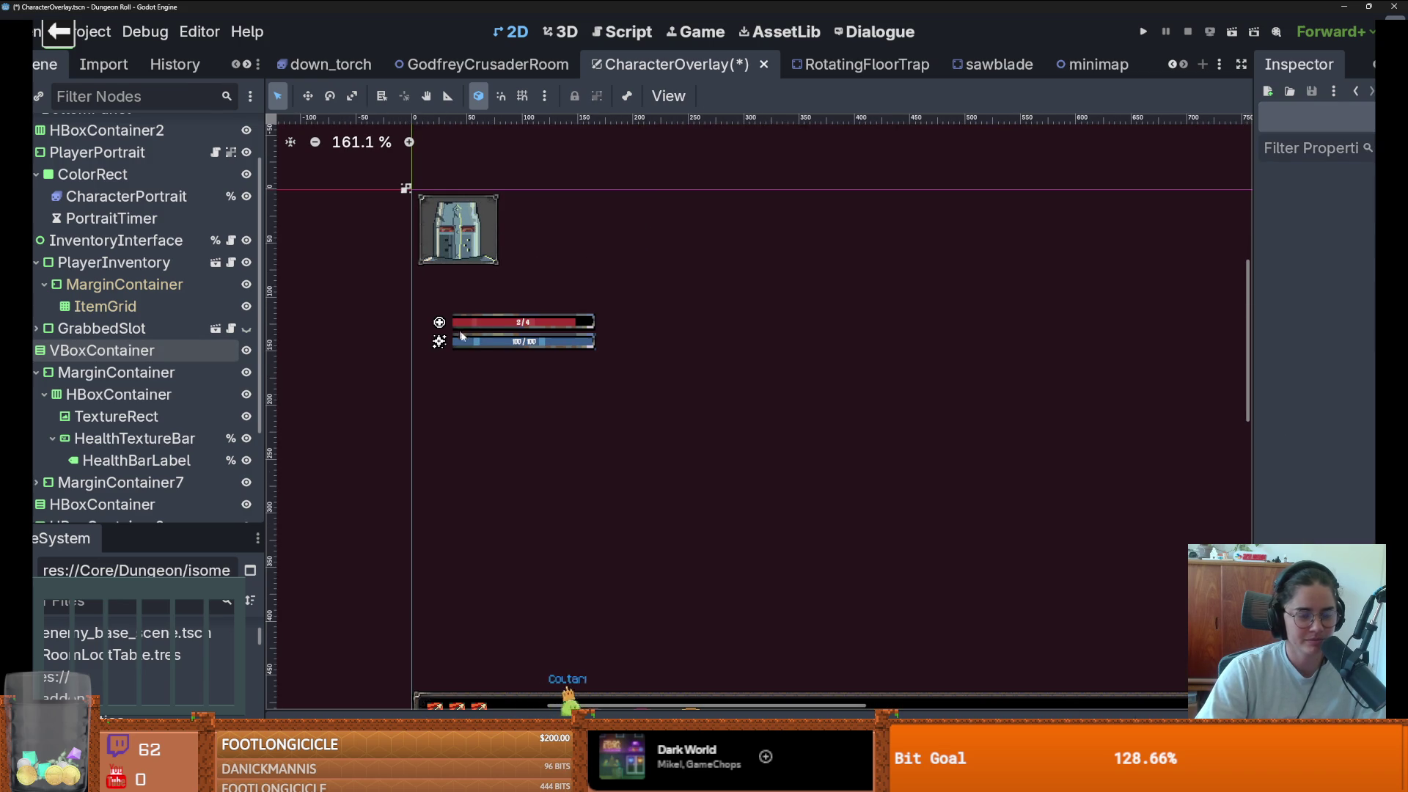
- Place the bars right beside the portrait, then collapse the Panel2 and HBoxContainer branches
click(102, 350)
drag(455, 339, 523, 218)
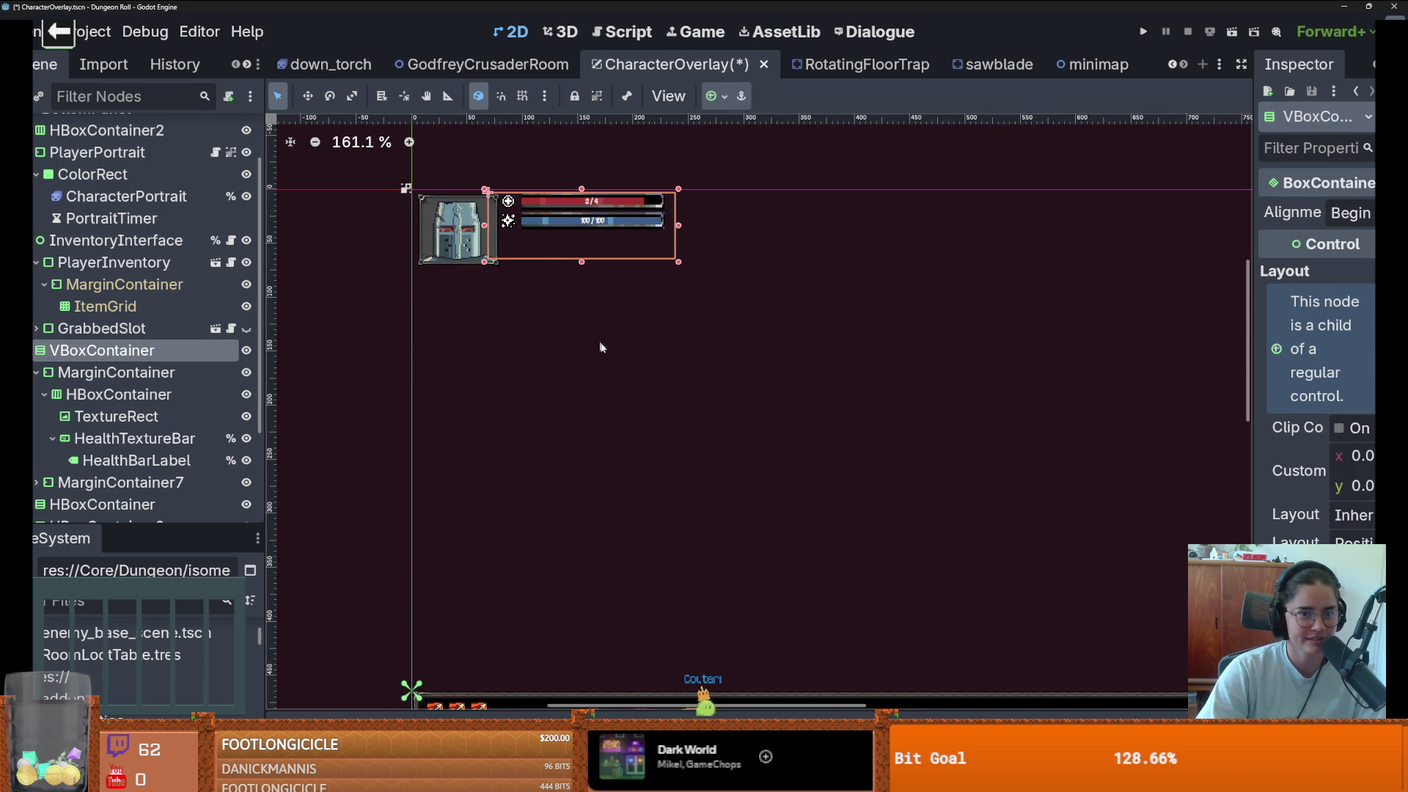
scroll(591, 324, down, 1)
click(617, 363)
scroll(660, 345, down, 1)
scroll(678, 431, down, 2)
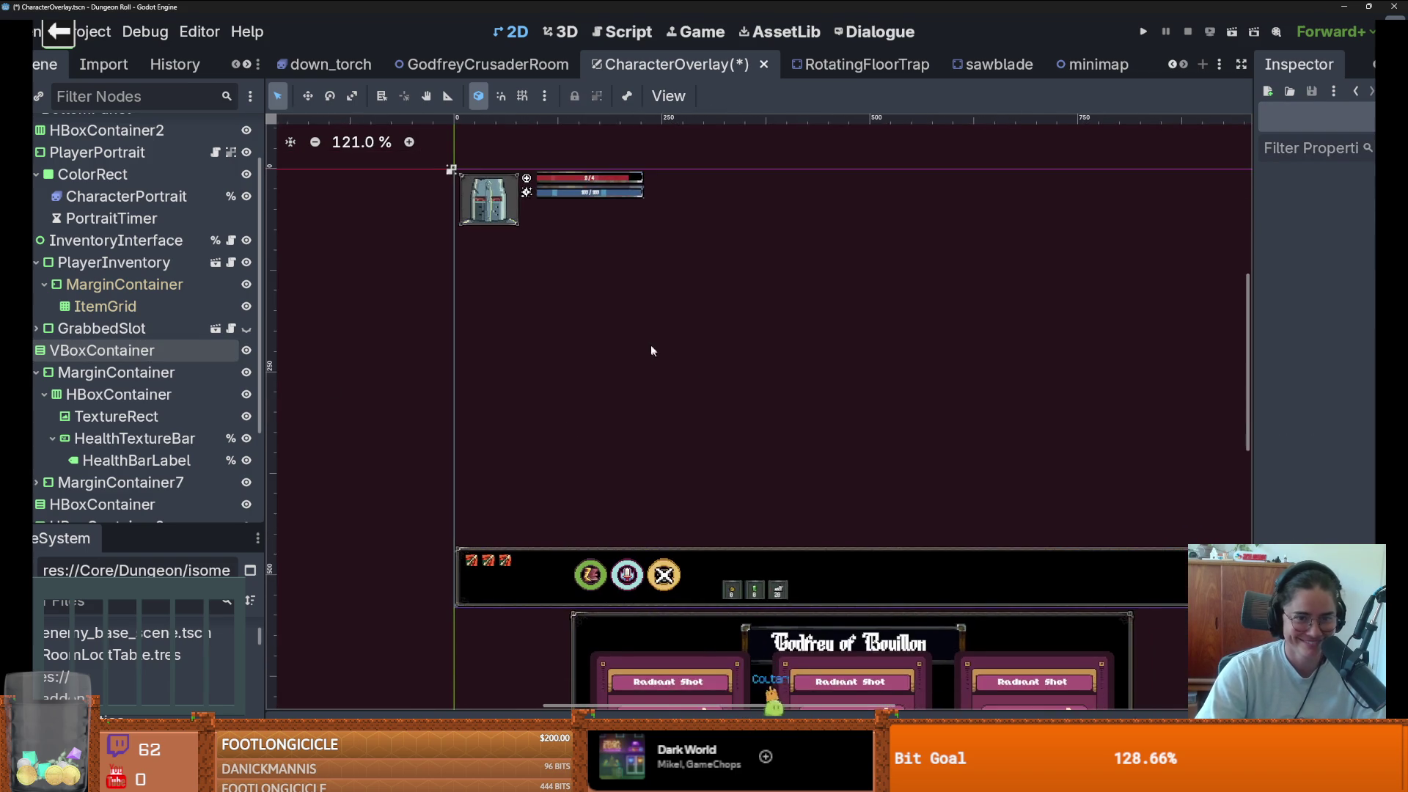
scroll(638, 339, down, 1)
scroll(690, 509, up, 2)
click(783, 544)
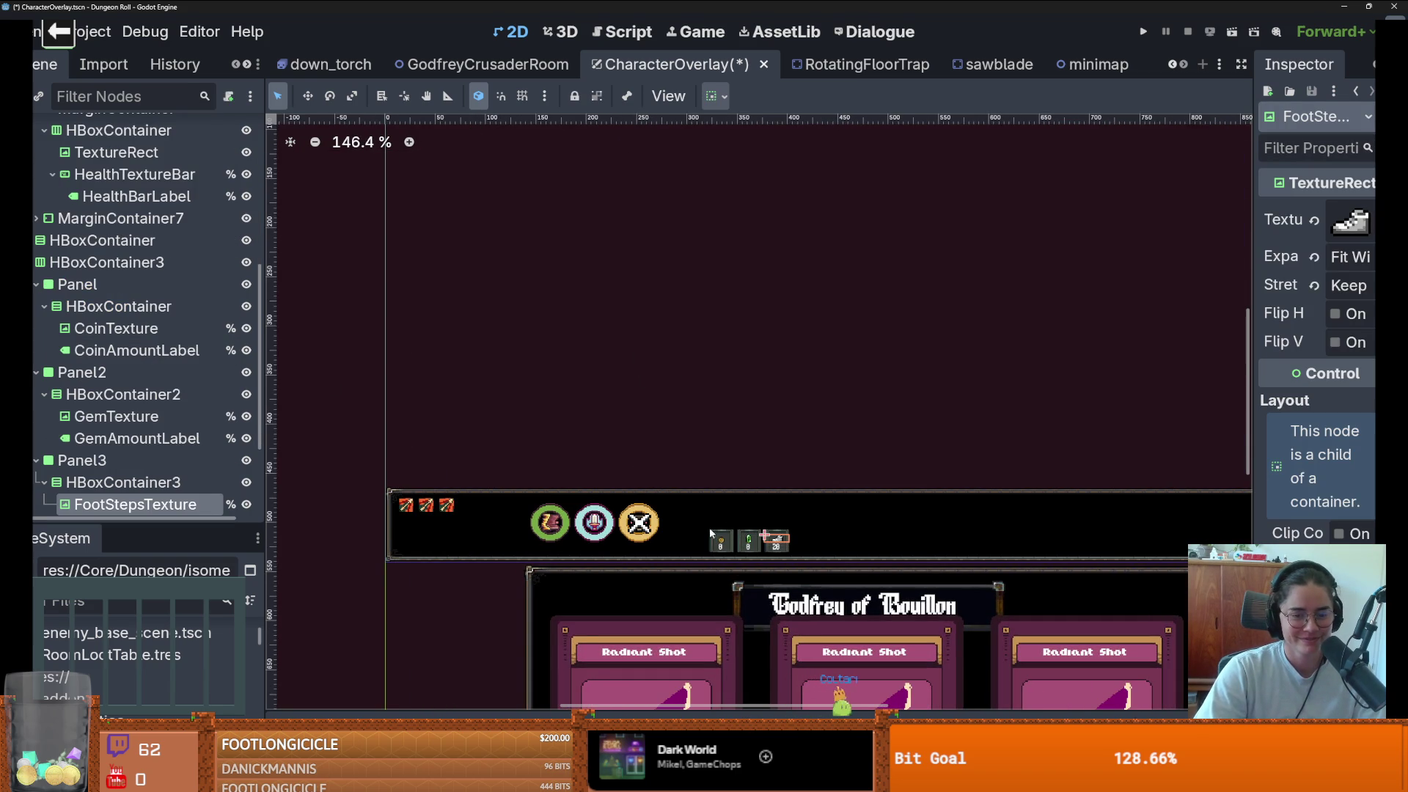
click(36, 372)
click(45, 306)
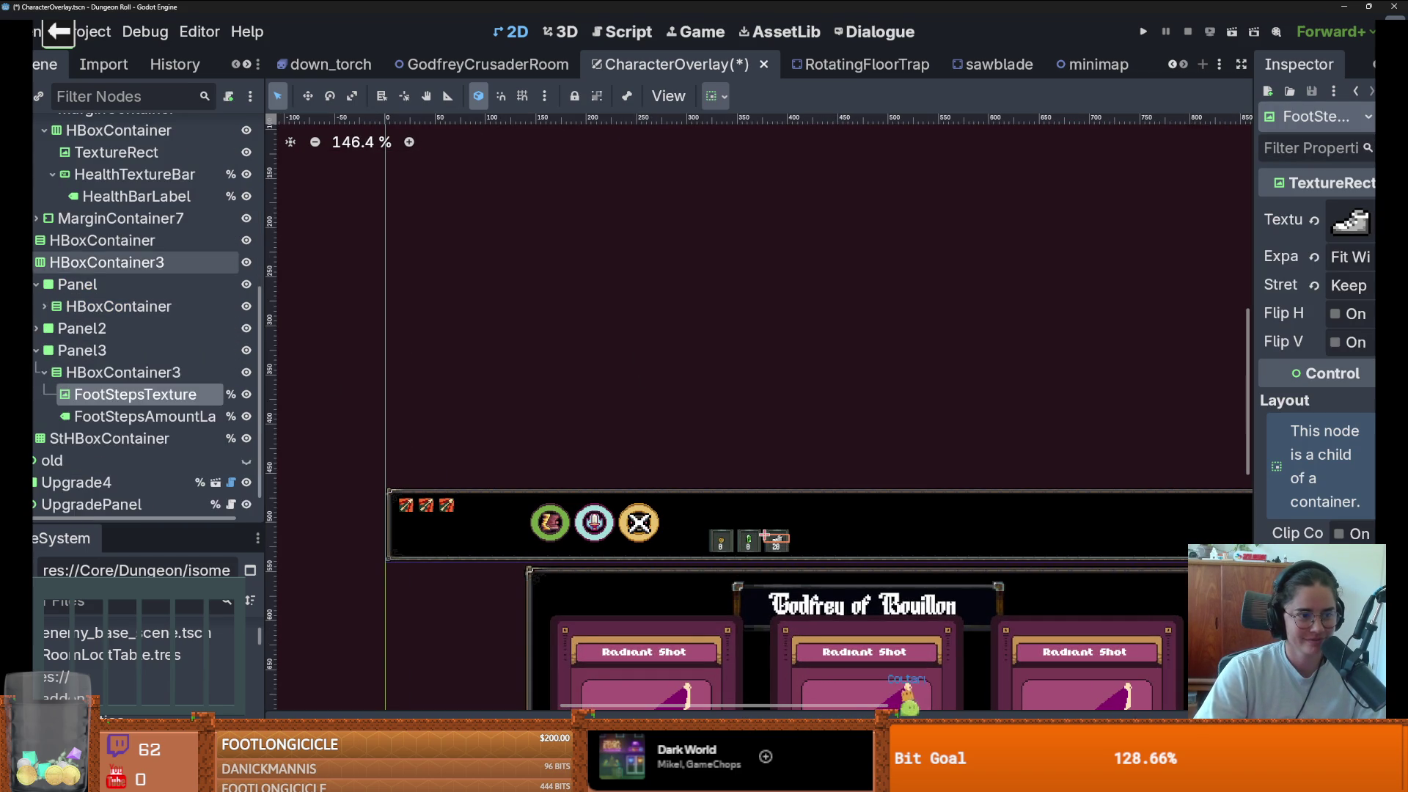
- Move HBoxContainer3's three counter icons up to sit under the health bars
click(30, 262)
click(110, 394)
drag(749, 543, 520, 246)
mouse_move(552, 364)
mouse_down()
mouse_move(543, 205)
mouse_move(575, 203)
mouse_move(533, 240)
mouse_move(583, 238)
mouse_move(540, 241)
mouse_up()
scroll(641, 433, down, 2)
scroll(641, 436, right, 1)
scroll(548, 301, up, 1)
- Drag the row of red status icons up beside the health bar
click(473, 658)
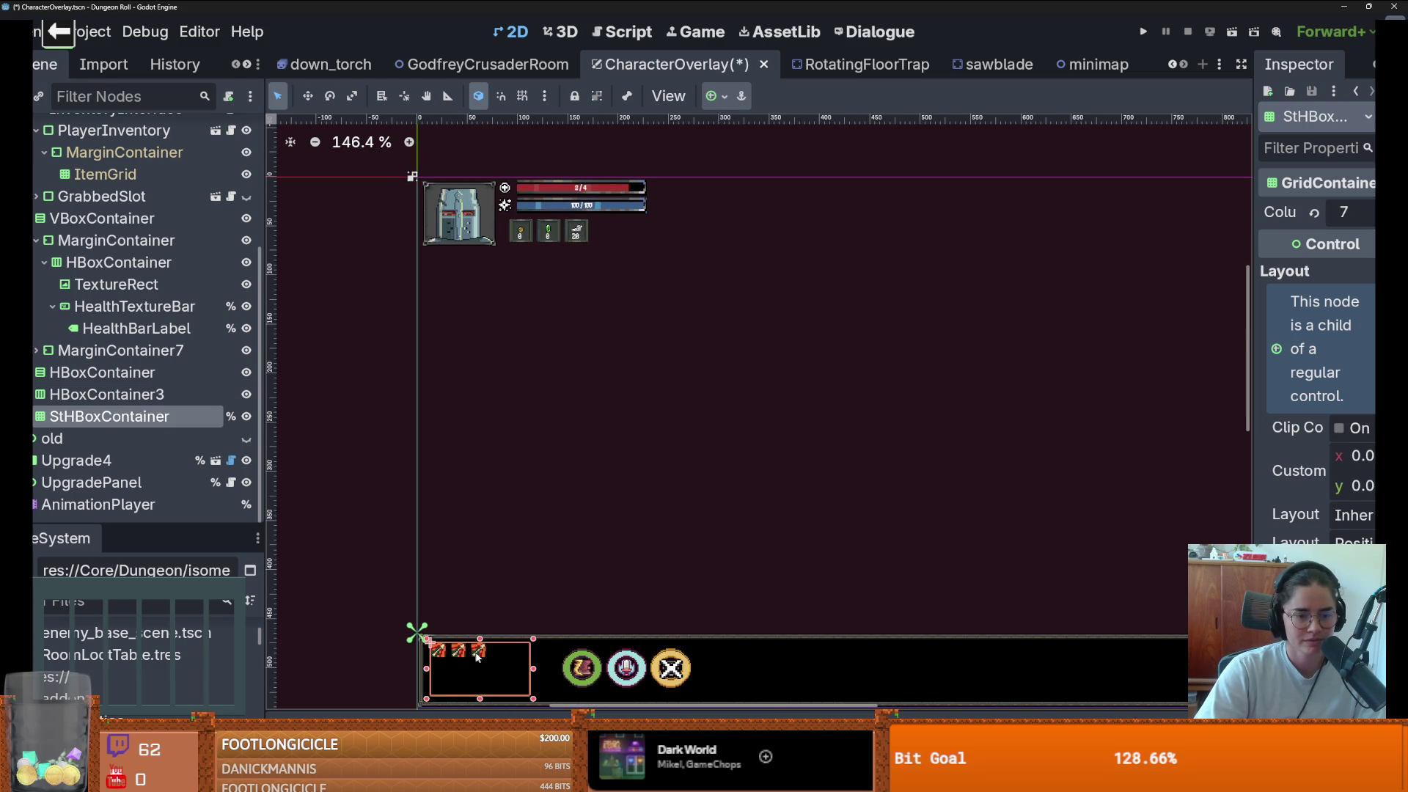
mouse_move(480, 657)
mouse_down()
mouse_move(471, 191)
mouse_move(610, 265)
mouse_move(695, 195)
mouse_up()
scroll(565, 459, down, 4)
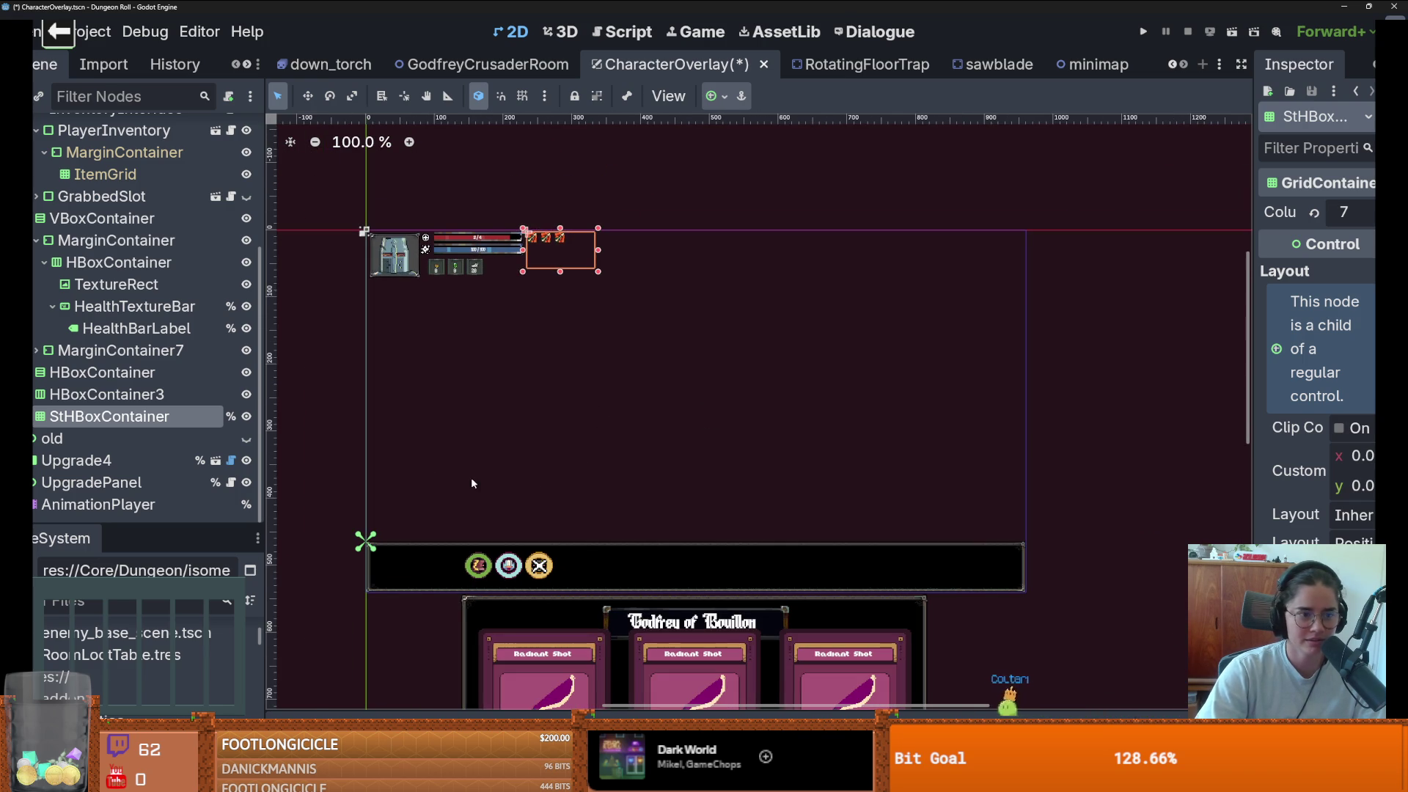
scroll(110, 411, up, 3)
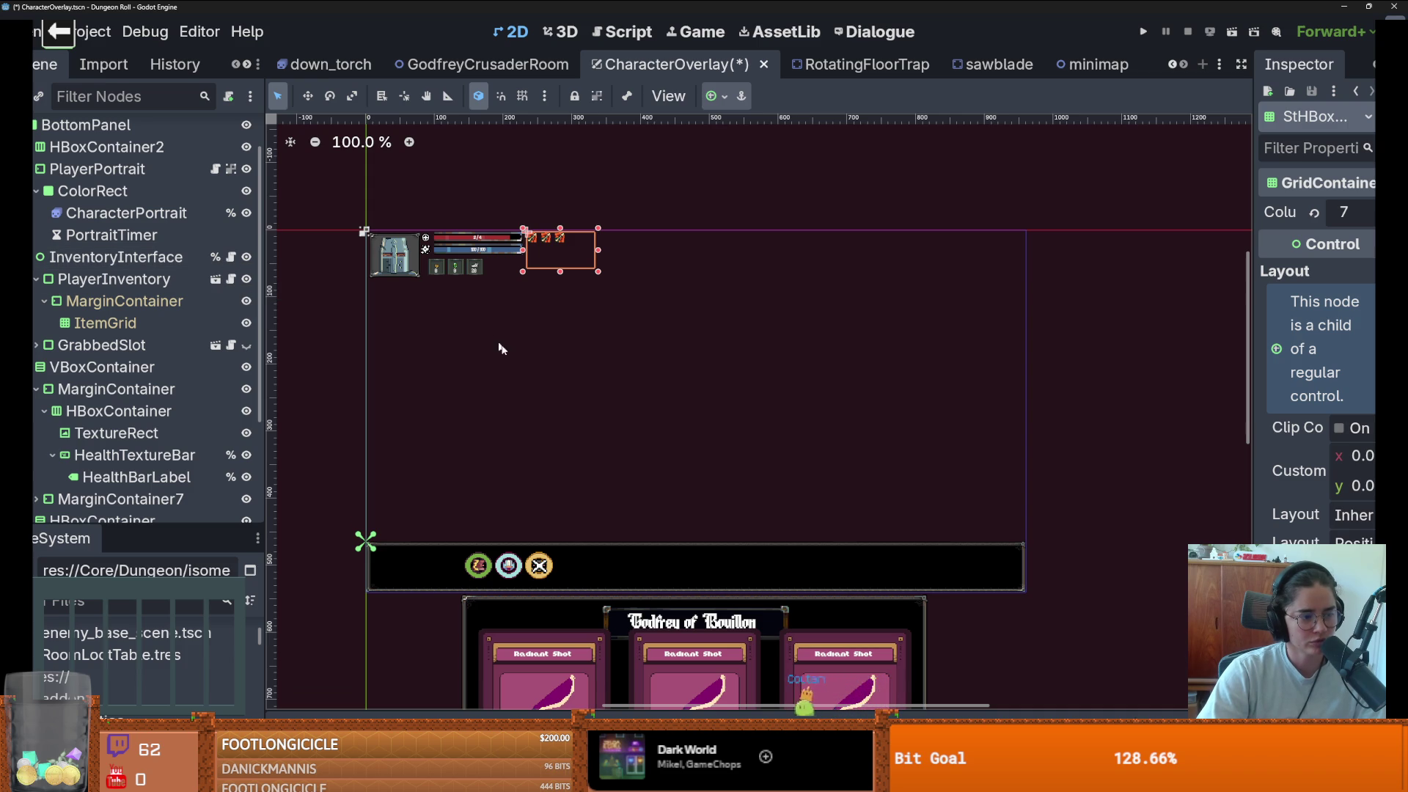
click(524, 584)
- Collapse the MarginContainer branches and select HBoxContainer2 with the three ability icons
click(544, 574)
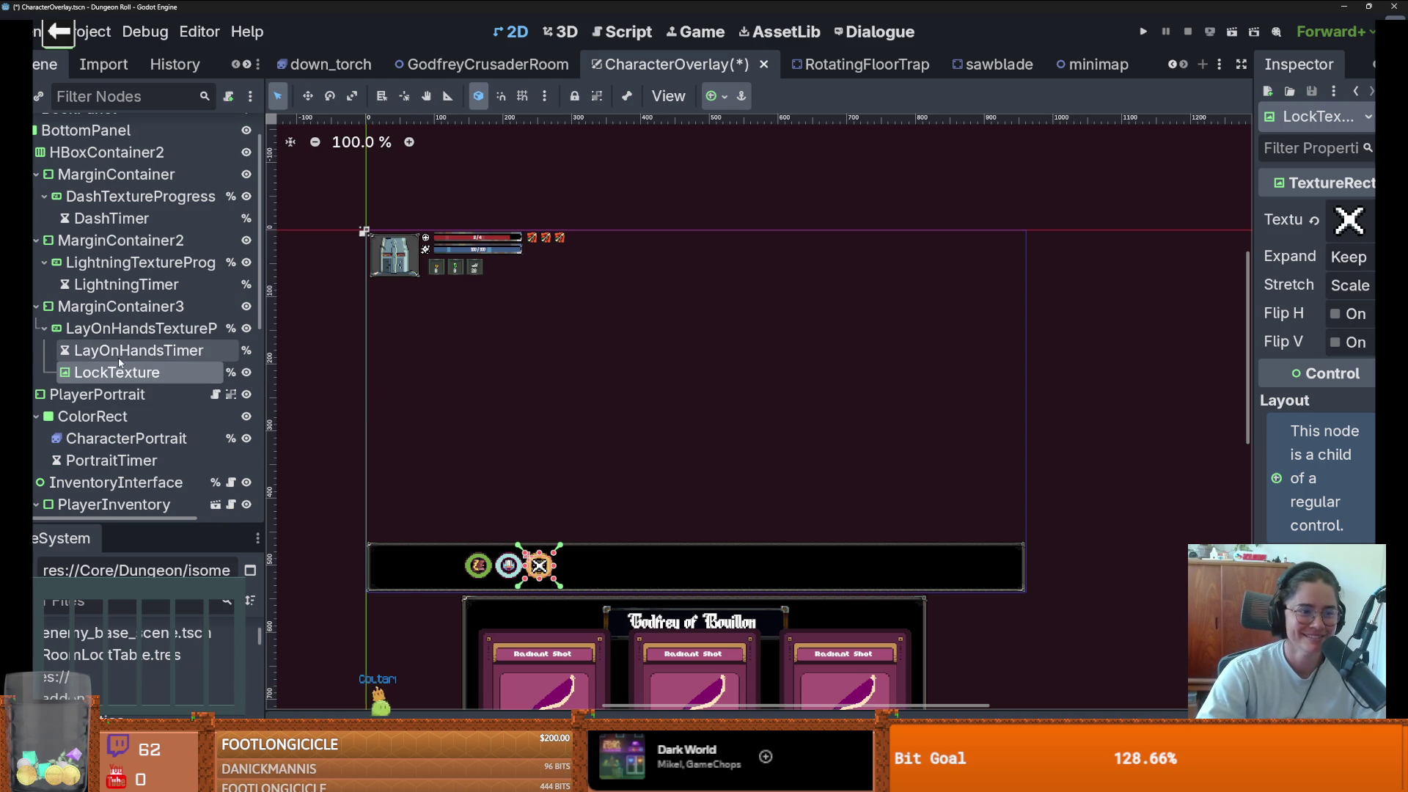
click(49, 307)
click(35, 240)
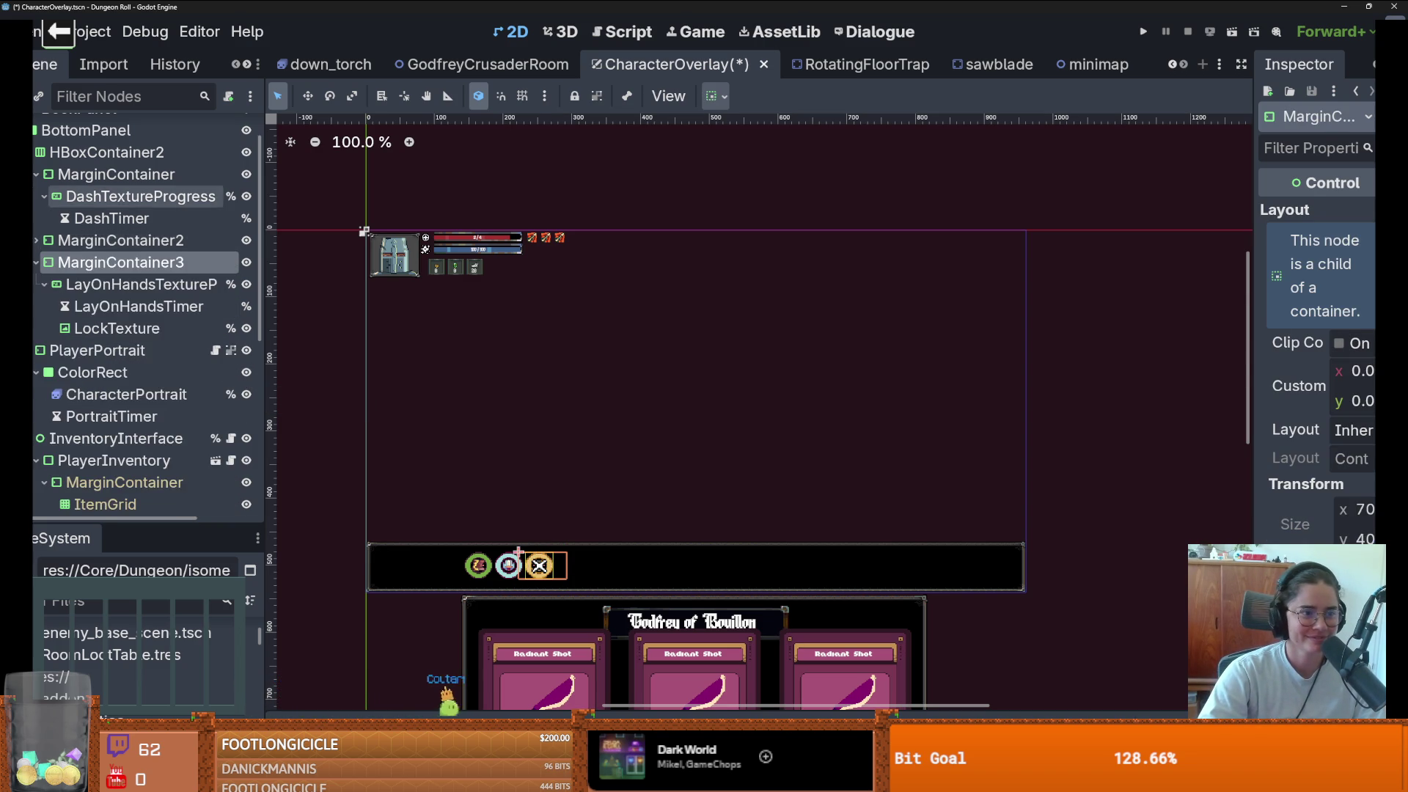
click(36, 174)
click(181, 158)
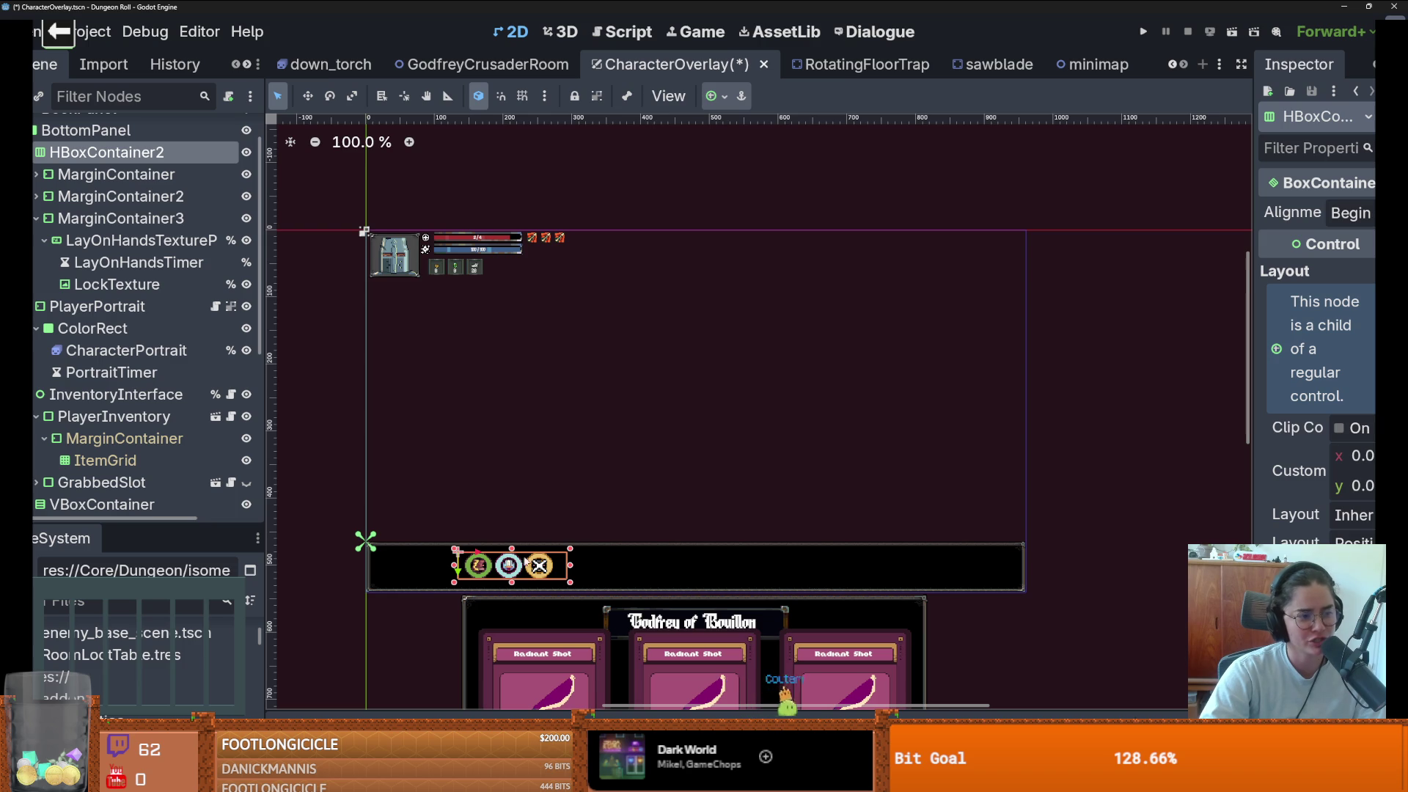
- Drag the three ability icons to the overlay's top-right corner, leaving the bottom bar empty
mouse_move(521, 560)
mouse_down()
mouse_move(1010, 273)
mouse_move(975, 236)
mouse_up()
scroll(908, 352, up, 2)
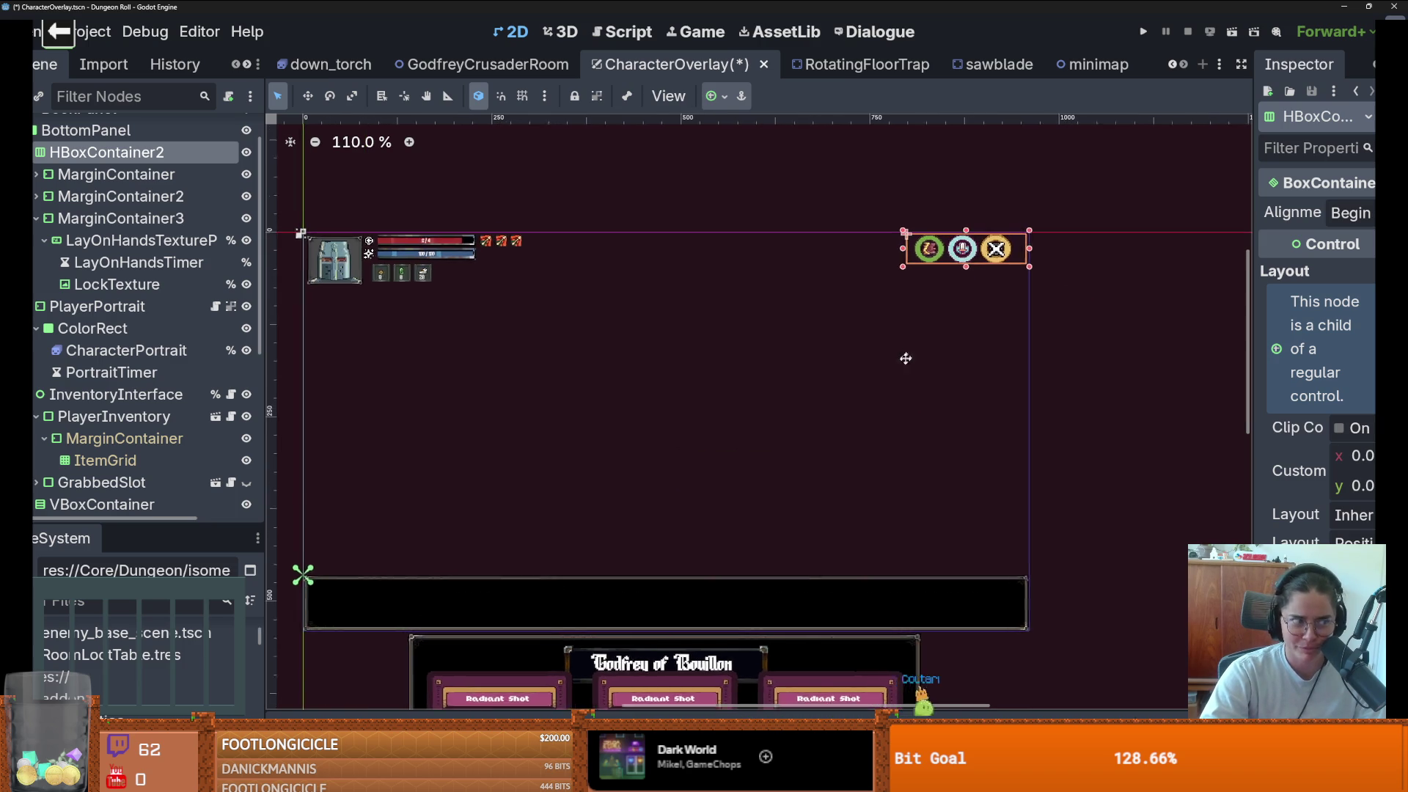
scroll(927, 350, up, 3)
drag(928, 349, 607, 433)
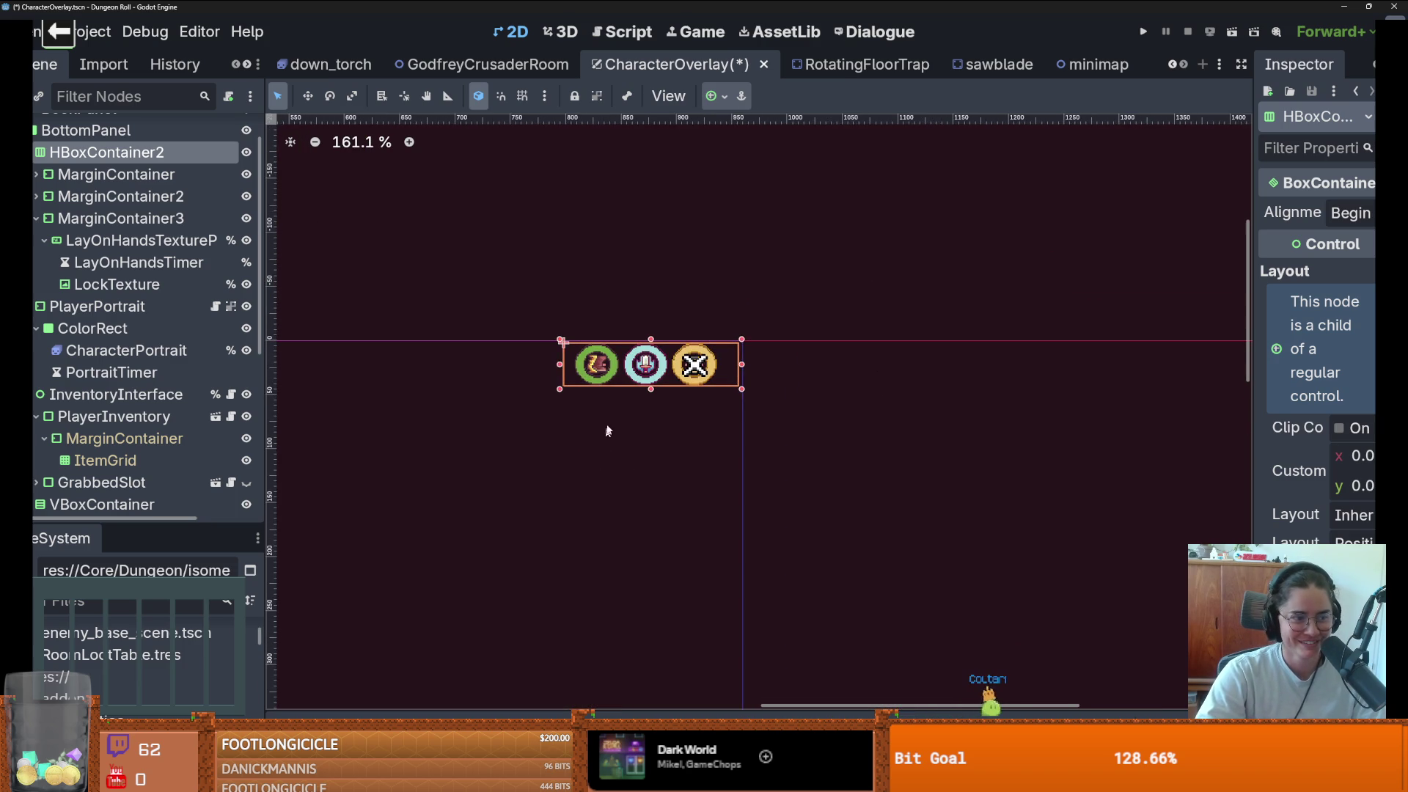
scroll(606, 390, up, 1)
scroll(580, 424, down, 7)
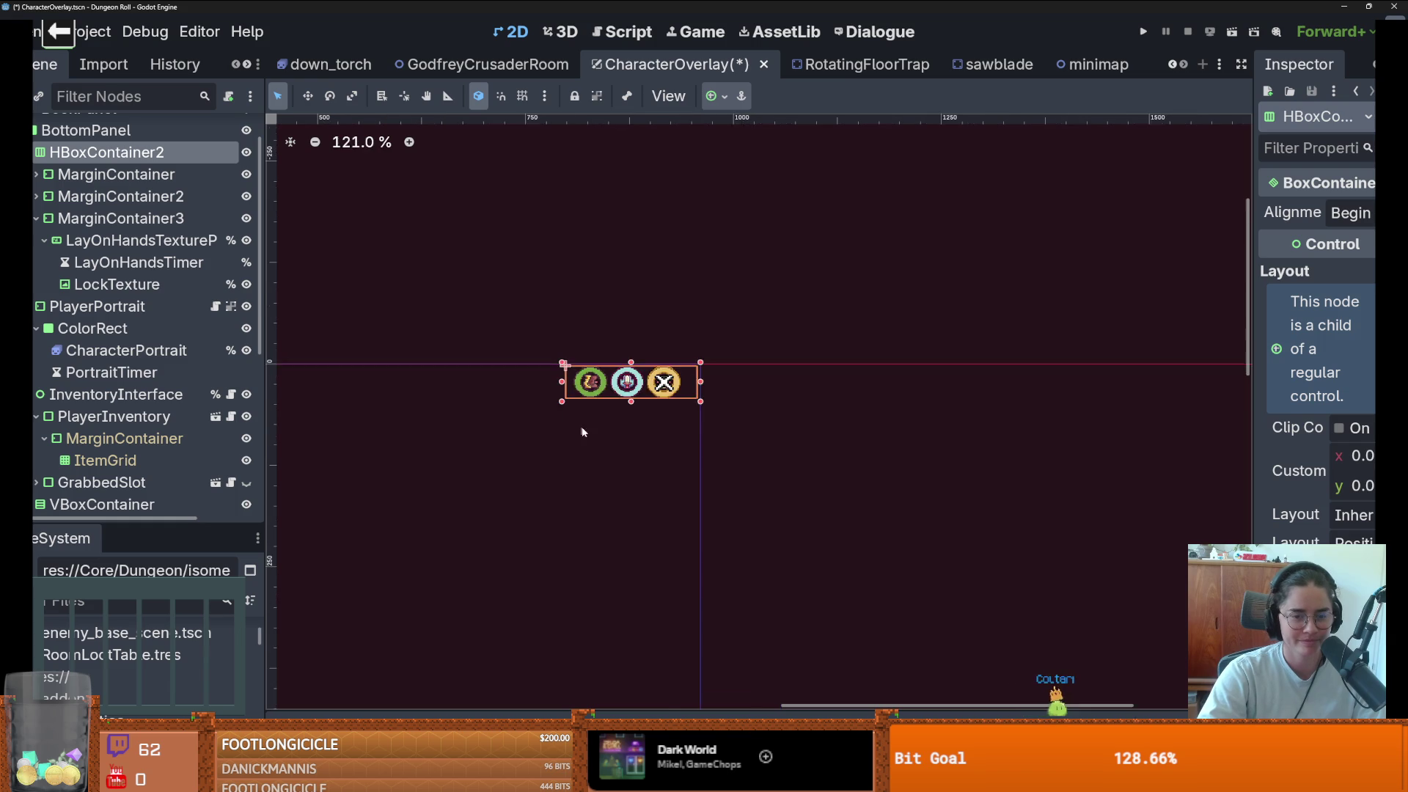
scroll(730, 438, up, 2)
scroll(730, 437, up, 1)
scroll(894, 432, down, 3)
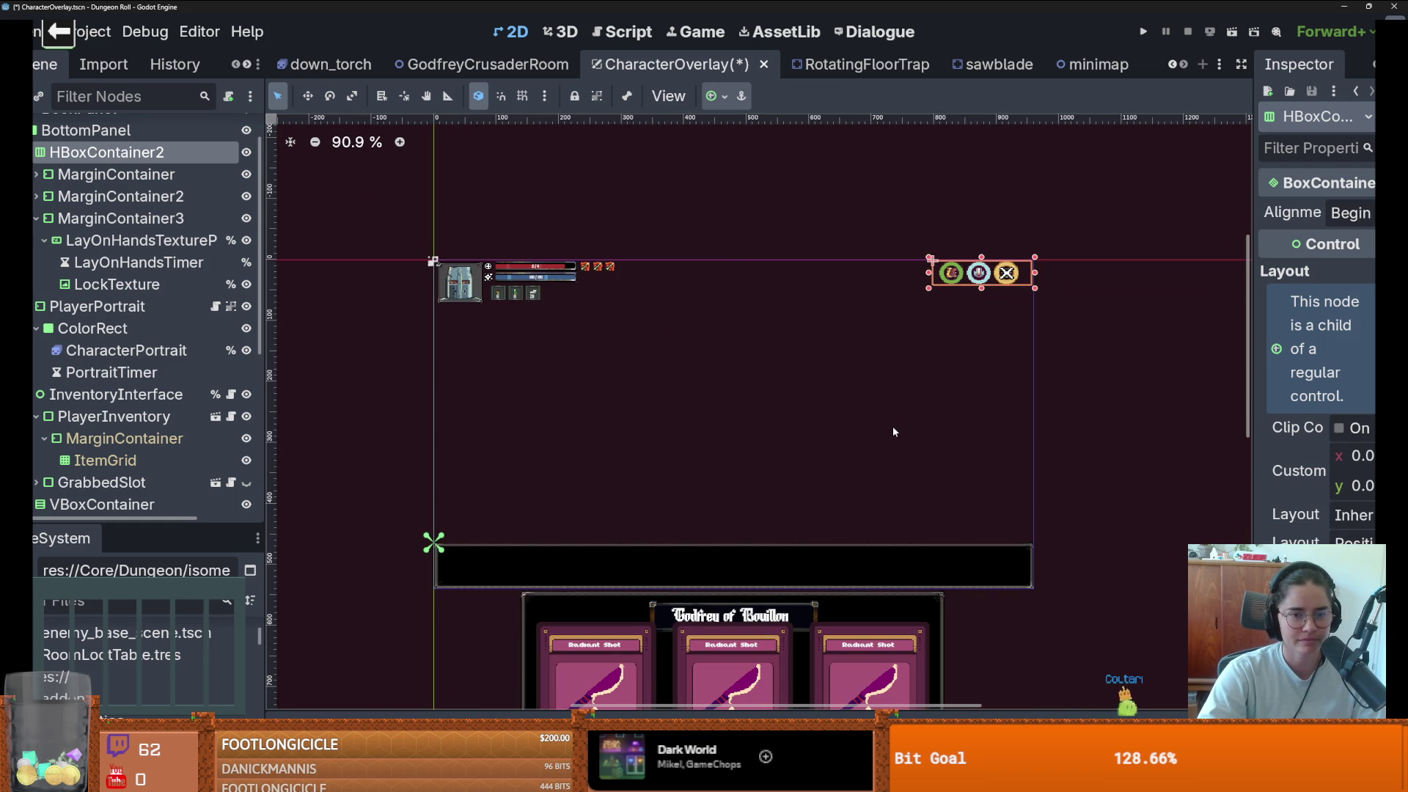
scroll(110, 396, up, 2)
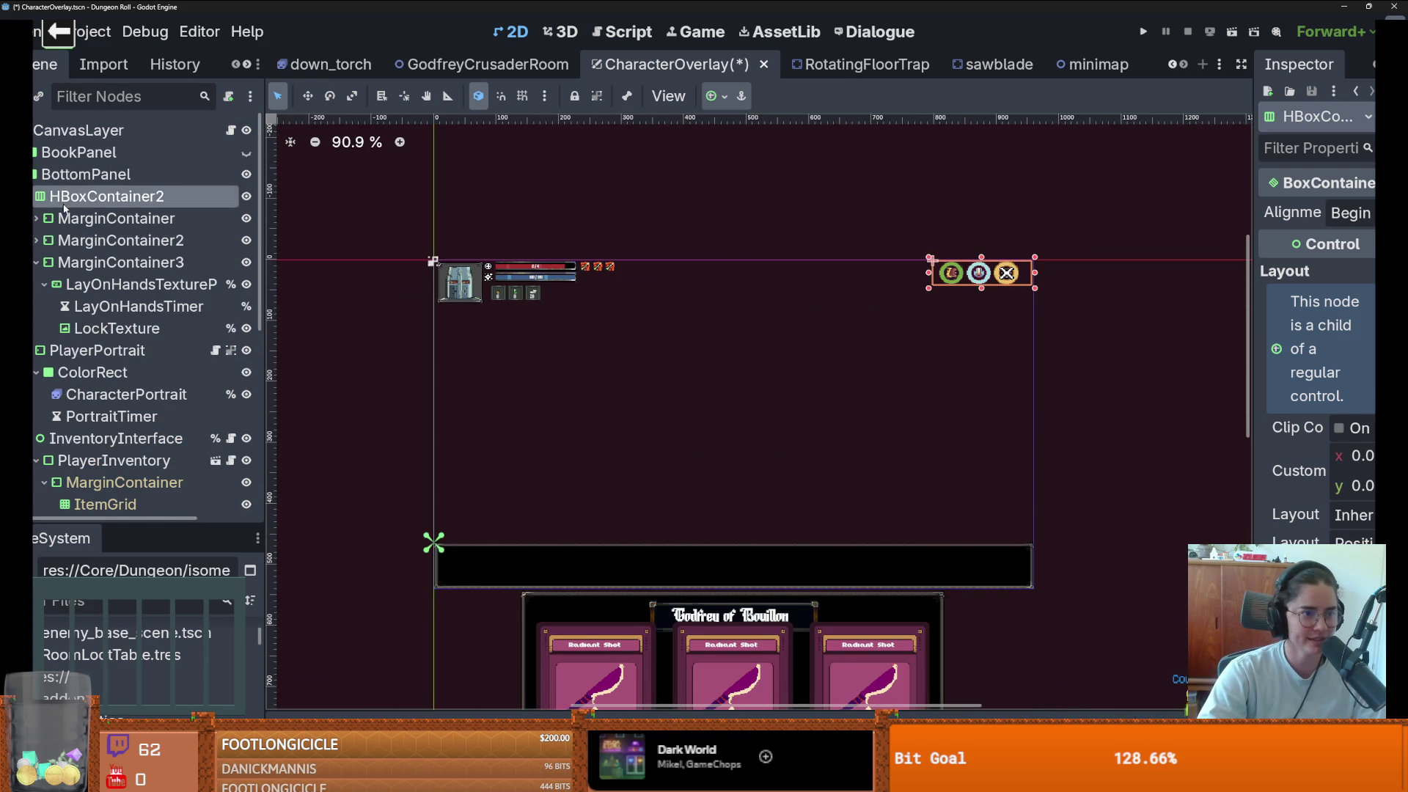
click(105, 175)
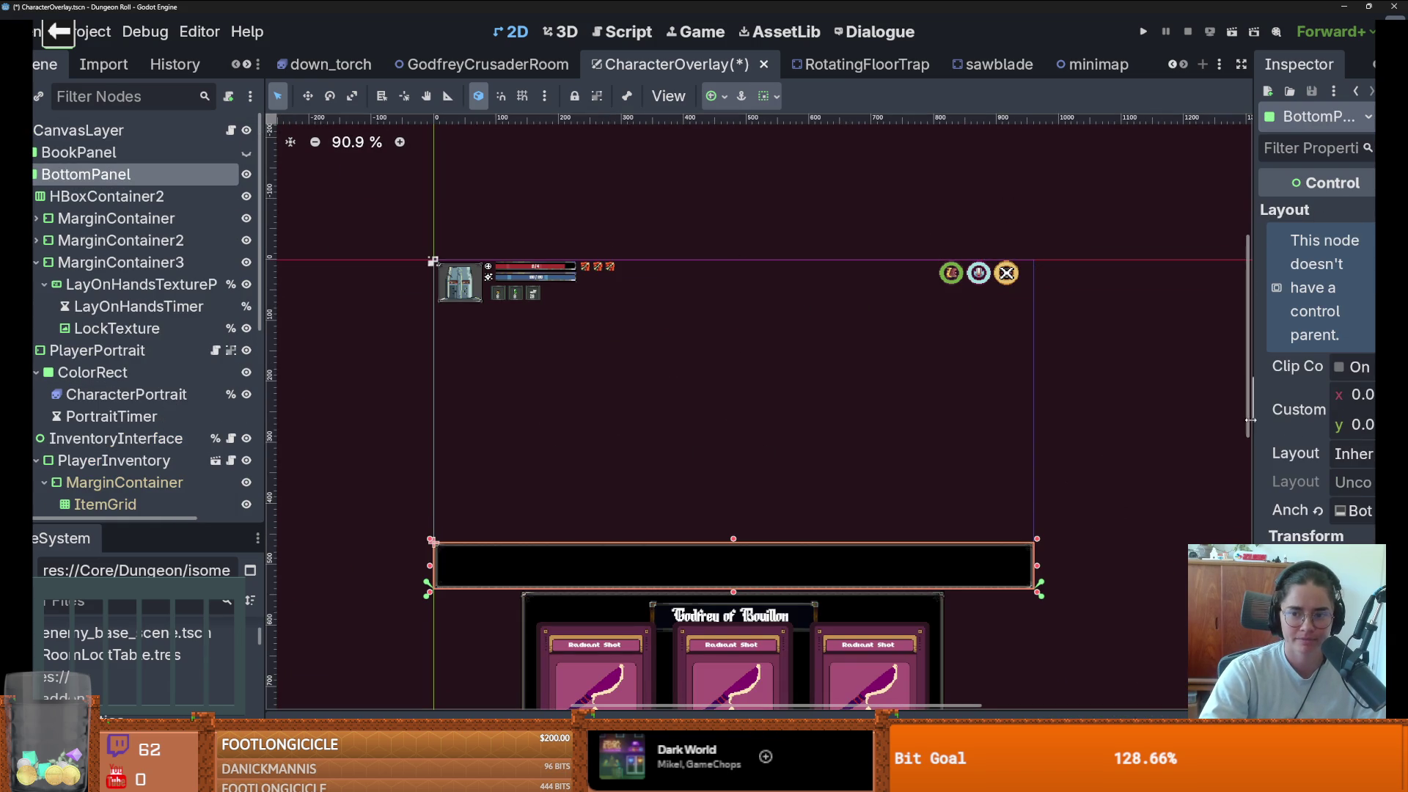
- Give the BottomPanel's Panel theme-override style a new StyleBoxFlat
drag(1250, 421, 1093, 390)
scroll(1218, 420, down, 3)
scroll(1217, 420, up, 2)
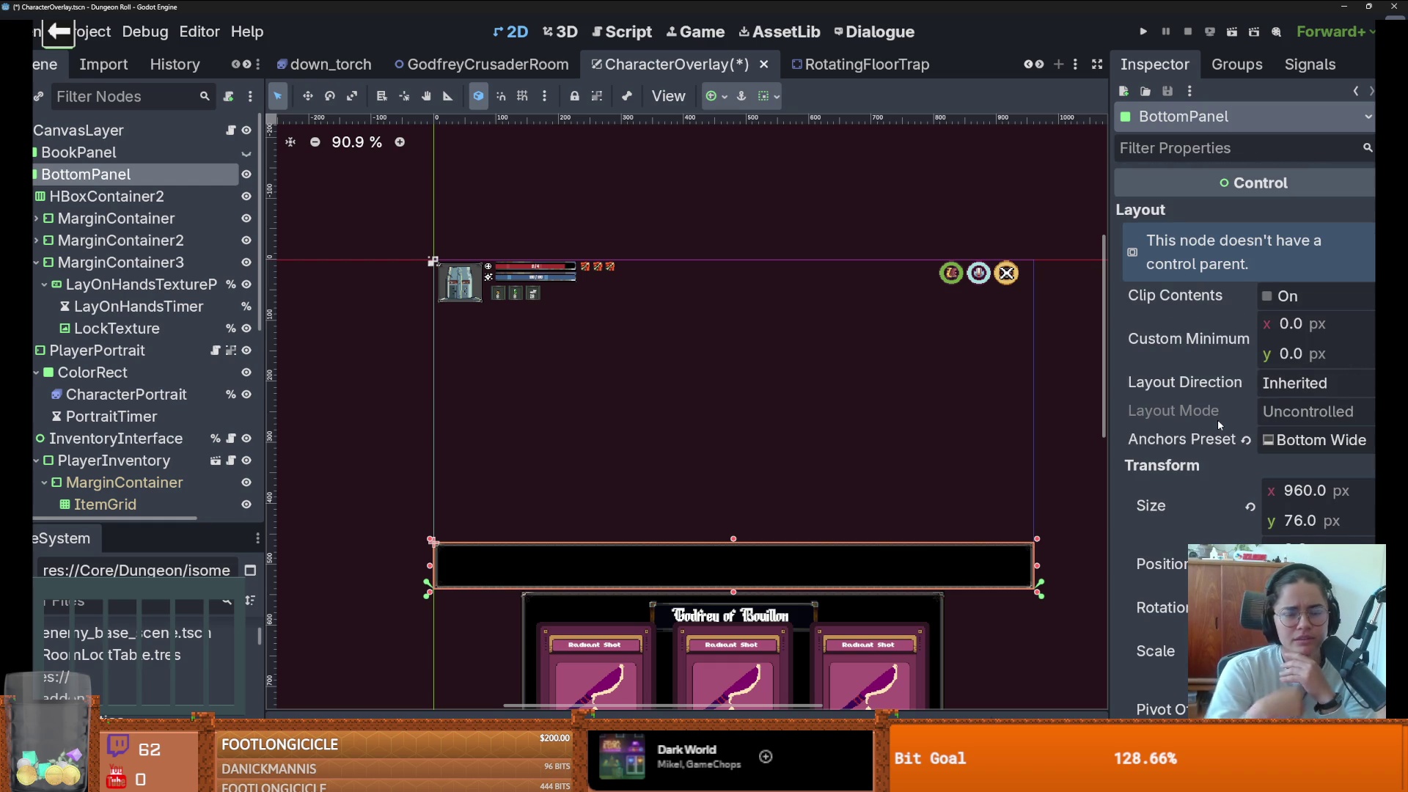
scroll(1209, 415, down, 10)
scroll(1162, 530, down, 3)
scroll(1262, 400, up, 8)
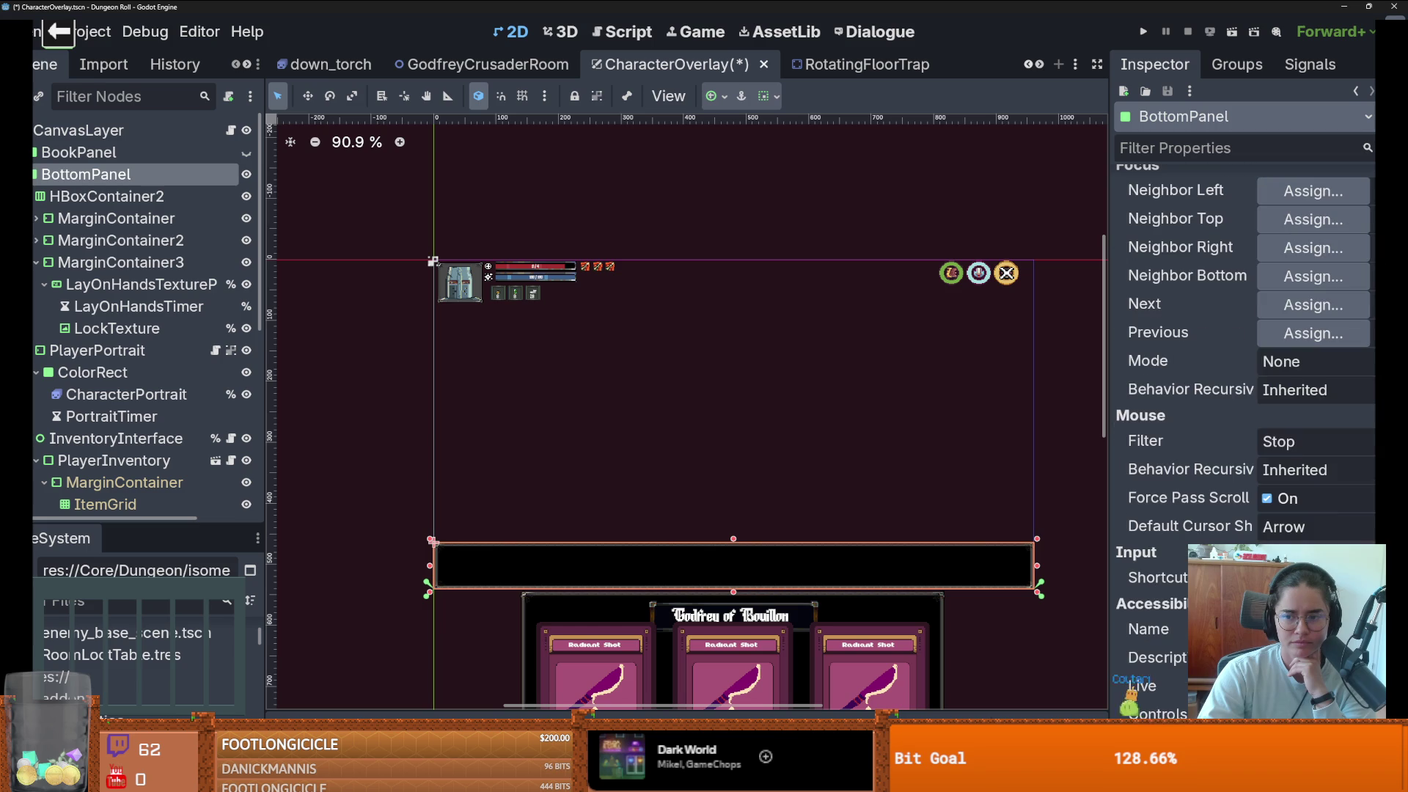
scroll(1367, 533, up, 4)
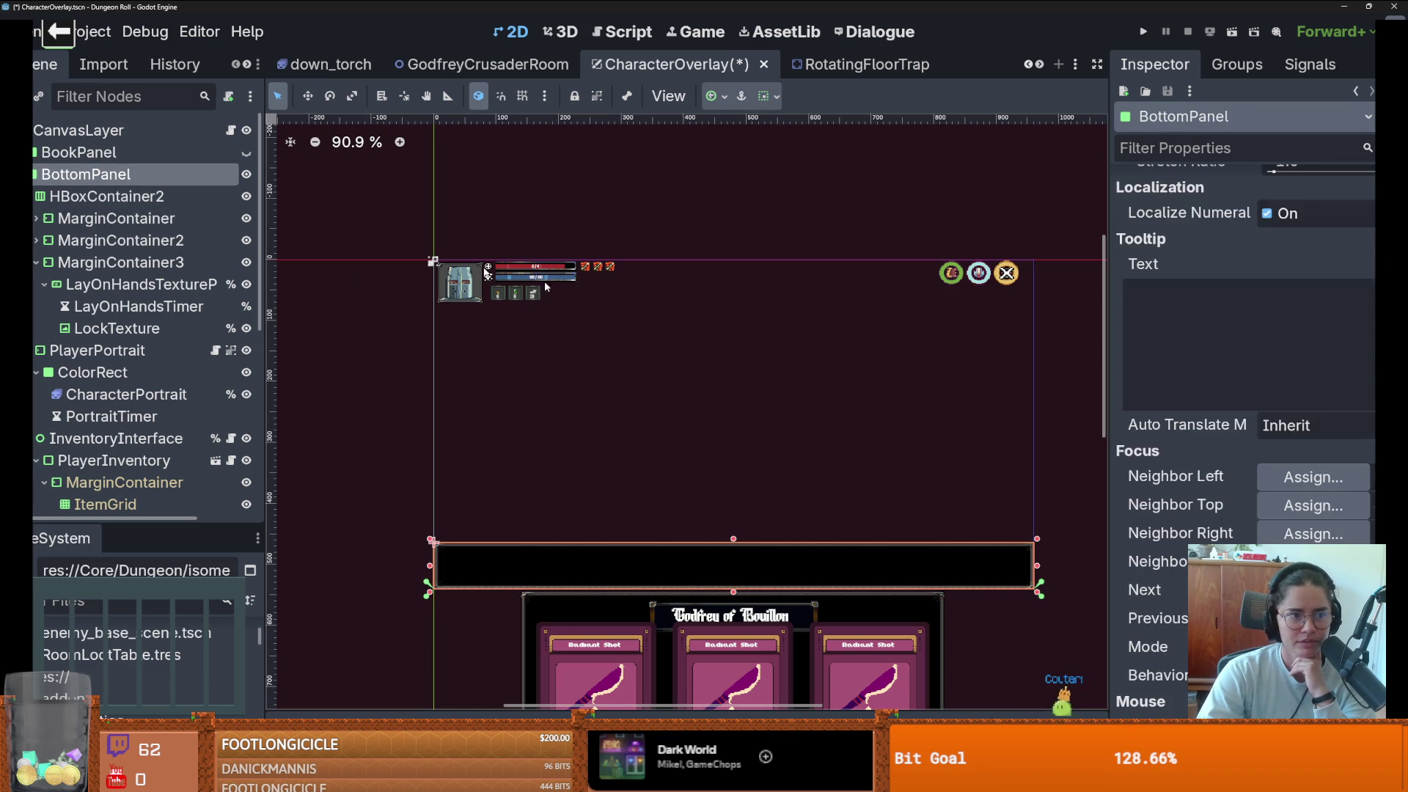
scroll(1172, 479, down, 11)
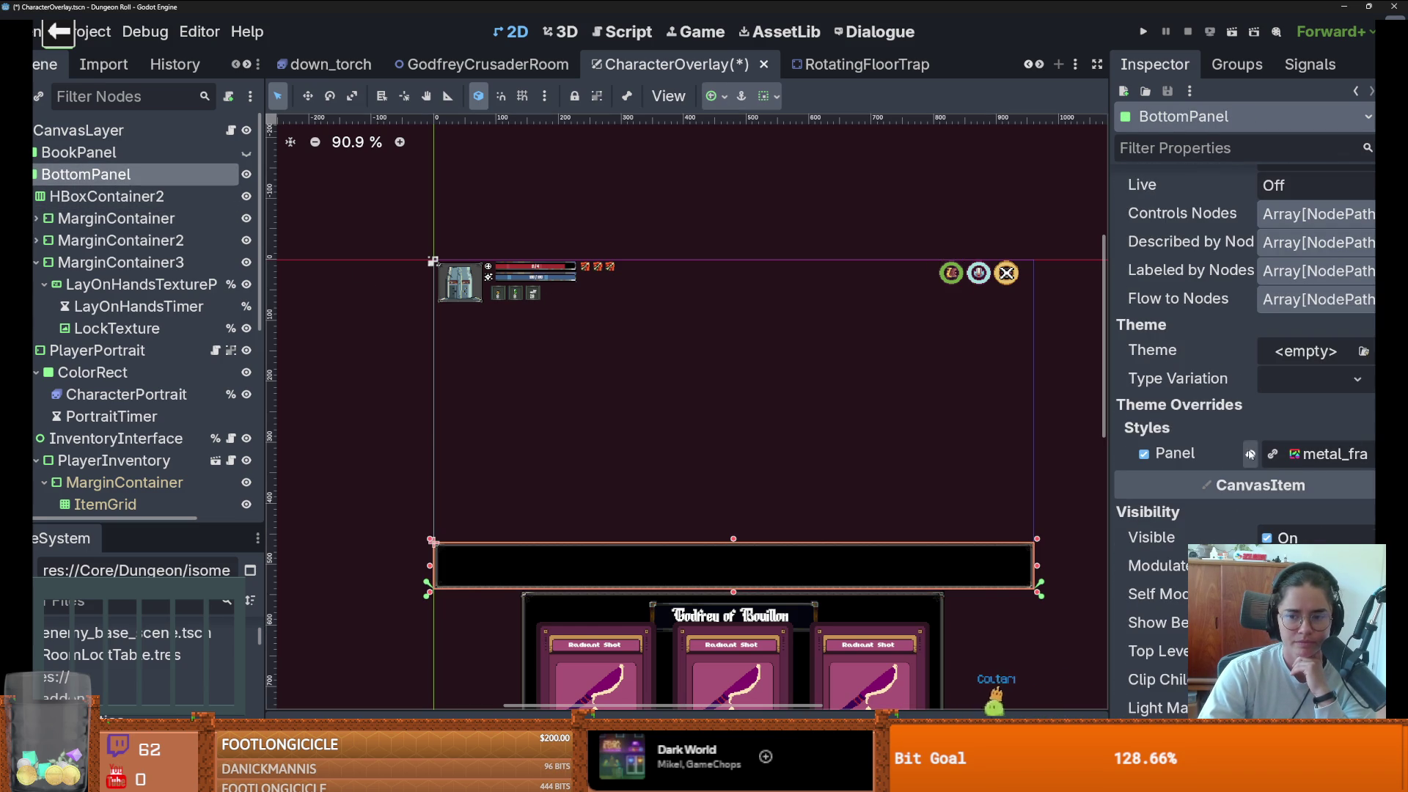
drag(1110, 449, 943, 449)
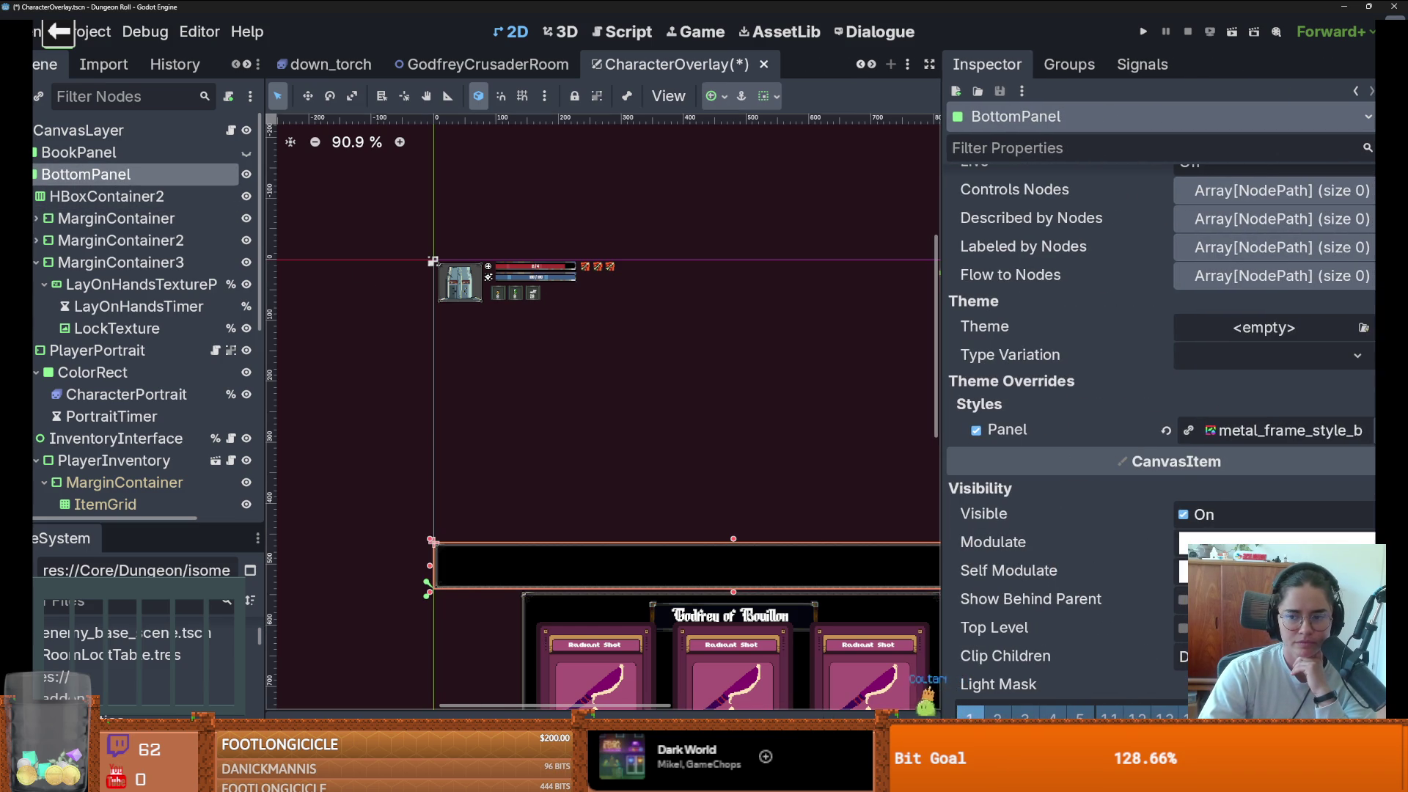
click(1369, 431)
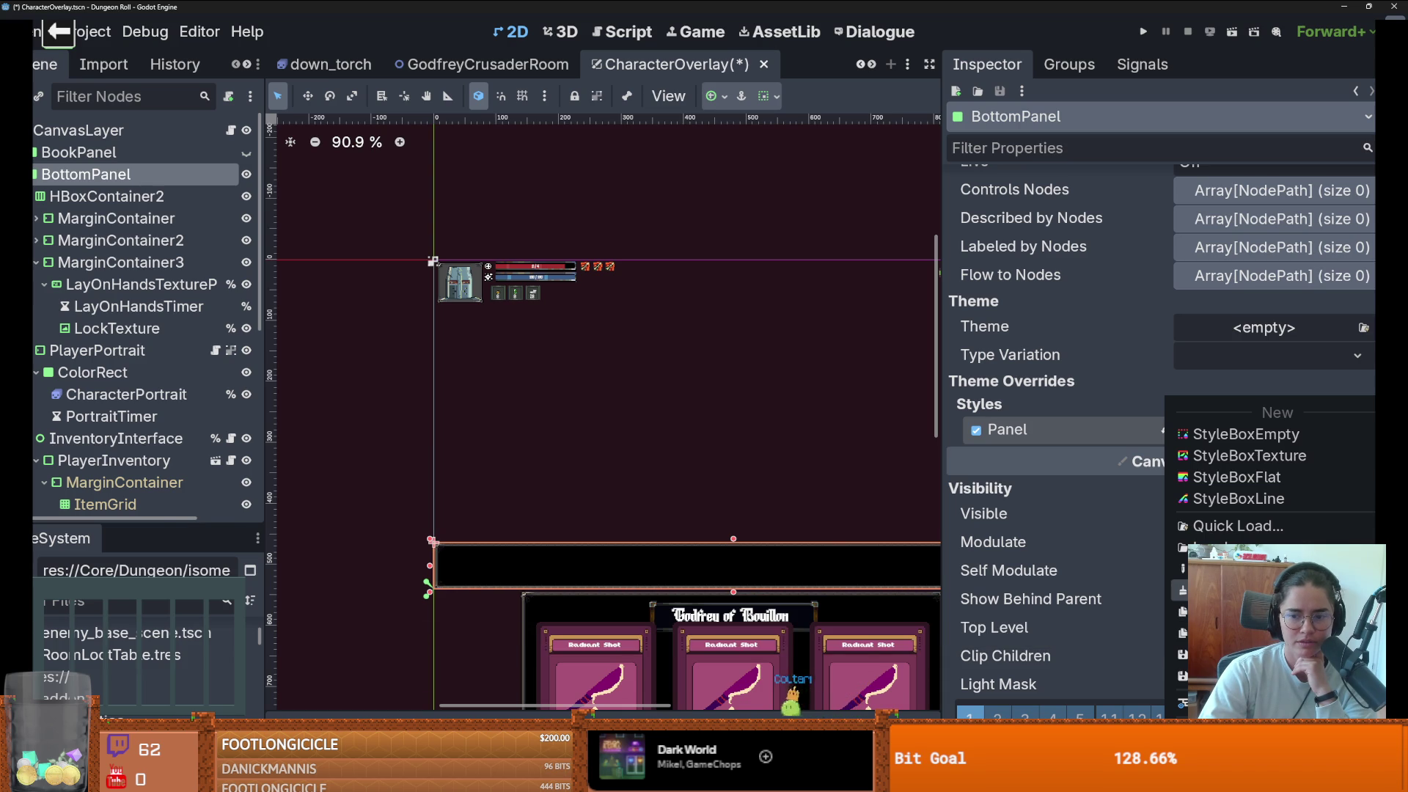
click(1237, 476)
- Swap the panel style to StyleBoxEmpty, then save and run the game
click(1368, 433)
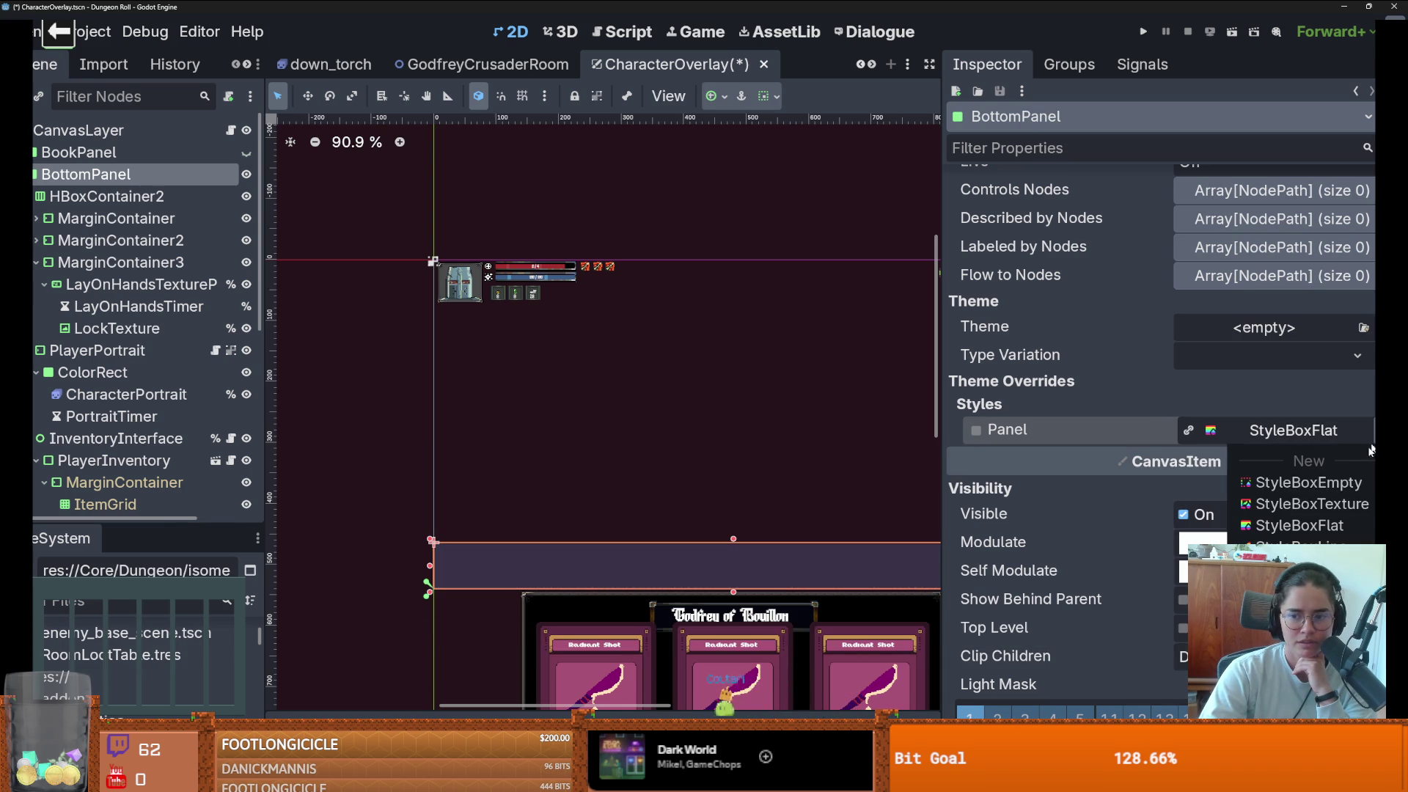
click(1313, 480)
scroll(733, 465, down, 3)
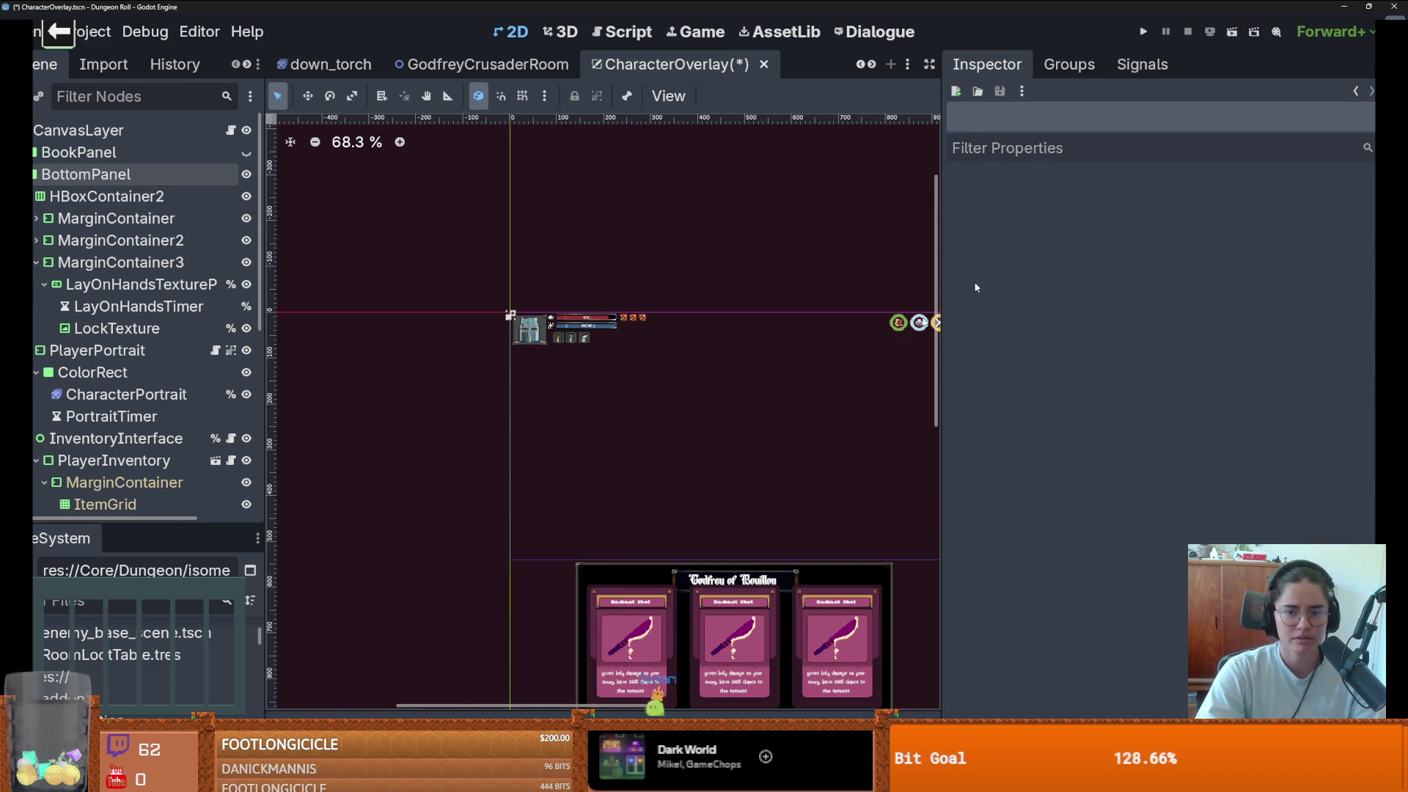
click(1143, 31)
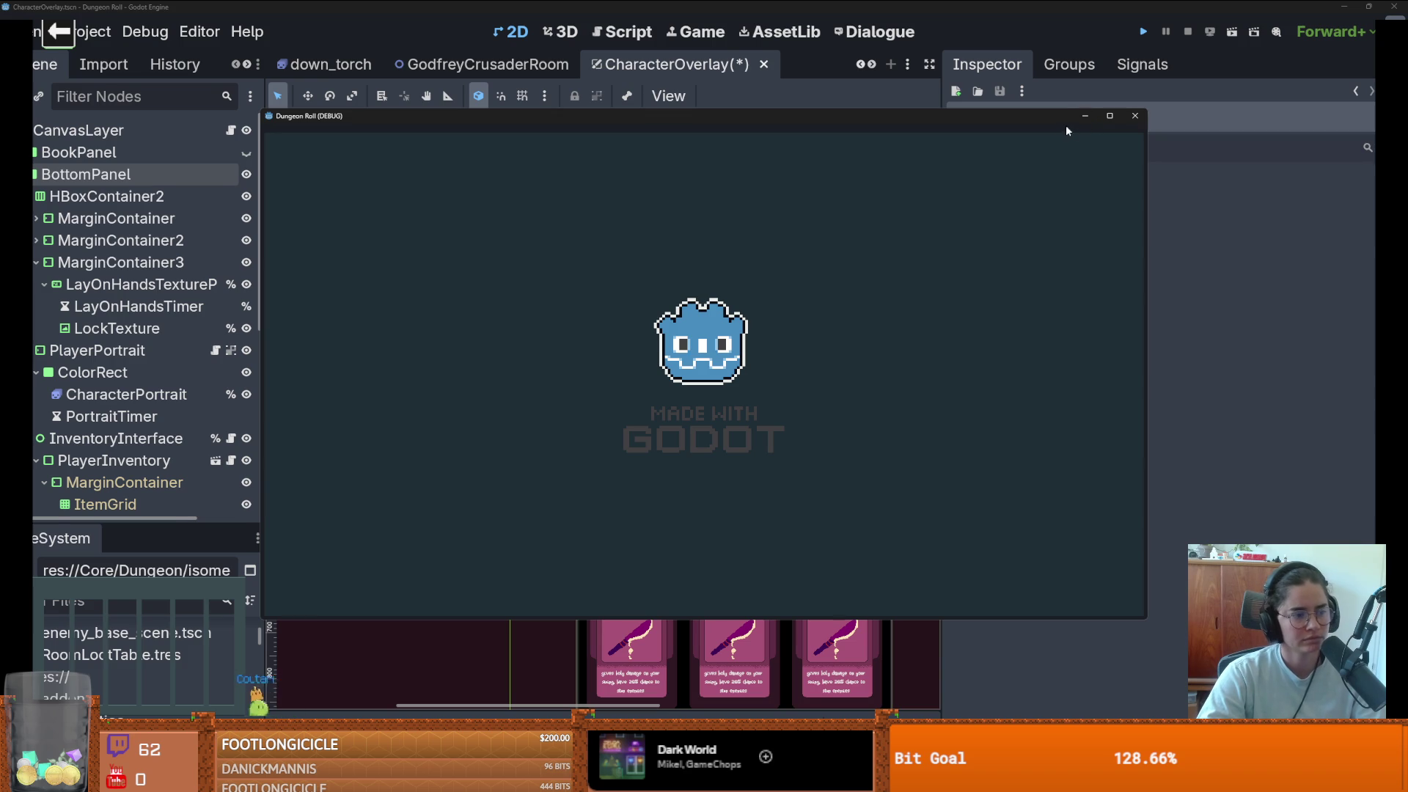
- Maximize the debug window and walk the knight around the fountain and toward the door
click(1111, 115)
key(s)
key(a)
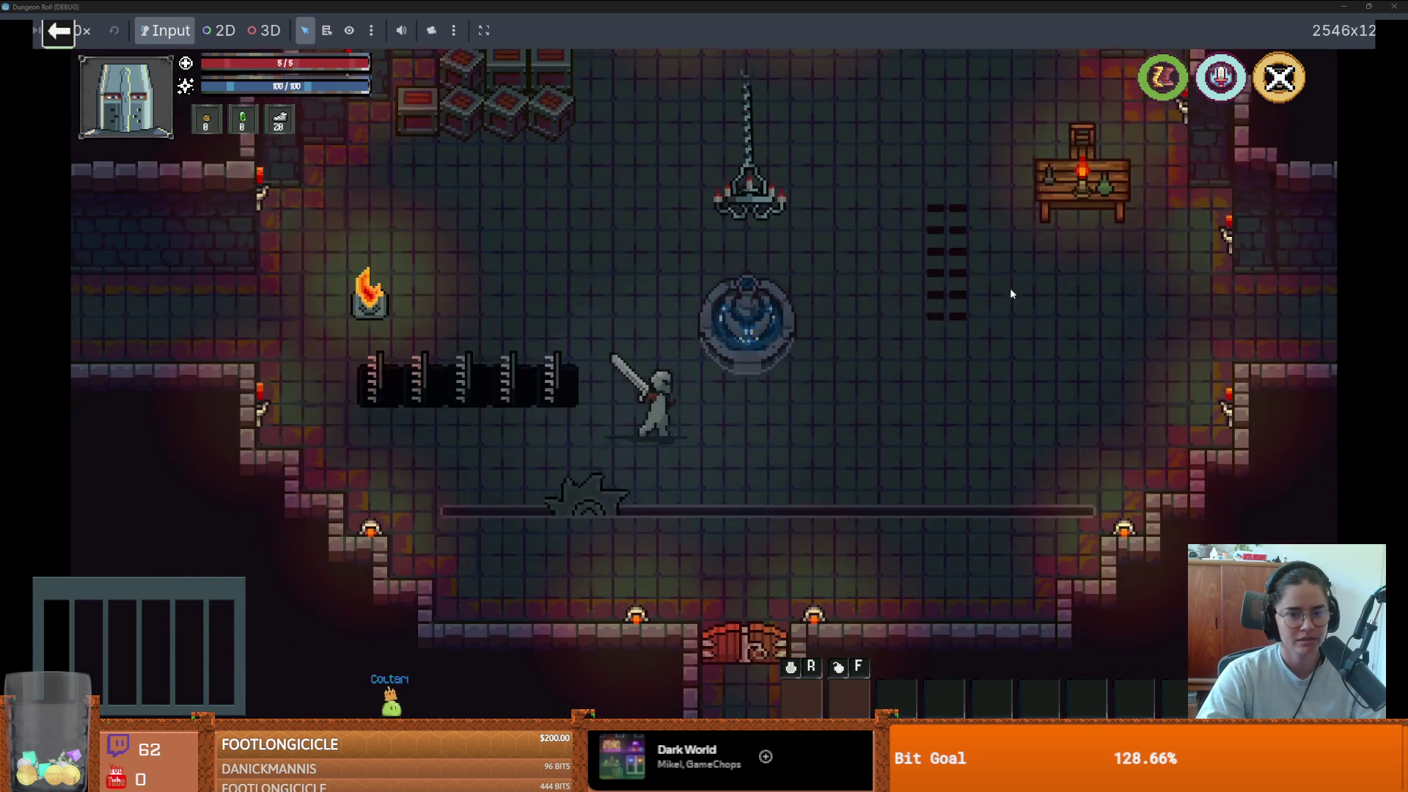
key(d)
key(w)
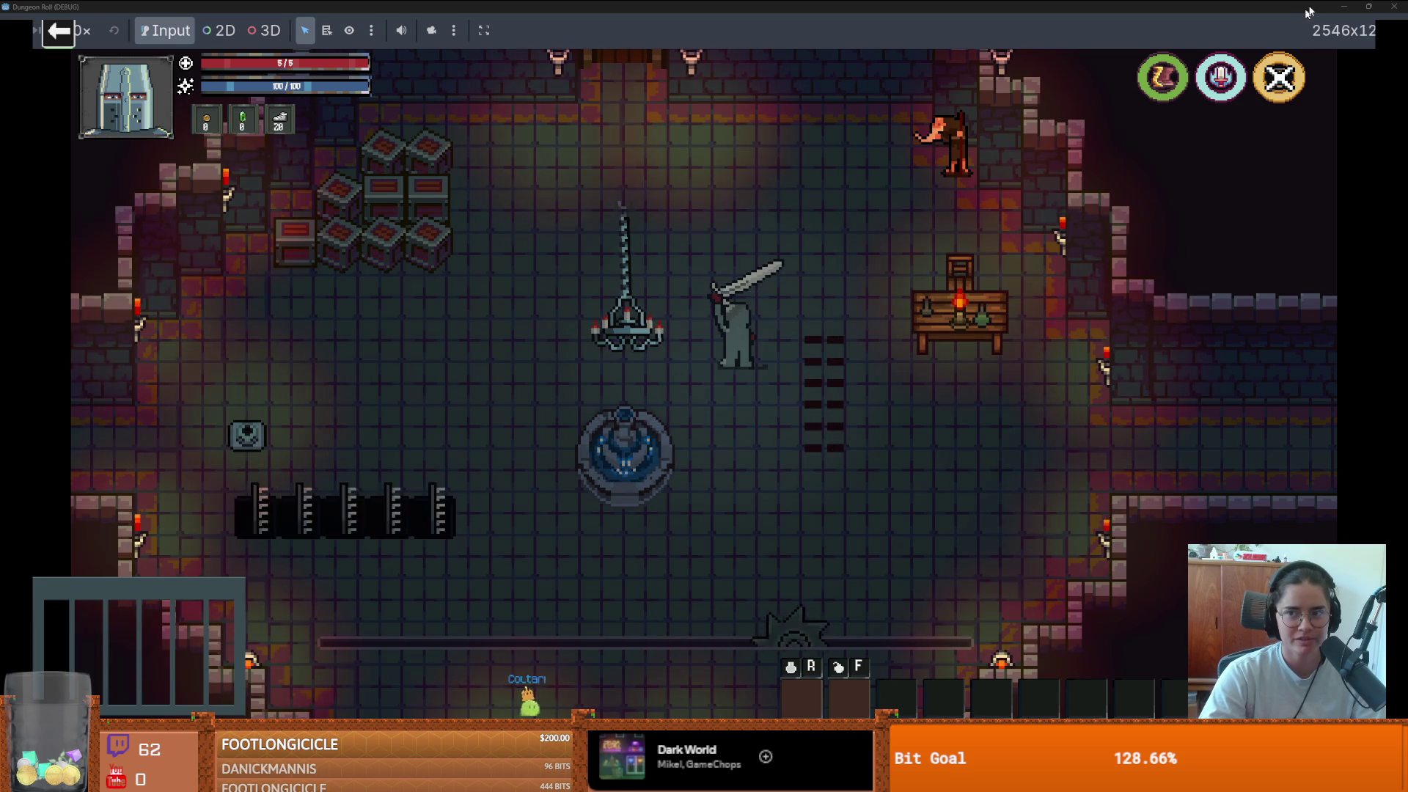
key(w)
key(a)
key(s)
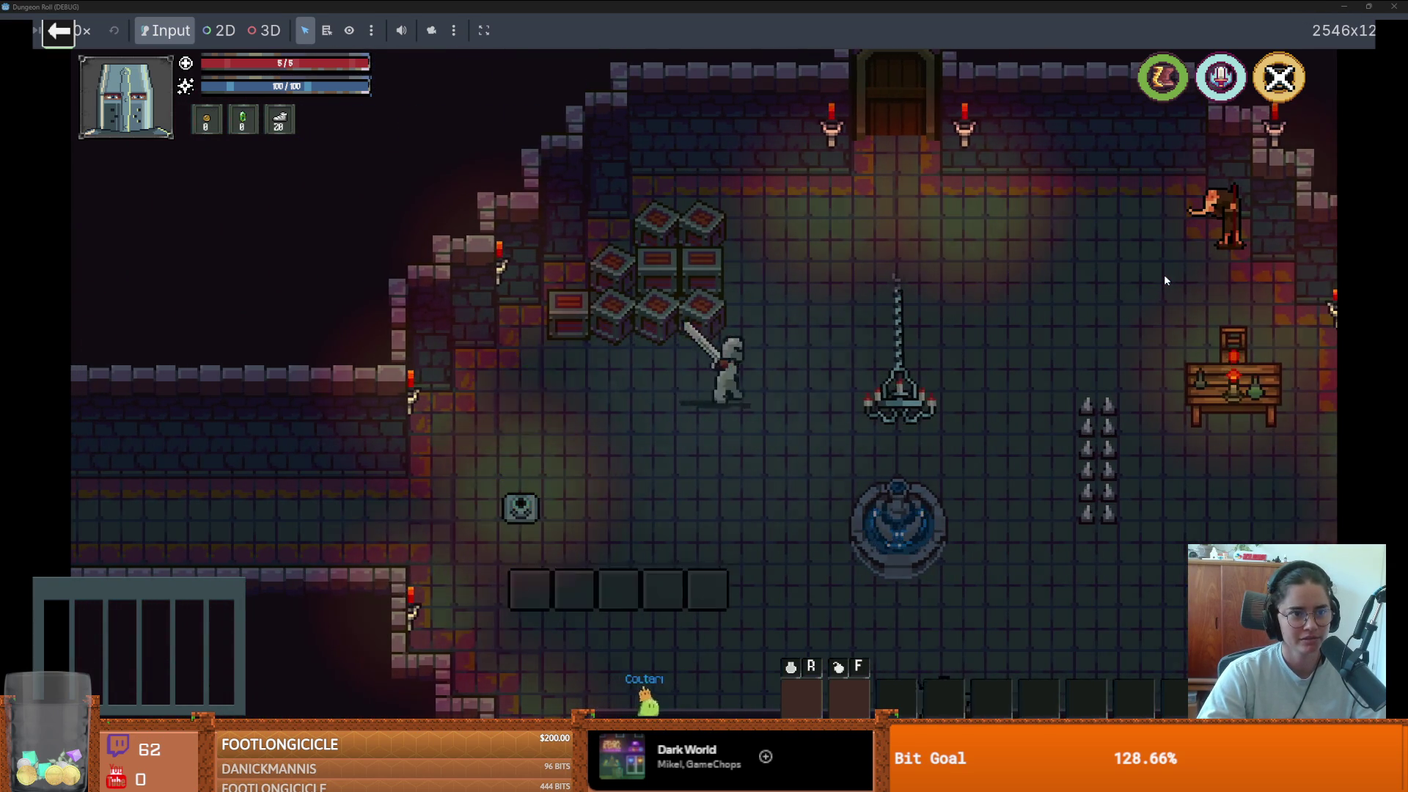
- Walk the knight past the chandelier and fountain, then stop the test run with F8
key(d)
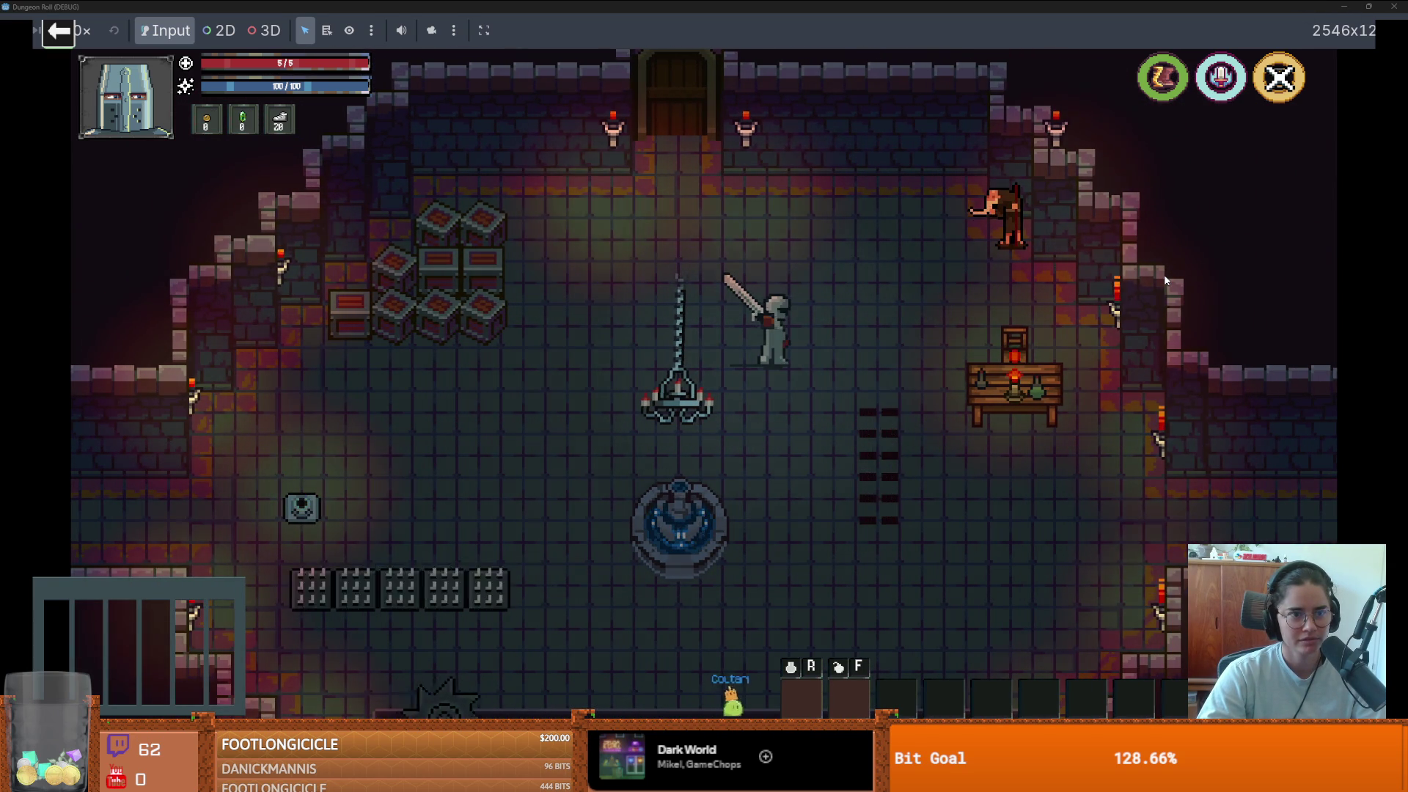
key(a)
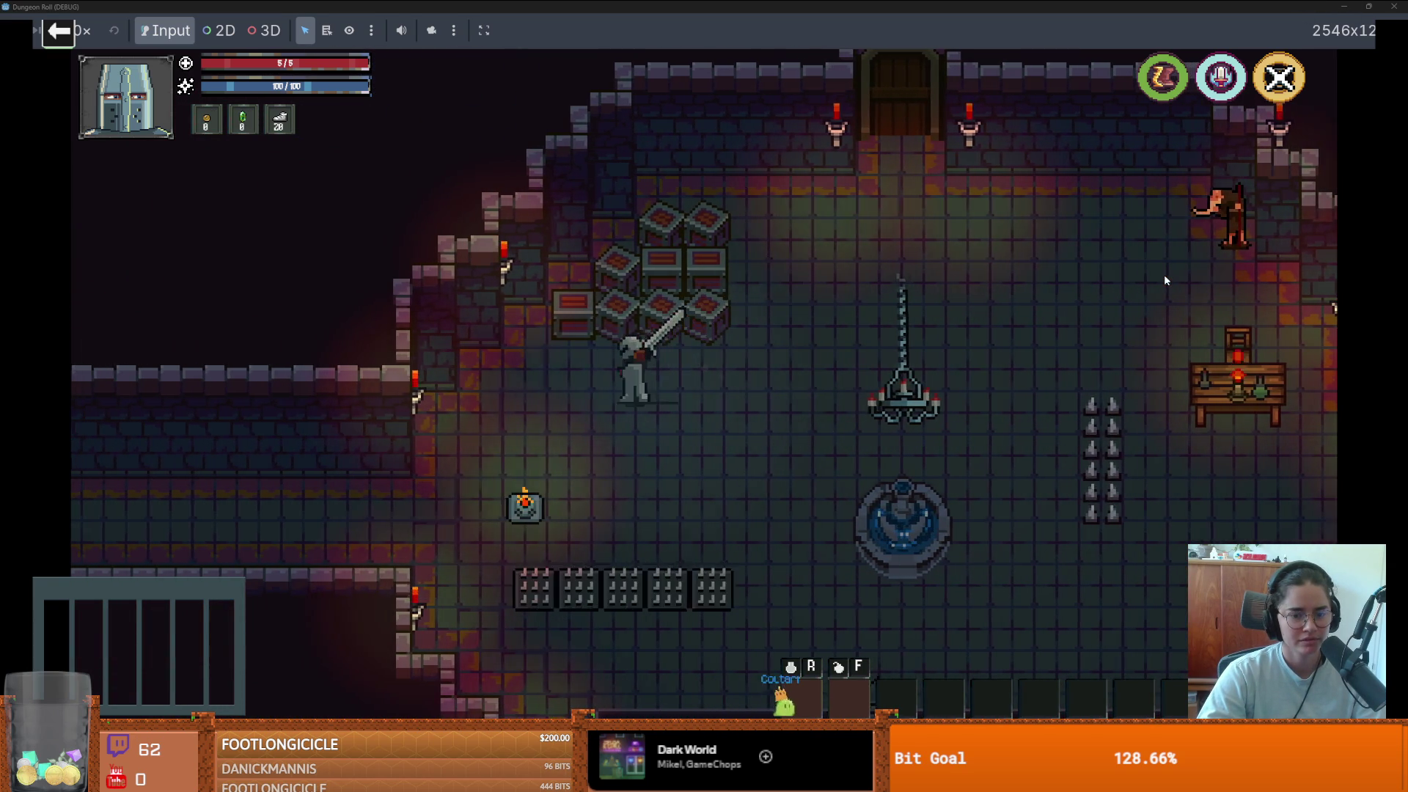
key(d)
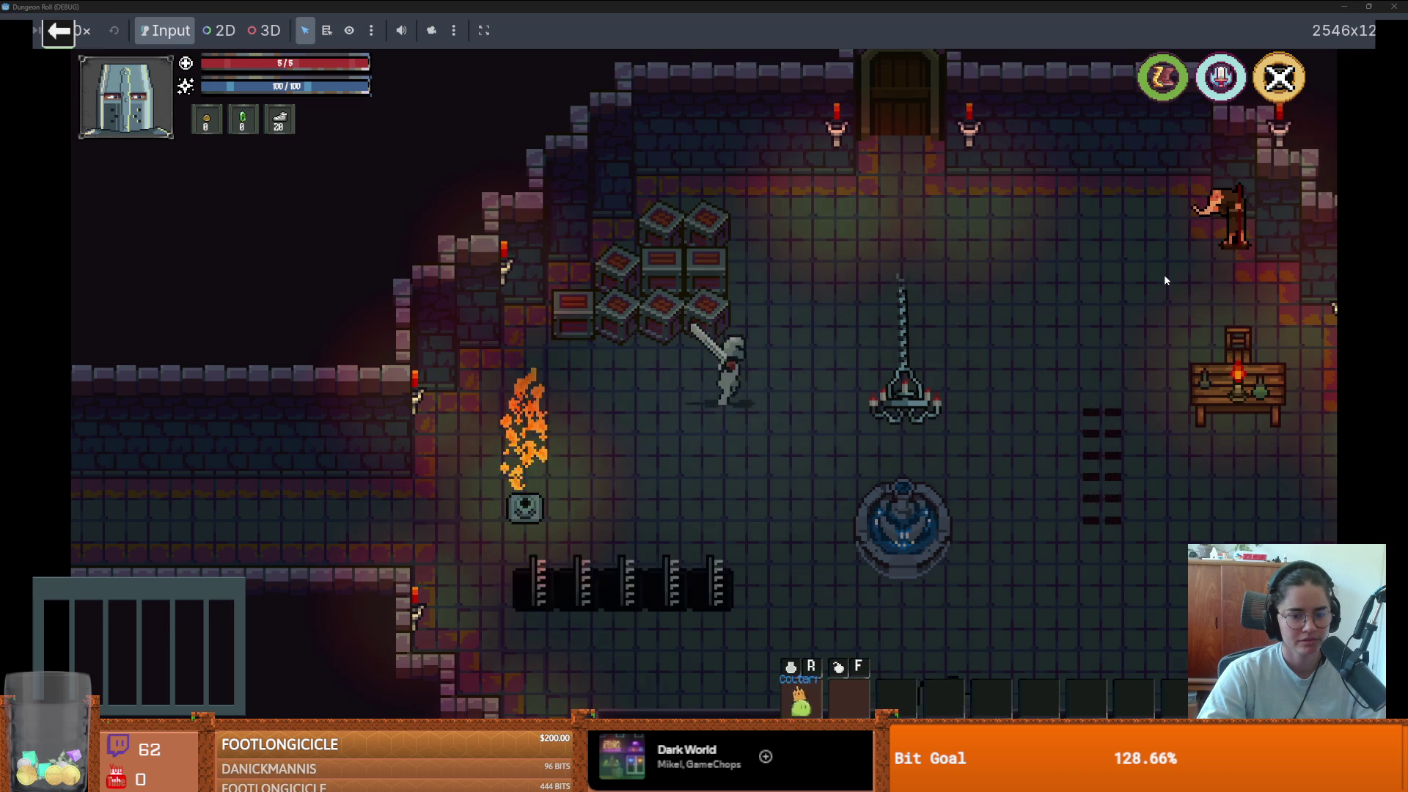
key(s)
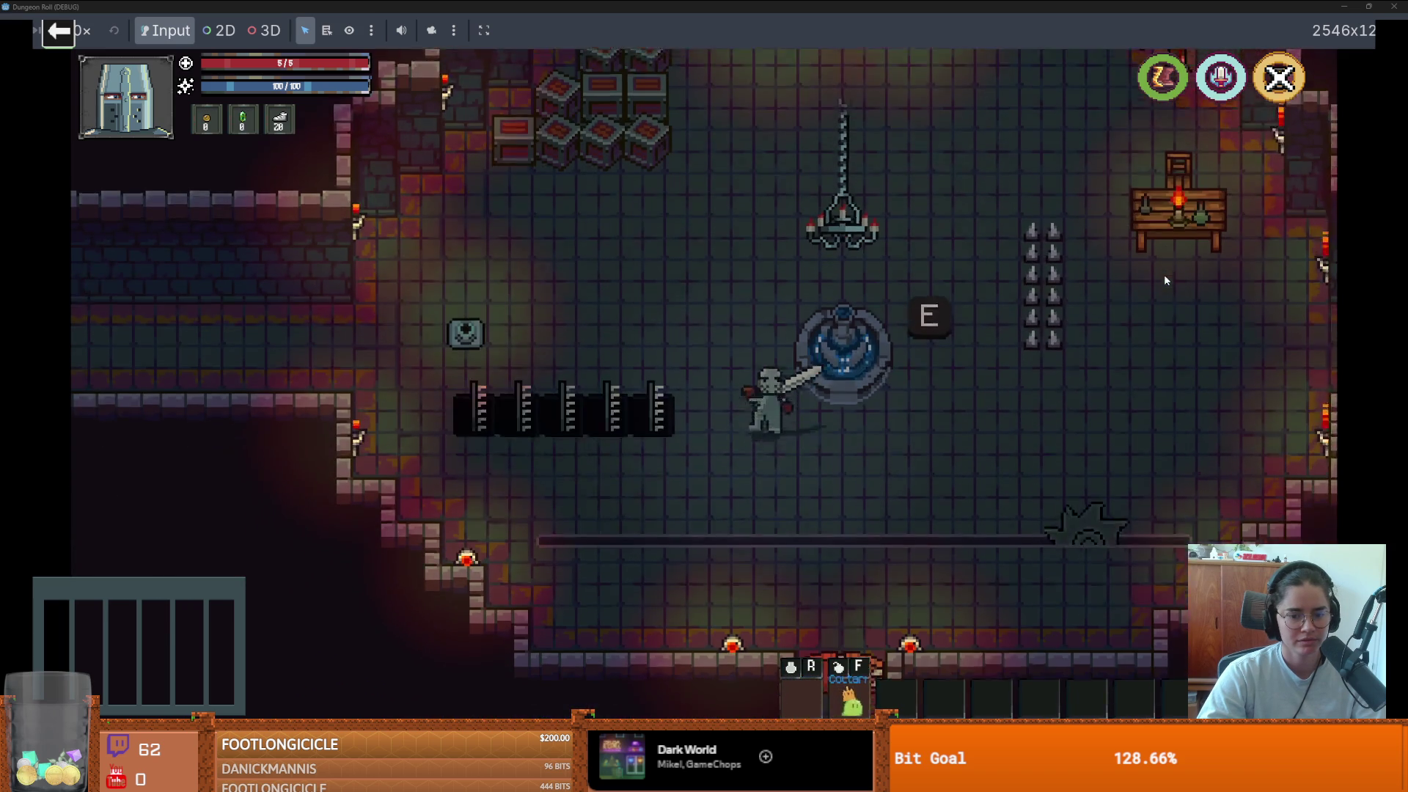
key(s)
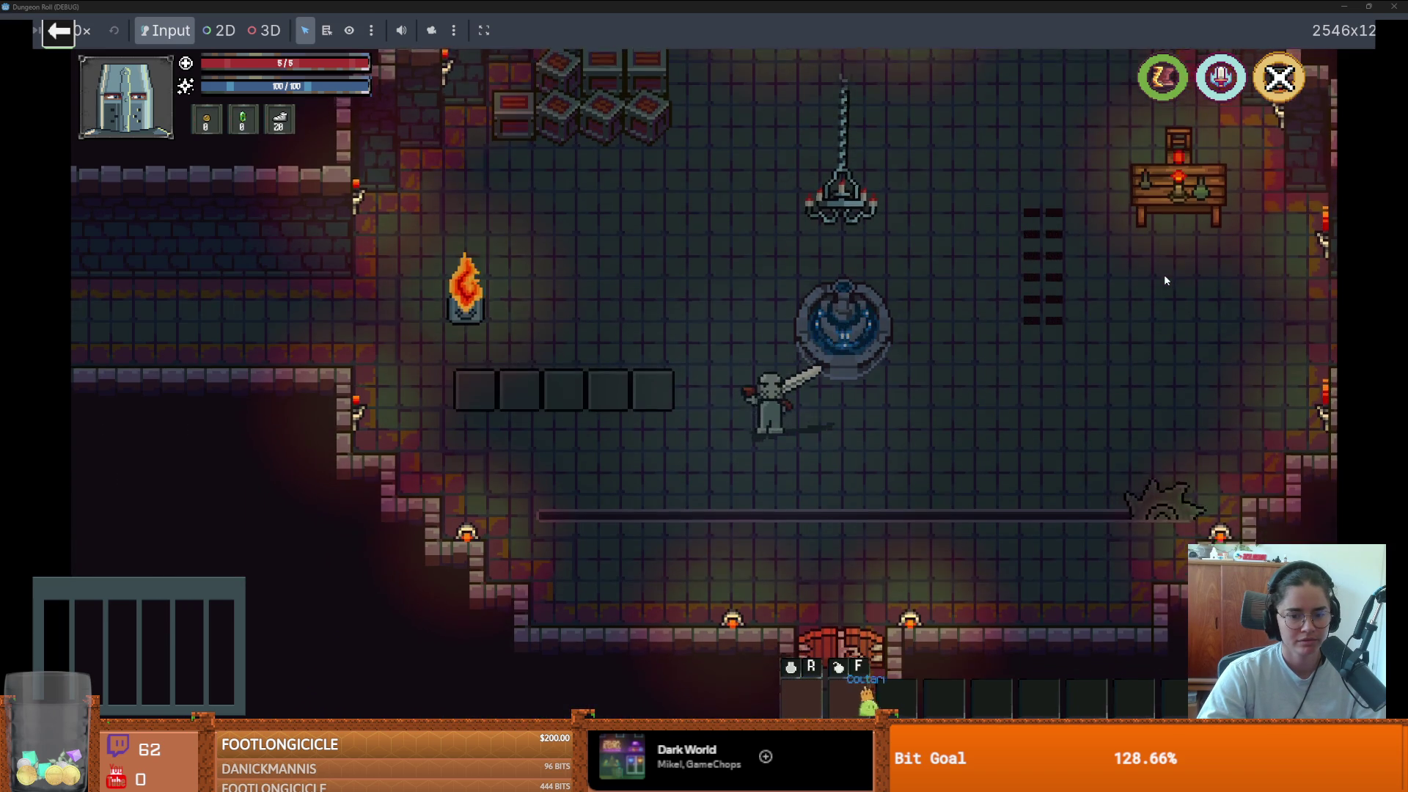
key(w)
key(w)
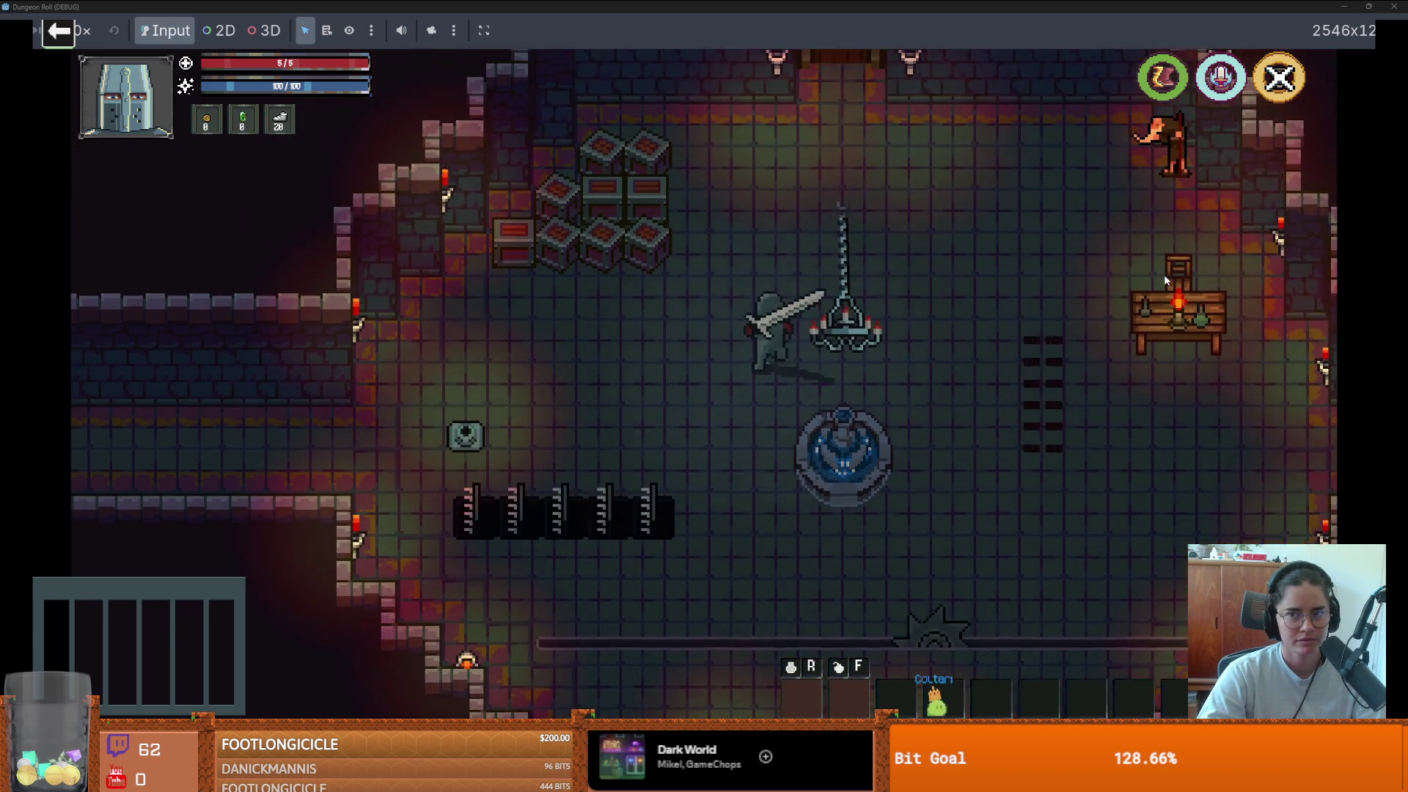
key(F8)
scroll(616, 308, down, 3)
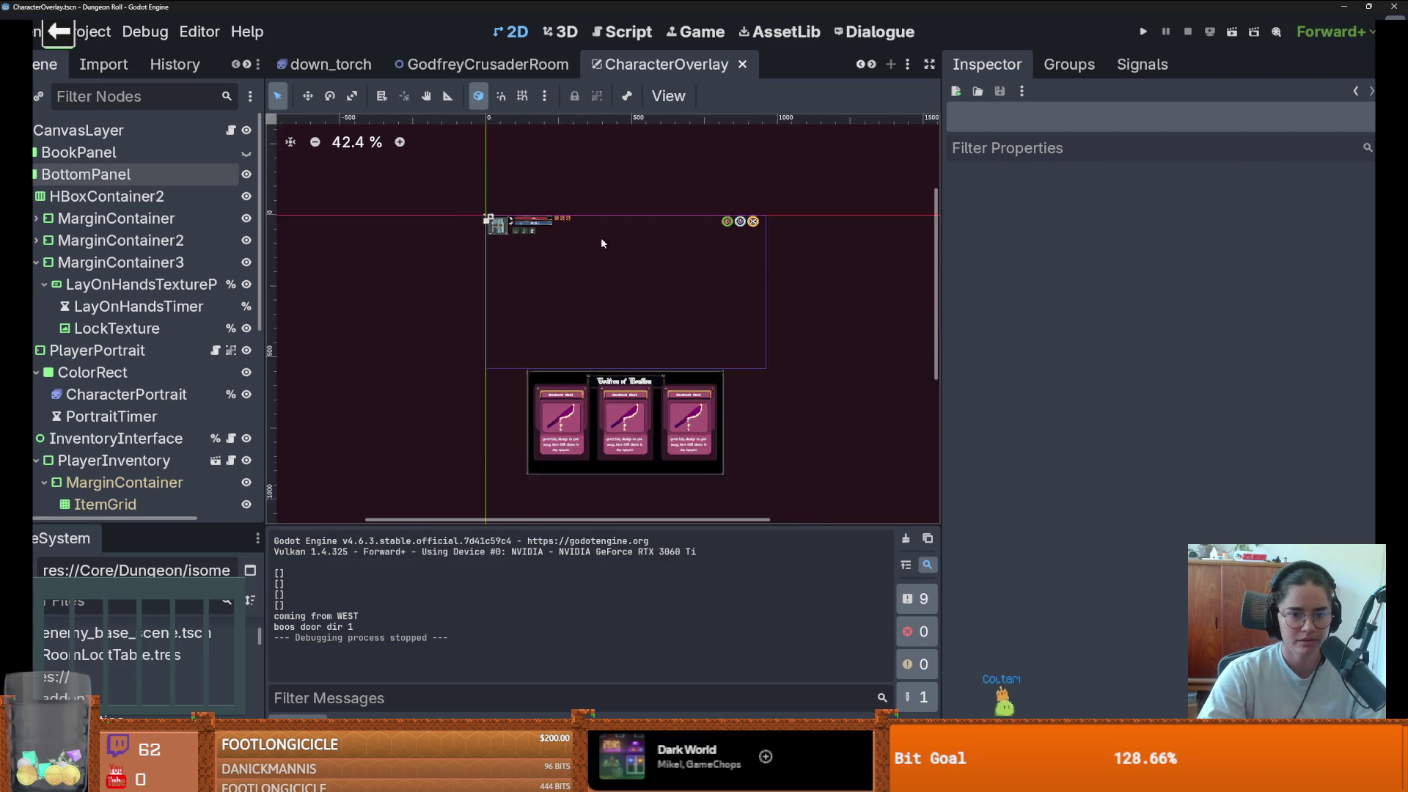
- Enlarge the Scene tree and collapse HBoxContainer2, PlayerPortrait, InventoryInterface and VBoxContainer
scroll(607, 245, up, 2)
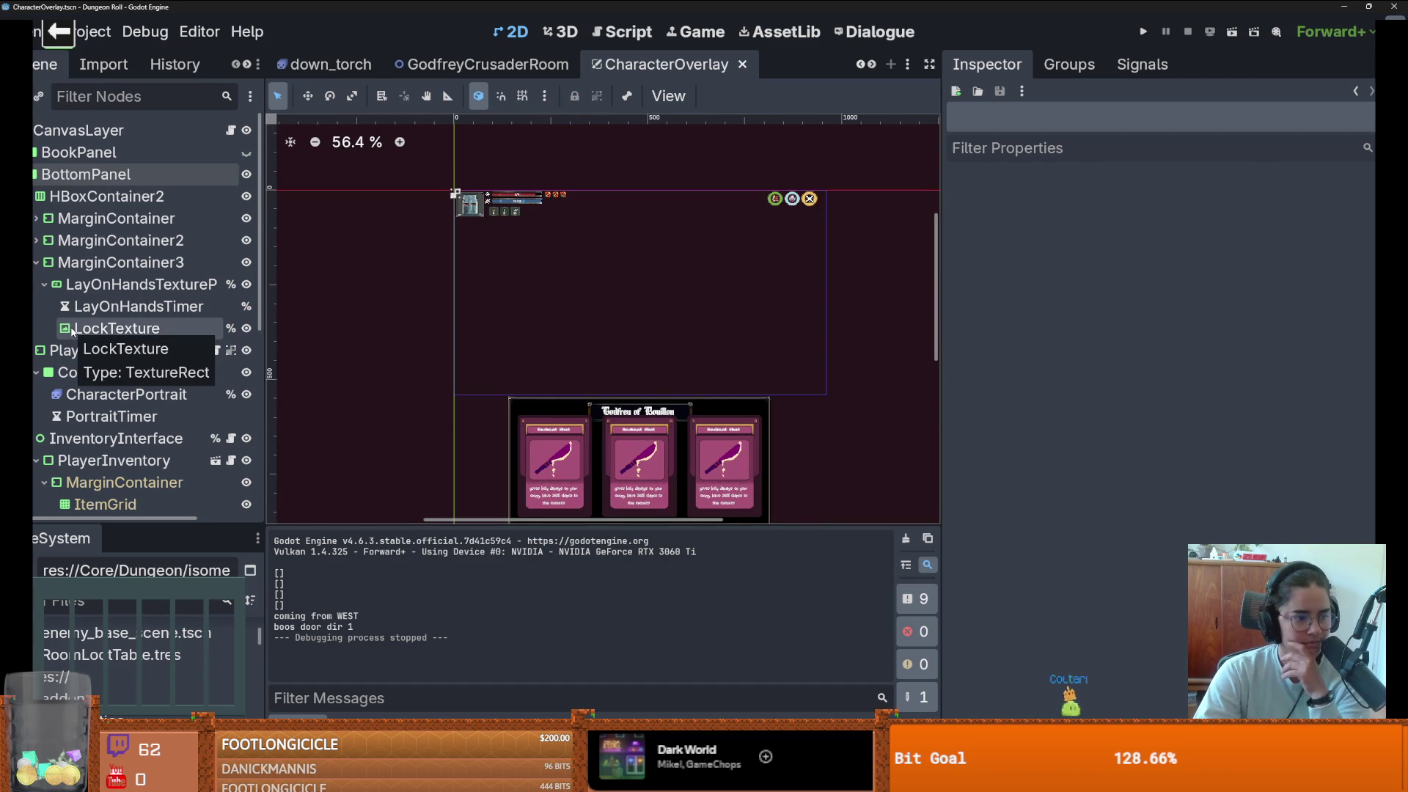
drag(134, 524, 135, 630)
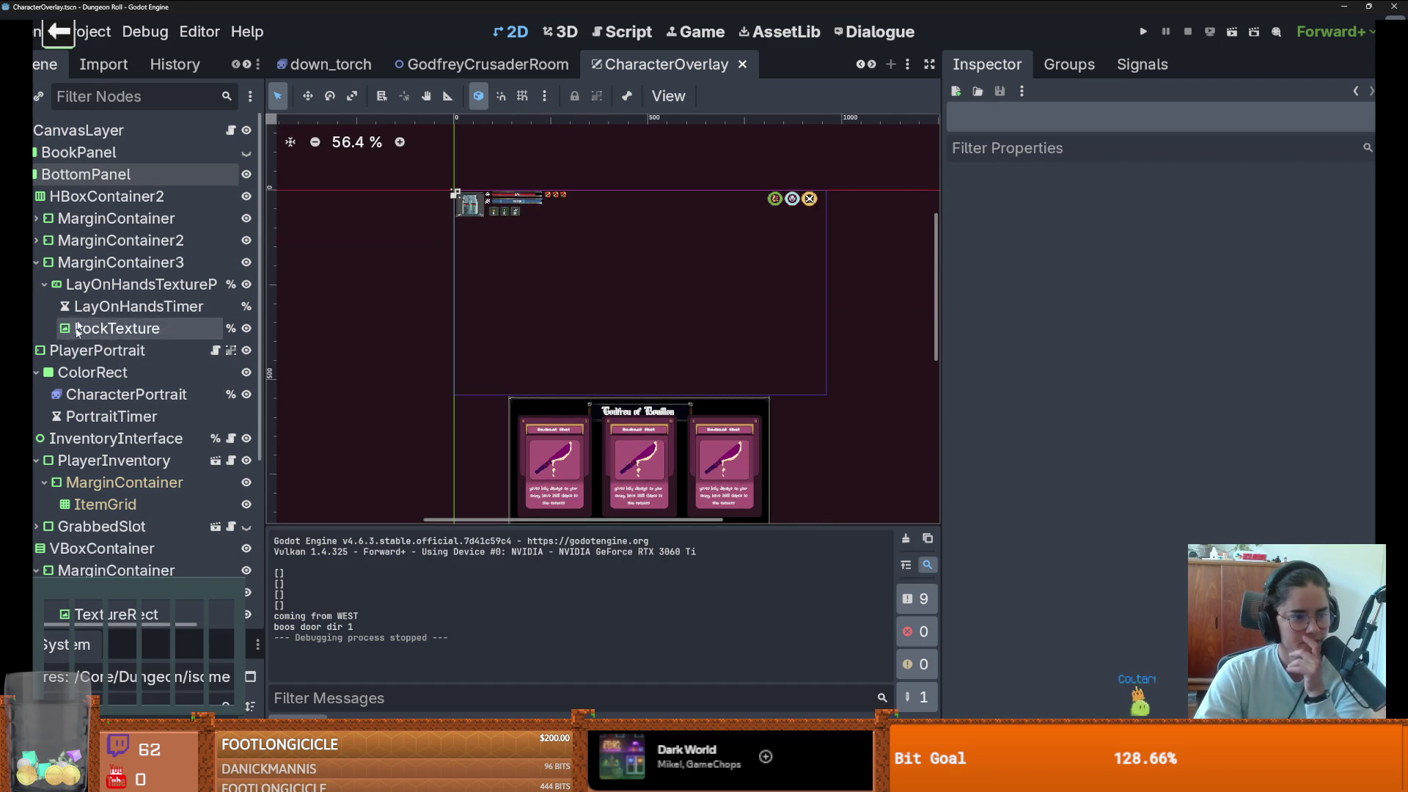
click(33, 196)
click(35, 218)
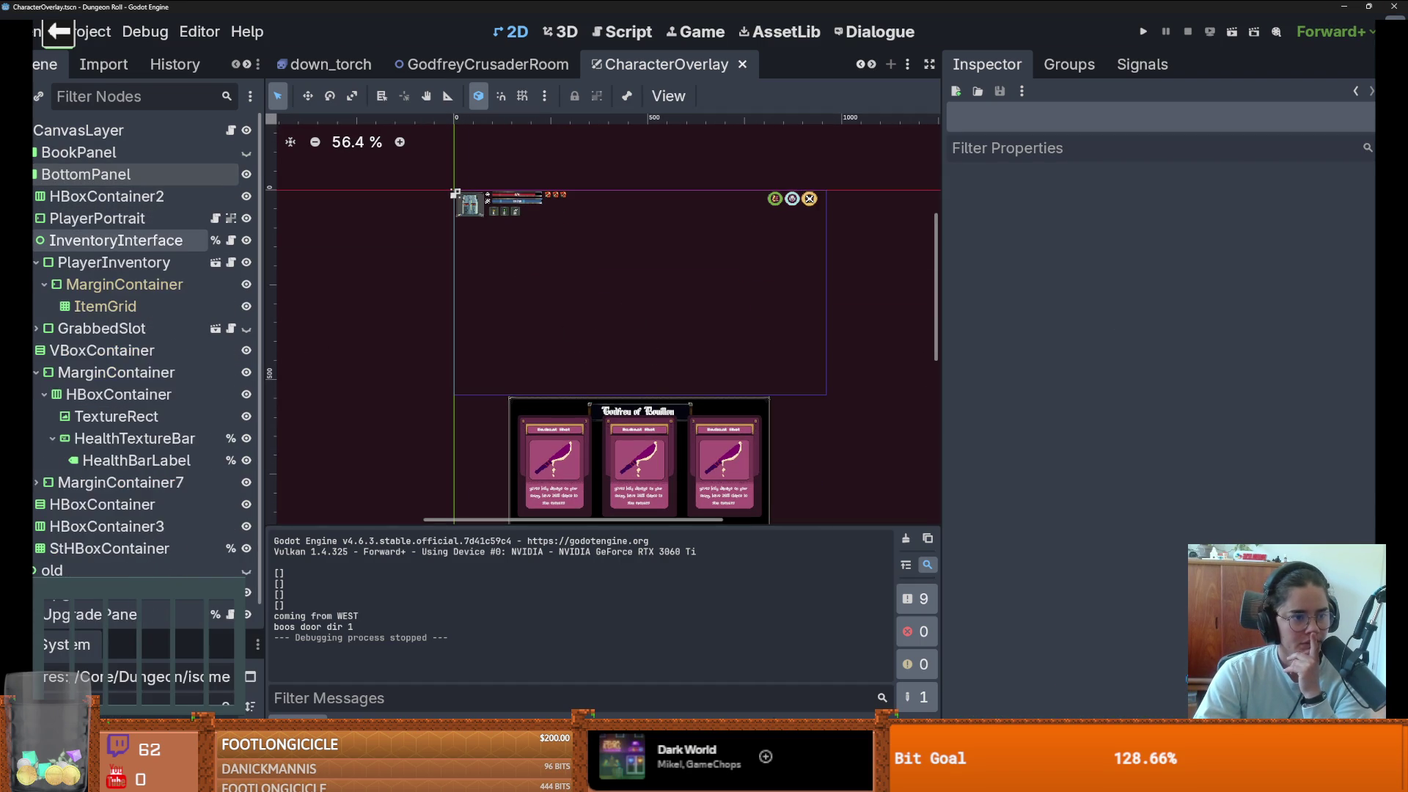
click(35, 240)
click(35, 262)
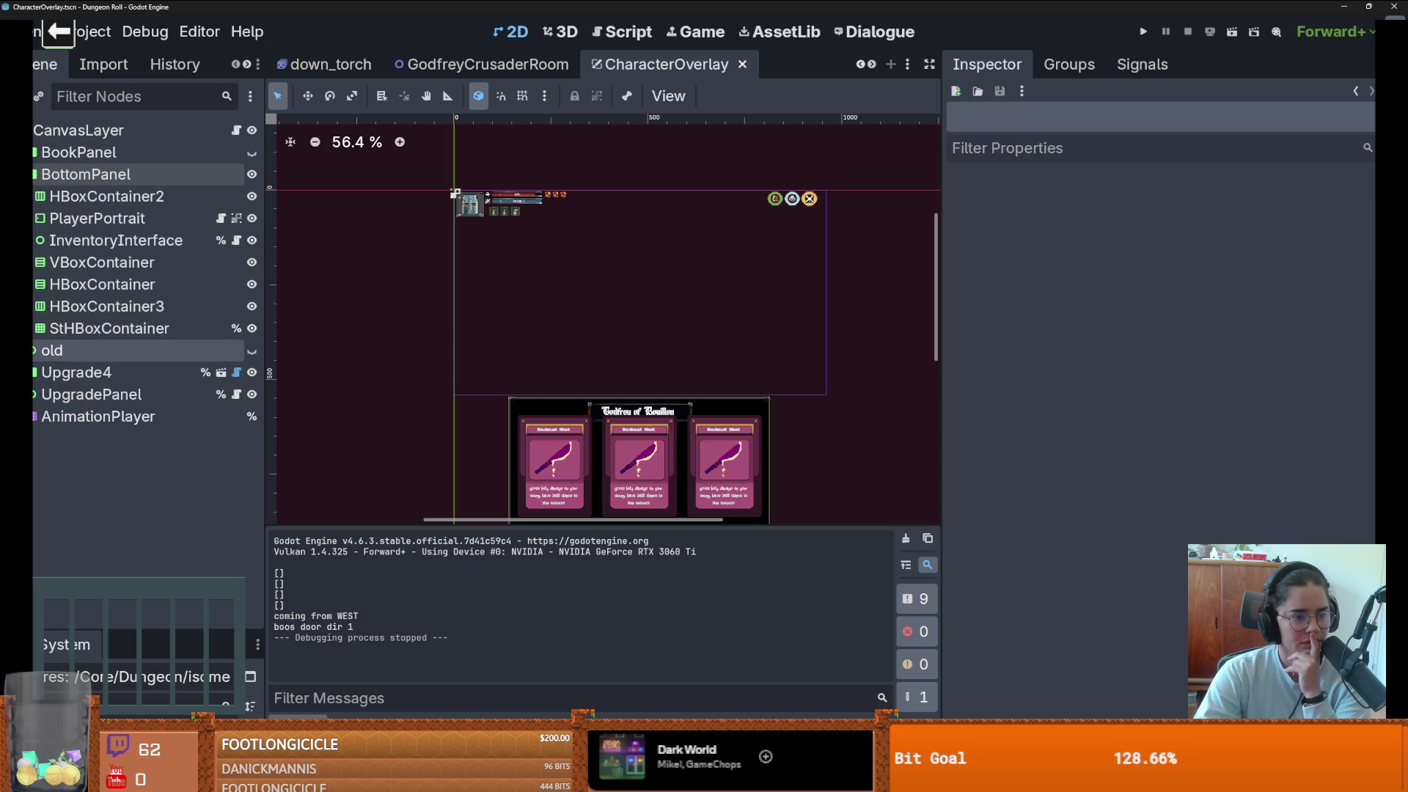
click(34, 328)
click(33, 306)
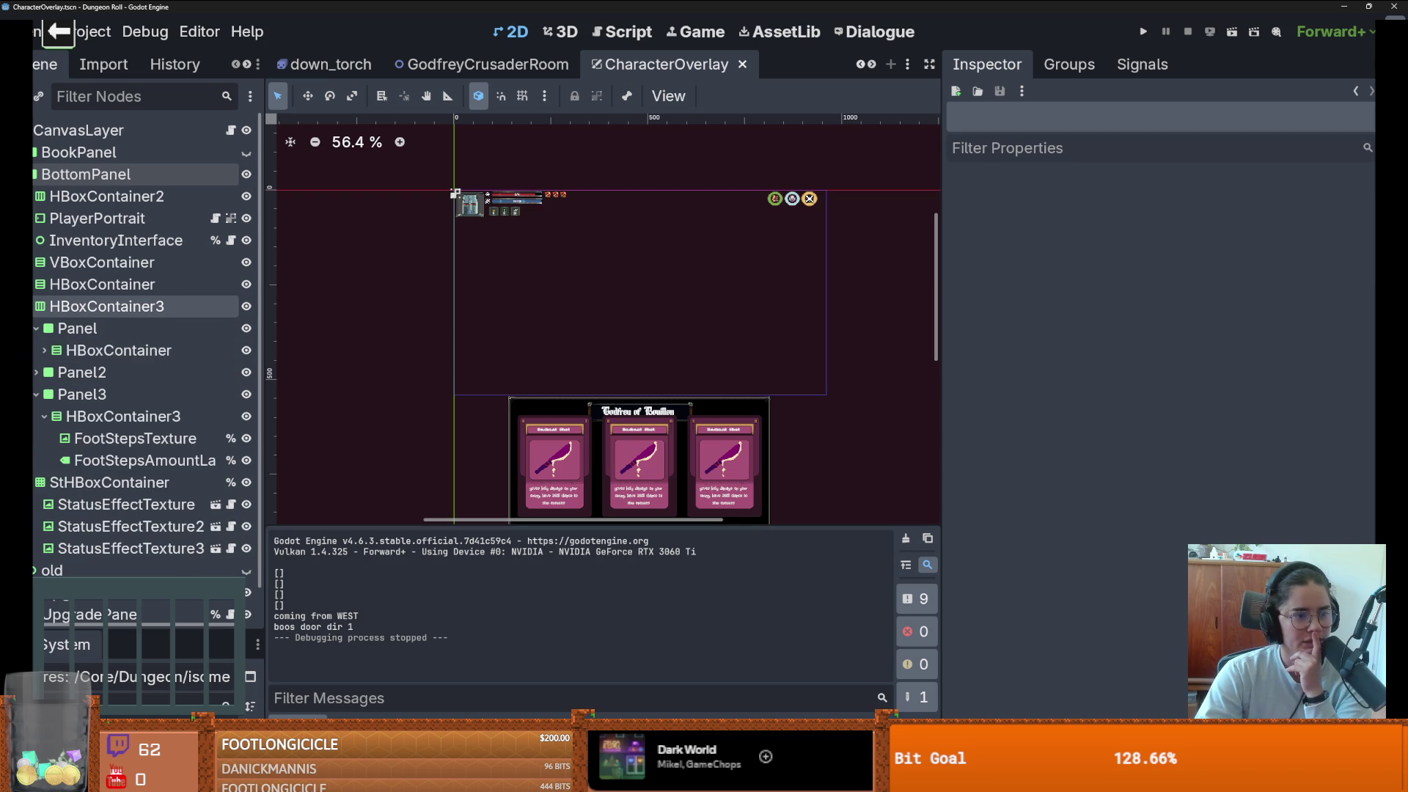
click(34, 306)
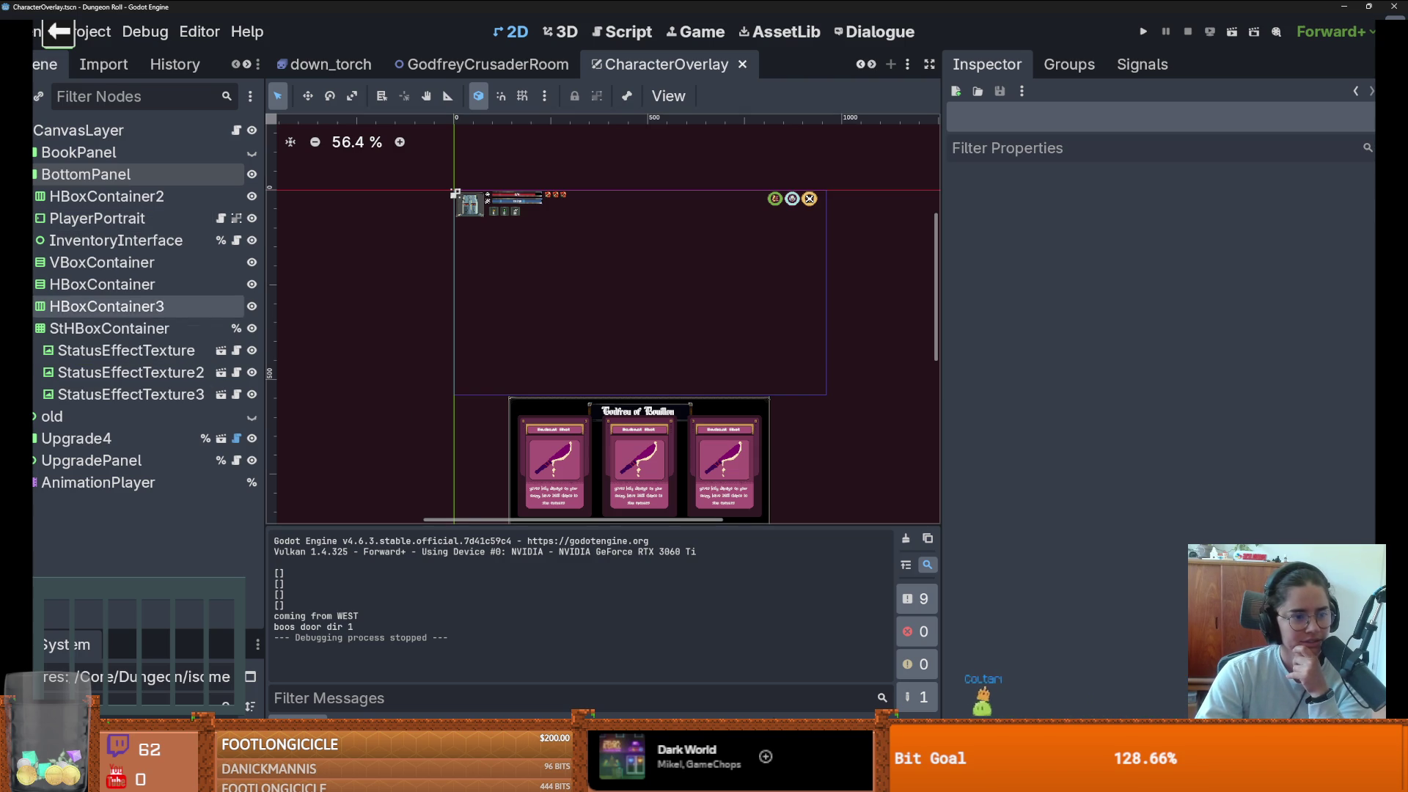
click(35, 328)
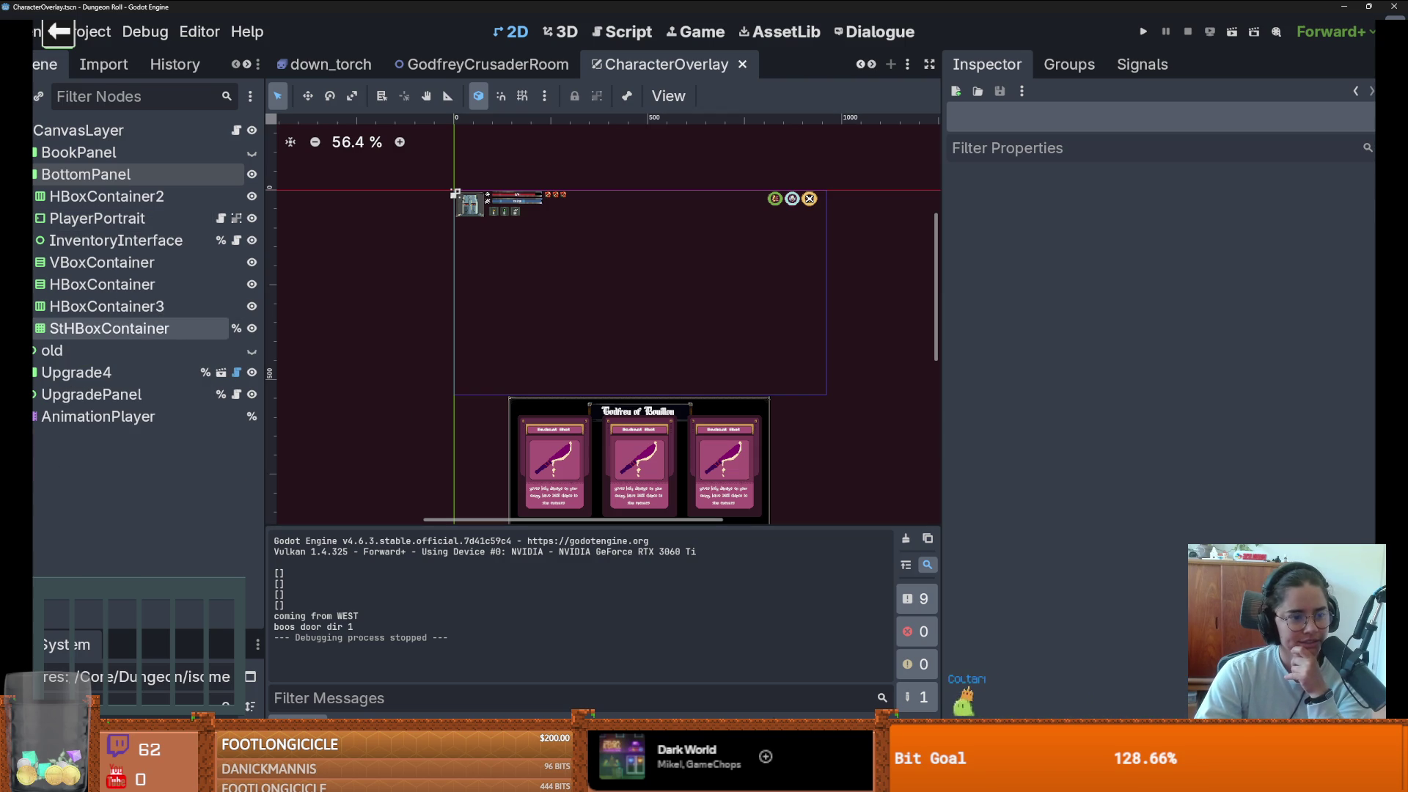
- Inspect HBoxContainer3, VBoxContainer and PlayerPortrait, then expand and select InventoryInterface
click(34, 305)
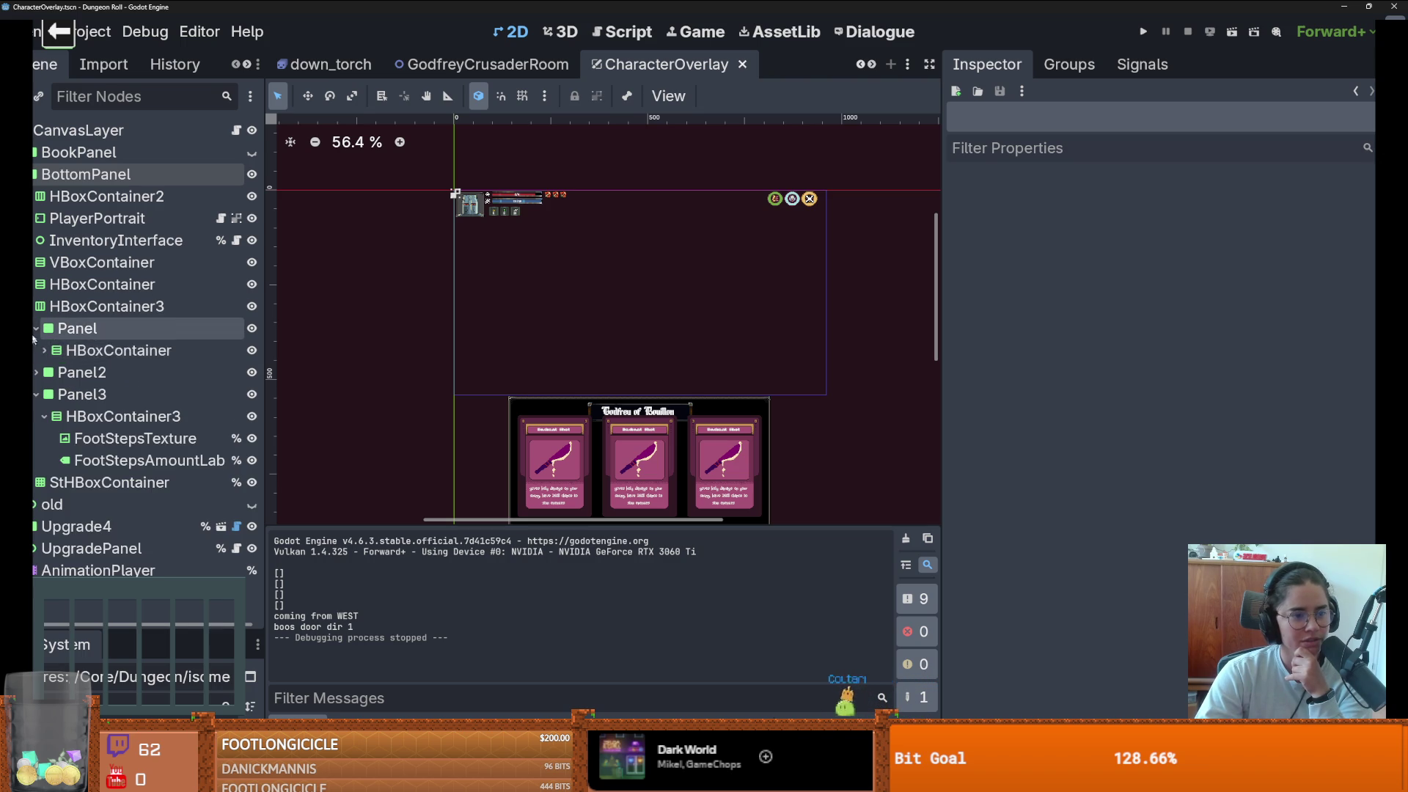
click(36, 394)
click(34, 306)
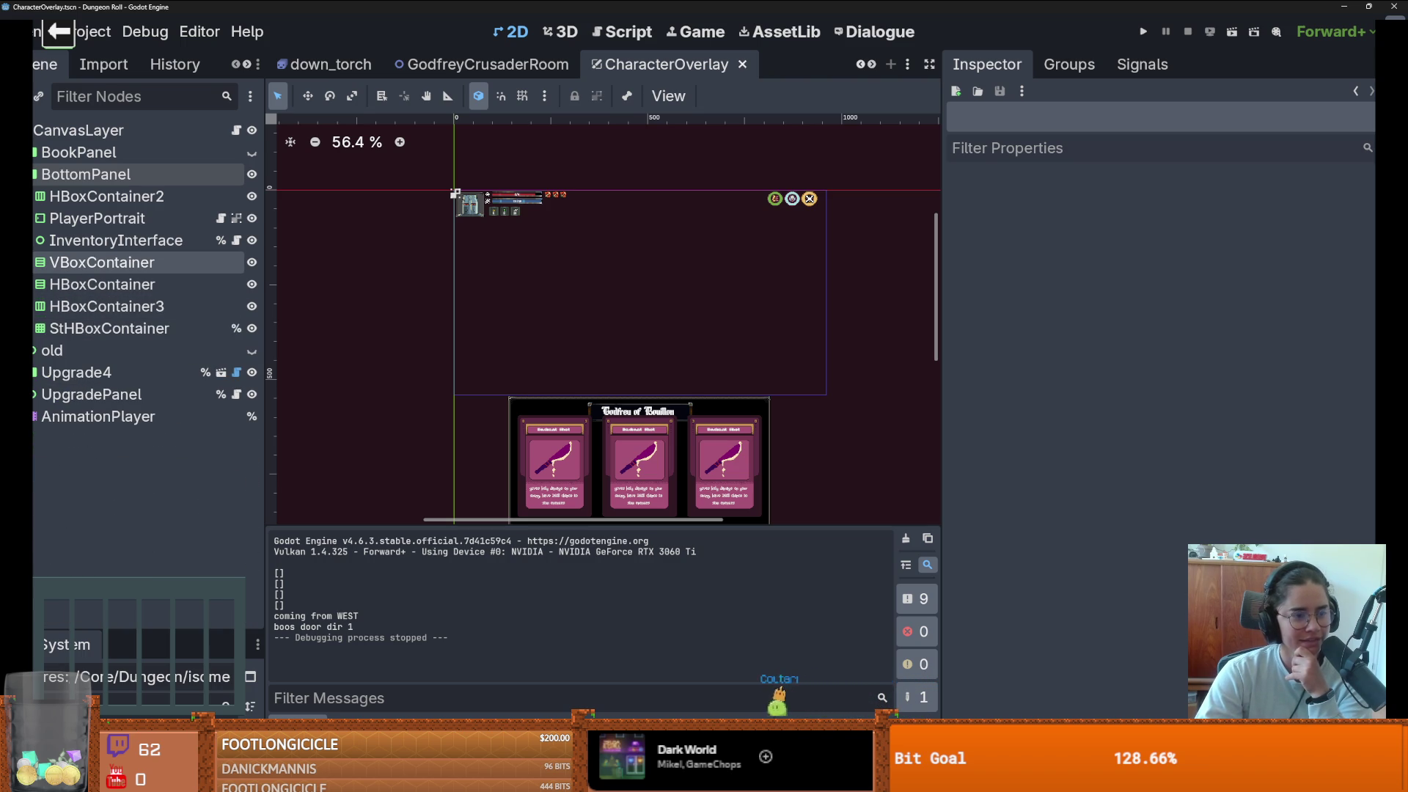
click(34, 261)
click(35, 261)
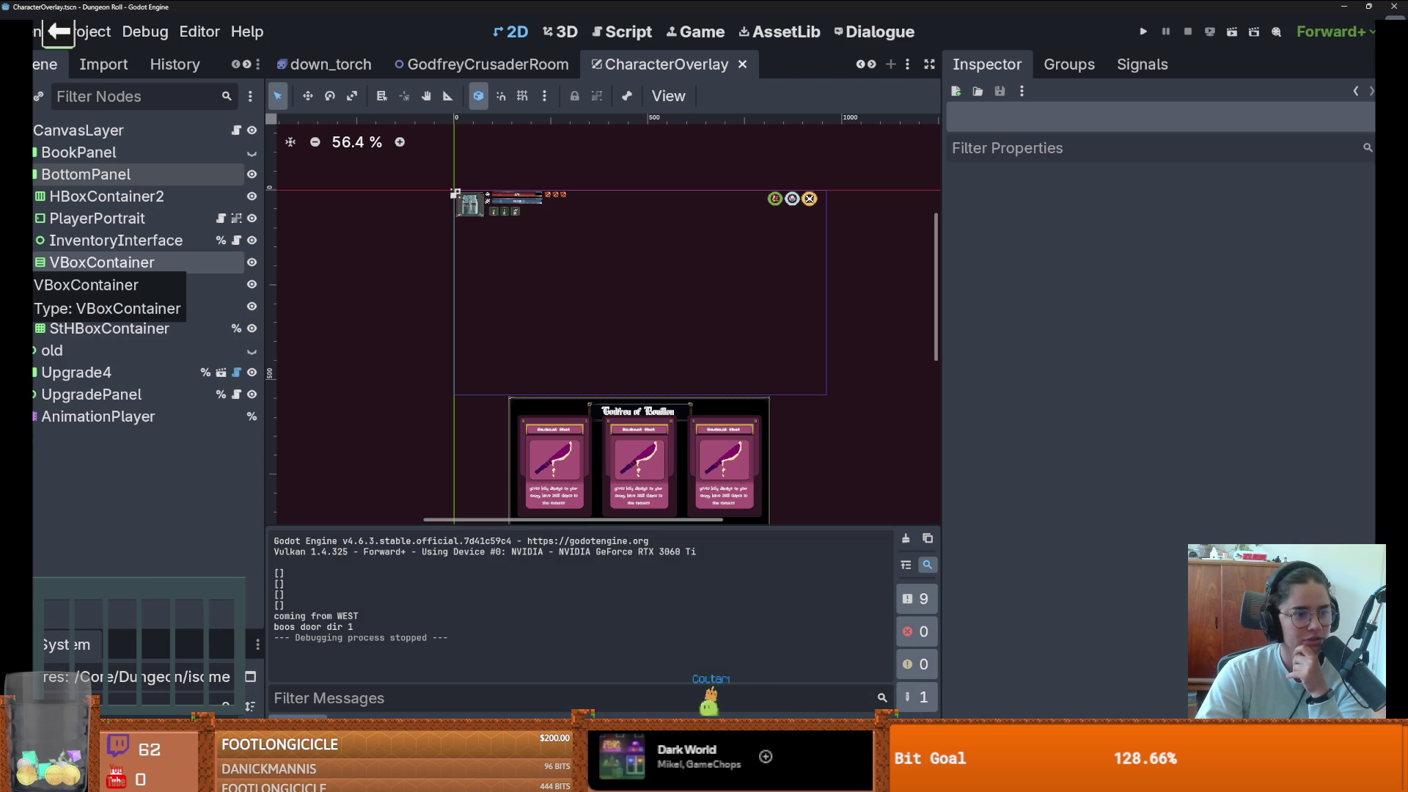
click(35, 218)
click(35, 218)
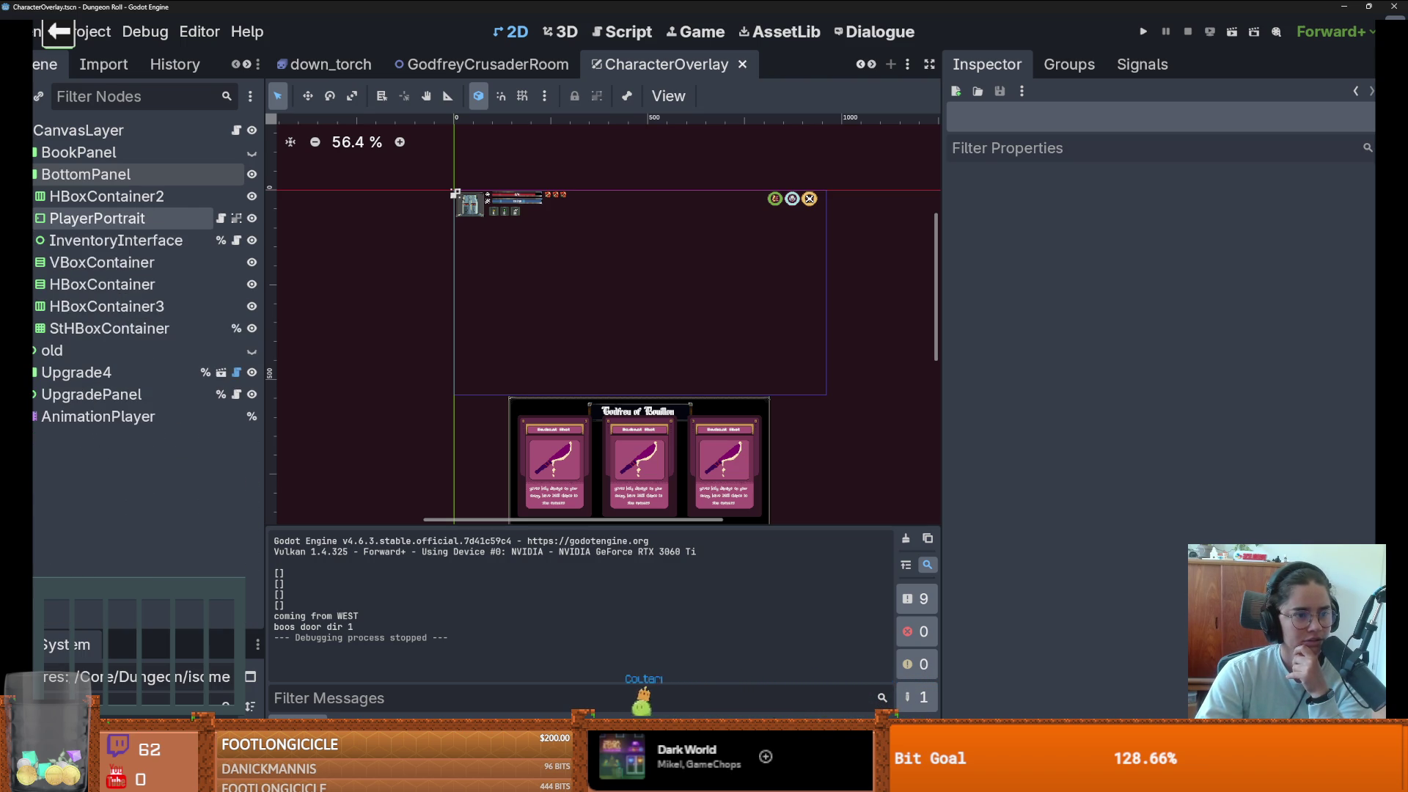
click(34, 240)
click(110, 239)
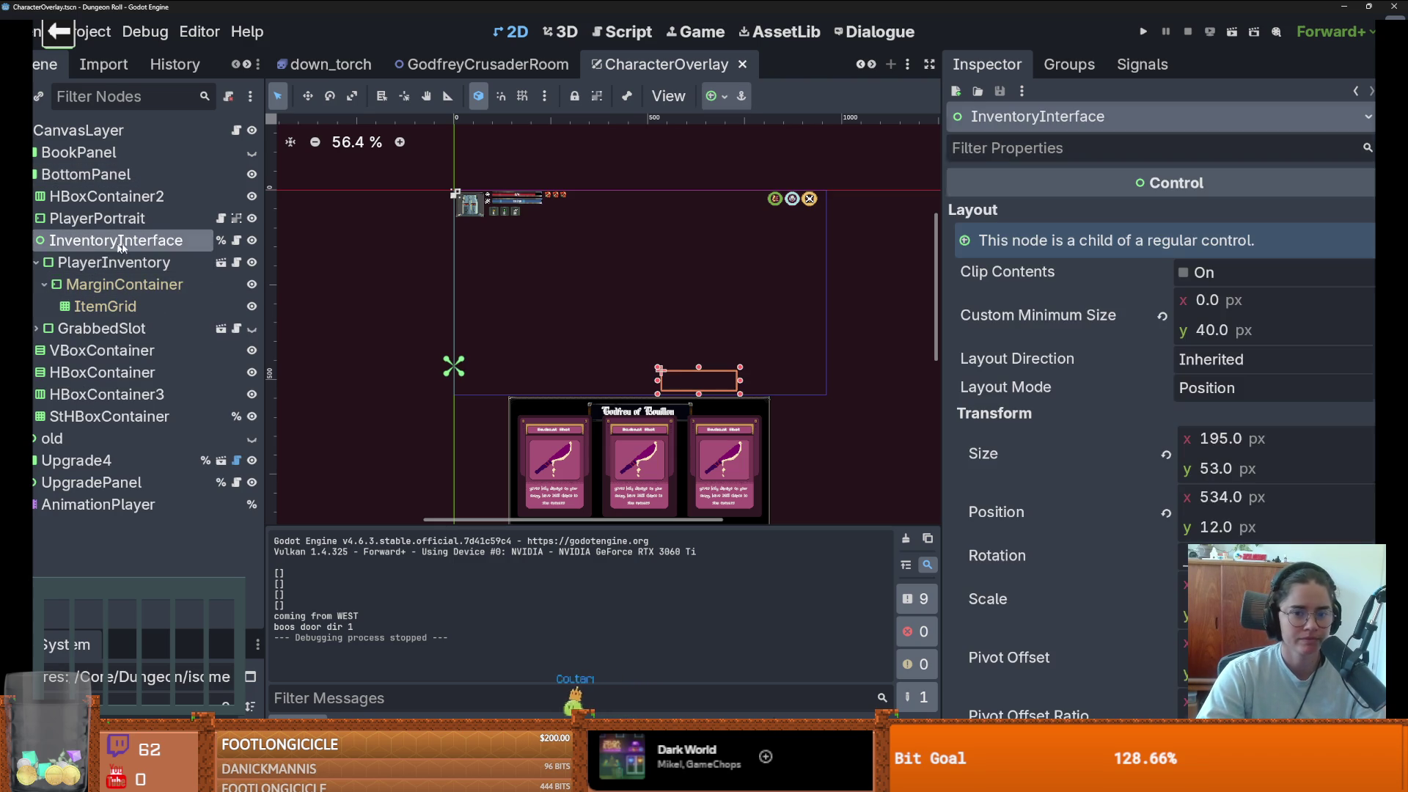
- Move InventoryInterface to the top right and resize it to a 67 × 358 px column
scroll(749, 389, up, 5)
mouse_move(671, 380)
mouse_down()
mouse_move(824, 166)
mouse_move(825, 141)
mouse_up()
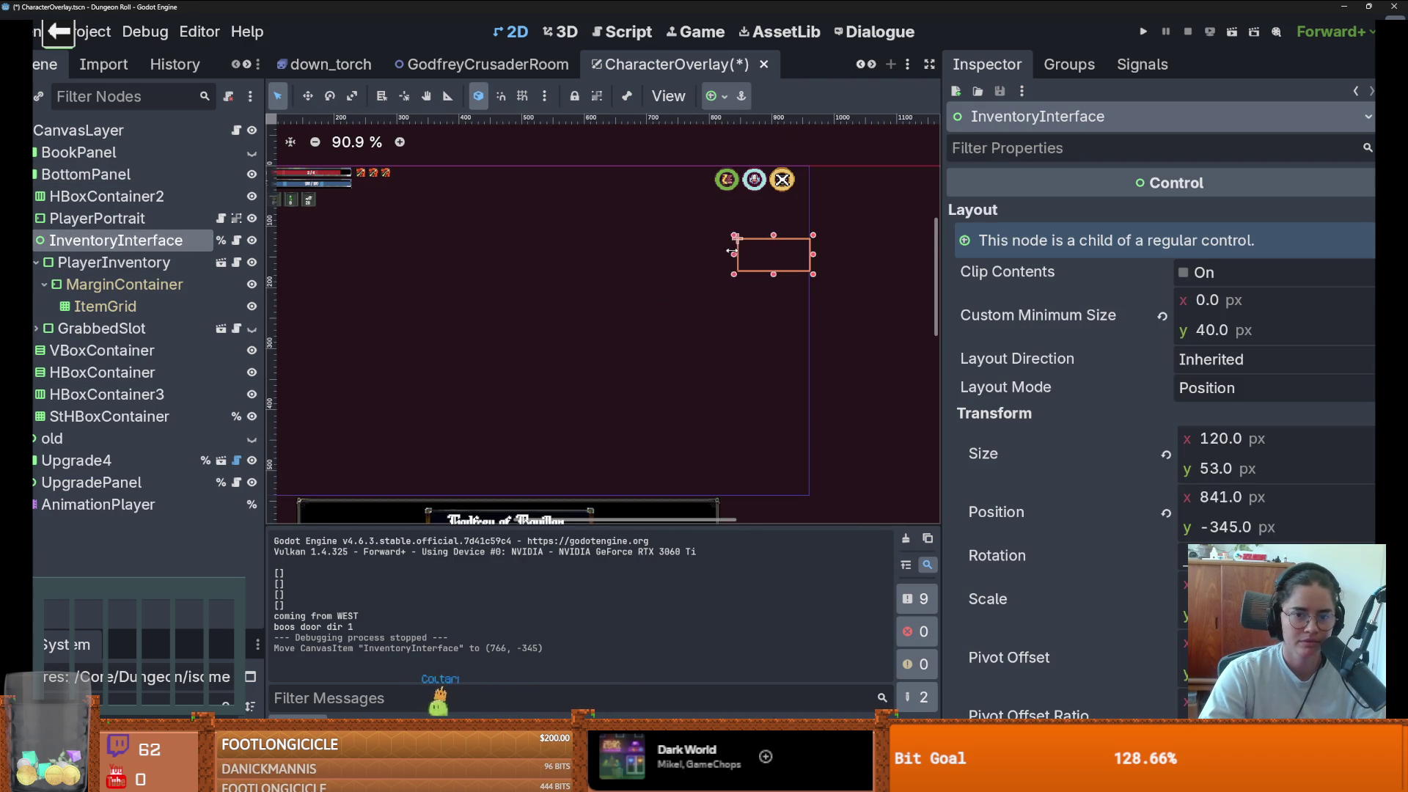
click(788, 274)
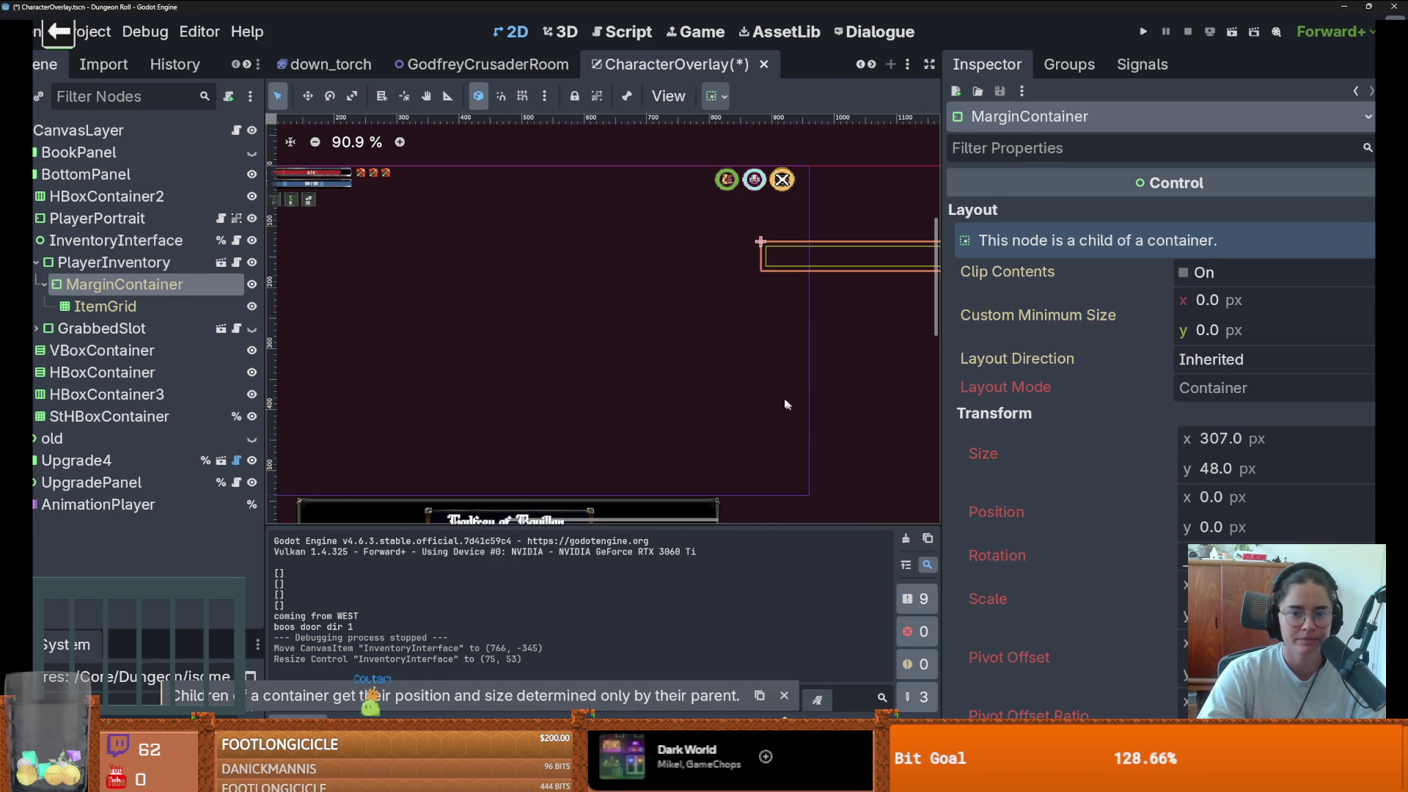
key(ctrl+z)
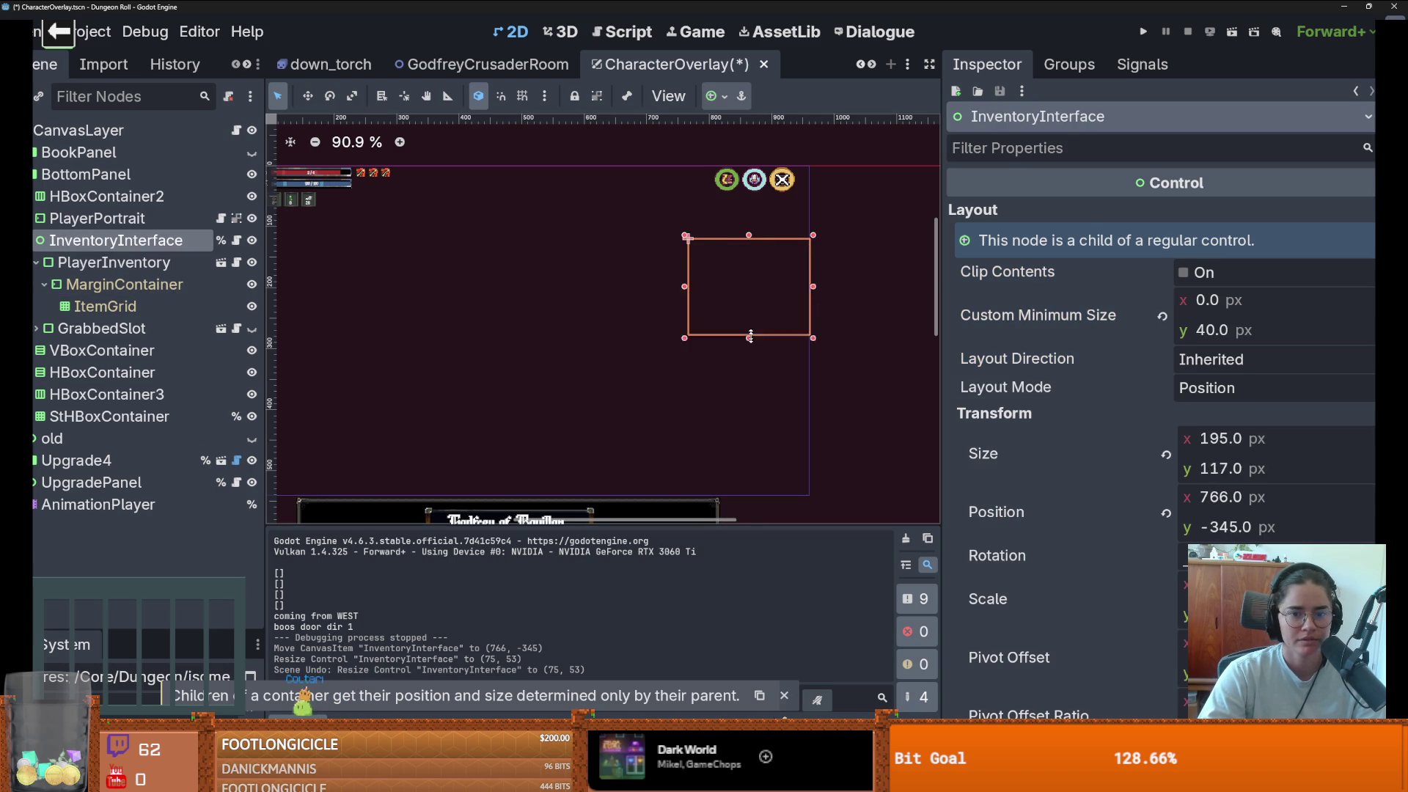
drag(749, 416, 749, 419)
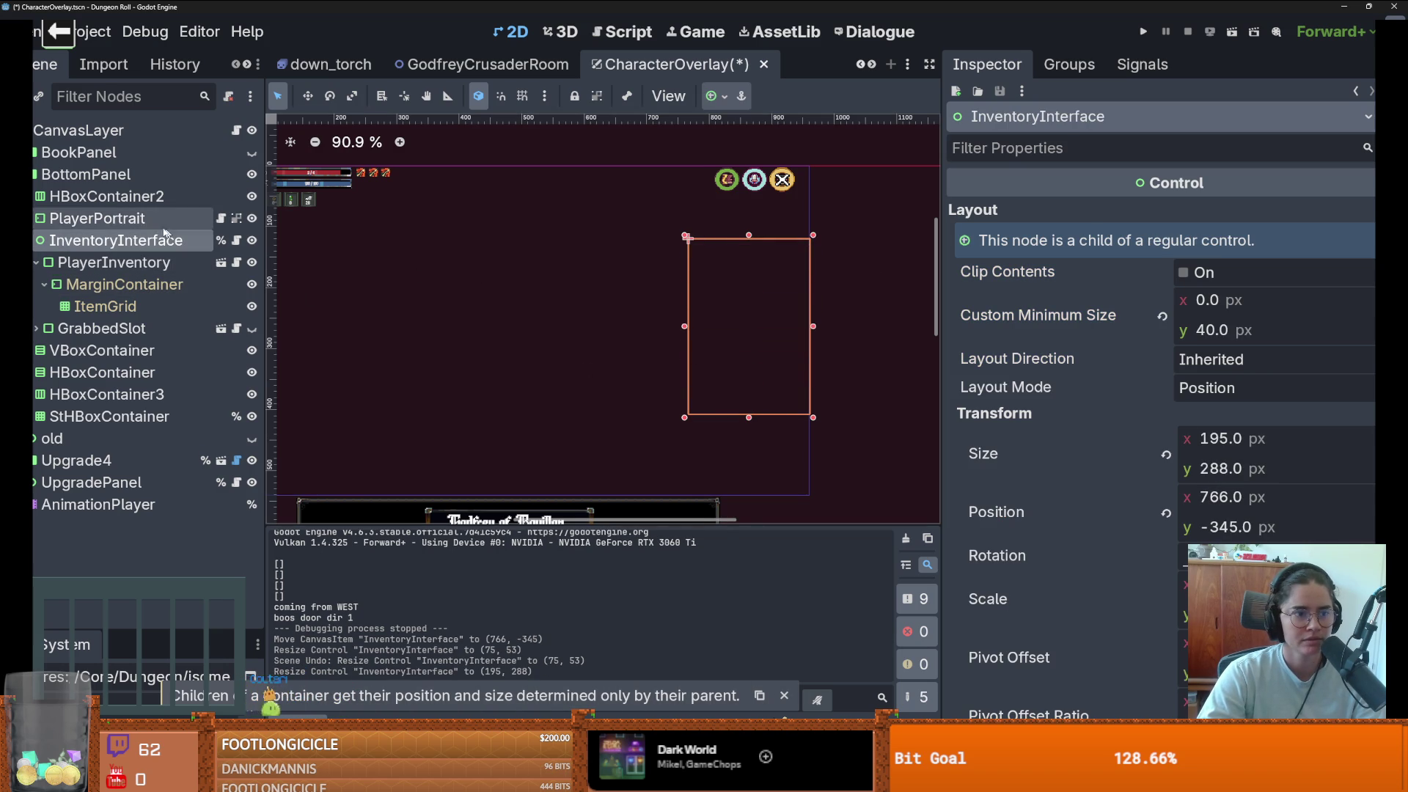
key(ctrl+z)
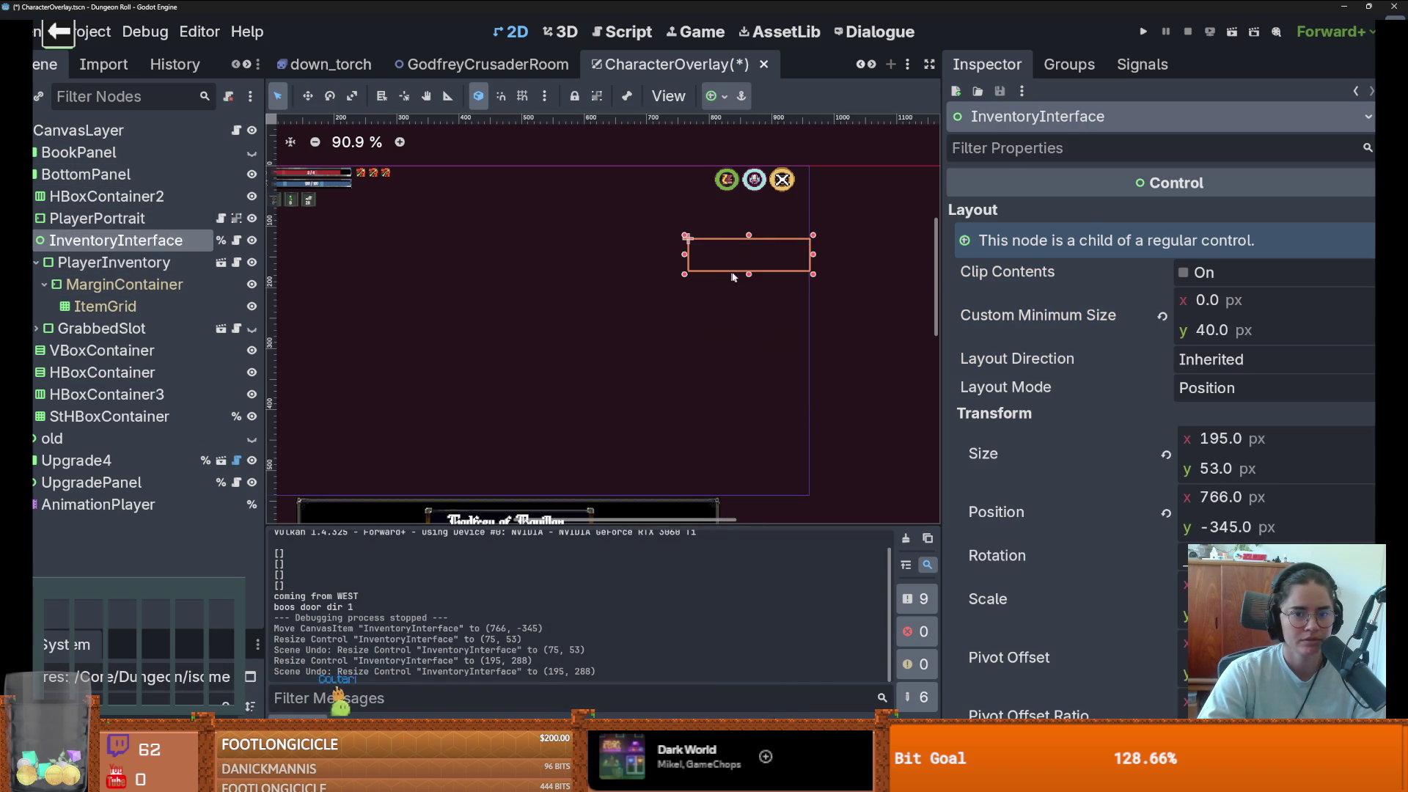
drag(765, 461, 764, 460)
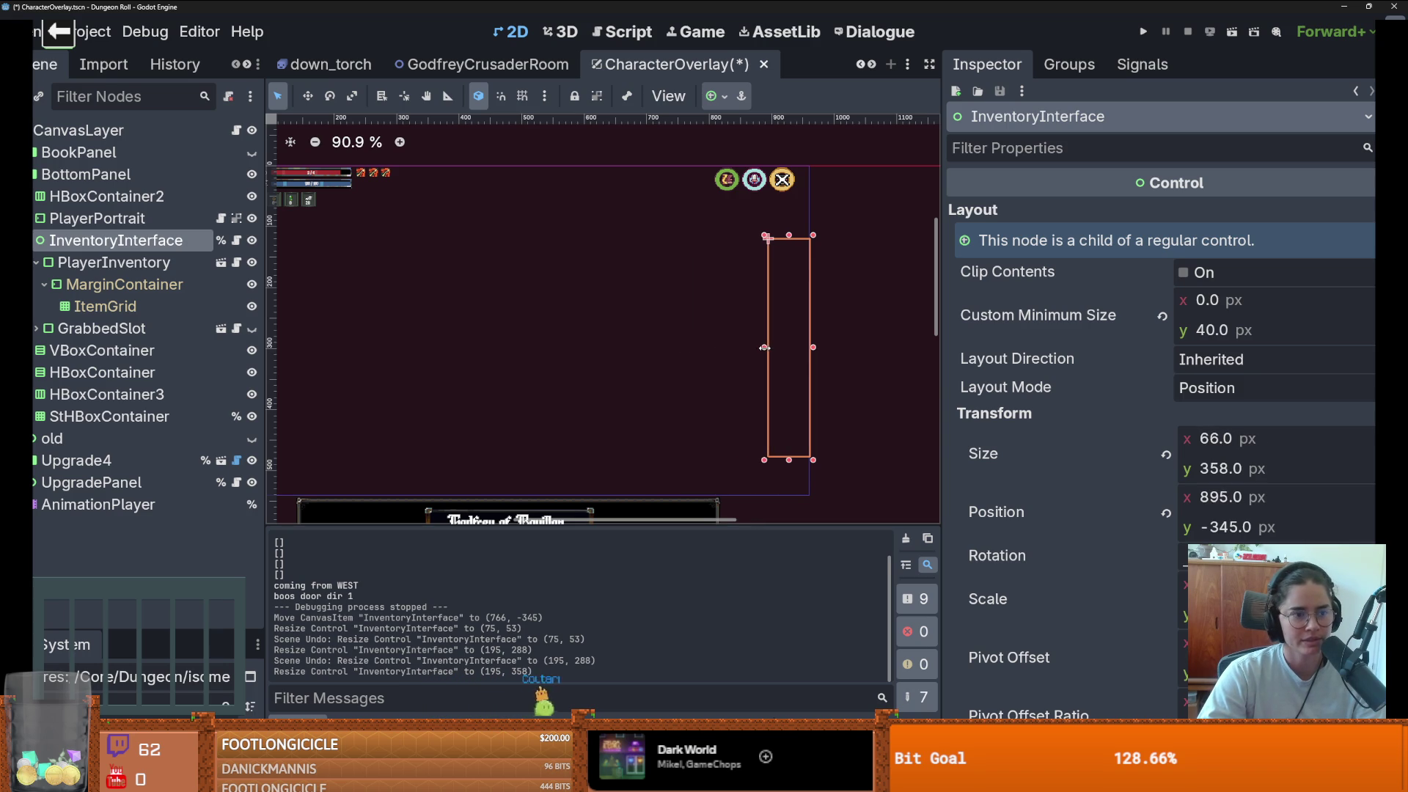
drag(765, 347, 764, 347)
click(770, 237)
scroll(784, 231, down, 3)
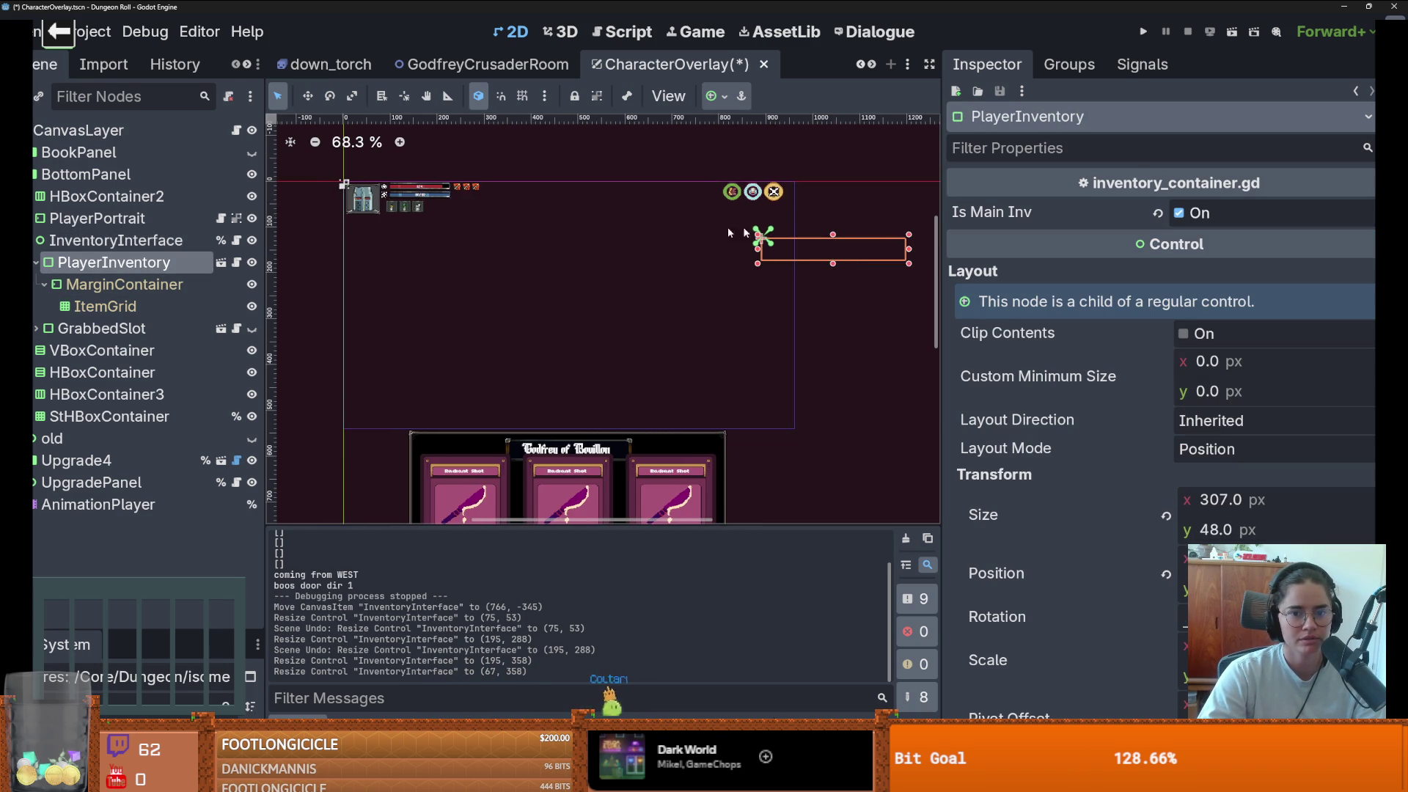
- Apply the Full Rect anchor preset so PlayerInventory fills the inventory column
click(715, 96)
click(819, 216)
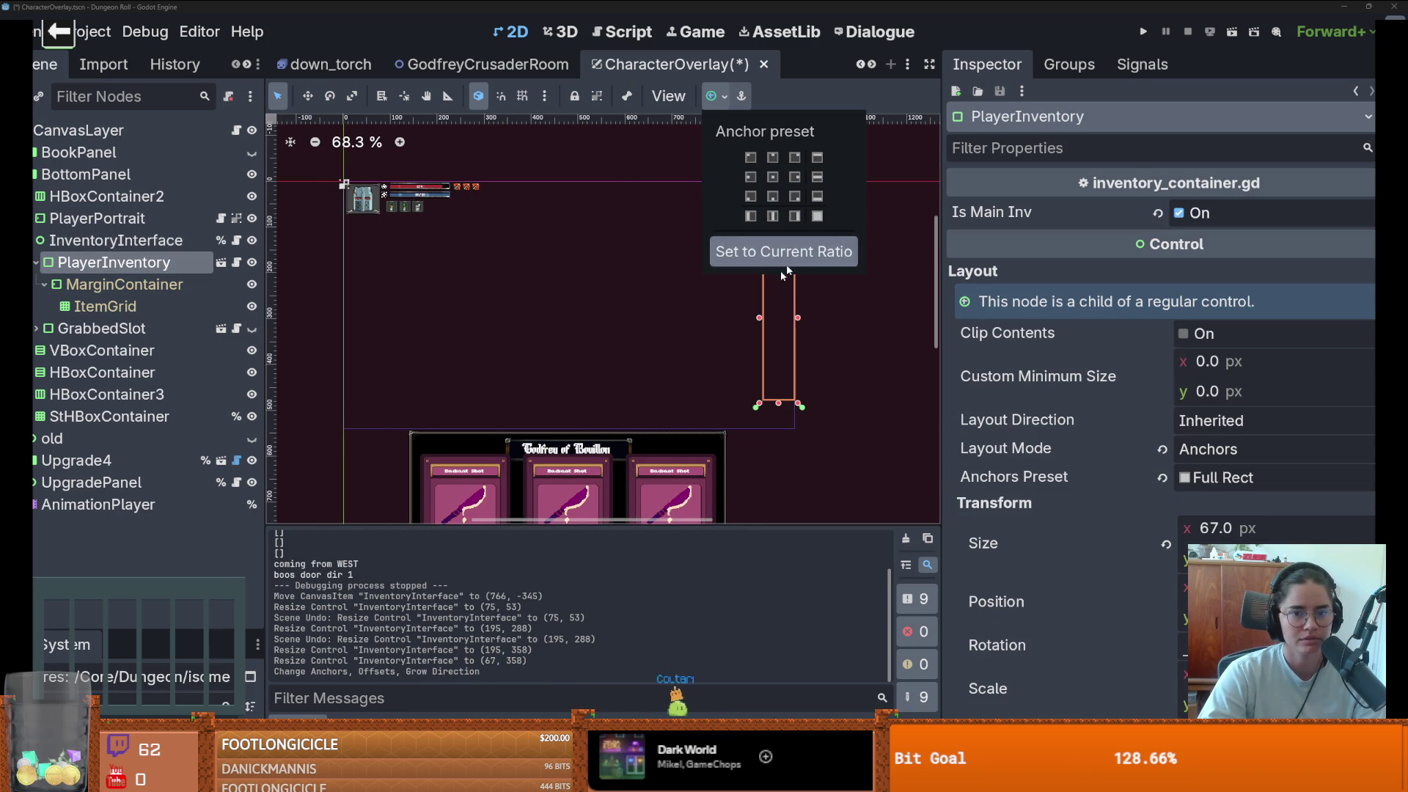
scroll(707, 315, up, 1)
click(161, 285)
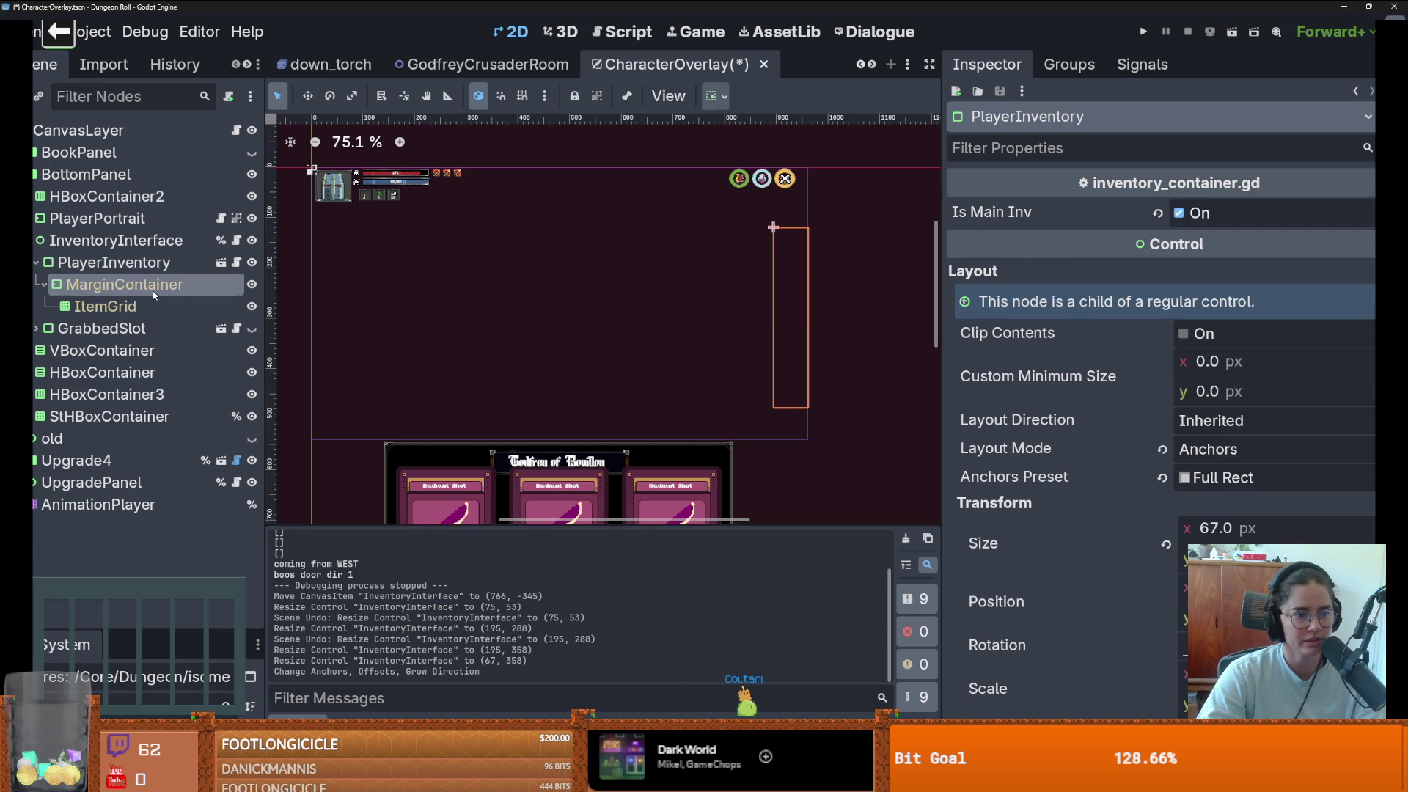
- Set ItemGrid's Columns to 5 and save the CharacterOverlay scene
click(179, 312)
scroll(745, 294, up, 3)
text(5)
key(Return)
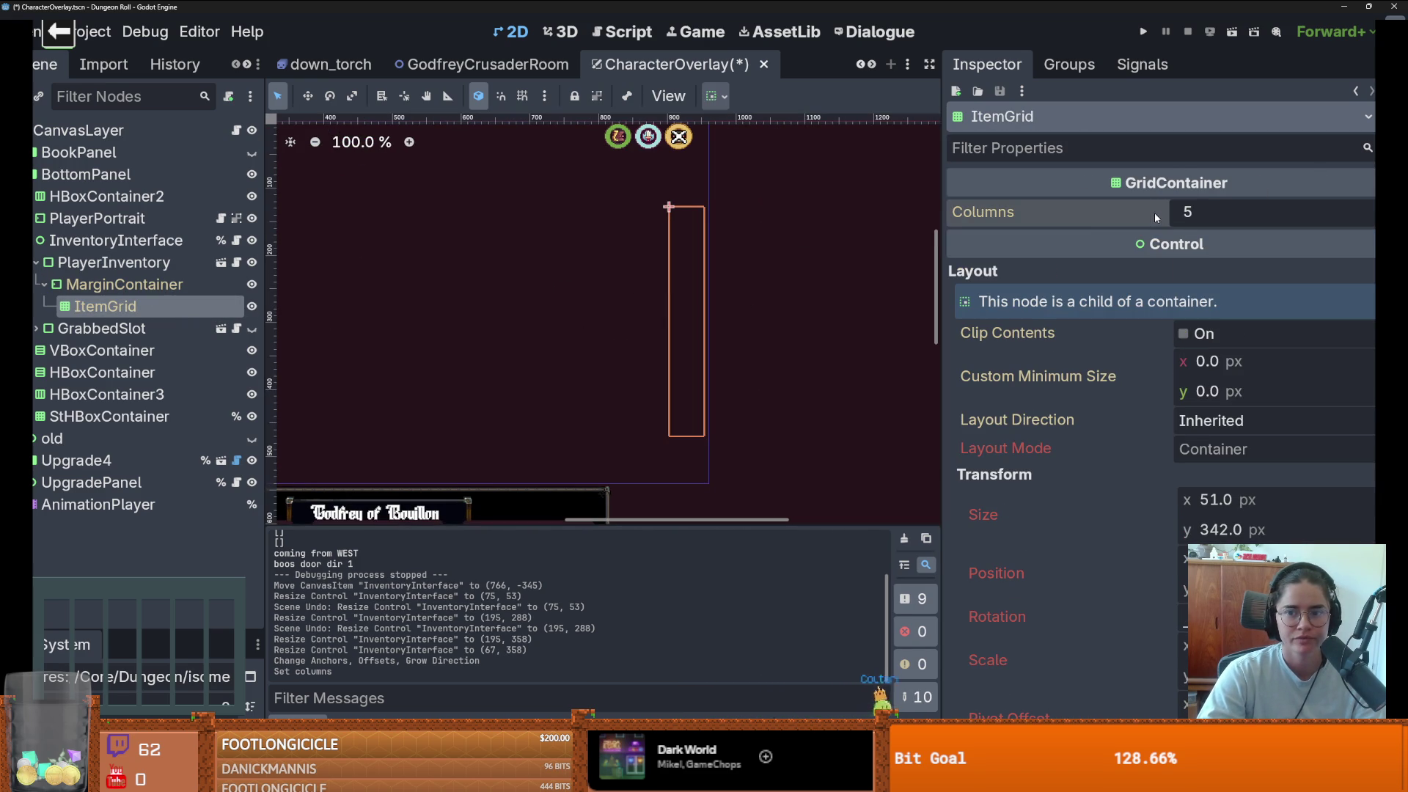
key(ctrl+s)
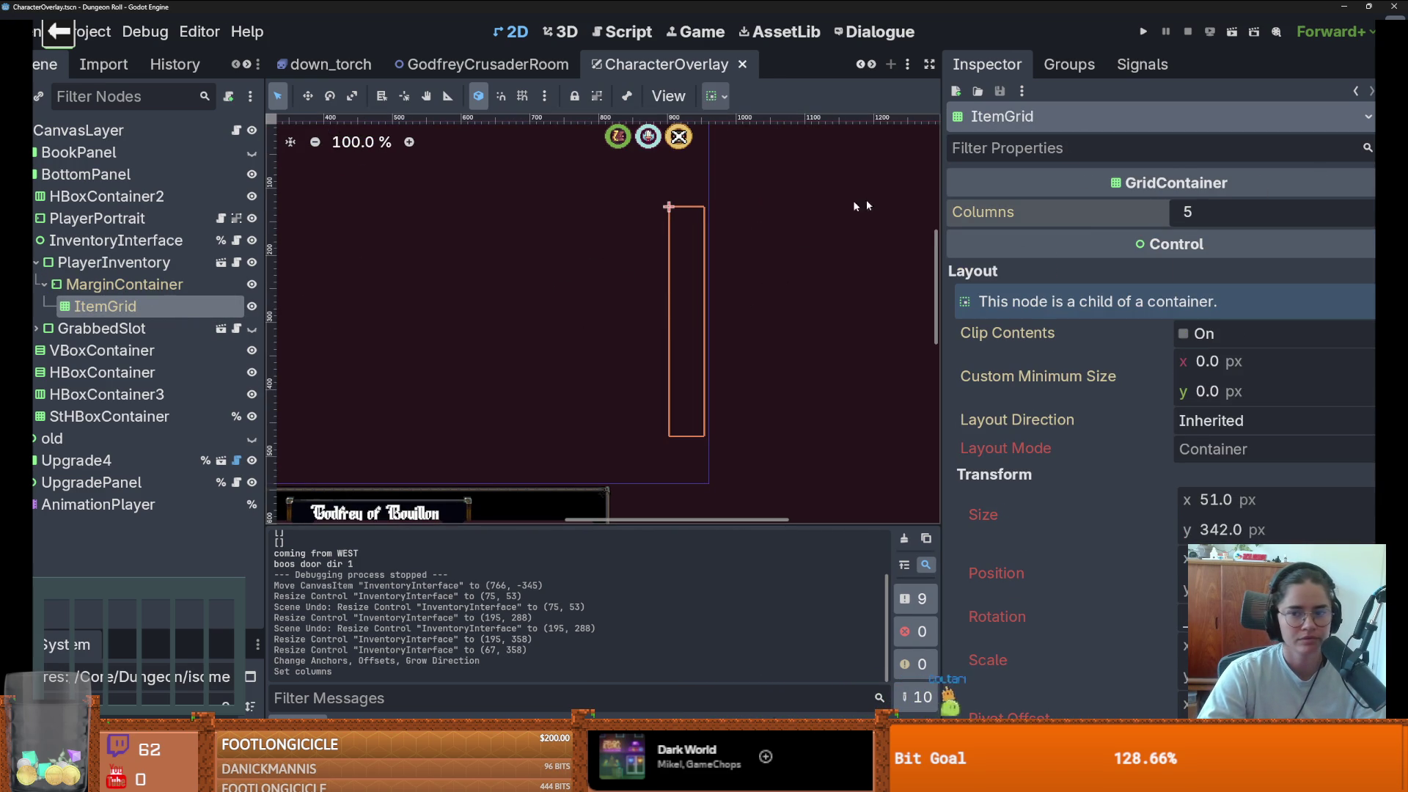
- Instance the Slot scene in ItemGrid, duplicate it to five slots, and set Columns to 1
click(39, 96)
text(slot)
key(Return)
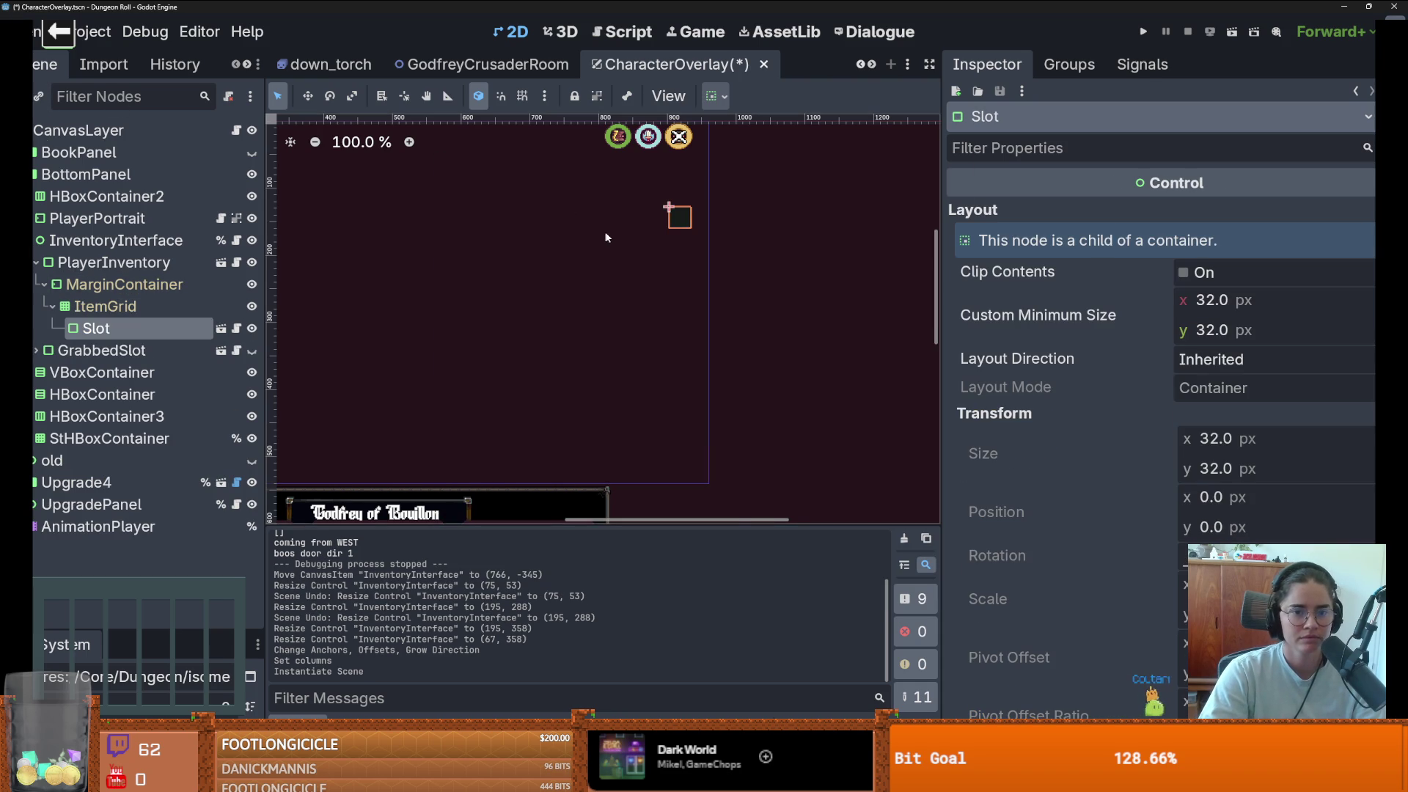
scroll(602, 242, up, 3)
key(ctrl+d)
key(ctrl+d)
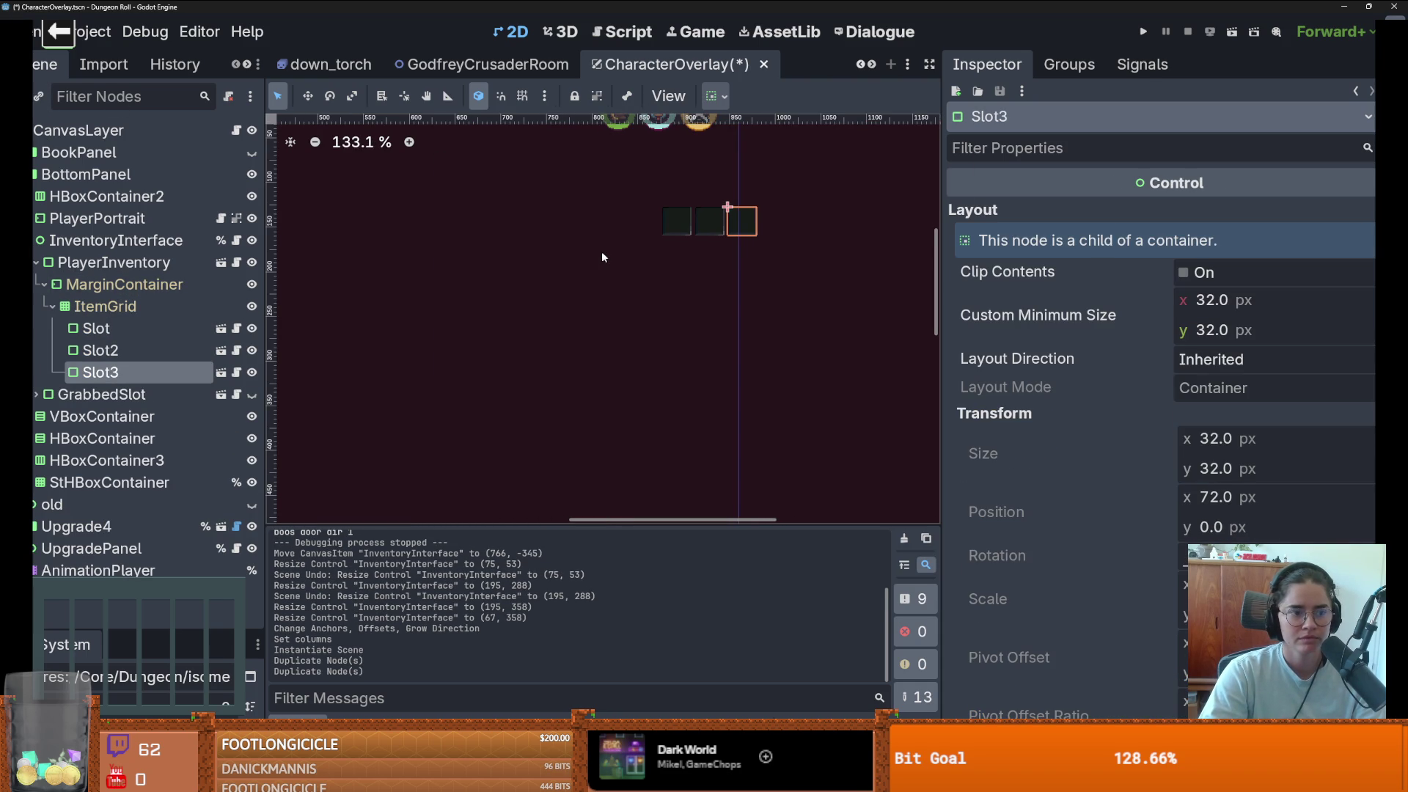
key(ctrl+d)
key(ctrl+d)
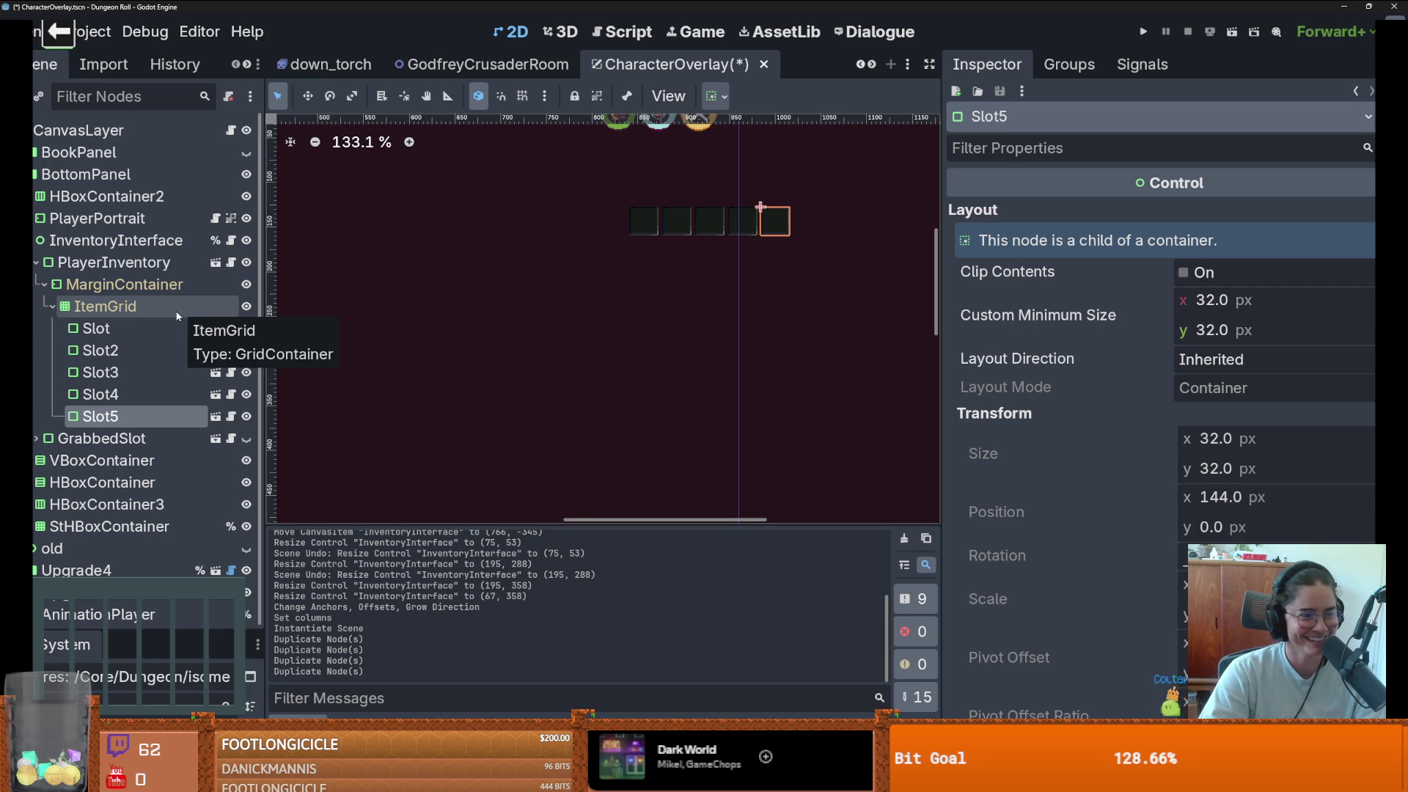
click(177, 312)
drag(1276, 212, 1218, 212)
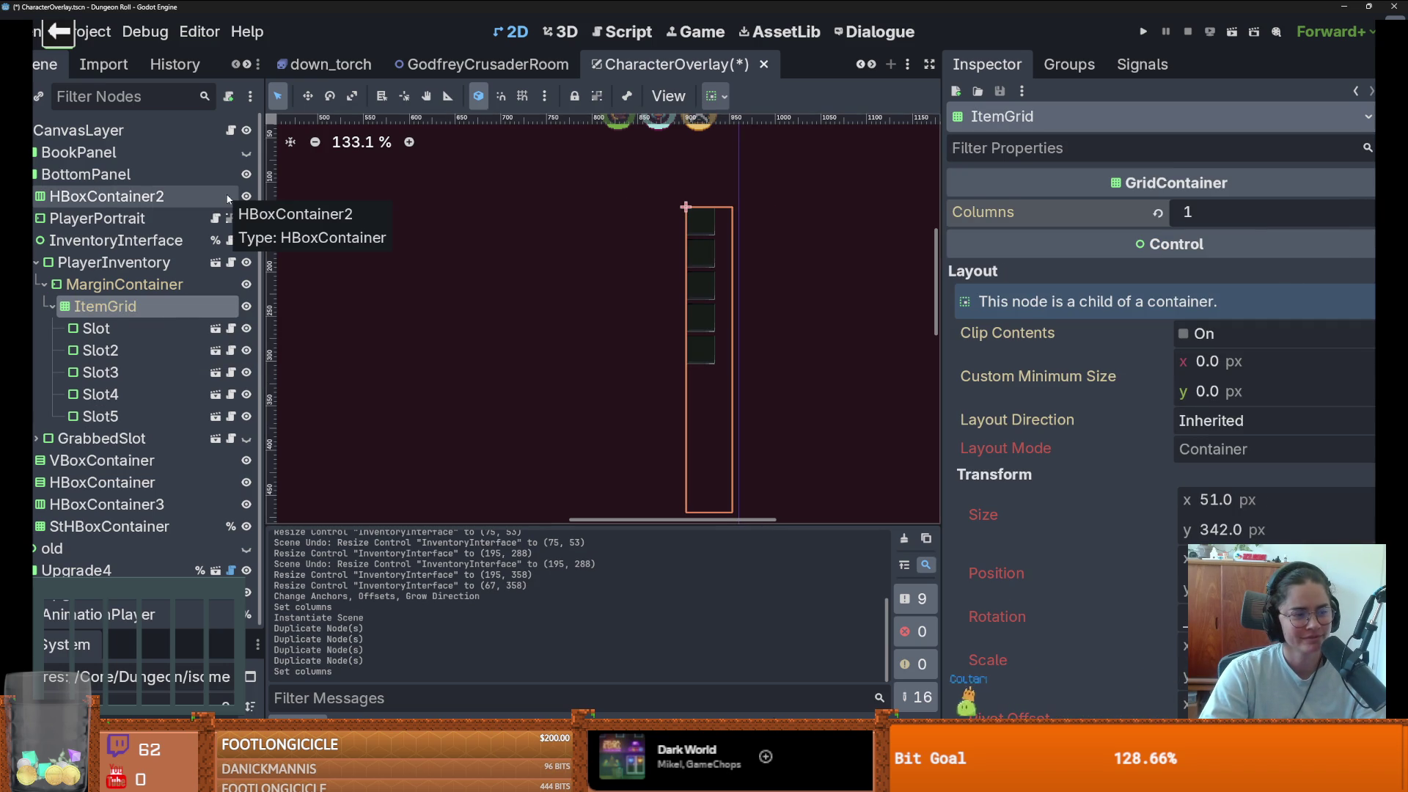
- Narrow PlayerInventory to 50 px and InventoryInterface to 48 px wide
click(170, 289)
click(166, 306)
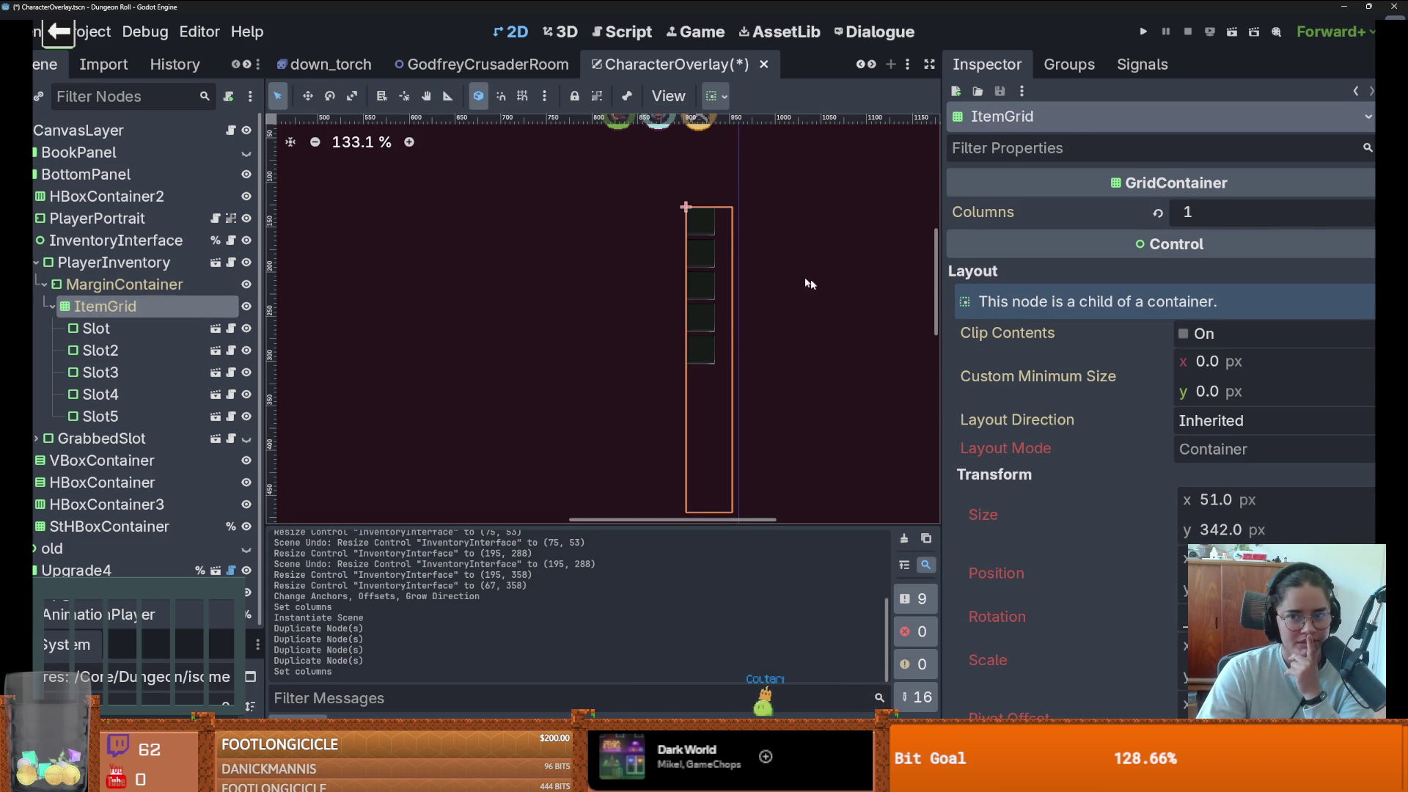
click(164, 286)
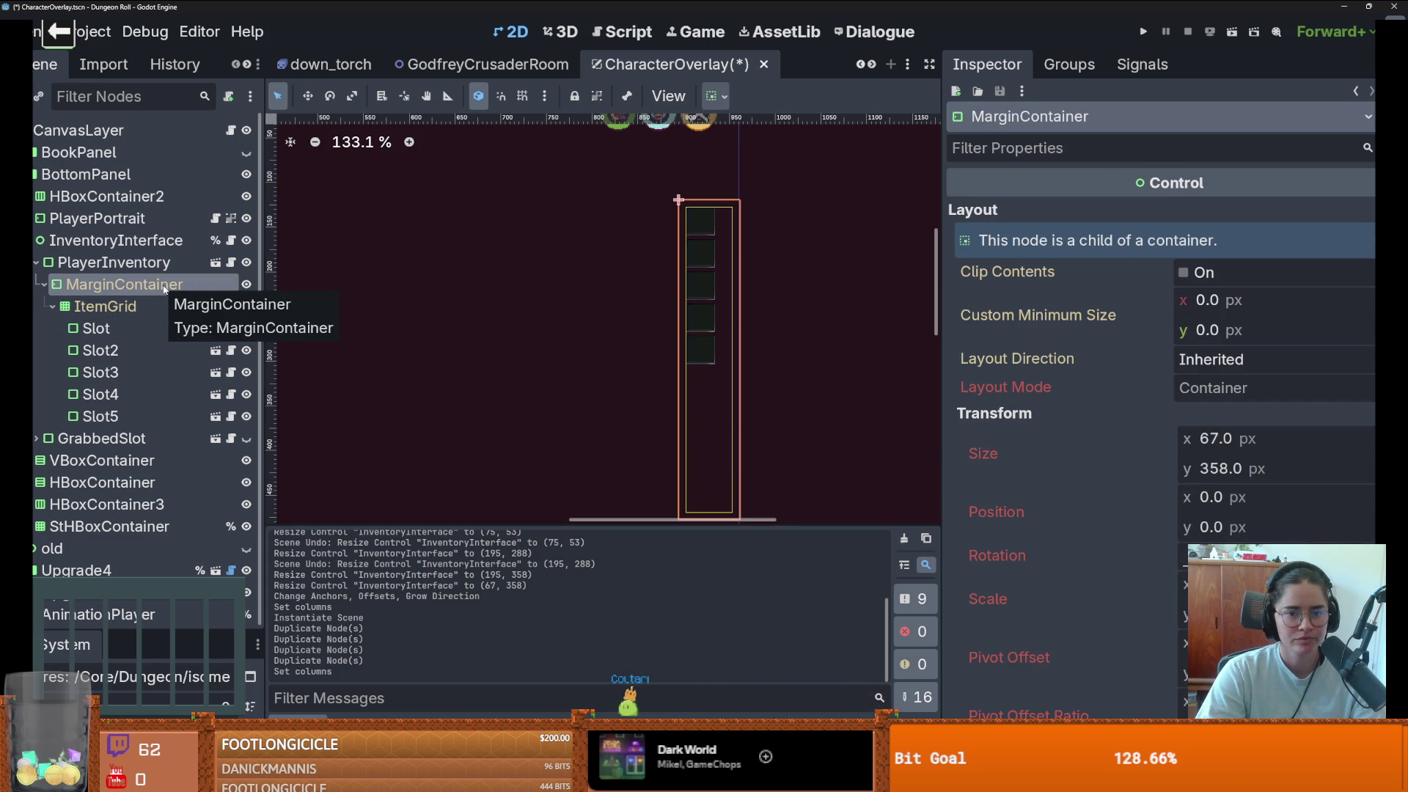
click(118, 263)
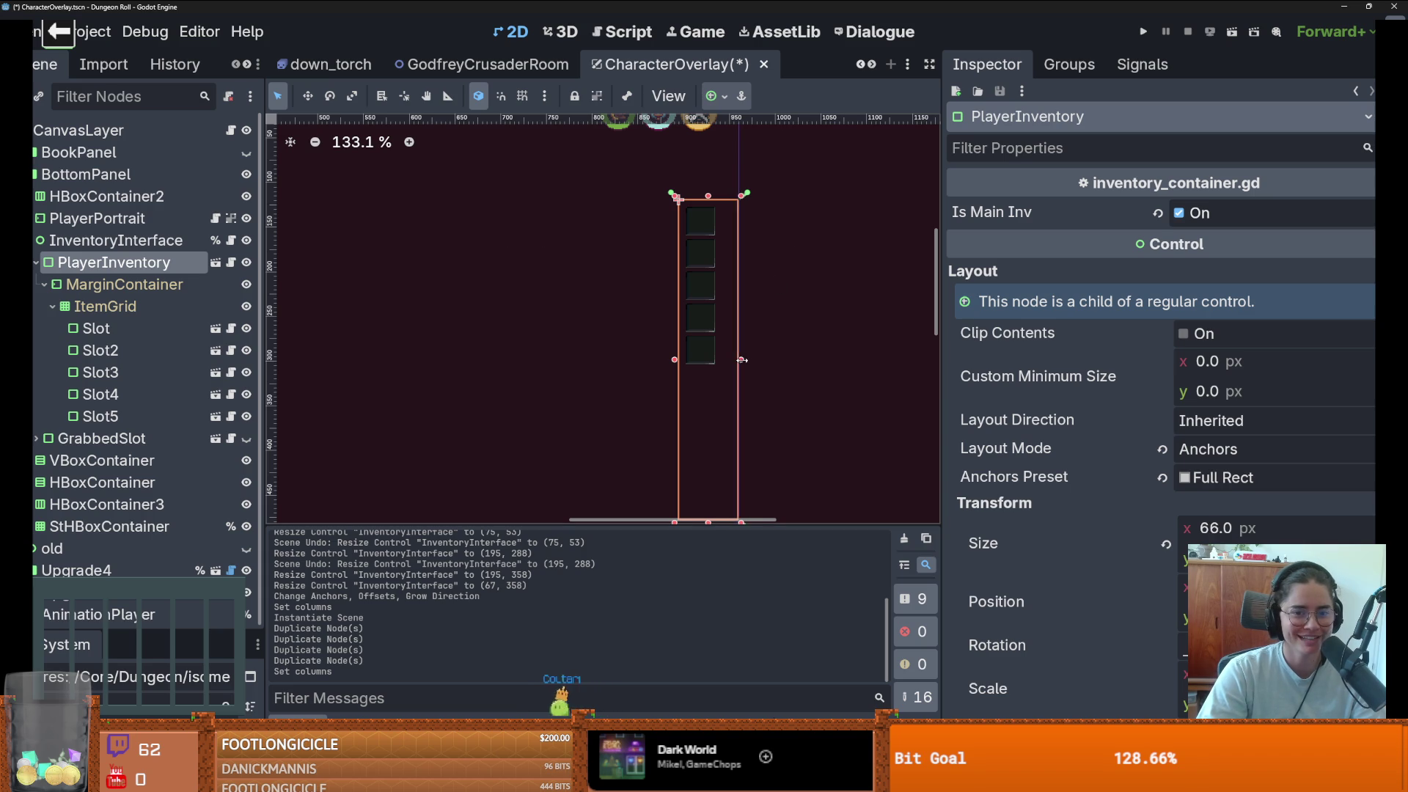
click(730, 359)
click(743, 373)
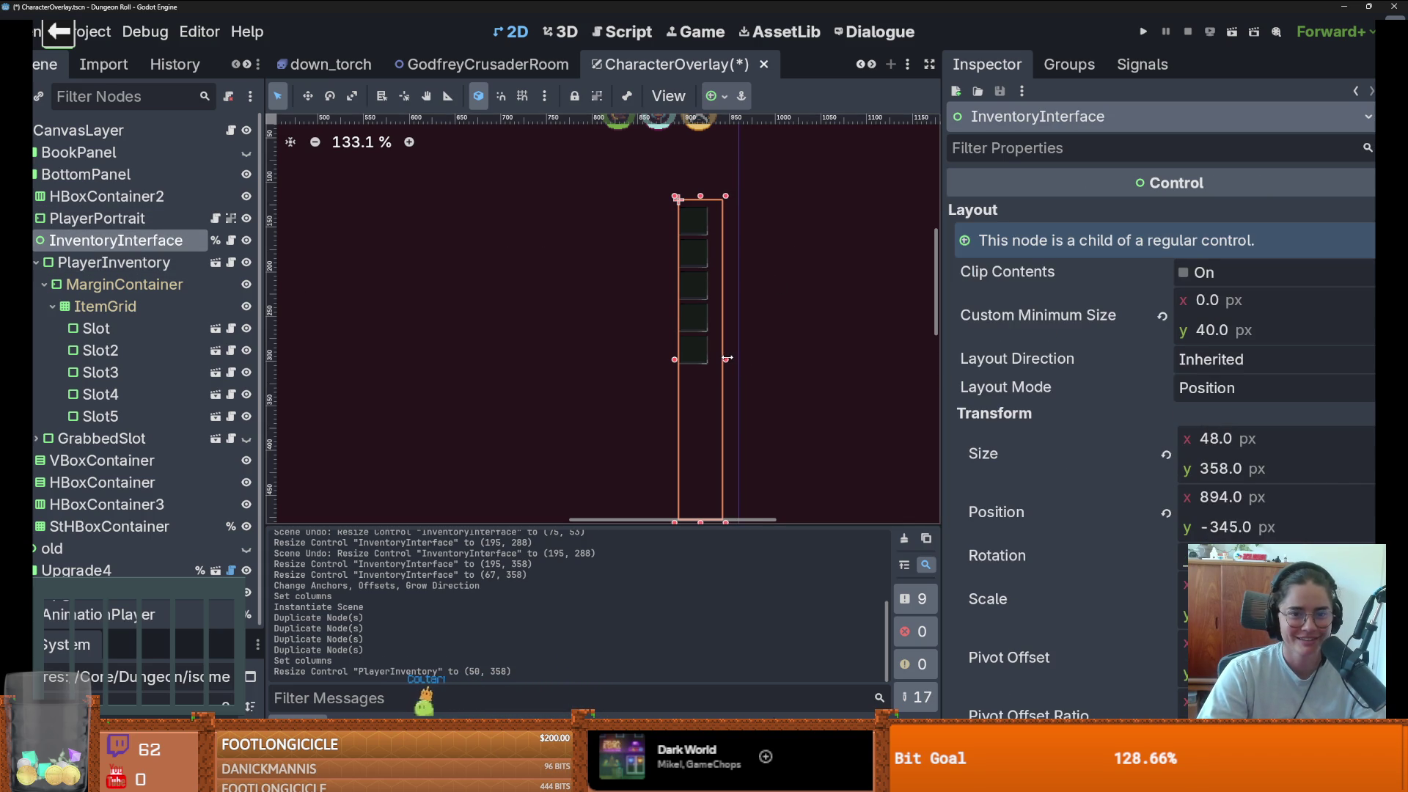
drag(727, 359, 726, 358)
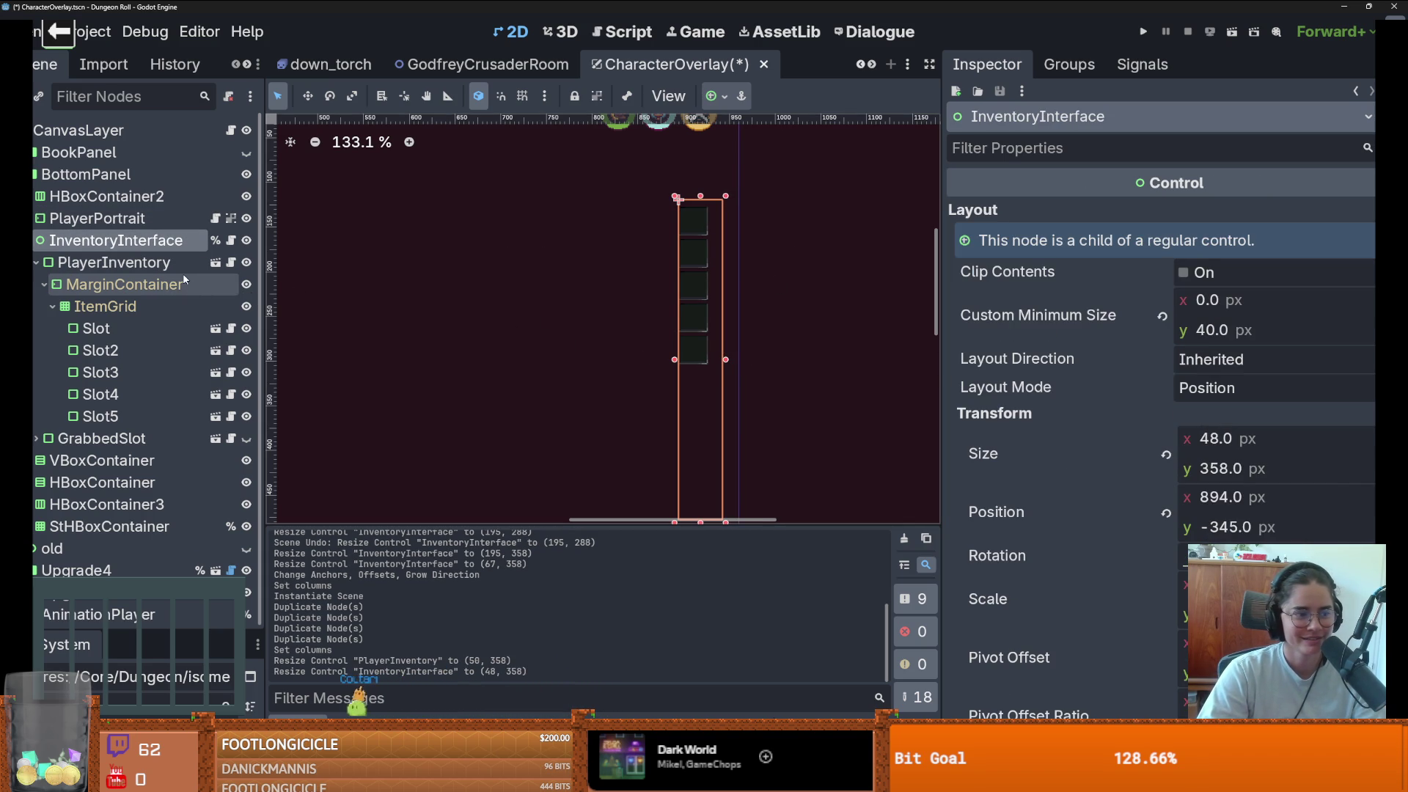
- Anchor PlayerInventory with the Full Rect preset and save the scene
click(179, 263)
click(710, 95)
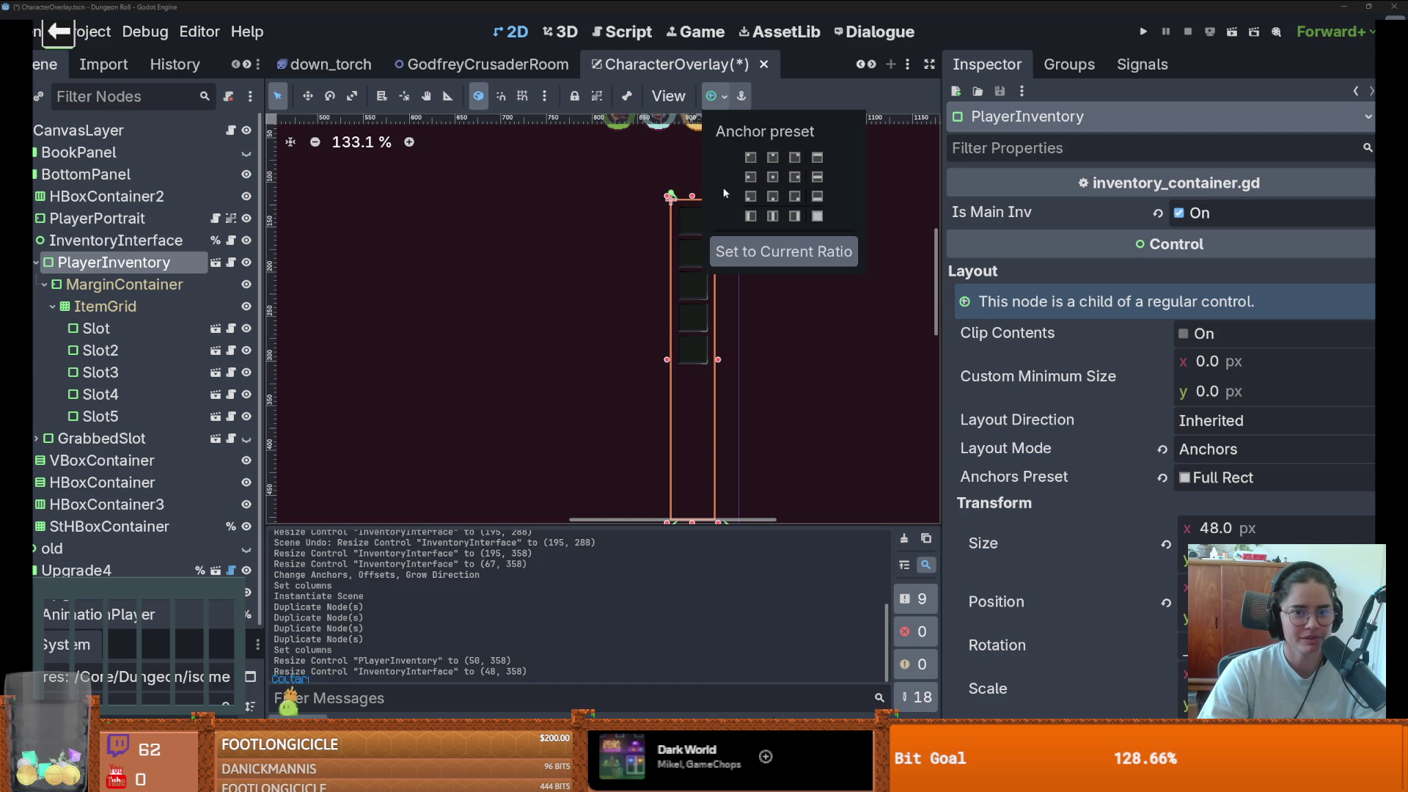
click(773, 178)
scroll(589, 305, down, 2)
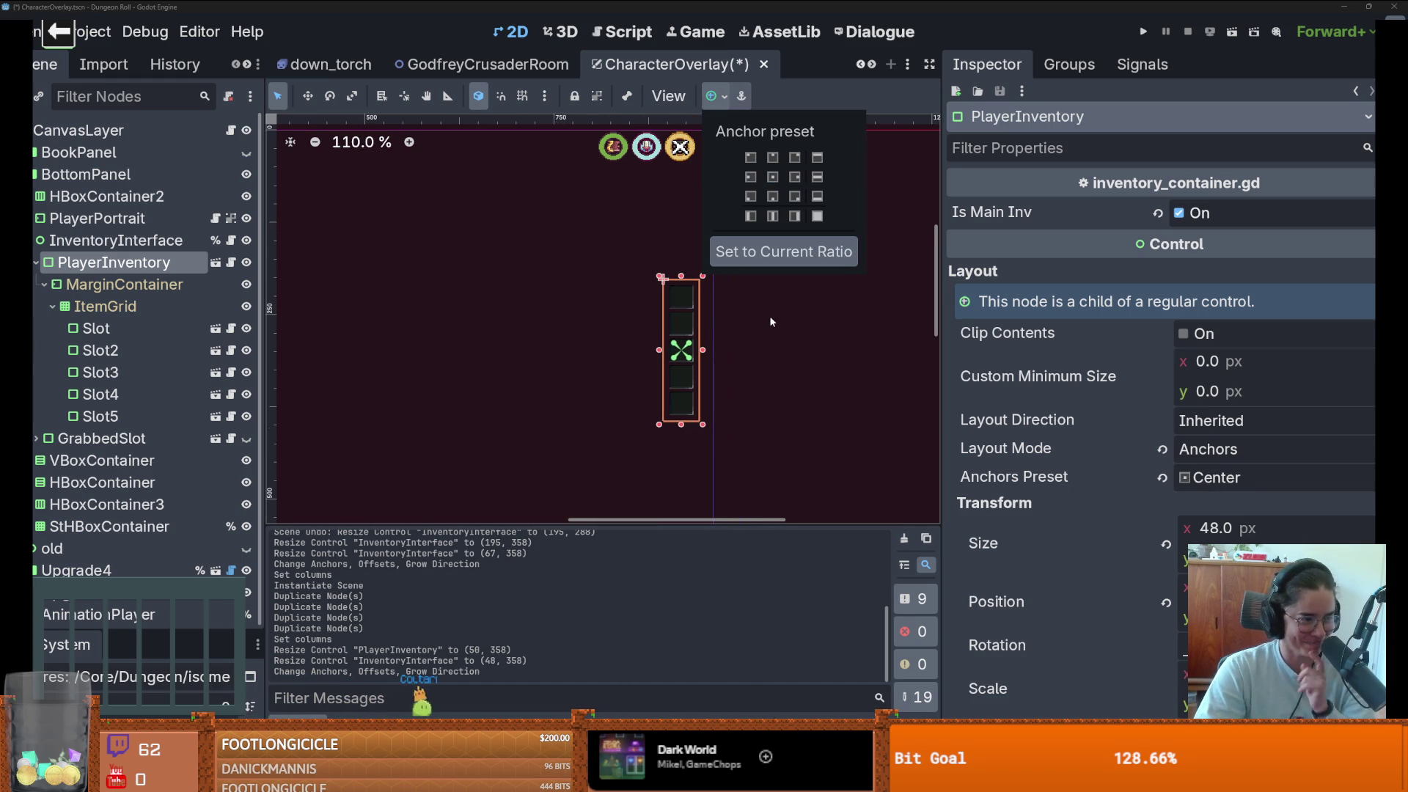
scroll(686, 298, down, 1)
scroll(681, 294, up, 2)
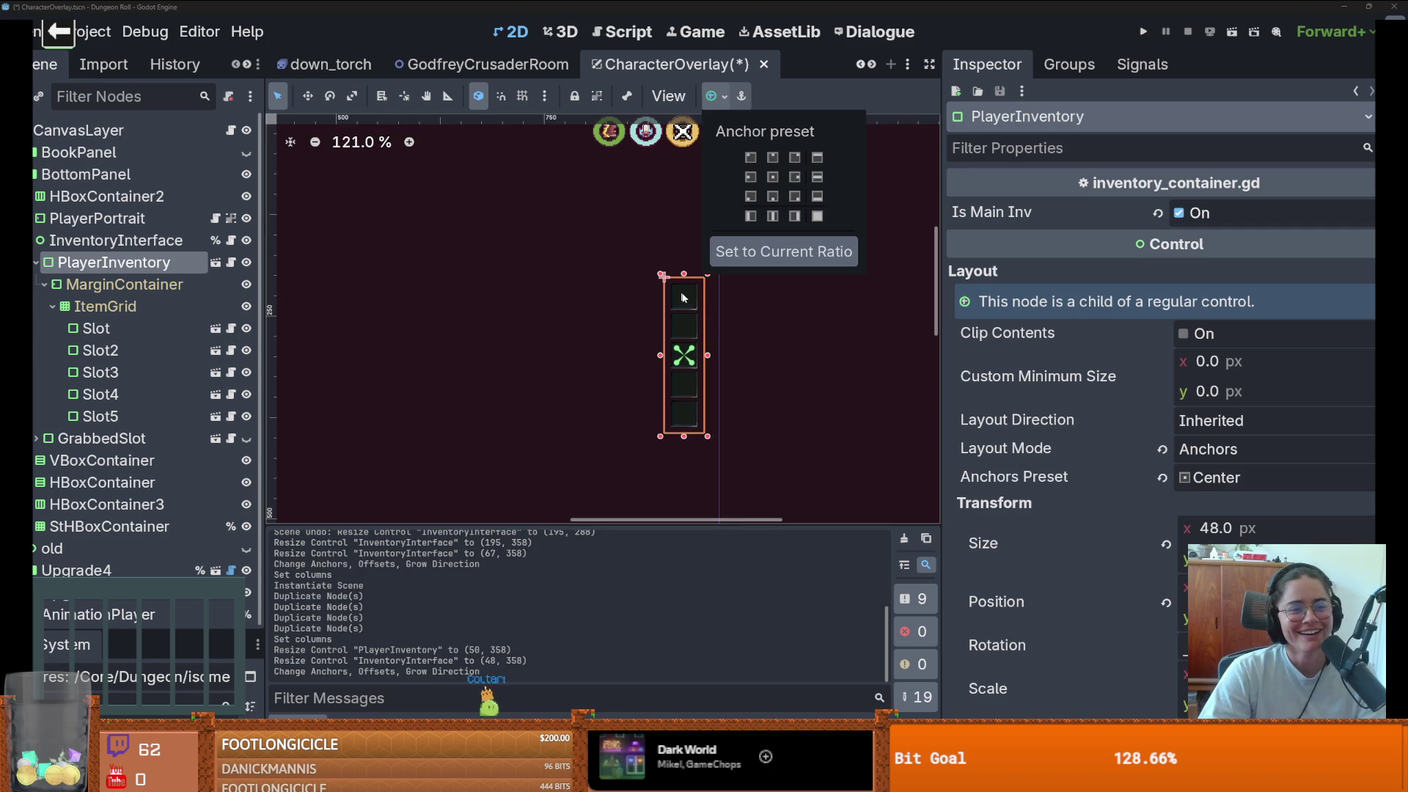
click(694, 304)
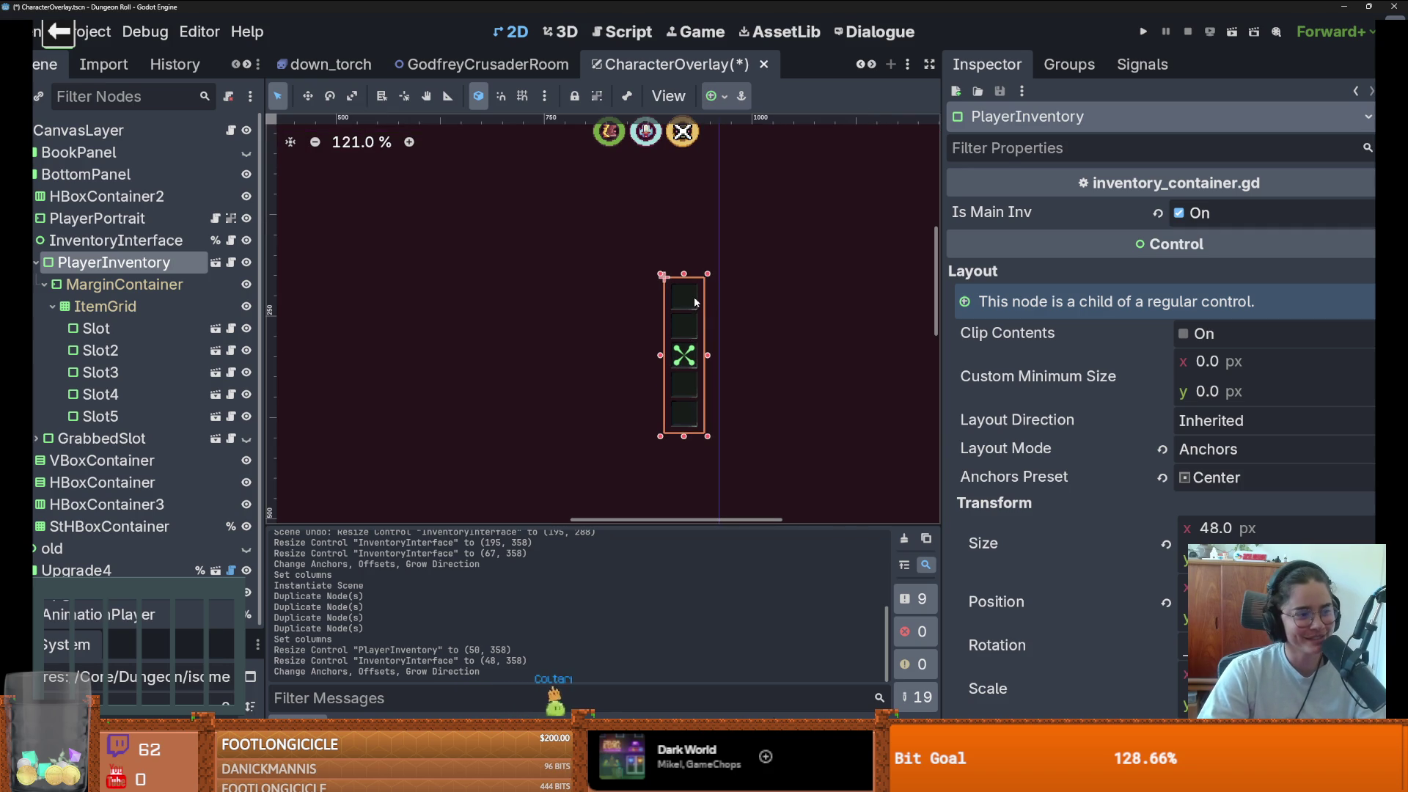
click(701, 295)
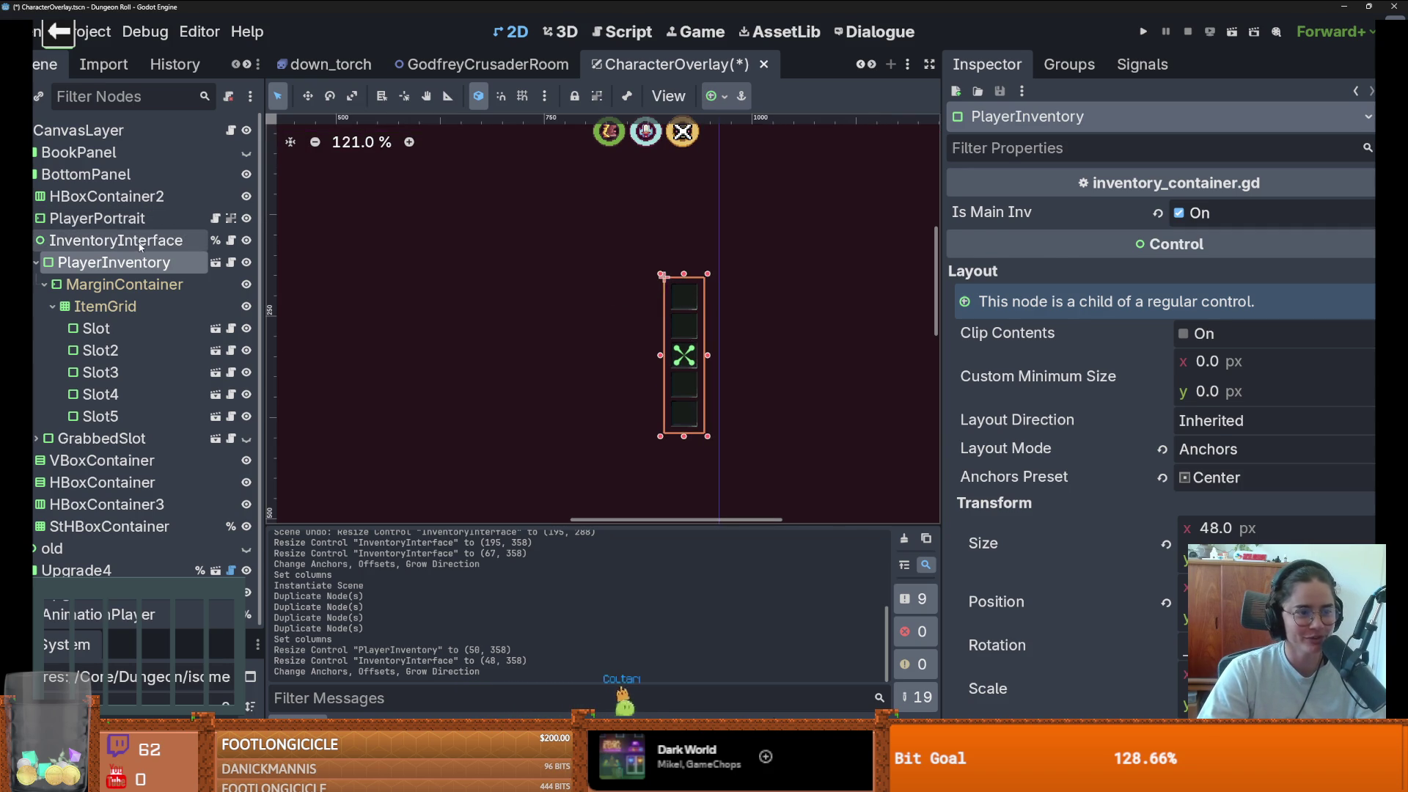
click(683, 315)
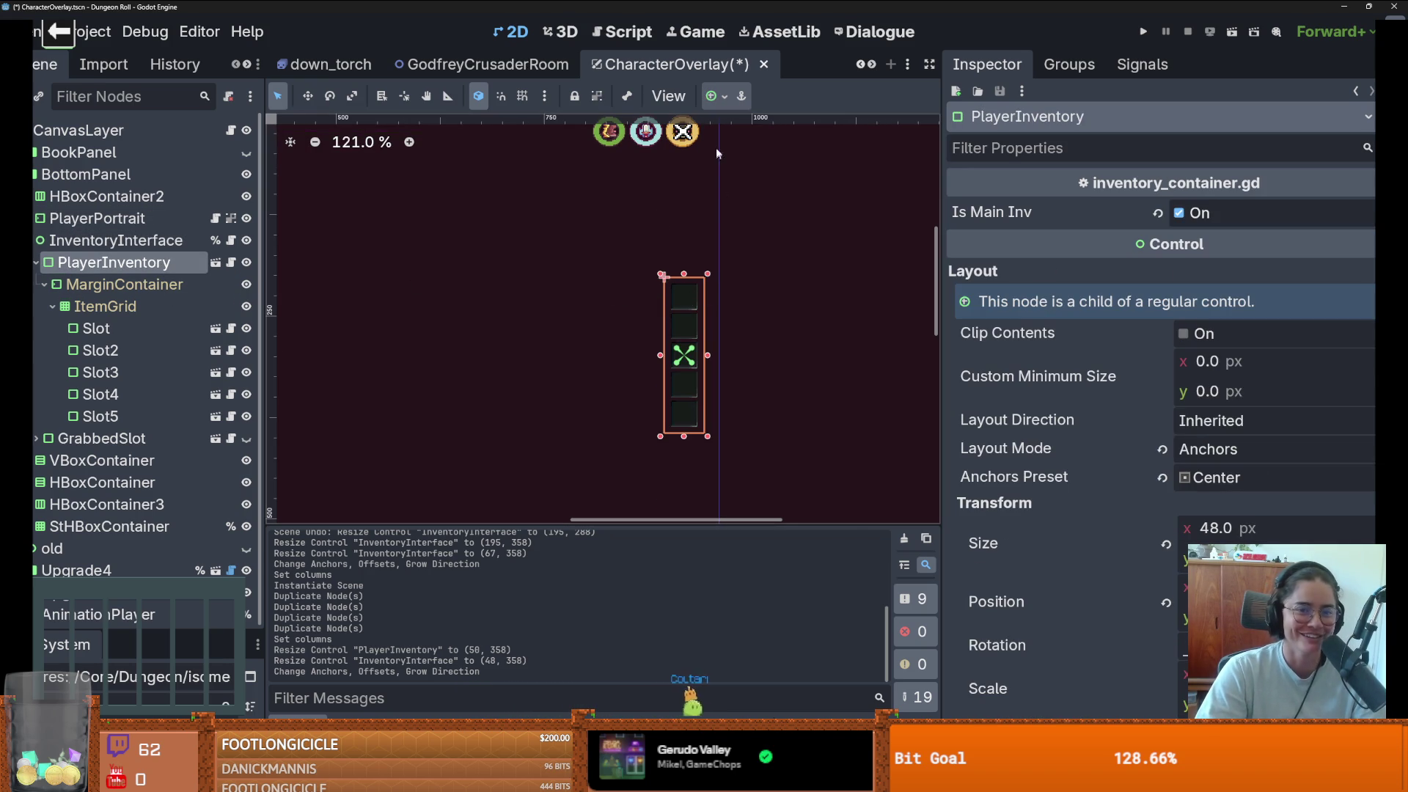
click(726, 96)
click(816, 222)
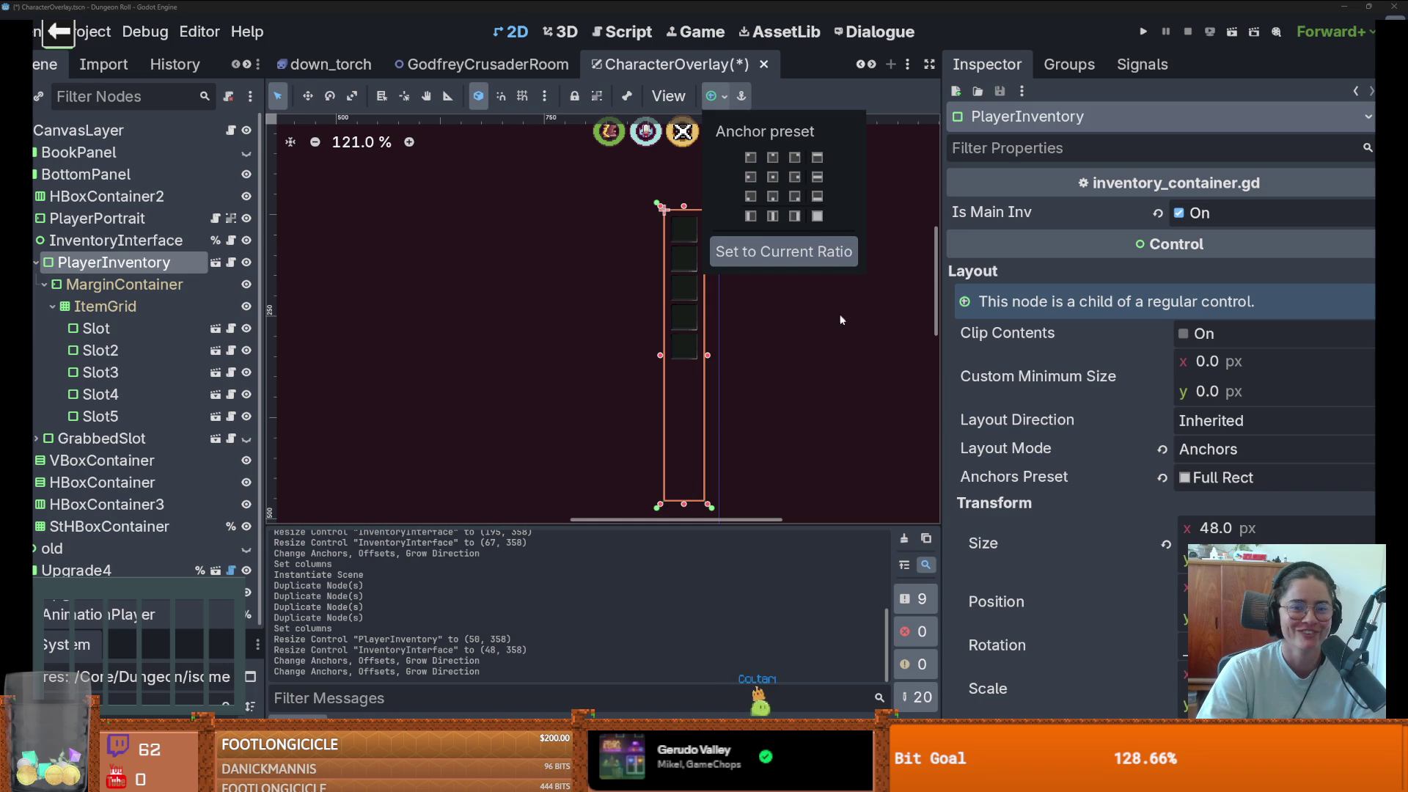
click(841, 316)
key(ctrl+s)
- Delete the five slots, Slot through Slot5, from ItemGrid and run the game
click(89, 242)
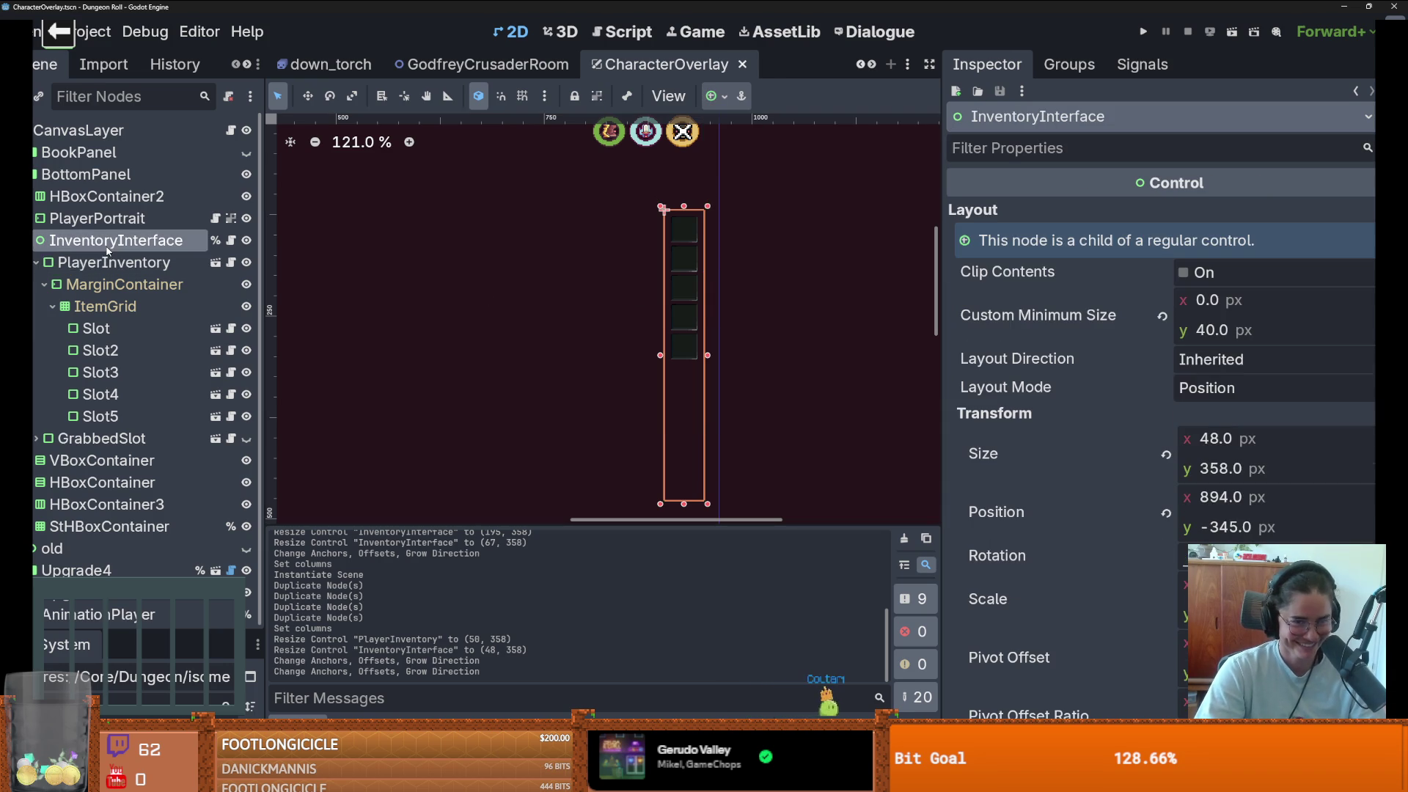
click(33, 242)
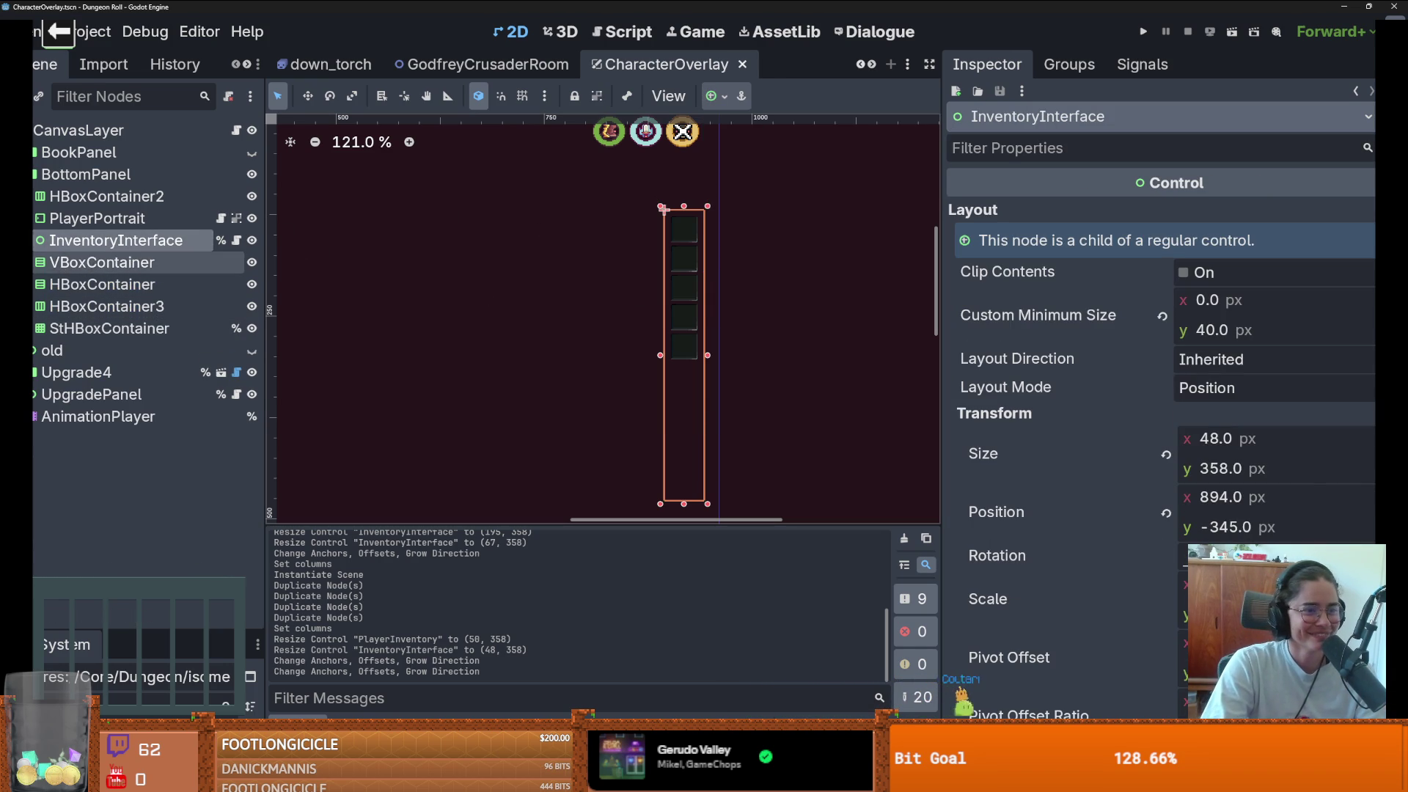
click(35, 241)
click(94, 330)
shift+click(99, 416)
right_click(119, 399)
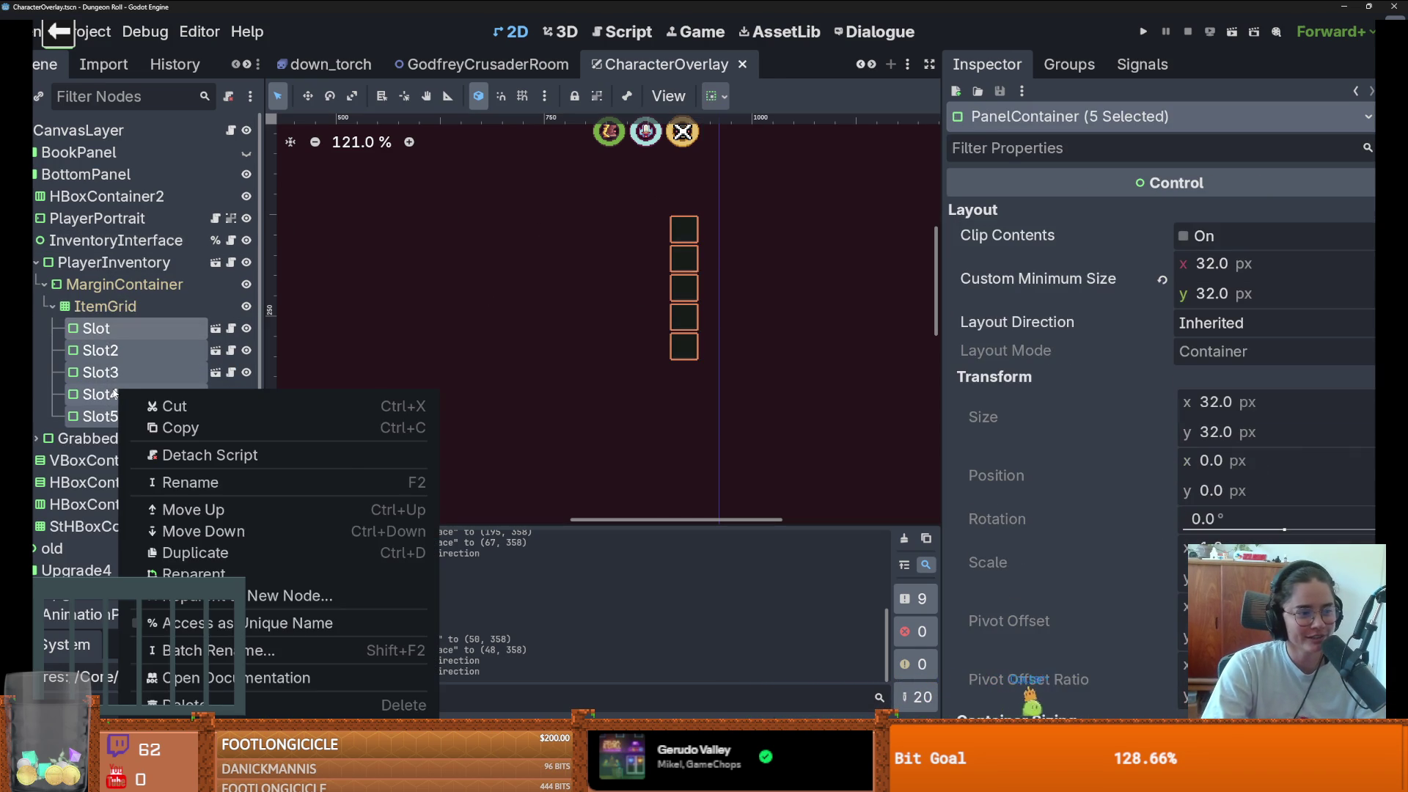
click(293, 705)
click(649, 418)
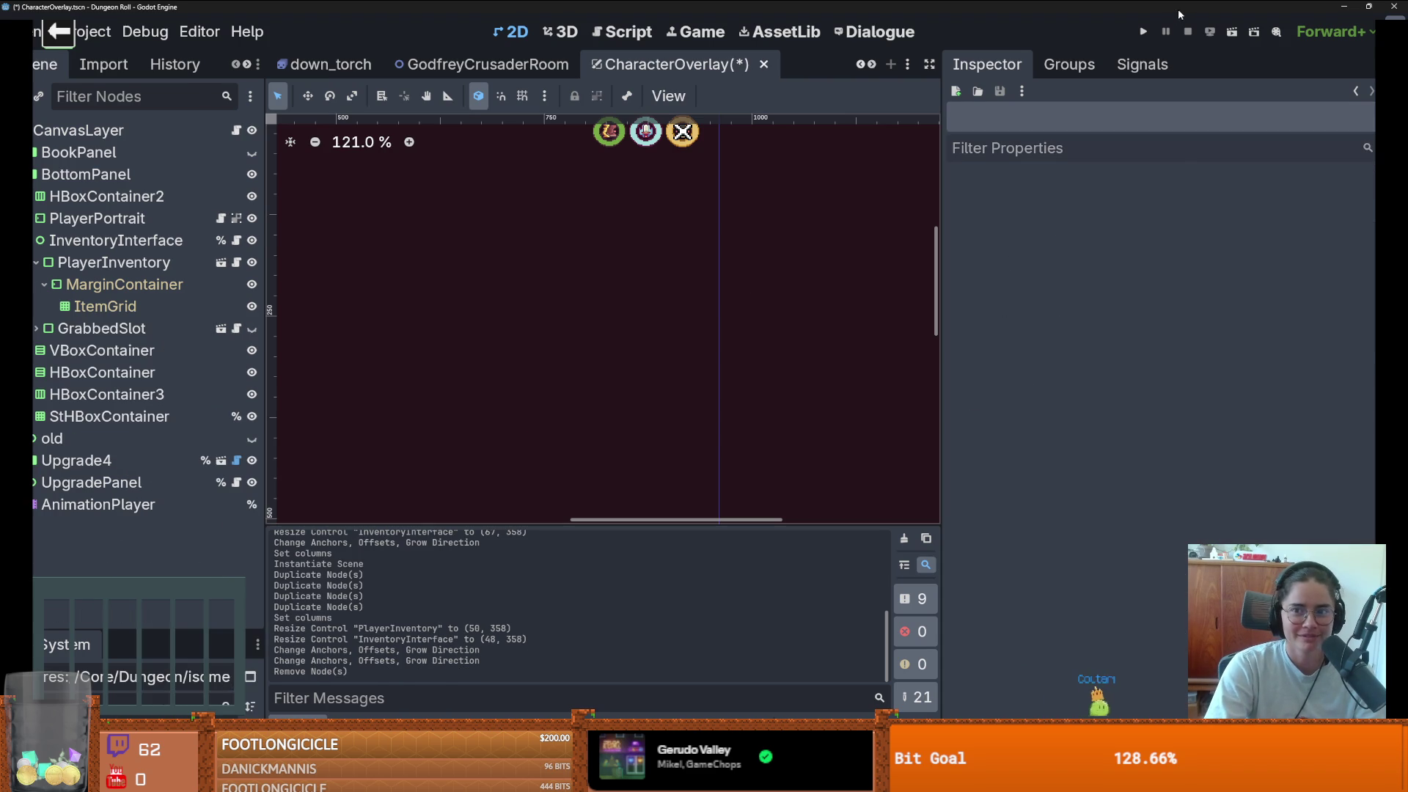
click(1143, 31)
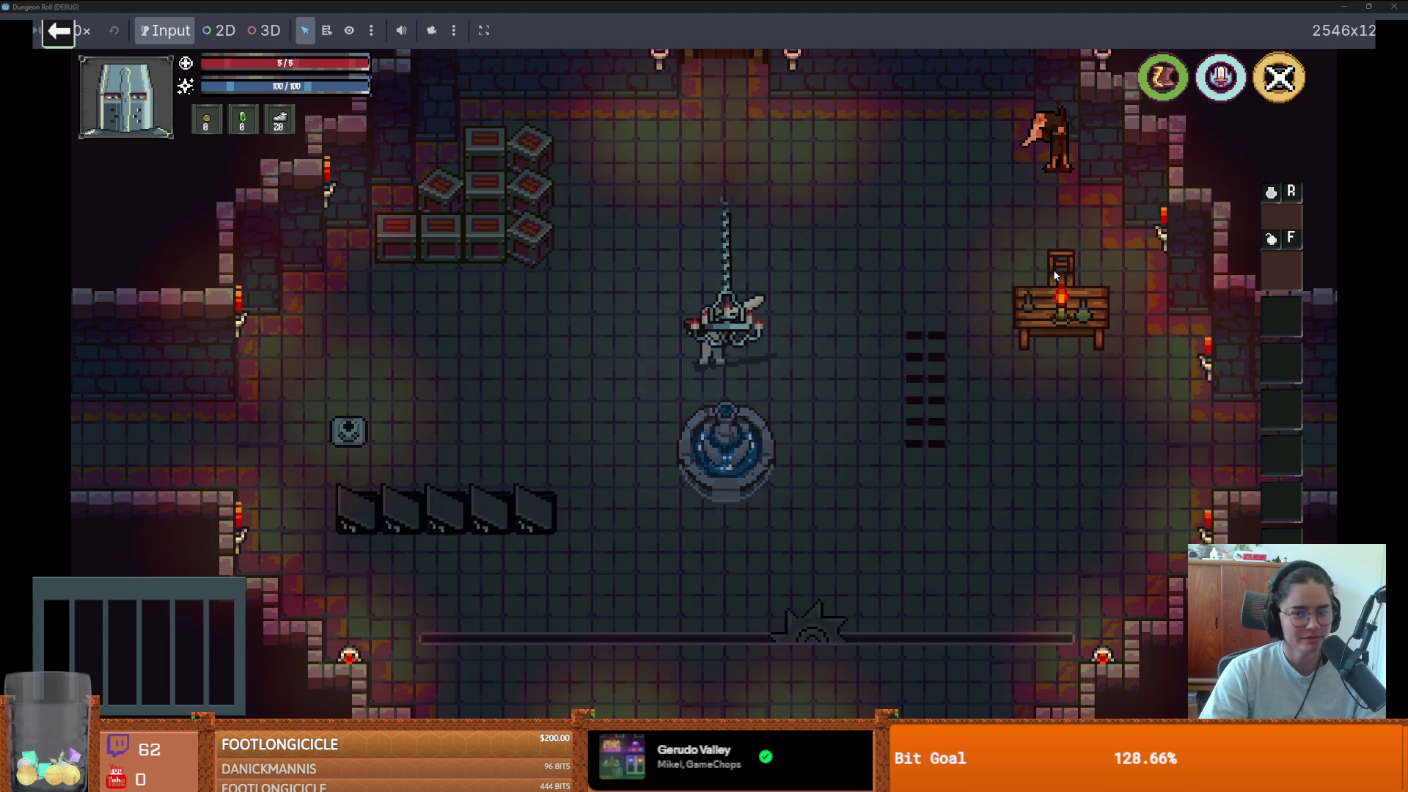
- Walk the knight around the room, cast a spell, and stop the run with F8
key(s)
key(a)
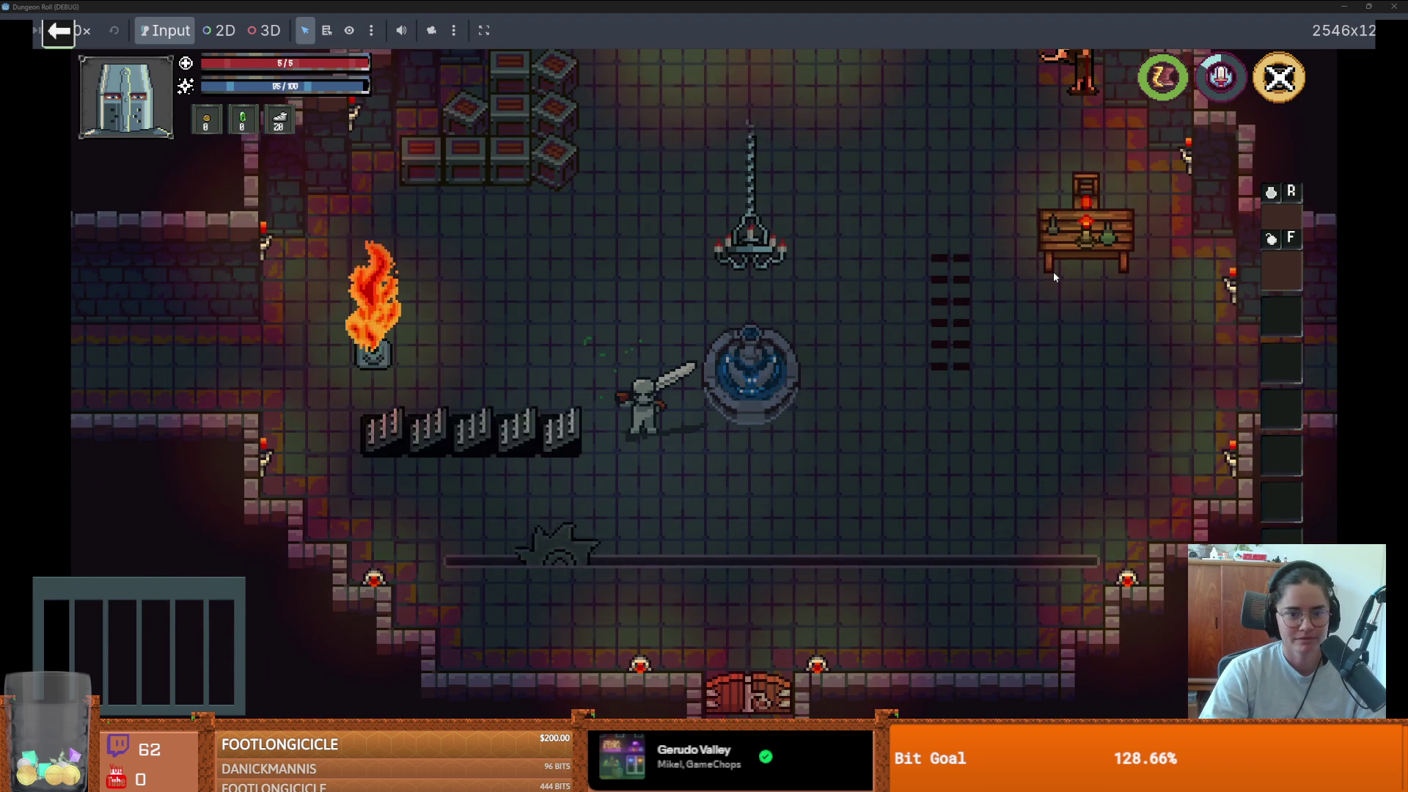
key(w)
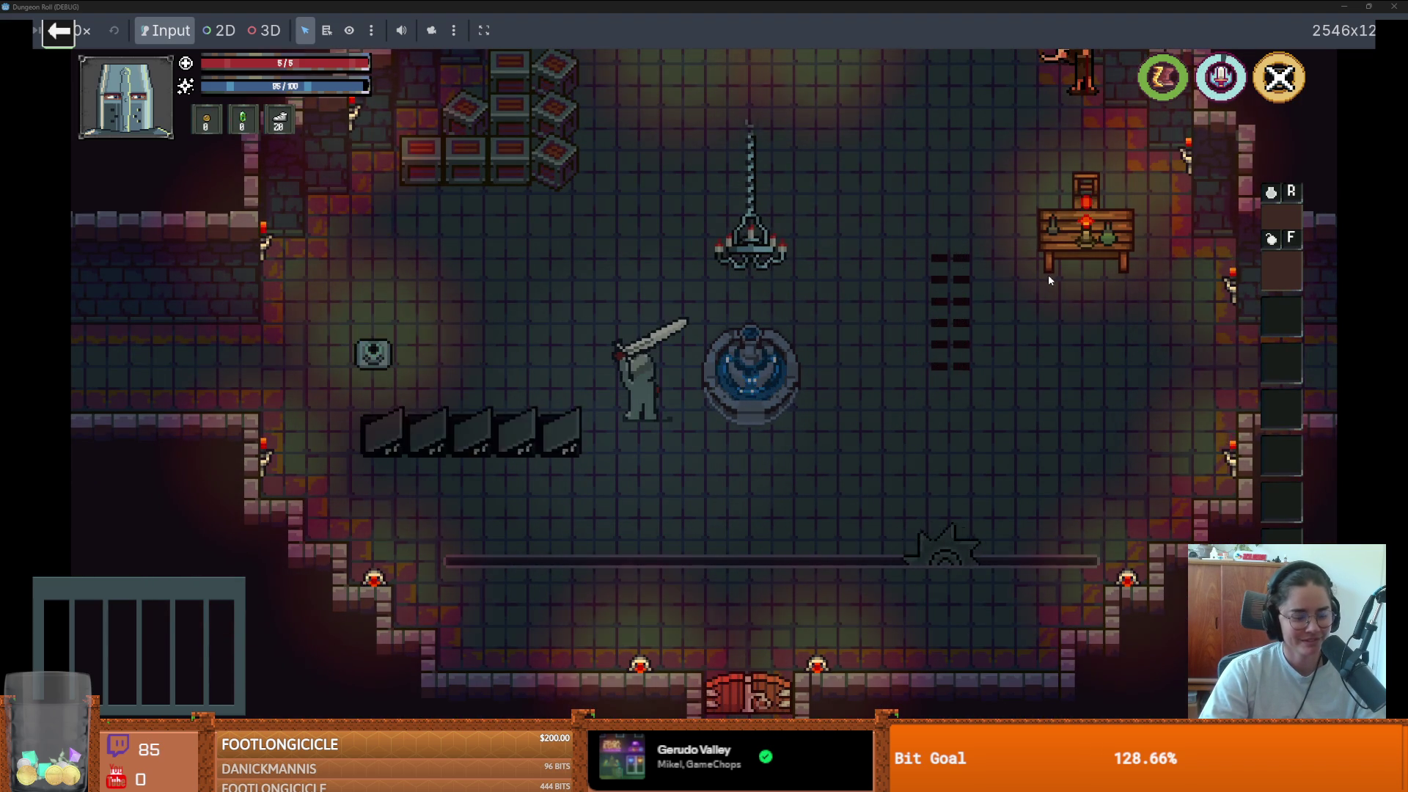
key(w)
key(d)
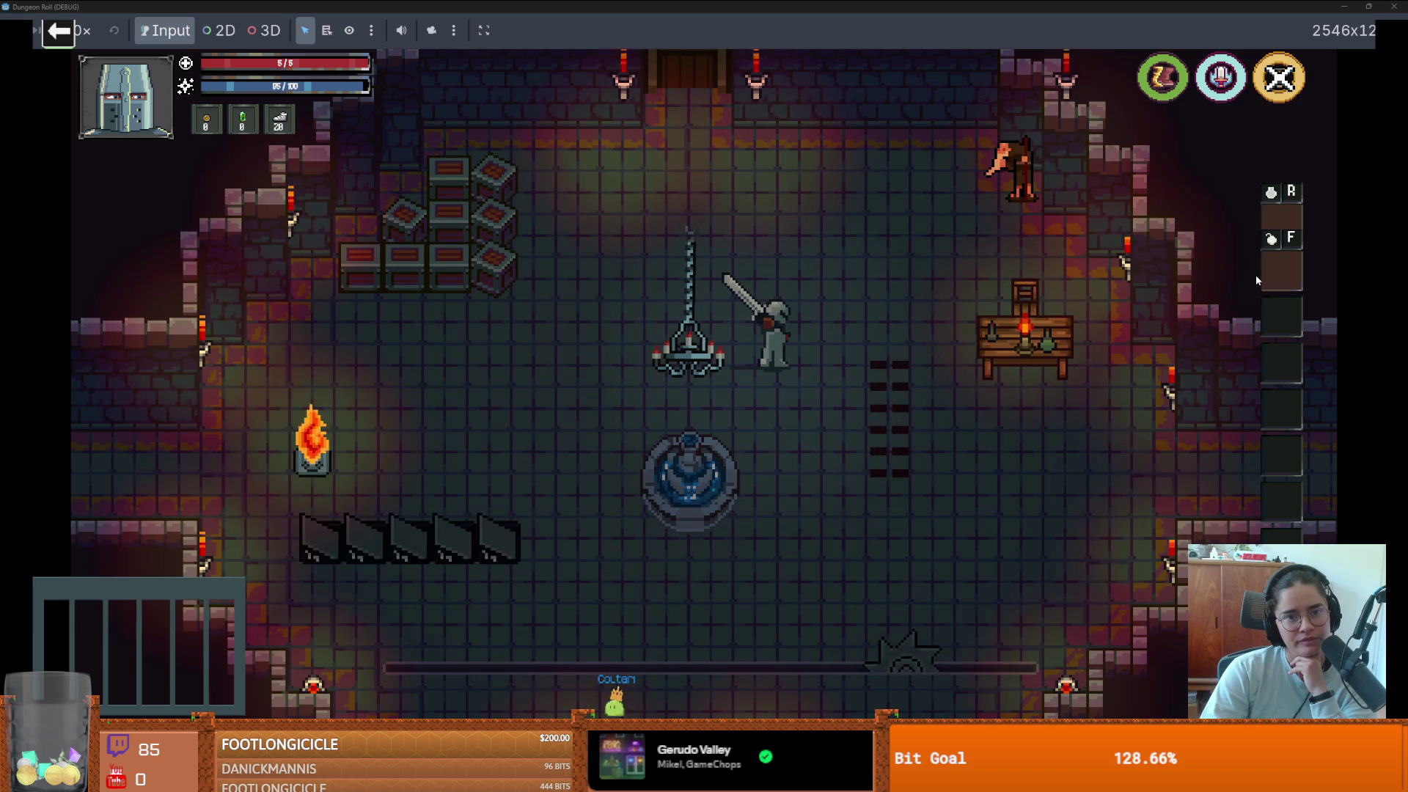
key(F8)
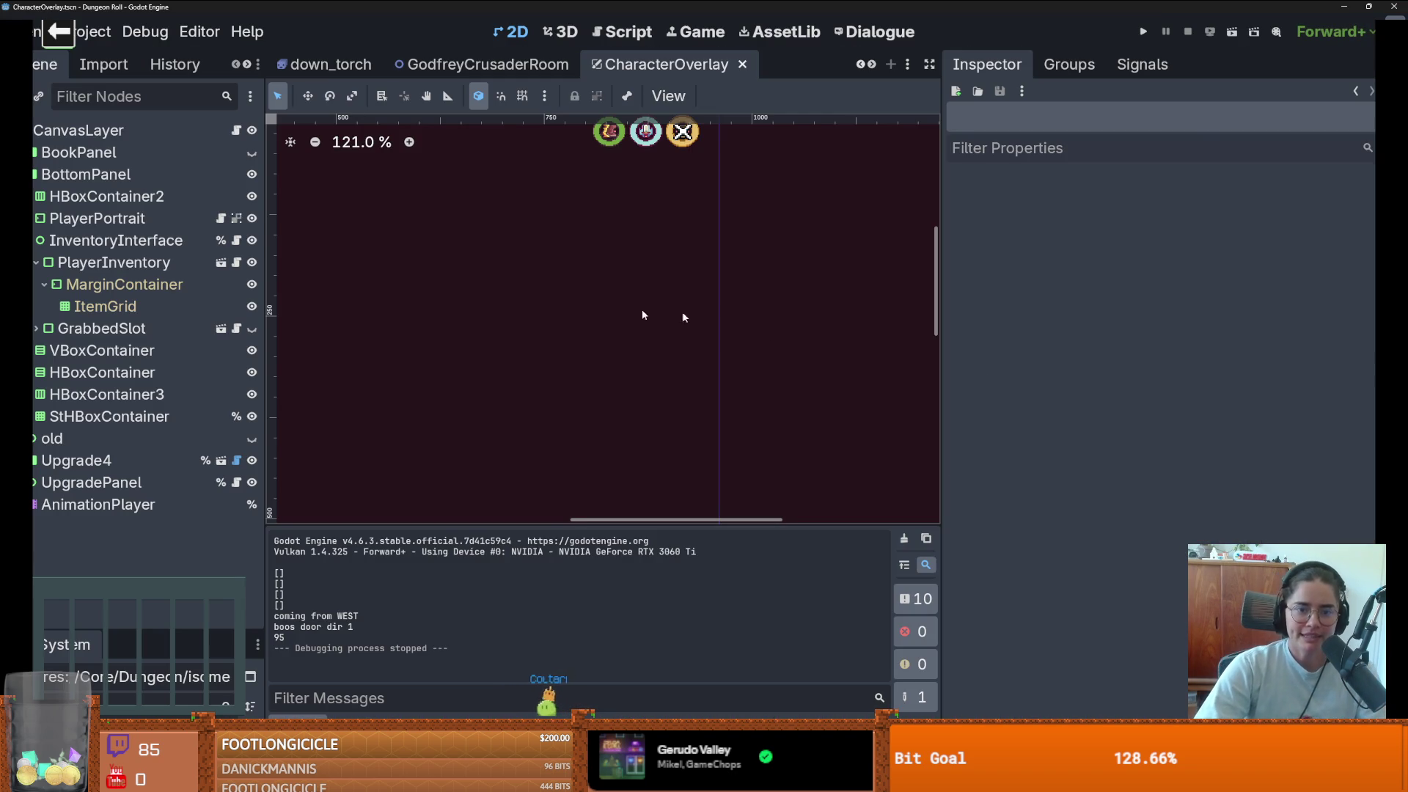
- Undo the slot deletion and layout changes to restore the original wide grid
scroll(414, 388, down, 5)
key(ctrl+z)
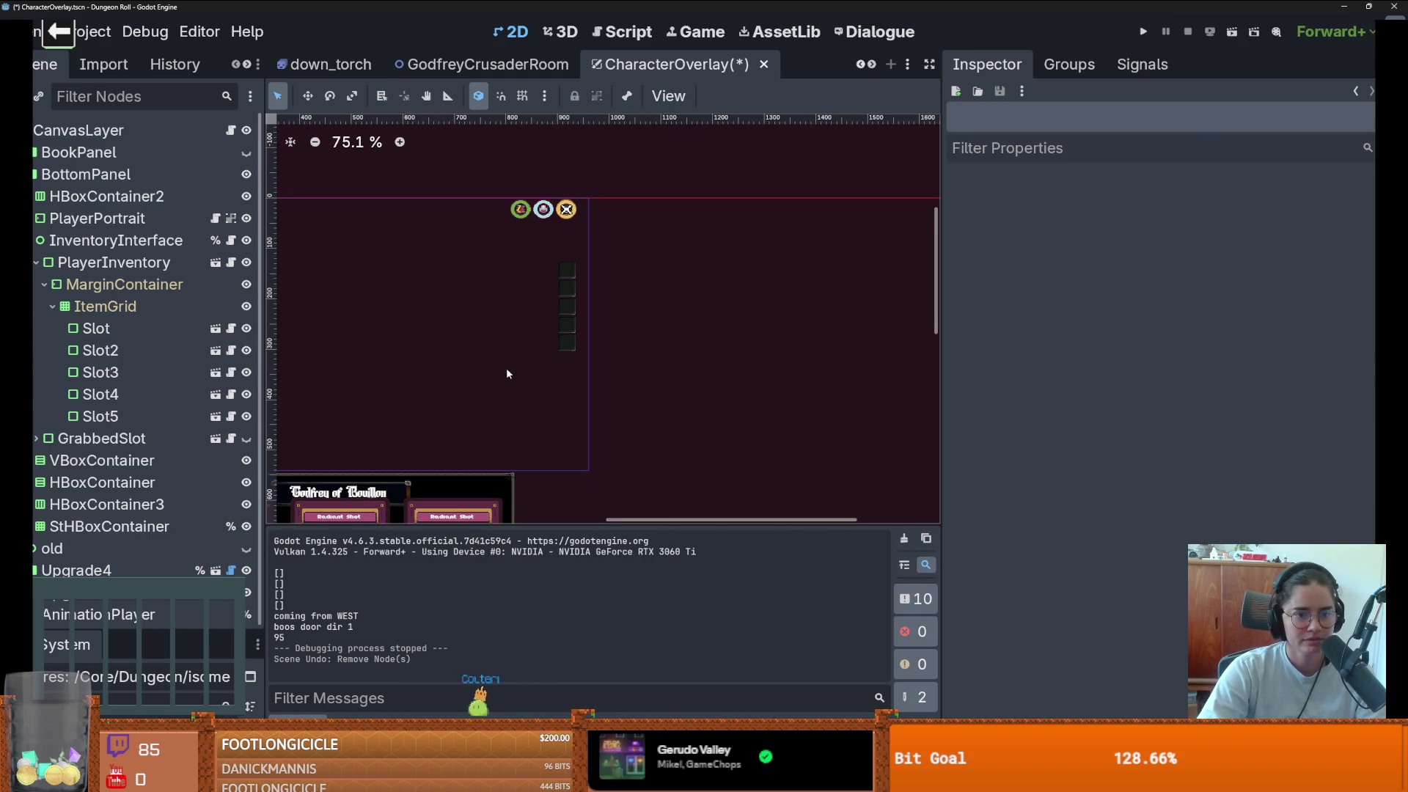
key(ctrl+z)
key(ctrl+z)
key(ctrl+z)
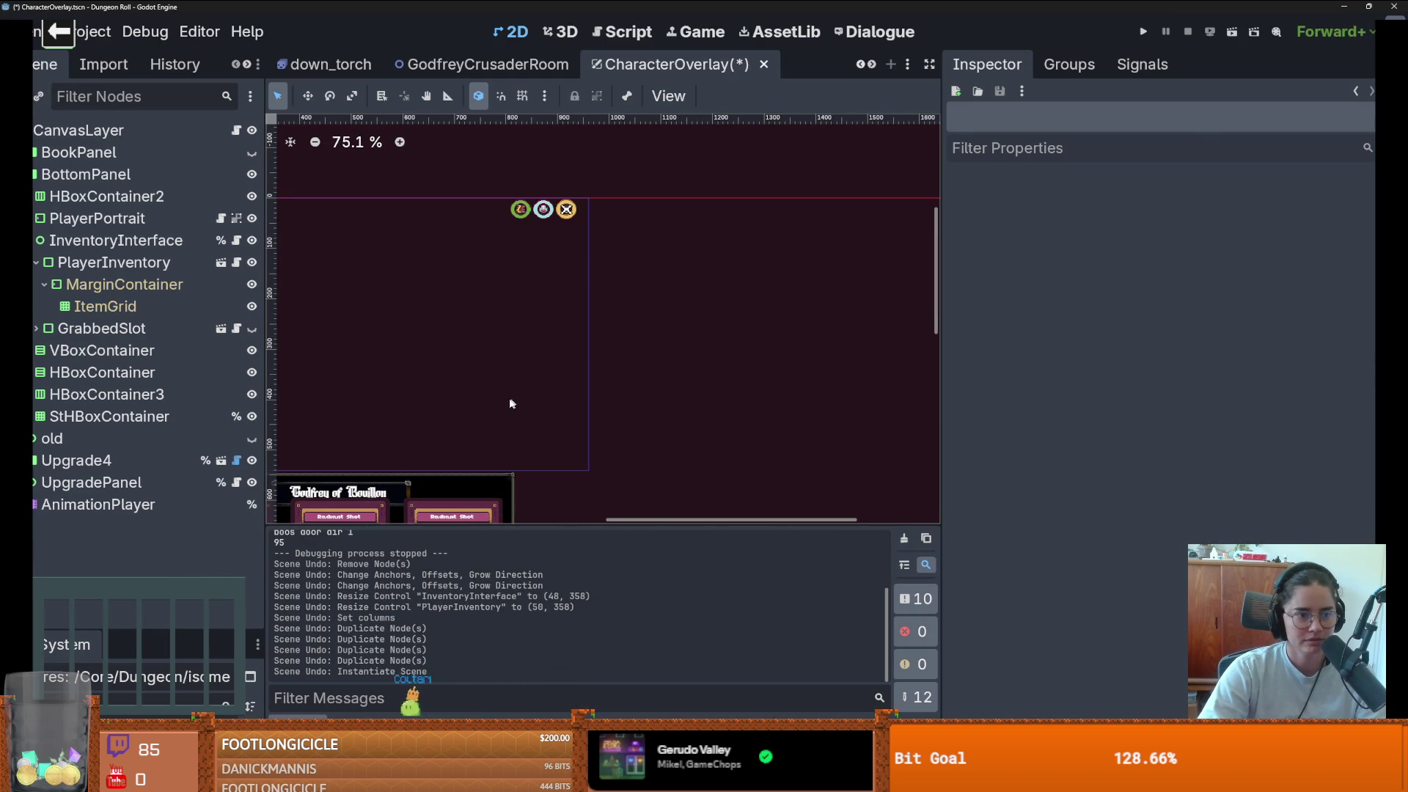
click(105, 306)
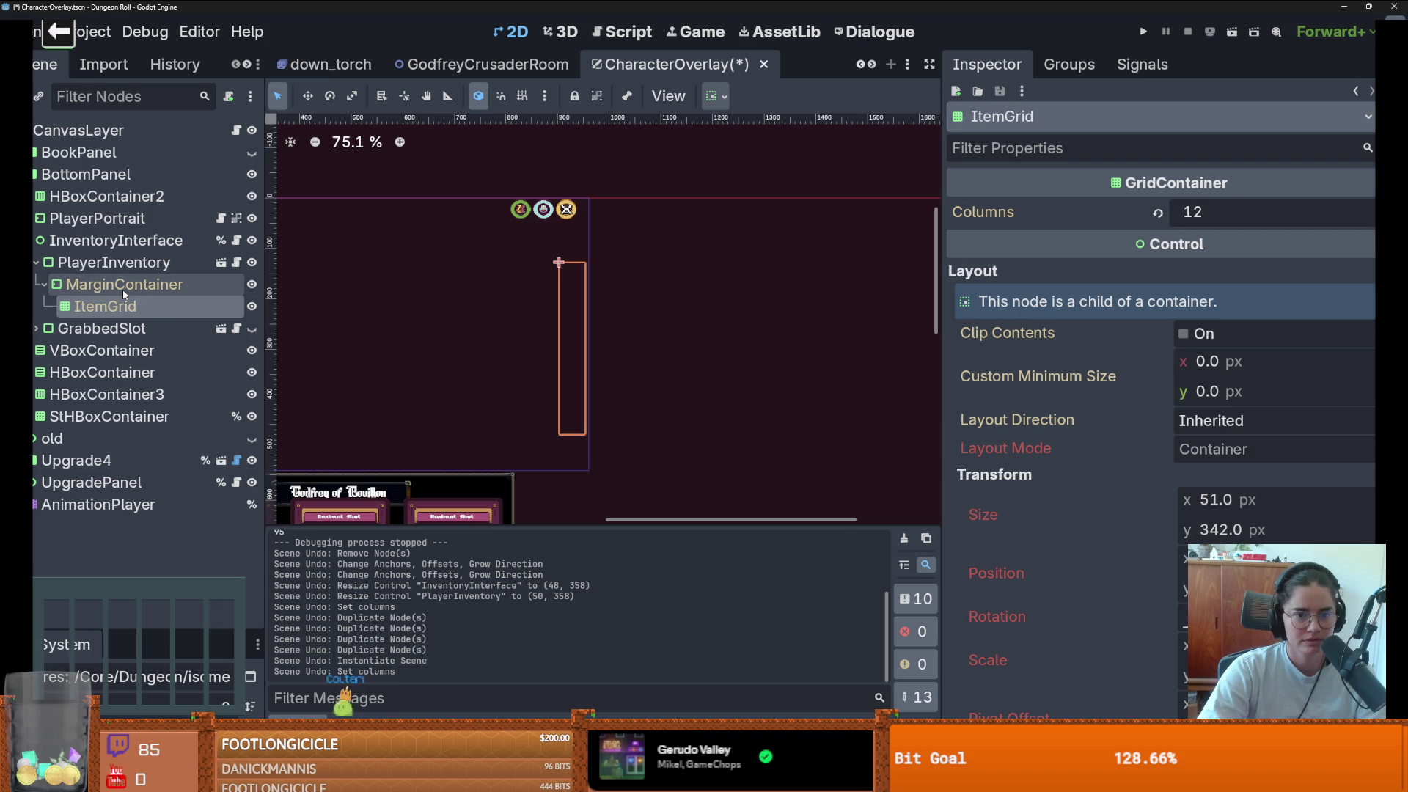
key(ctrl+z)
key(ctrl+z)
key(ctrl+z)
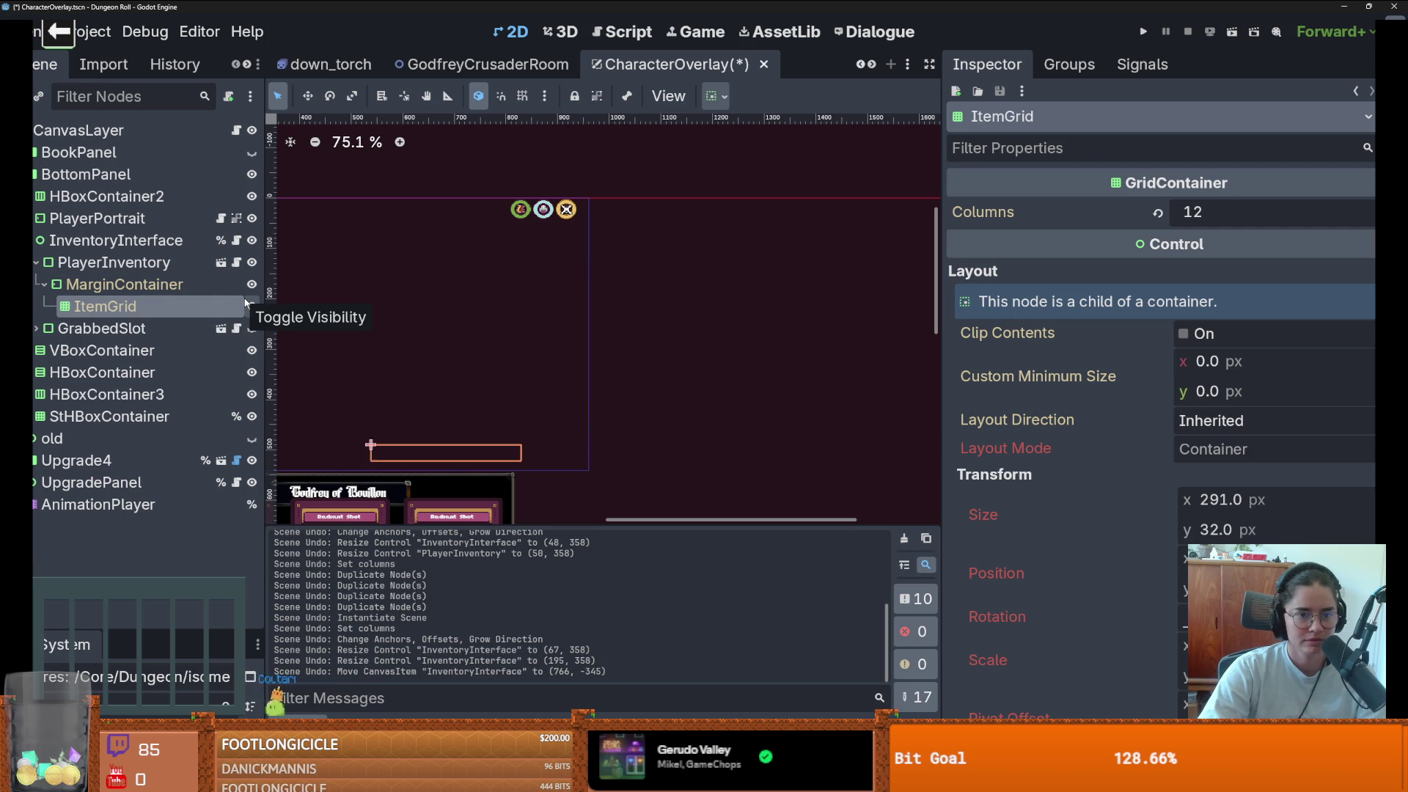
scroll(485, 392, up, 3)
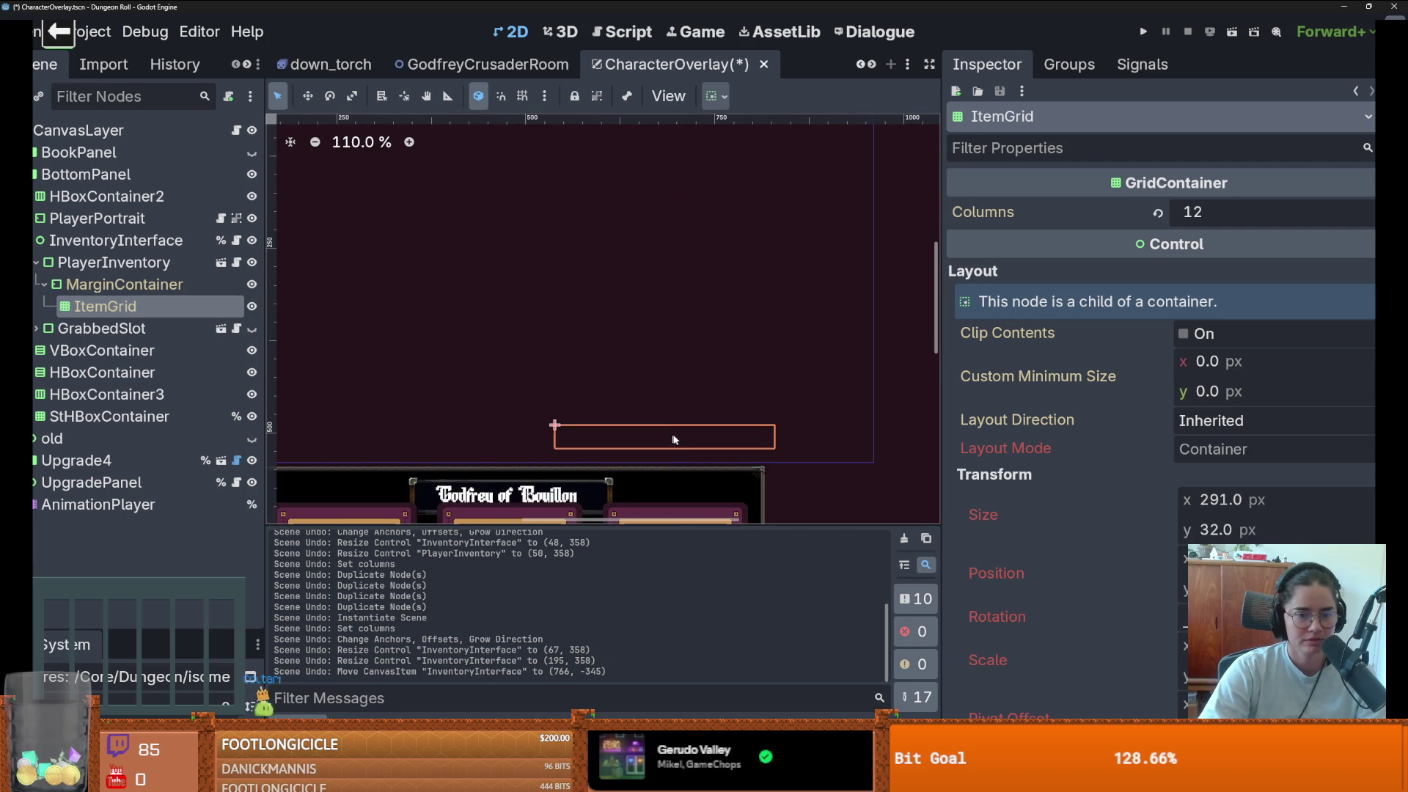
- Move InventoryInterface to 620, 15, widen it to 338 px, save, and run with F5
click(95, 240)
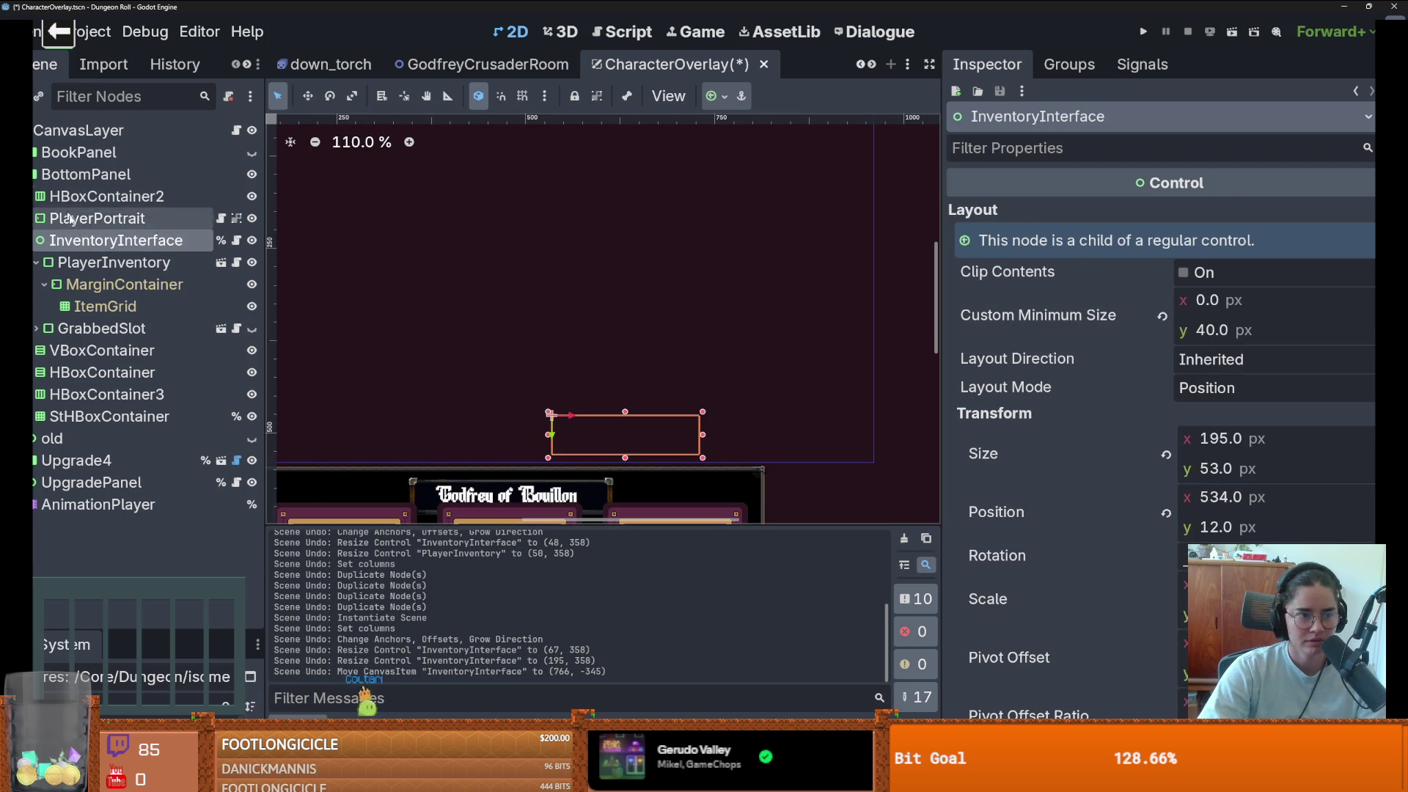
drag(614, 421, 685, 423)
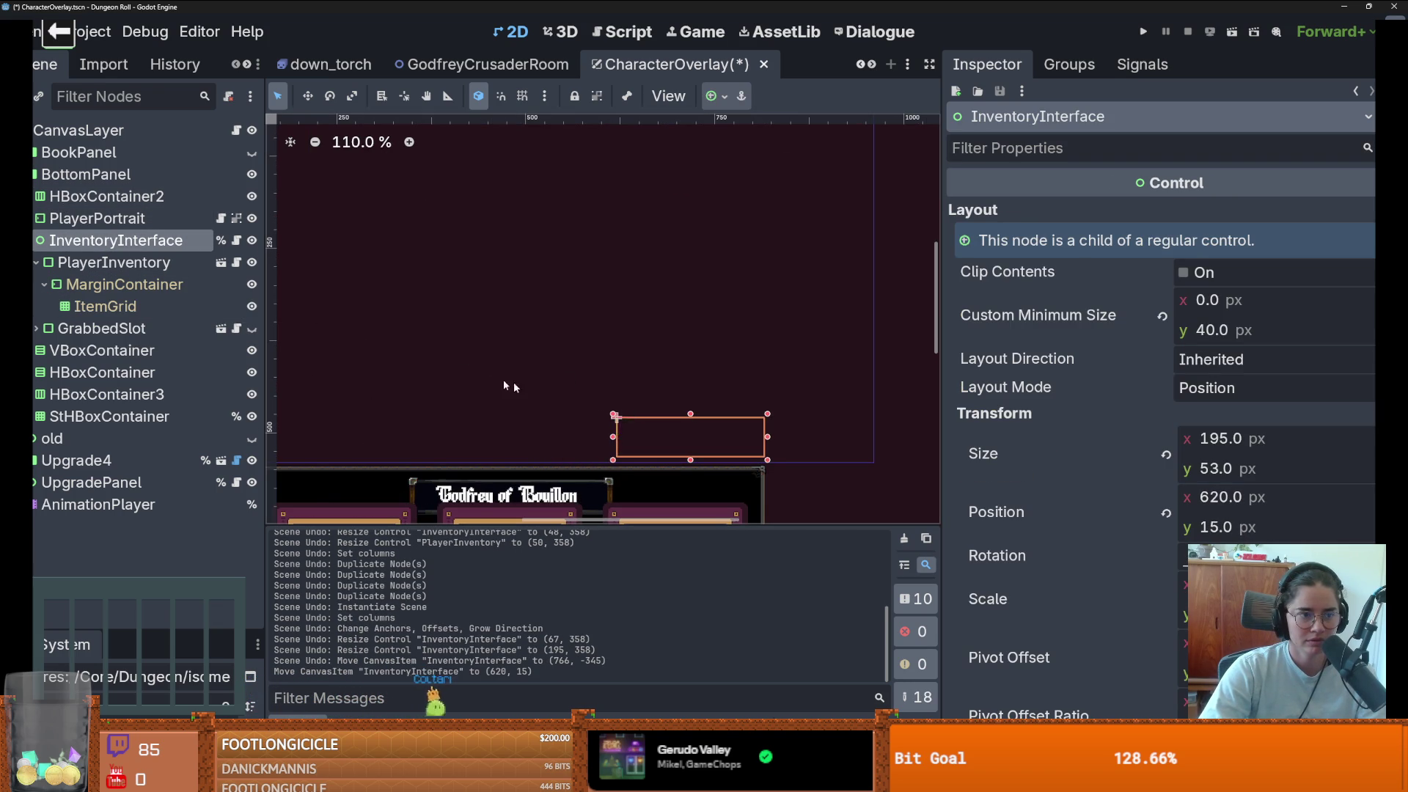
click(112, 292)
click(104, 306)
click(113, 263)
click(116, 241)
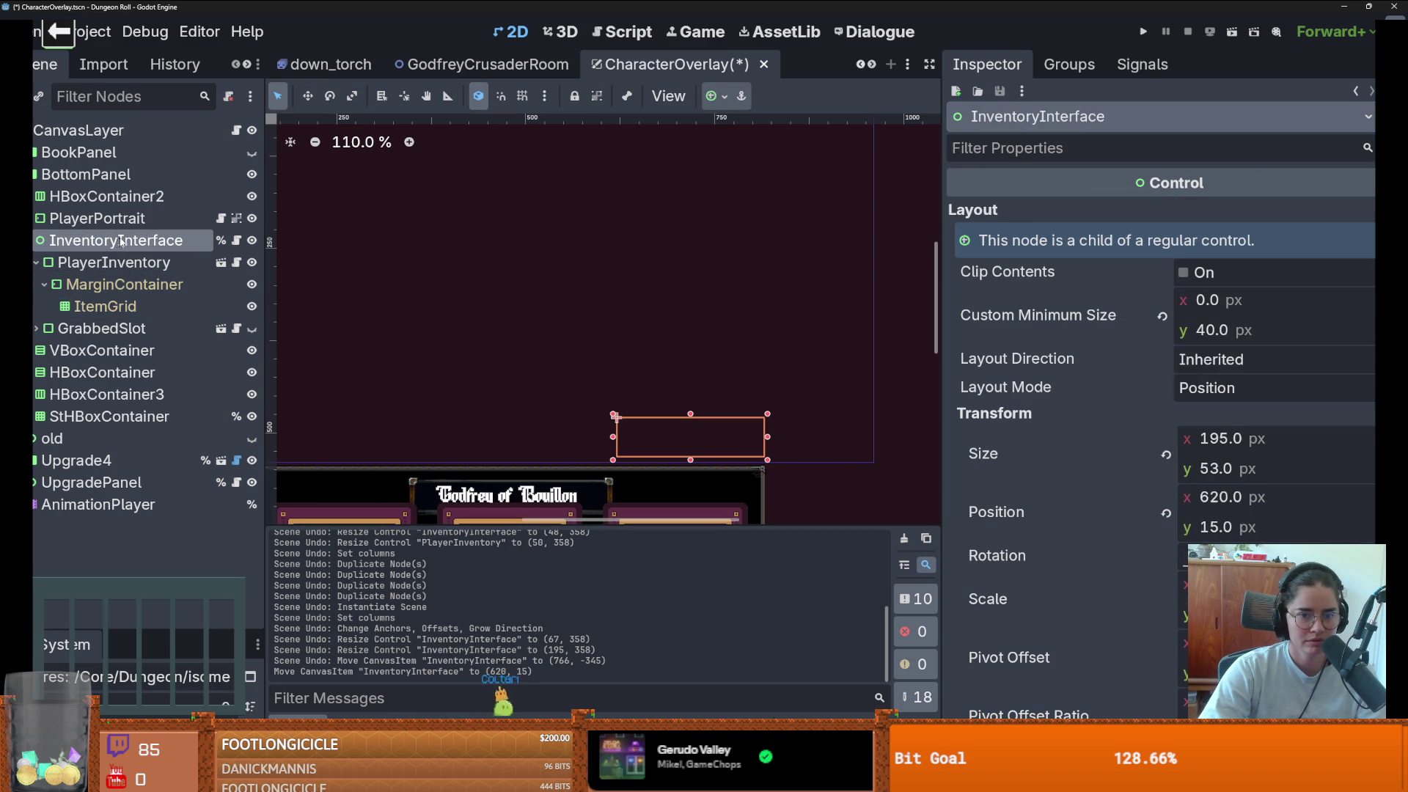
drag(768, 438, 875, 444)
key(ctrl+s)
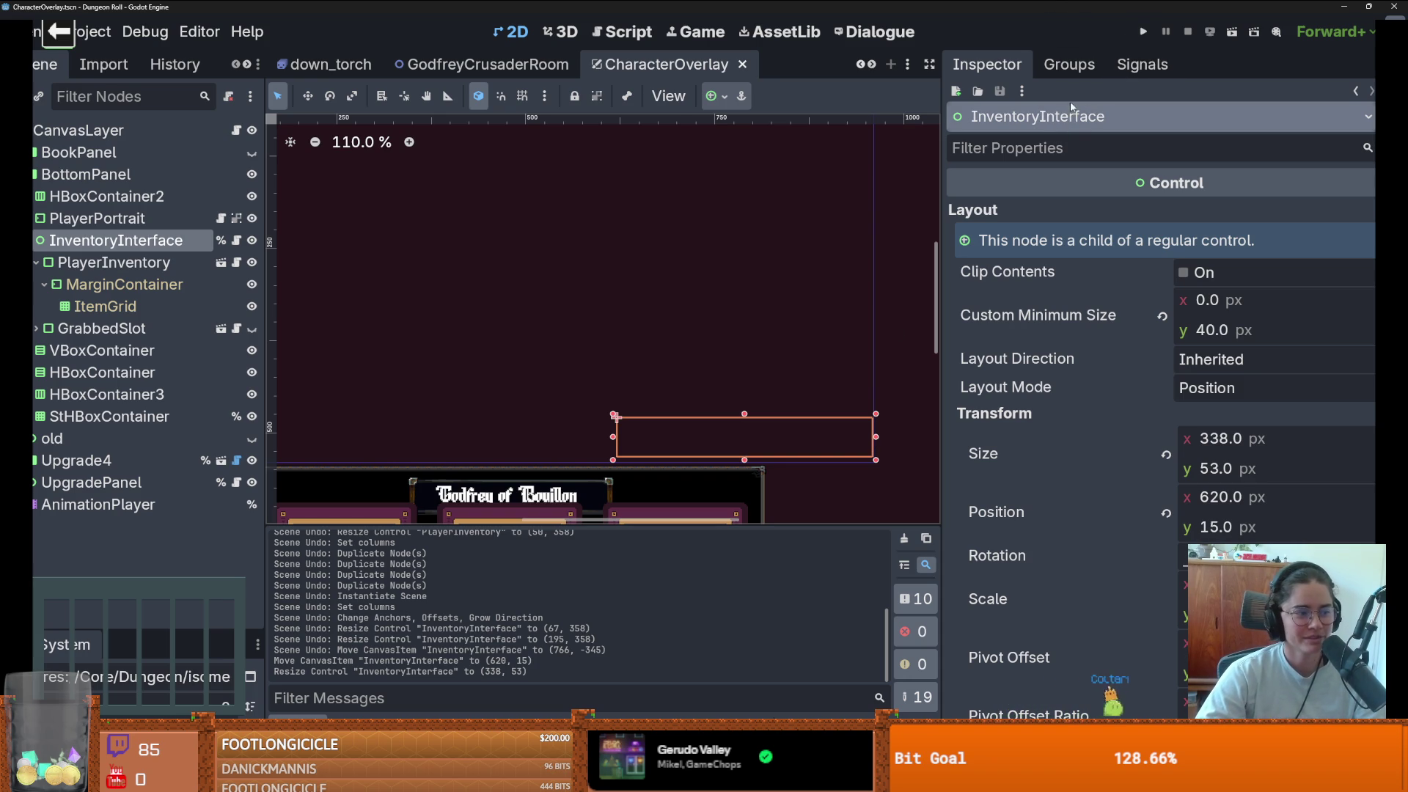
key(F5)
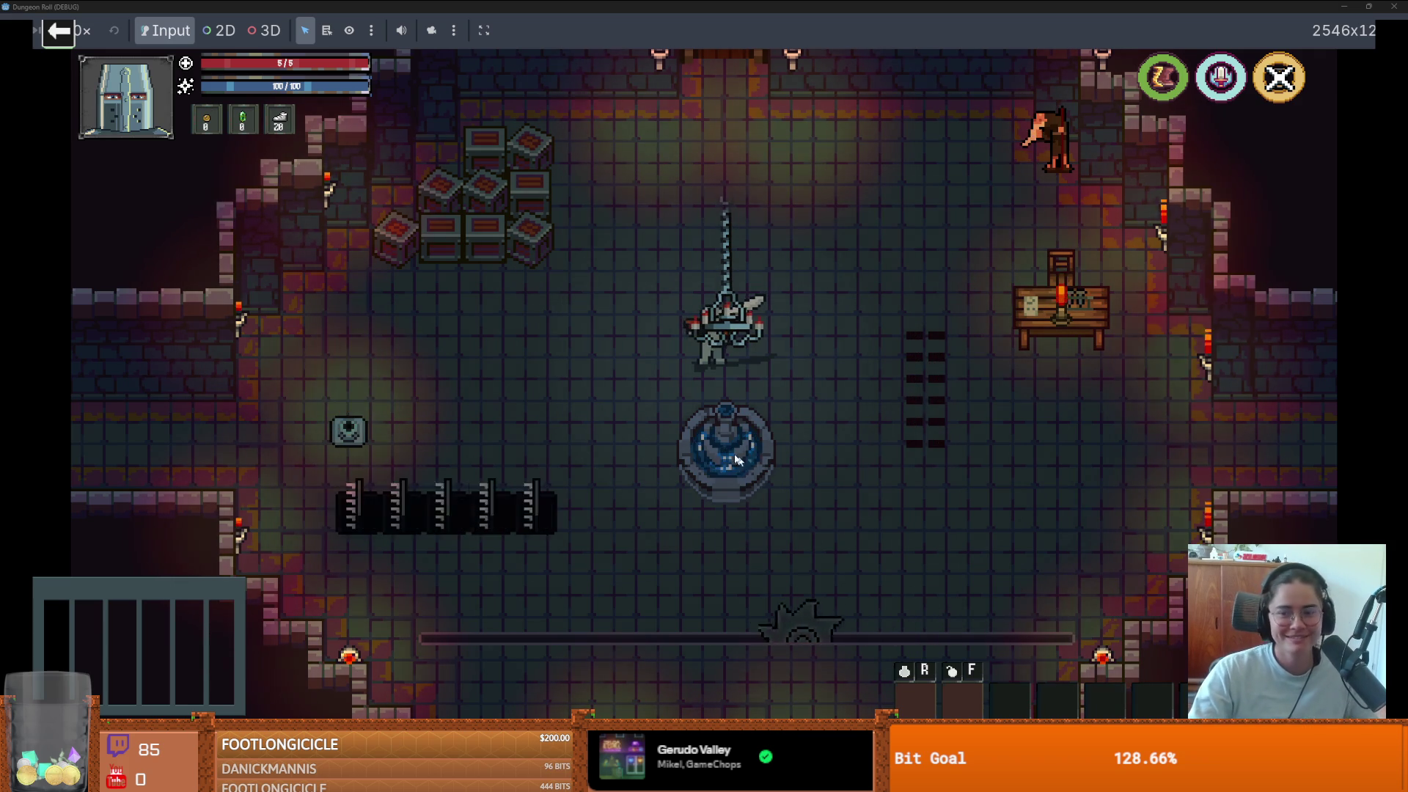
- Stop the game, shift InventoryInterface left, and rerun the game to test it
key(F8)
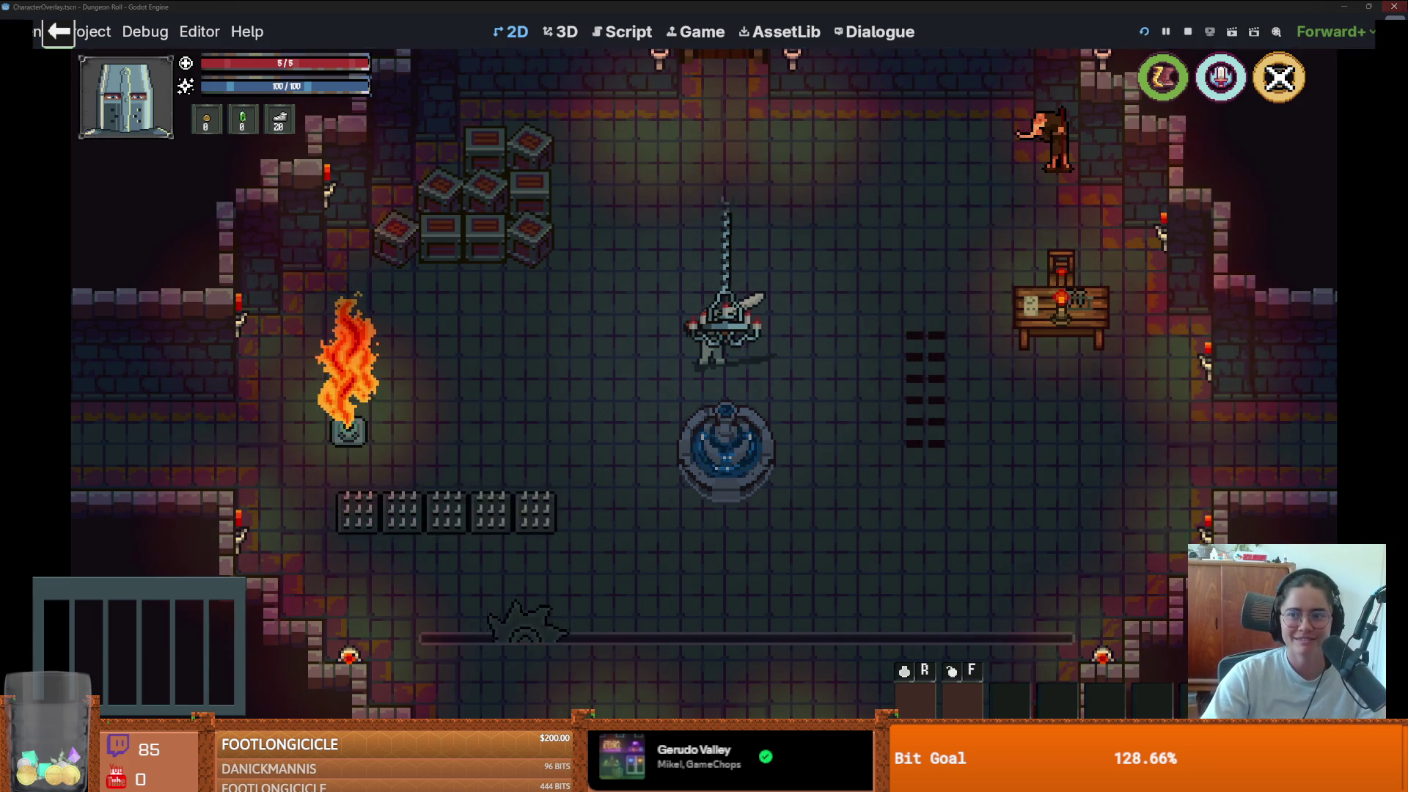
drag(710, 424, 677, 426)
drag(829, 429, 871, 440)
click(1144, 32)
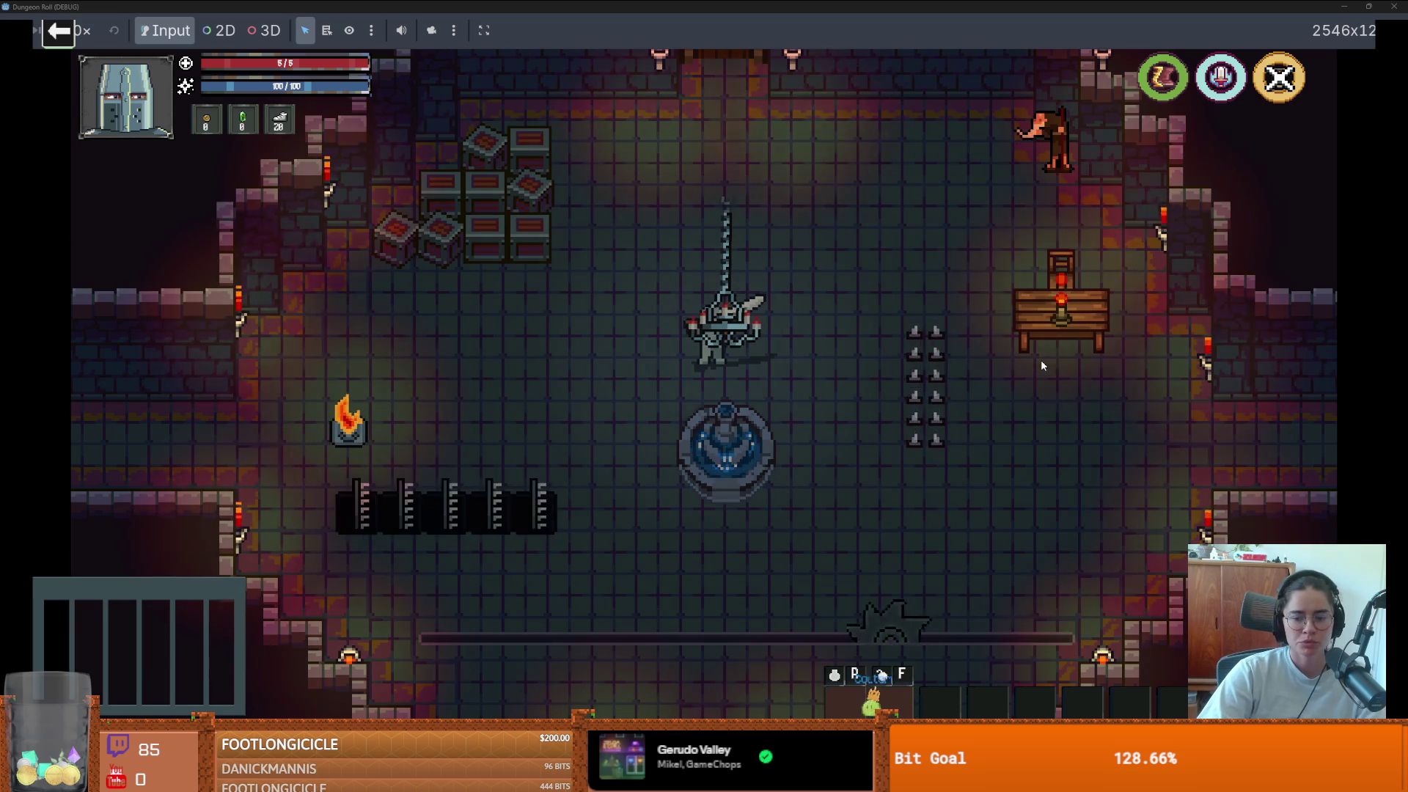
- Reposition InventoryInterface to x 580 at 375 px wide and run the game again
key(F8)
drag(762, 430, 768, 429)
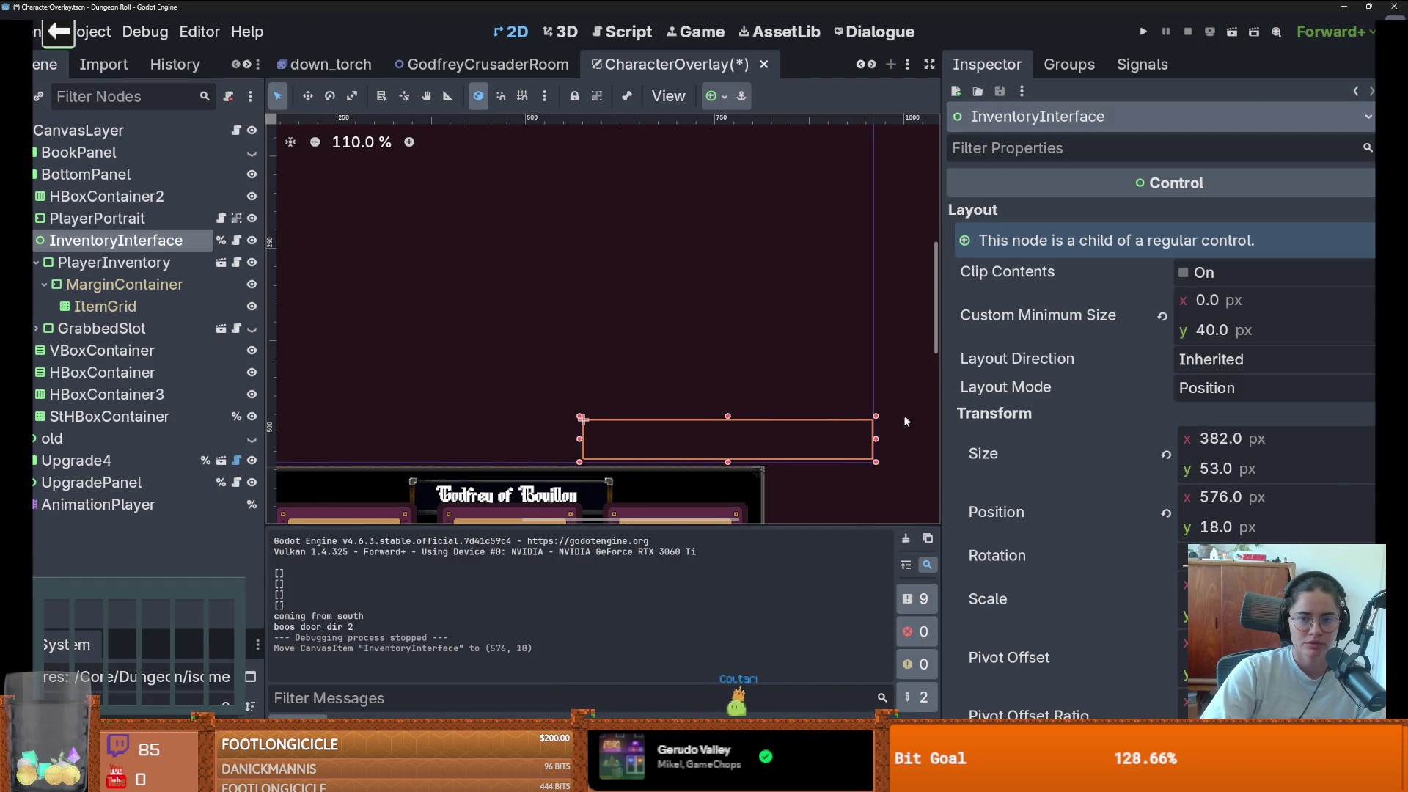
drag(877, 445, 872, 444)
drag(763, 438, 766, 439)
click(1142, 35)
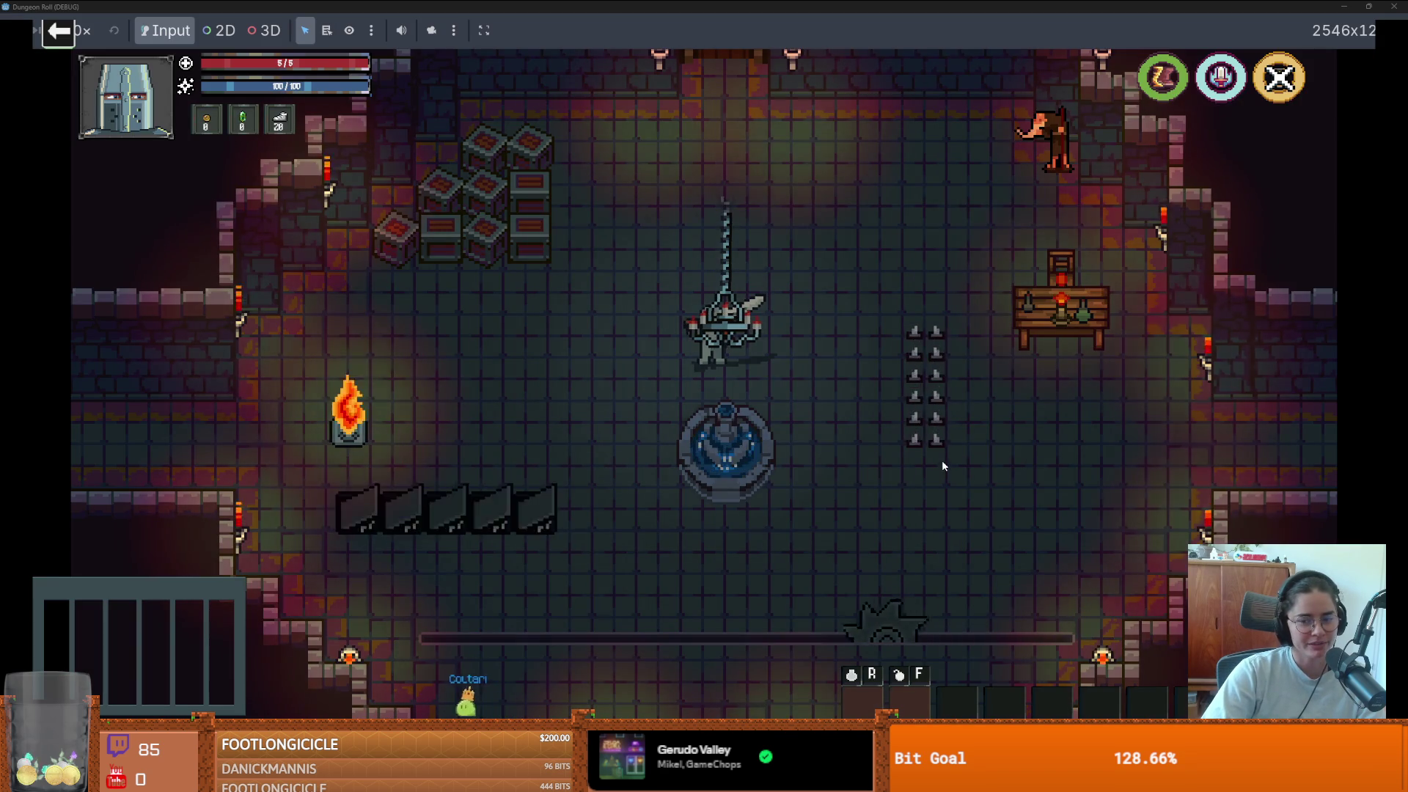
- Close the game, move InventoryInterface to 586, 18, and save the scene
click(1388, 10)
drag(798, 451, 869, 445)
key(ctrl+s)
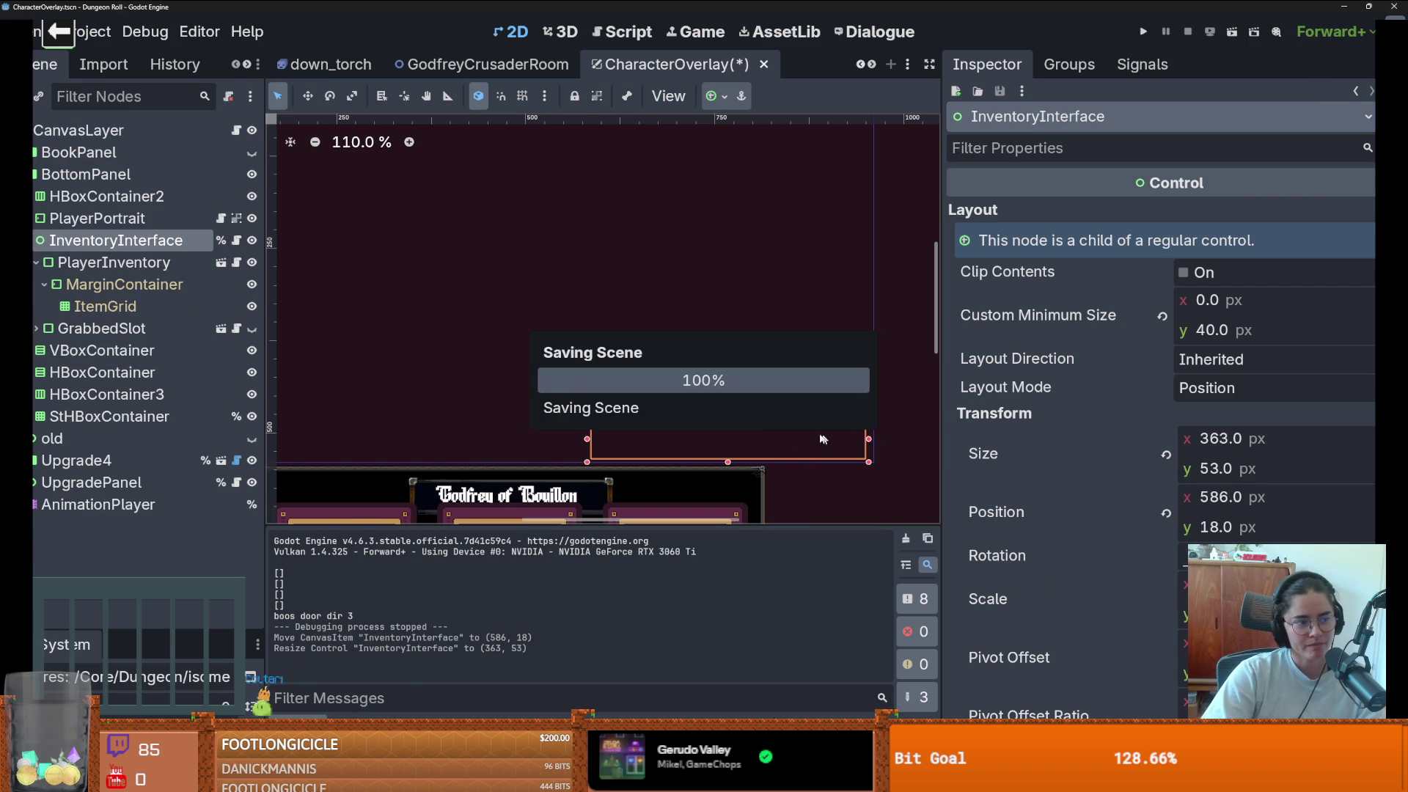
- Save the CharacterOverlay scene and fold the BottomPanel branch in the Scene dock
scroll(539, 416, down, 2)
scroll(579, 418, left, 2)
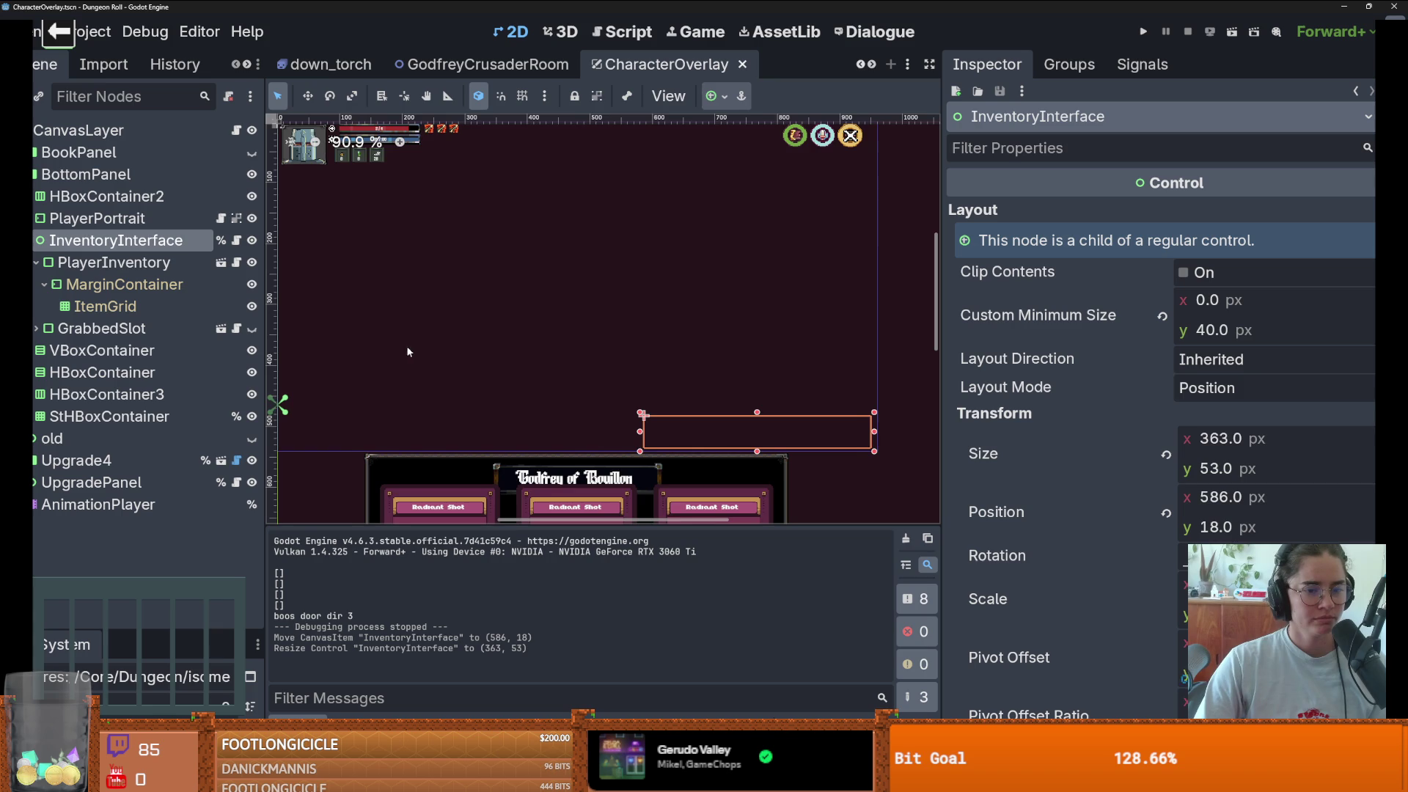
key(ctrl+s)
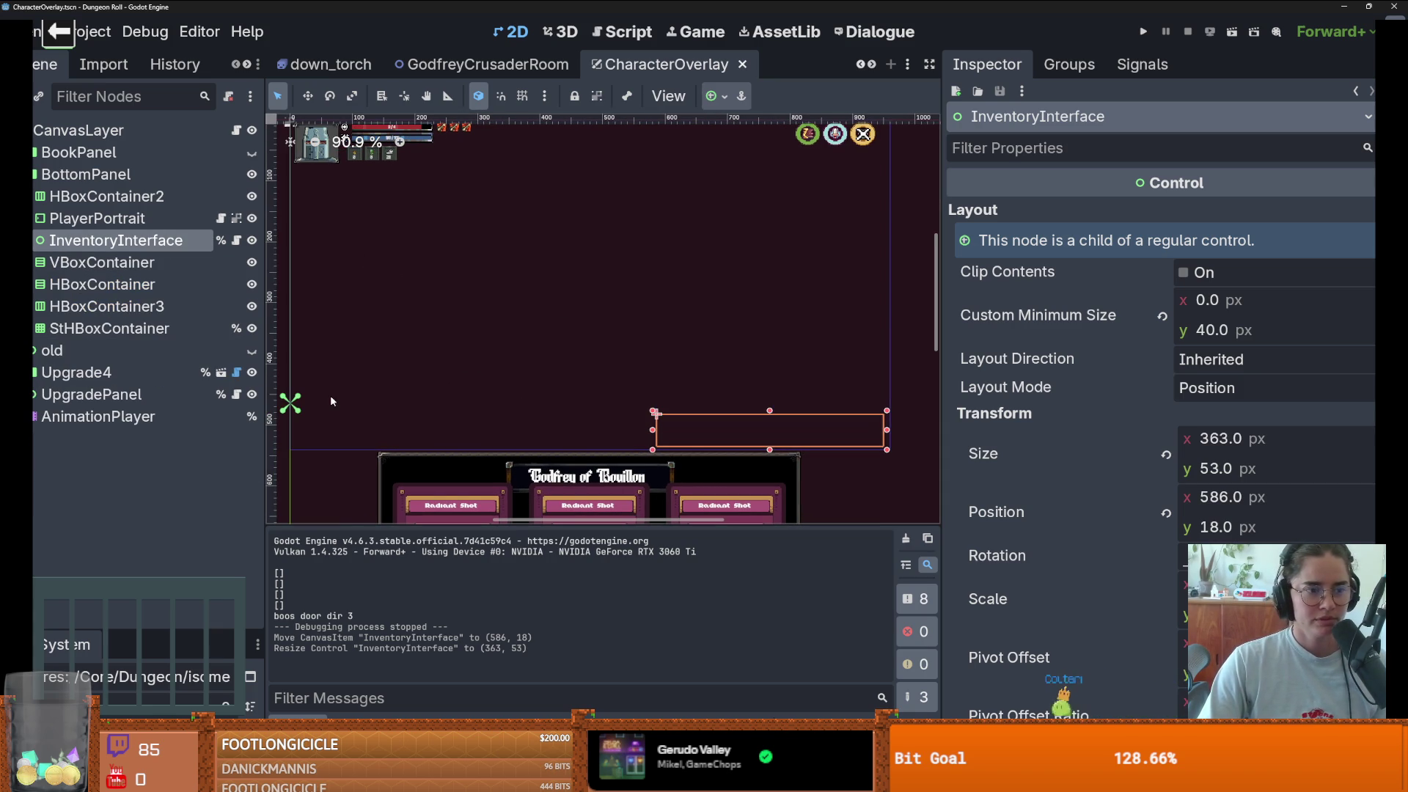
click(34, 174)
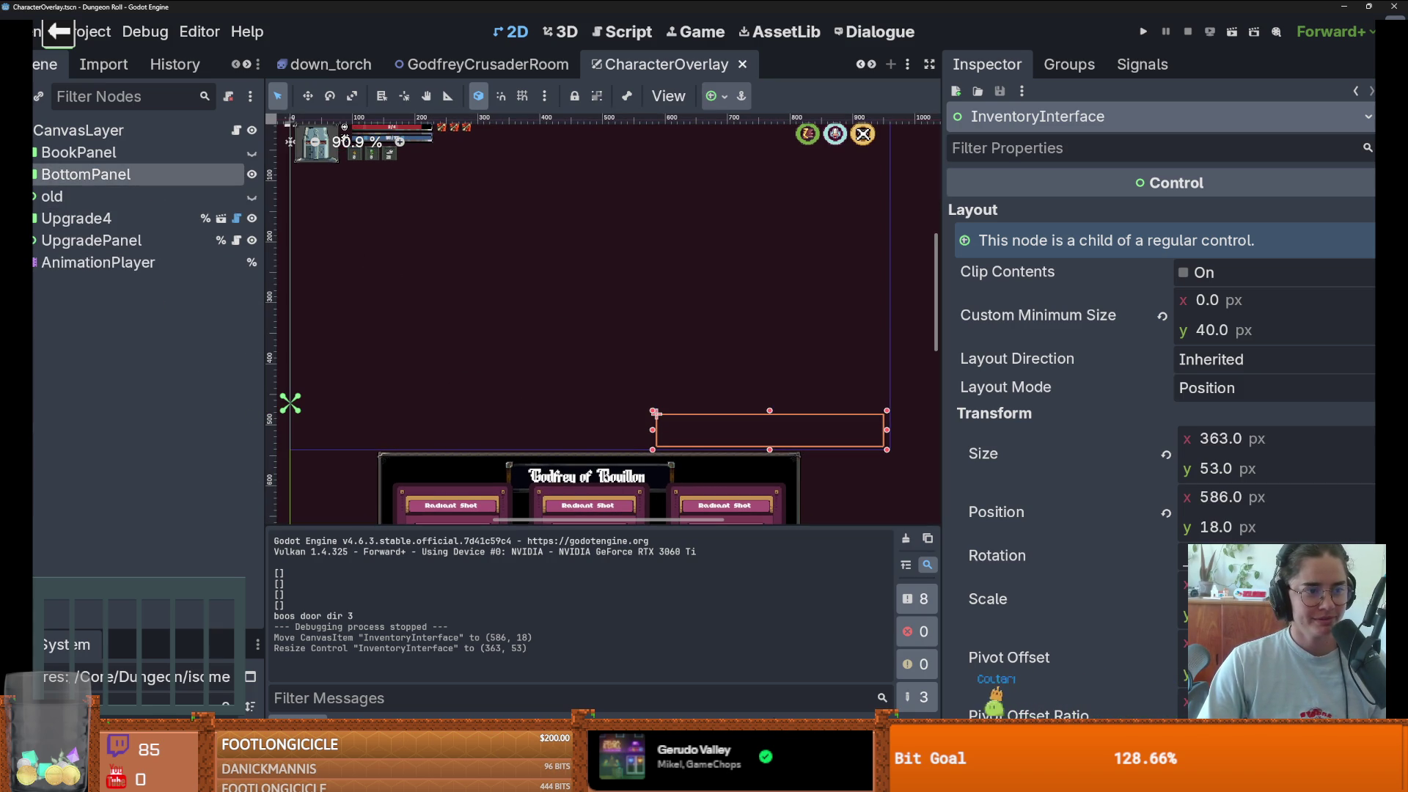
key(ctrl+s)
- Expand UpgradePanel and select Upgrade1 to view its Upgradecard.gd and 150 × 210 minimum size
click(34, 239)
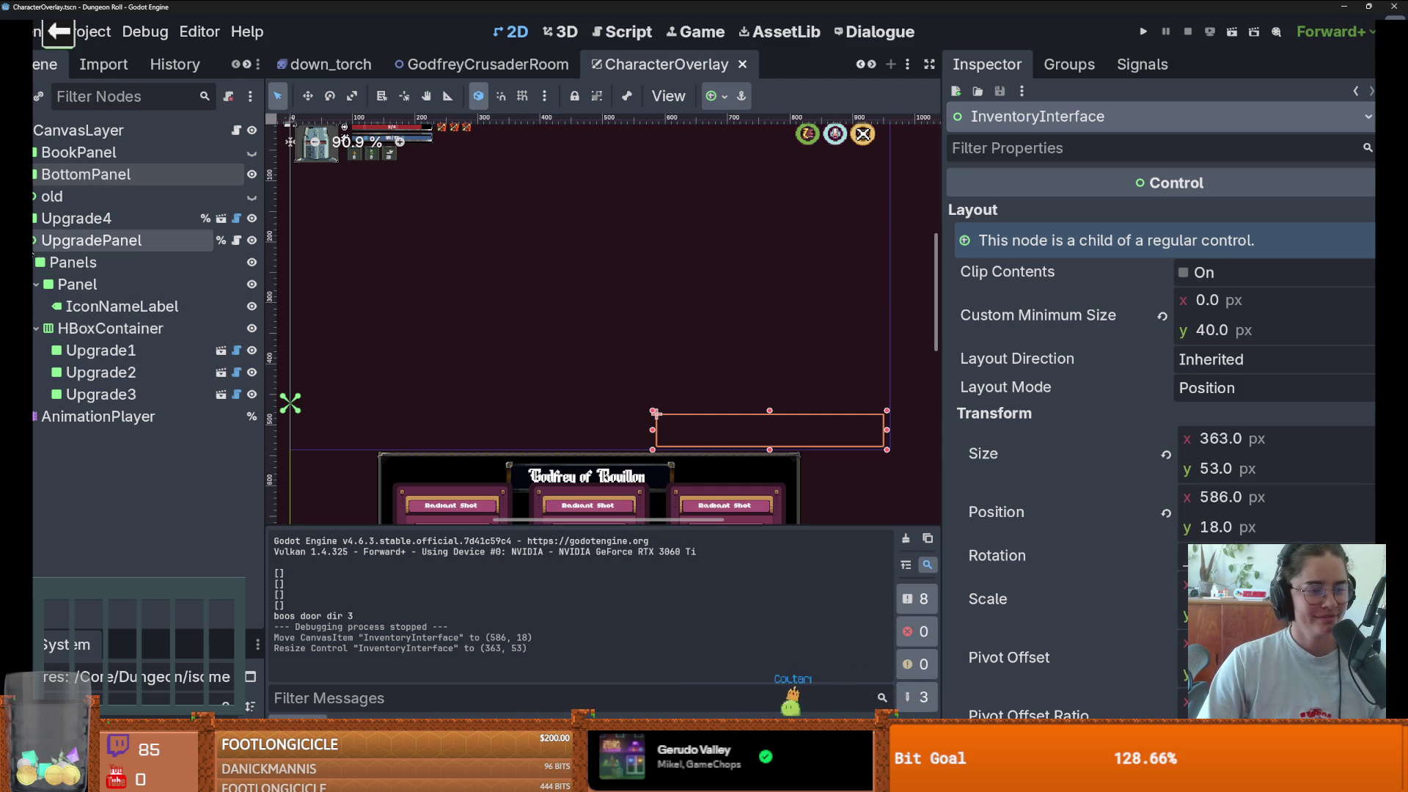
click(36, 284)
click(101, 327)
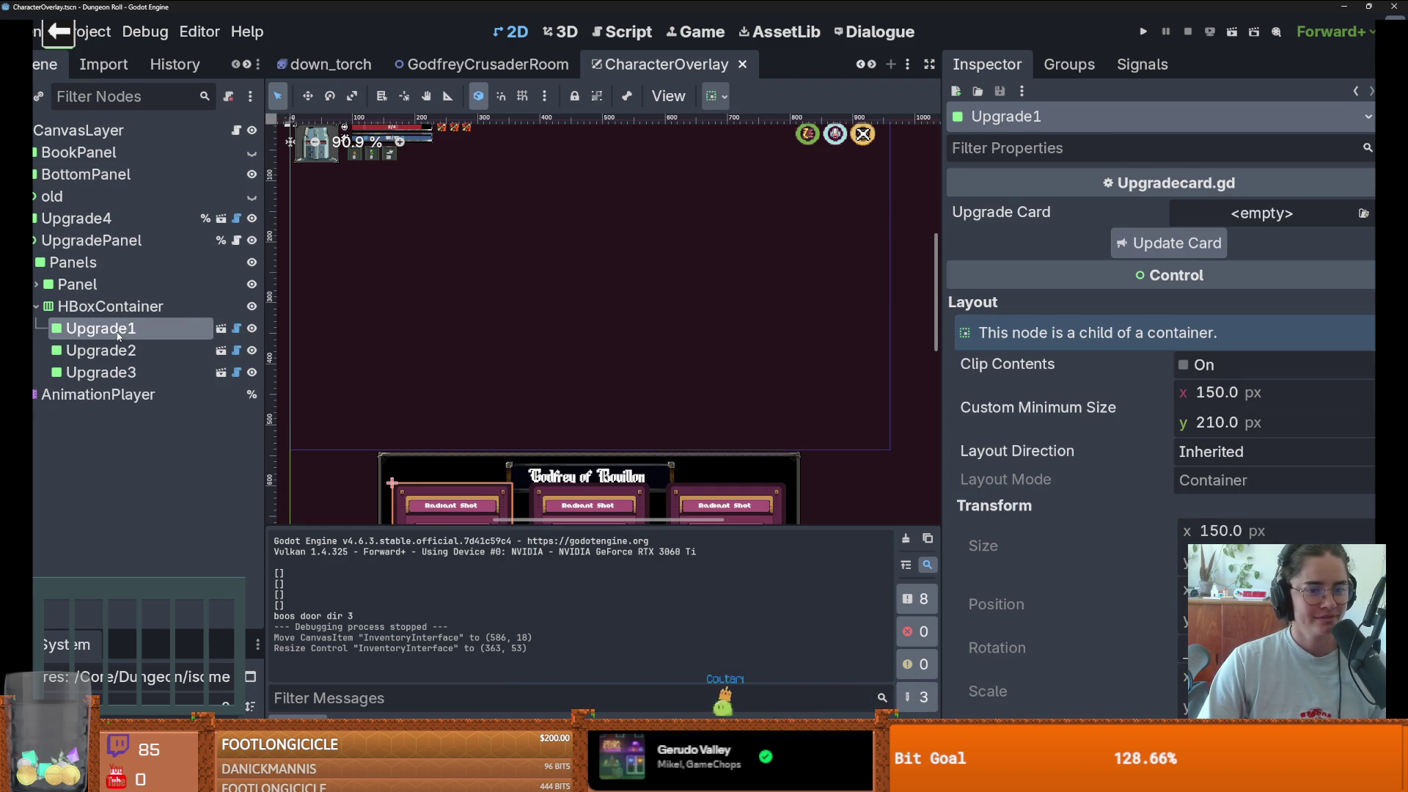
scroll(434, 399, down, 2)
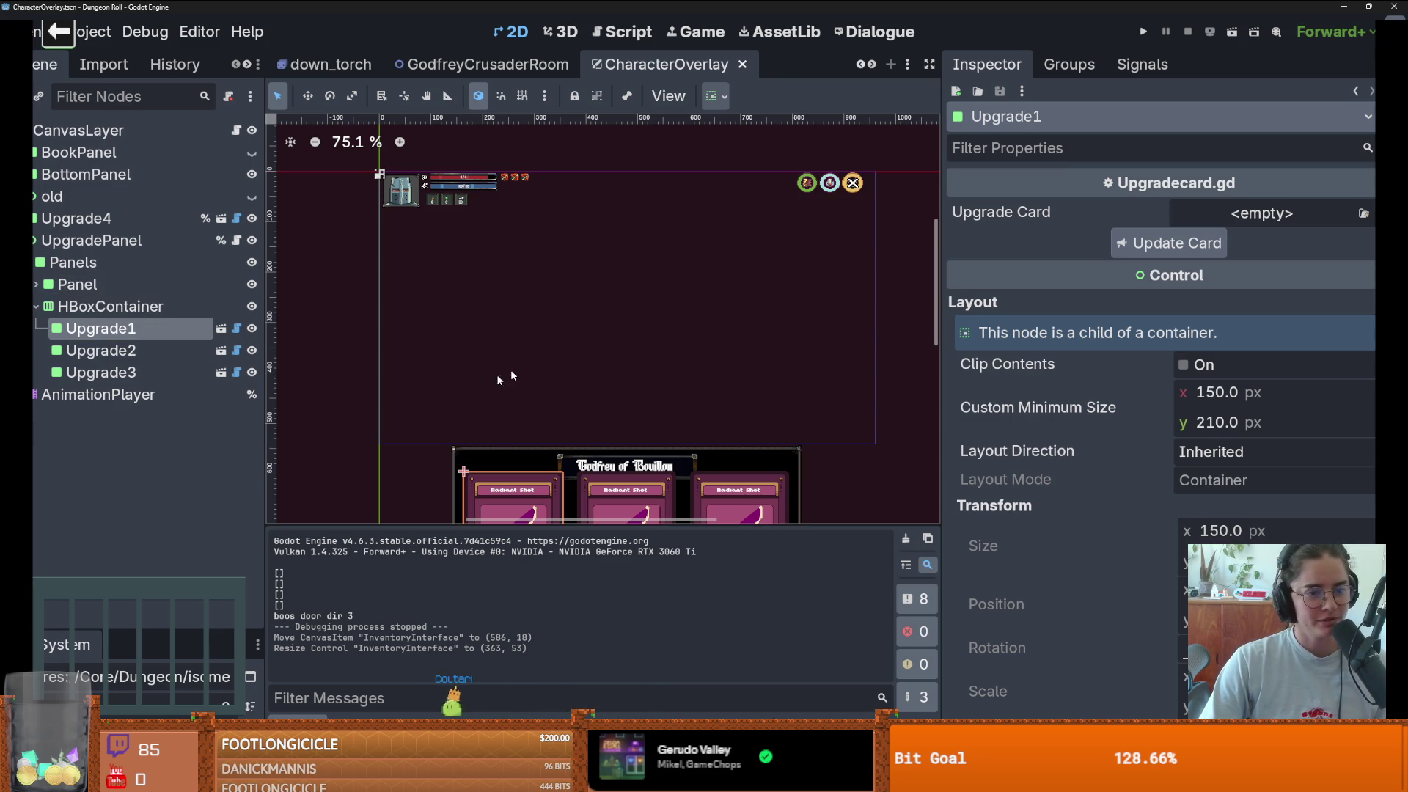
- Inspect Upgrade4, then expand the old branch down to RightPanelVbox's containers
click(35, 241)
click(34, 196)
click(34, 197)
click(34, 218)
click(34, 219)
click(76, 219)
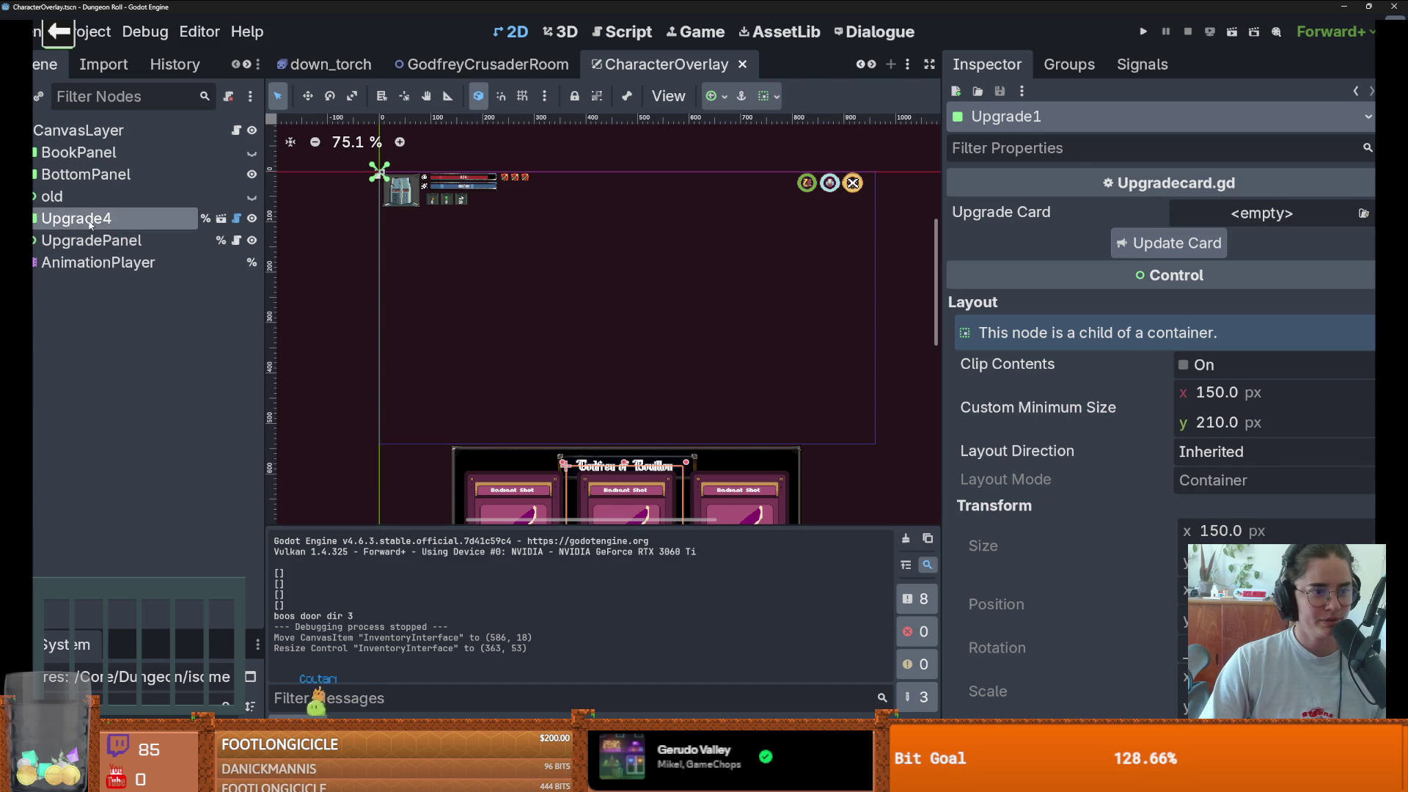
click(35, 196)
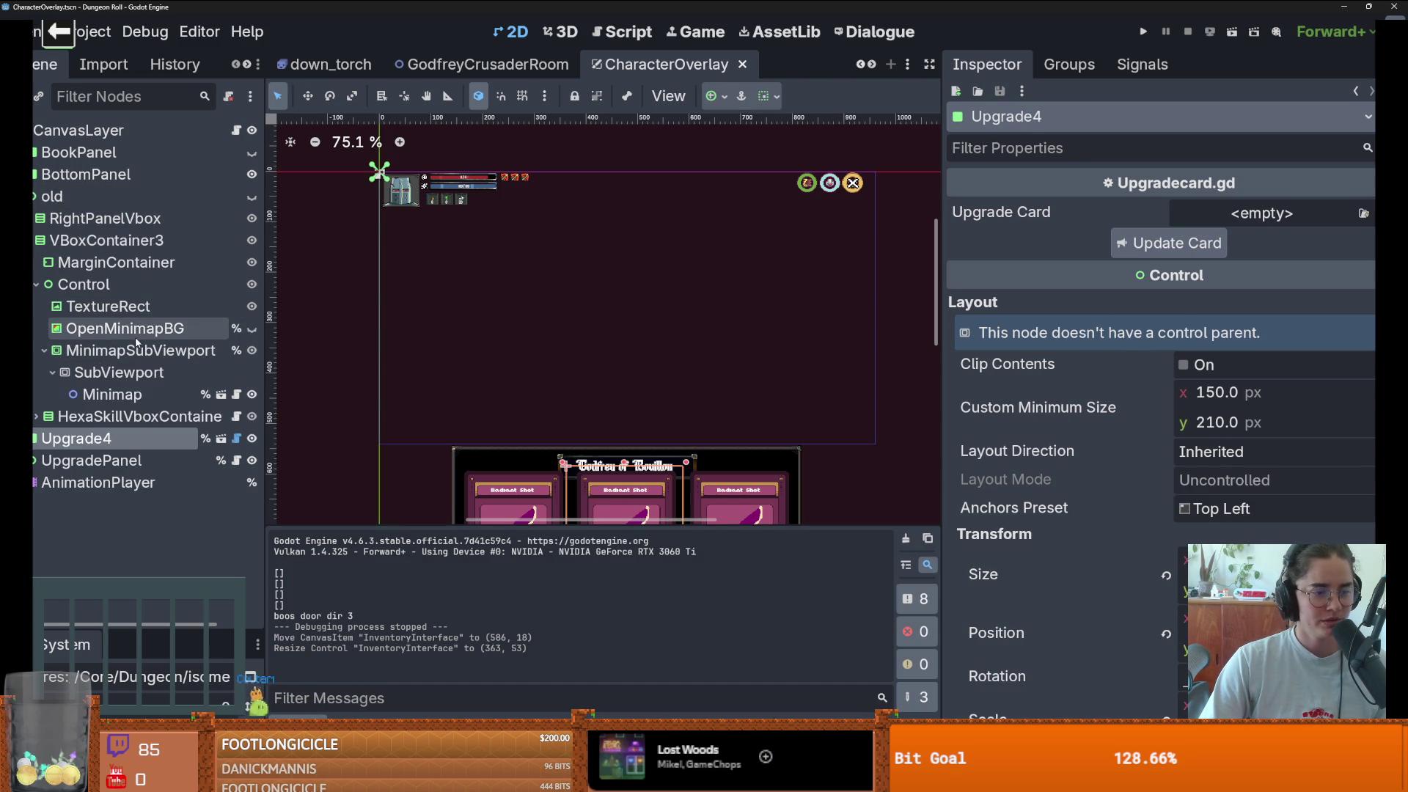
click(47, 350)
click(36, 240)
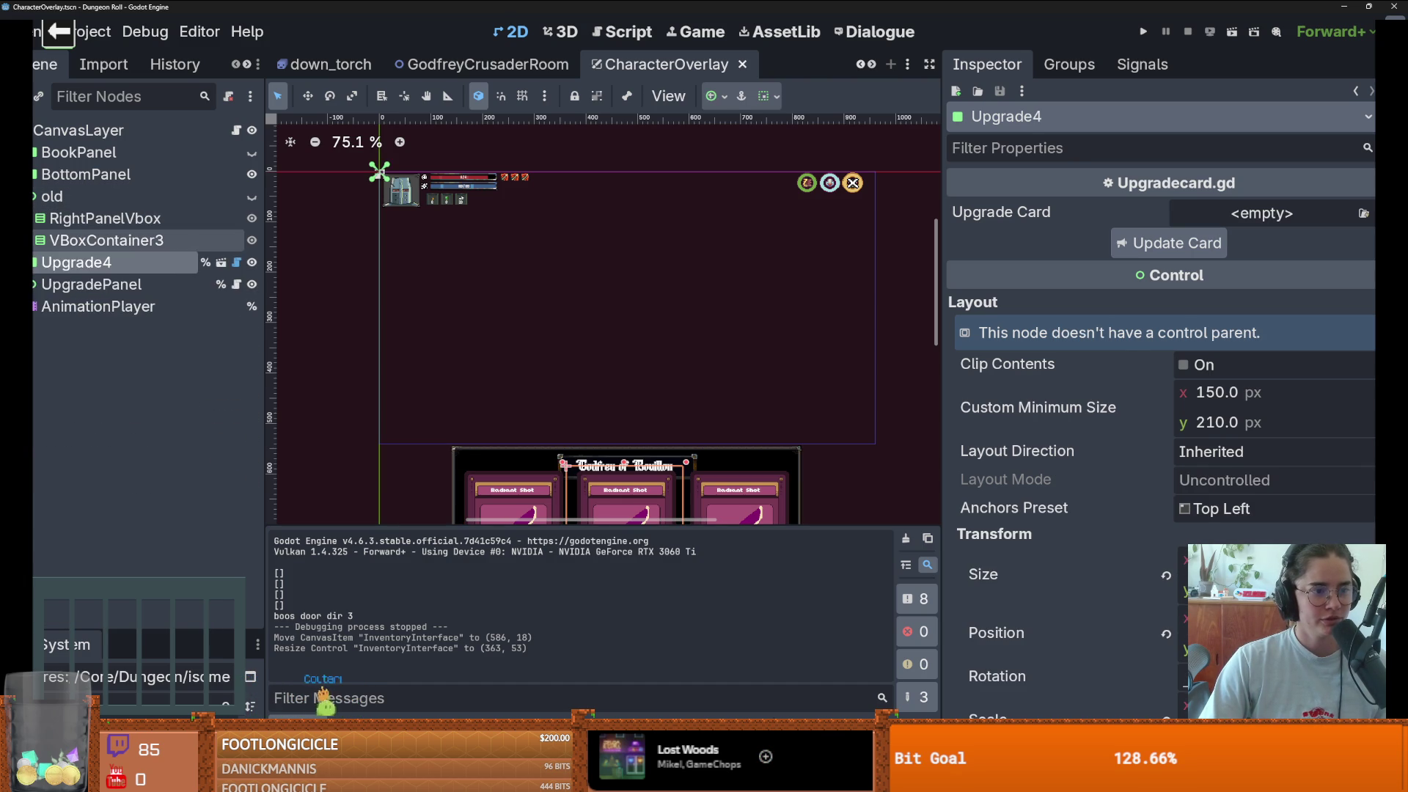
click(34, 219)
click(42, 262)
click(36, 240)
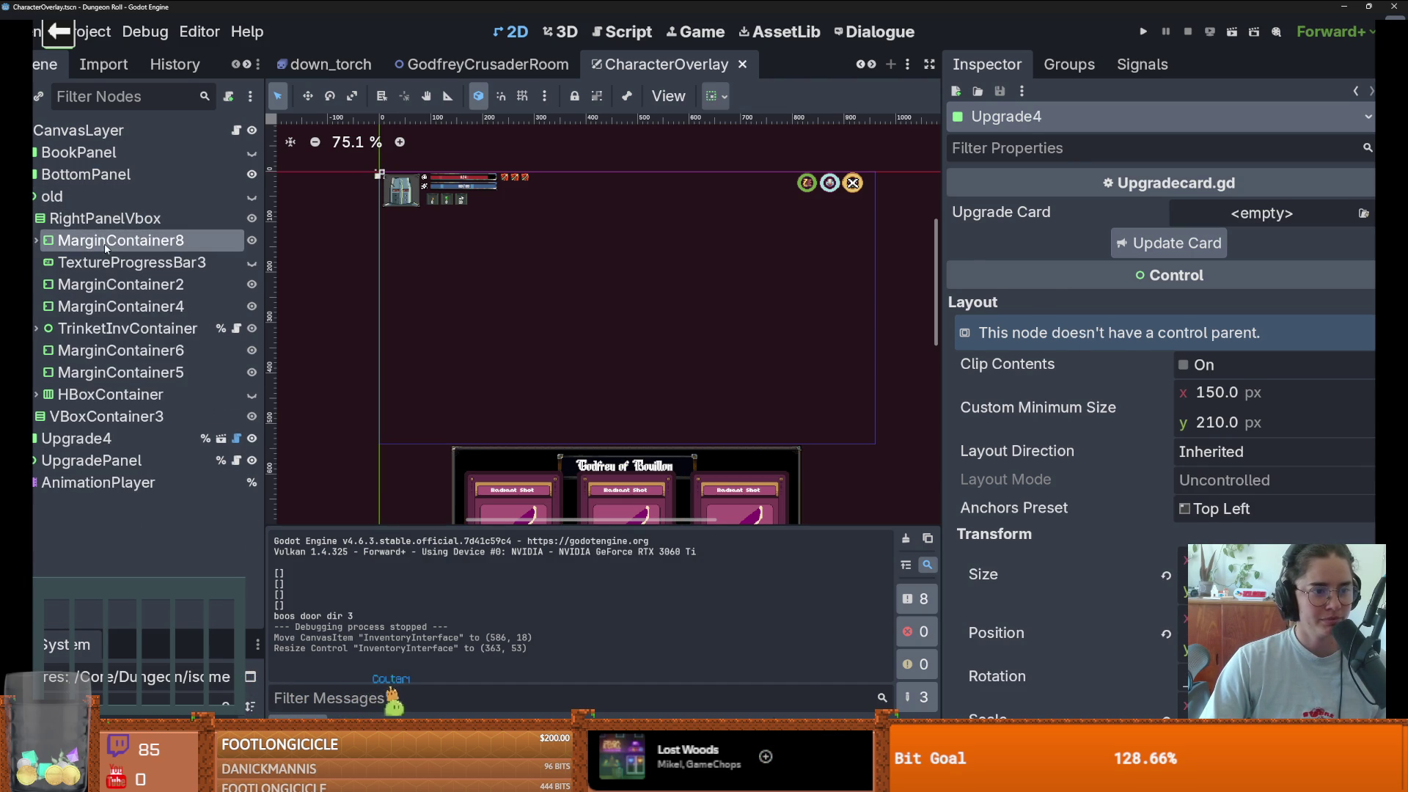
click(118, 241)
click(203, 263)
- Make the old HUD branch visible and inspect its right-panel containers and TrinketInvContainer
click(251, 196)
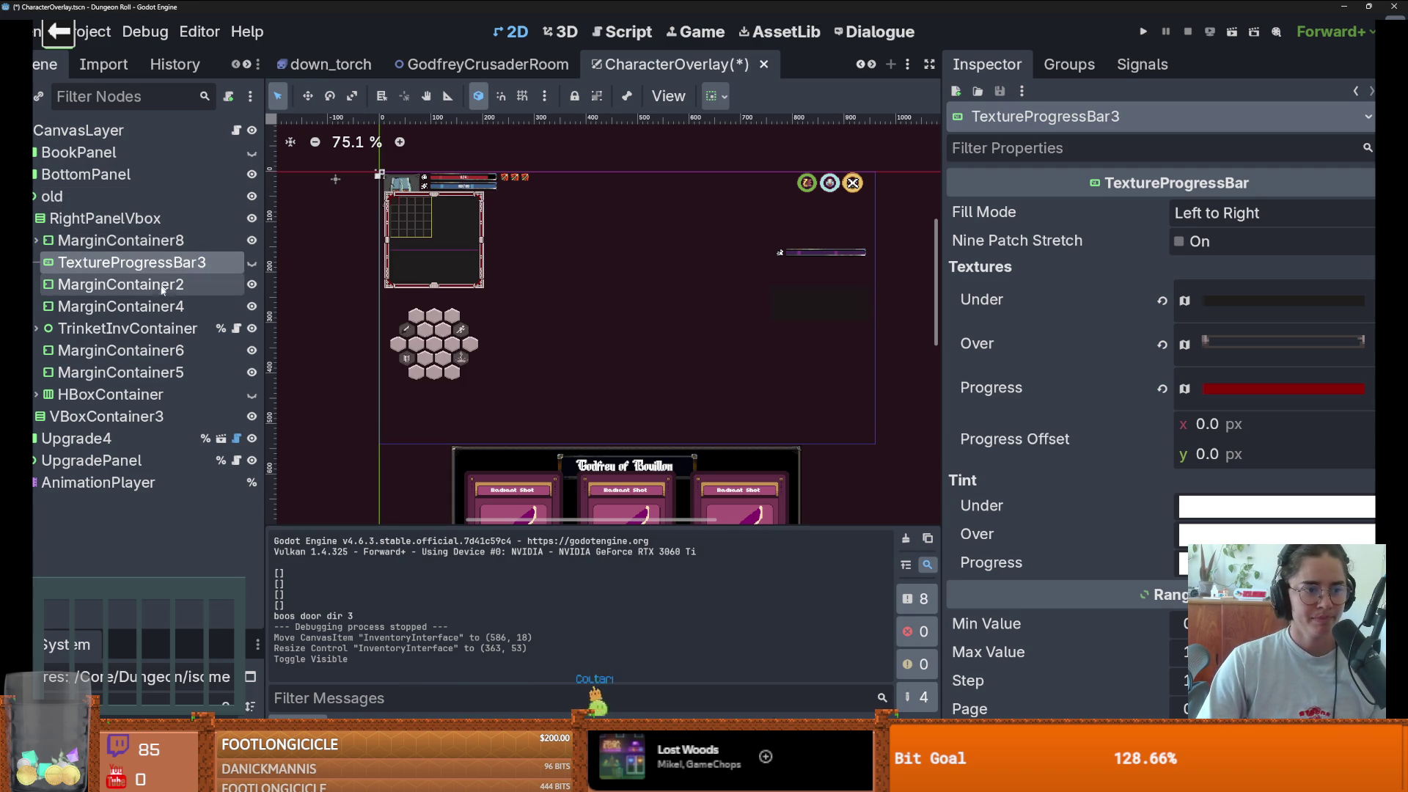
click(144, 336)
click(125, 350)
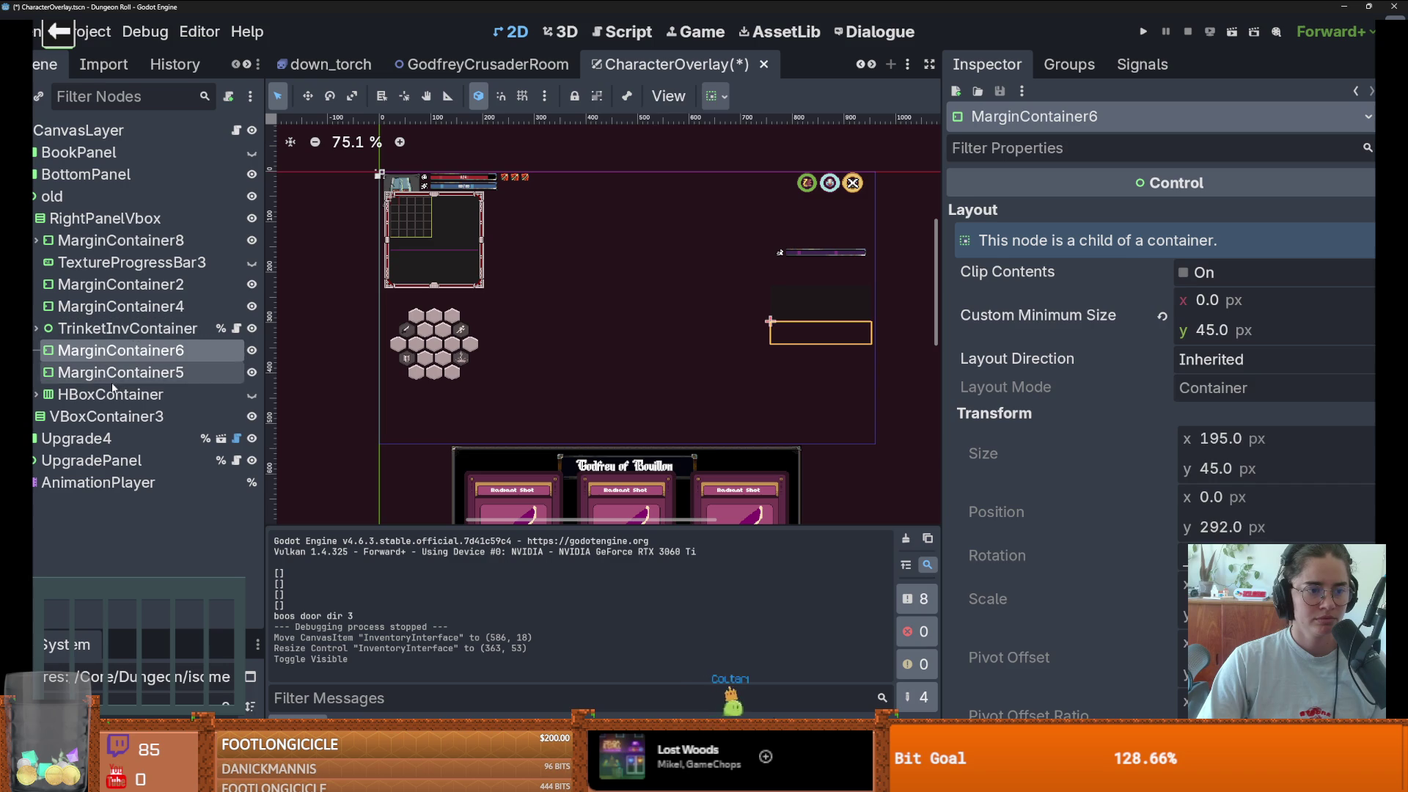
click(114, 394)
click(111, 373)
click(118, 307)
click(121, 284)
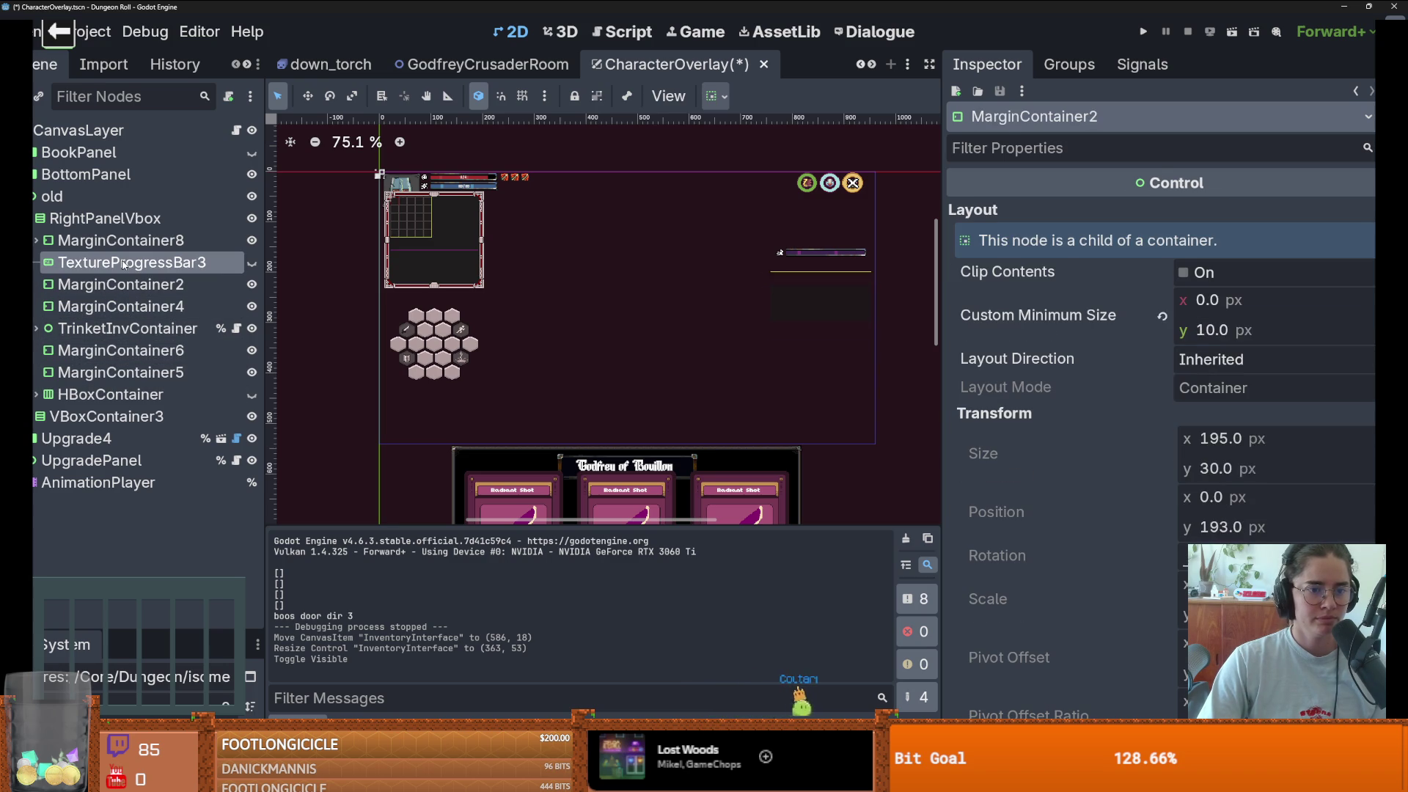
click(124, 263)
click(181, 240)
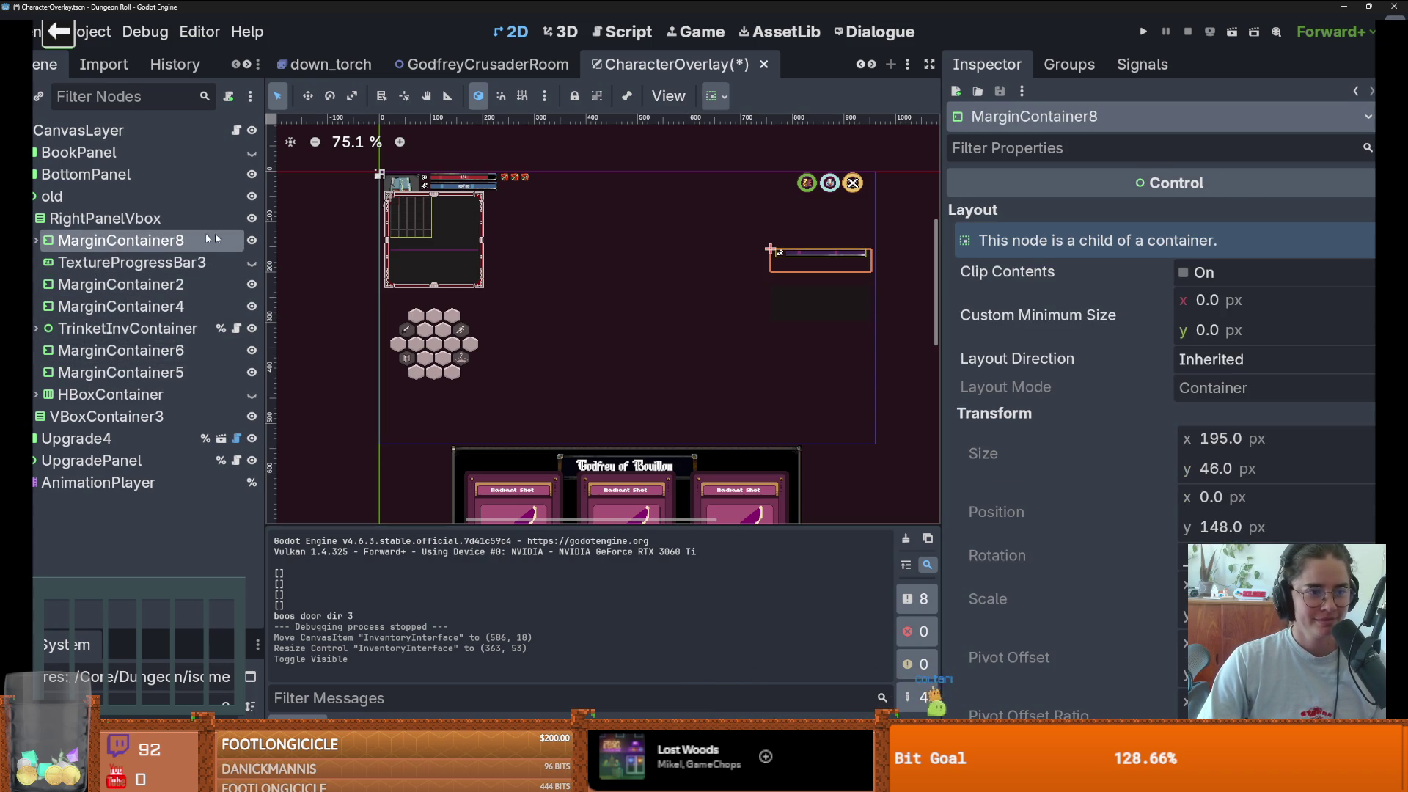
- Recheck RightPanelVbox's children, then select VBoxContainer3 holding the hex skill panel
click(110, 218)
click(125, 263)
click(129, 283)
click(146, 305)
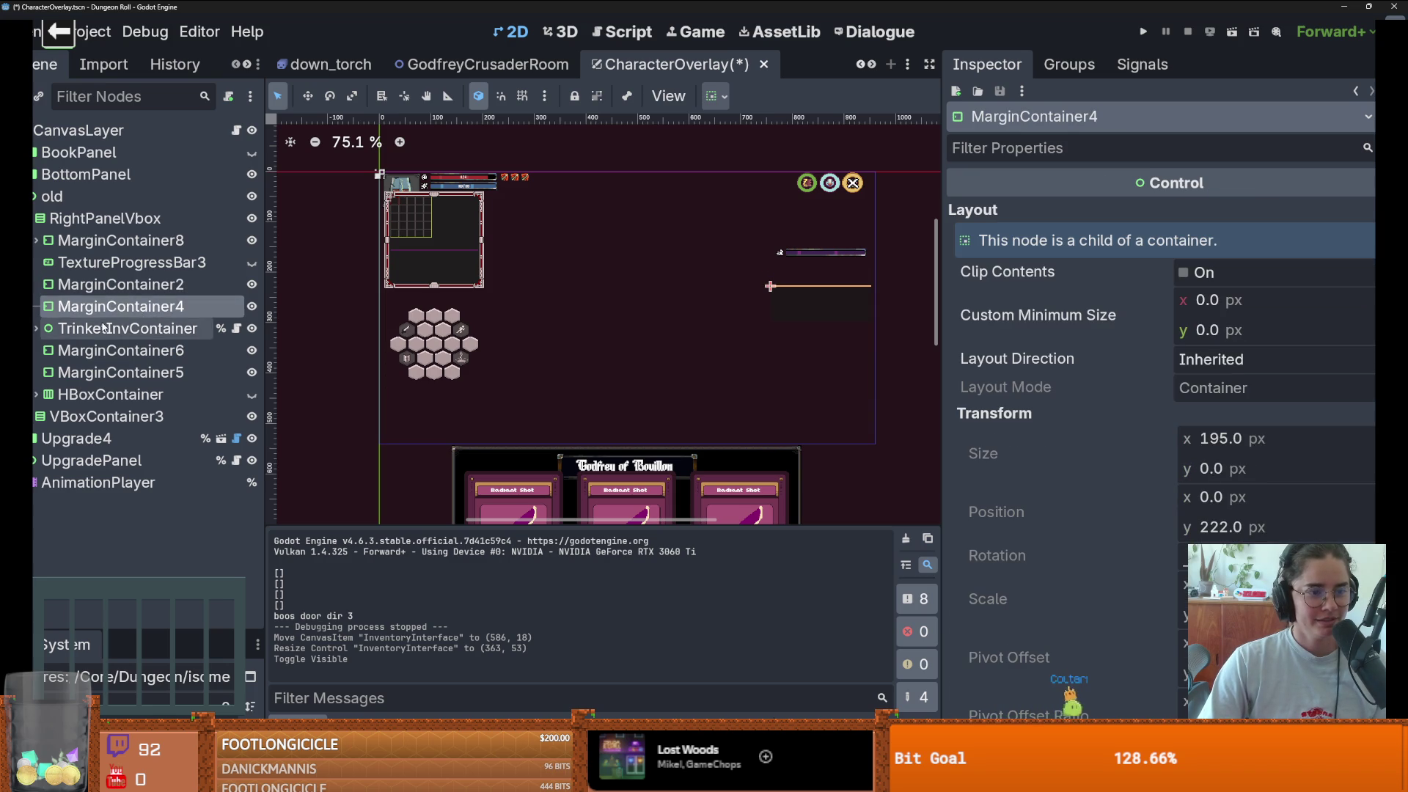
click(128, 328)
click(125, 352)
click(102, 371)
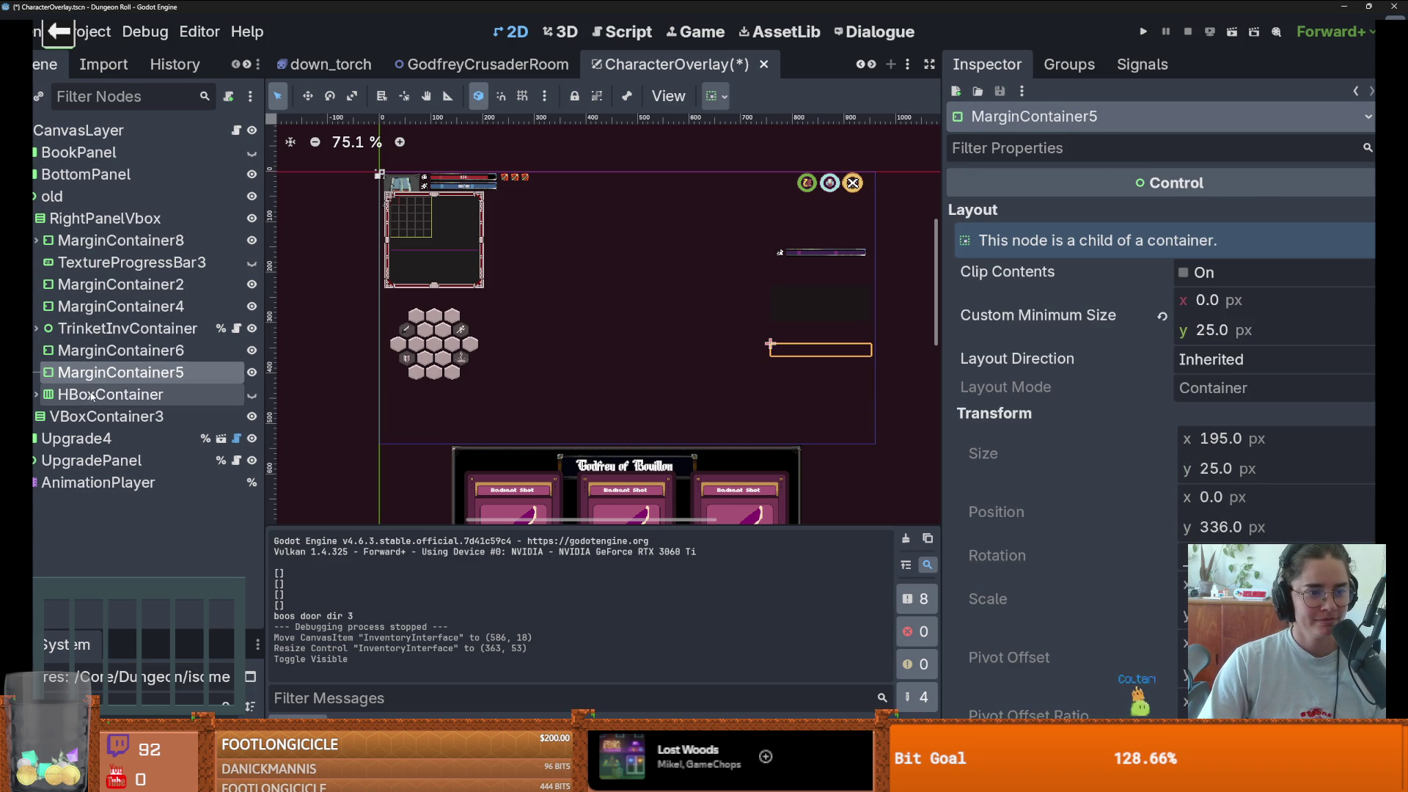
click(129, 241)
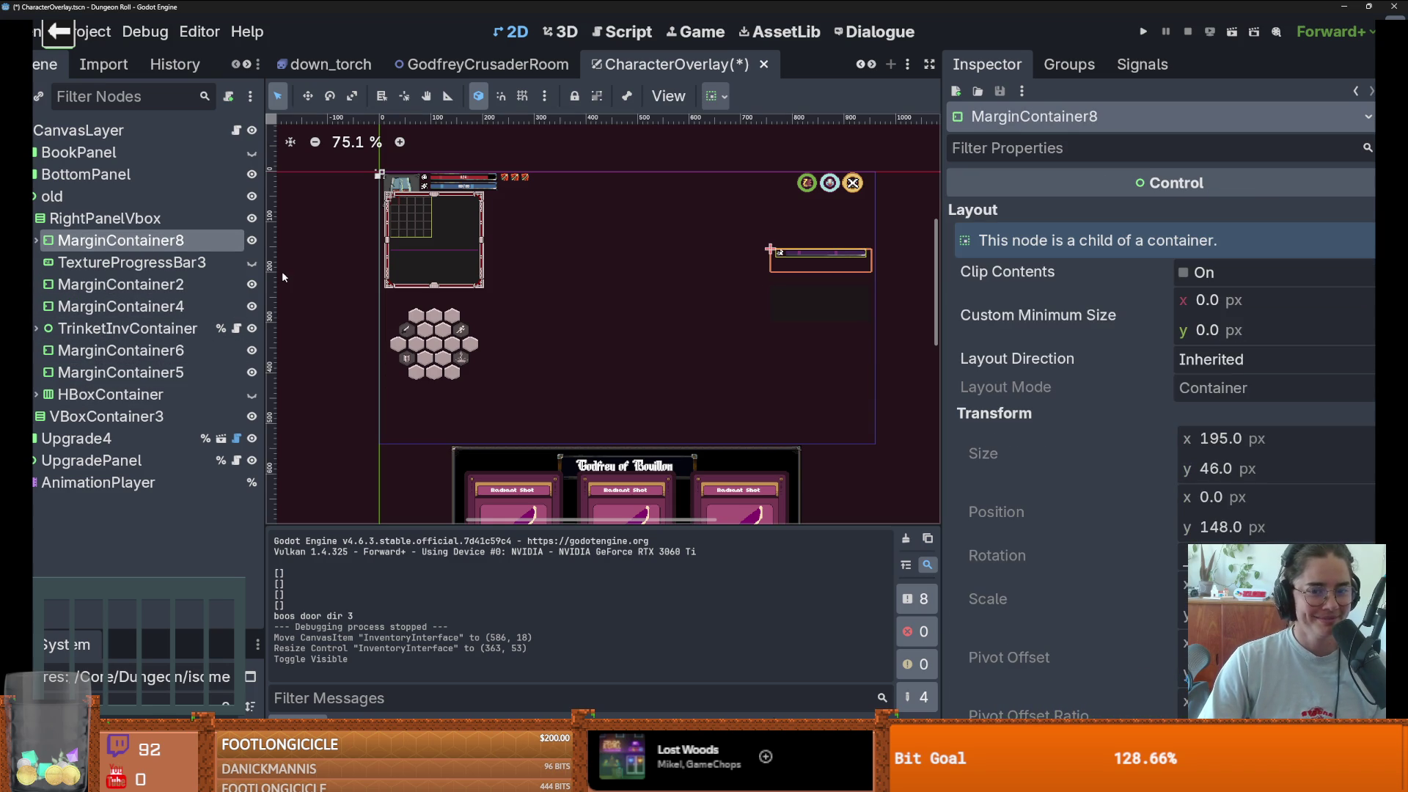
click(446, 356)
scroll(44, 276, up, 5)
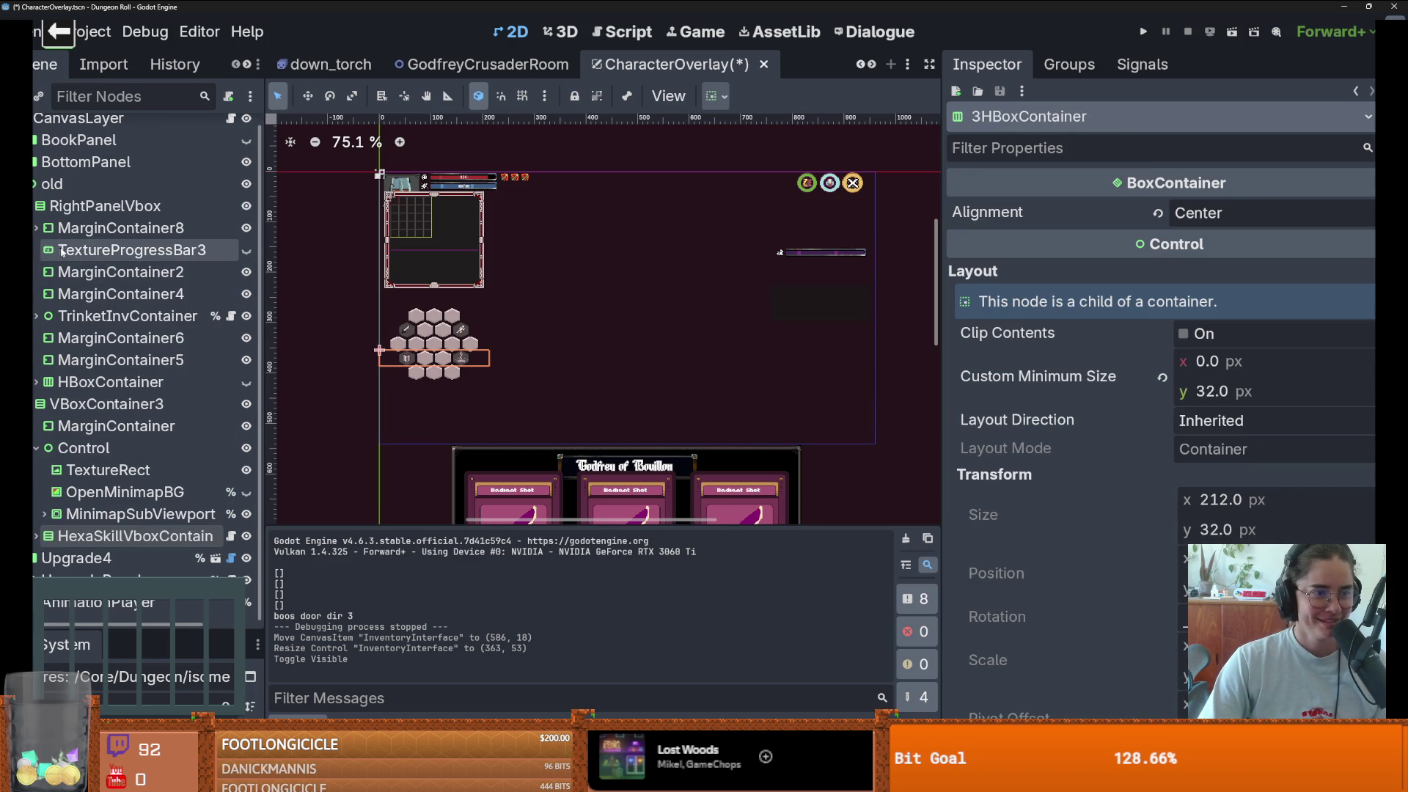
click(66, 404)
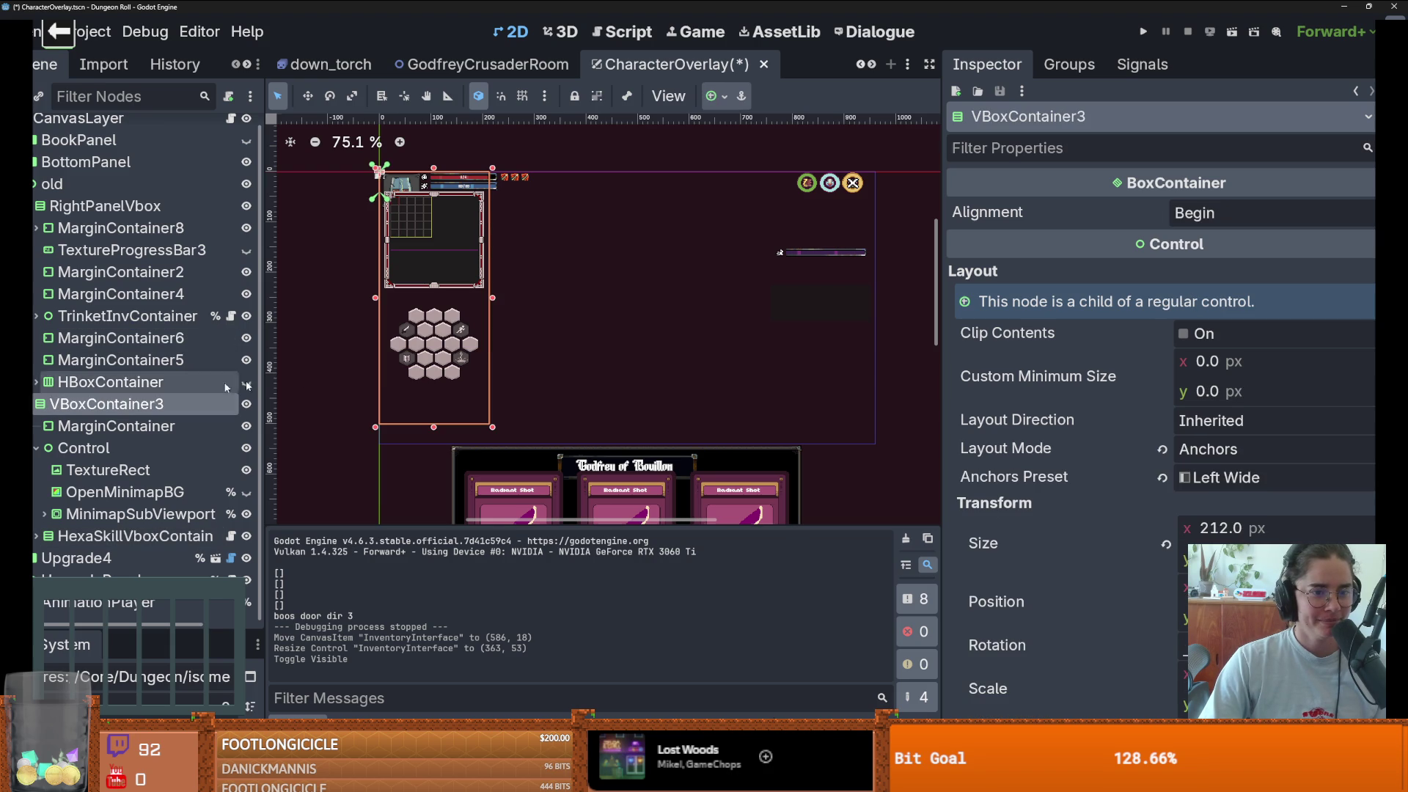
- Reparent HexaSkillVboxContainer under CanvasLayer at 172 × 144 px, position 7, 387
click(36, 449)
drag(95, 482, 139, 189)
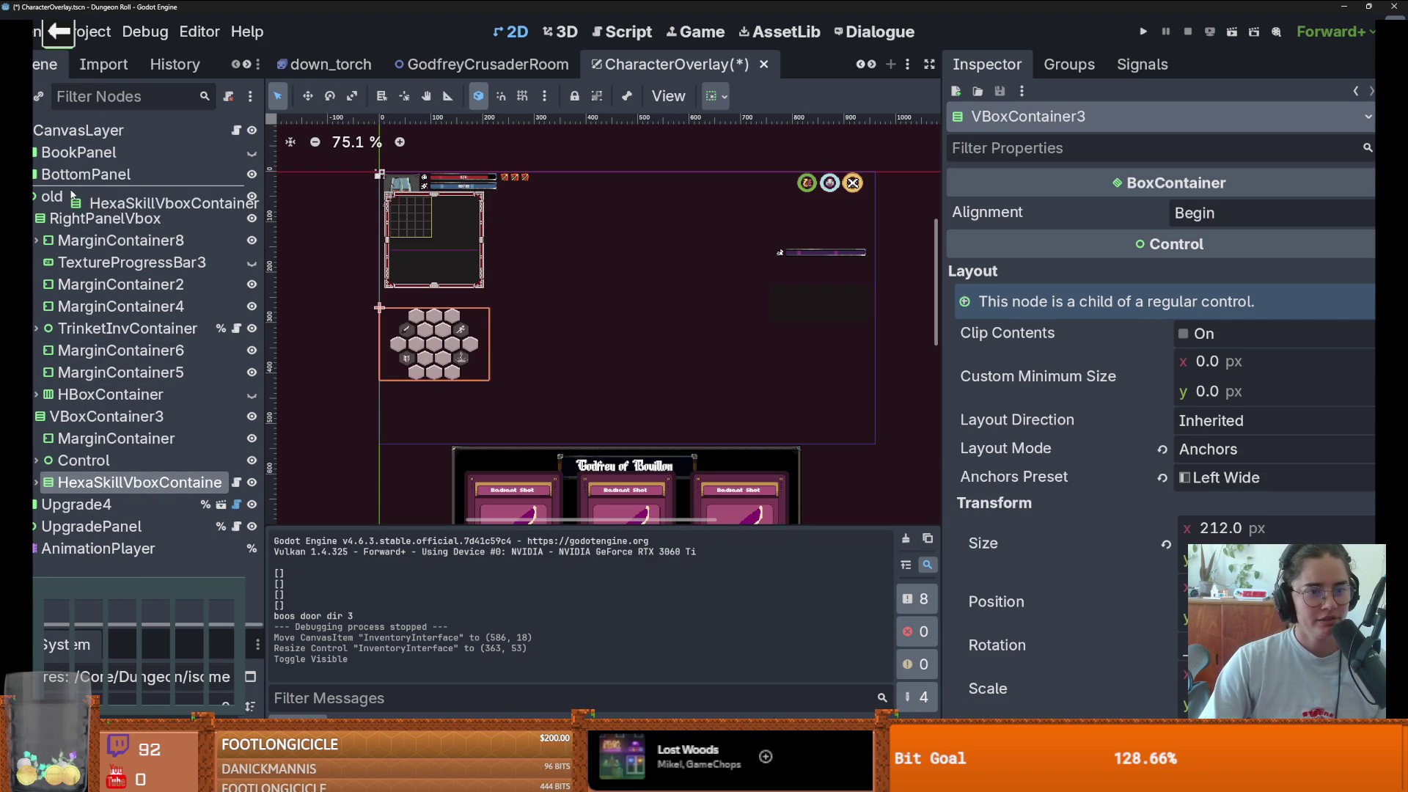
drag(459, 367, 458, 423)
scroll(458, 423, up, 1)
drag(504, 349, 437, 378)
- Save the scene, hide the old branch again and launch the game with F5
key(ctrl+s)
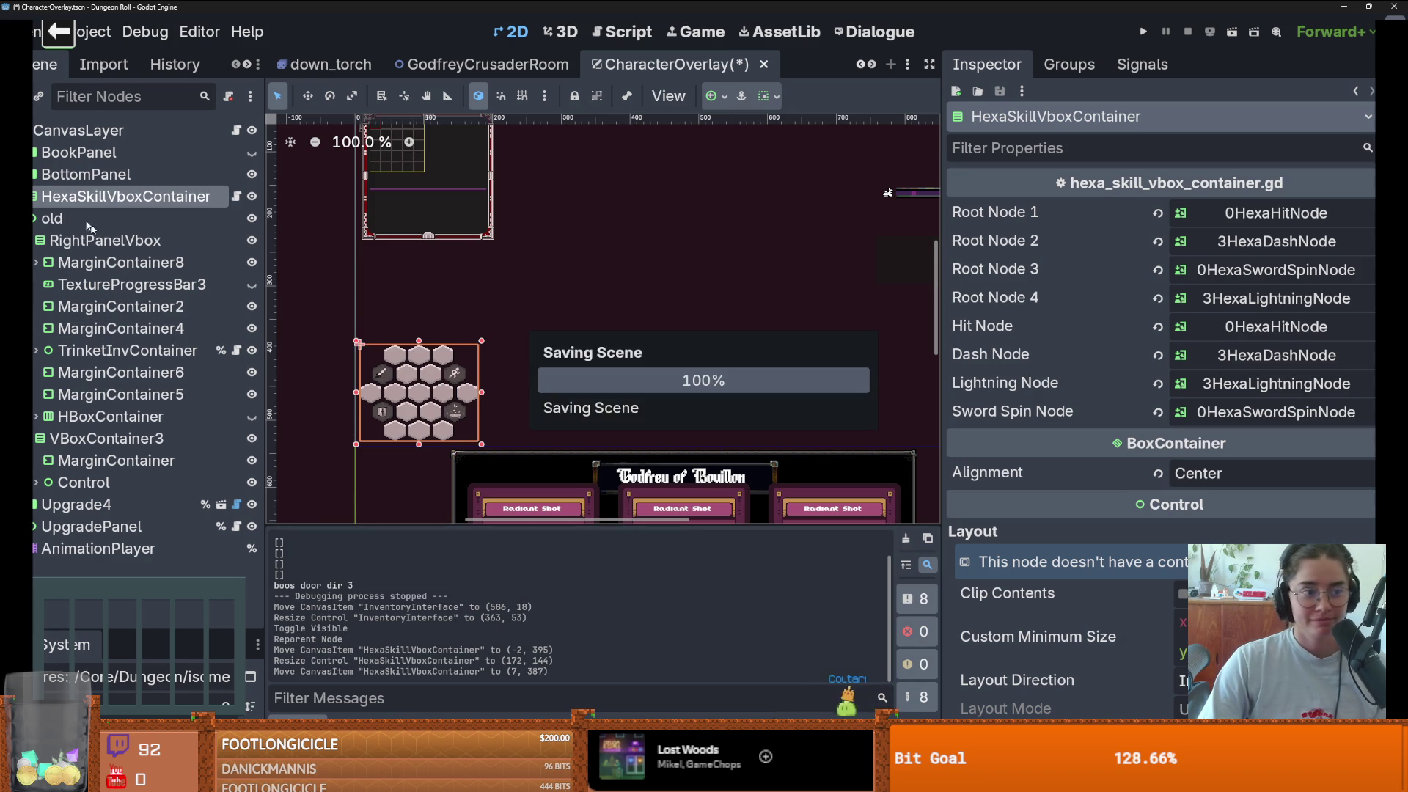
click(34, 219)
click(251, 218)
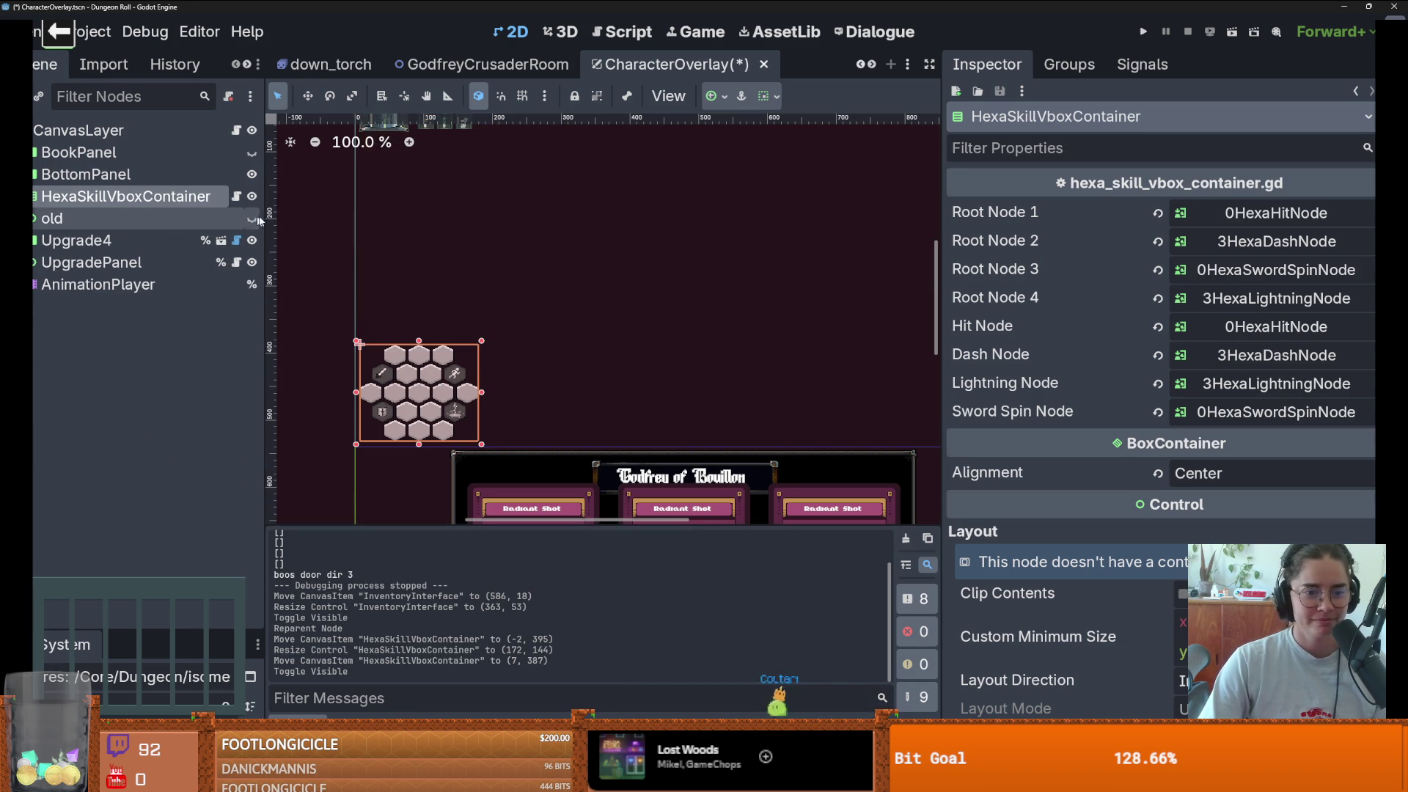
scroll(461, 372, down, 3)
key(F5)
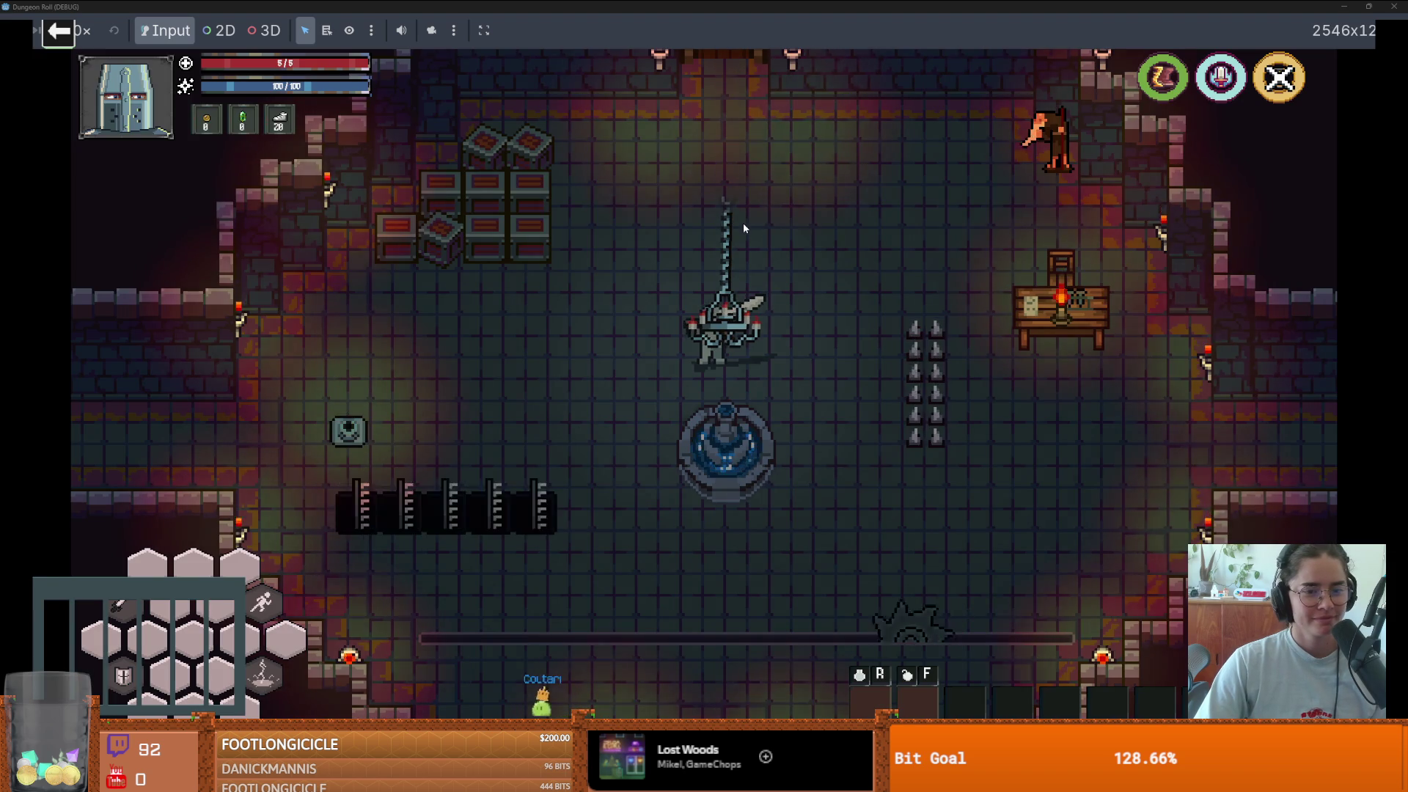
- Walk the knight briefly, stop the run, hide HexaSkillVboxContainer and relaunch the game
key(d)
key(a)
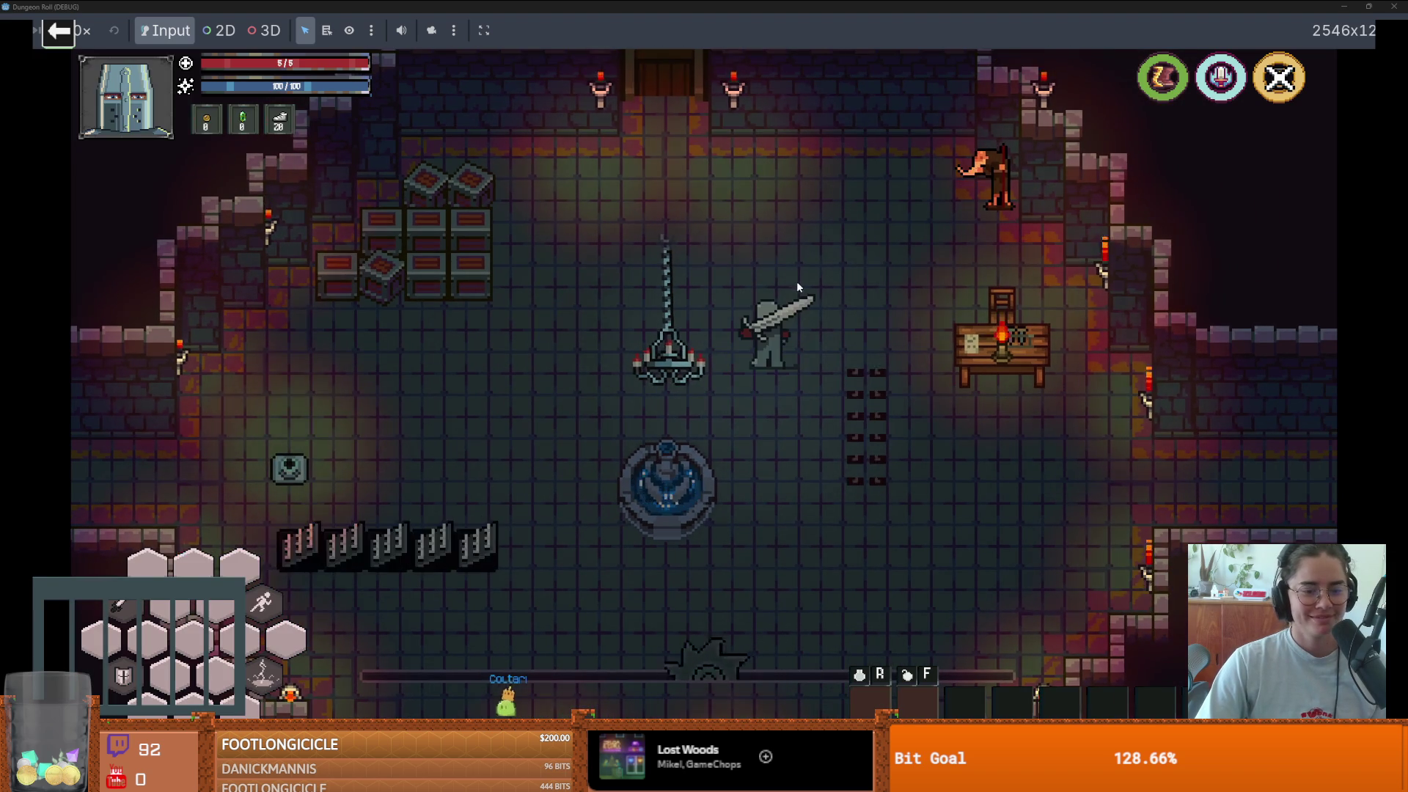
key(a)
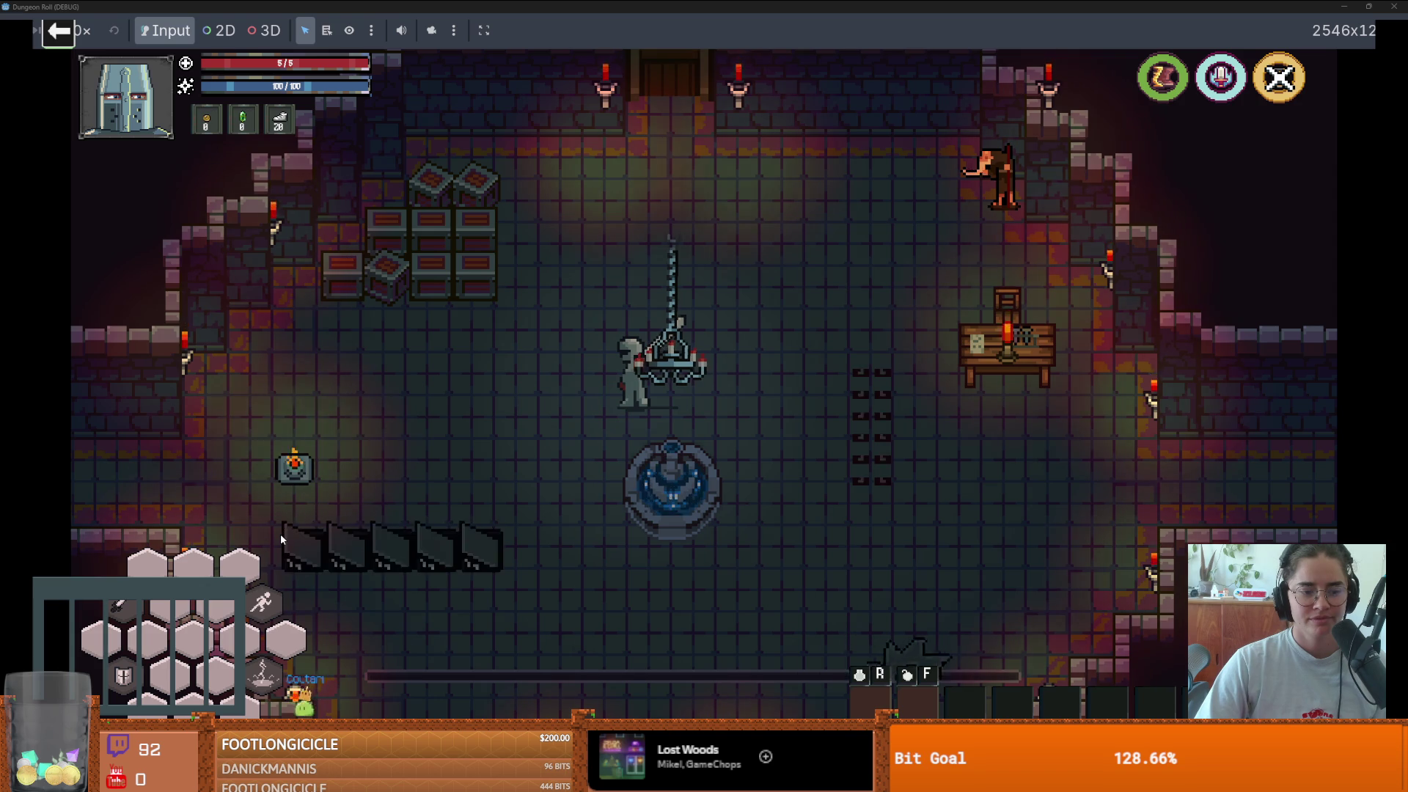
key(a)
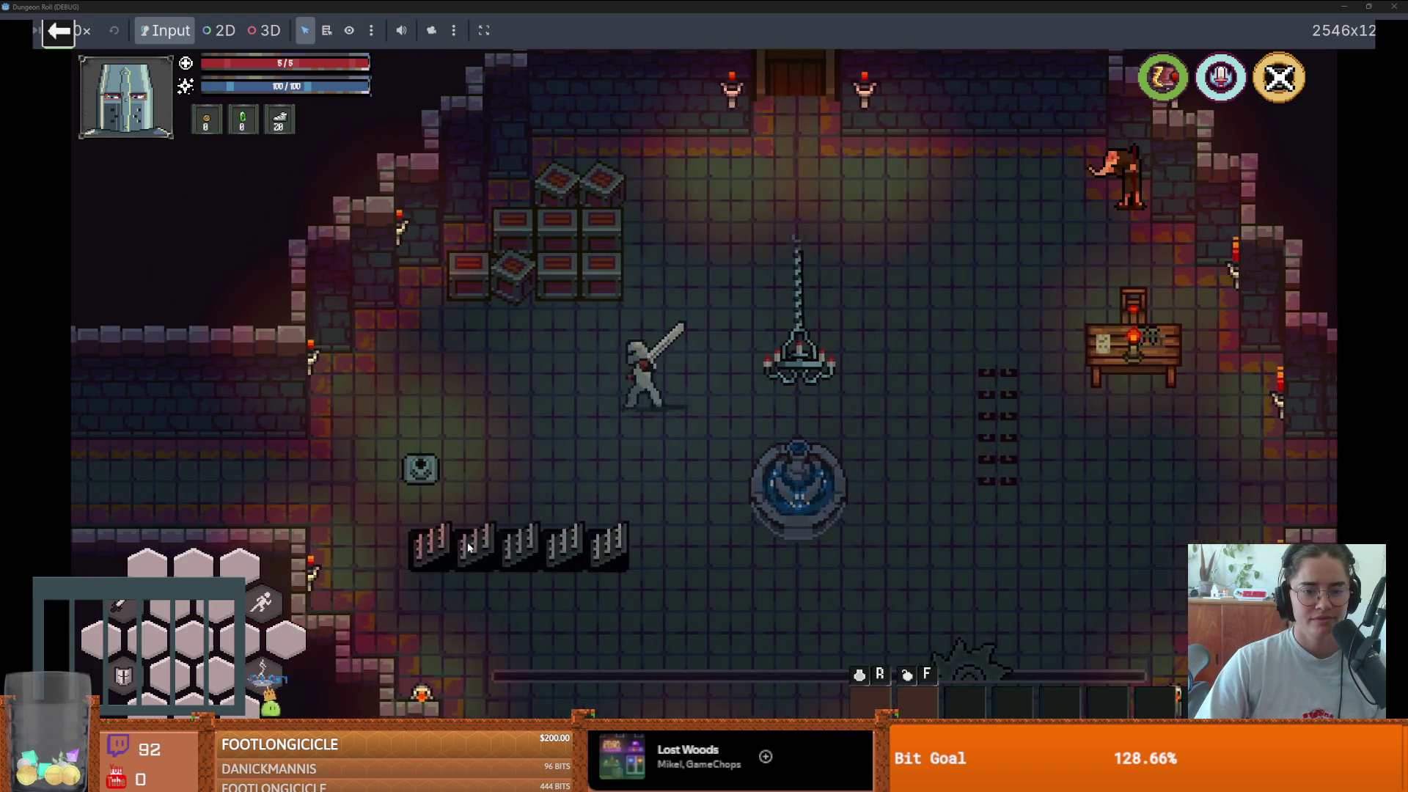
key(F8)
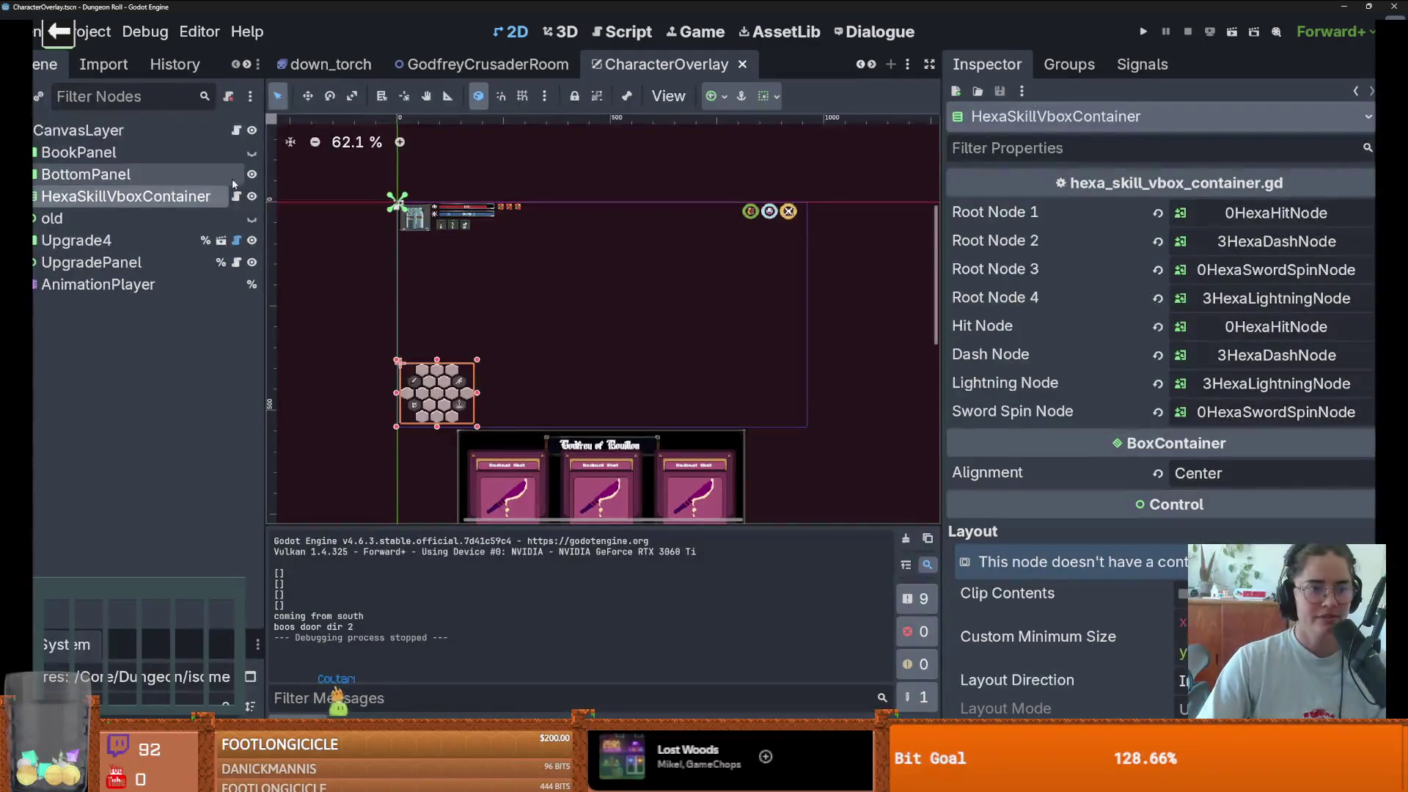
click(251, 198)
click(1143, 32)
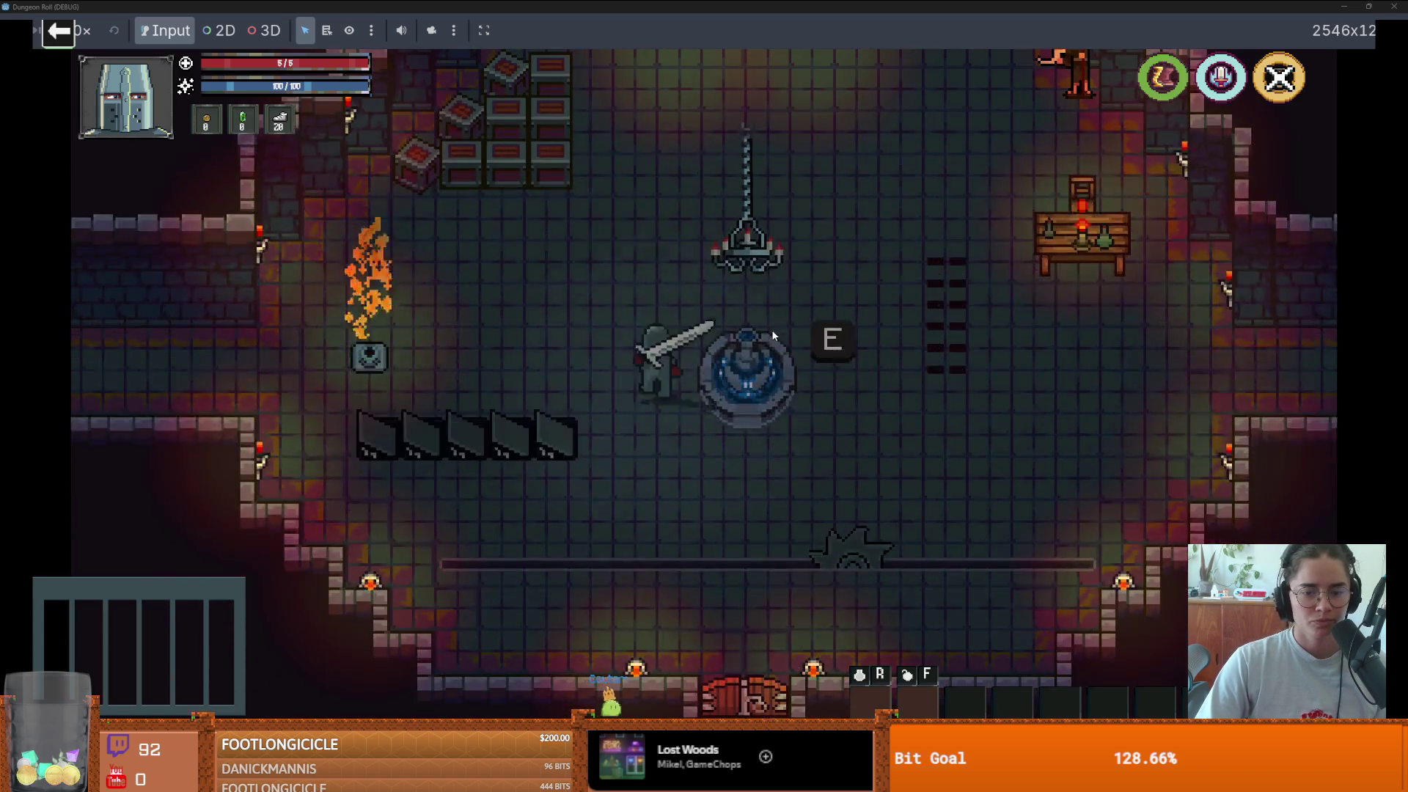
- Enter Viginti Quinque, skip unlocking the locked door and choose another room
key(w)
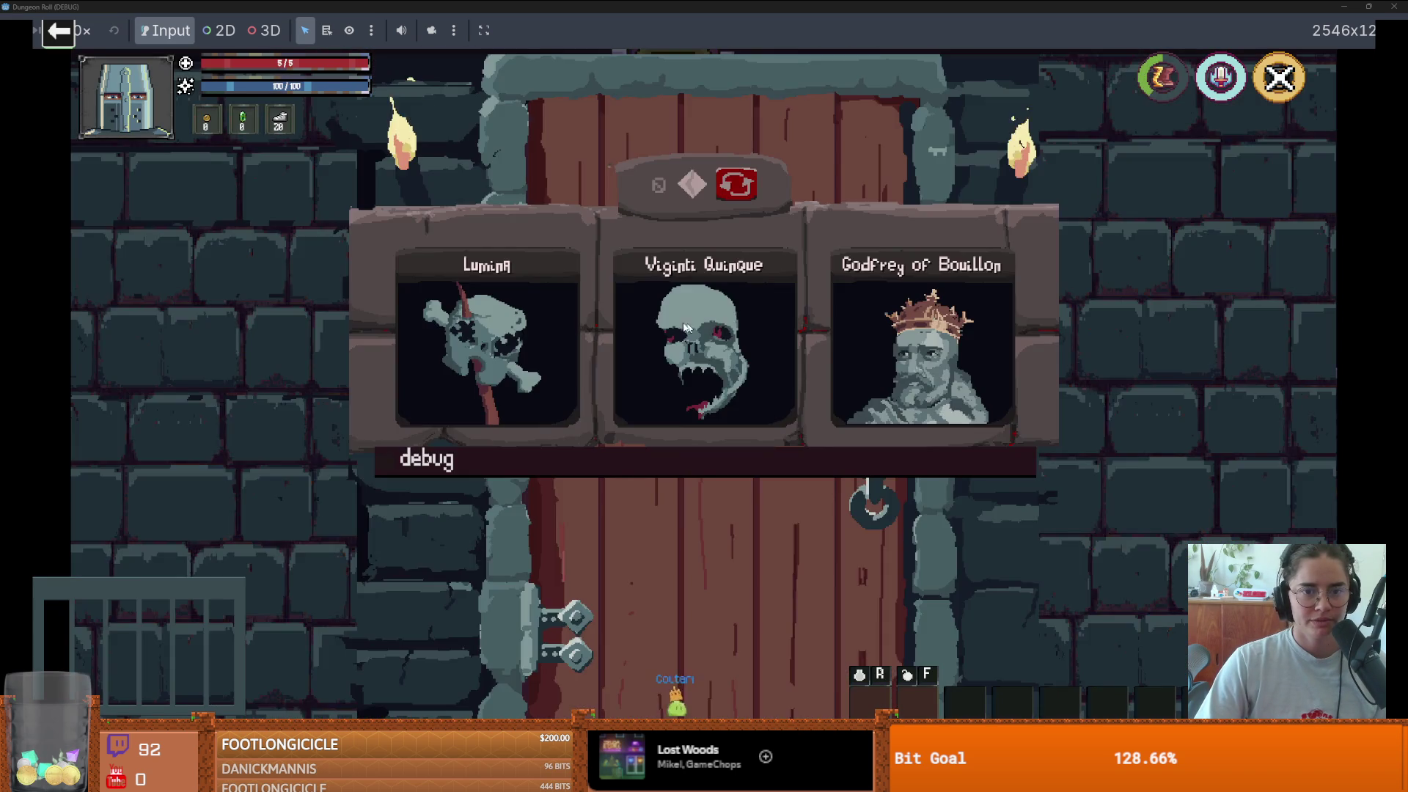
click(686, 326)
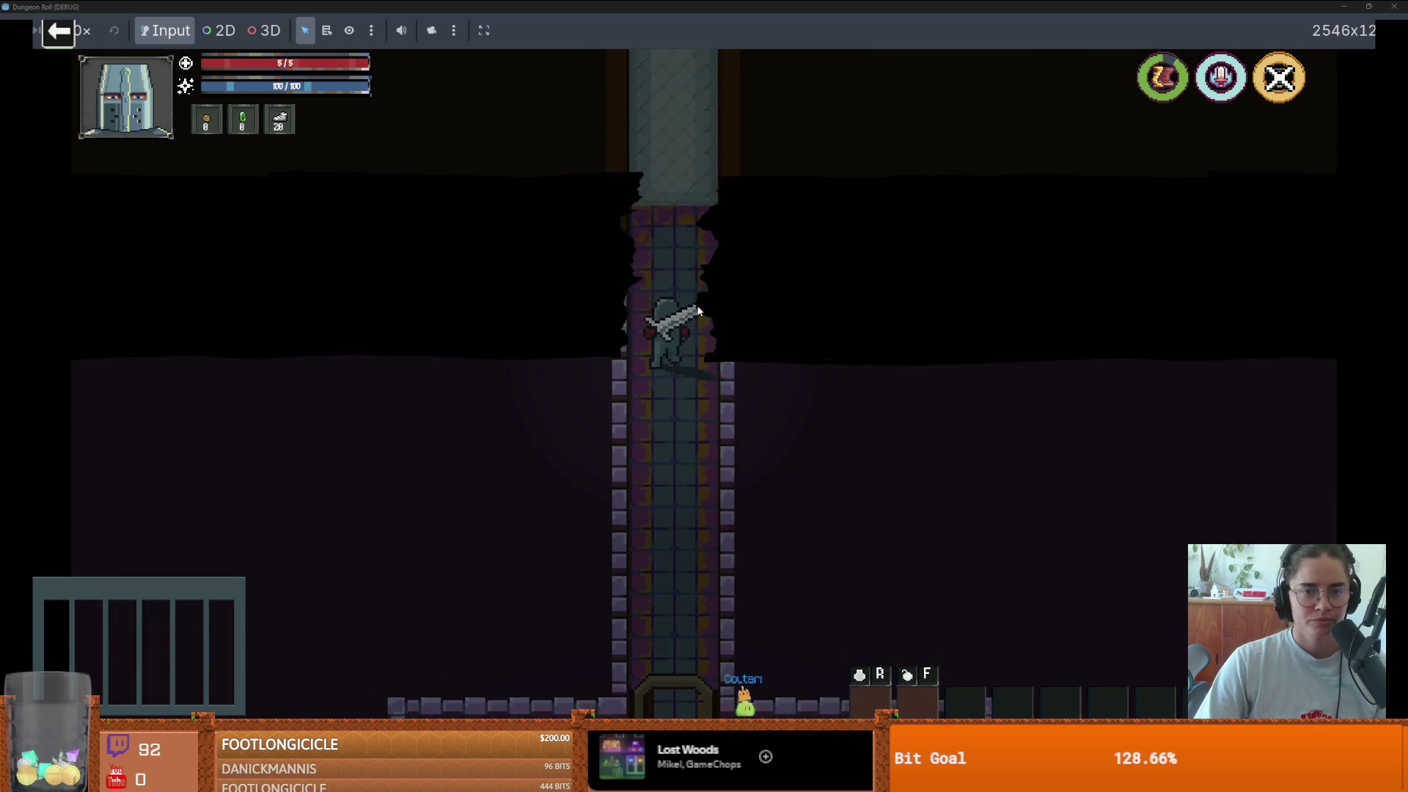
key(w)
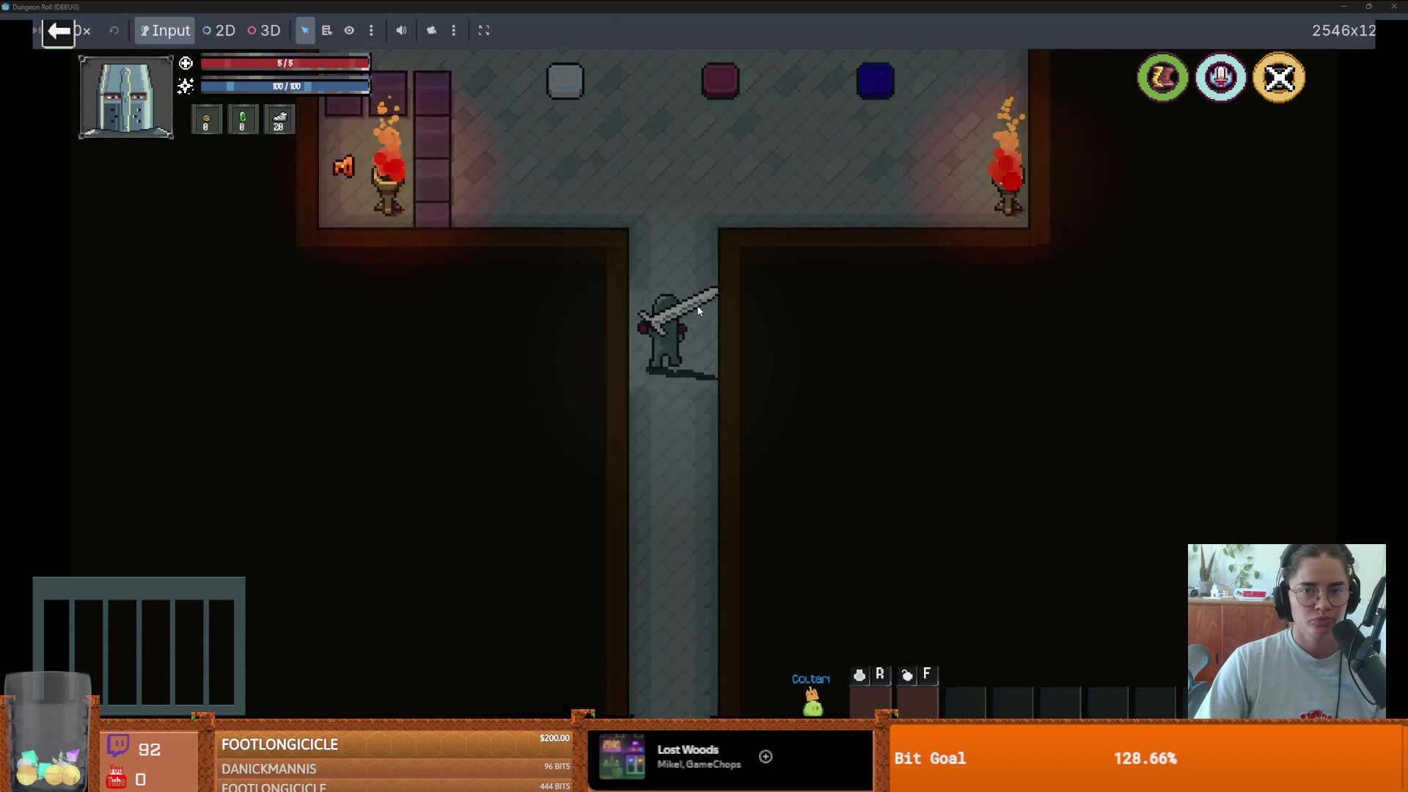
key(w)
key(w)
key(e)
click(759, 413)
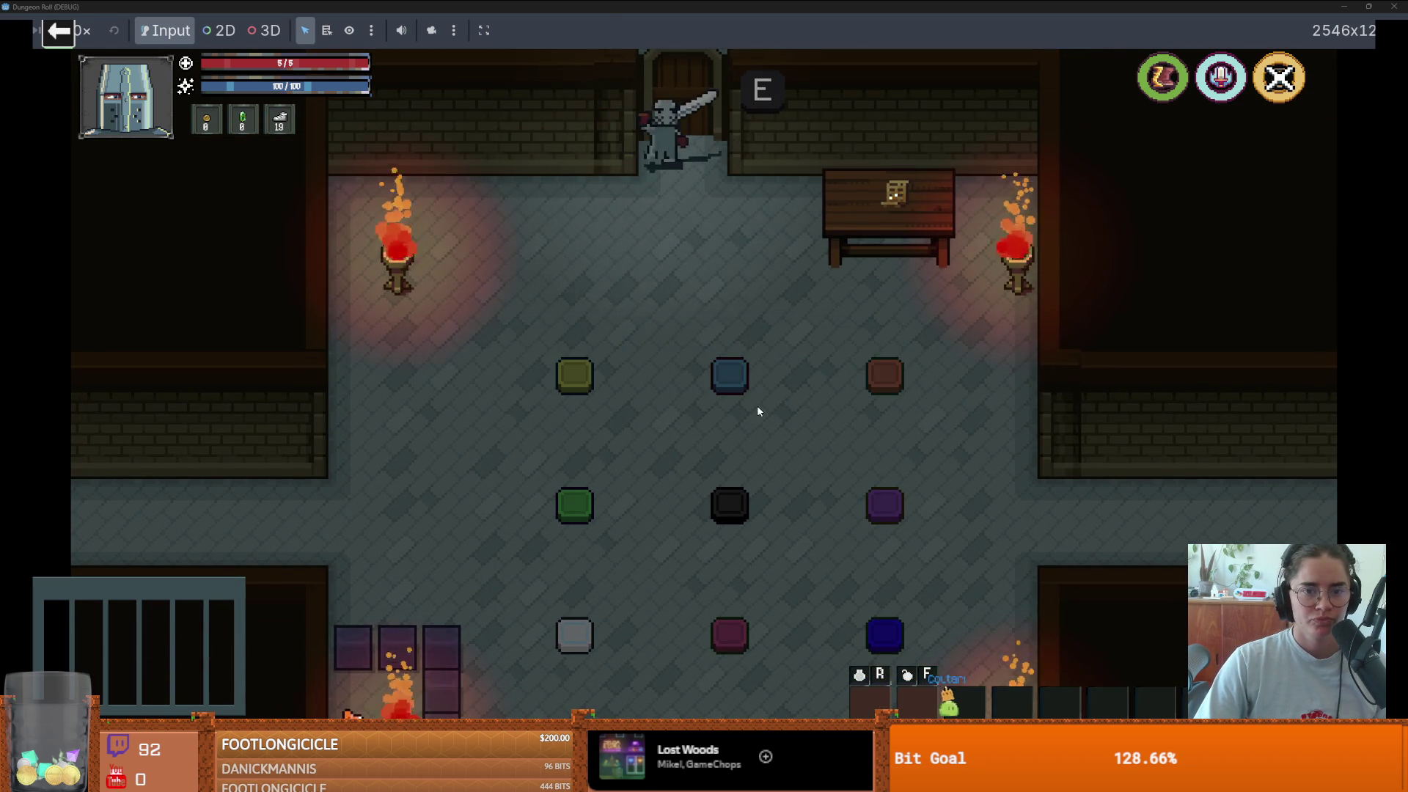
key(s)
key(a)
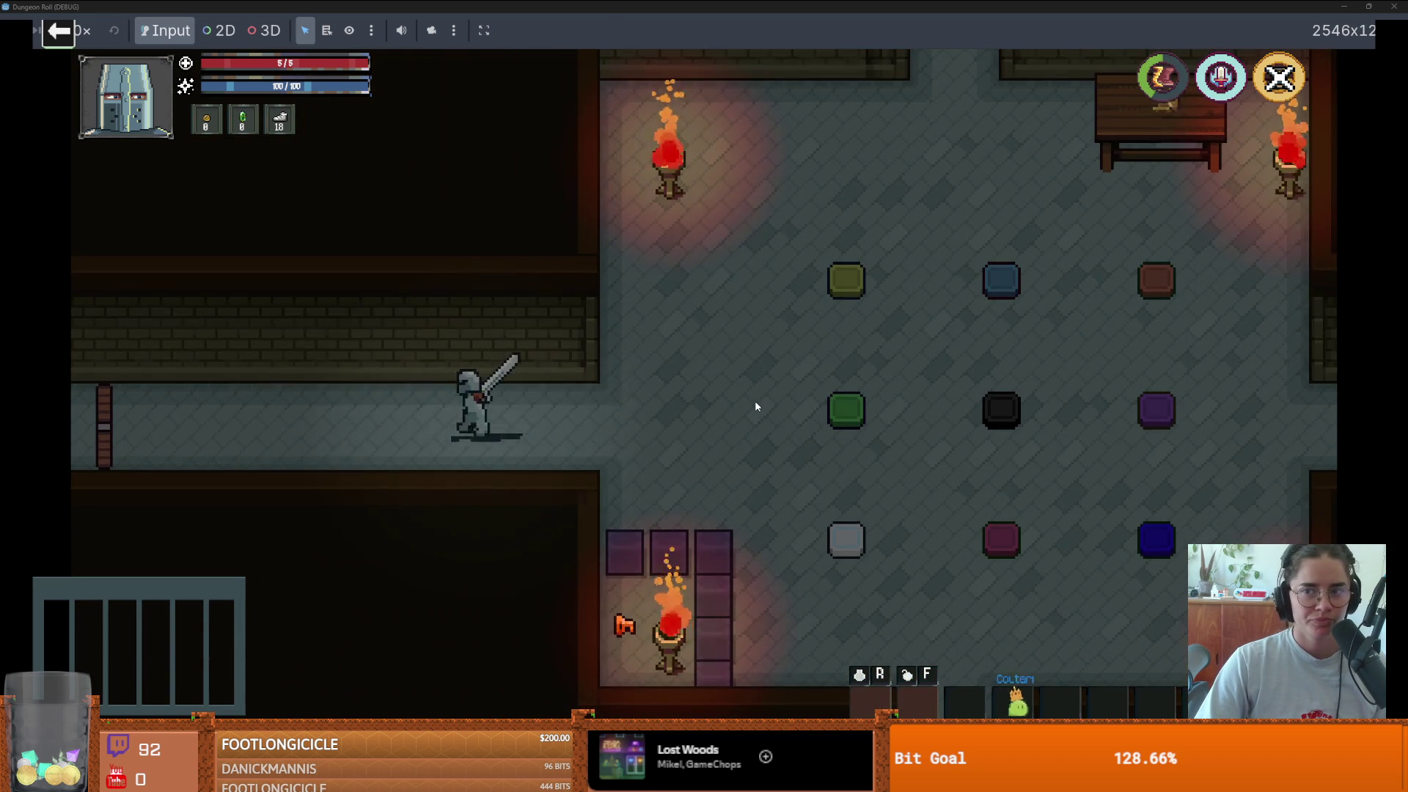
key(a)
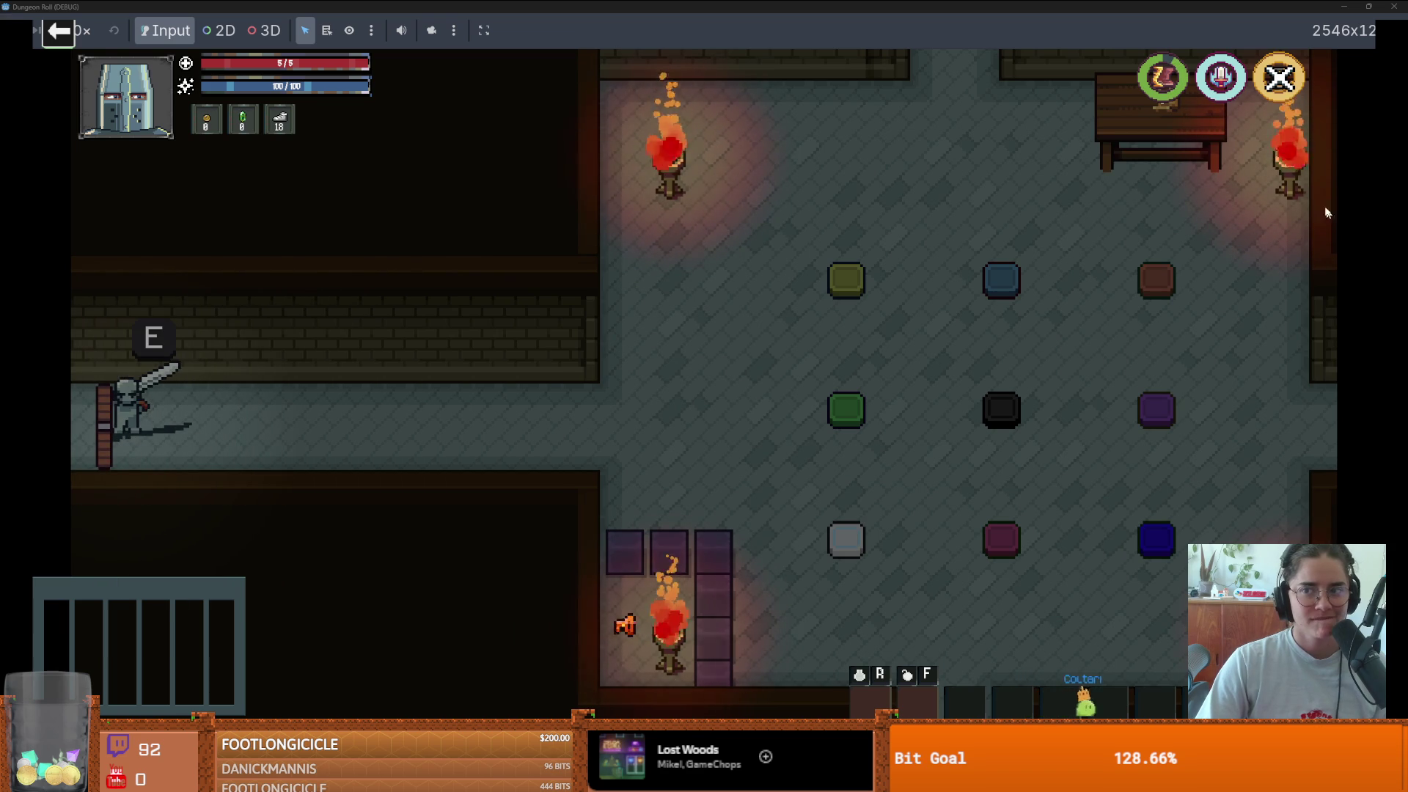
key(e)
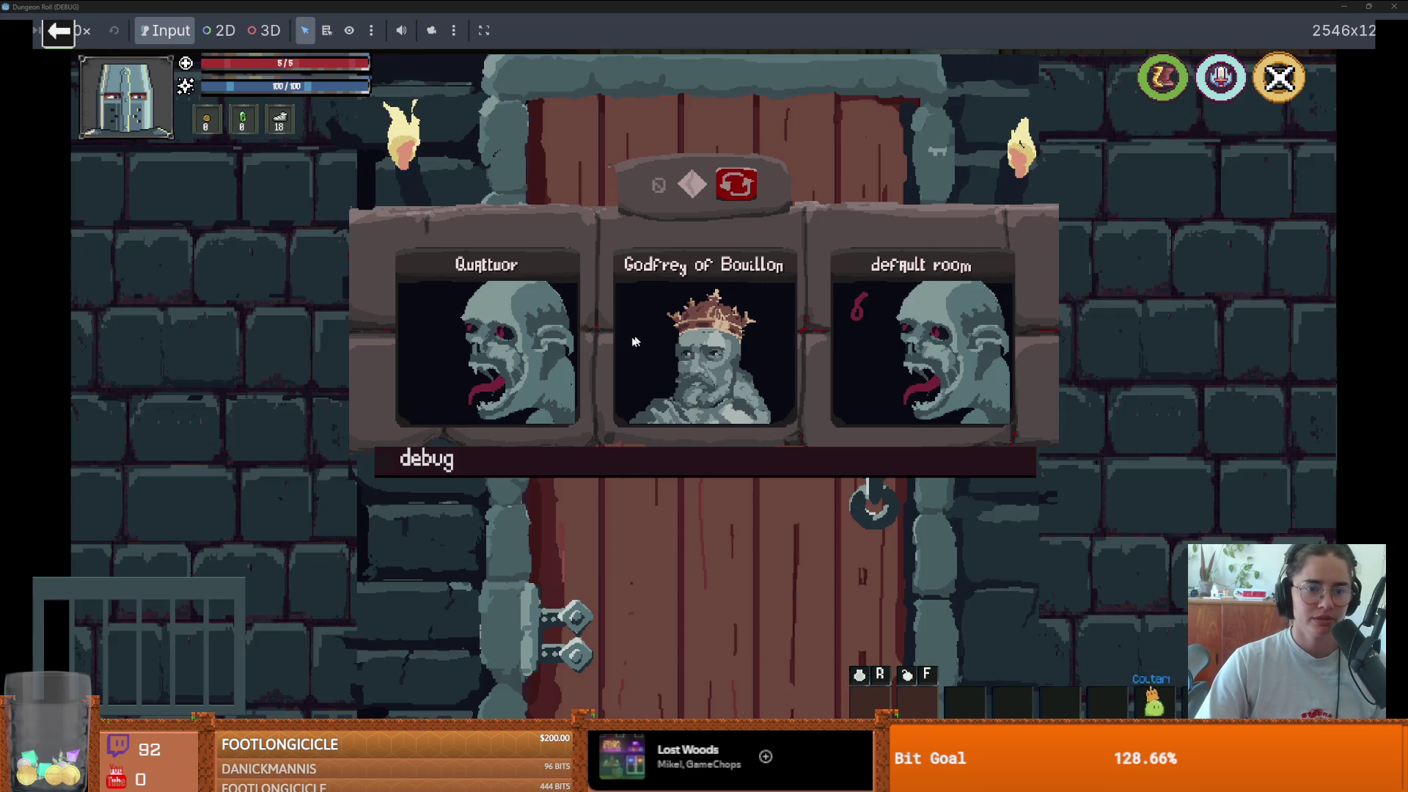
click(534, 340)
- Fight the skeleton, ghost swordsman and bat, then close the game to end debugging
key(a)
key(s)
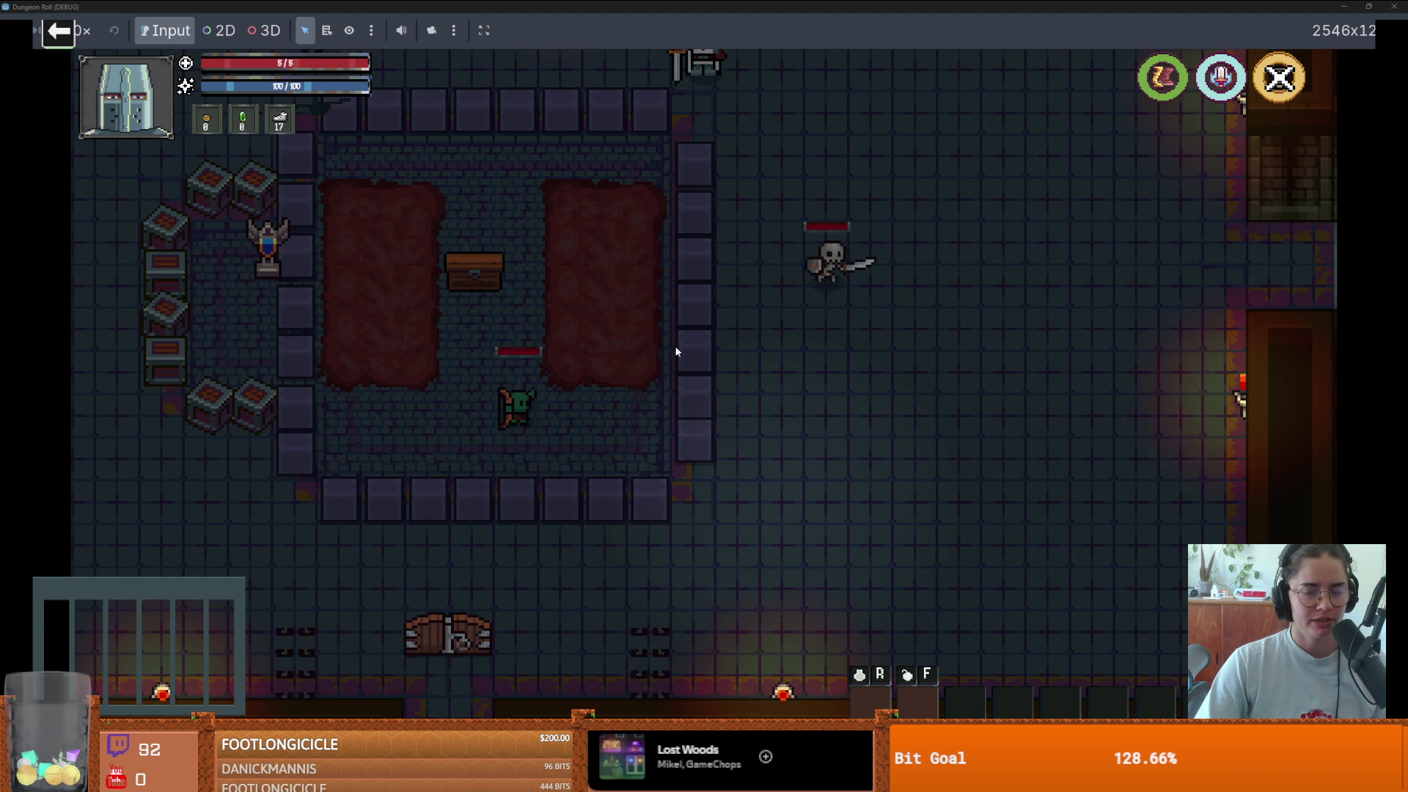
key(w)
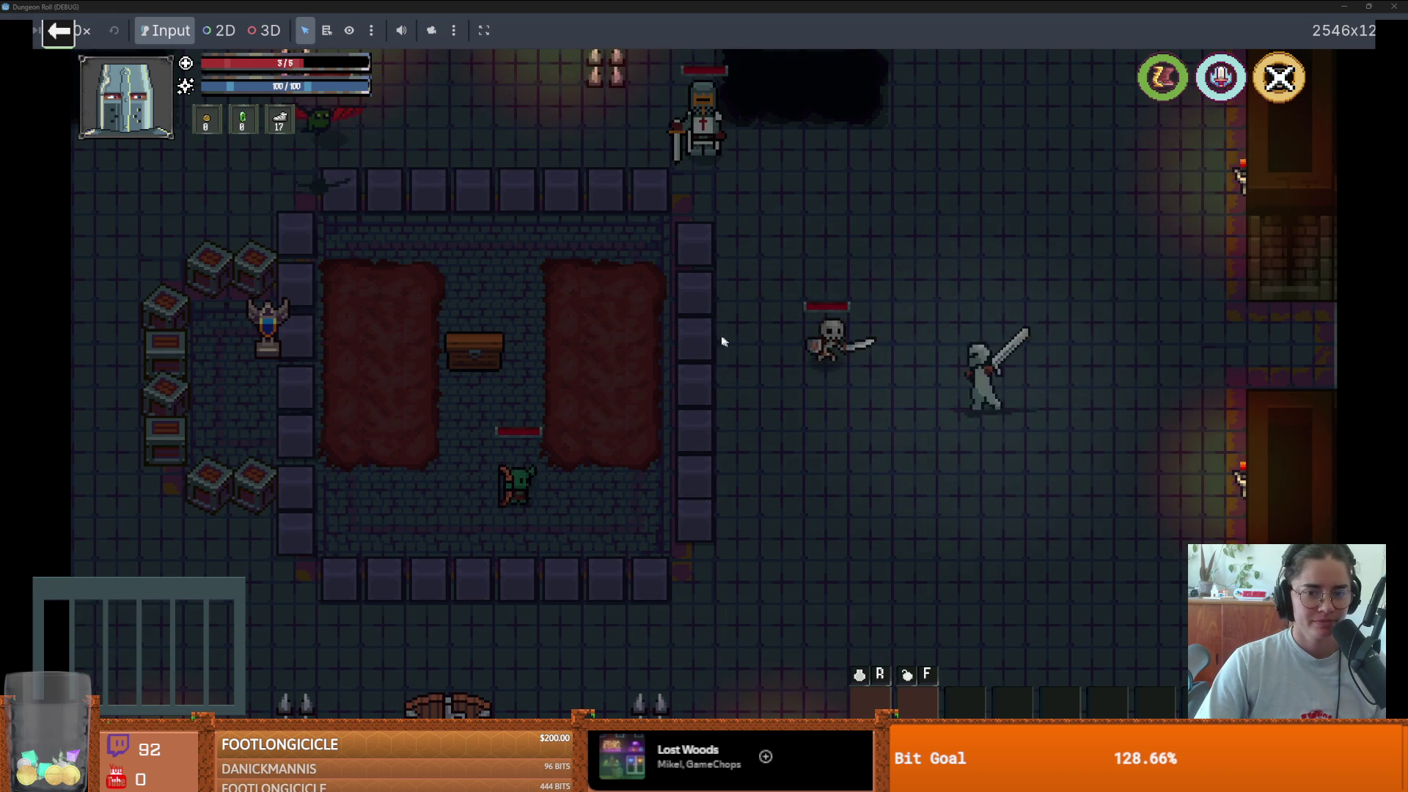
key(d)
key(s)
key(s)
key(w)
key(d)
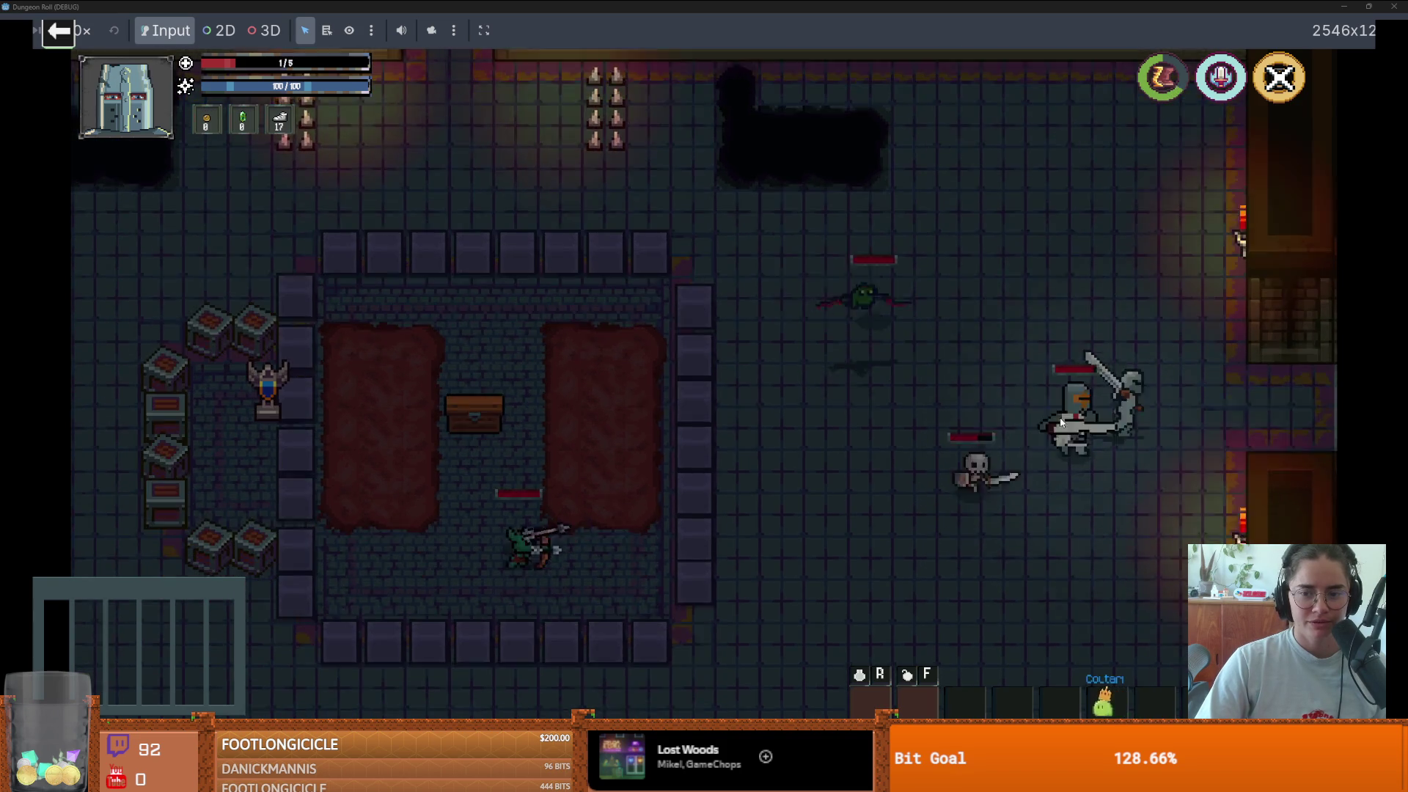
key(s)
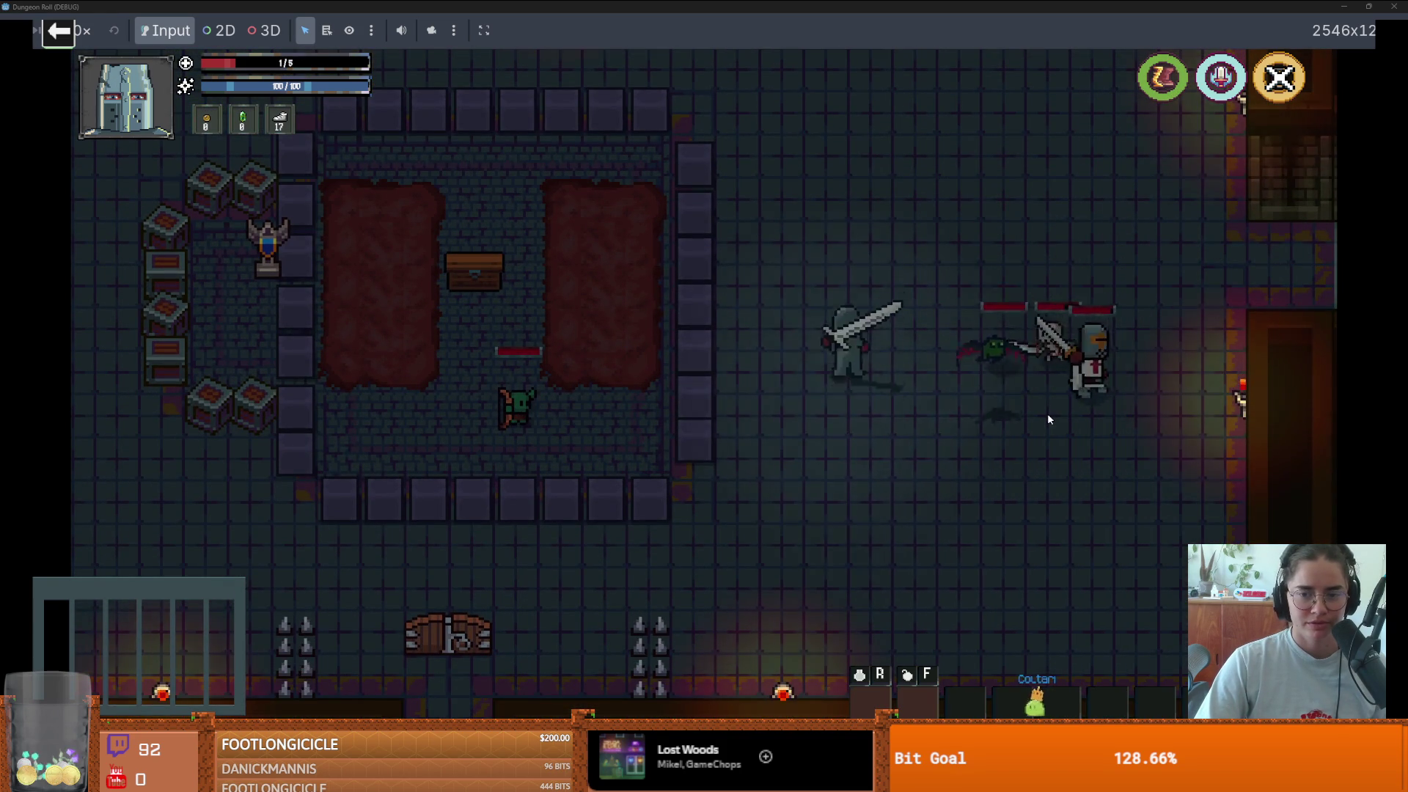
key(a)
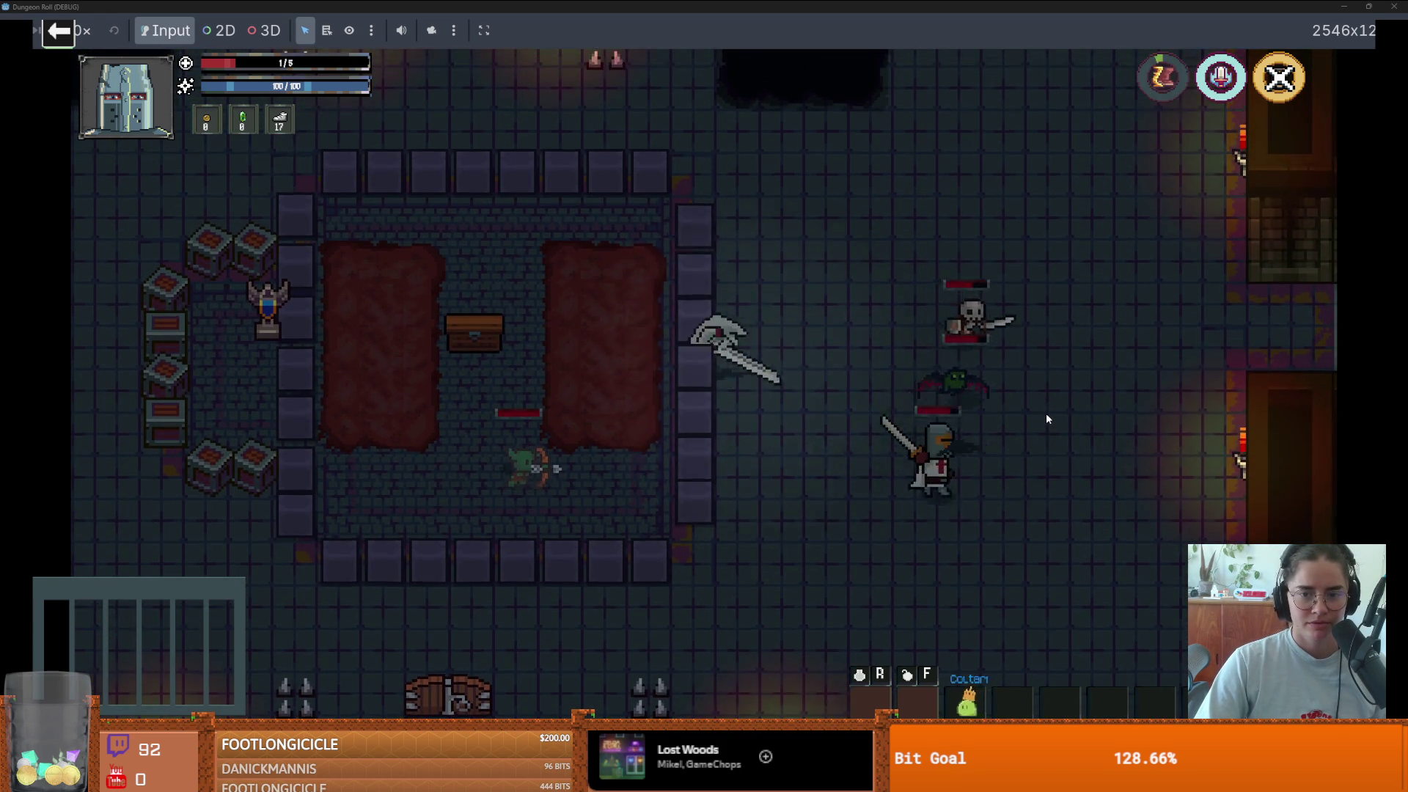
key(w)
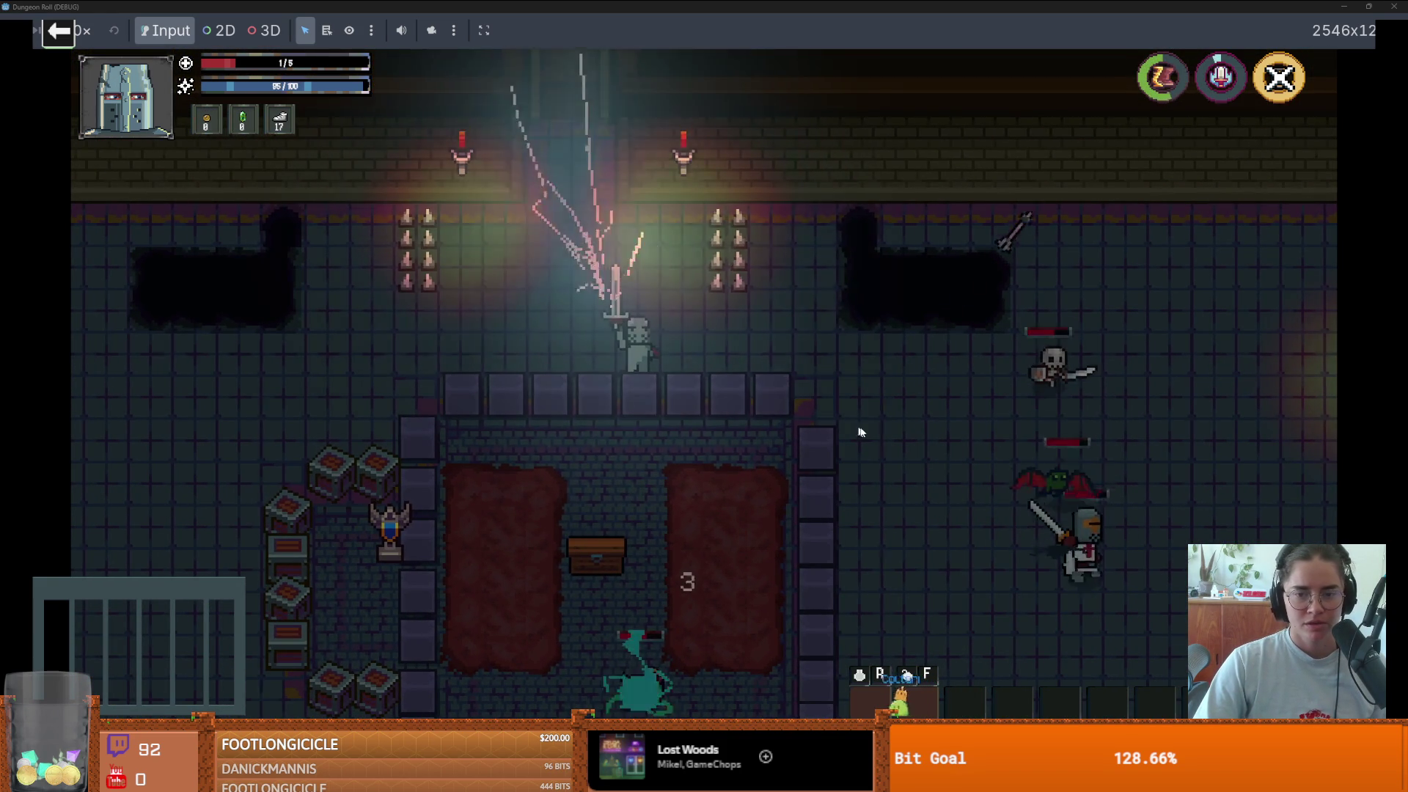
key(w)
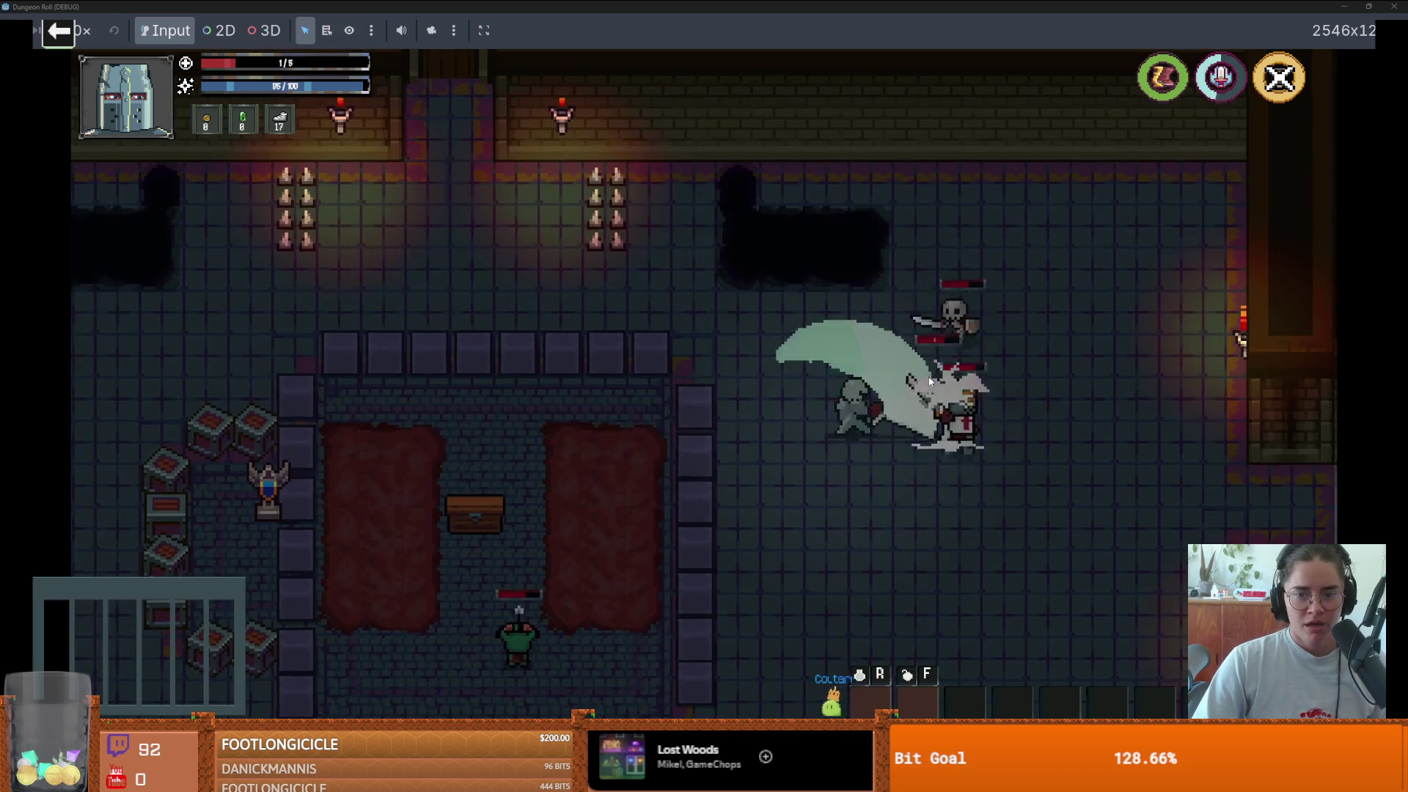
click(1369, 6)
click(1127, 125)
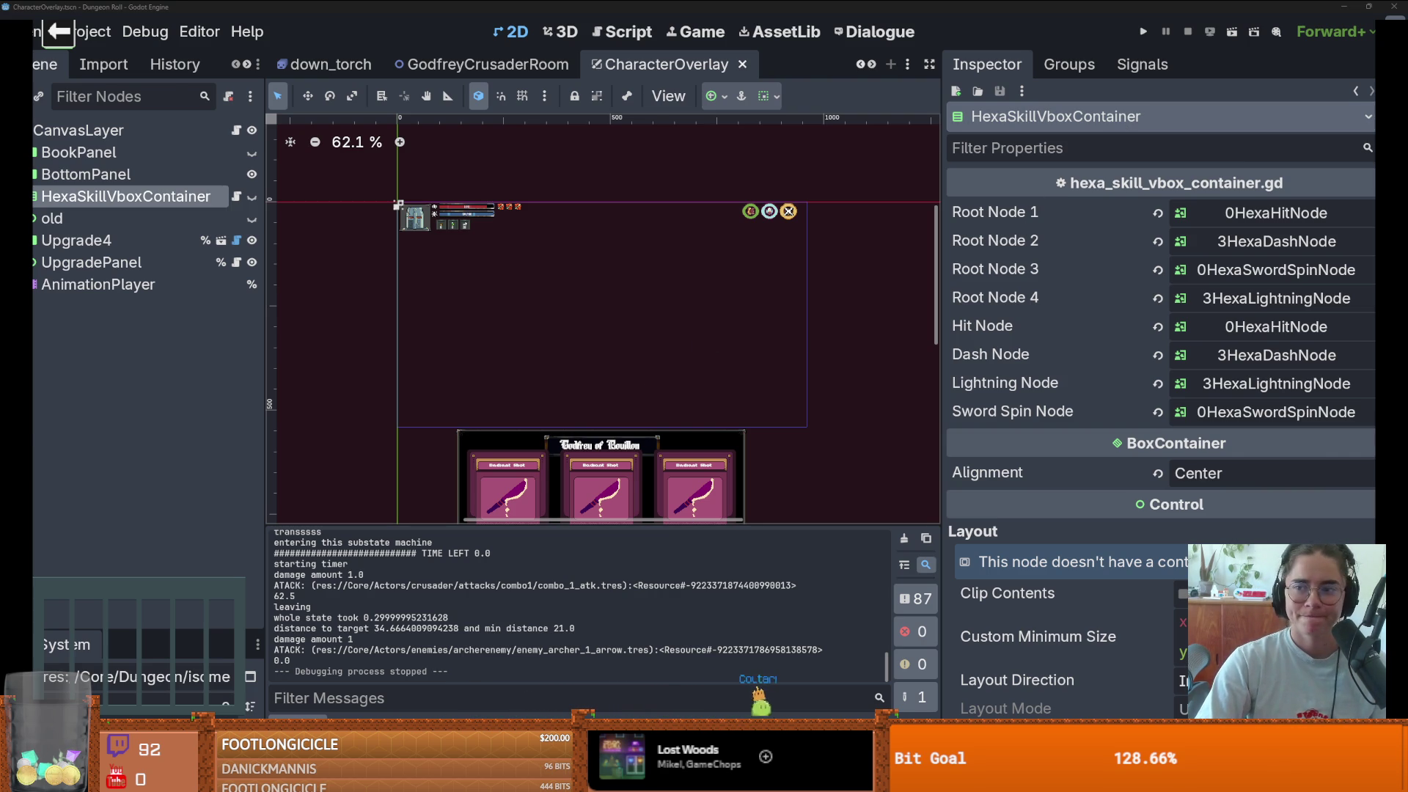
- Switch to Aseprite, open templar_knight.aseprite from Recent files and centre the sprites
key(alt+Tab)
scroll(94, 297, down, 6)
scroll(94, 297, down, 1)
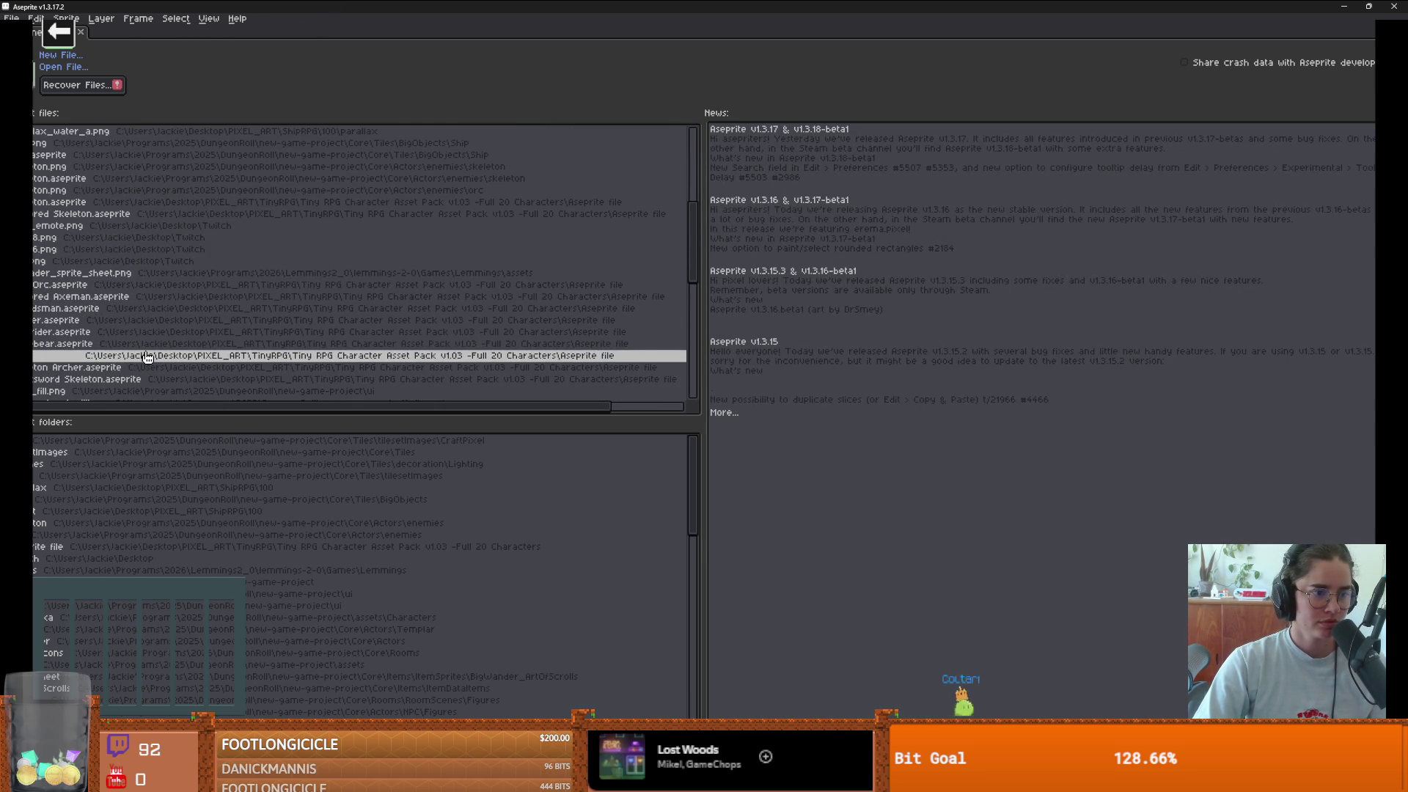
scroll(148, 357, down, 1)
scroll(147, 357, down, 2)
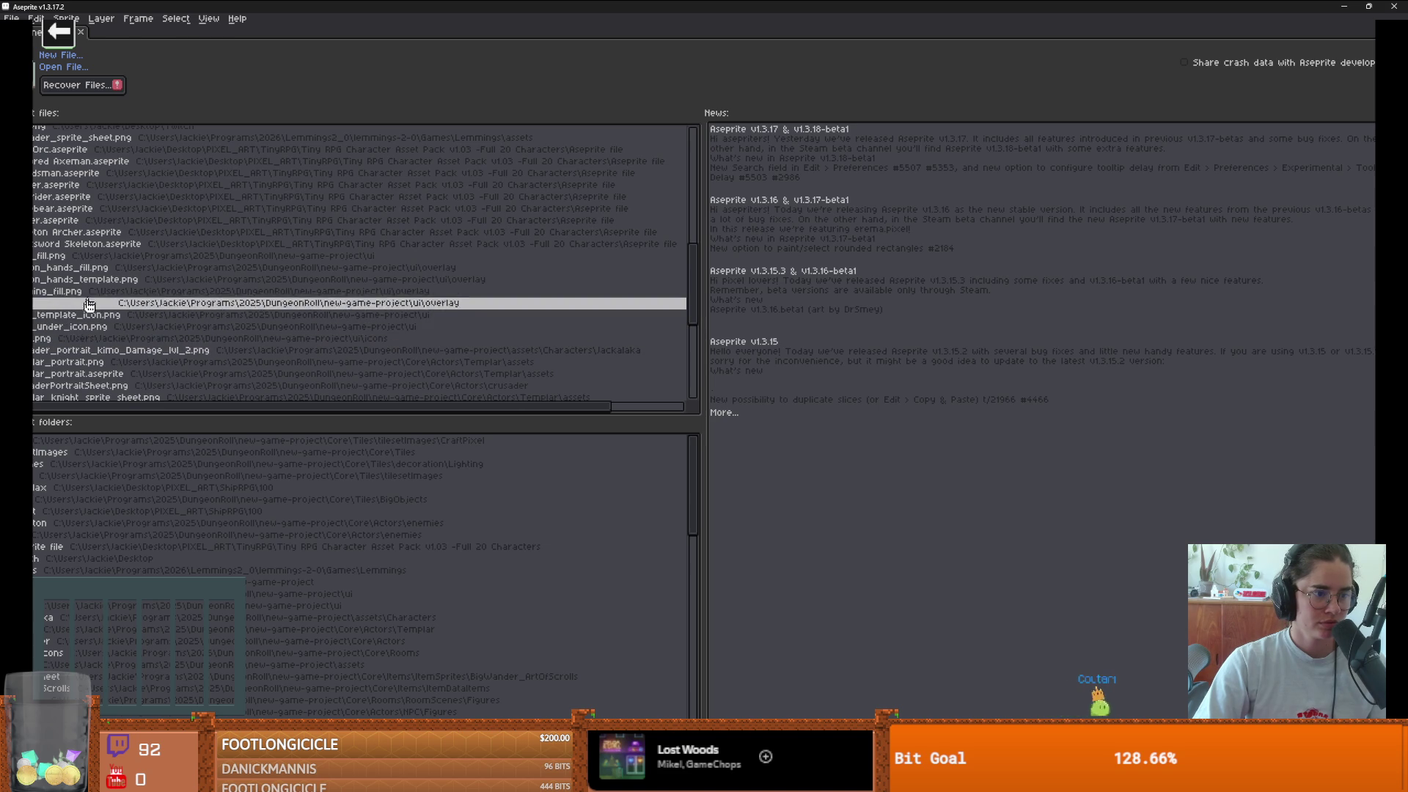
scroll(110, 337, down, 1)
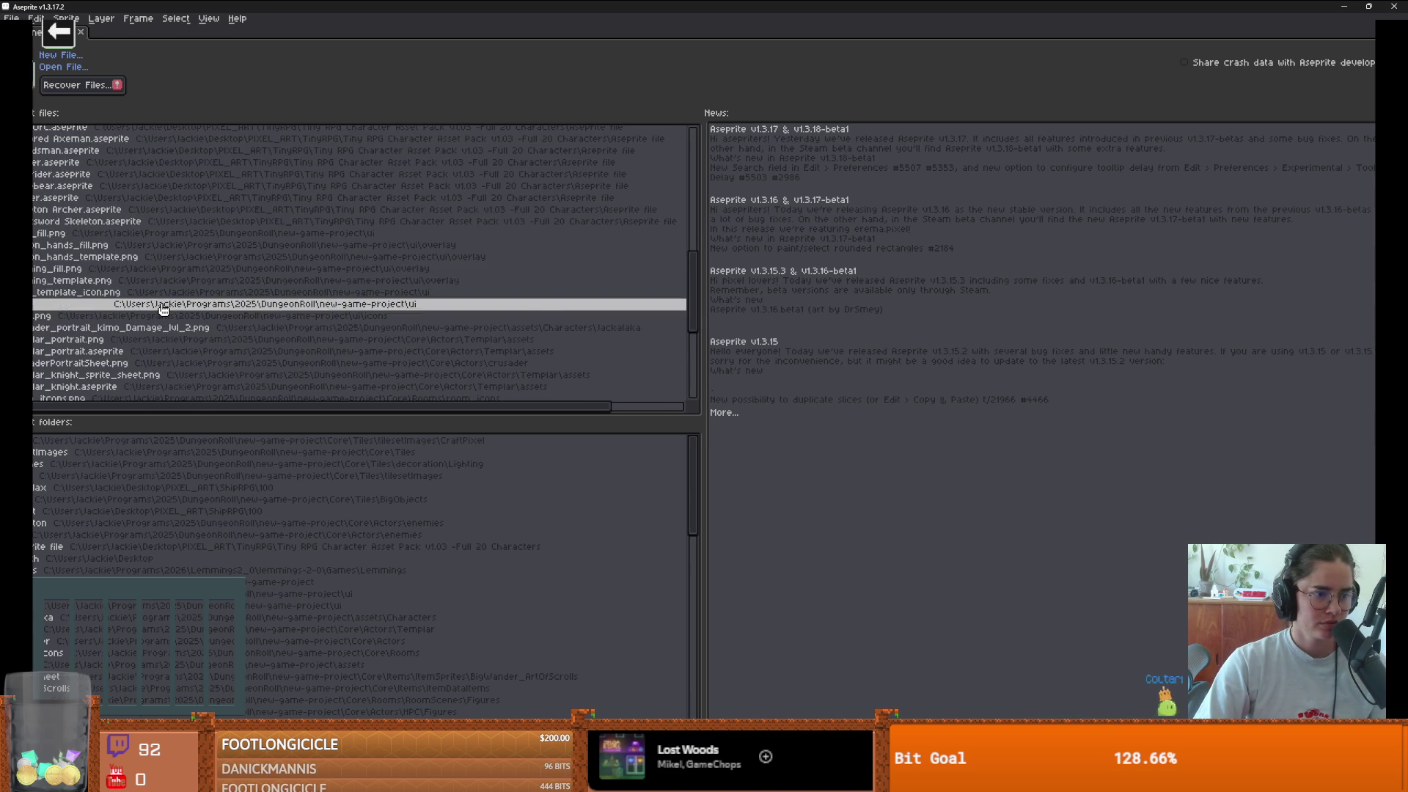
scroll(150, 311, down, 1)
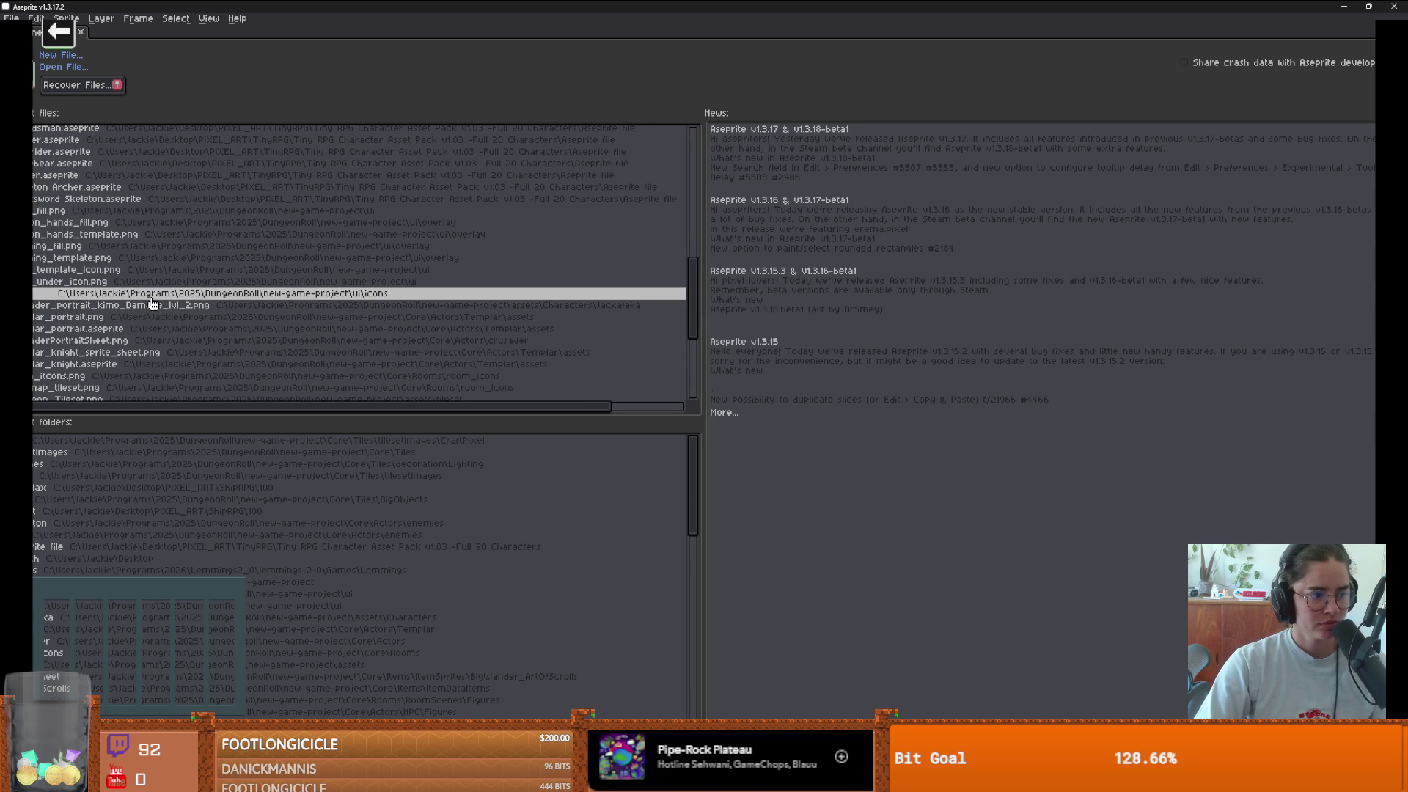
scroll(153, 303, down, 2)
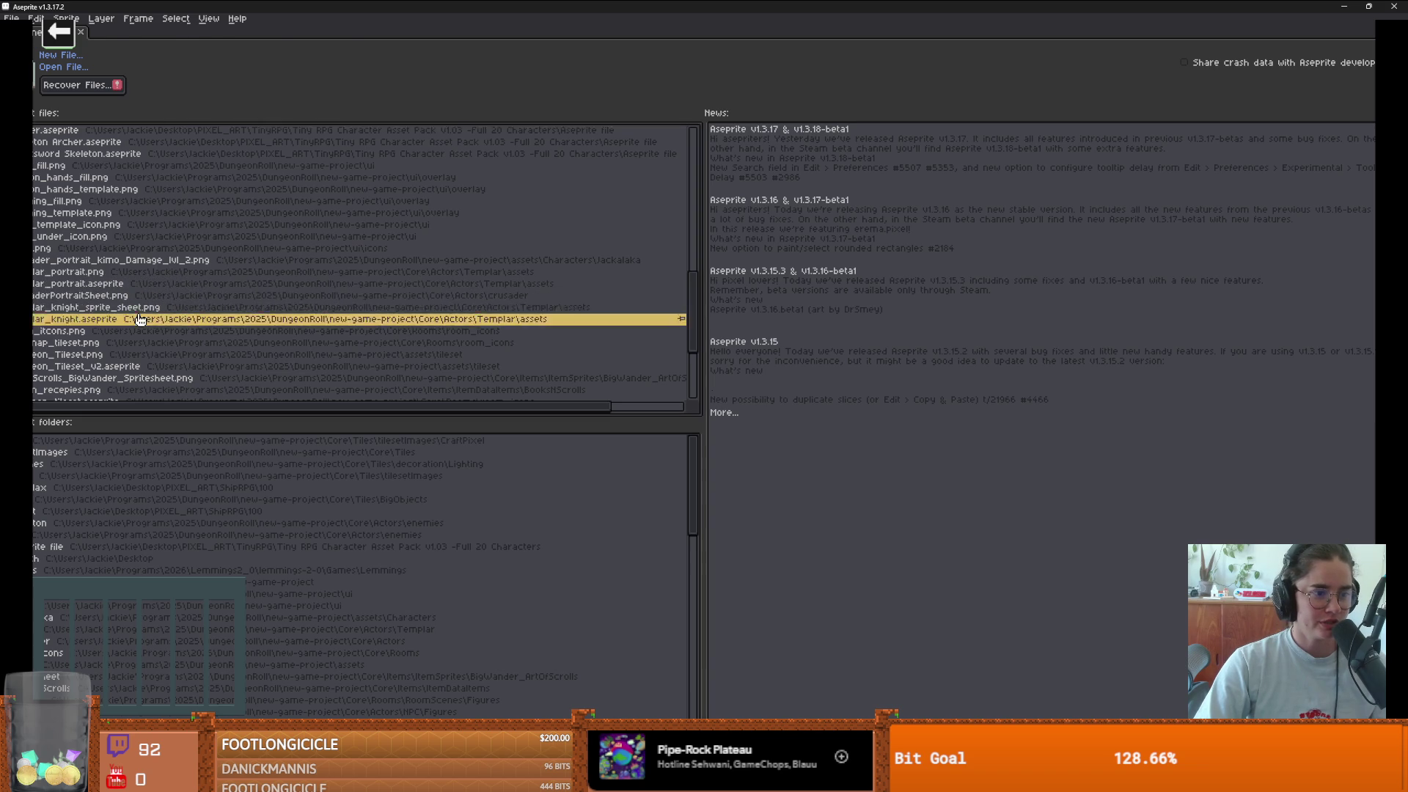
click(156, 319)
scroll(732, 349, up, 2)
scroll(704, 379, down, 1)
drag(703, 379, 664, 446)
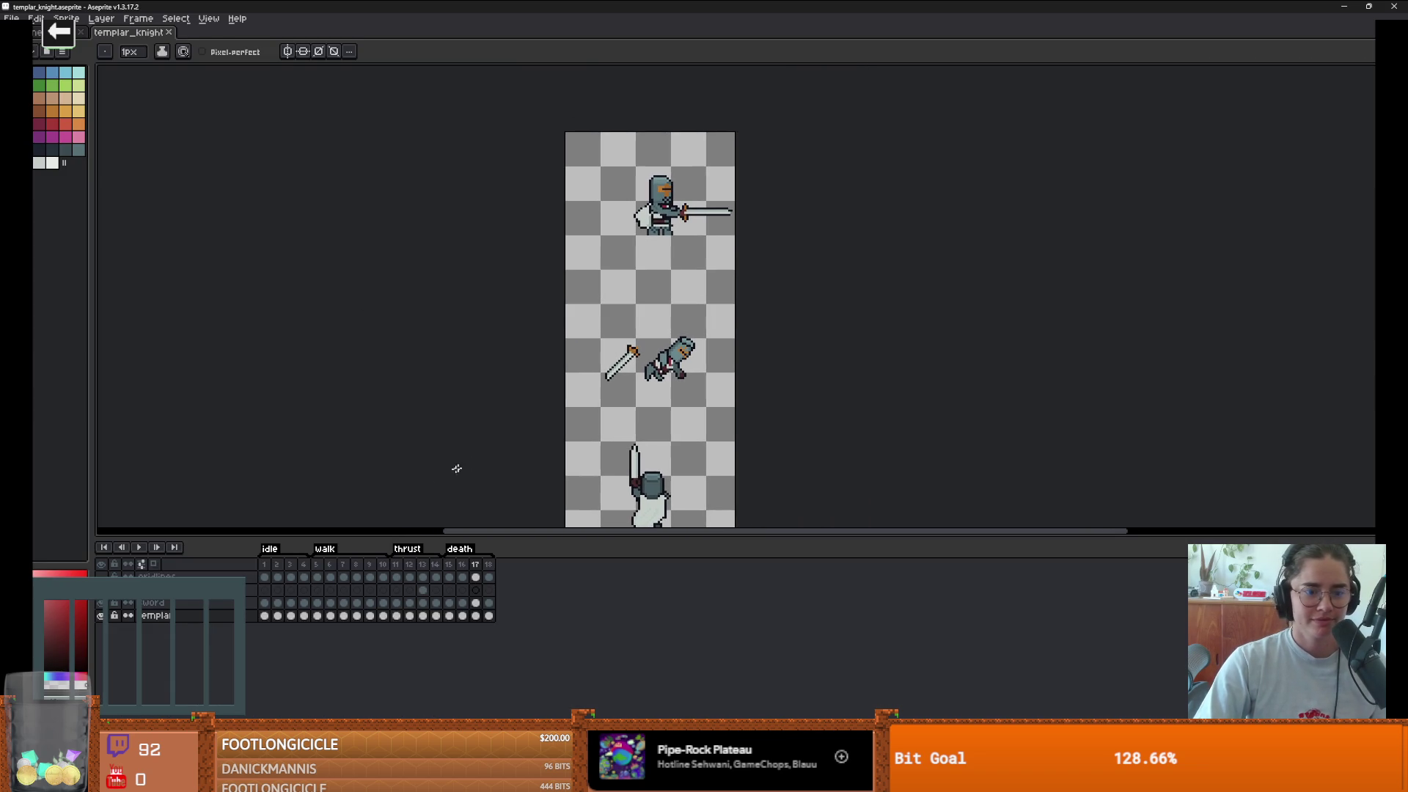
- Play the walk animation from its first frame, then settle on walk frame 6
click(266, 566)
click(319, 573)
key(Return)
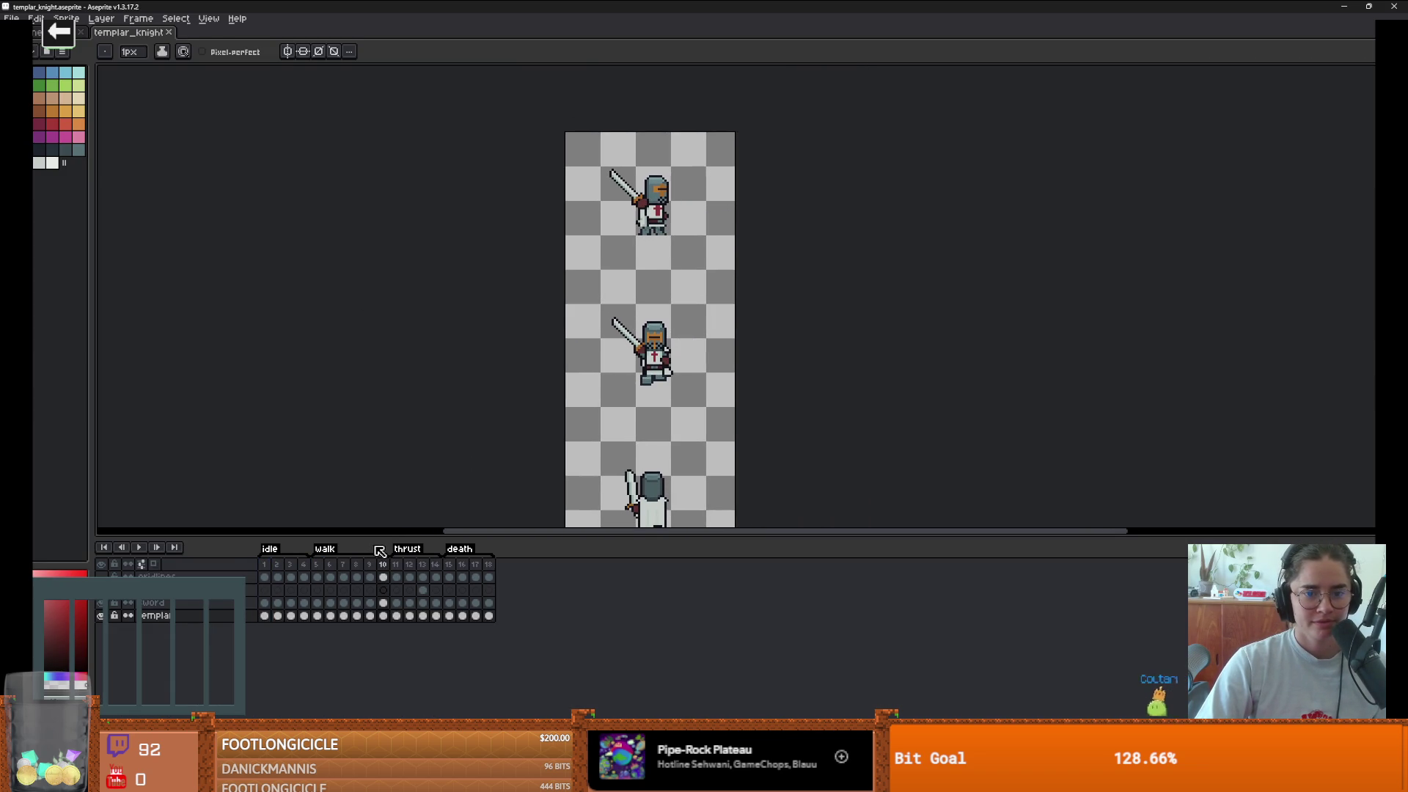
click(379, 551)
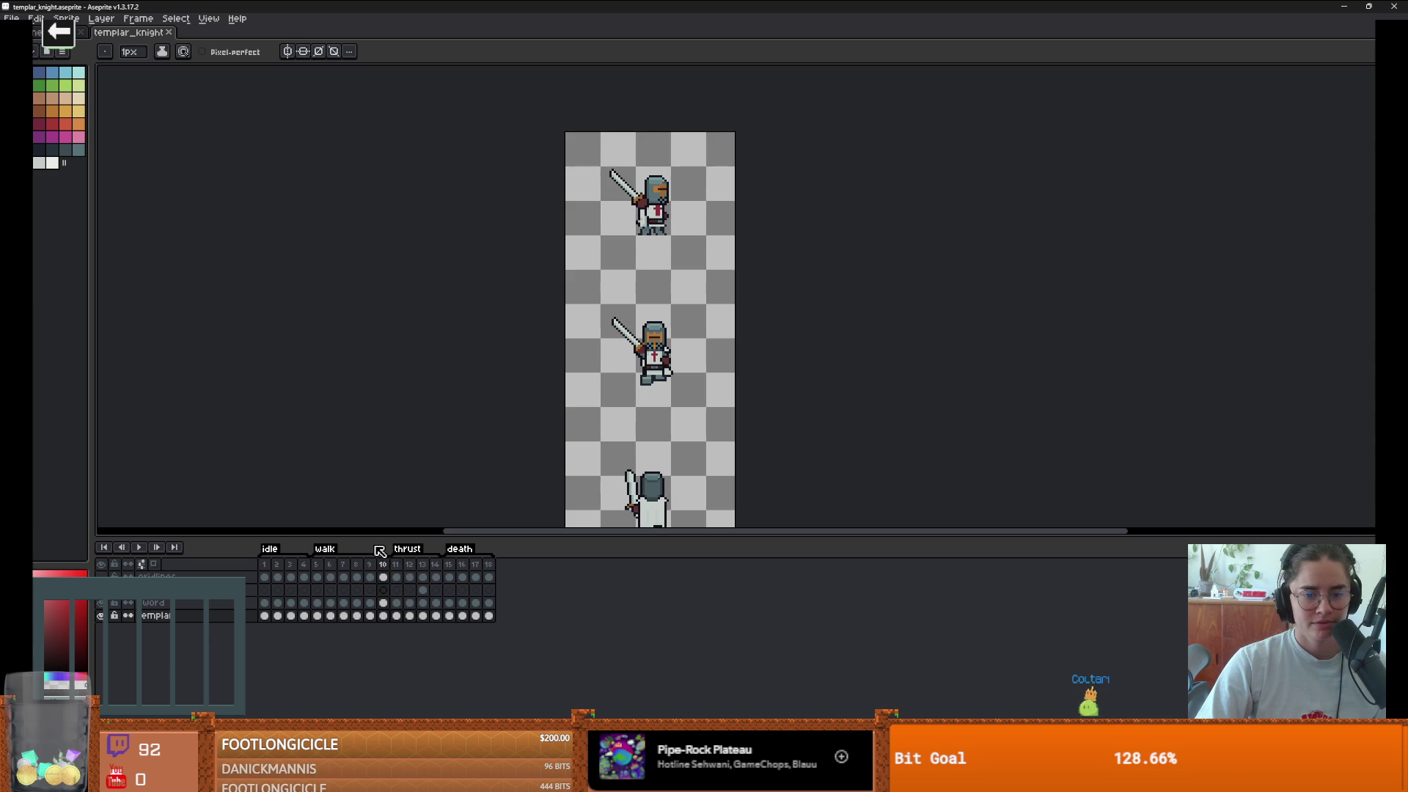
scroll(723, 362, up, 4)
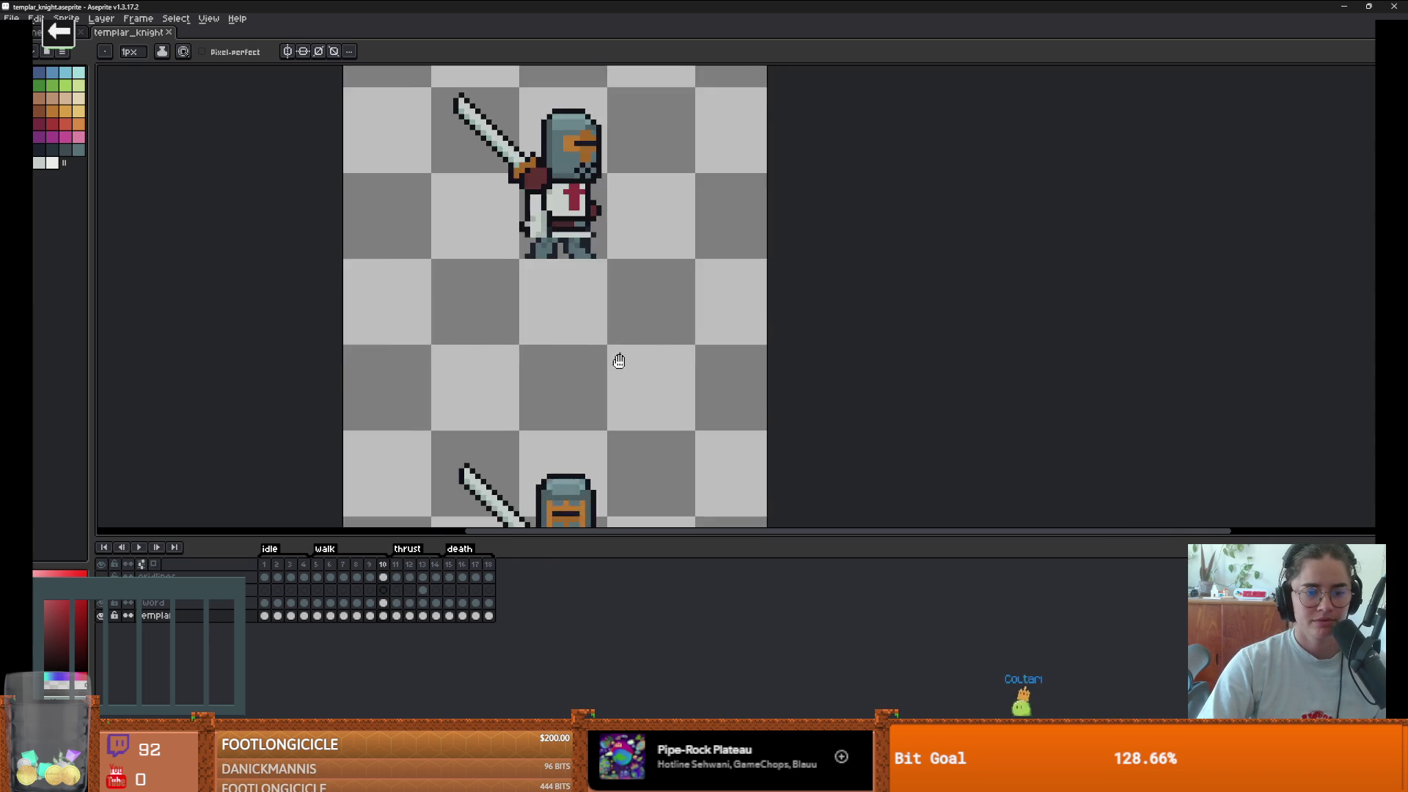
key(Left)
key(Left)
key(Left)
key(Left)
key(Left)
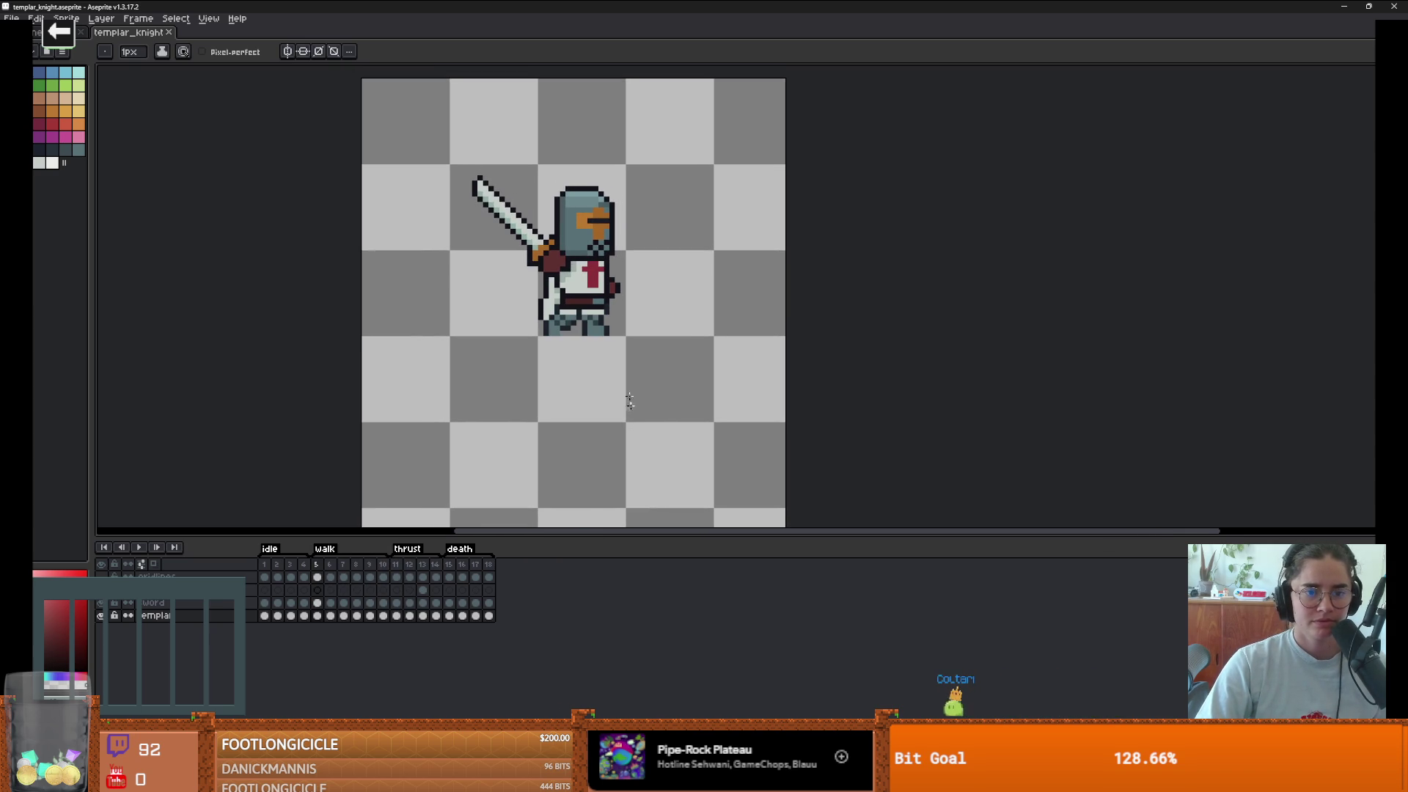
key(Right)
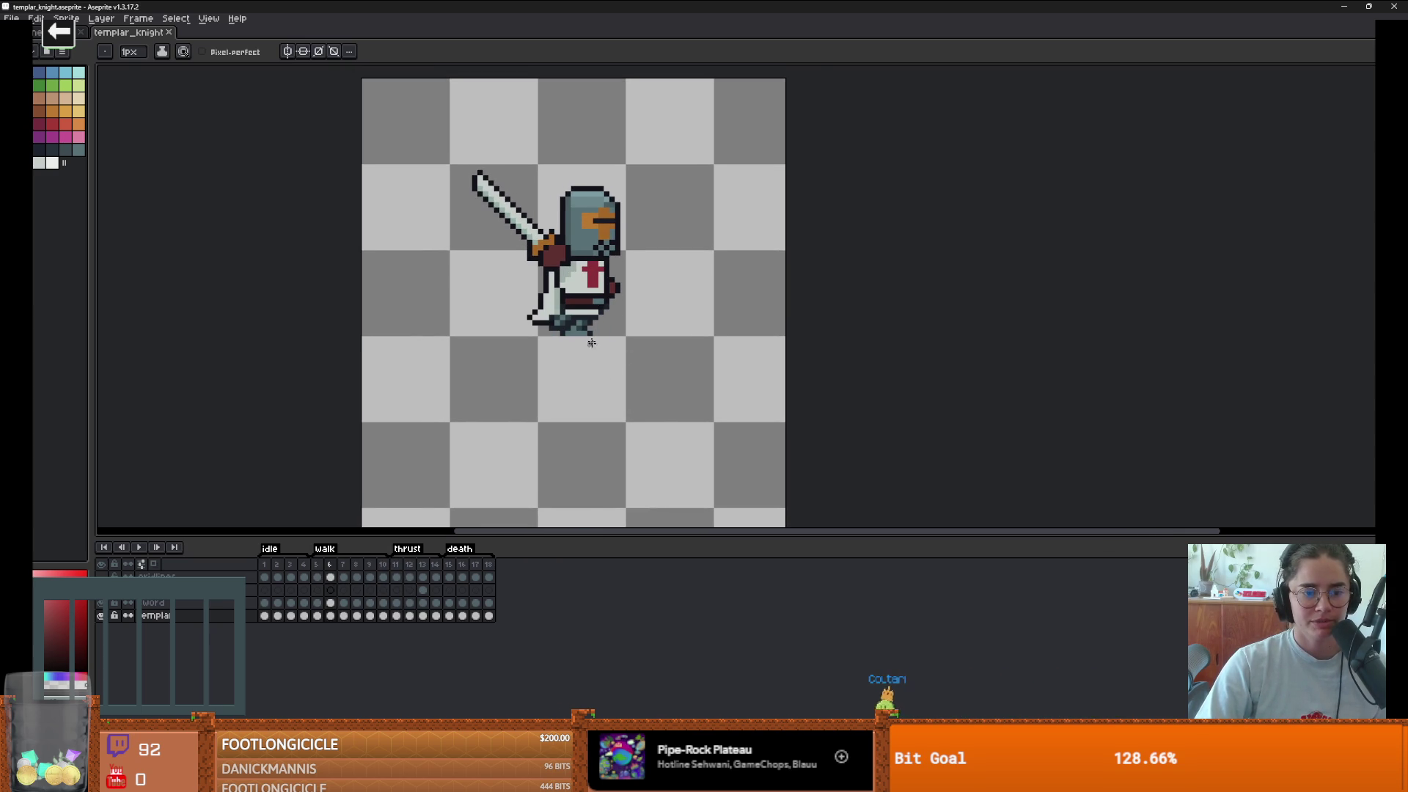
scroll(573, 328, up, 1)
- On the sword layer, move the sword up-right over the helmet and shift the gauntlet
key(Up)
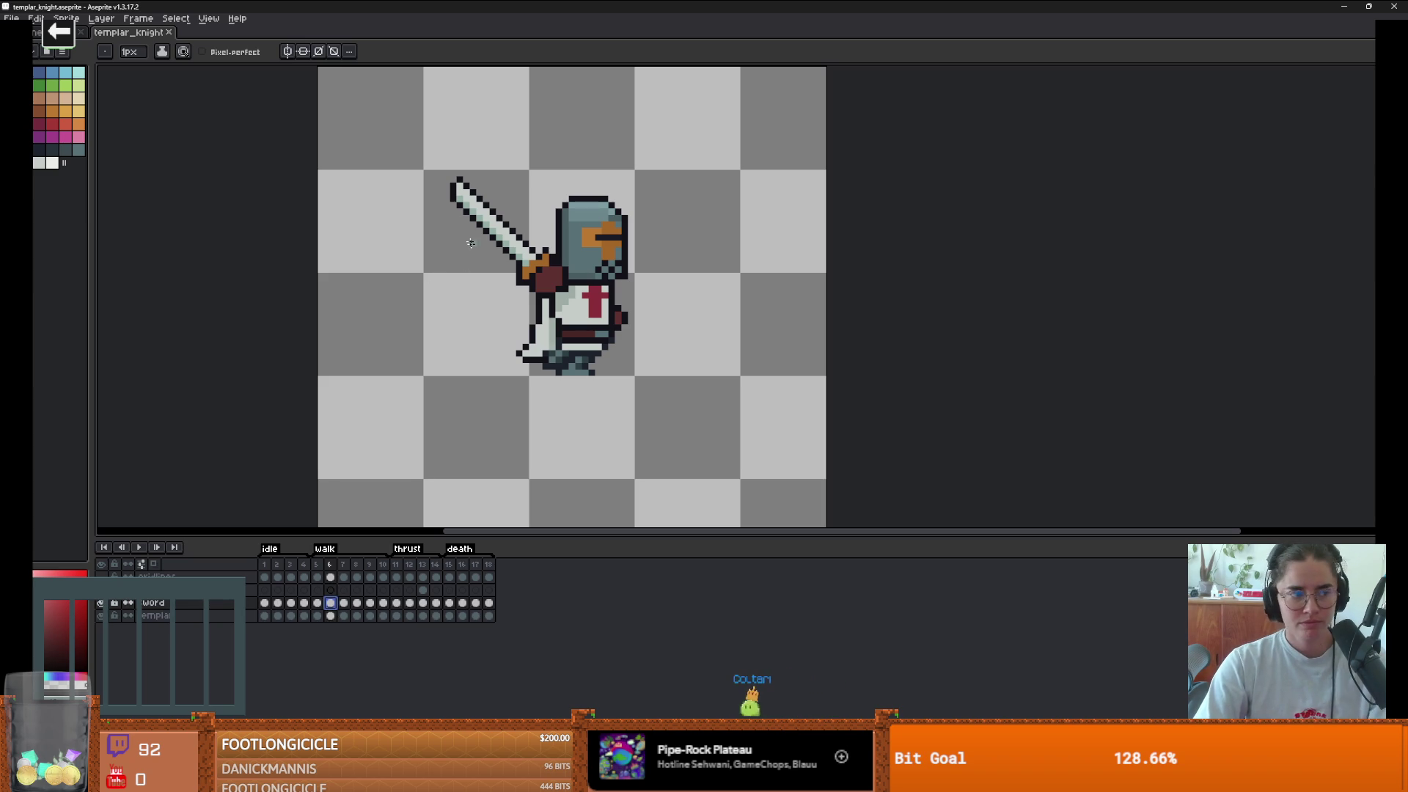
key(m)
drag(421, 165, 592, 316)
mouse_move(550, 284)
mouse_down()
mouse_move(617, 303)
mouse_move(633, 280)
mouse_up()
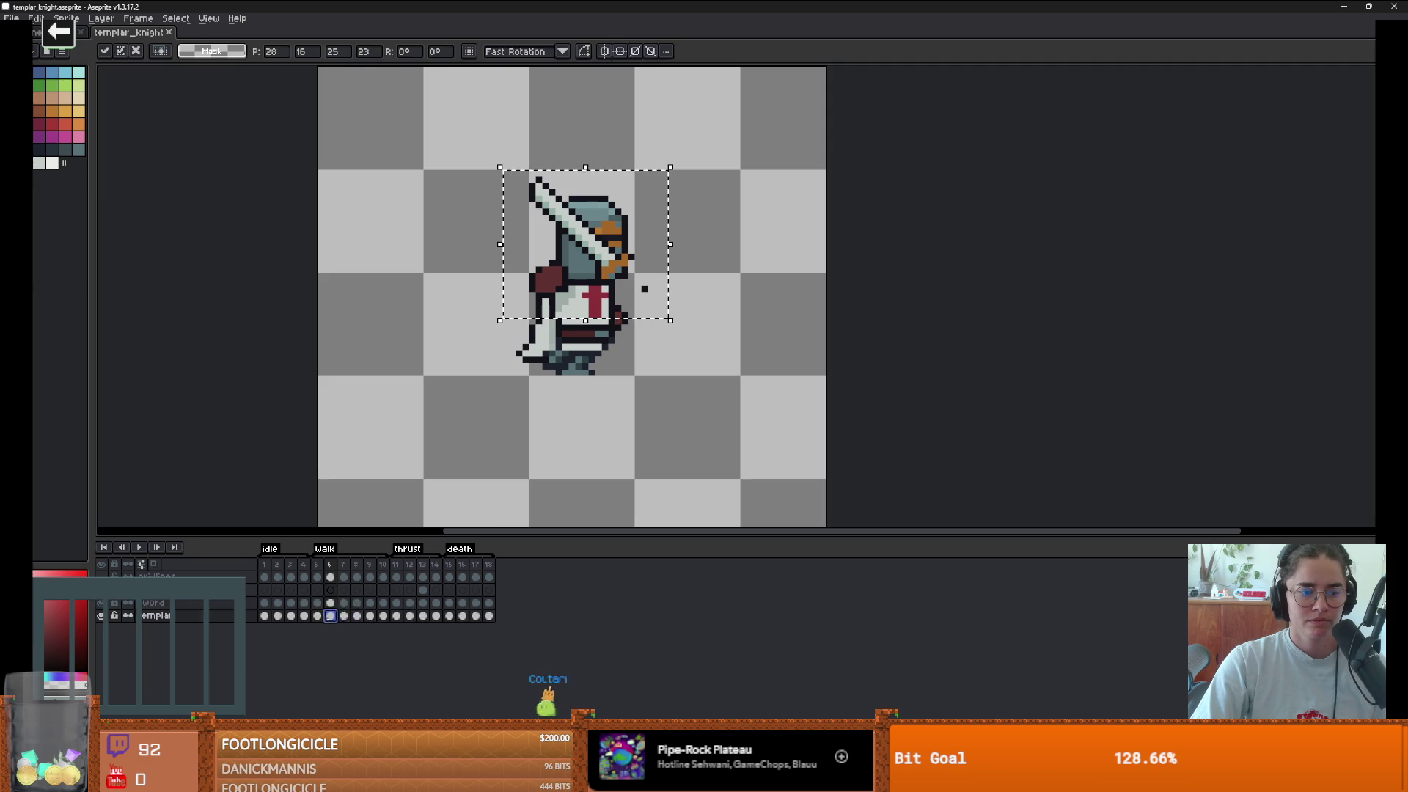
key(Return)
key(ctrl+d)
mouse_move(543, 275)
mouse_down()
mouse_move(563, 294)
mouse_move(656, 295)
mouse_move(636, 291)
mouse_up()
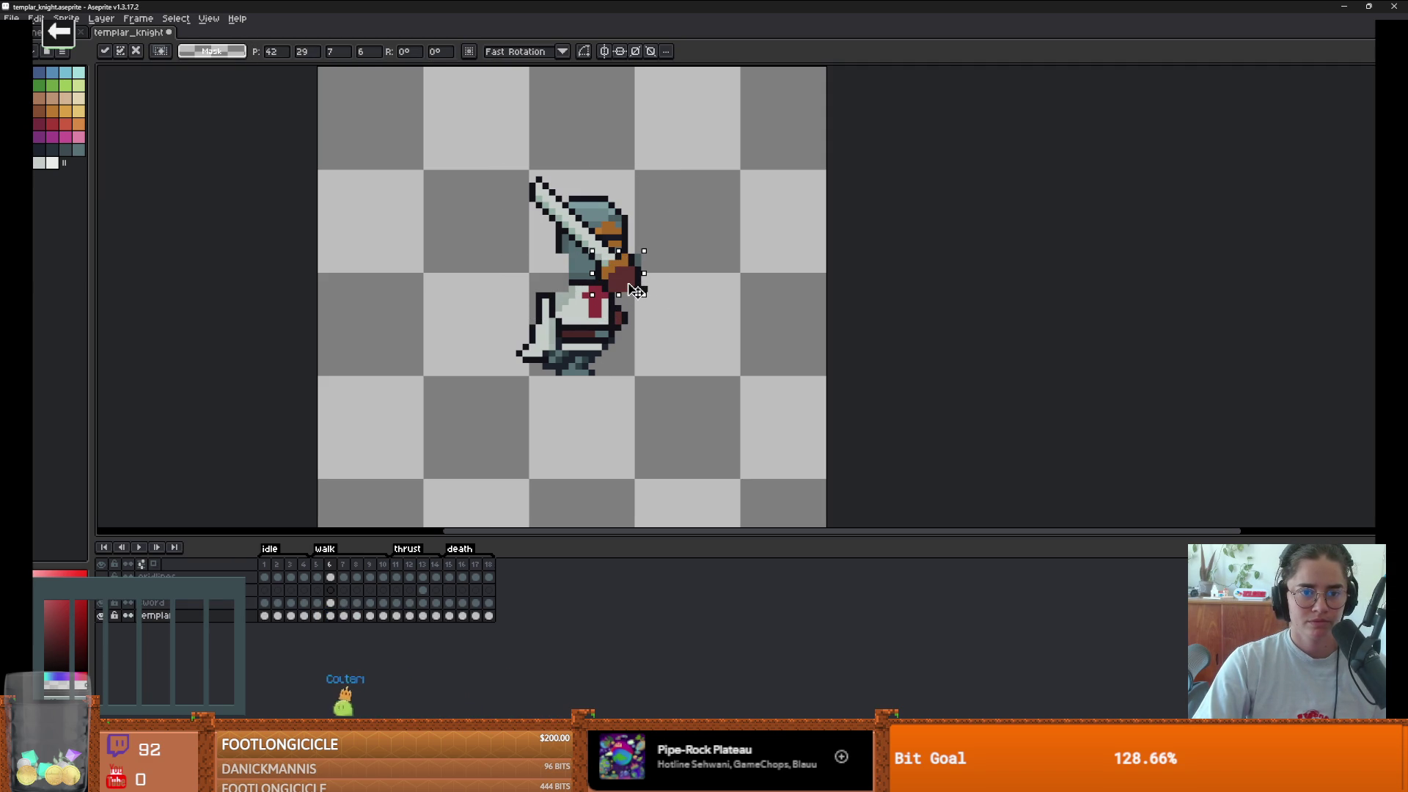
key(Return)
- Draw a dark 1px outline along the tunic's top edge and replay the walk cycle
scroll(637, 291, up, 1)
key(b)
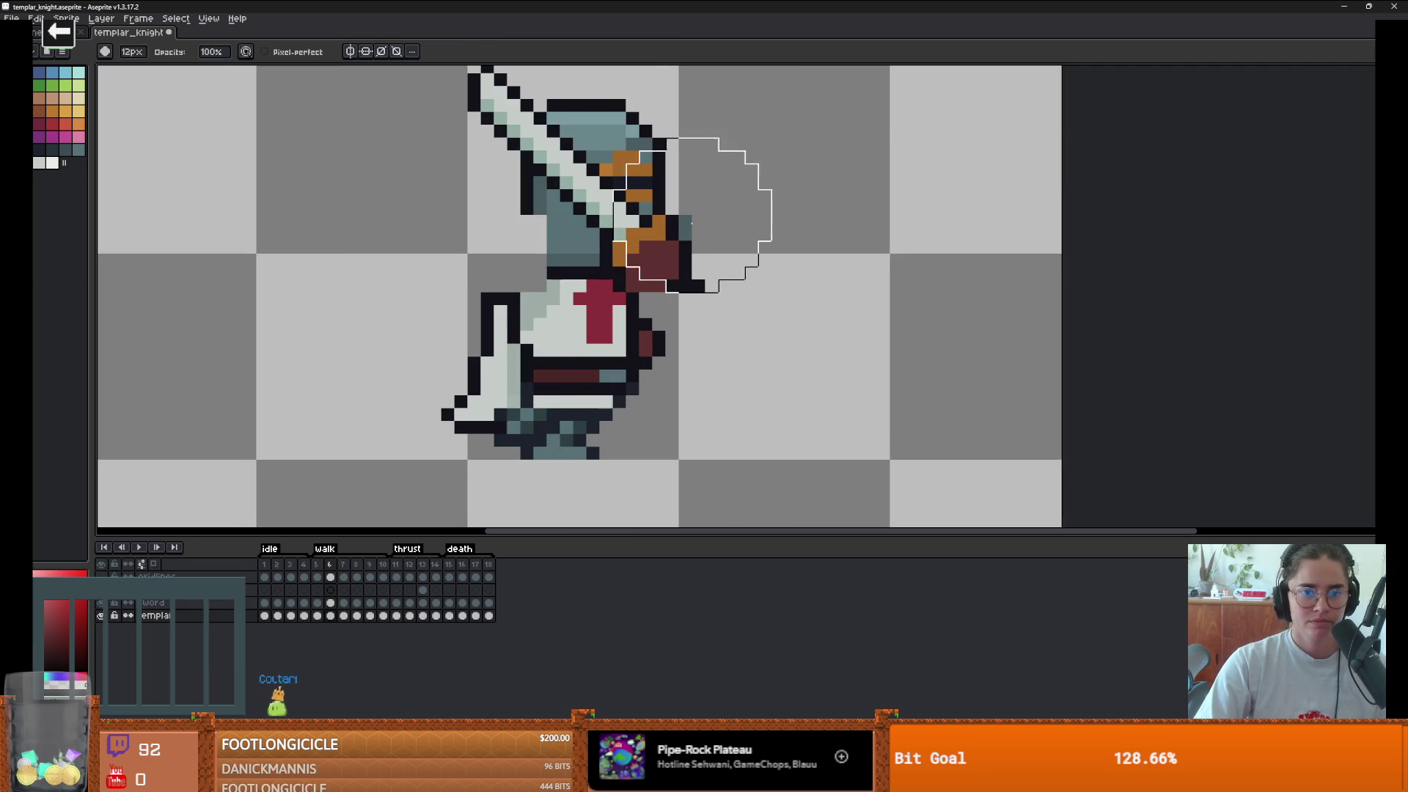
key(minus)
key(minus)
key(minus)
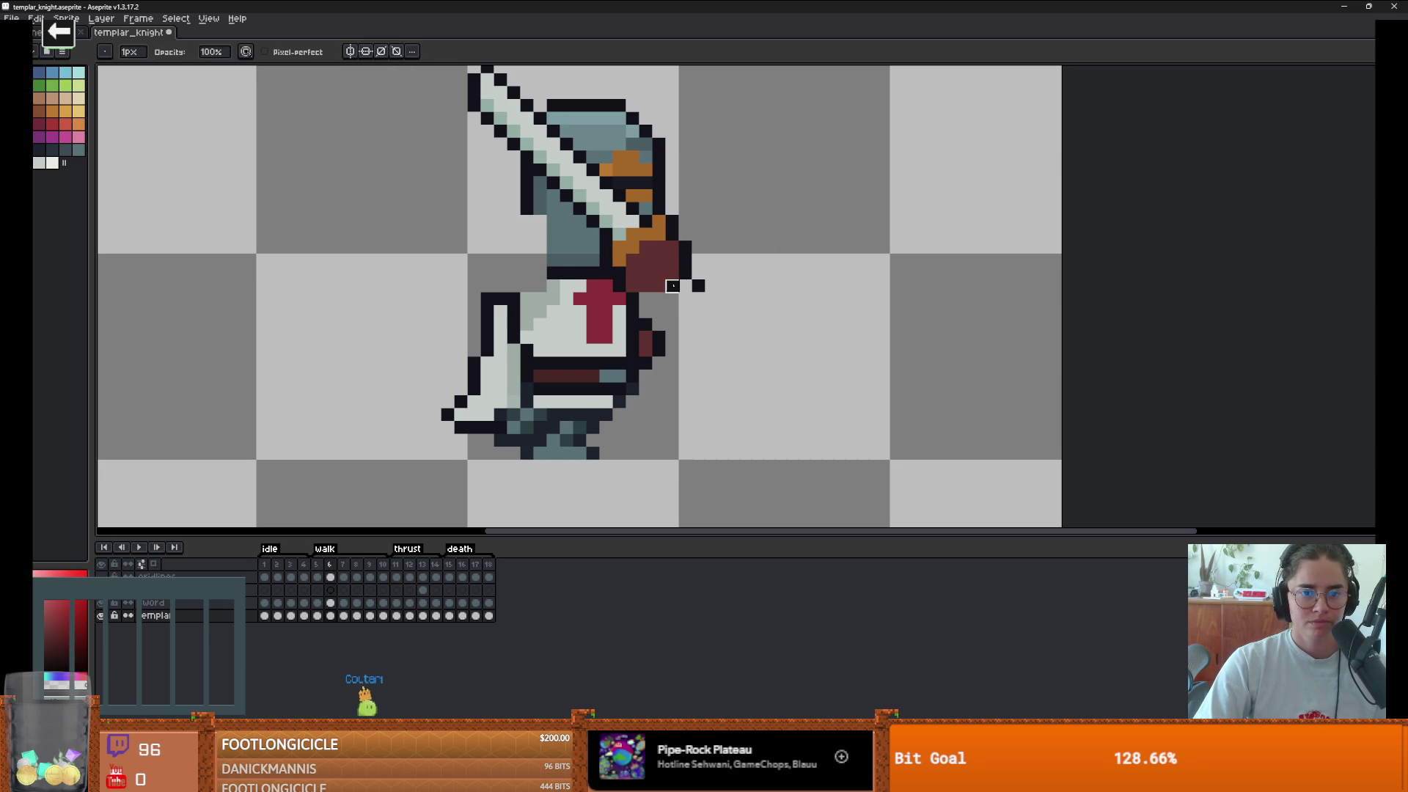
alt+click(673, 286)
scroll(596, 258, down, 1)
scroll(568, 270, up, 1)
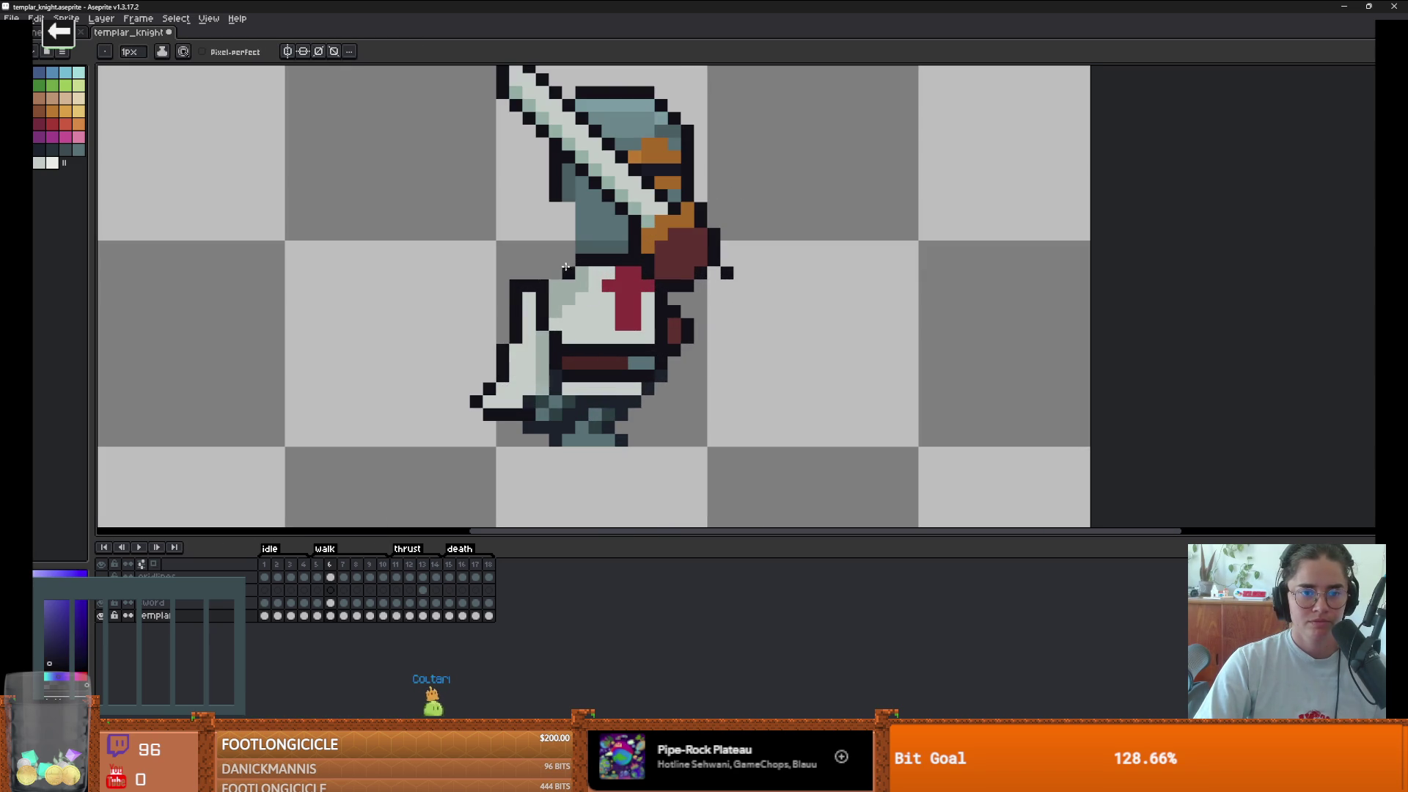
alt+click(556, 276)
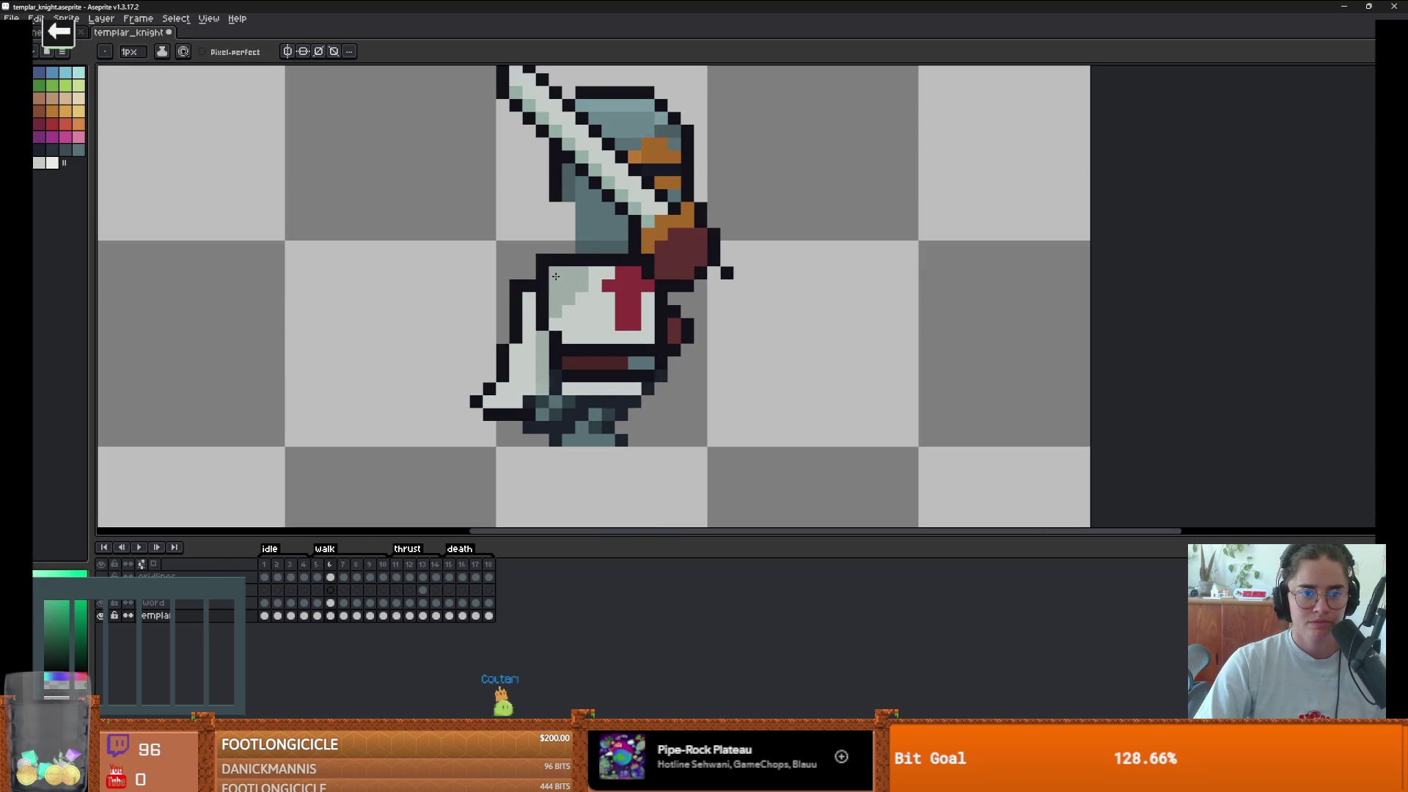
alt+click(565, 257)
key(Return)
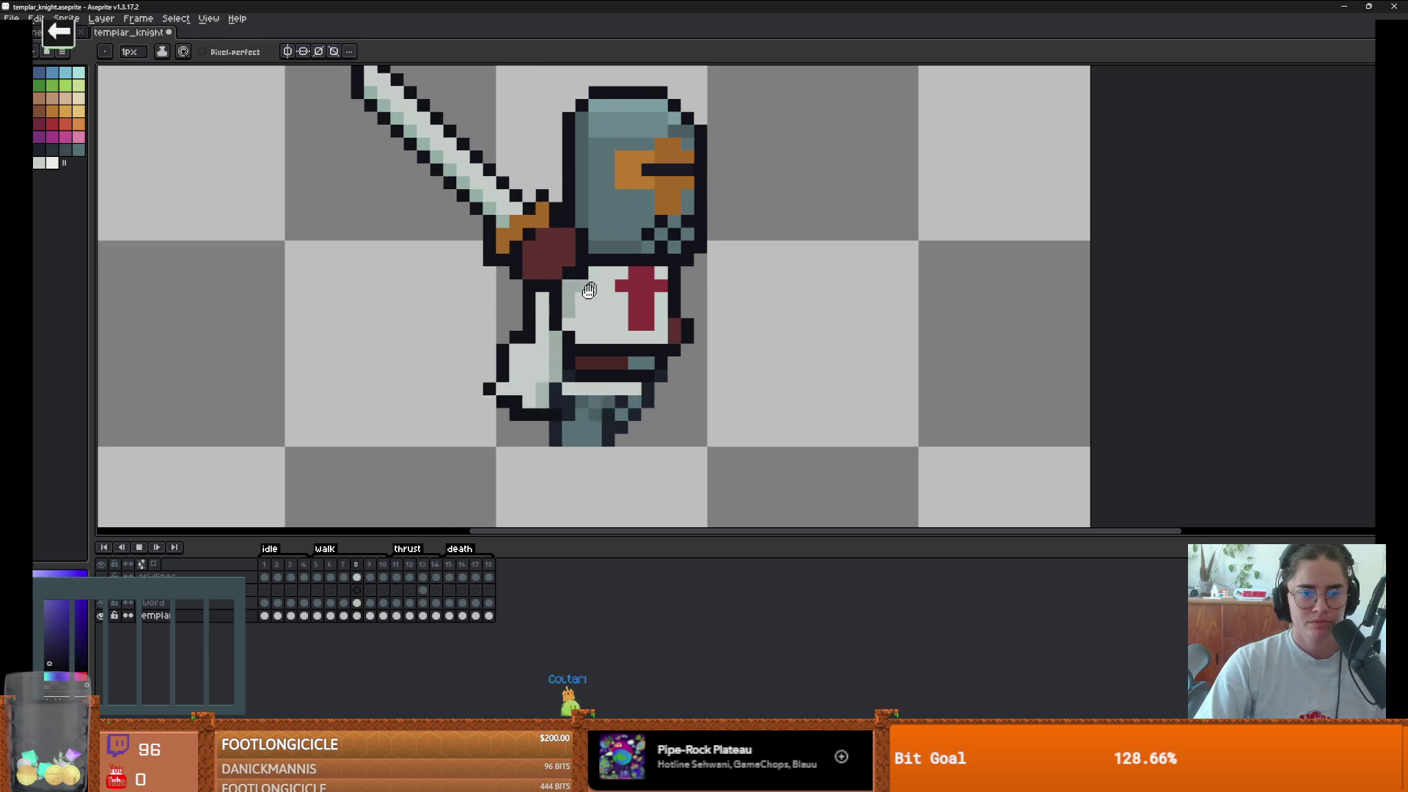
scroll(600, 319, down, 3)
scroll(599, 320, down, 1)
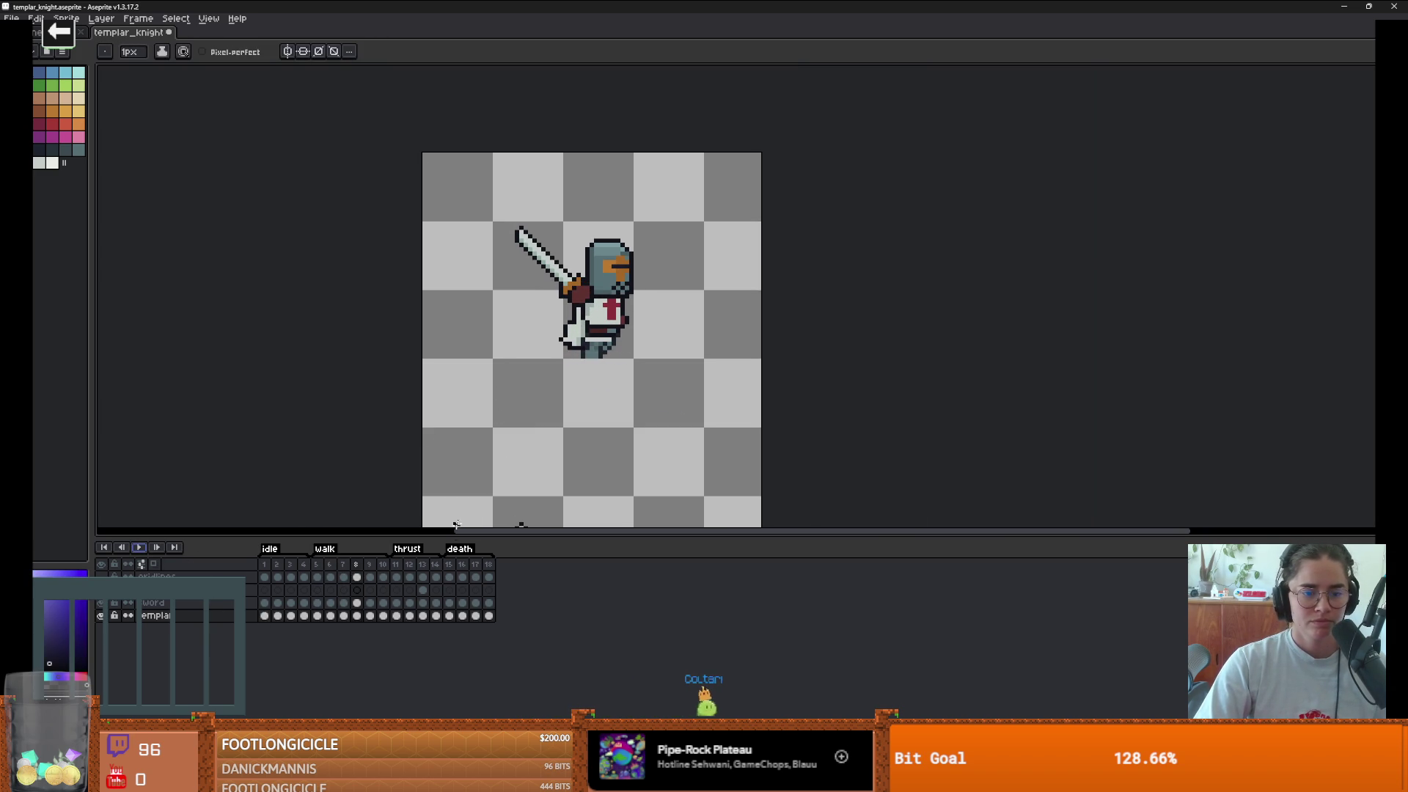
- On walk frame 6, shift the knight's arm pixels and move the sword down into place
key(m)
scroll(603, 321, up, 2)
mouse_move(618, 249)
mouse_down()
mouse_move(685, 324)
mouse_move(685, 305)
mouse_up()
scroll(684, 306, up, 2)
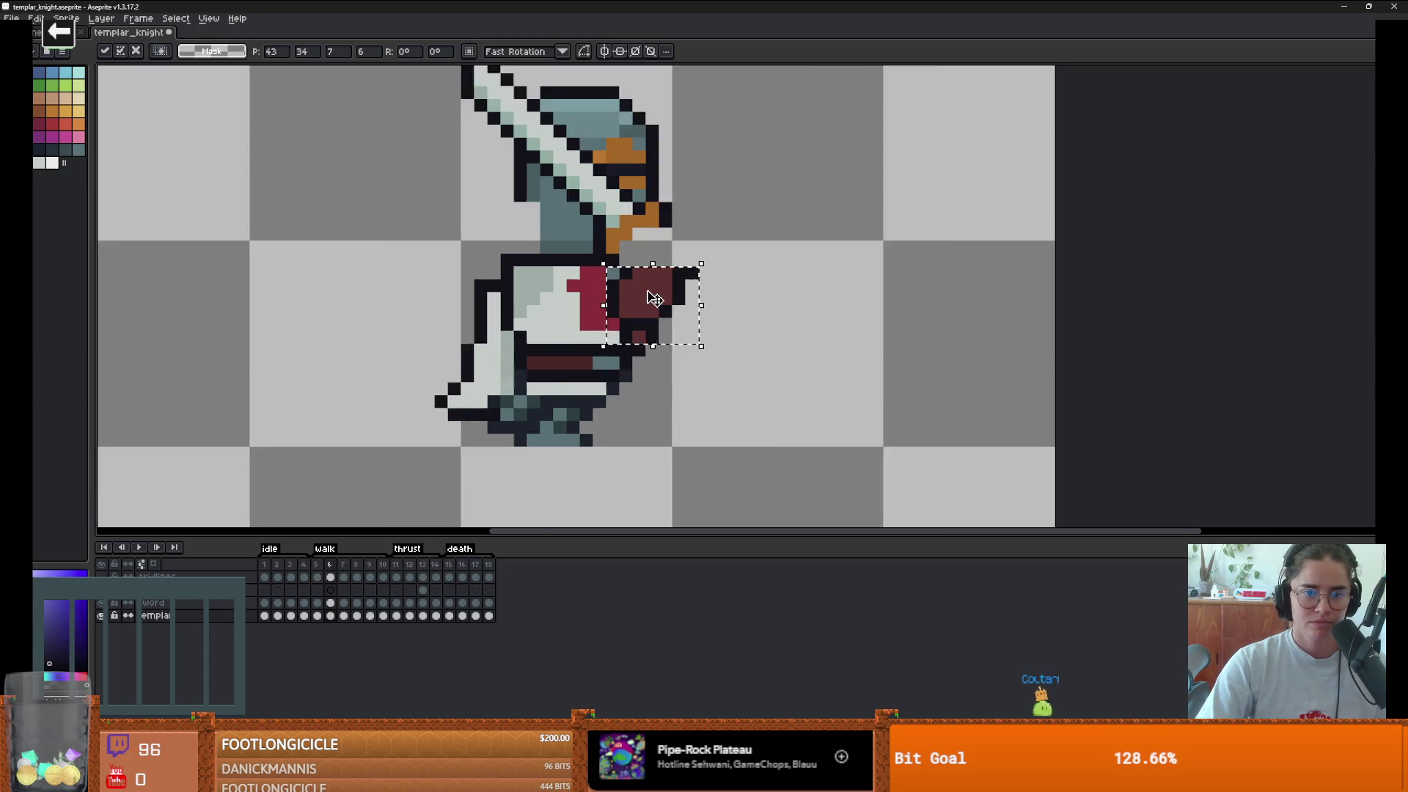
click(808, 314)
scroll(674, 399, down, 3)
click(333, 603)
mouse_move(550, 191)
mouse_down()
mouse_move(701, 370)
mouse_move(674, 354)
mouse_move(685, 367)
mouse_up()
key(Return)
scroll(649, 411, up, 1)
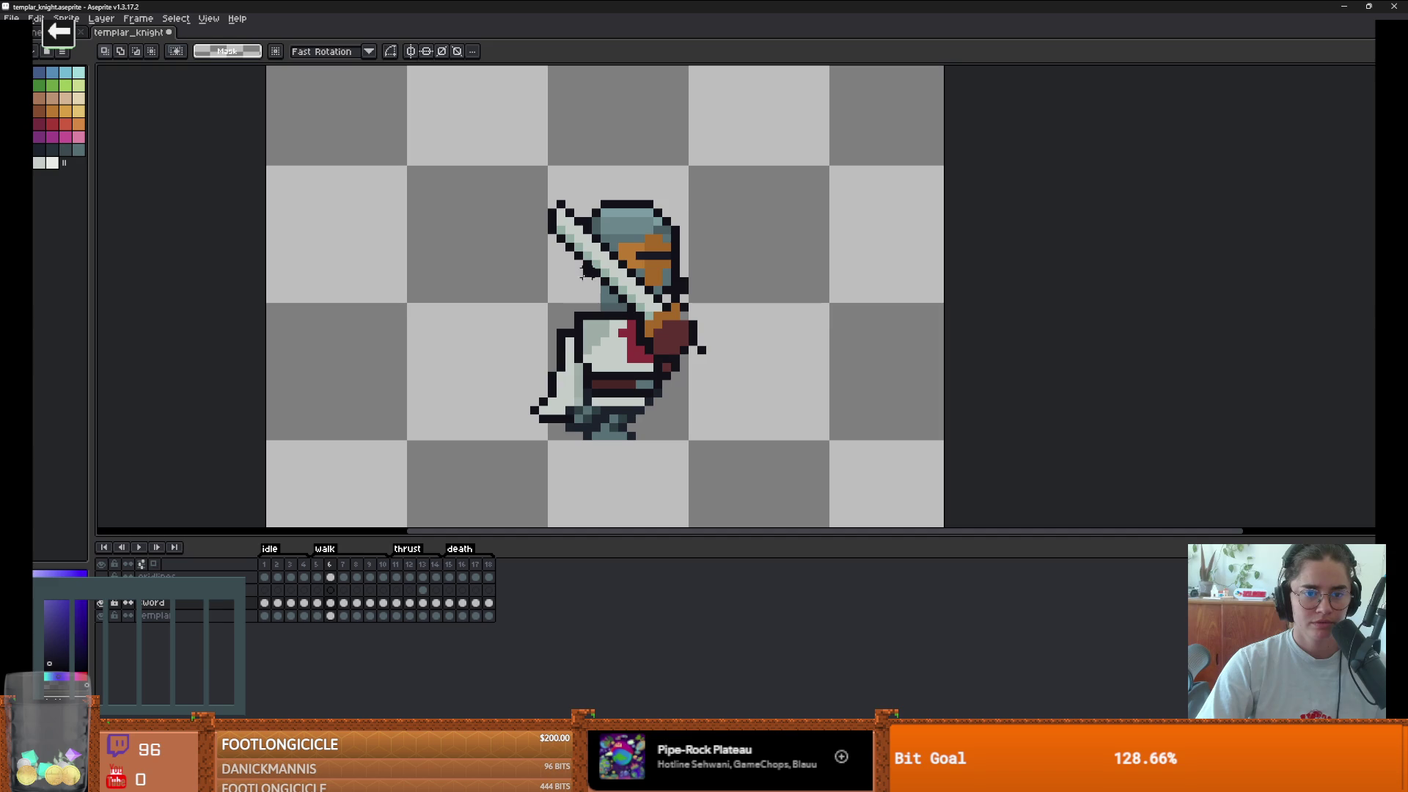
- Flip between walk frames 6, 7 and 8 to compare the knight's poses
key(Right)
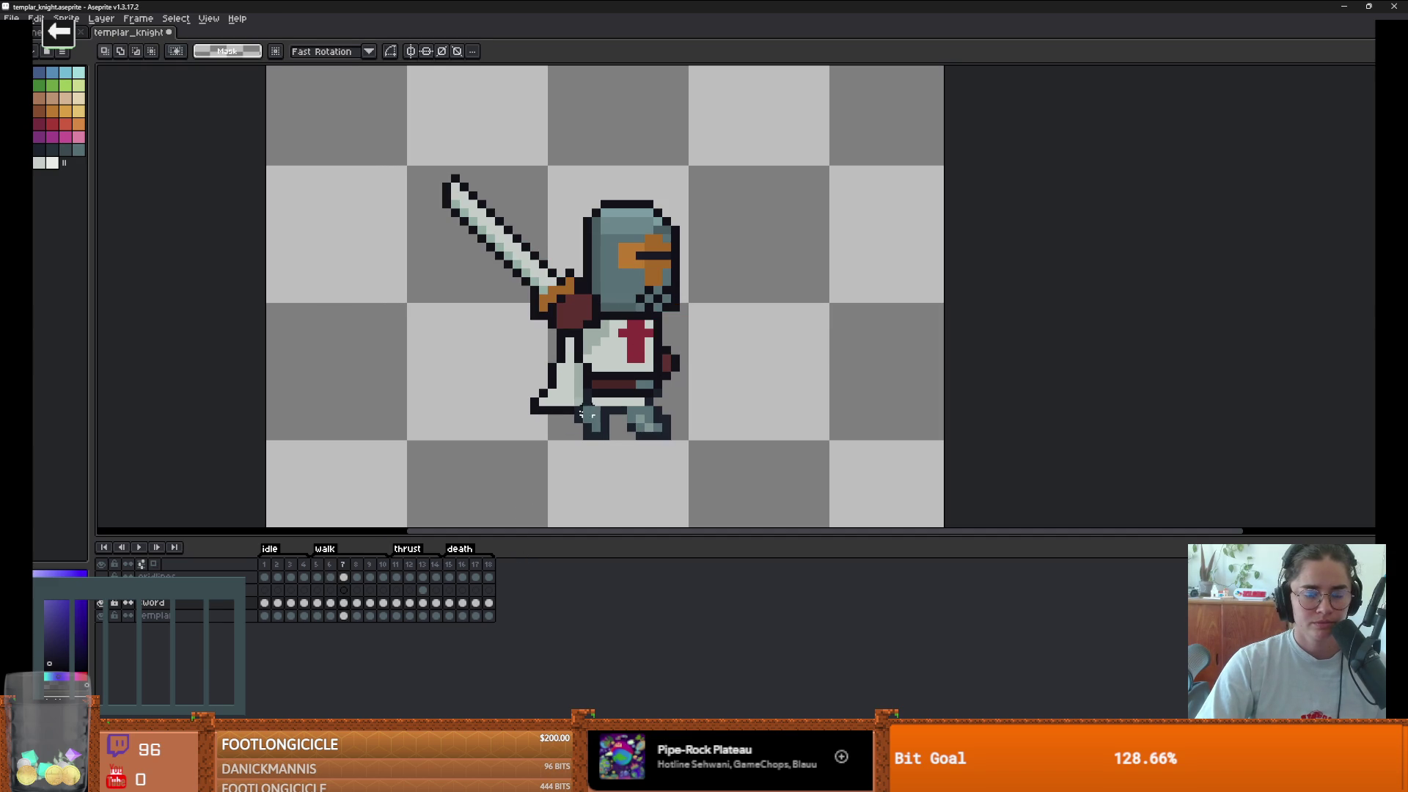
key(Right)
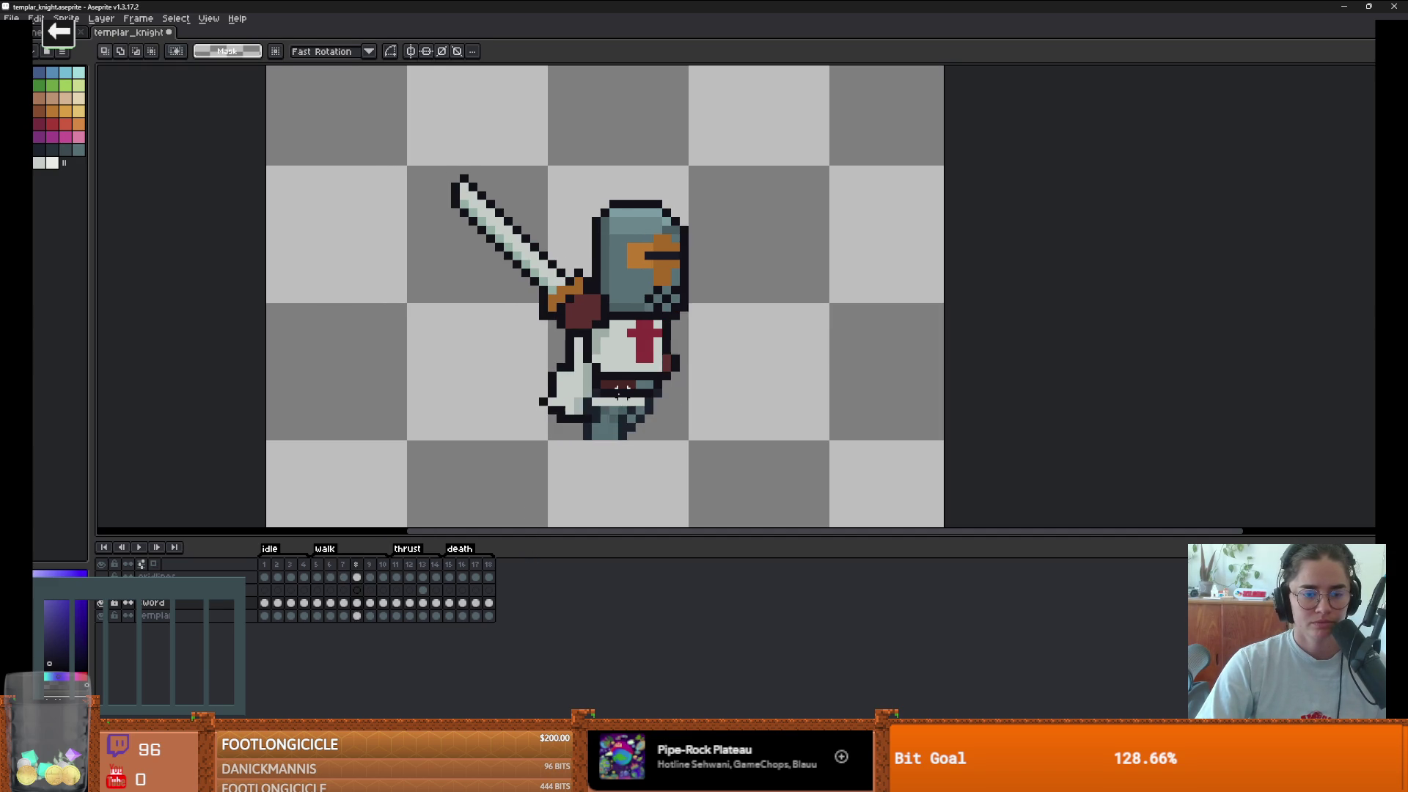
key(Left)
key(Left)
key(Right)
key(Right)
key(Left)
key(Left)
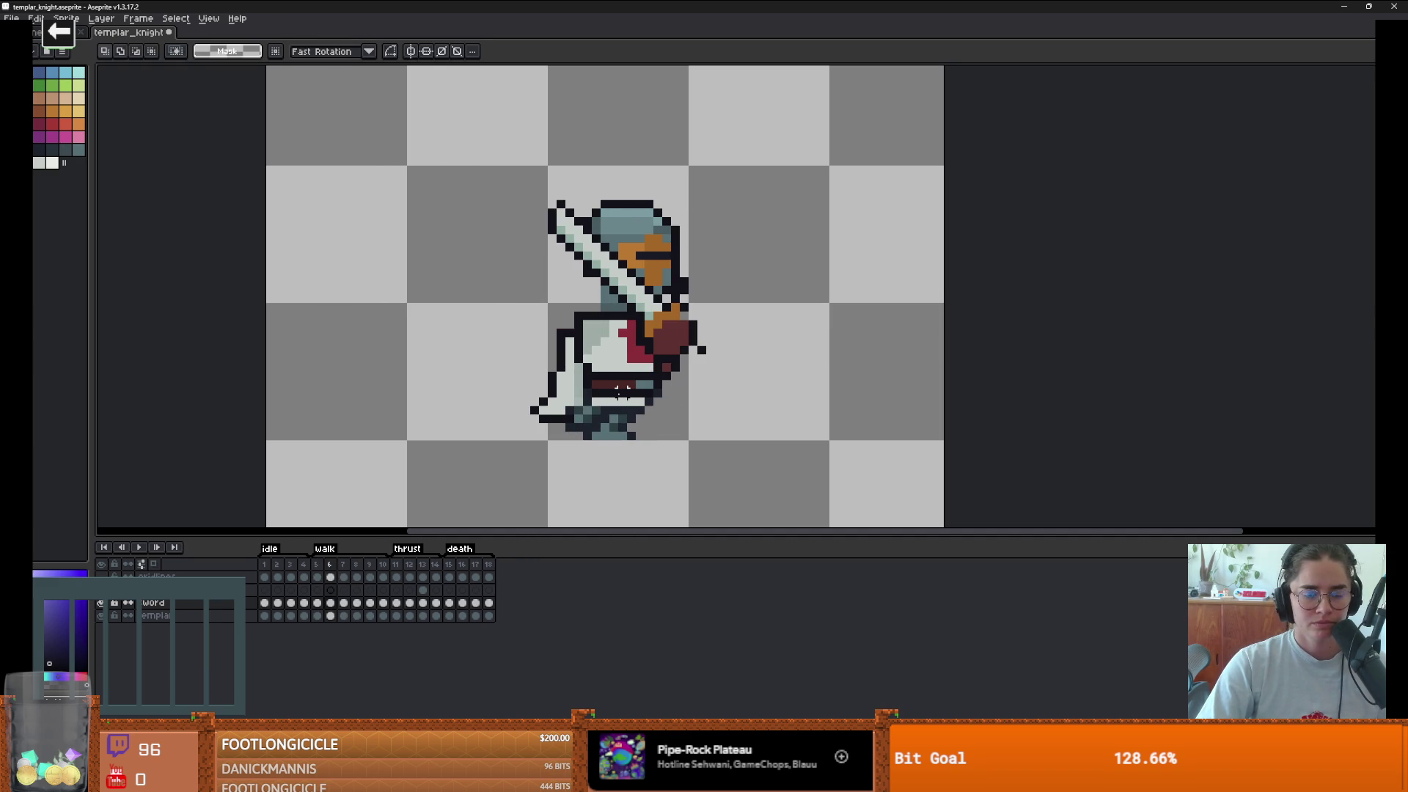
key(Right)
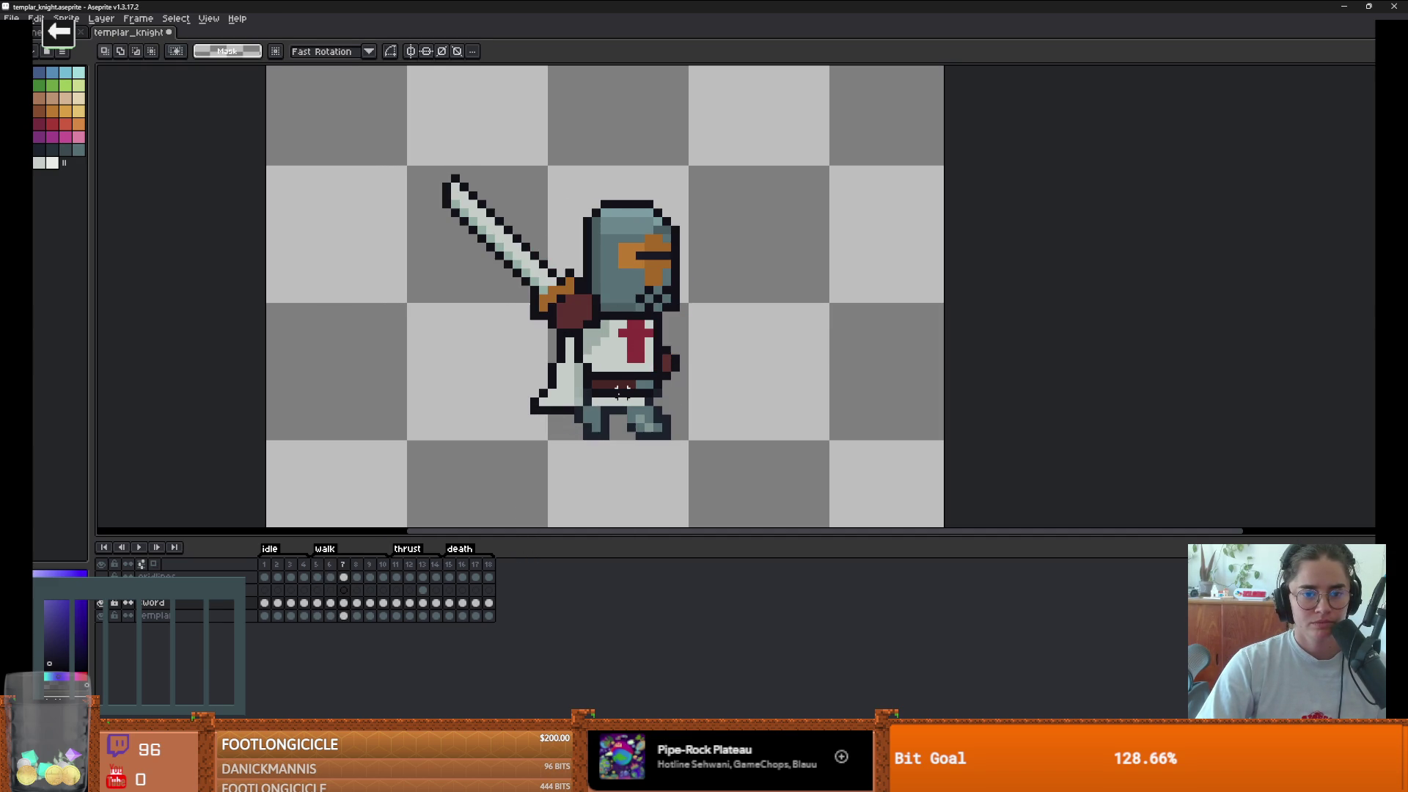
- On frame 7, move the sword down and right and shift the knight's chest pixels
drag(397, 149, 664, 424)
drag(565, 314, 625, 355)
key(b)
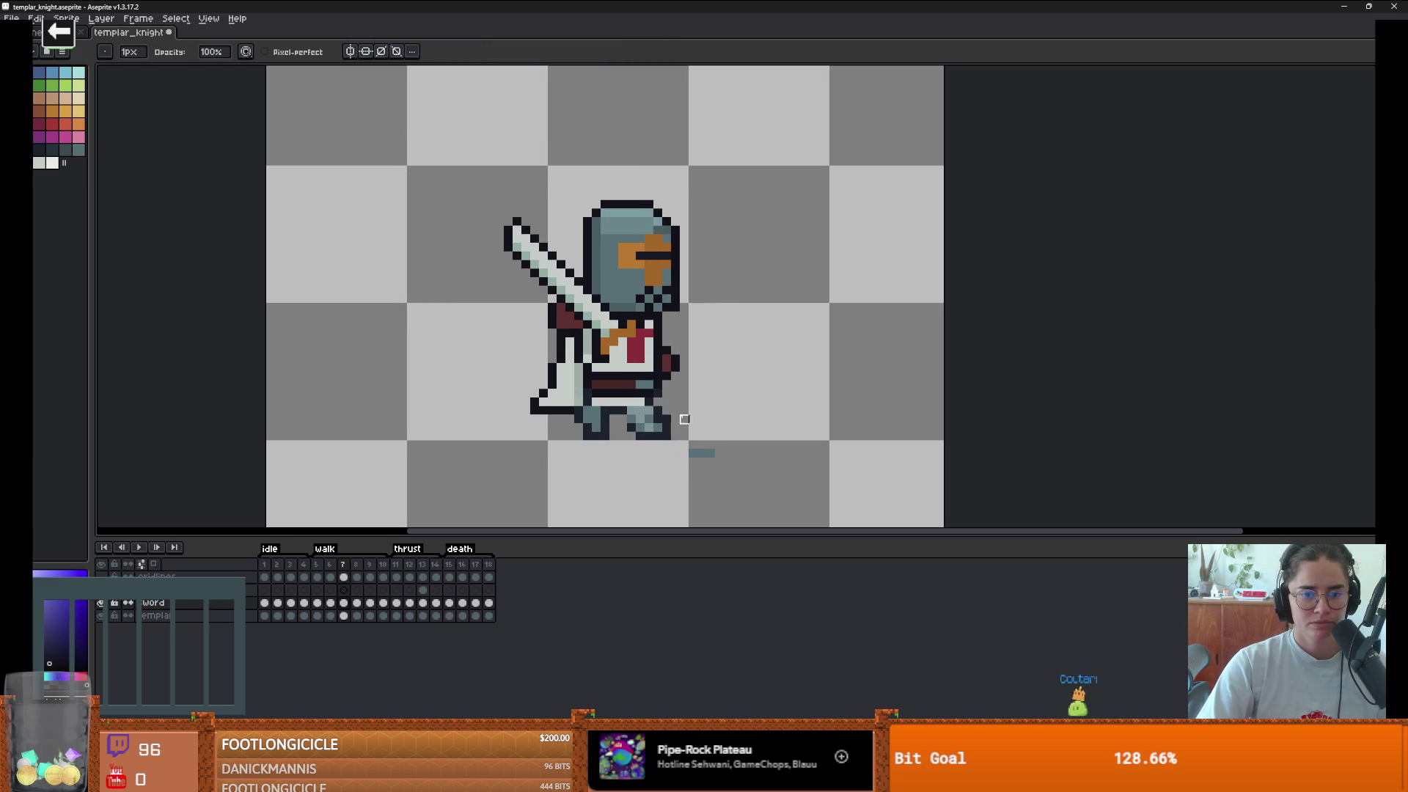
click(344, 616)
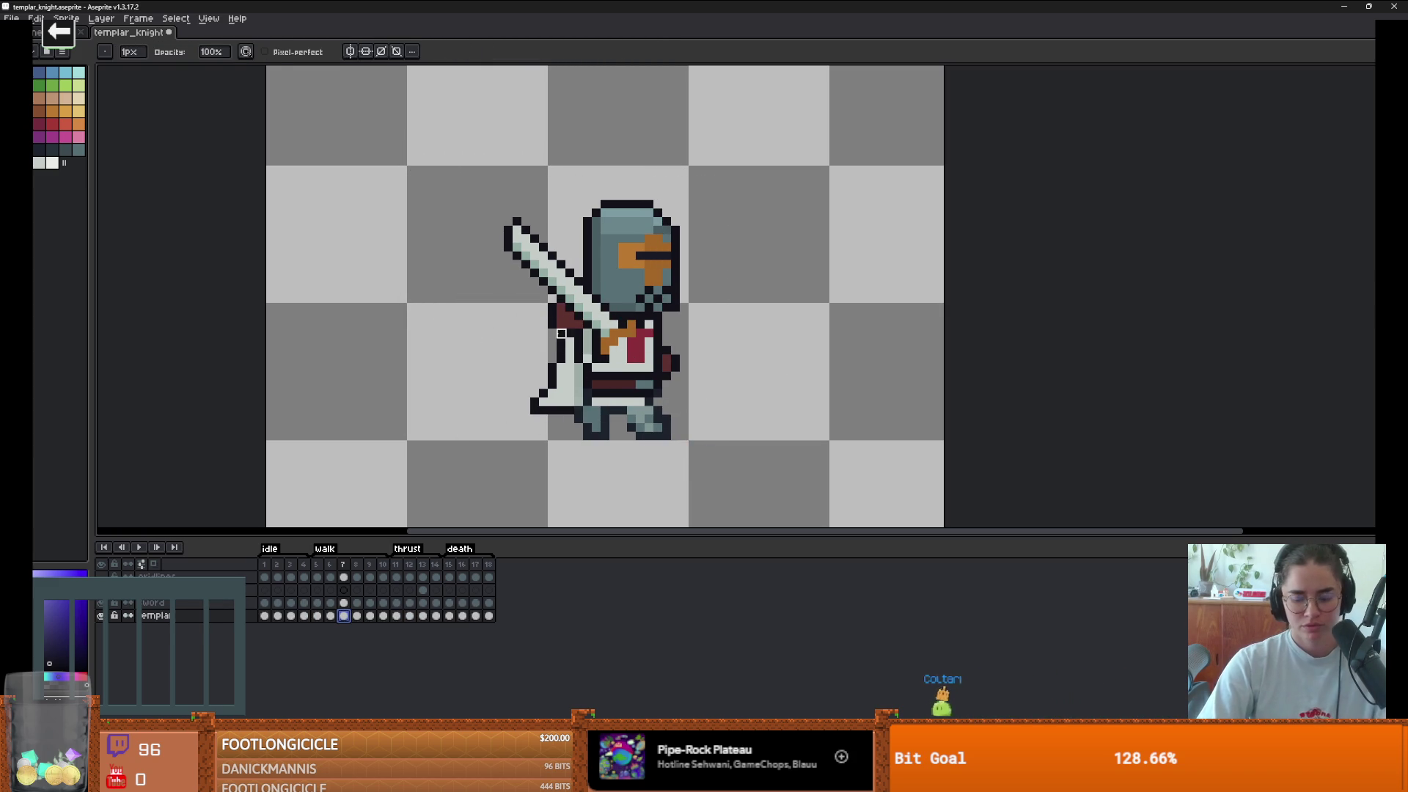
key(m)
mouse_move(580, 300)
mouse_down()
mouse_move(647, 357)
mouse_move(629, 357)
mouse_up()
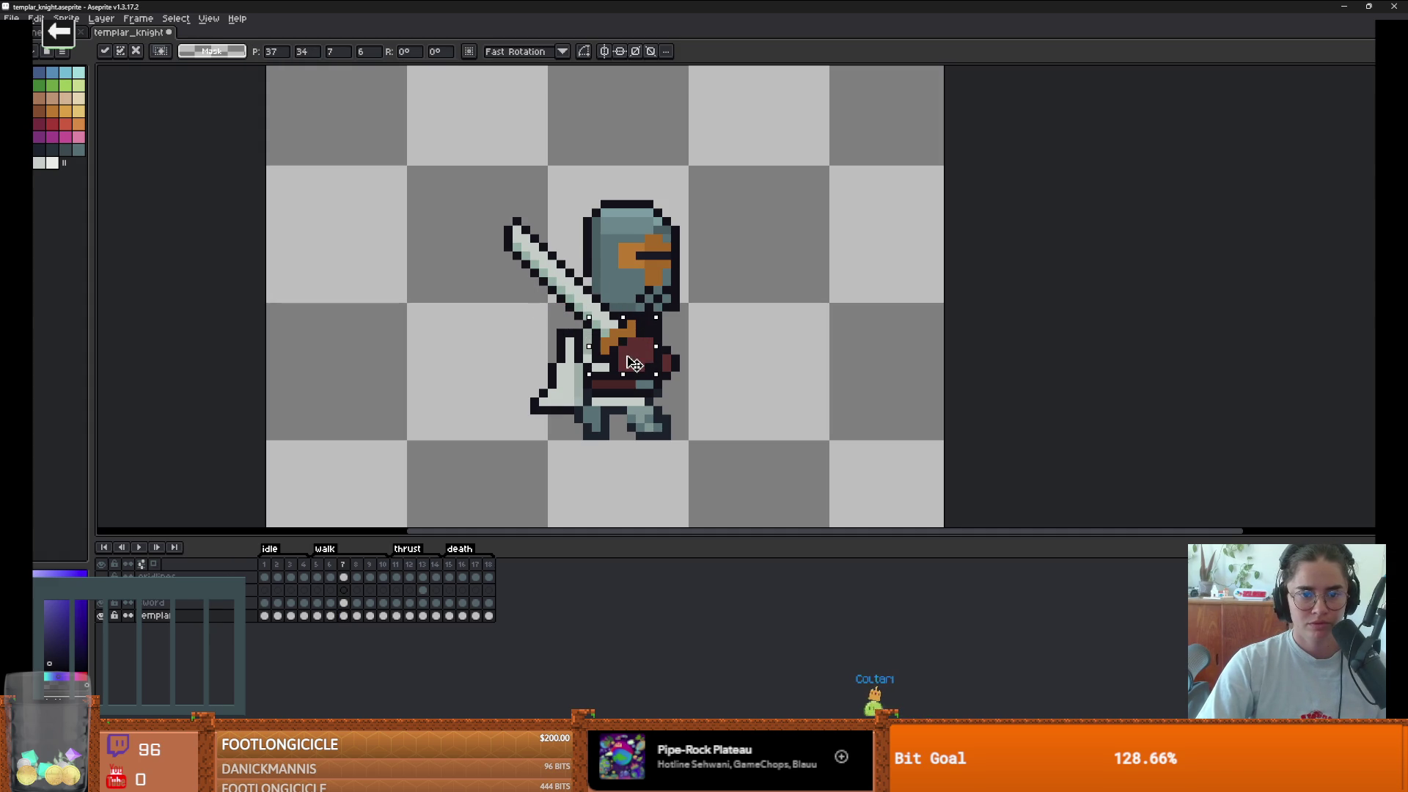
key(ctrl+d)
- On frame 8, move the knight's hand pixels up and right and sample its dark red
key(Right)
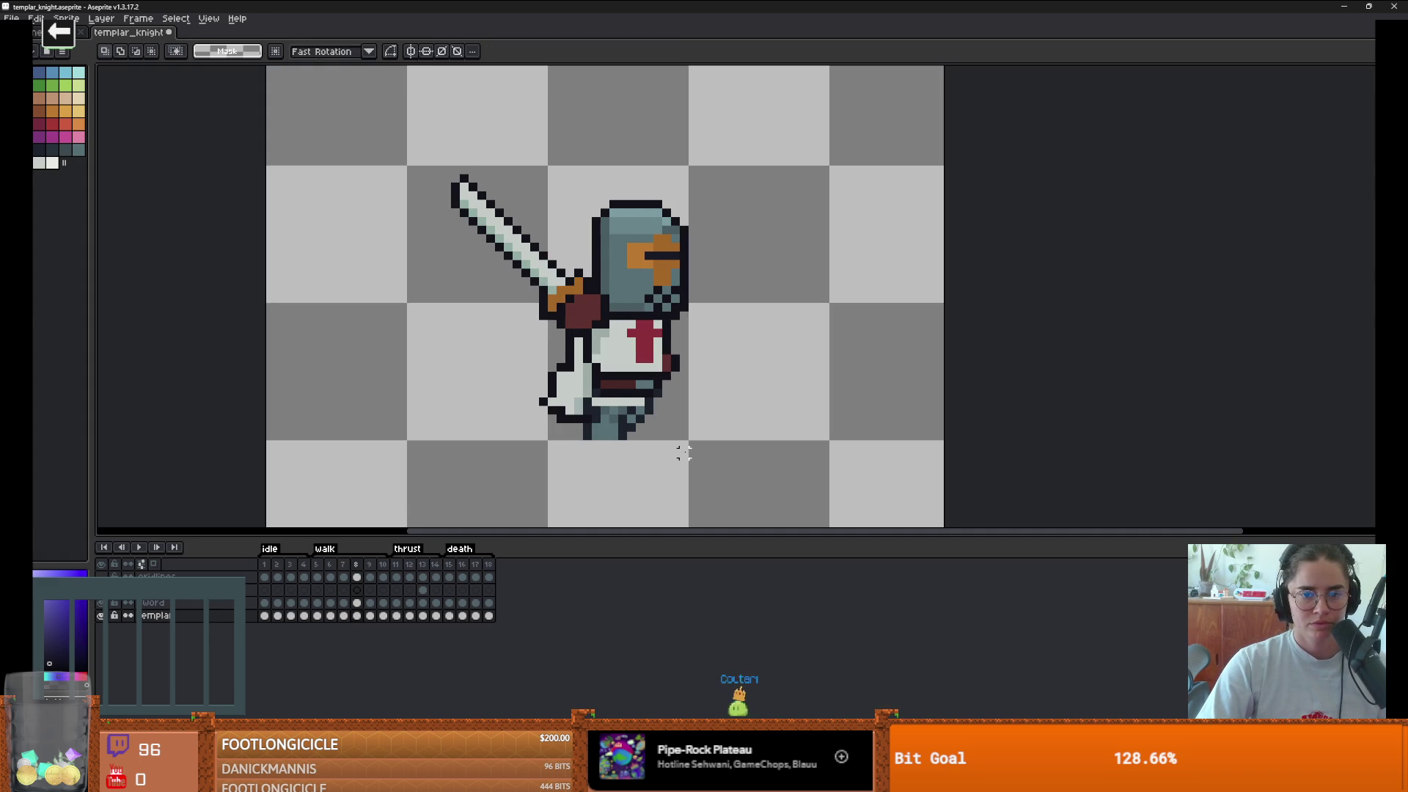
key(Left)
key(Right)
mouse_move(693, 393)
mouse_down()
mouse_move(659, 342)
mouse_move(717, 352)
mouse_up()
key(ctrl+d)
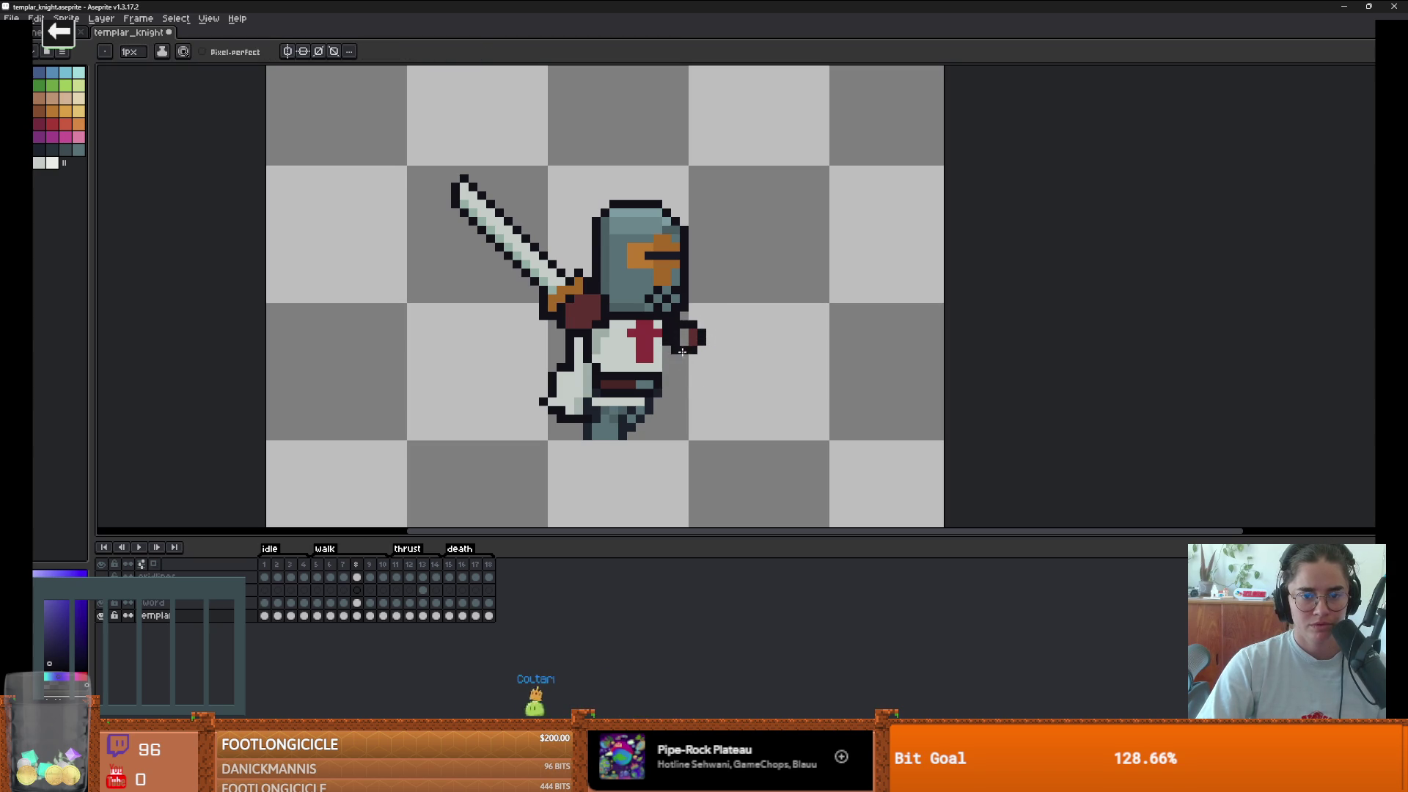
alt+click(686, 340)
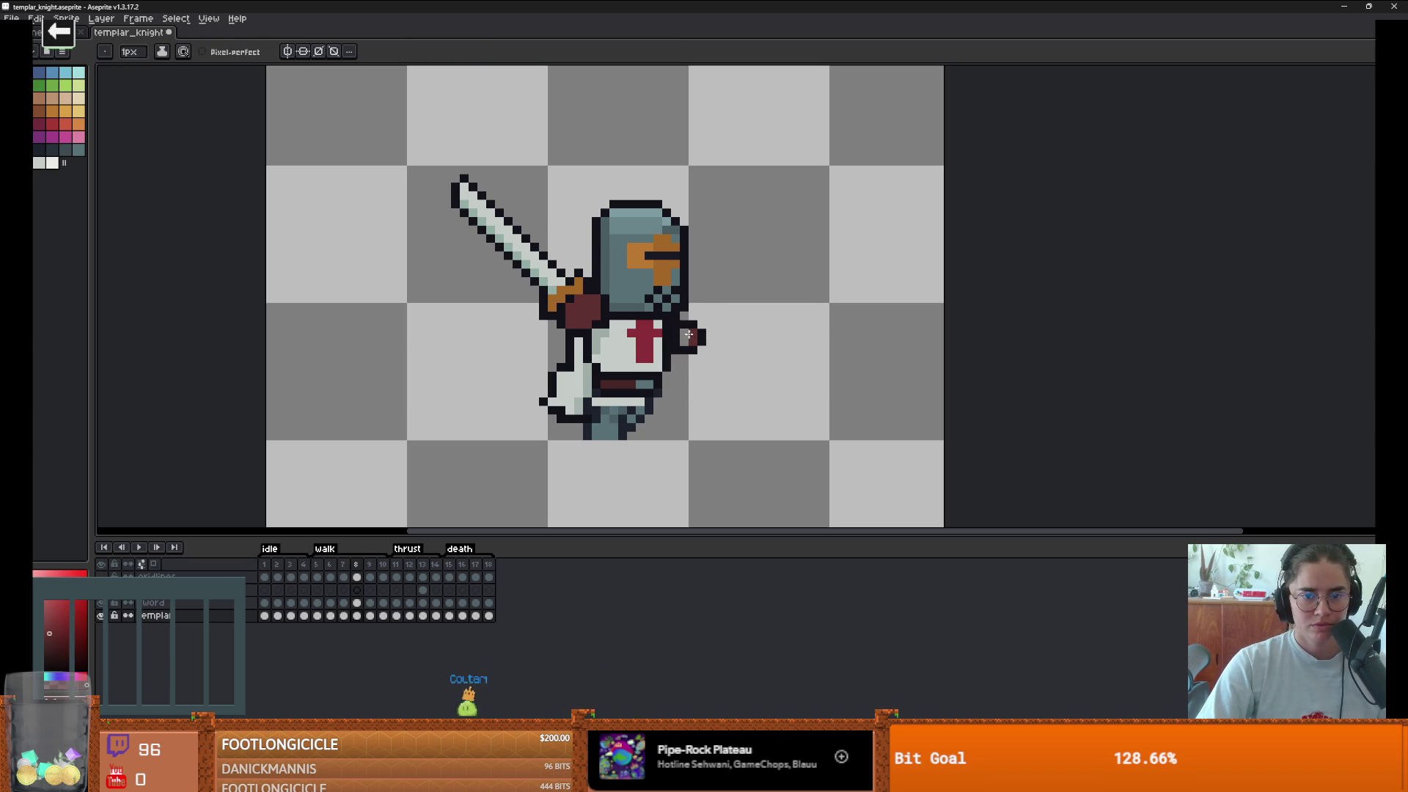
- Step through frames 9 and 10, then play the walk animation
key(Right)
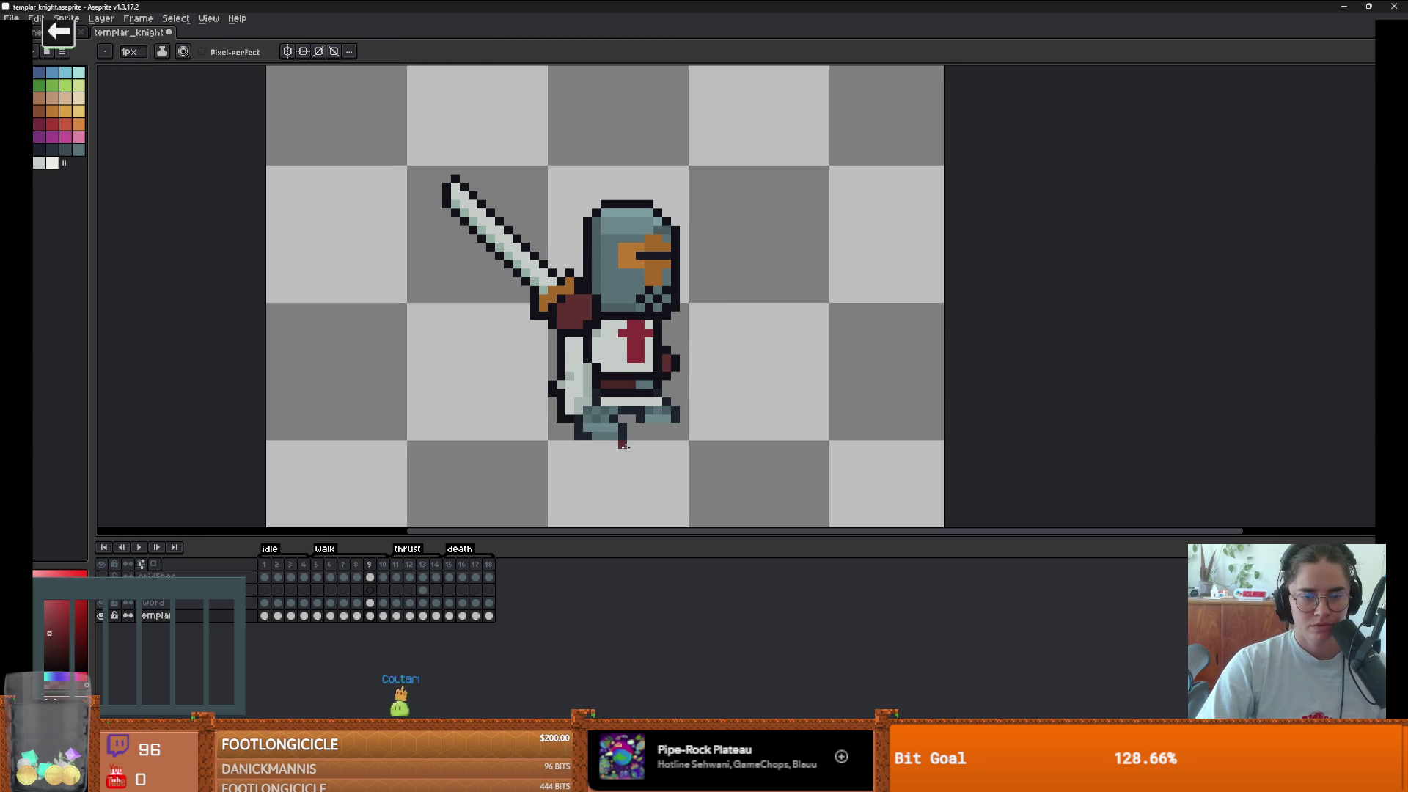
key(Right)
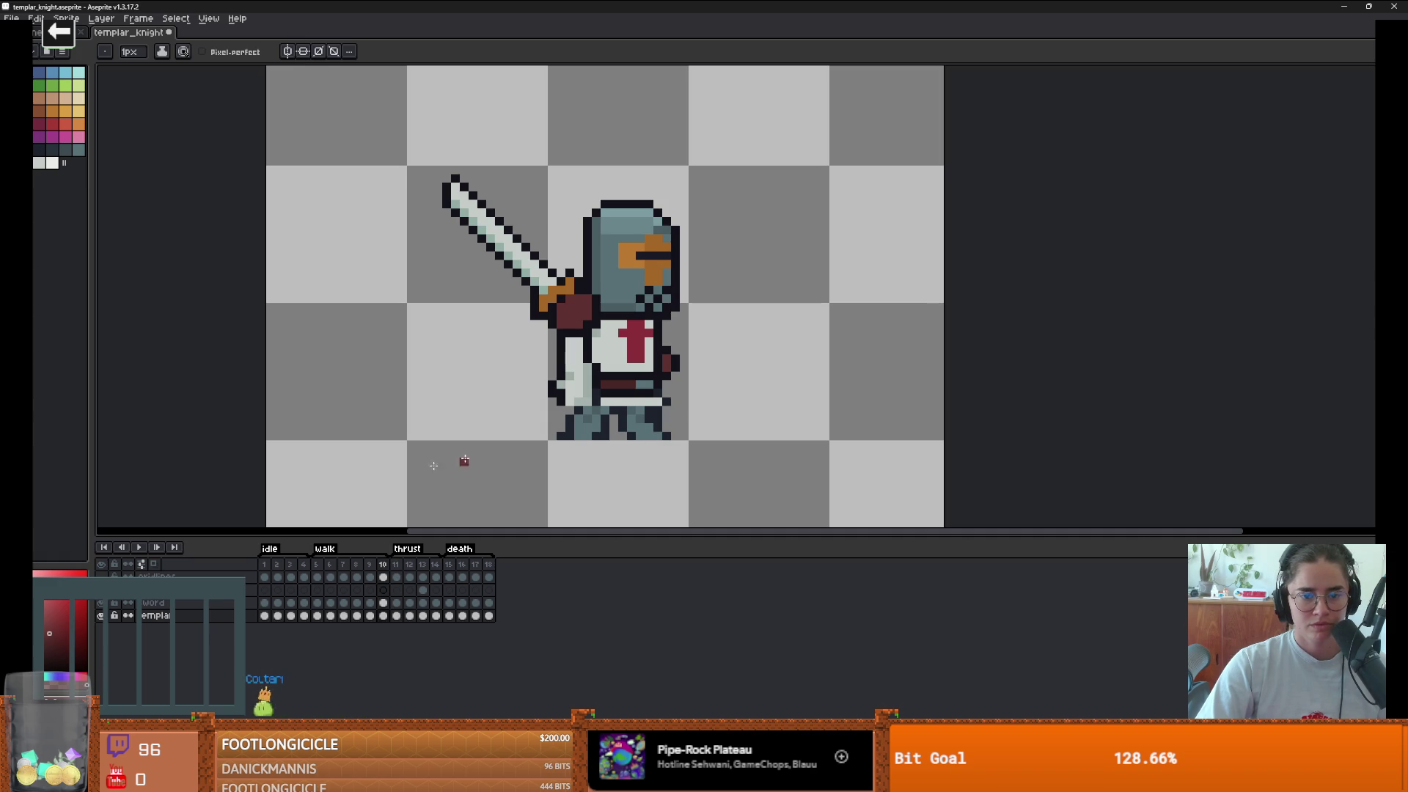
click(139, 547)
scroll(293, 441, down, 2)
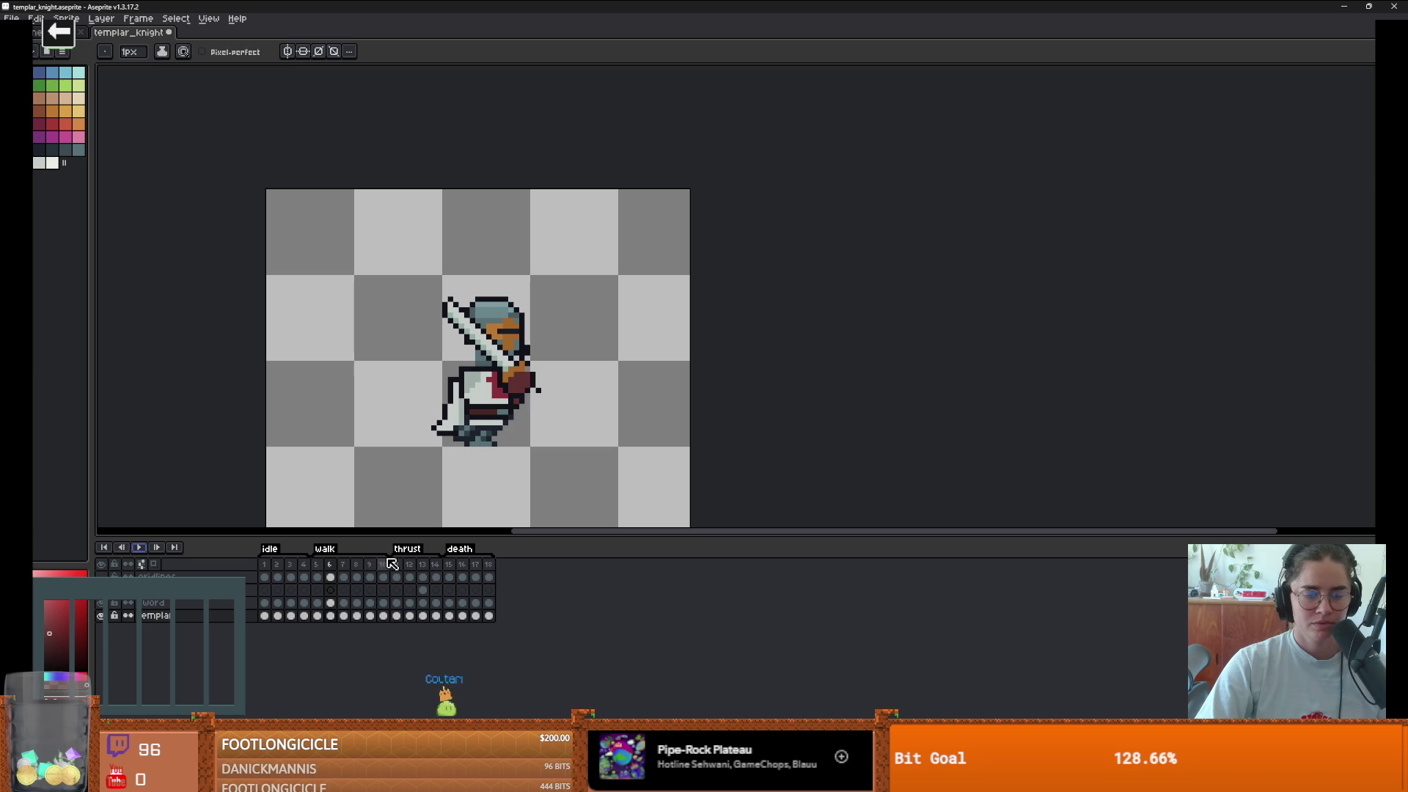
key(Return)
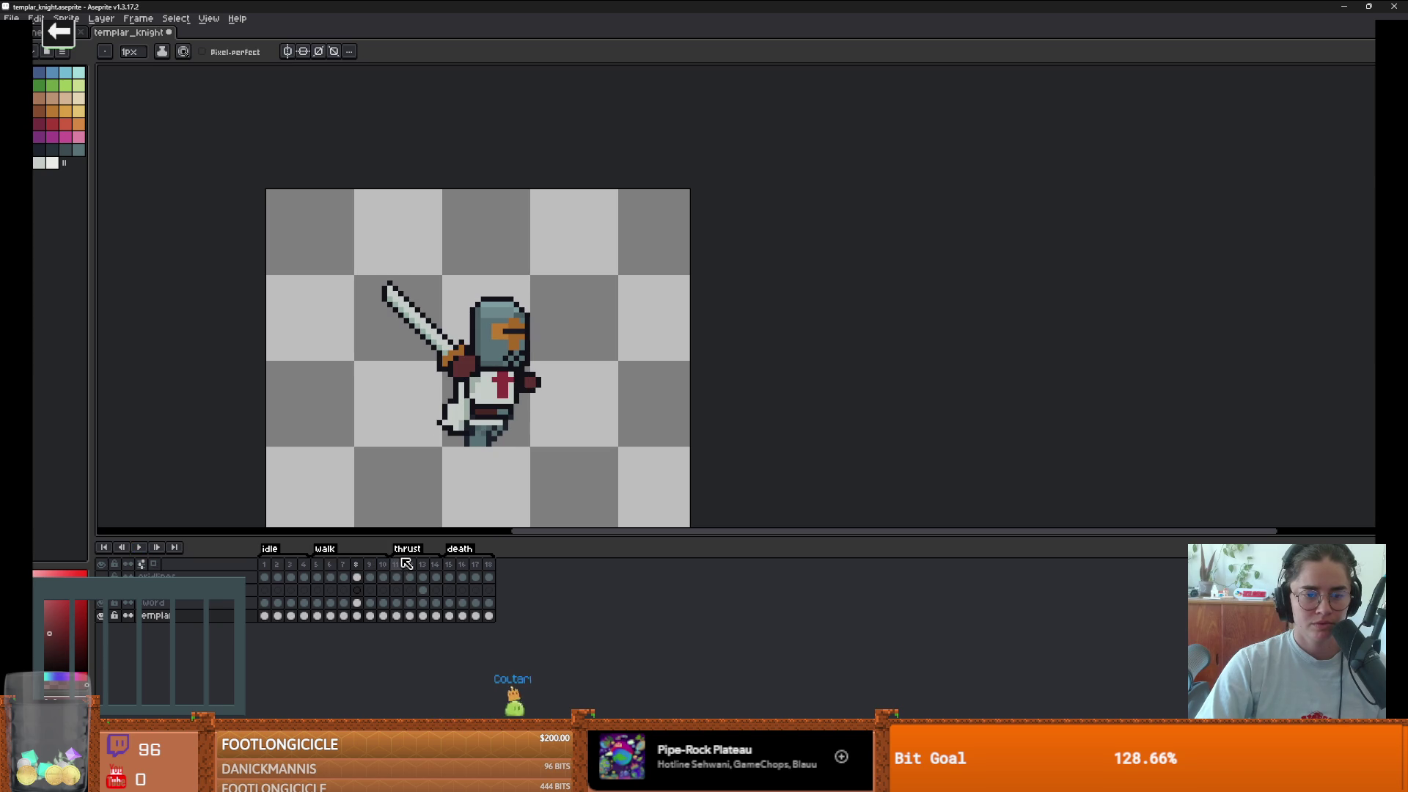
key(Right)
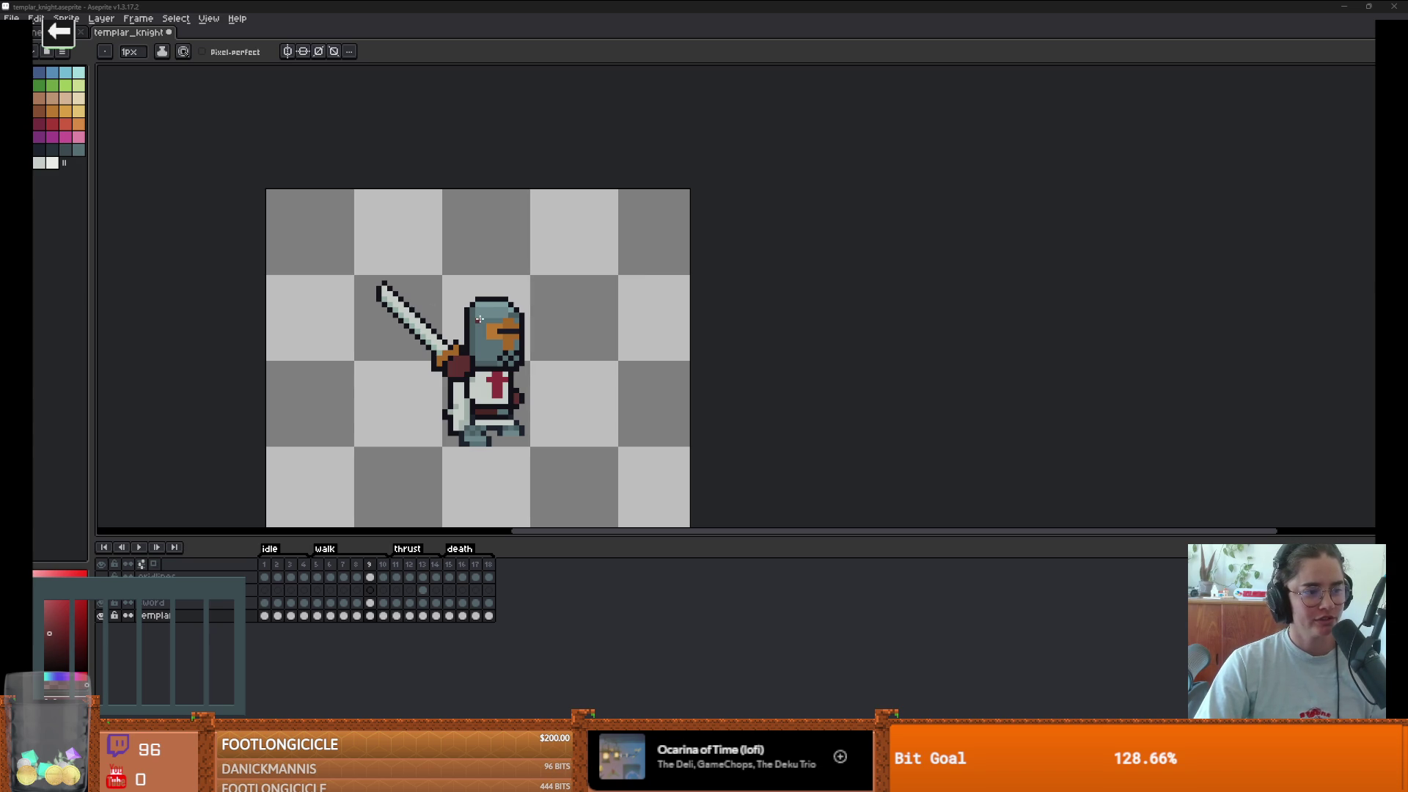
scroll(460, 395, up, 1)
scroll(459, 394, down, 1)
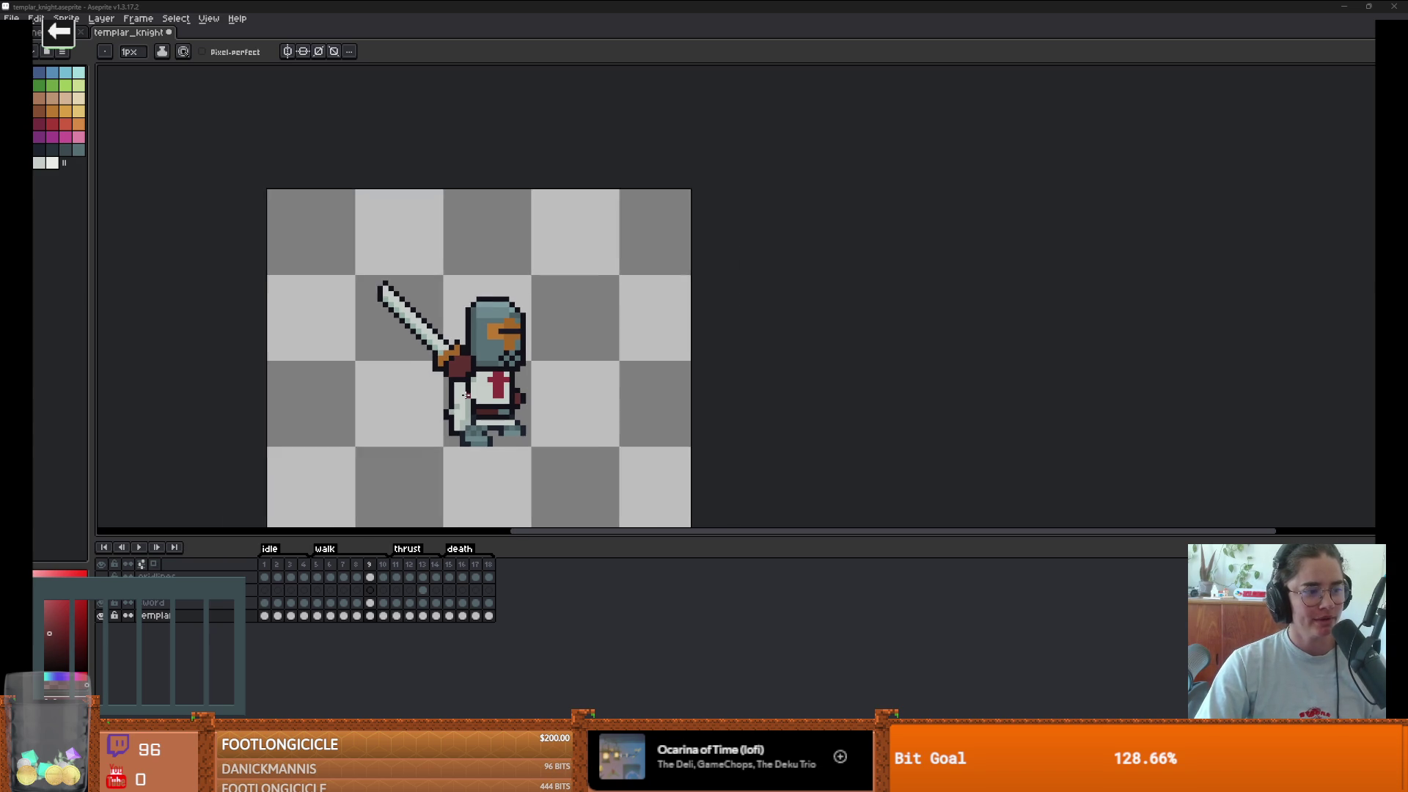
scroll(473, 379, up, 1)
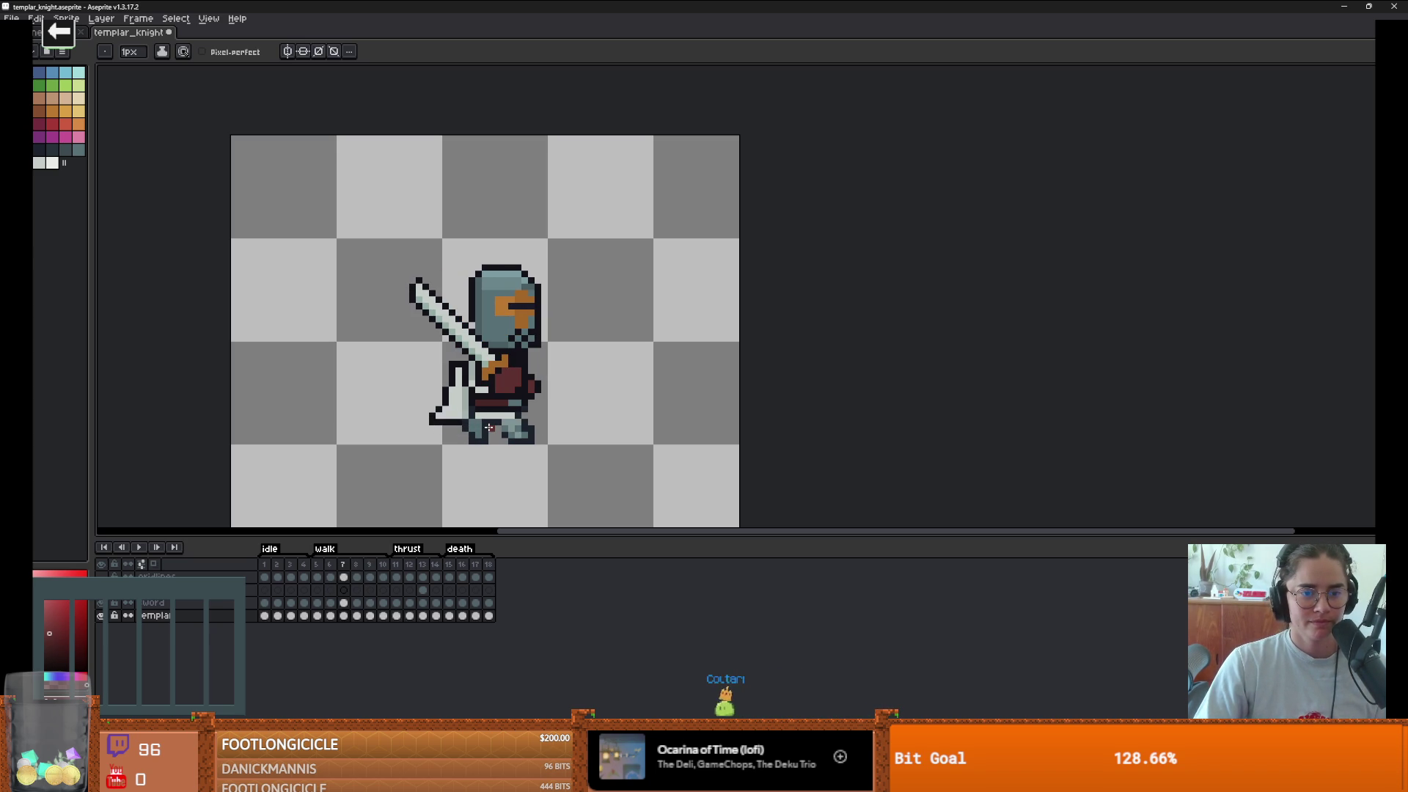
scroll(498, 353, up, 2)
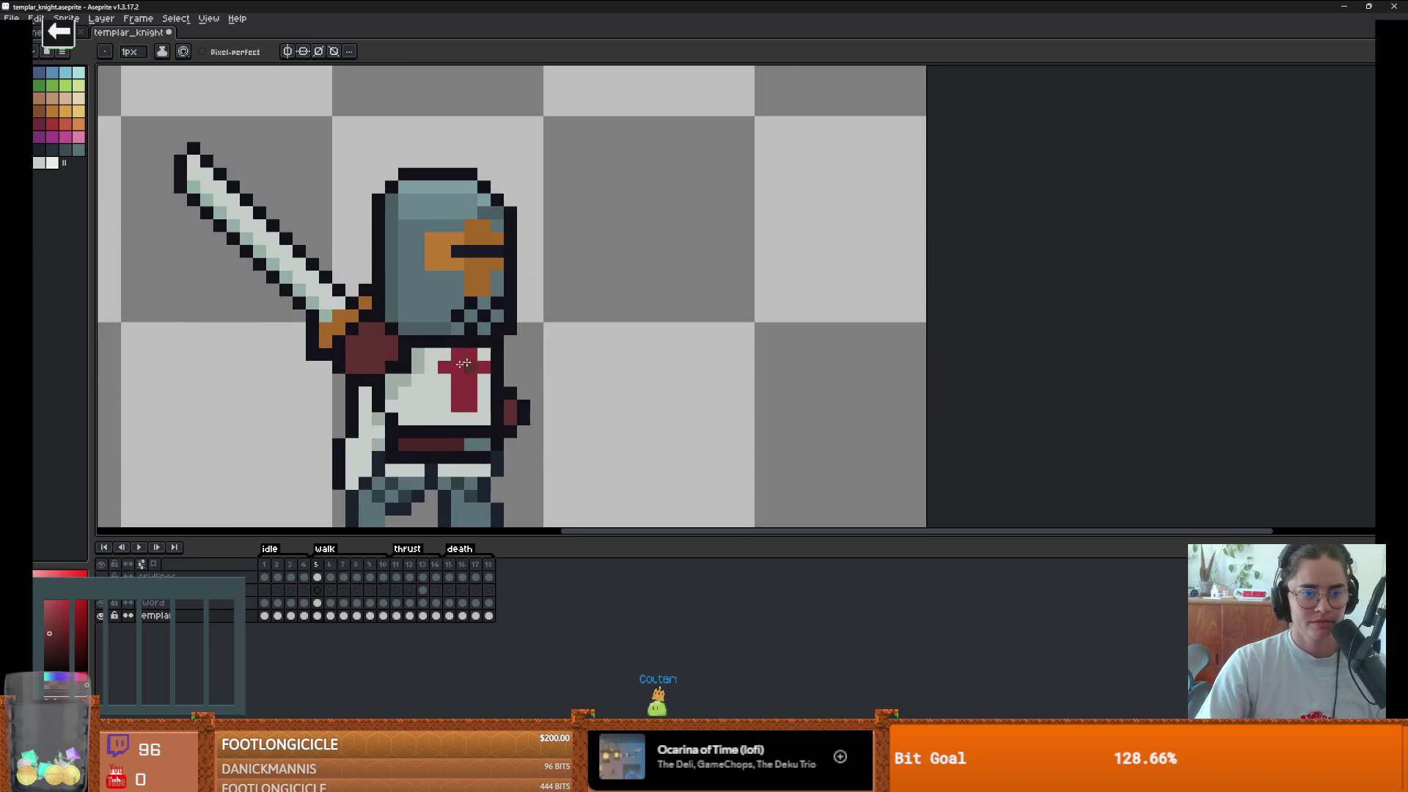
- On frame 5, move the pixels by the sword hilt onto the chest and shift the sword right and down
scroll(410, 379, down, 2)
key(m)
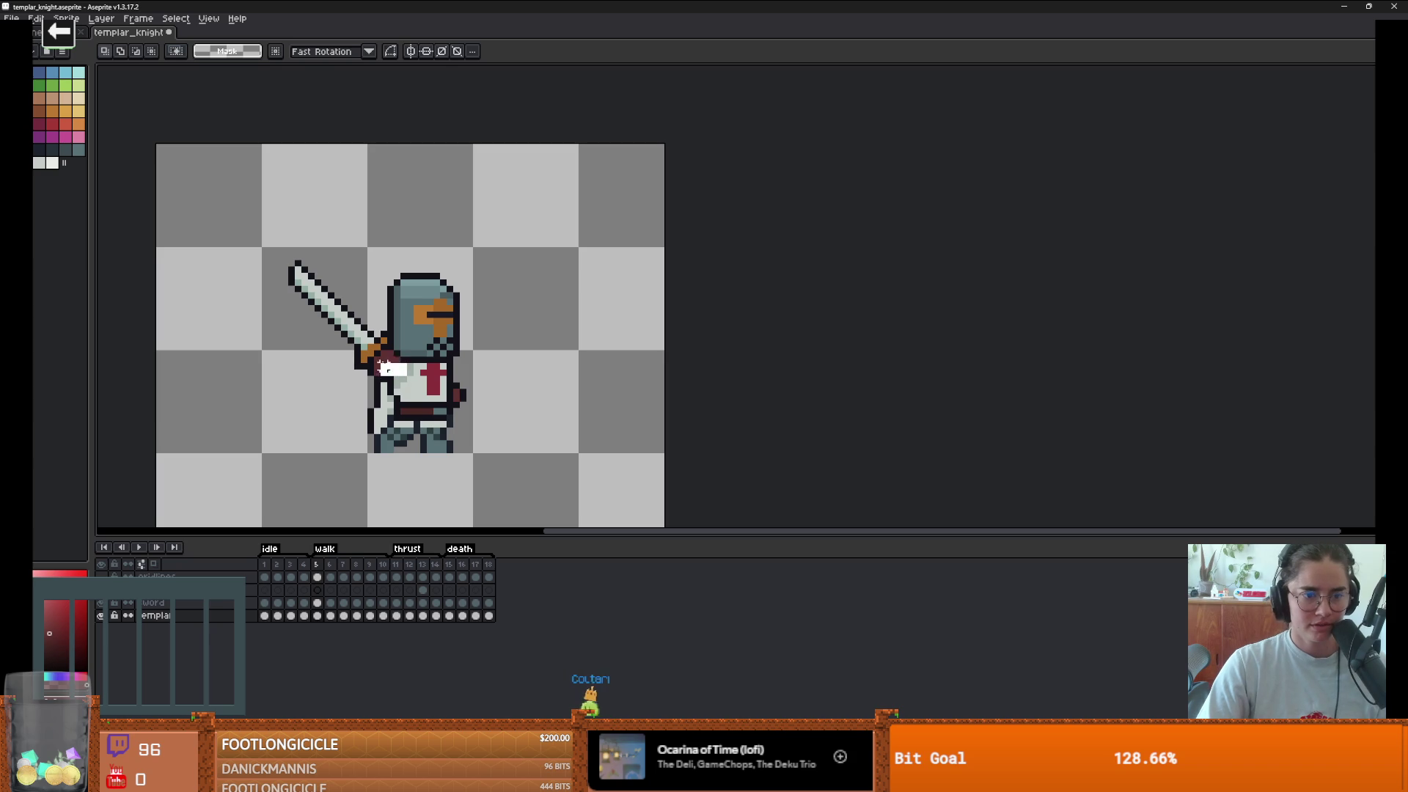
drag(390, 363, 410, 390)
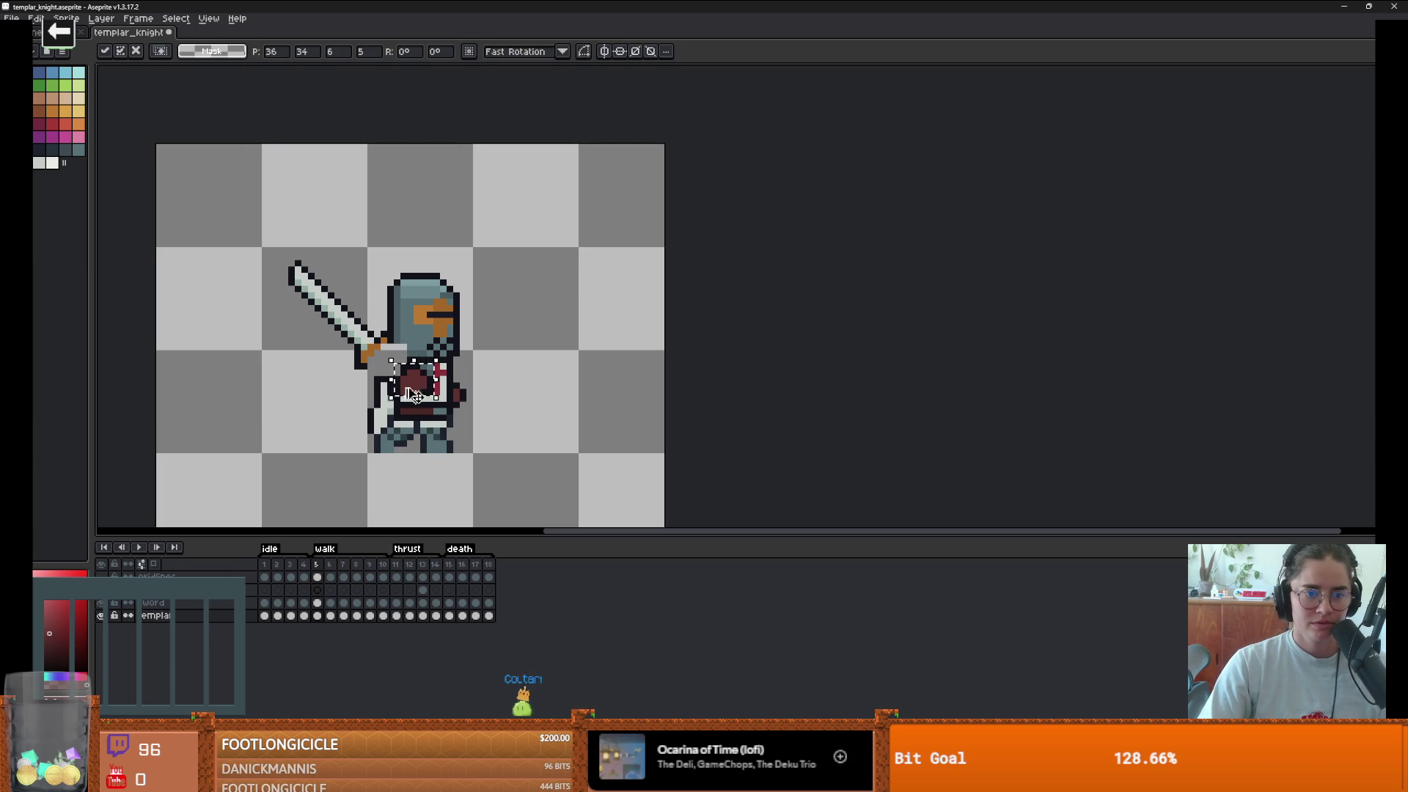
key(ctrl+d)
click(190, 602)
mouse_move(285, 244)
mouse_down()
mouse_move(339, 361)
mouse_move(396, 398)
mouse_up()
drag(385, 371, 414, 392)
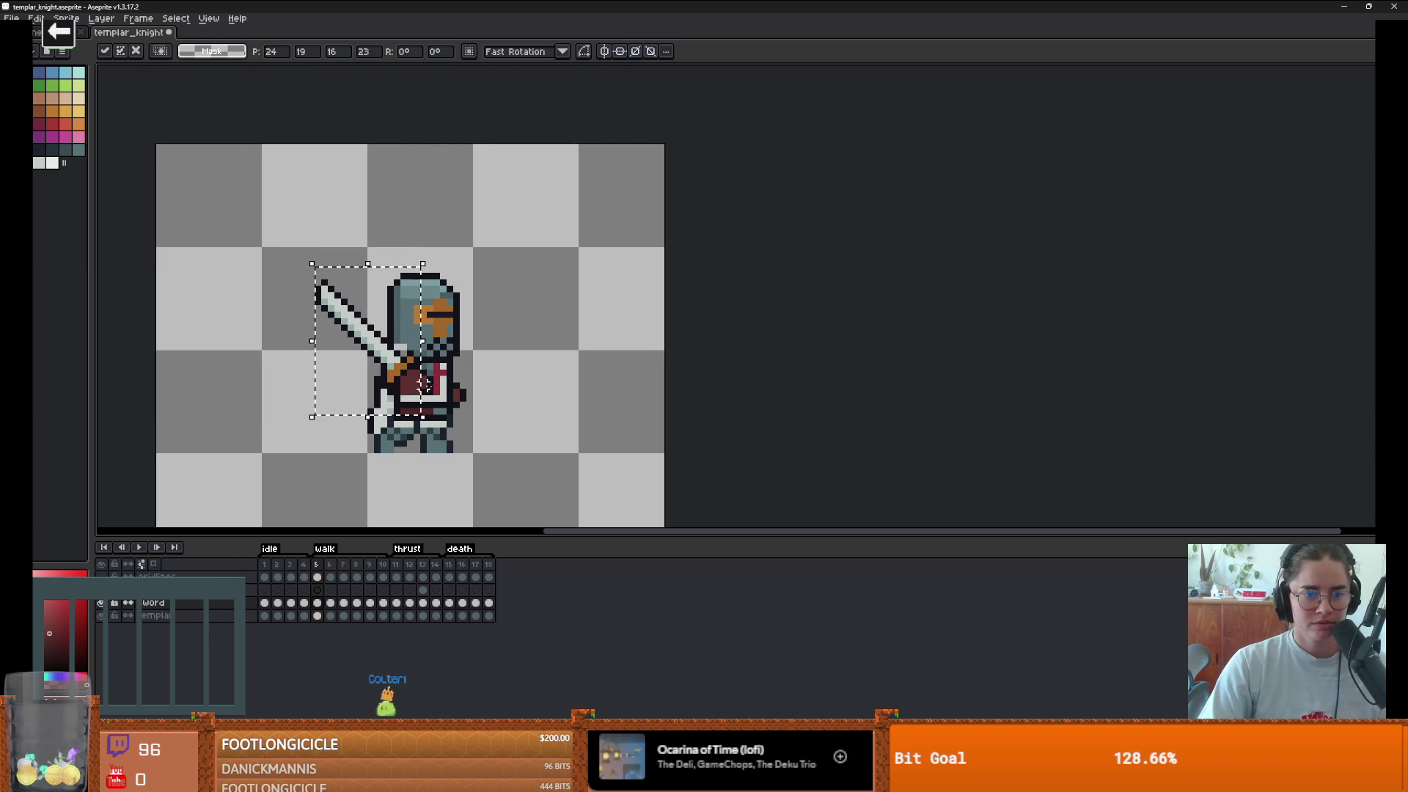
key(ctrl+d)
- Play the walk animation, stop on frame 5, and step to frame 6
click(141, 549)
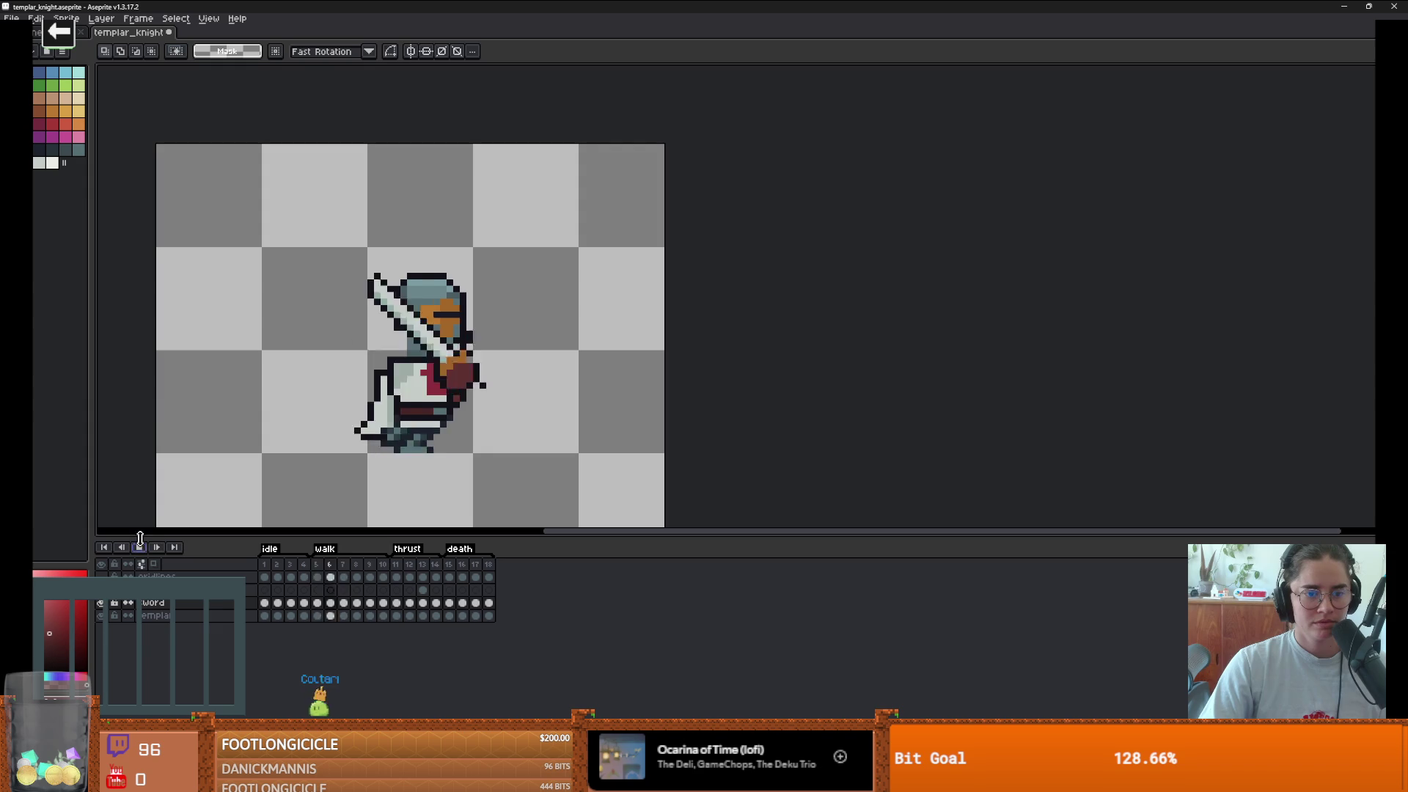
scroll(479, 475, down, 2)
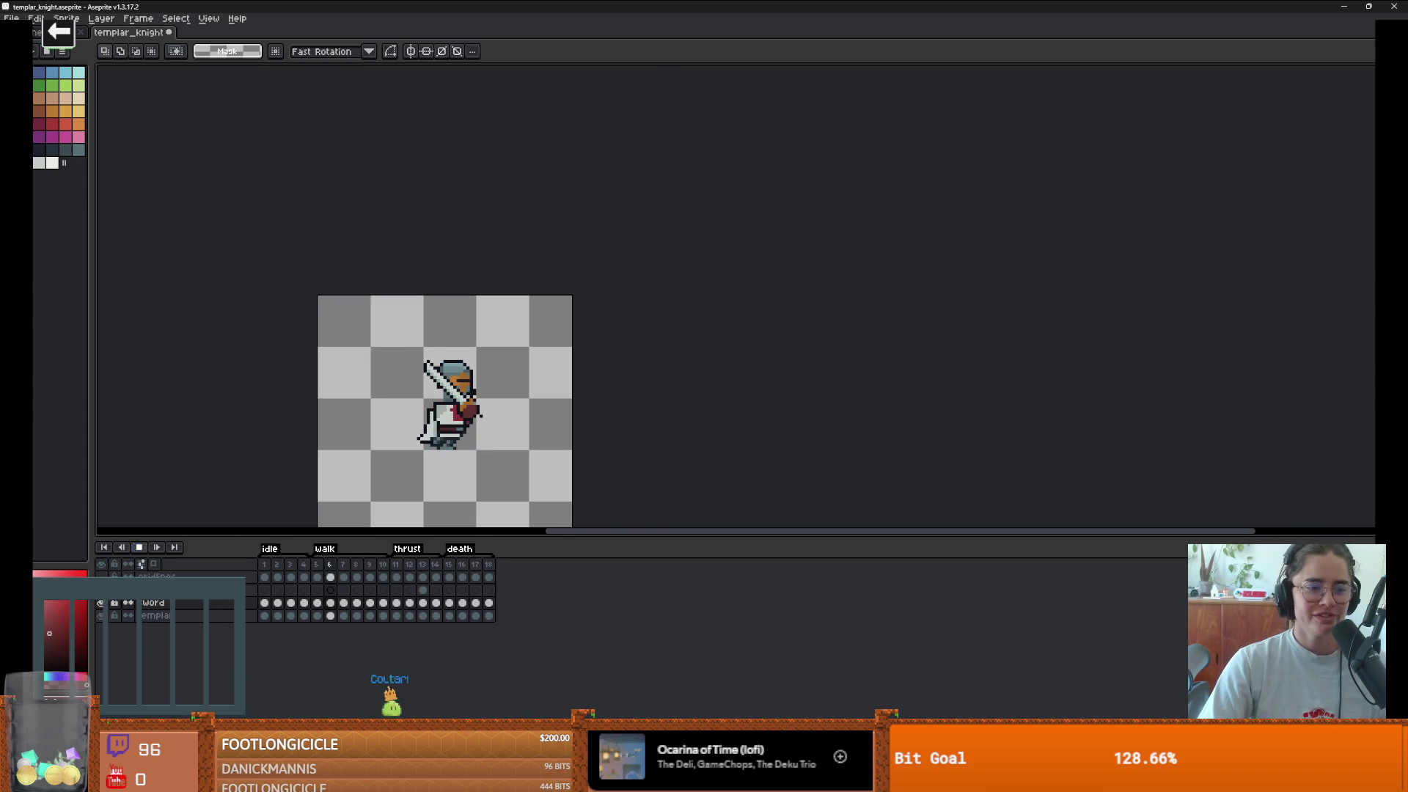
scroll(444, 500, up, 2)
key(Return)
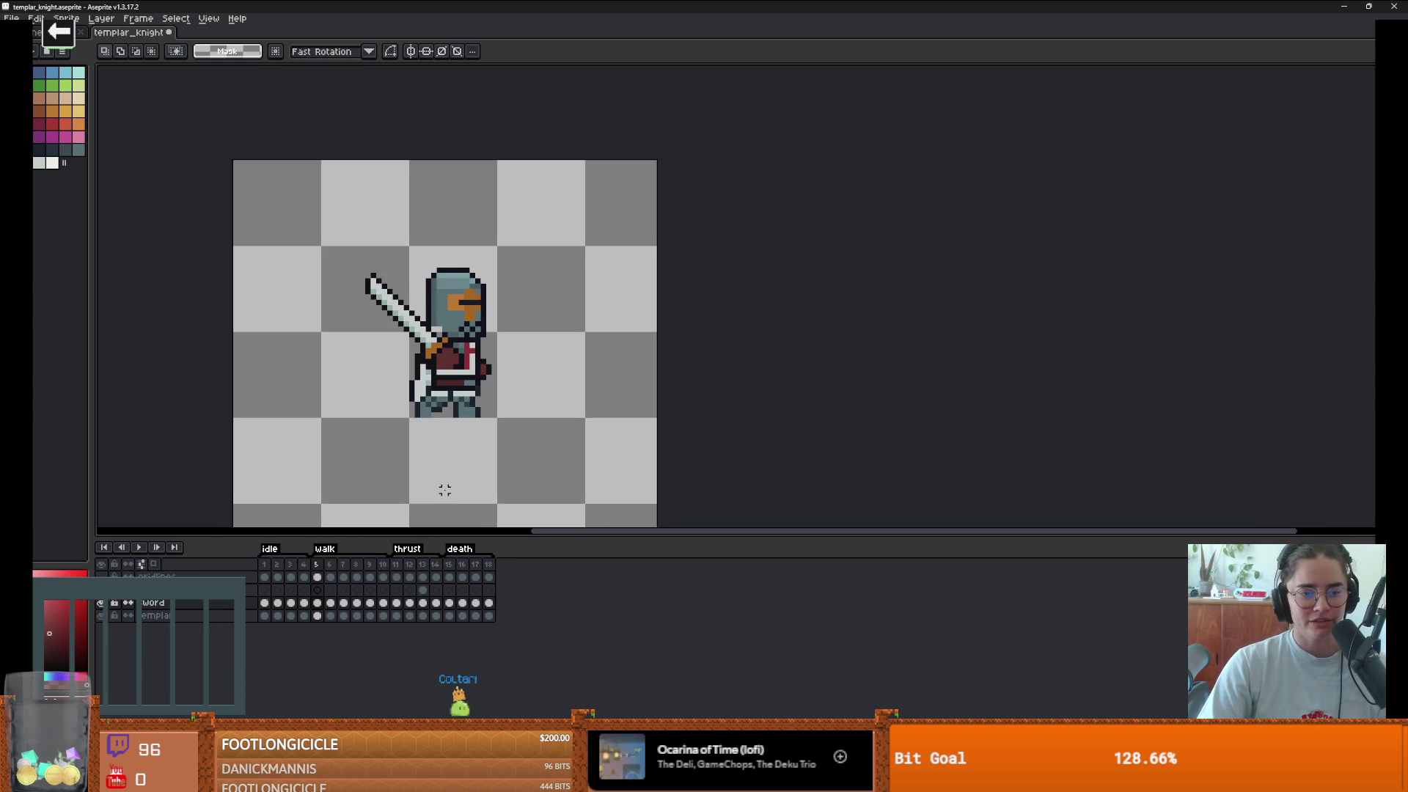
key(Right)
- Rotate the knight's feet about 6 degrees on frame 6, shift them into place, and add an empty frame
scroll(439, 434, up, 3)
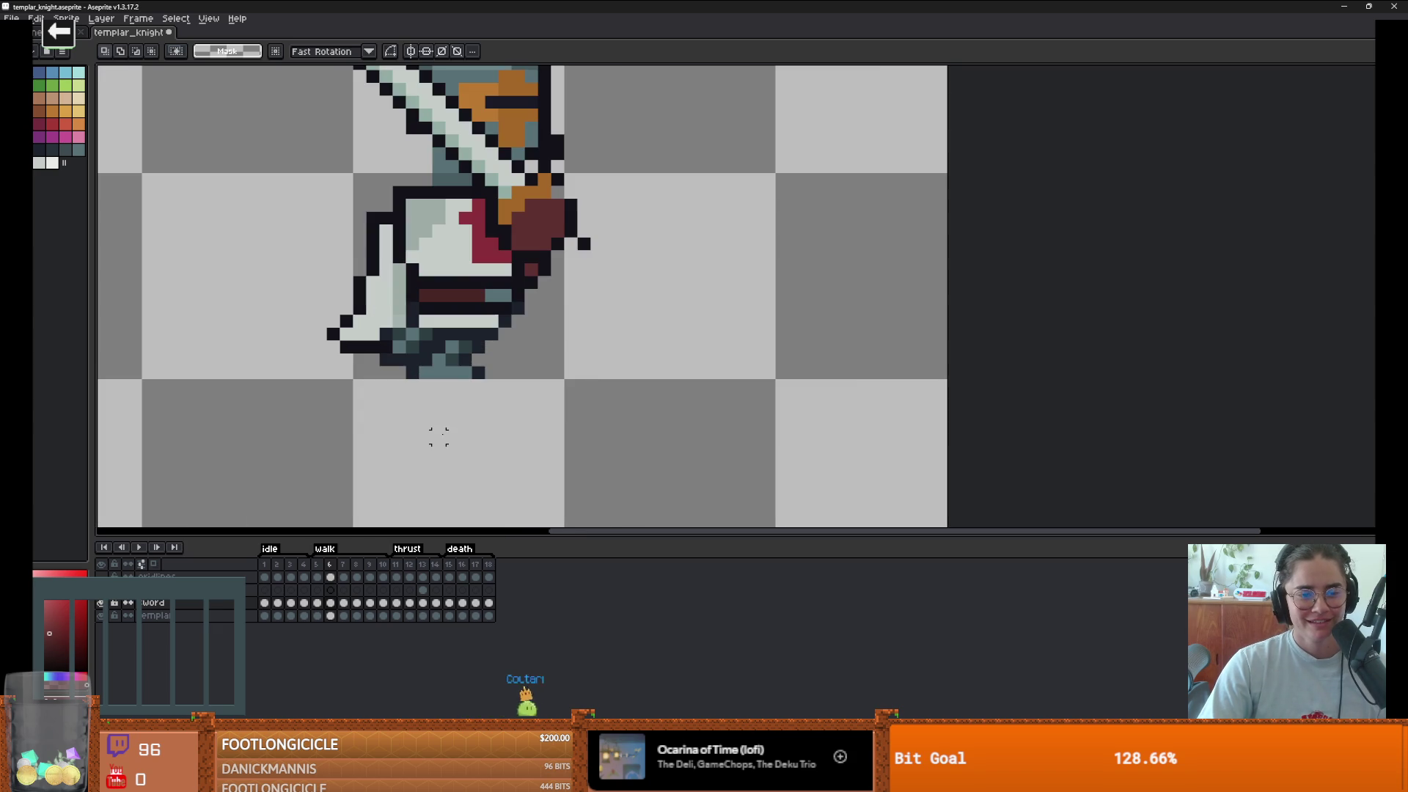
scroll(425, 411, down, 3)
scroll(424, 411, up, 1)
mouse_move(444, 353)
mouse_down()
mouse_move(511, 402)
mouse_move(487, 416)
mouse_up()
click(330, 615)
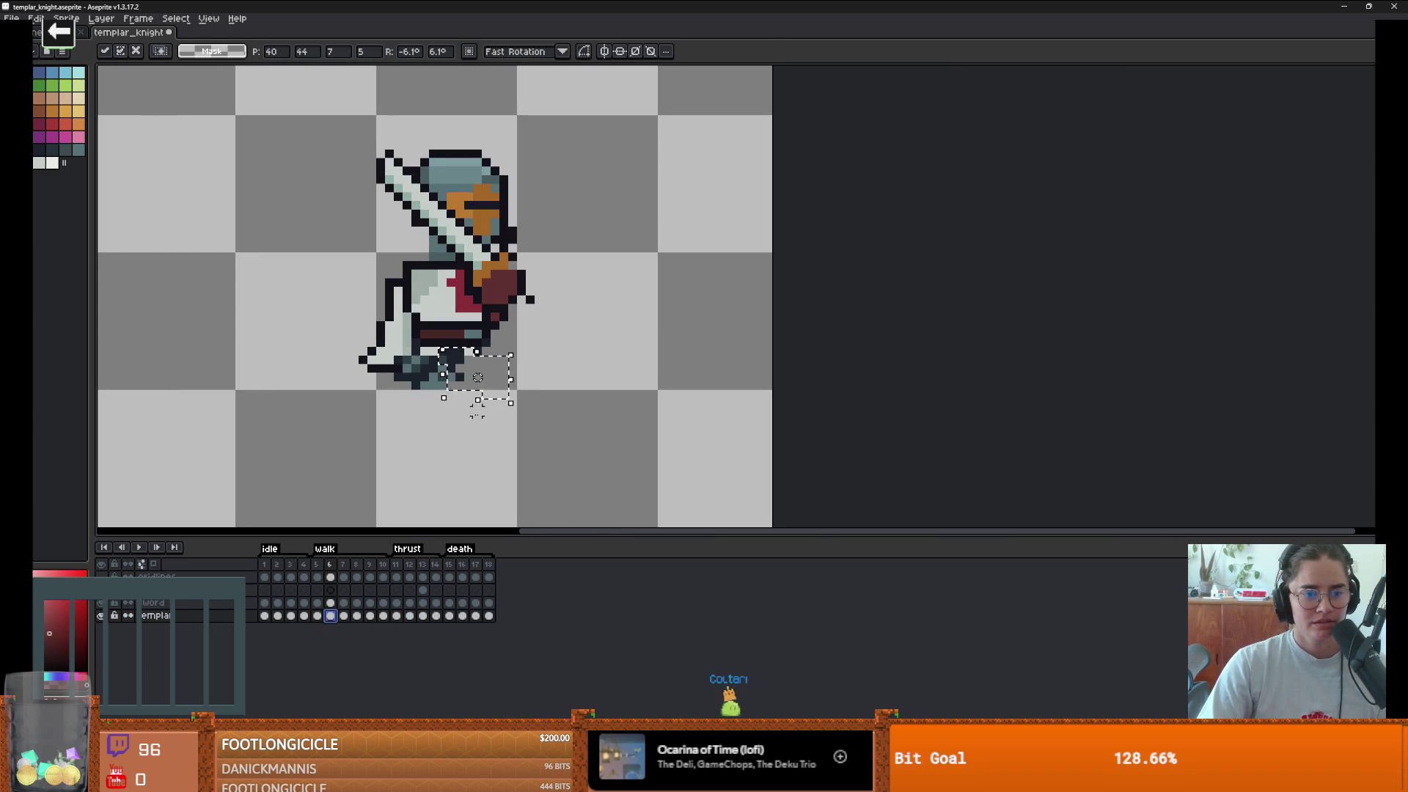
click(548, 411)
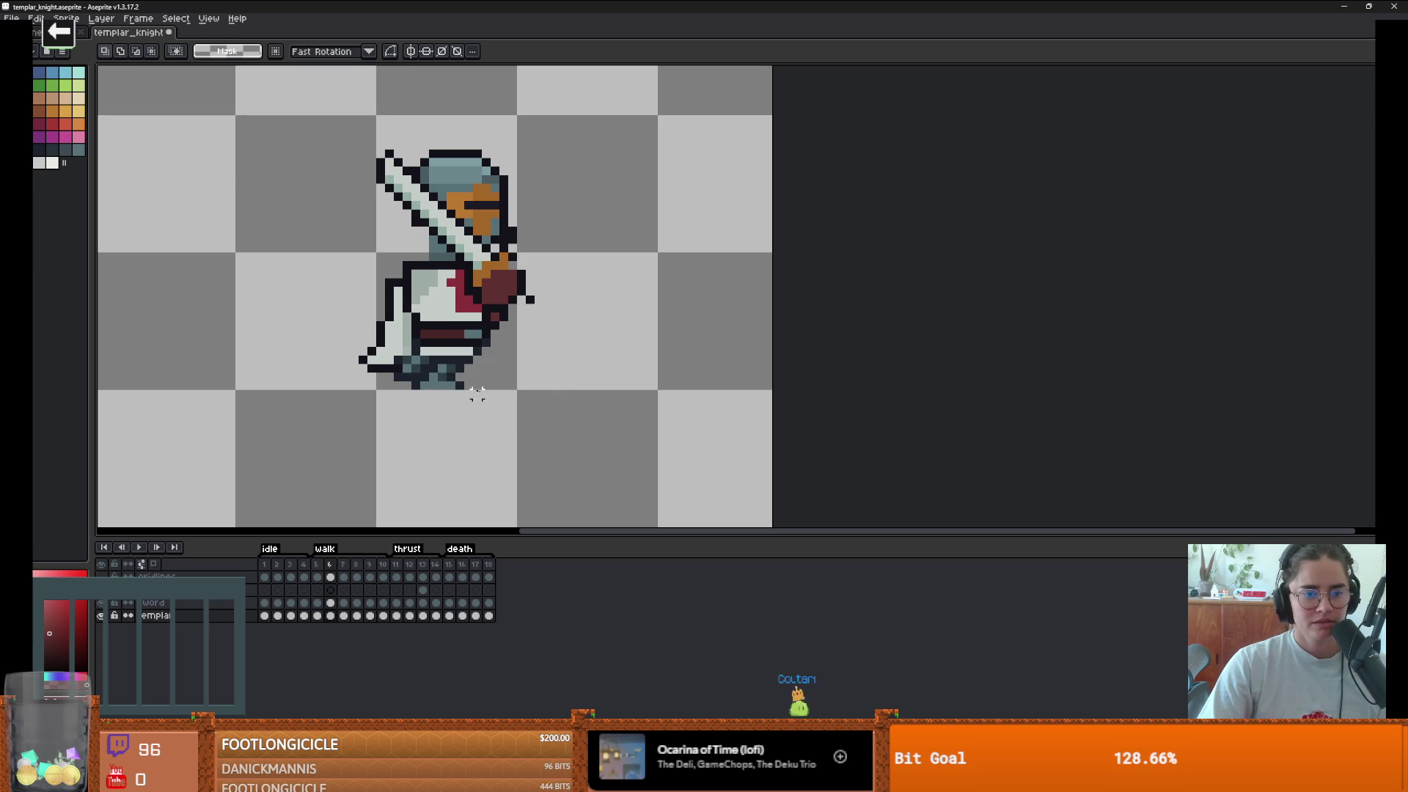
drag(436, 380, 548, 376)
key(Return)
scroll(529, 378, up, 3)
key(alt+b)
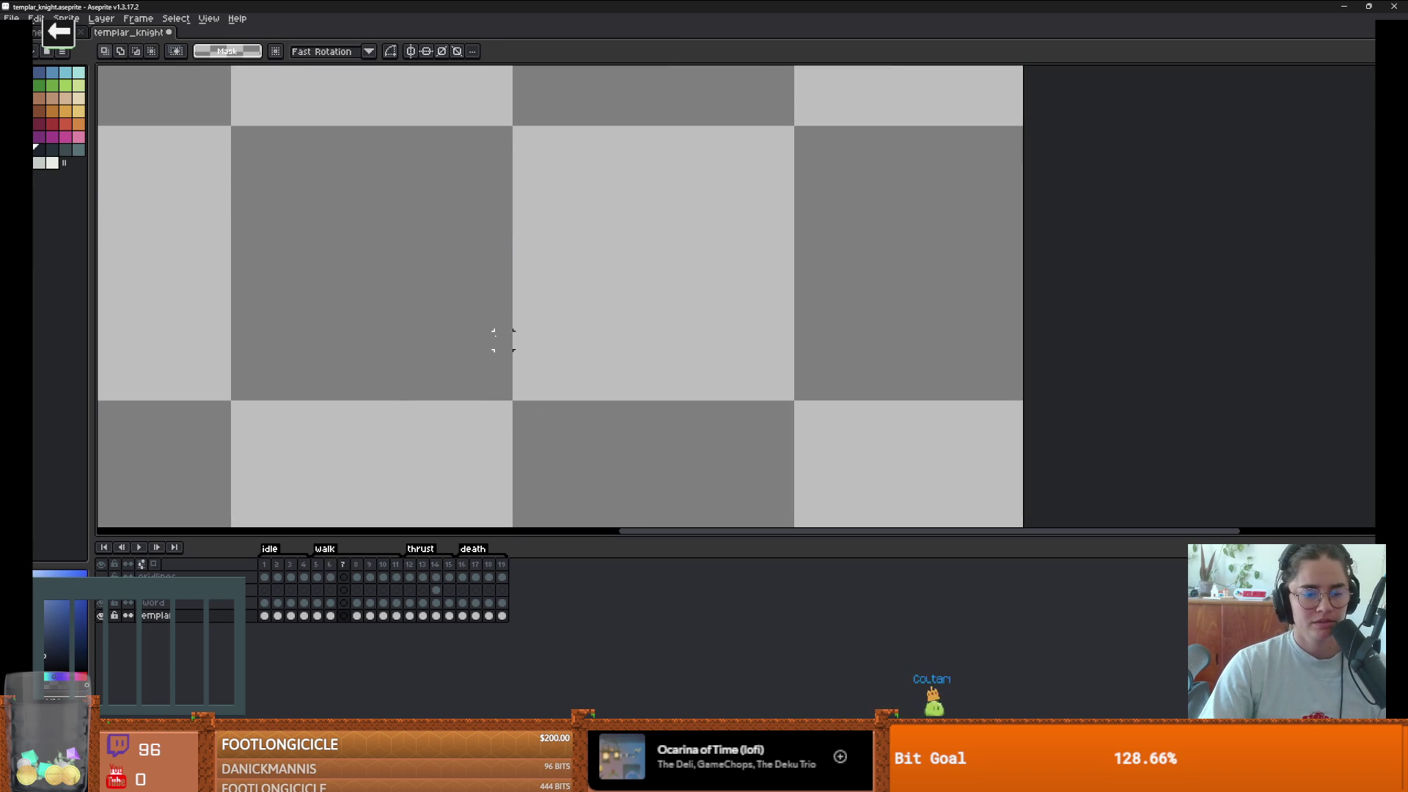
- Remove the stray empty frame and reposition the knight's back leg on frame 6
key(ctrl+z)
key(b)
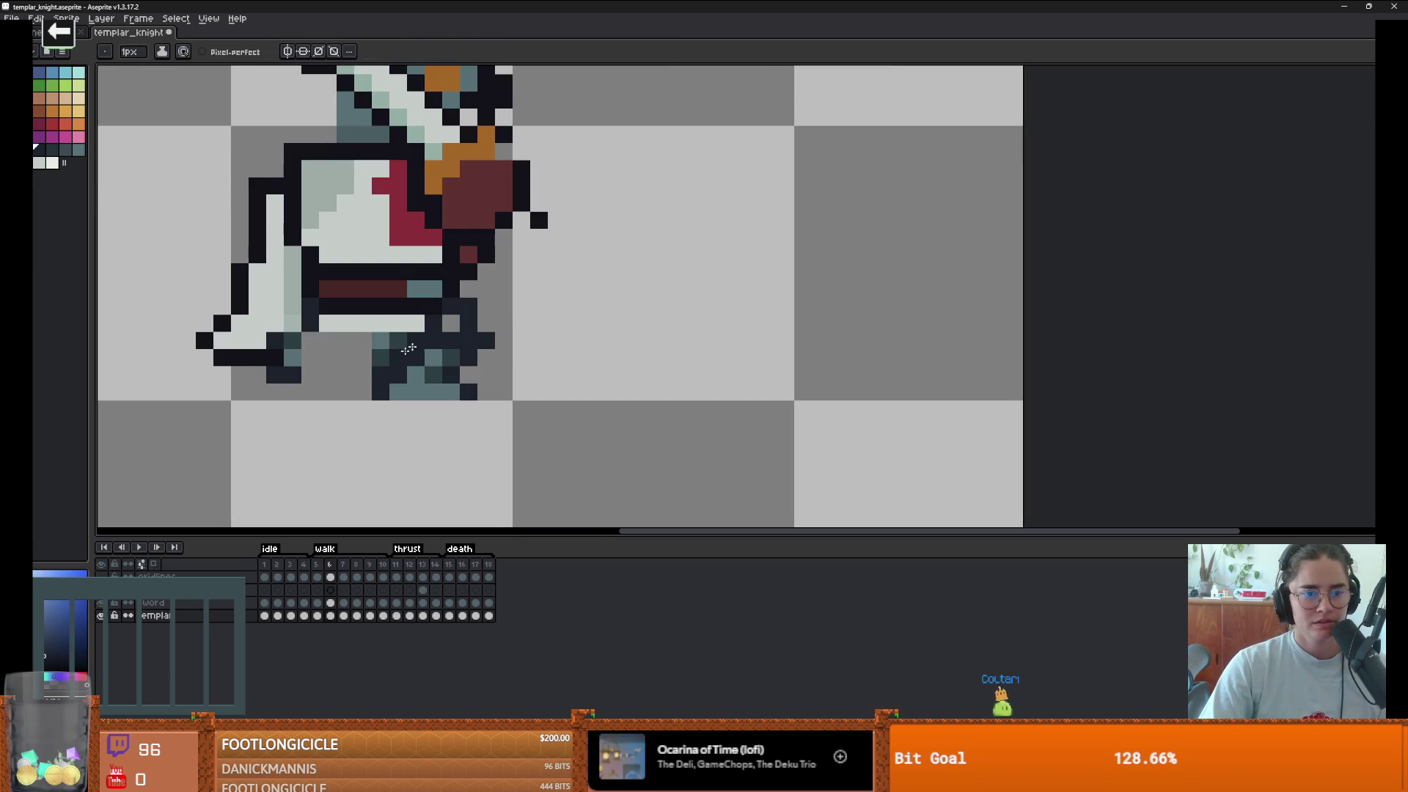
key(m)
mouse_move(389, 350)
mouse_down()
mouse_move(424, 367)
mouse_move(324, 355)
mouse_up()
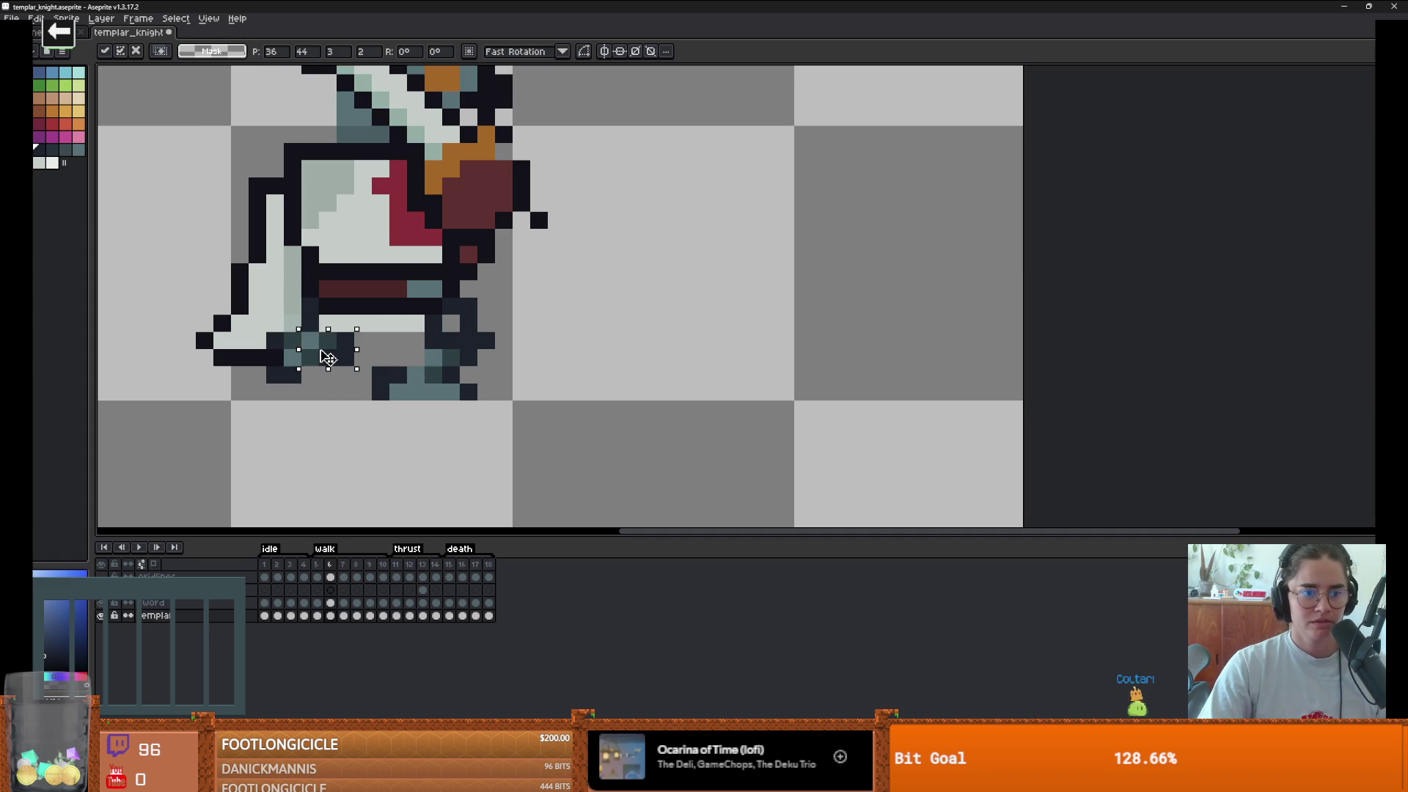
scroll(415, 356, up, 1)
key(b)
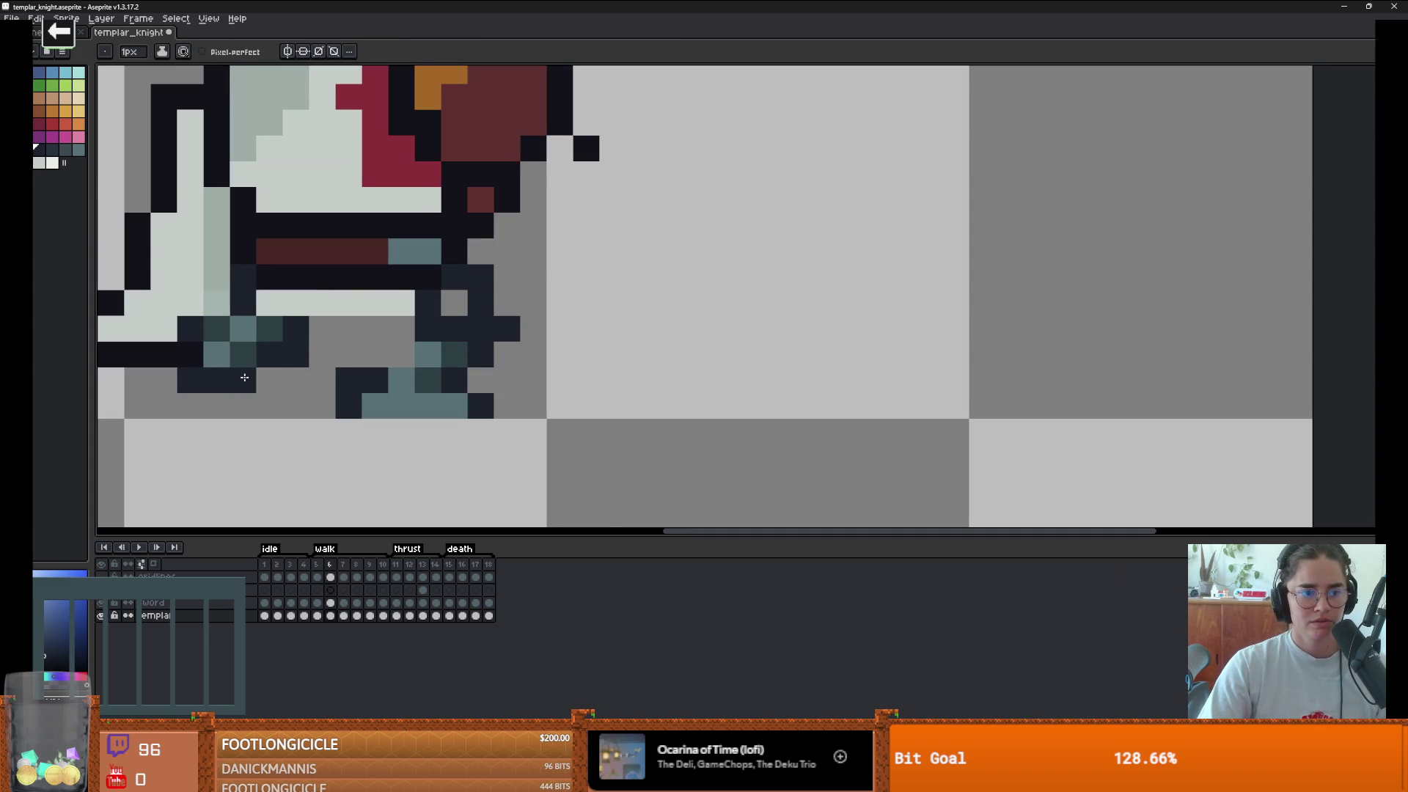
scroll(320, 376, down, 1)
scroll(320, 376, up, 1)
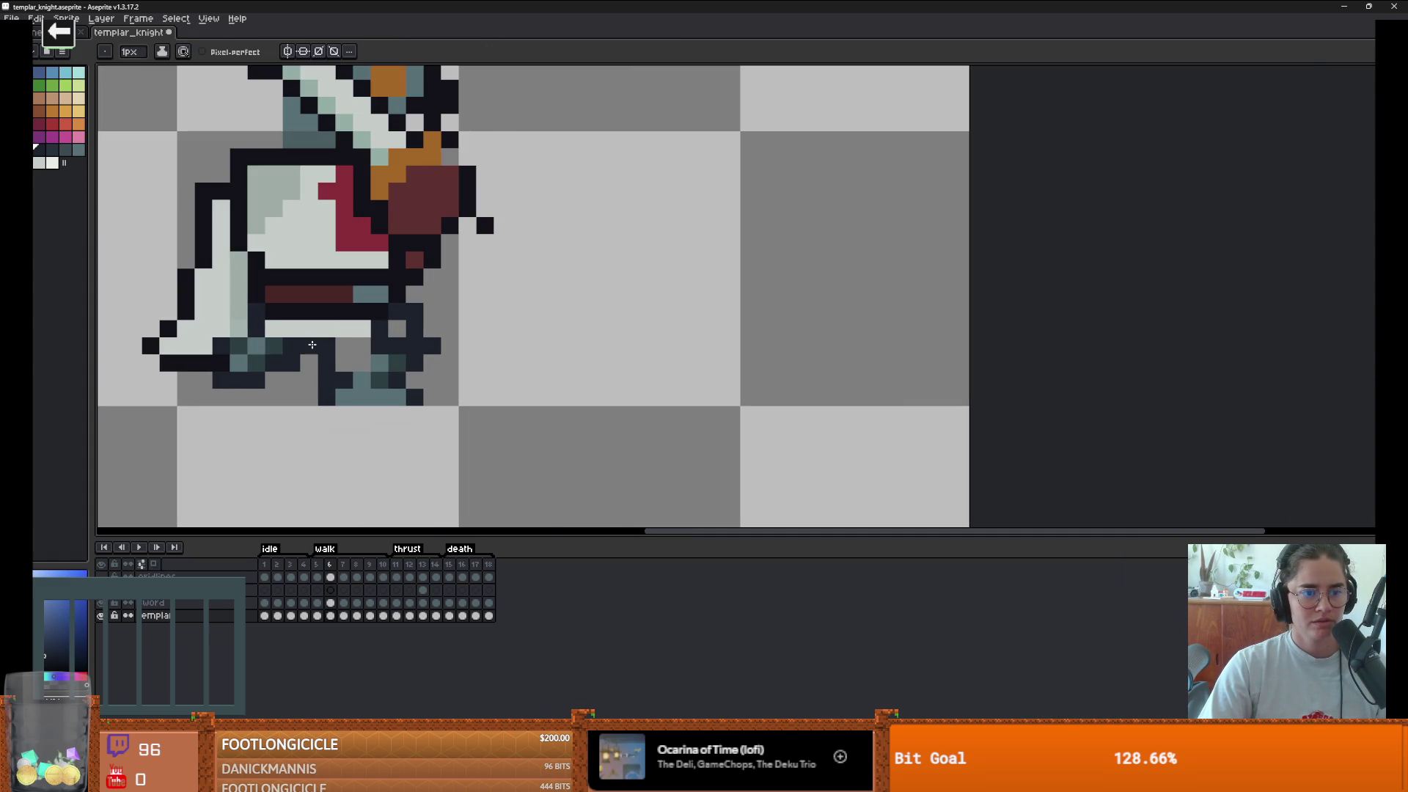
- Play the walk cycle to review it, then pick a dark teal colour and move to frame 7
key(Return)
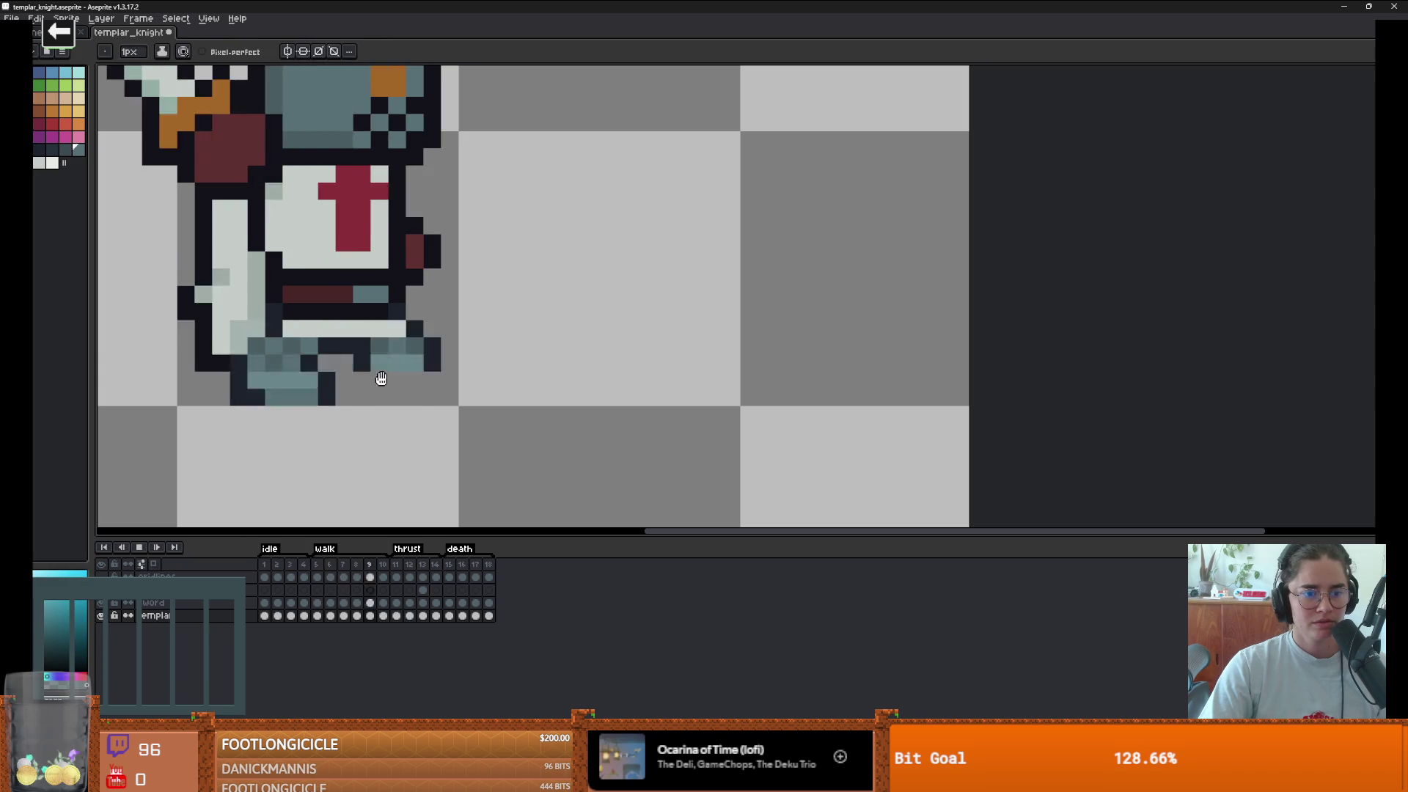
scroll(261, 445, down, 2)
scroll(260, 445, down, 2)
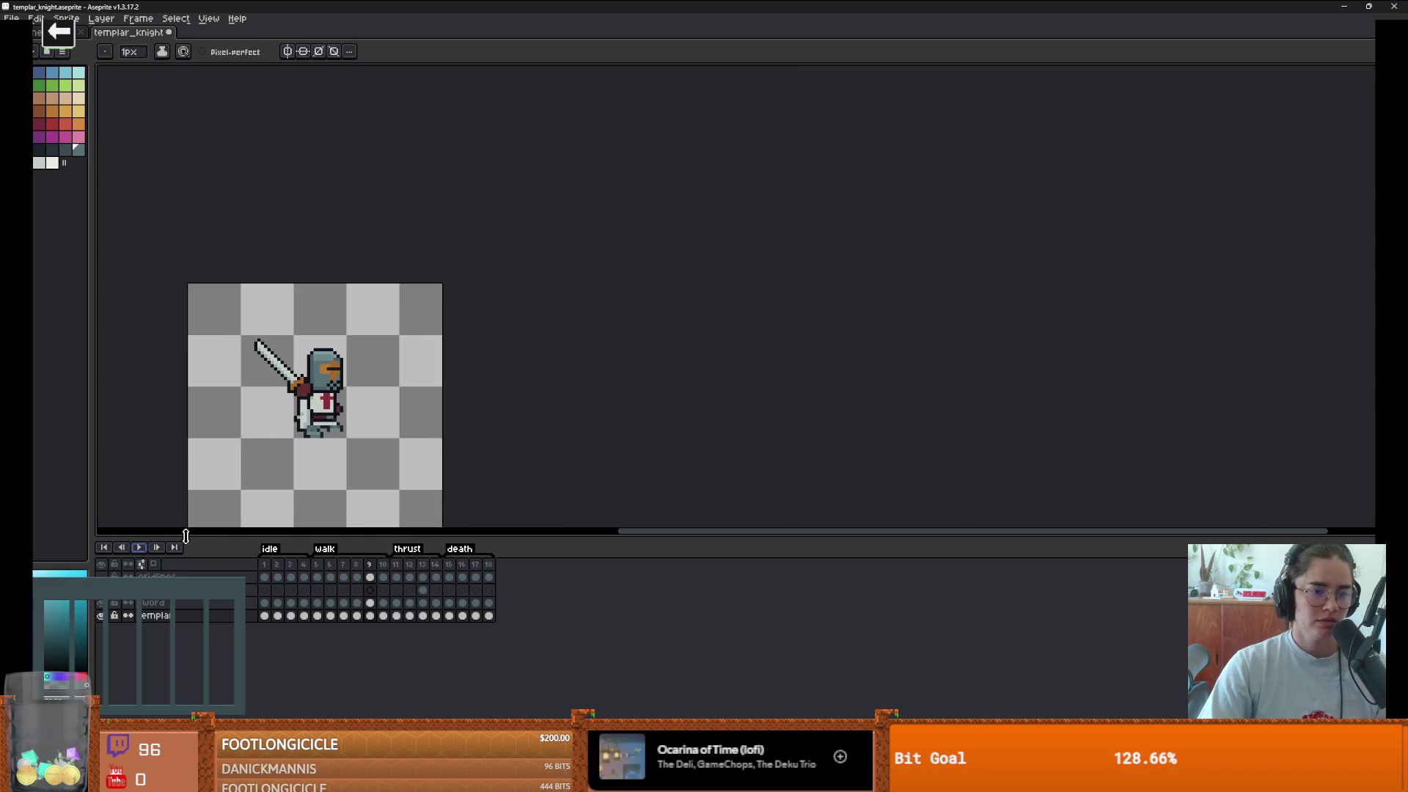
key(Return)
scroll(235, 455, up, 3)
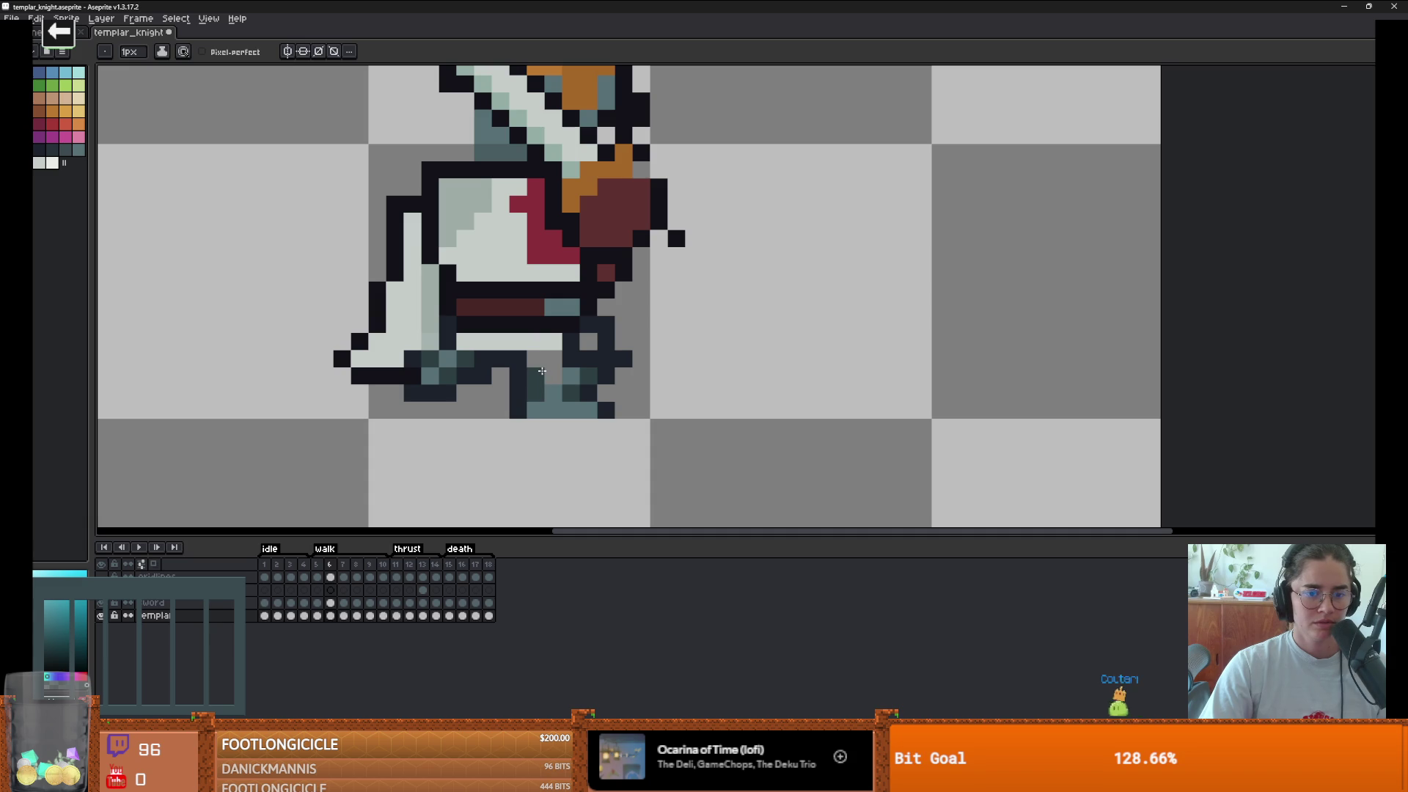
alt+click(539, 371)
scroll(538, 372, down, 3)
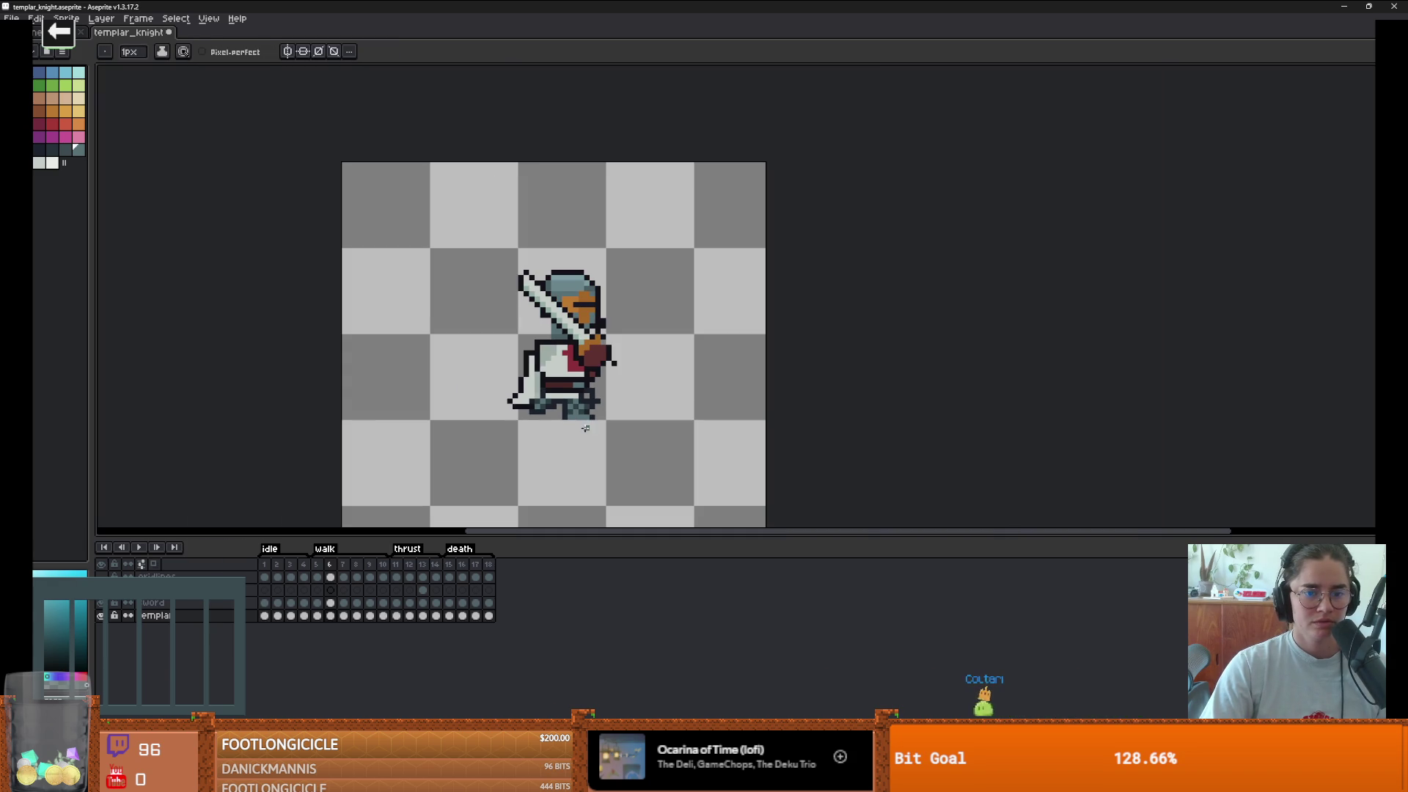
key(Right)
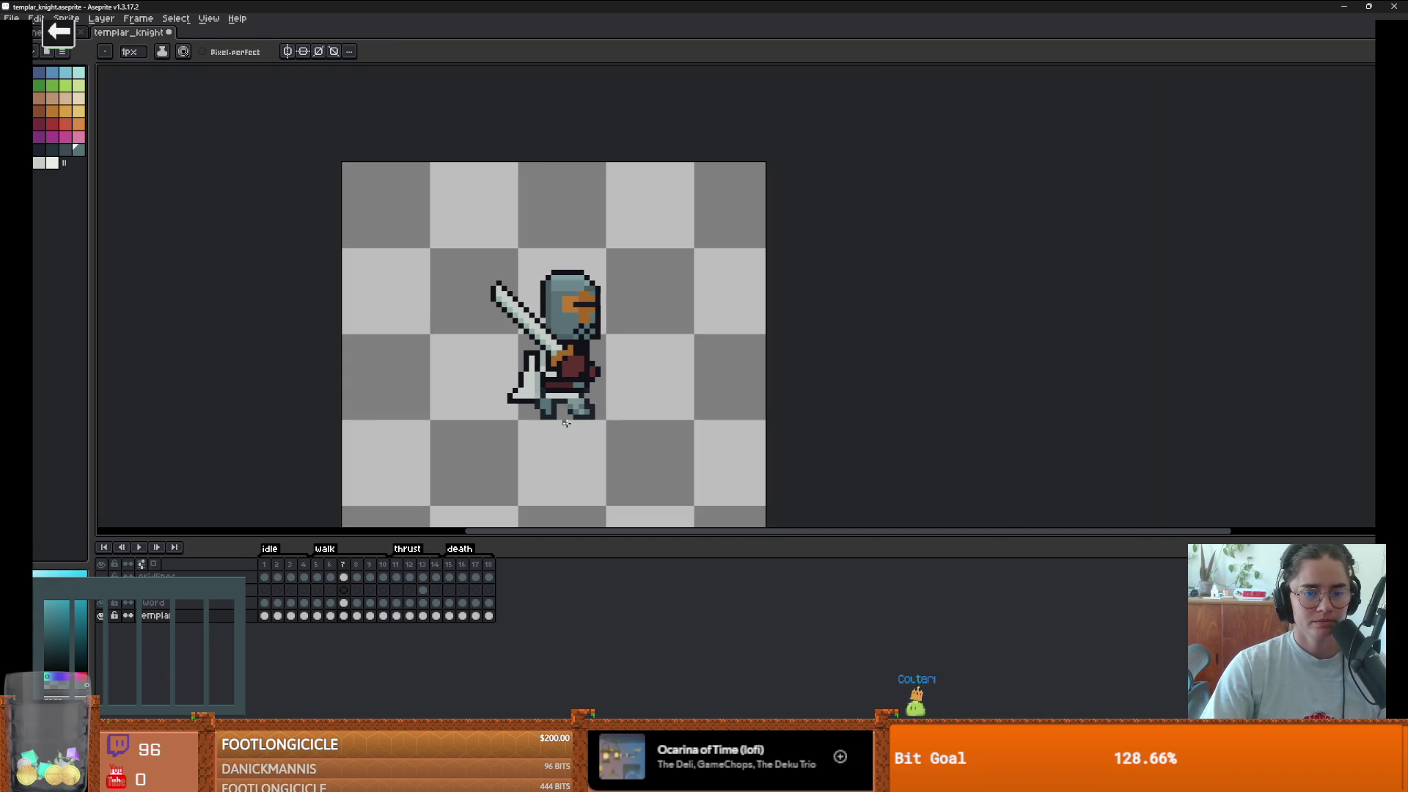
- On walk frame 8, select and move the knight's lower-right leg pixels
scroll(566, 423, up, 2)
key(Right)
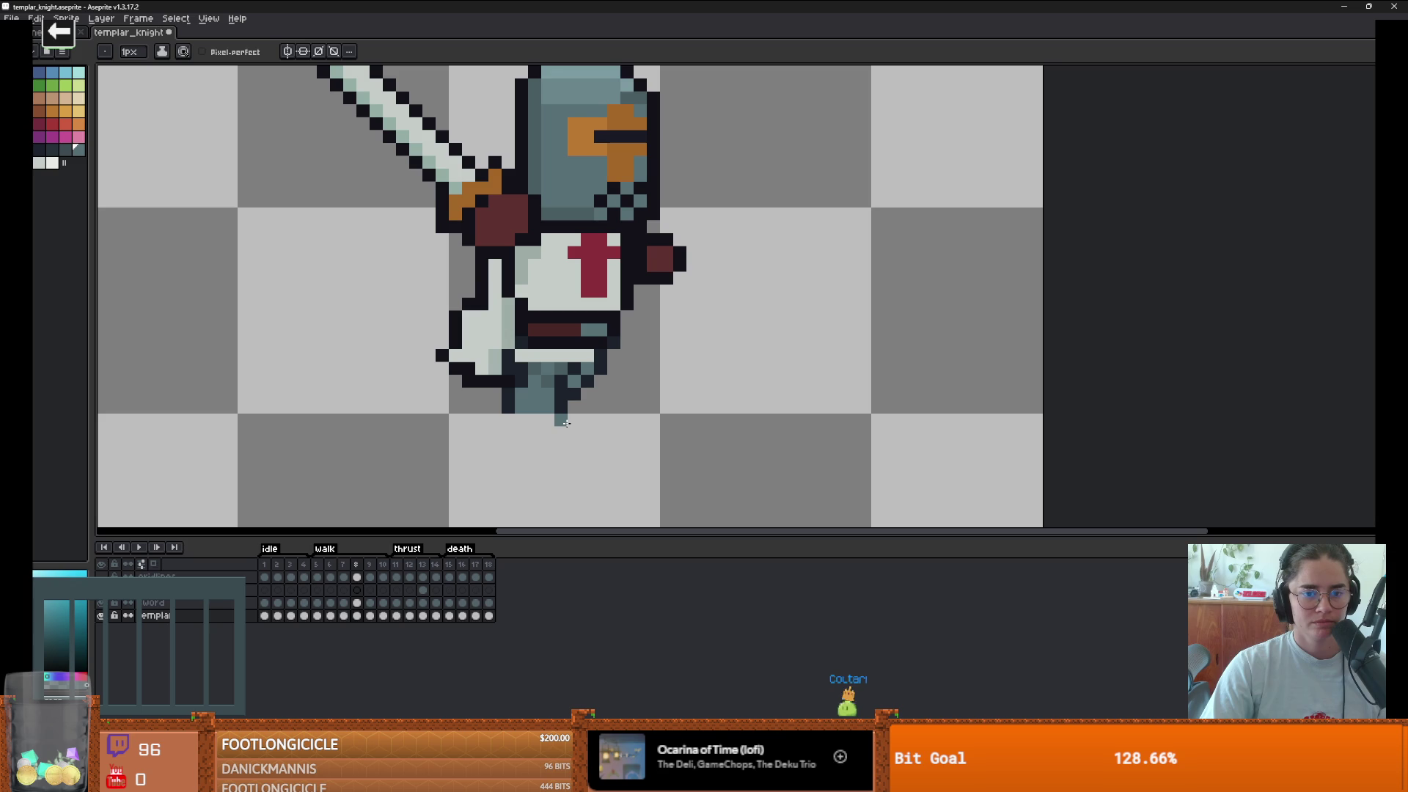
scroll(588, 416, up, 1)
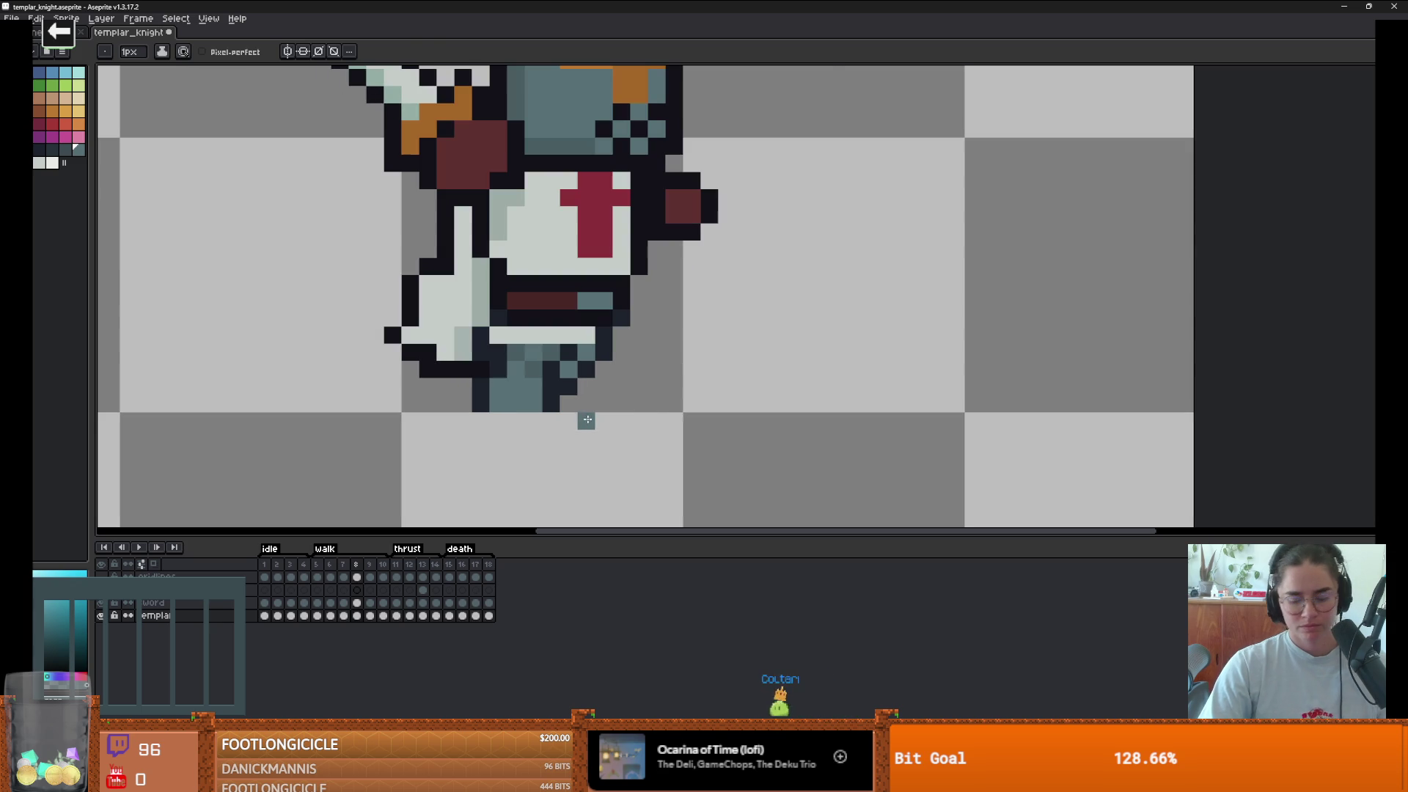
key(m)
mouse_move(623, 406)
mouse_down()
mouse_move(576, 345)
mouse_move(611, 327)
mouse_up()
key(ctrl+d)
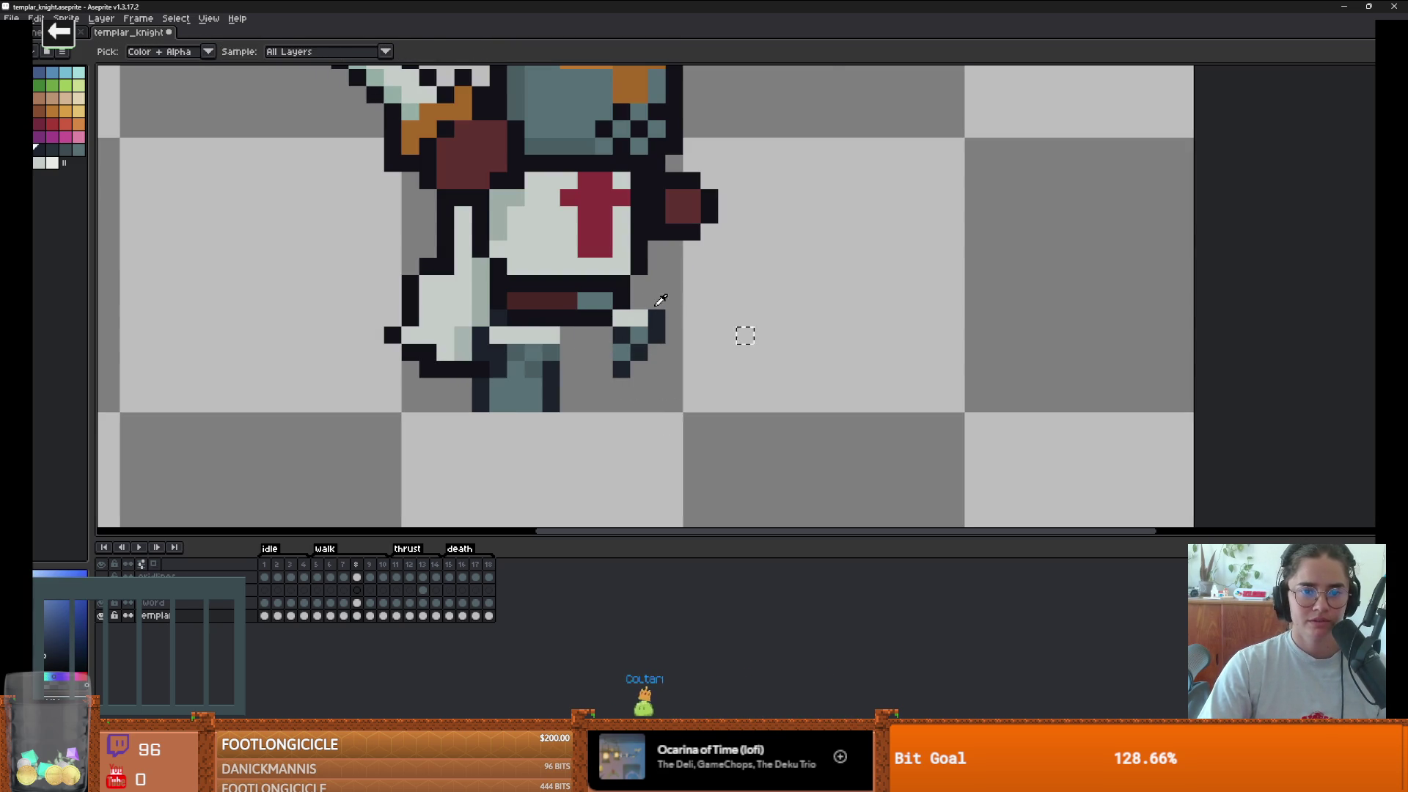
- Draw a dark outline row under the right leg and paint a teal pixel below it
key(b)
drag(622, 344, 573, 367)
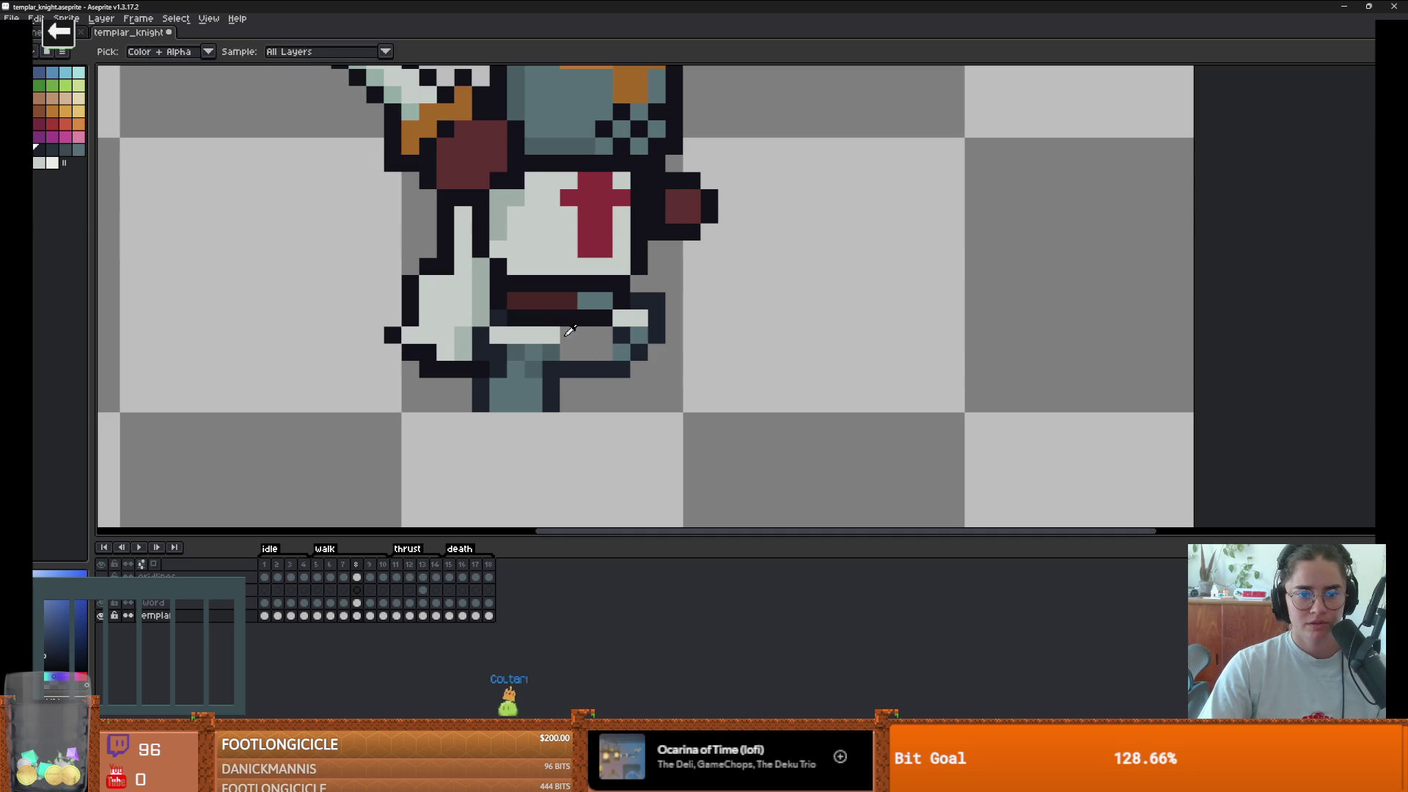
alt+click(572, 339)
alt+click(592, 345)
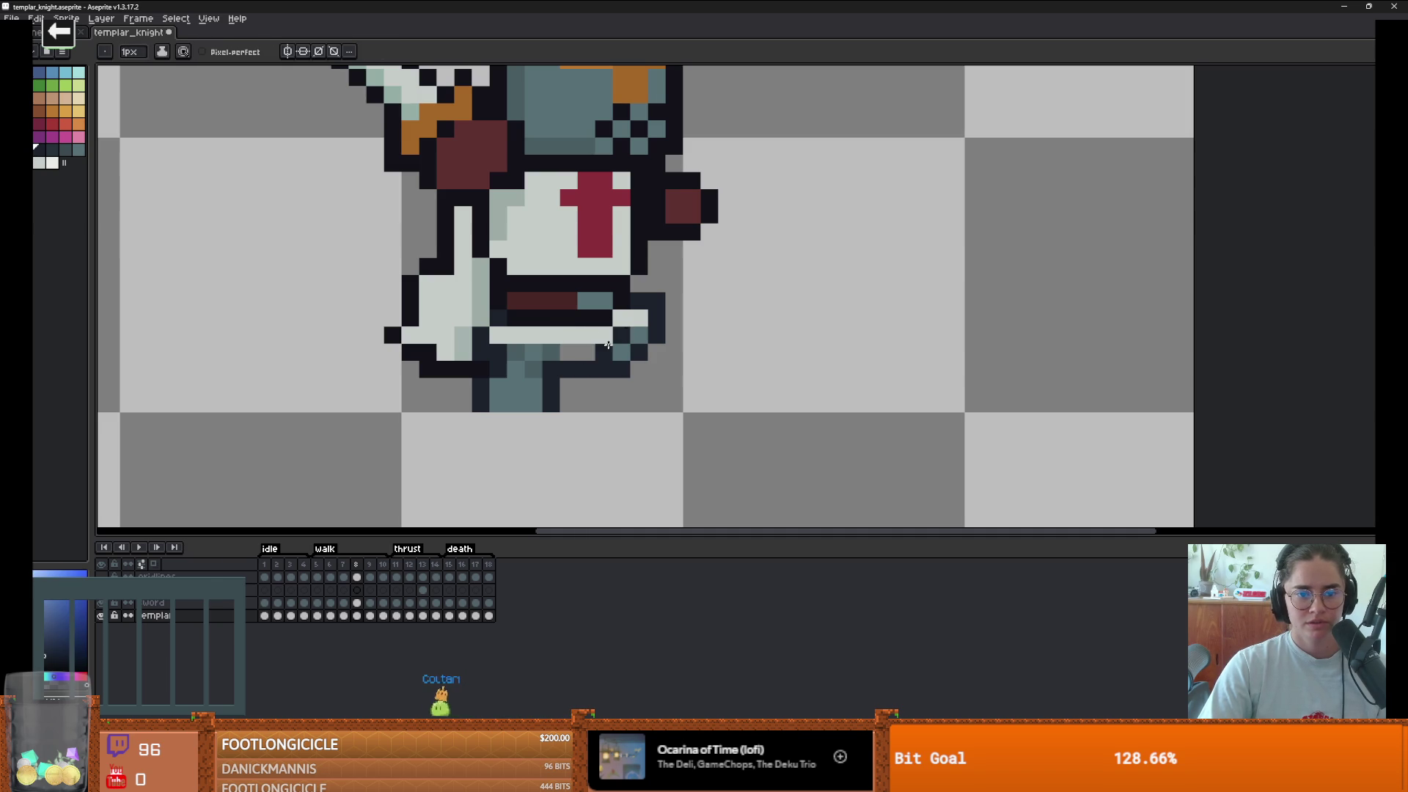
alt+click(608, 345)
click(603, 380)
scroll(636, 382, down, 5)
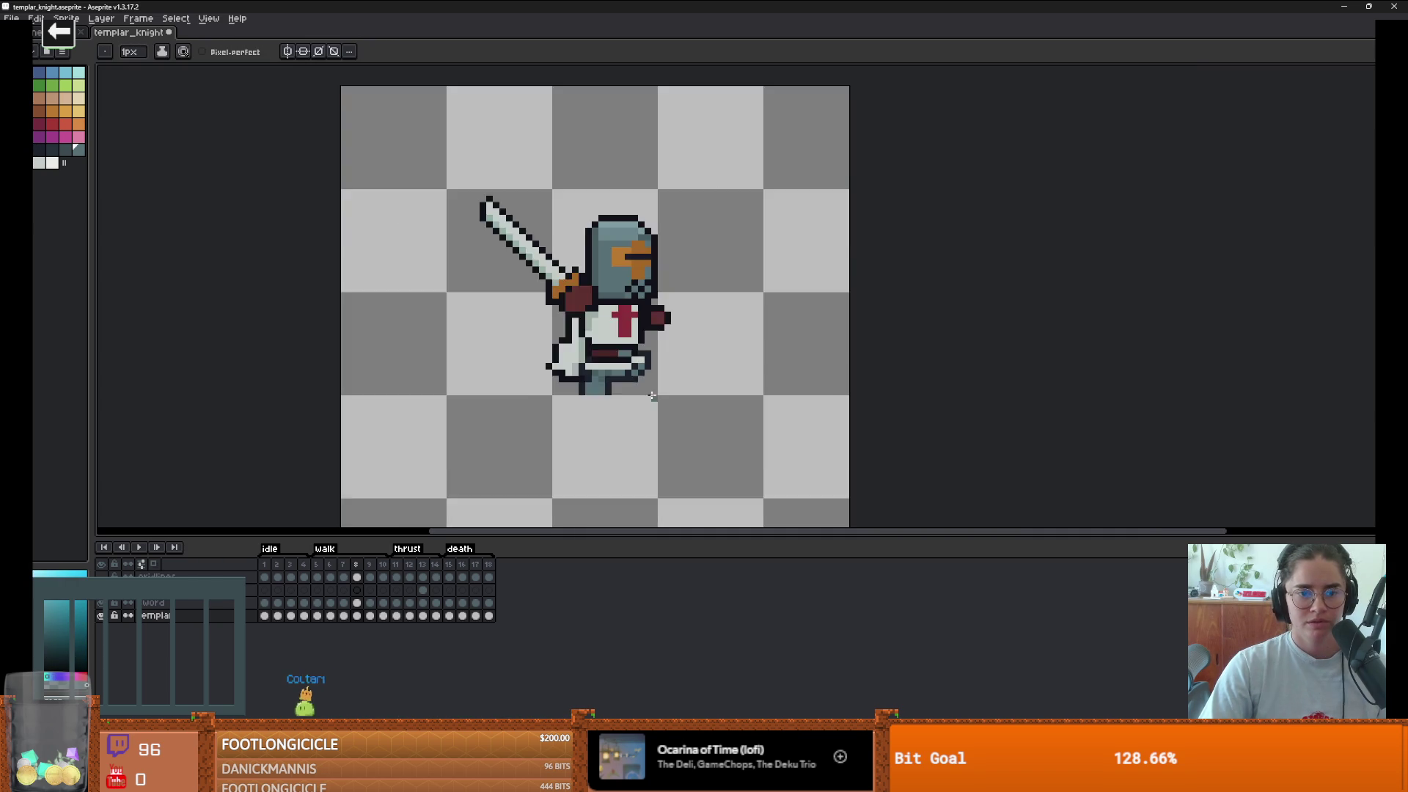
- Paint the pixels under the knight's leg dark navy and sample a dark teal colour
scroll(636, 382, up, 4)
alt+click(635, 373)
drag(634, 383, 610, 379)
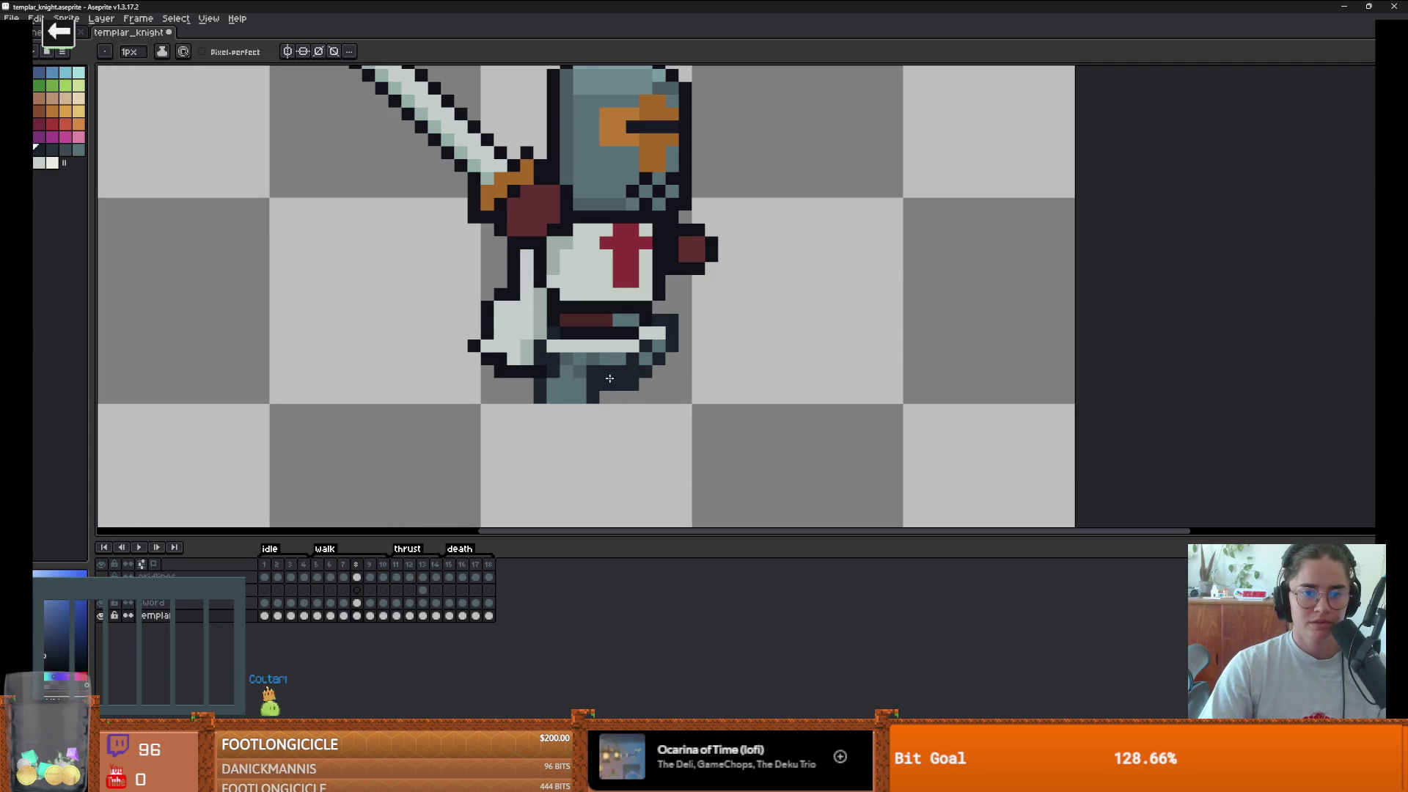
scroll(640, 374, down, 1)
scroll(640, 374, up, 1)
alt+click(642, 361)
scroll(675, 378, down, 4)
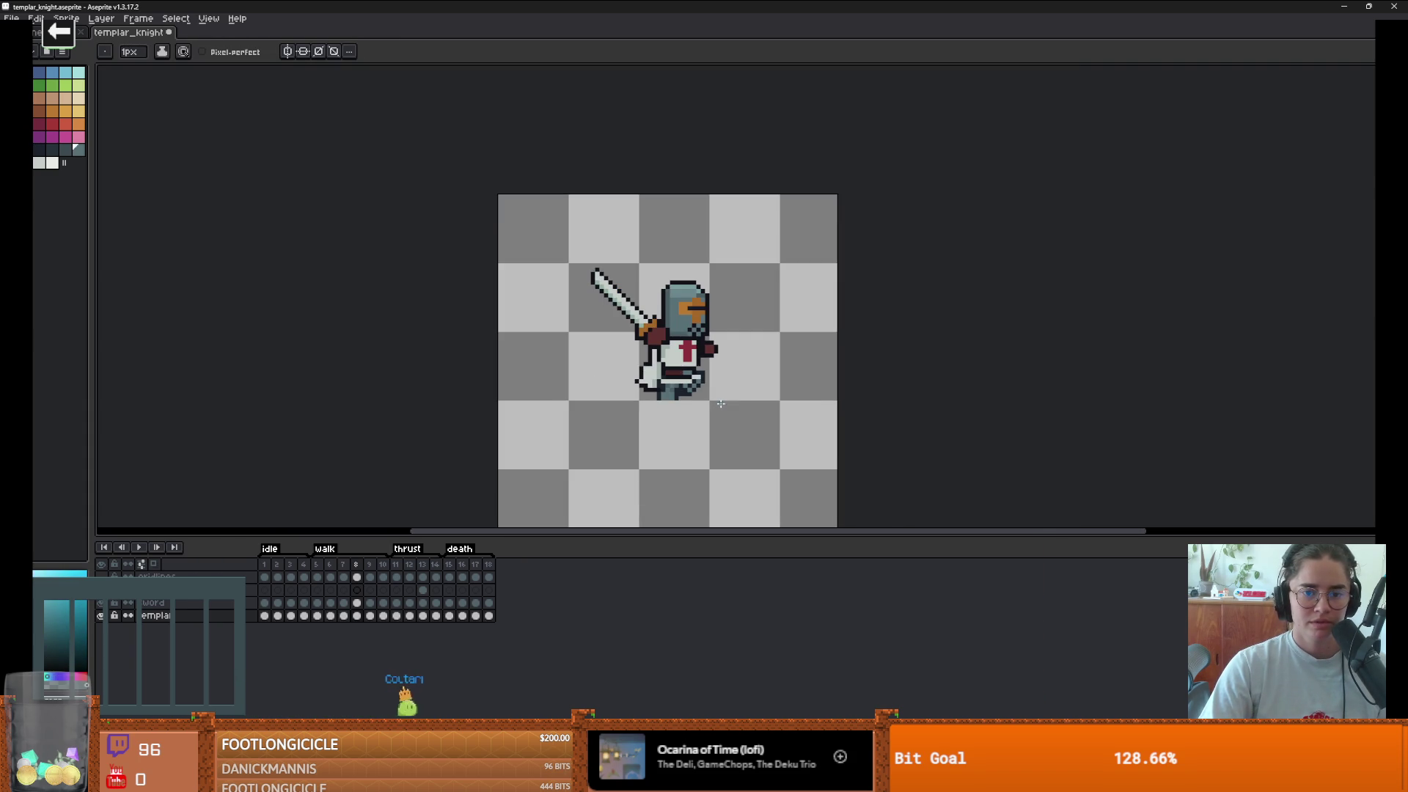
scroll(721, 404, up, 1)
- Play the walk cycle to review it, then stop and step between frames 8 and 7
key(Right)
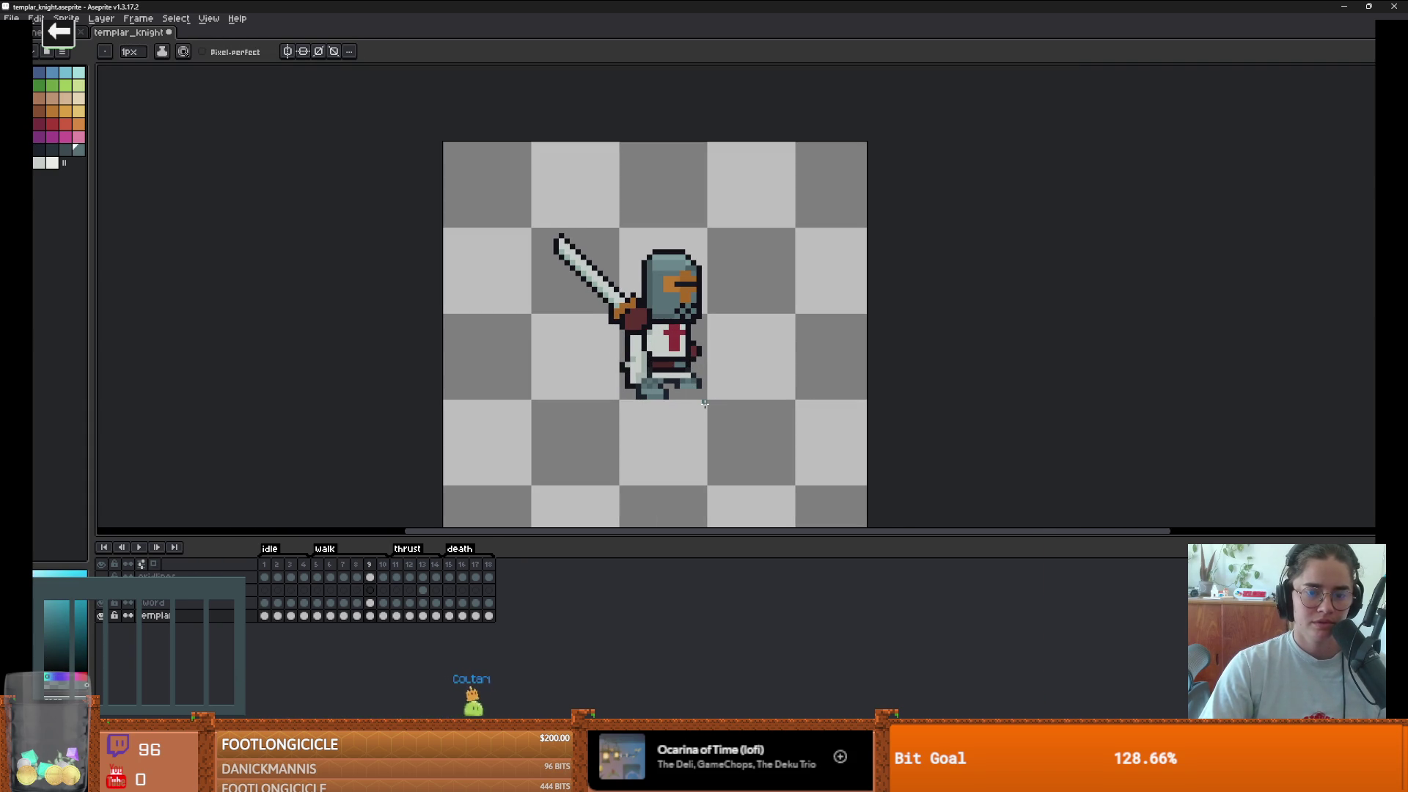
click(139, 547)
scroll(315, 470, down, 2)
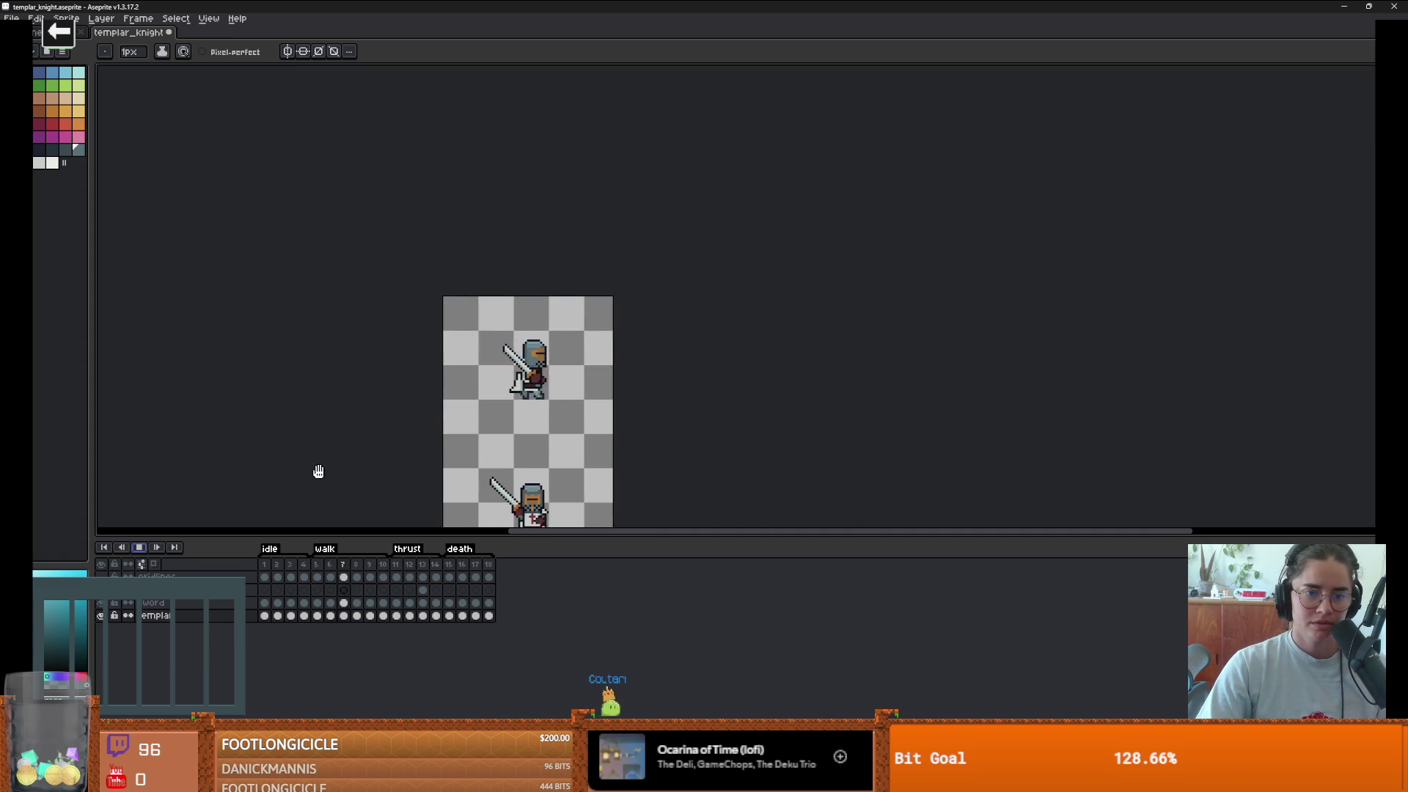
scroll(318, 471, down, 2)
scroll(411, 472, up, 2)
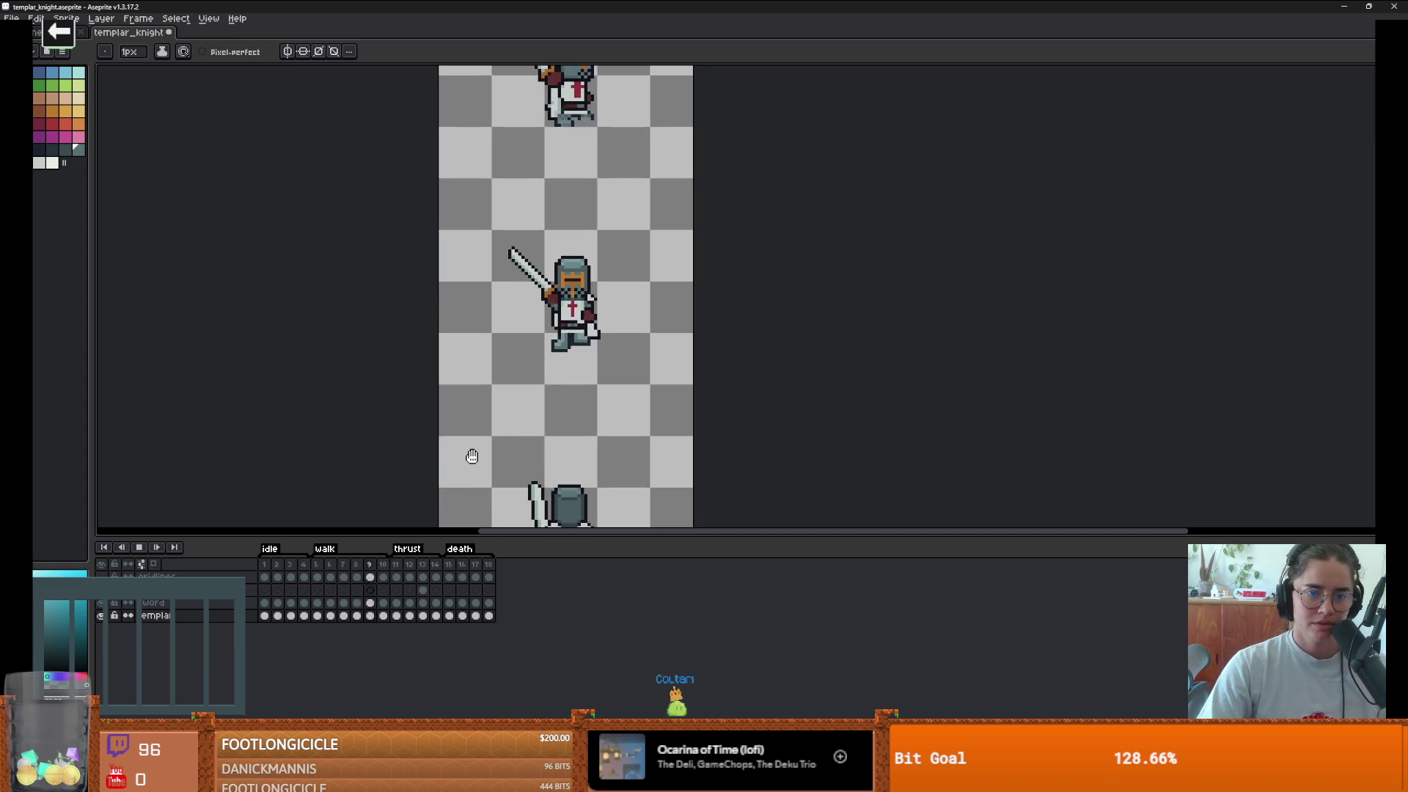
scroll(564, 349, up, 3)
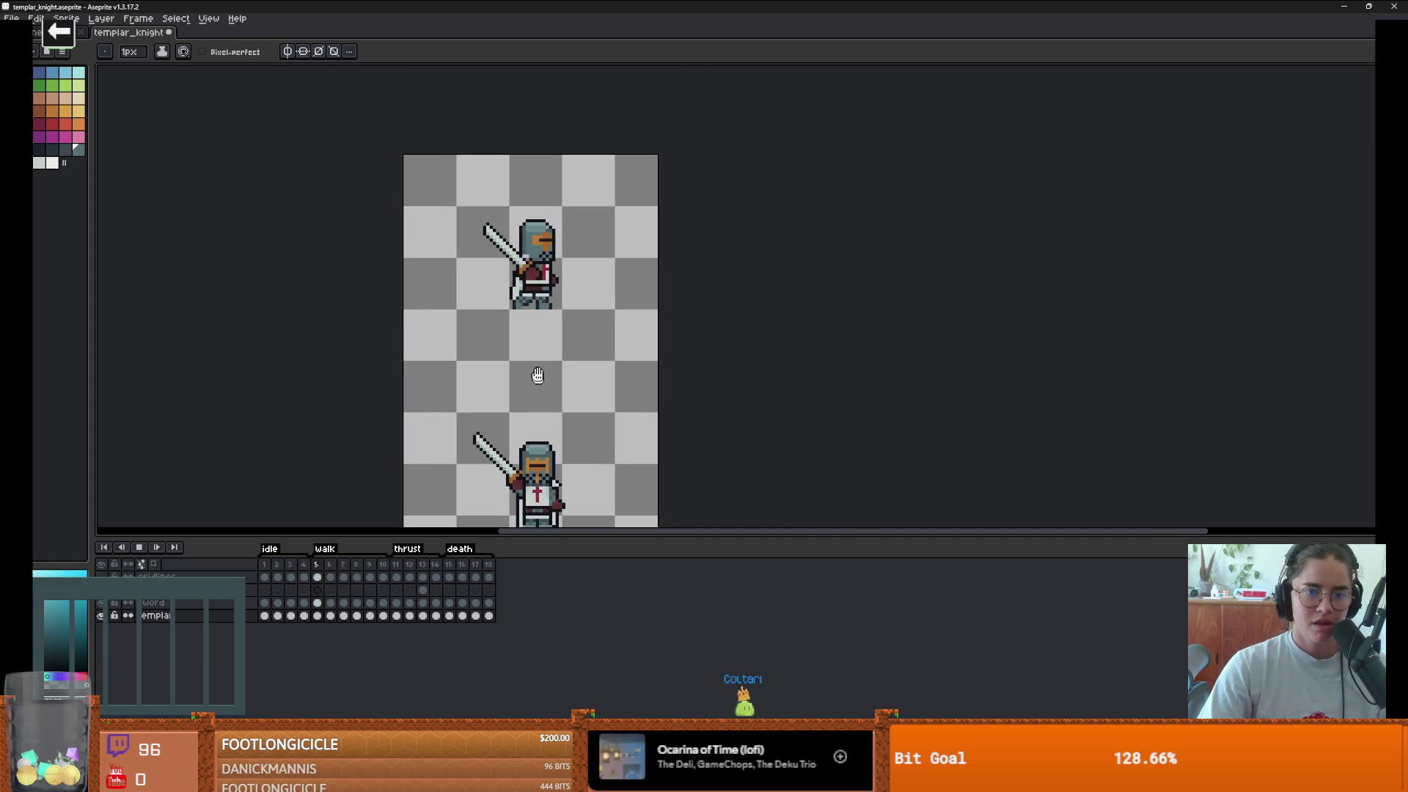
scroll(534, 384, up, 2)
scroll(515, 386, down, 1)
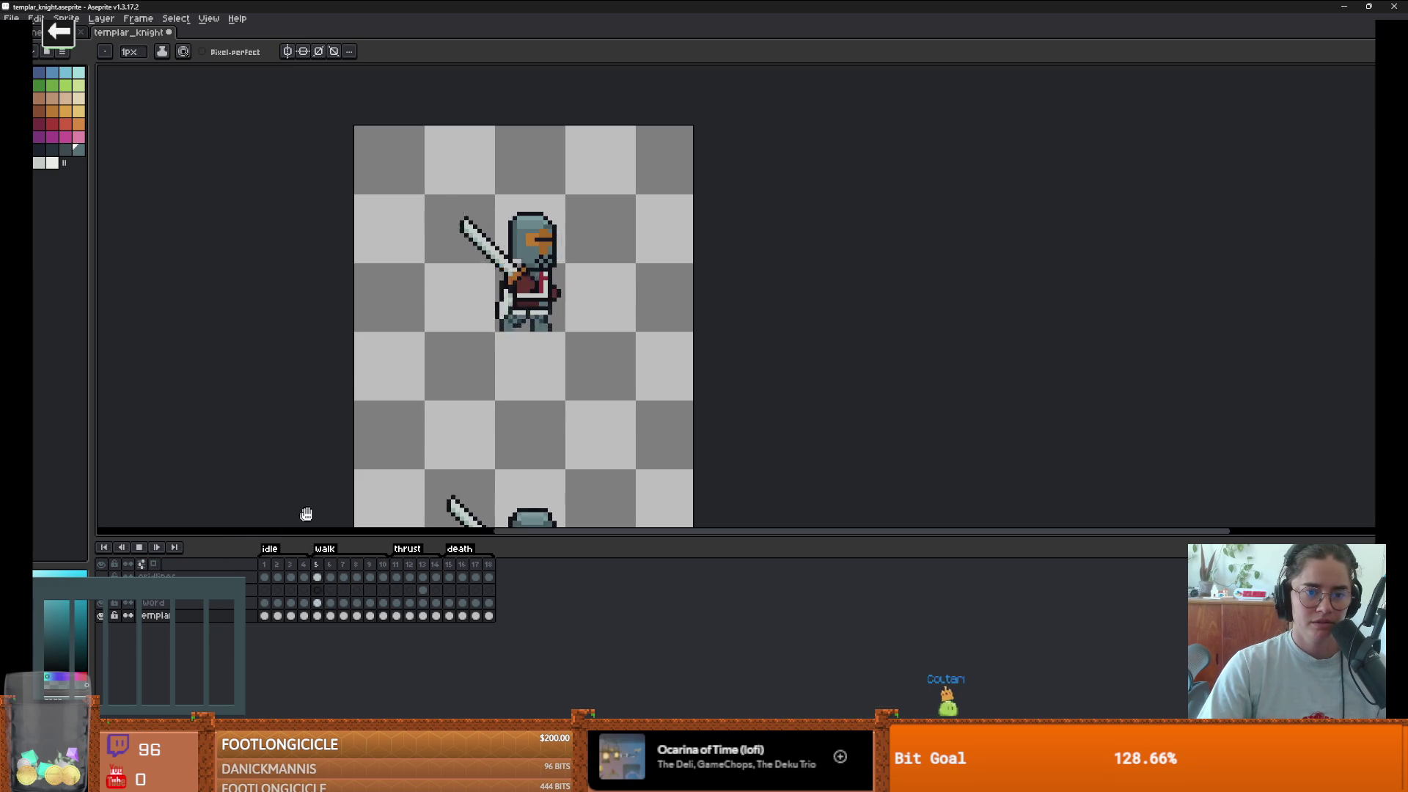
scroll(313, 512, down, 1)
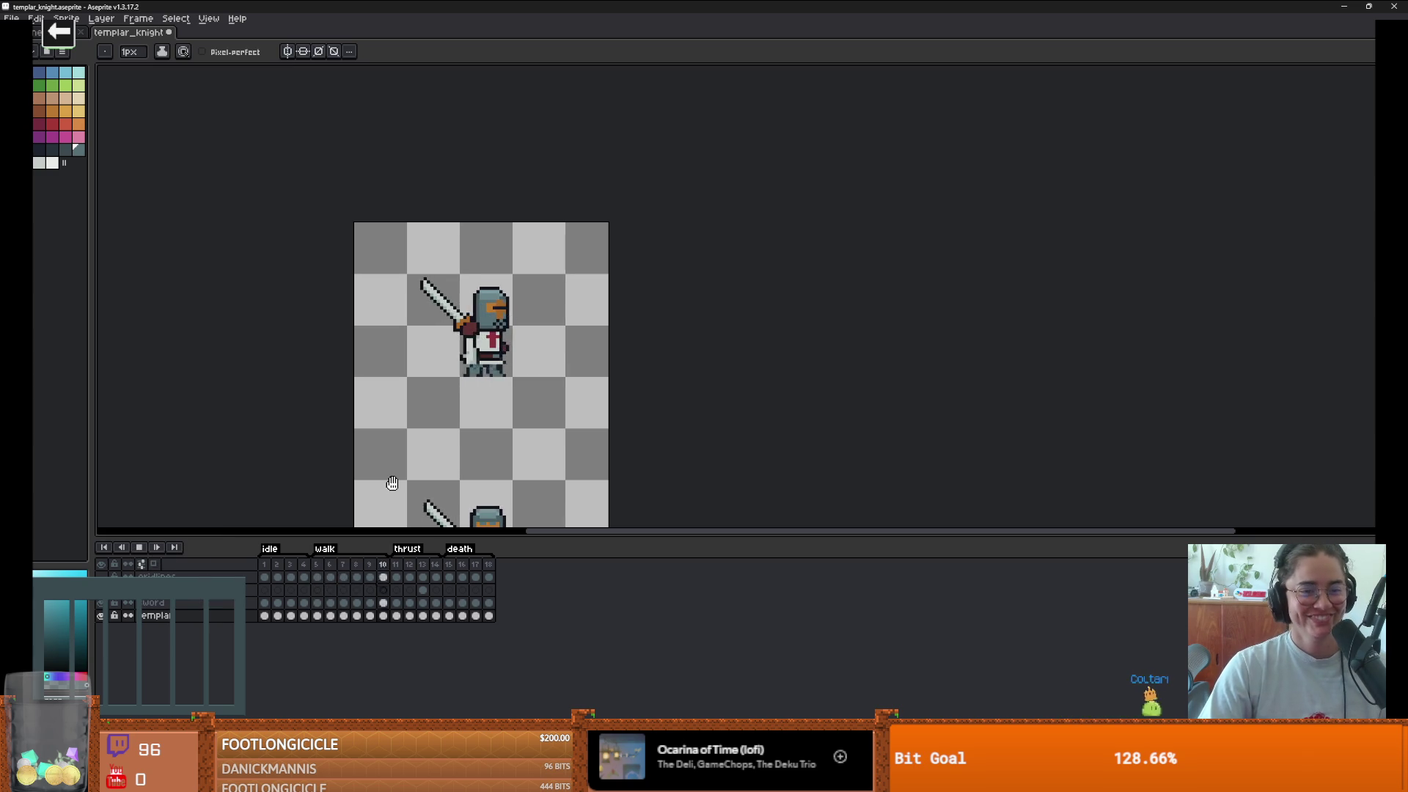
scroll(440, 422, up, 1)
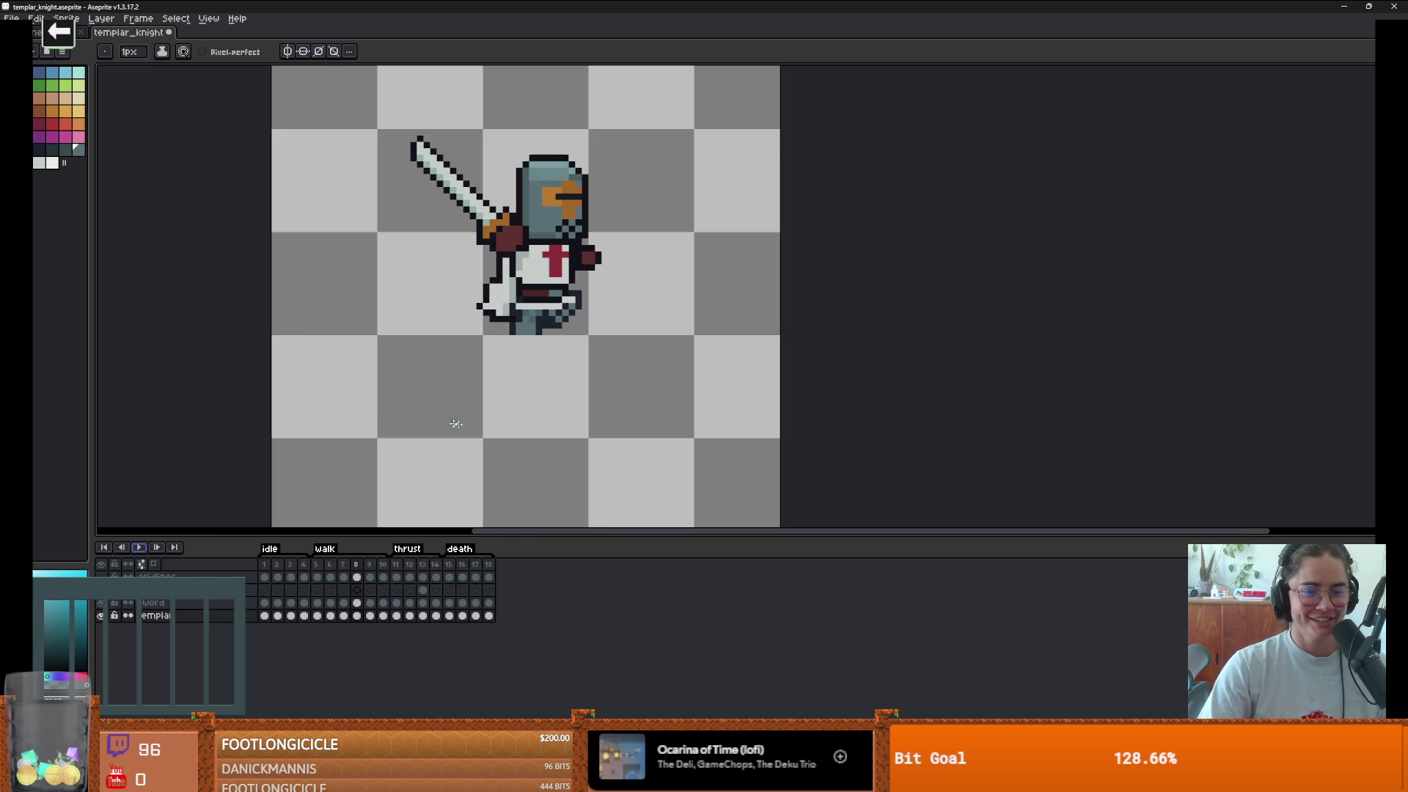
key(Return)
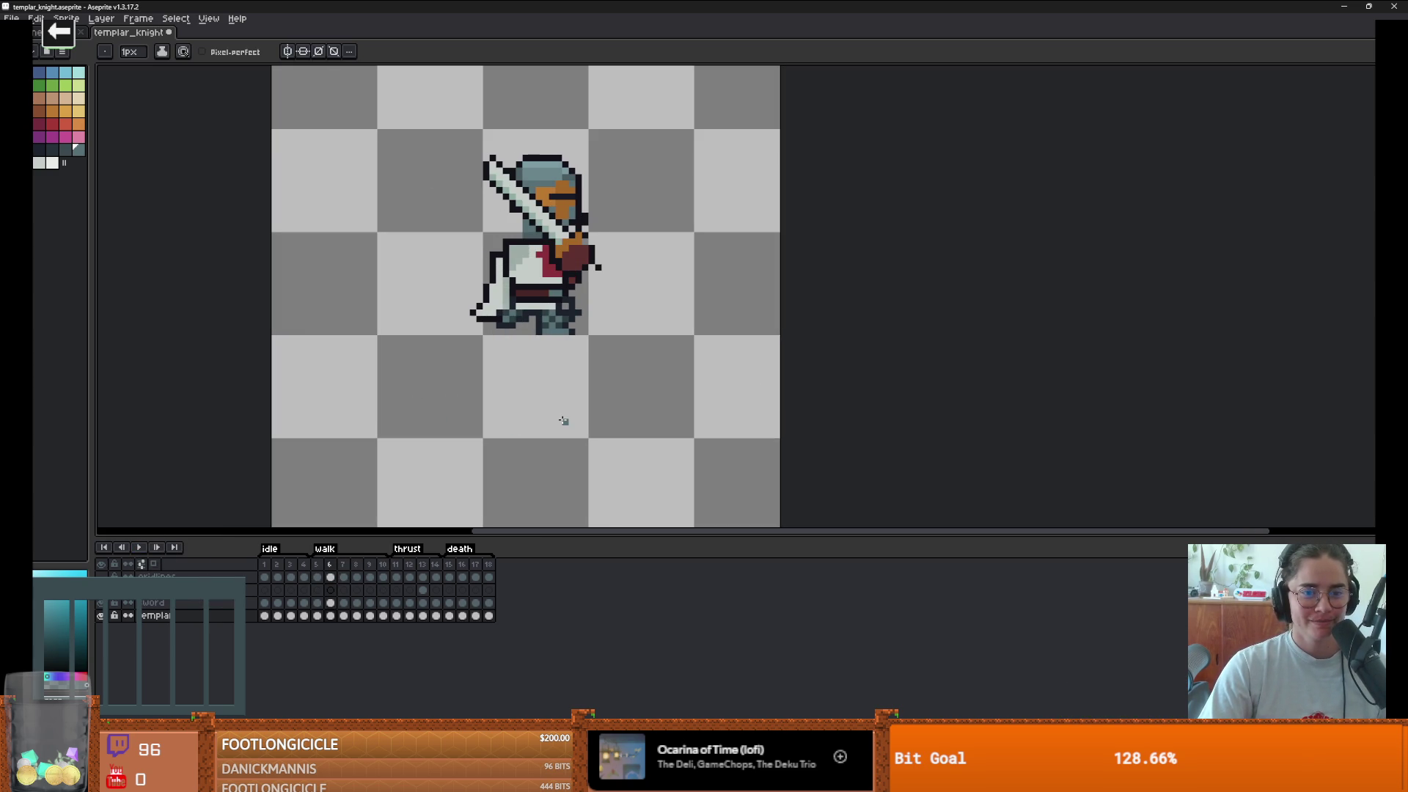
key(Right)
key(Right)
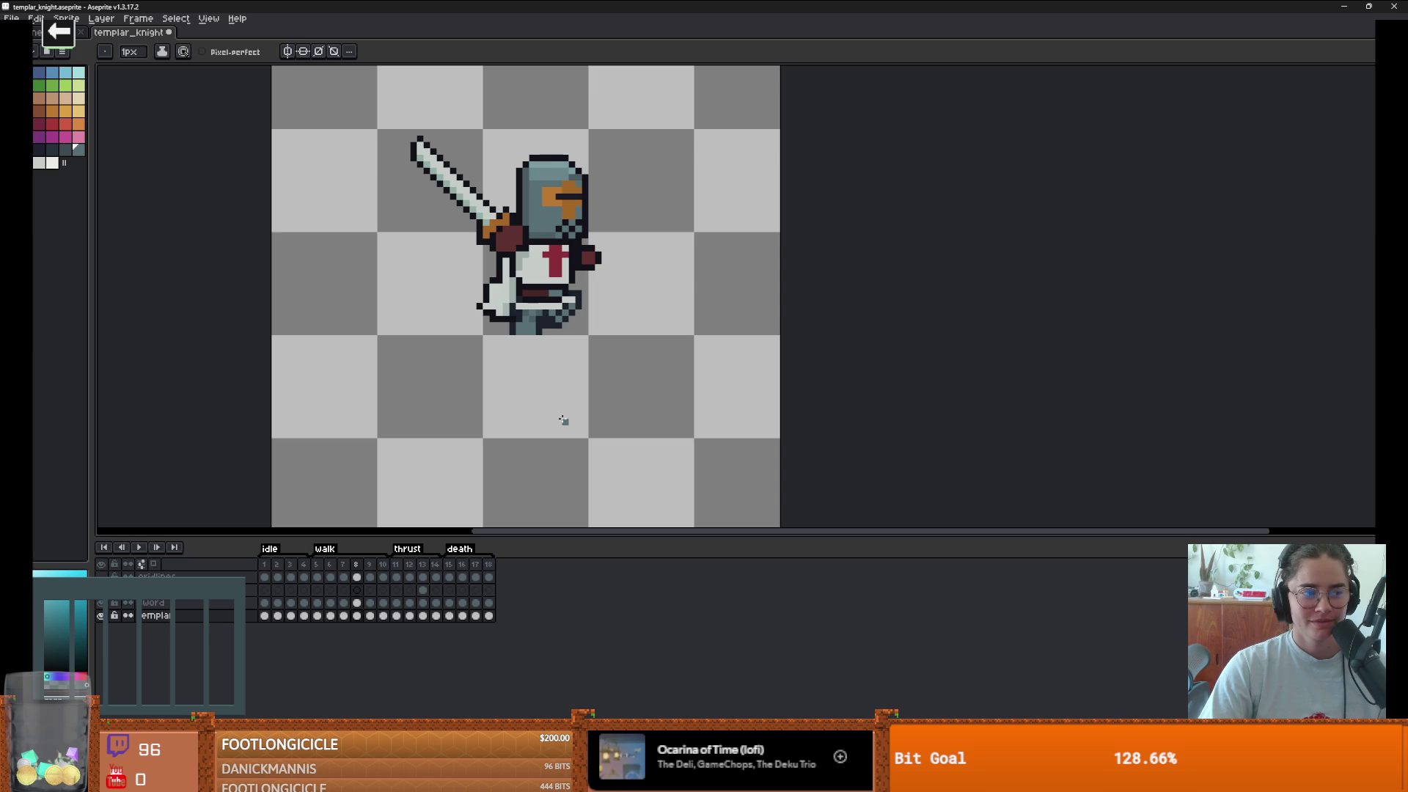
key(Left)
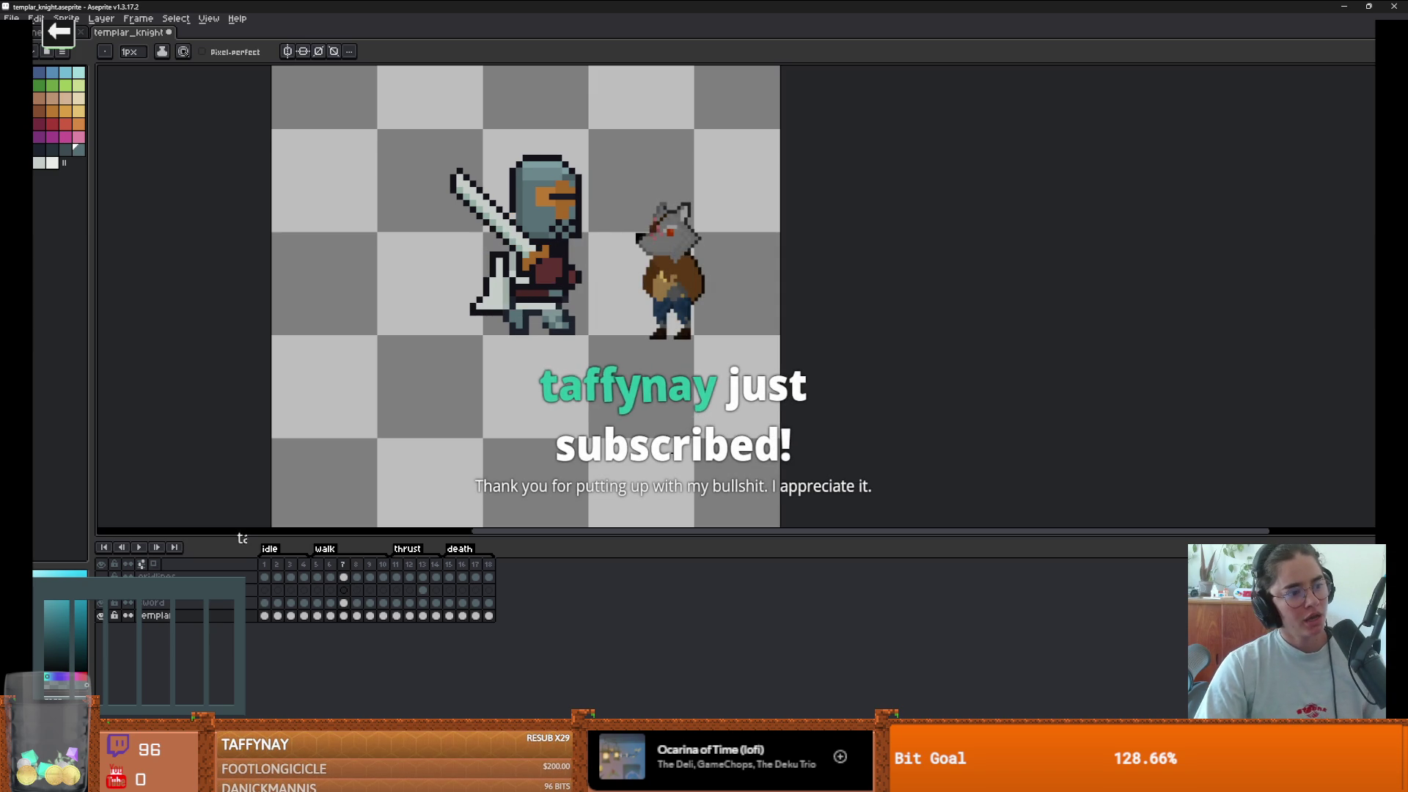
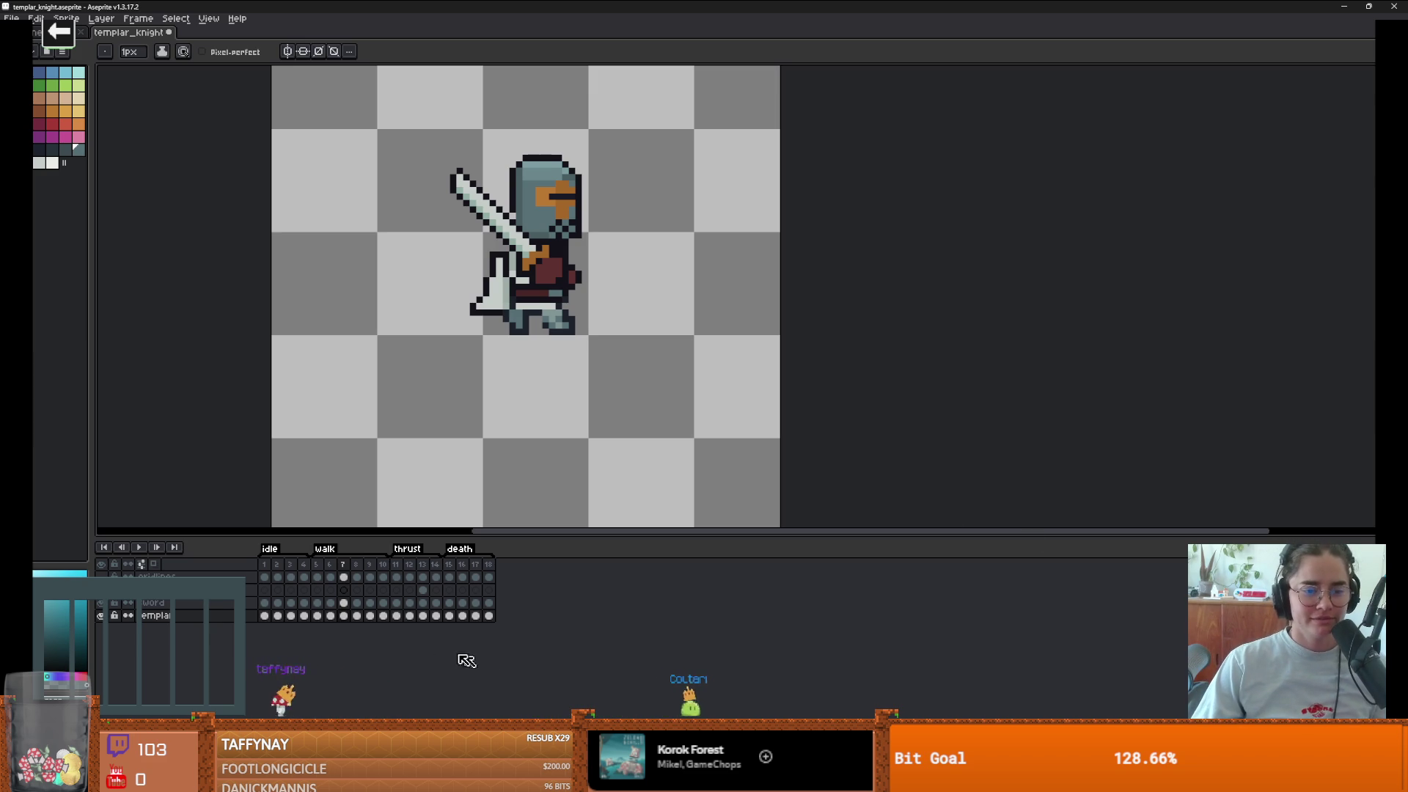
- Advance to the next walk frame and sample sprite colours, returning to the Pencil
key(period)
scroll(559, 359, up, 3)
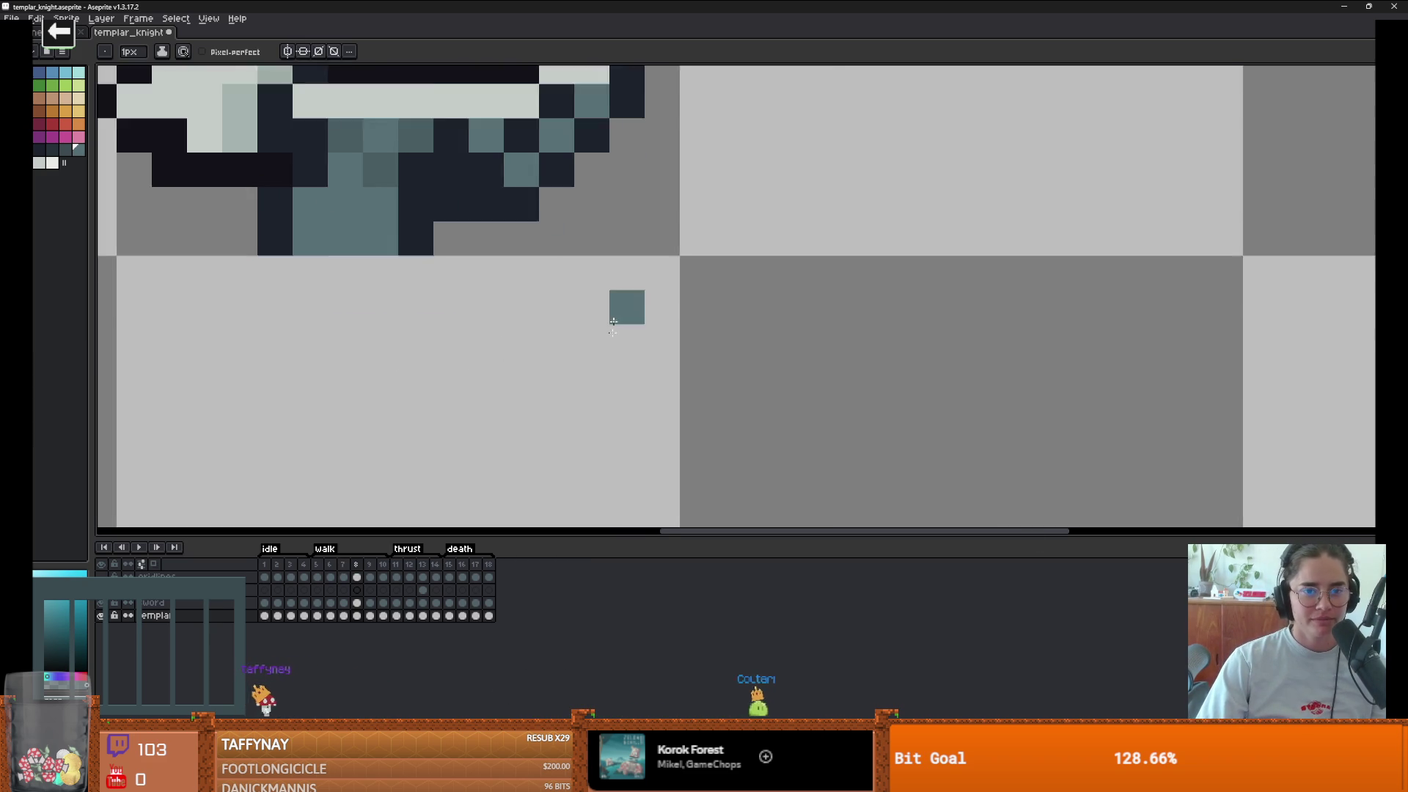
scroll(625, 306, down, 2)
scroll(604, 374, up, 1)
key(i)
key(b)
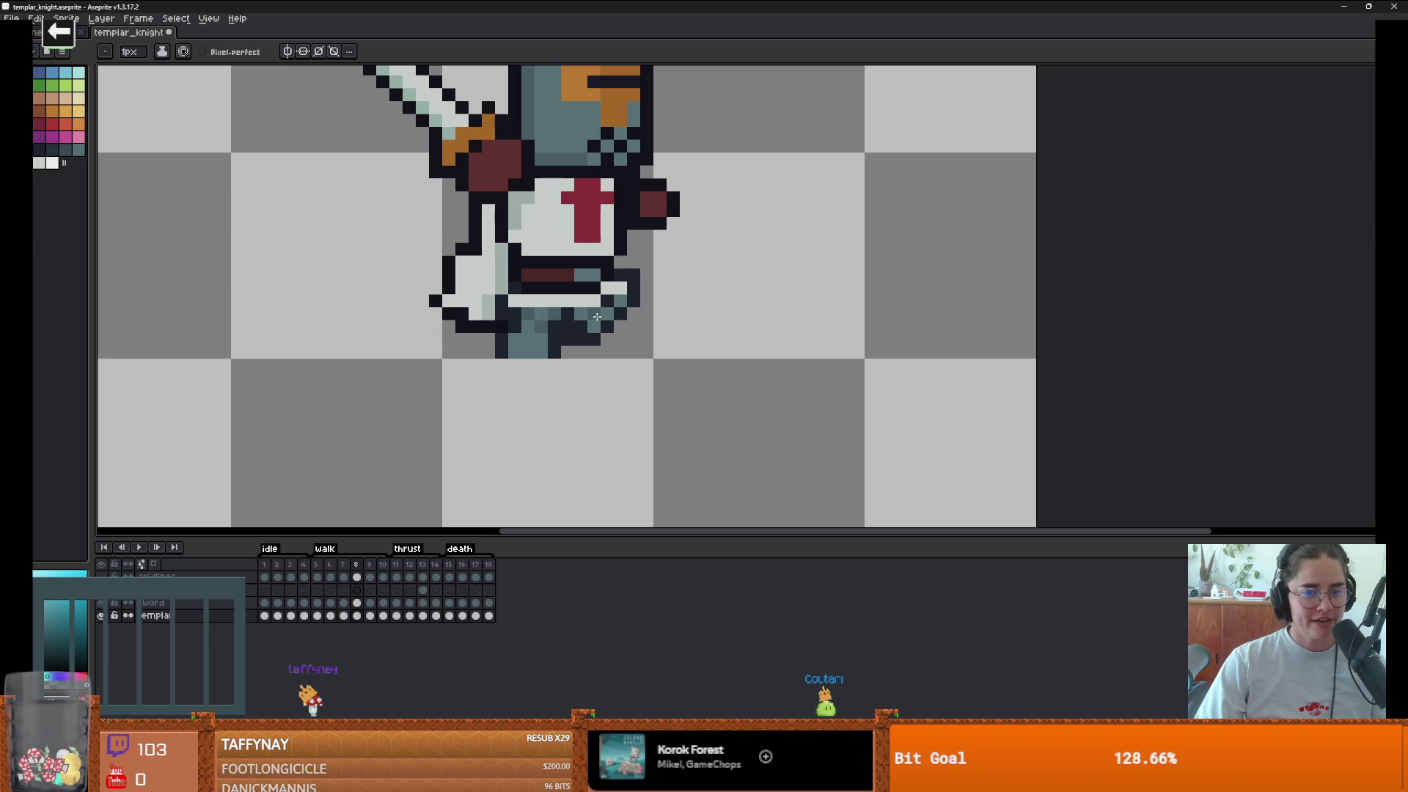
scroll(612, 295, down, 3)
- Preview walk frames 9 and 10 and the thrust frames, then return to frame 7
key(period)
scroll(656, 394, up, 1)
key(period)
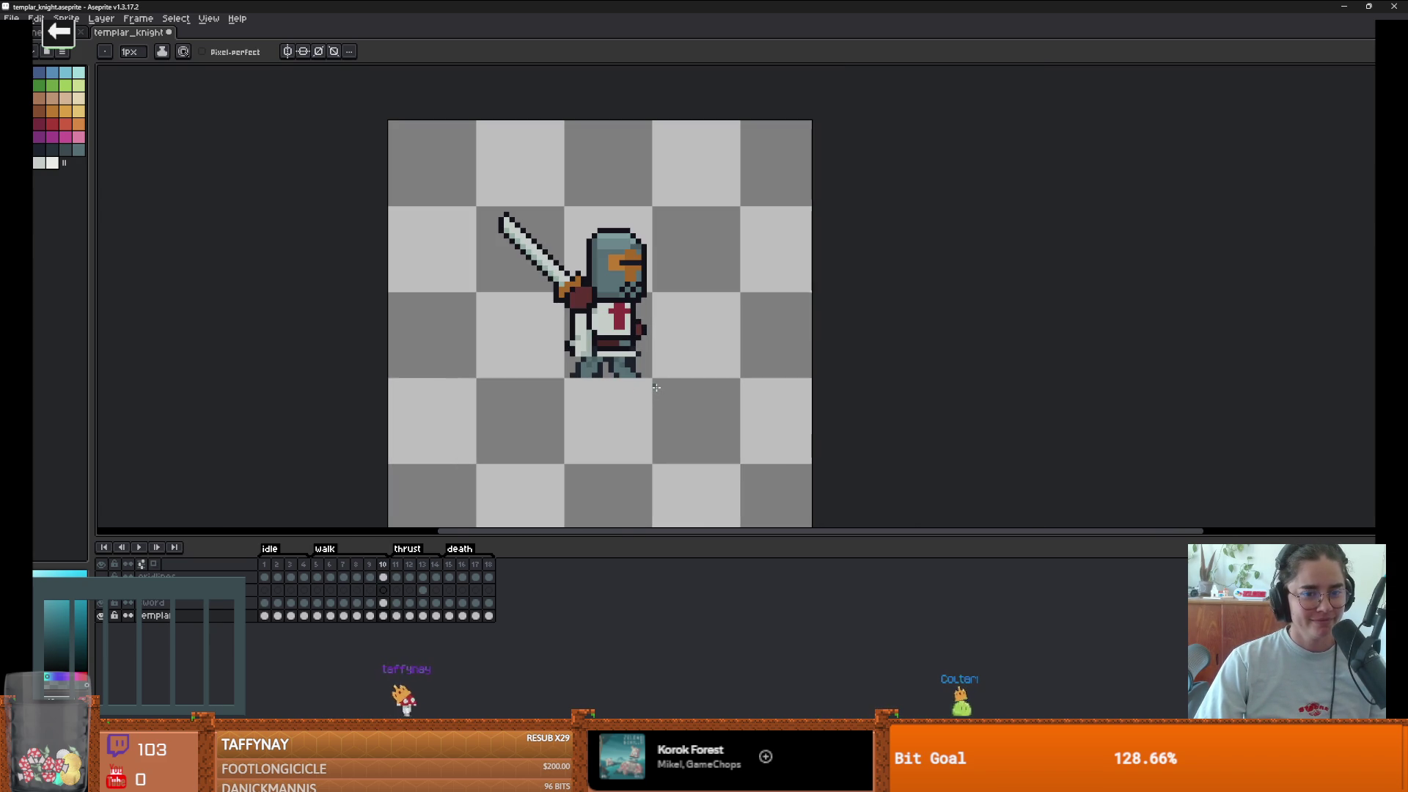
key(period)
key(comma)
key(comma)
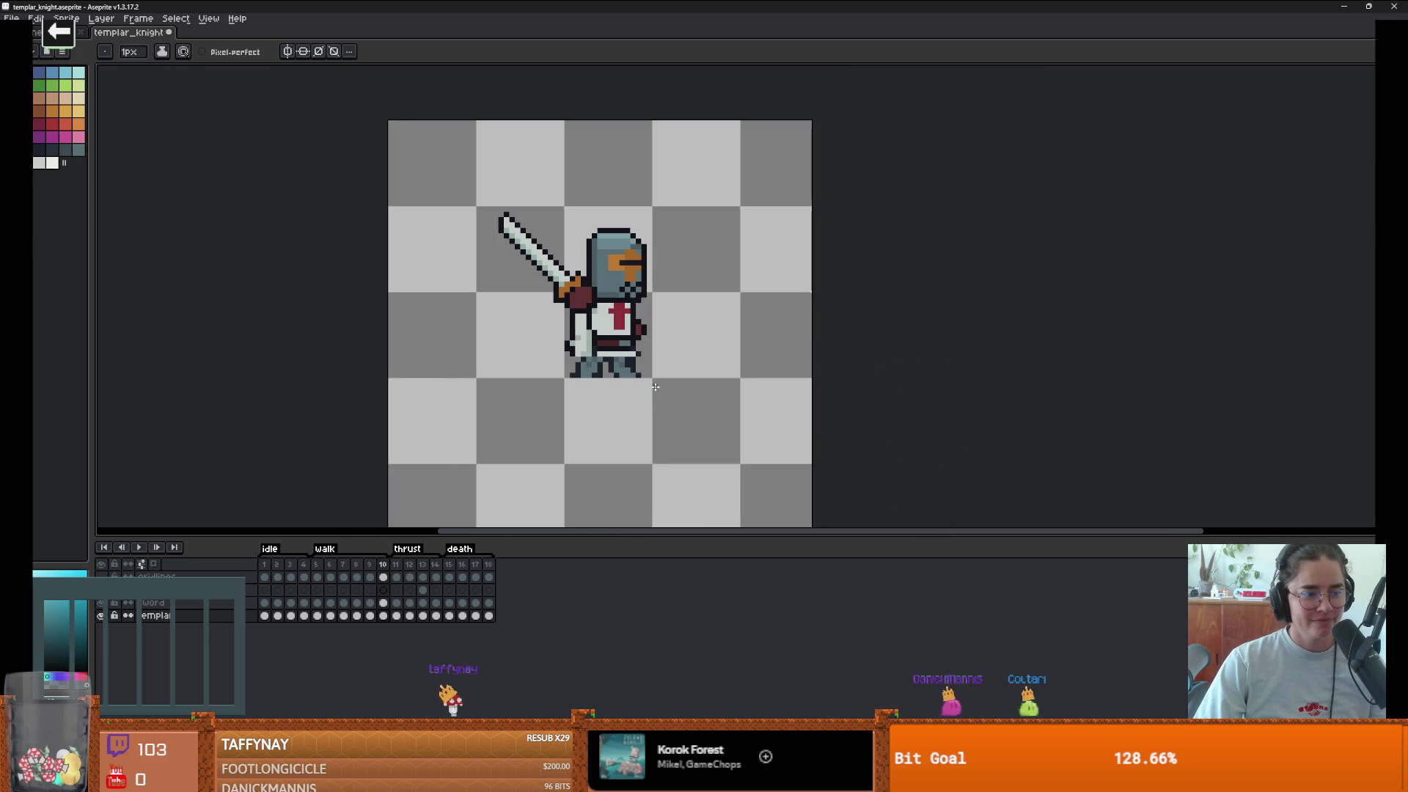
key(period)
key(comma)
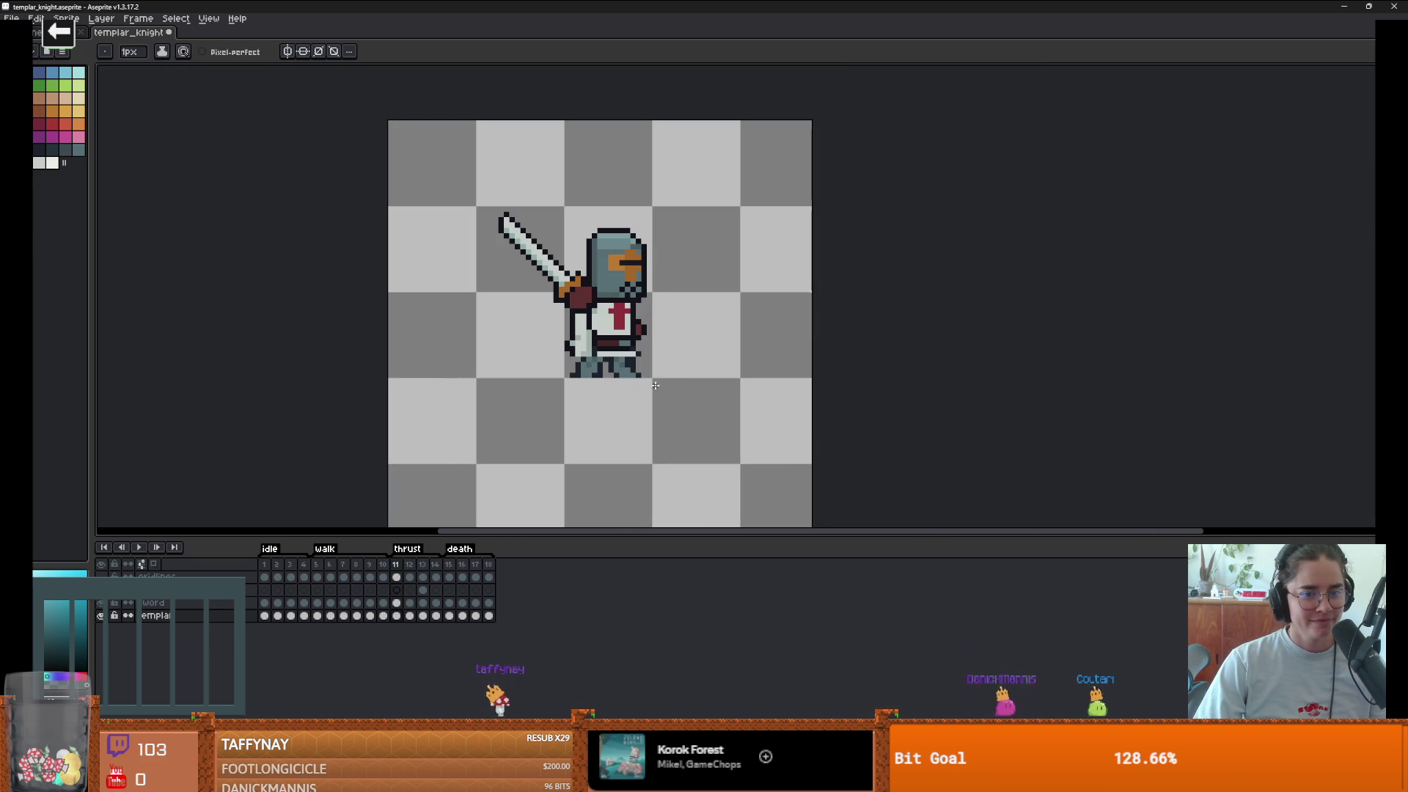
key(comma)
key(comma)
key(comma)
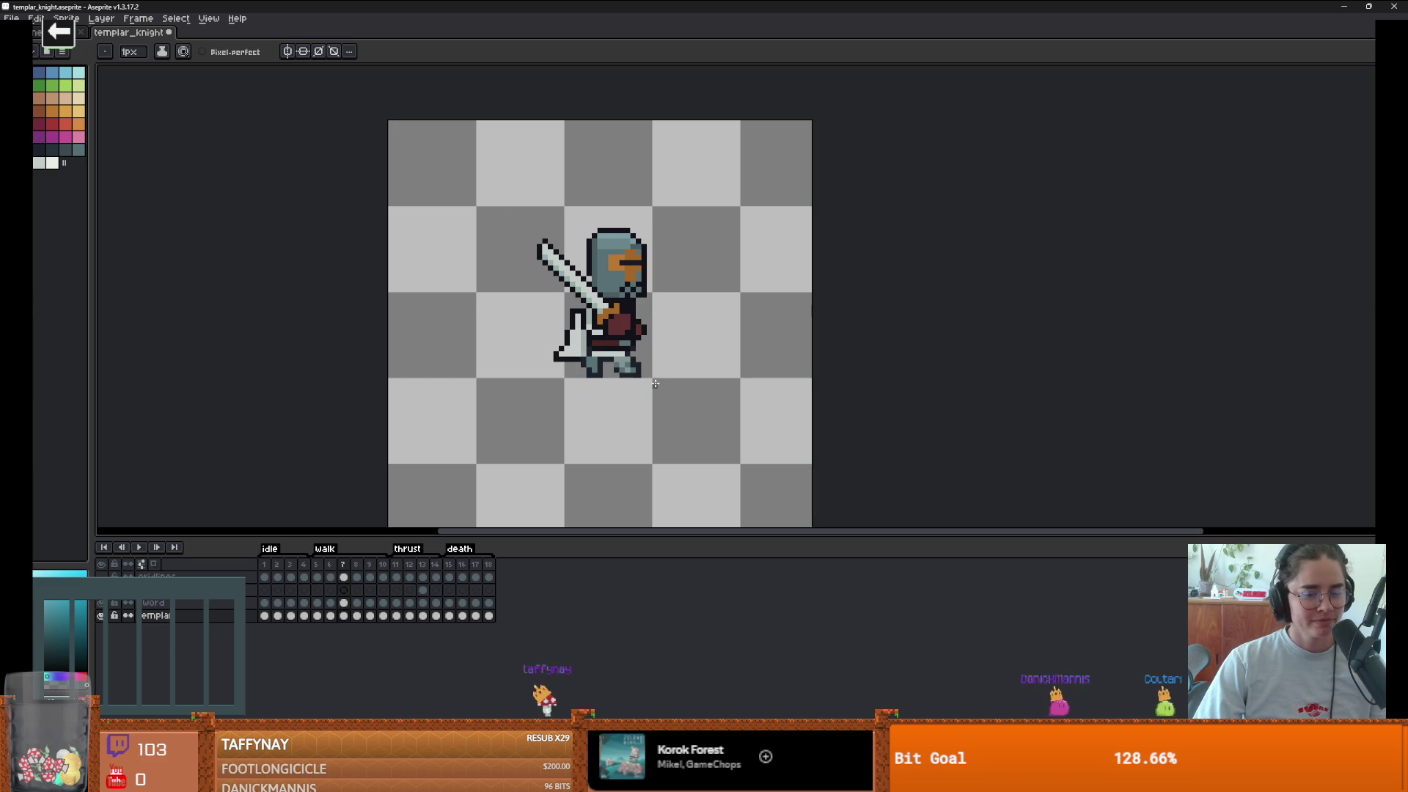
scroll(594, 364, up, 3)
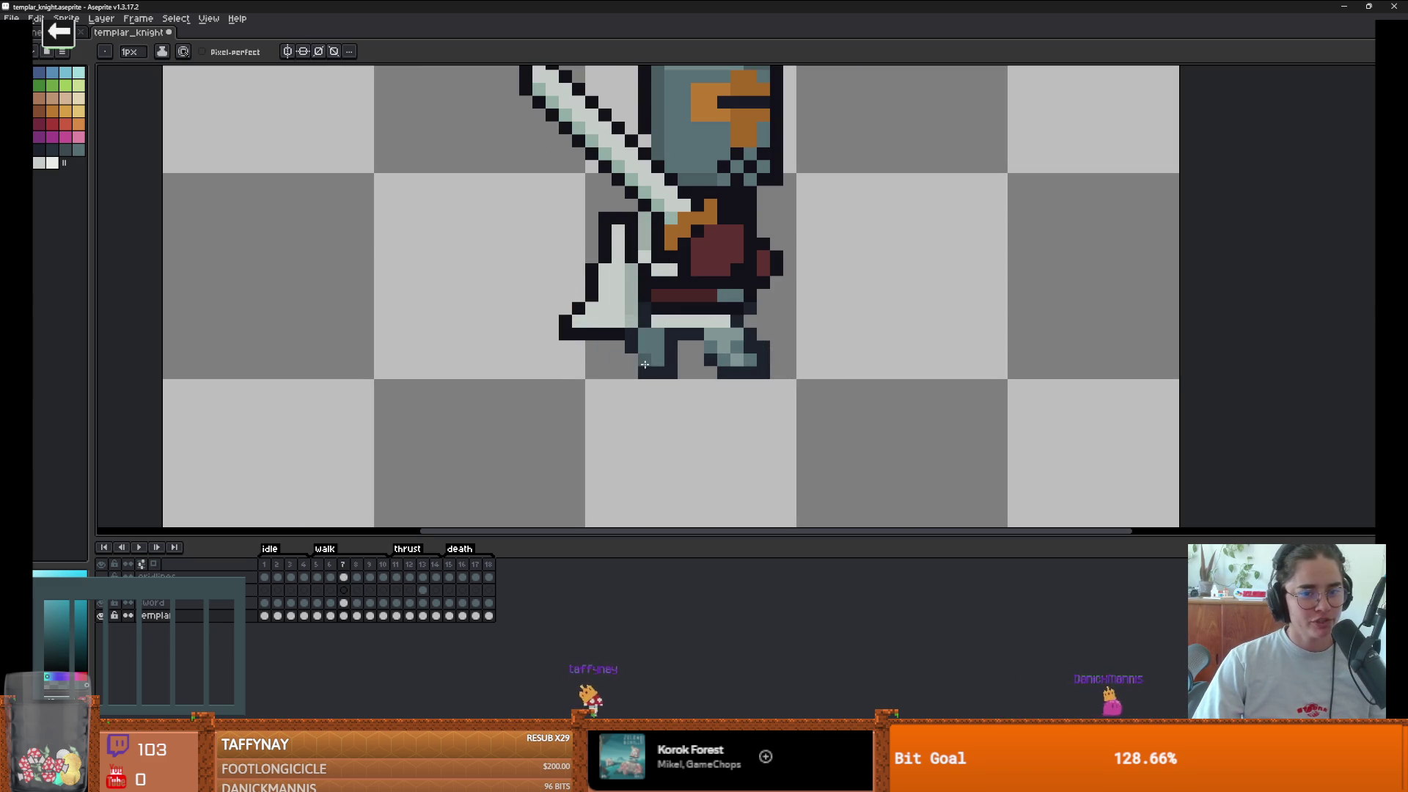
- Pick the dark navy outline colour and settle on walk frame 6 after comparing it with frame 7
alt+click(625, 356)
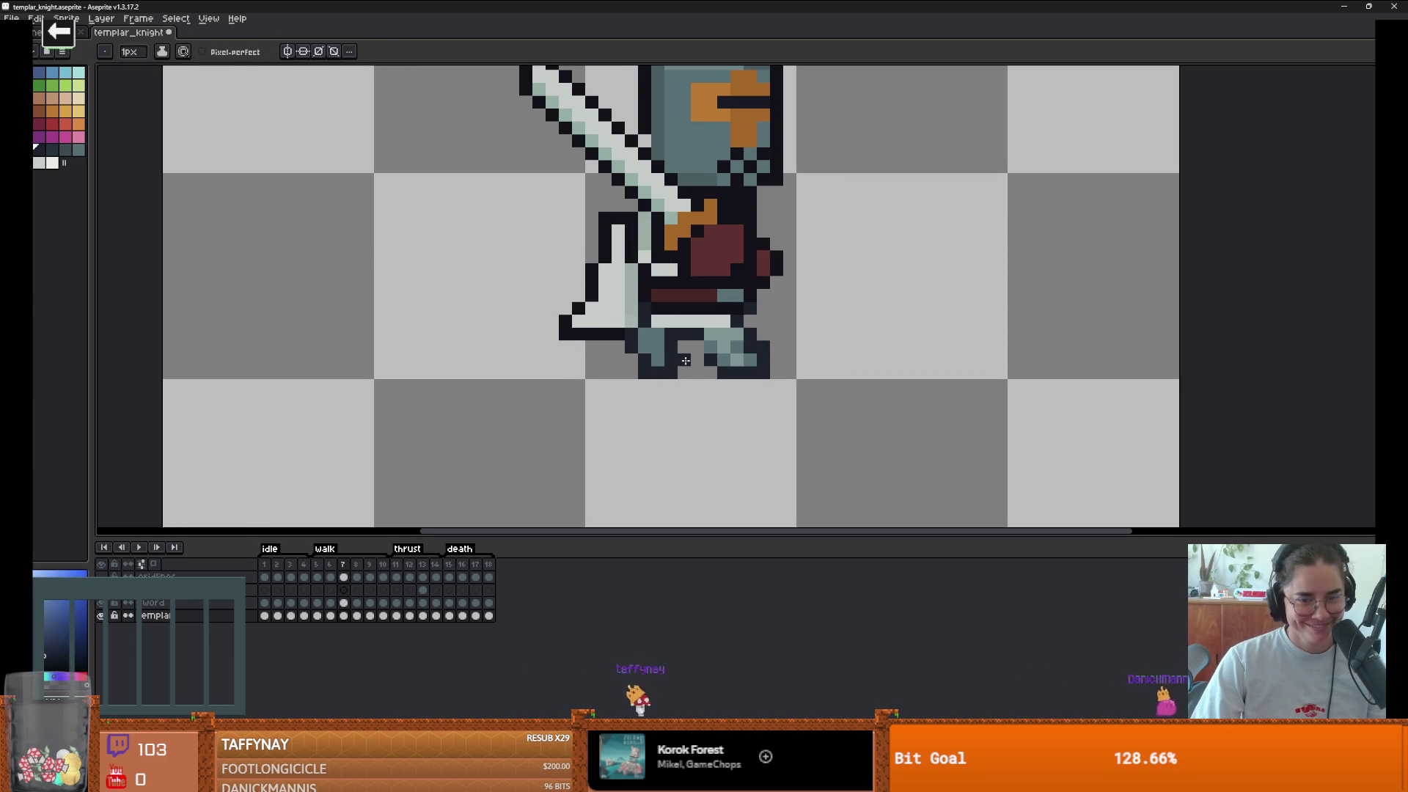
key(comma)
key(period)
key(comma)
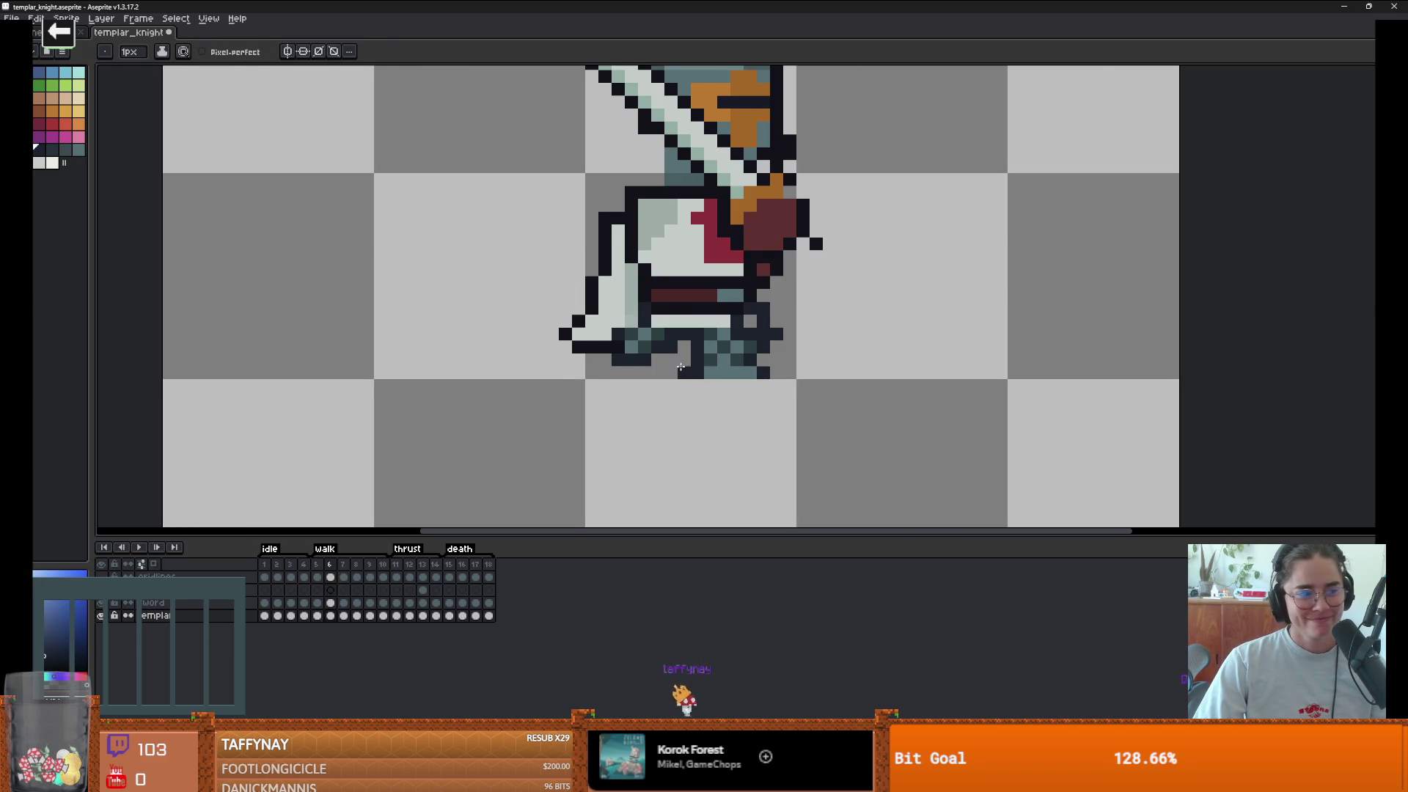
scroll(716, 356, up, 3)
- Paint teal and dark navy pixels onto the knight's leg in frame 6
alt+click(777, 318)
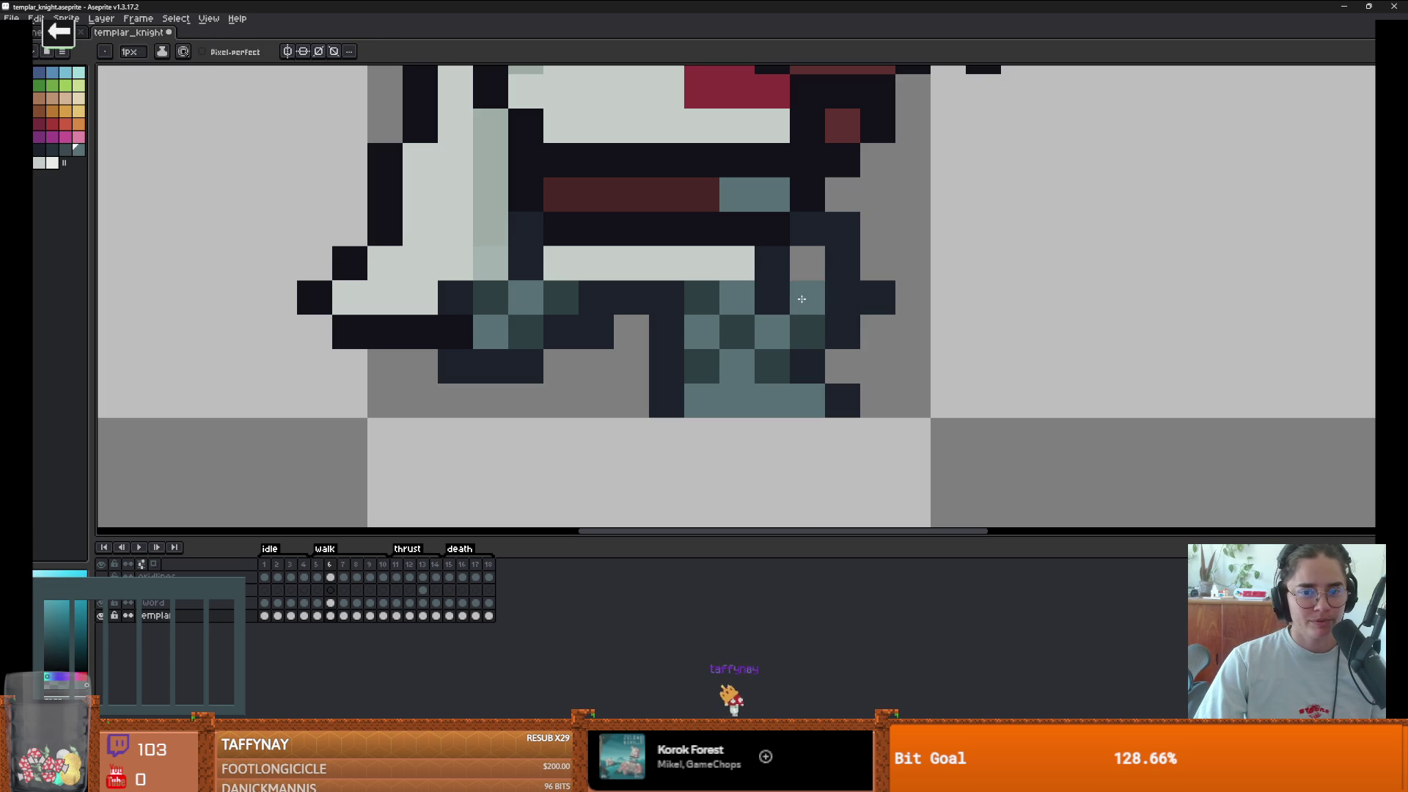
drag(792, 272, 767, 302)
alt+click(795, 314)
click(795, 273)
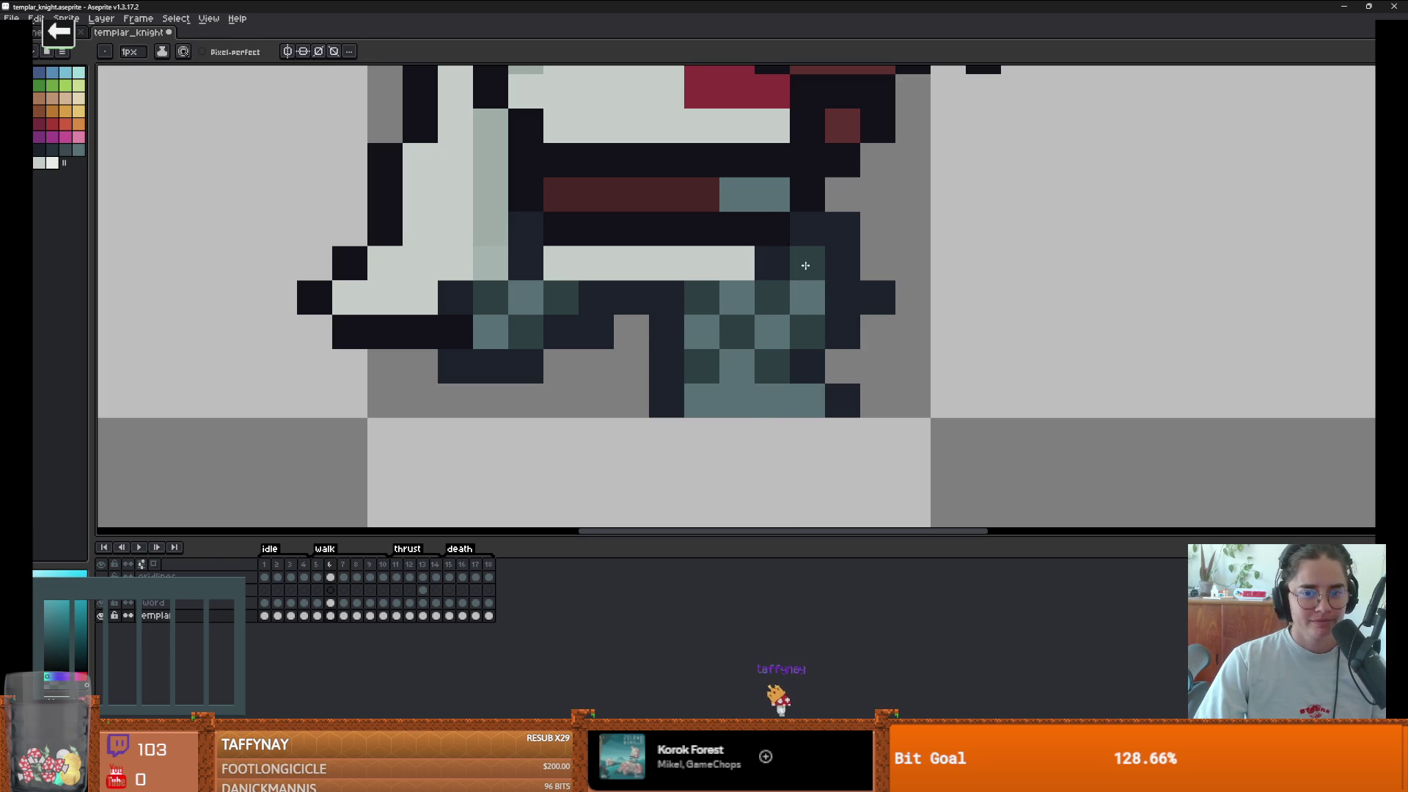
click(738, 401)
scroll(743, 423, down, 3)
scroll(743, 423, down, 2)
scroll(787, 355, up, 1)
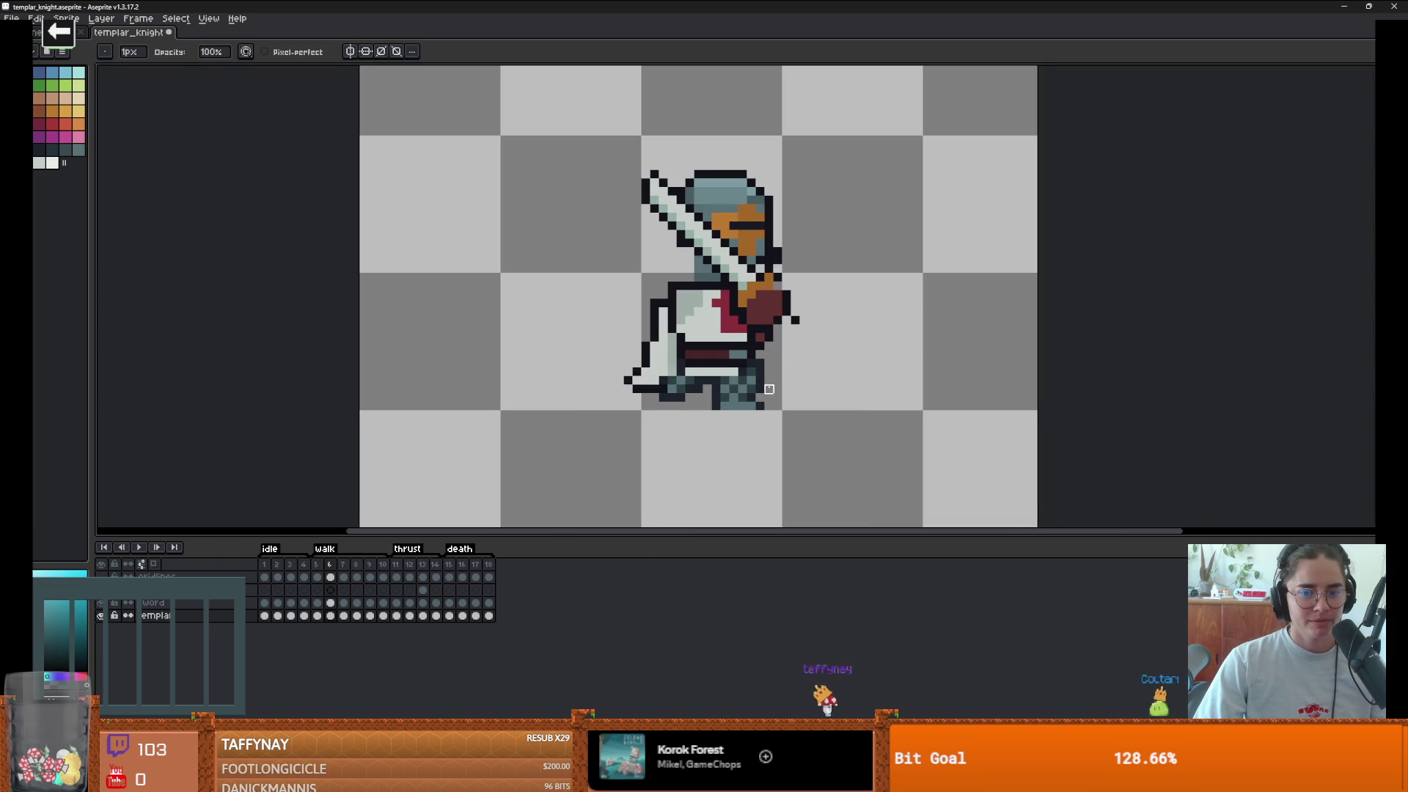
- On walk frame 7, erase the knight's legs and feet, then undo an inserted blank frame
key(period)
key(comma)
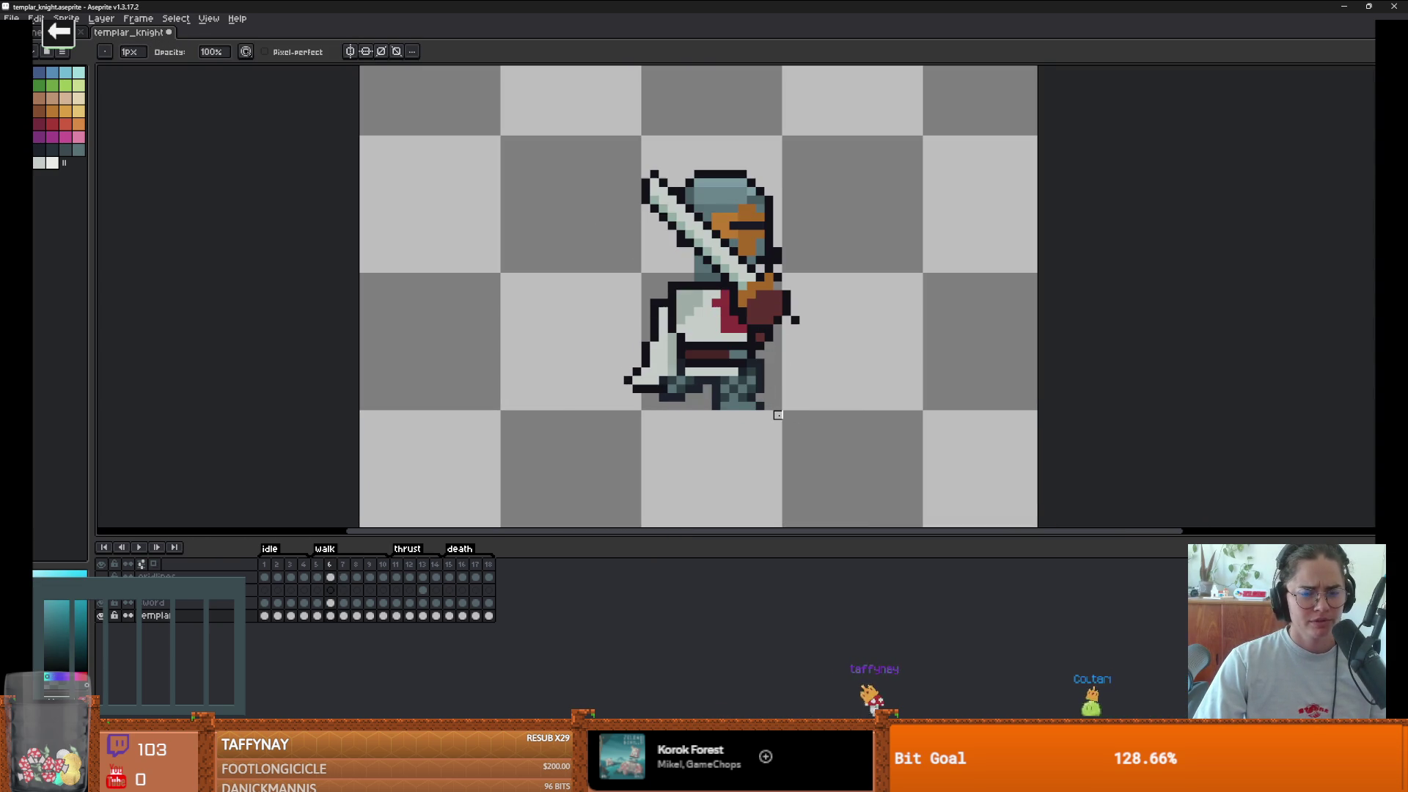
key(period)
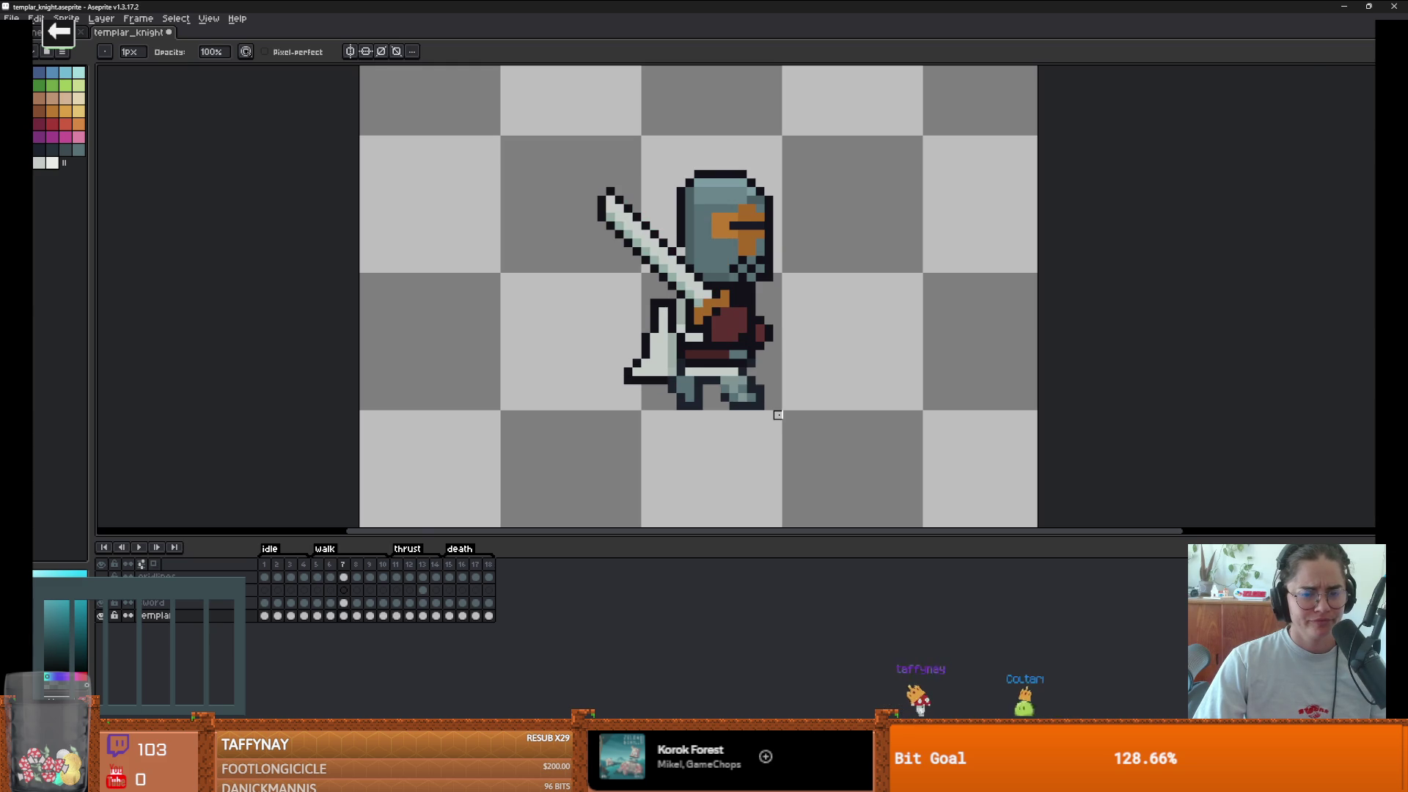
scroll(760, 405, up, 2)
scroll(743, 384, down, 2)
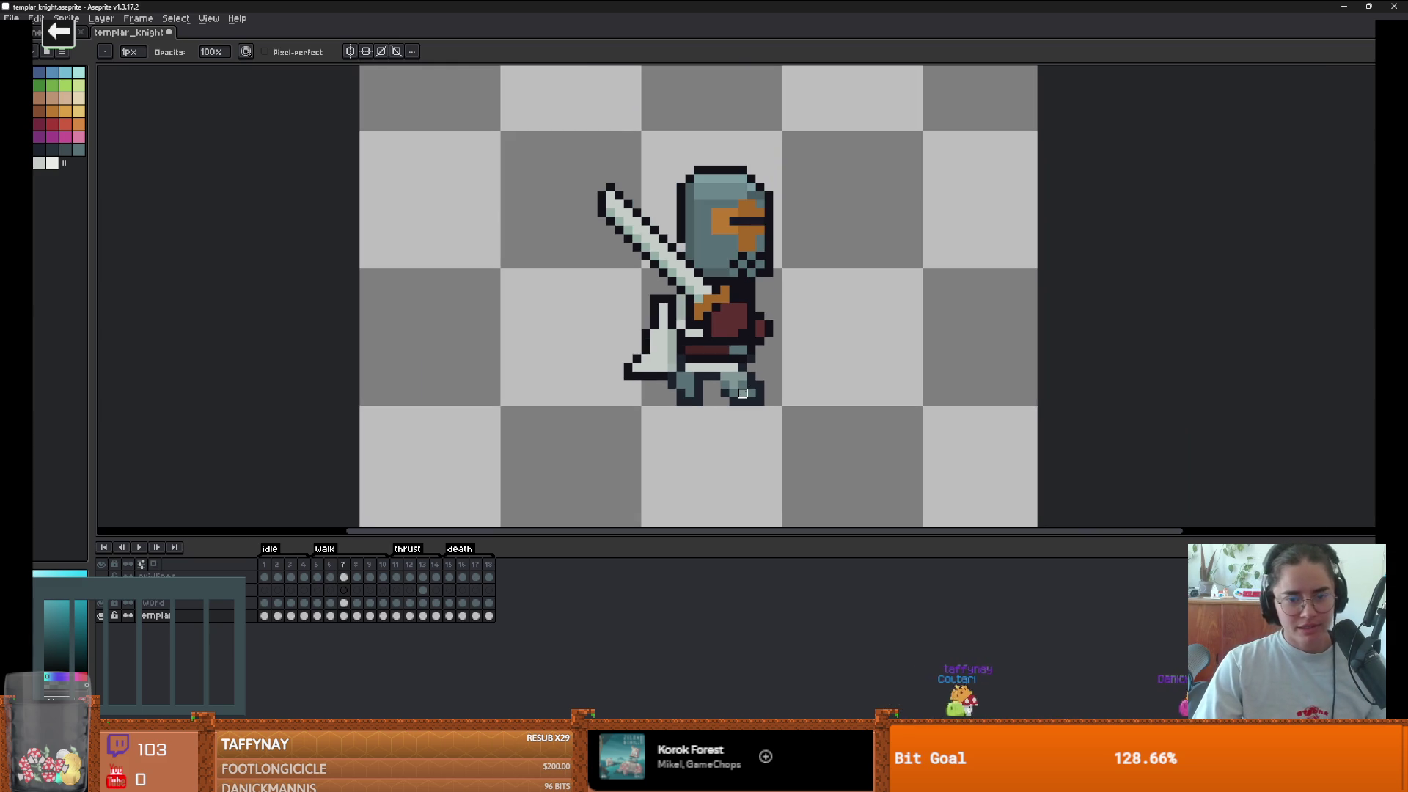
key(ctrl+z)
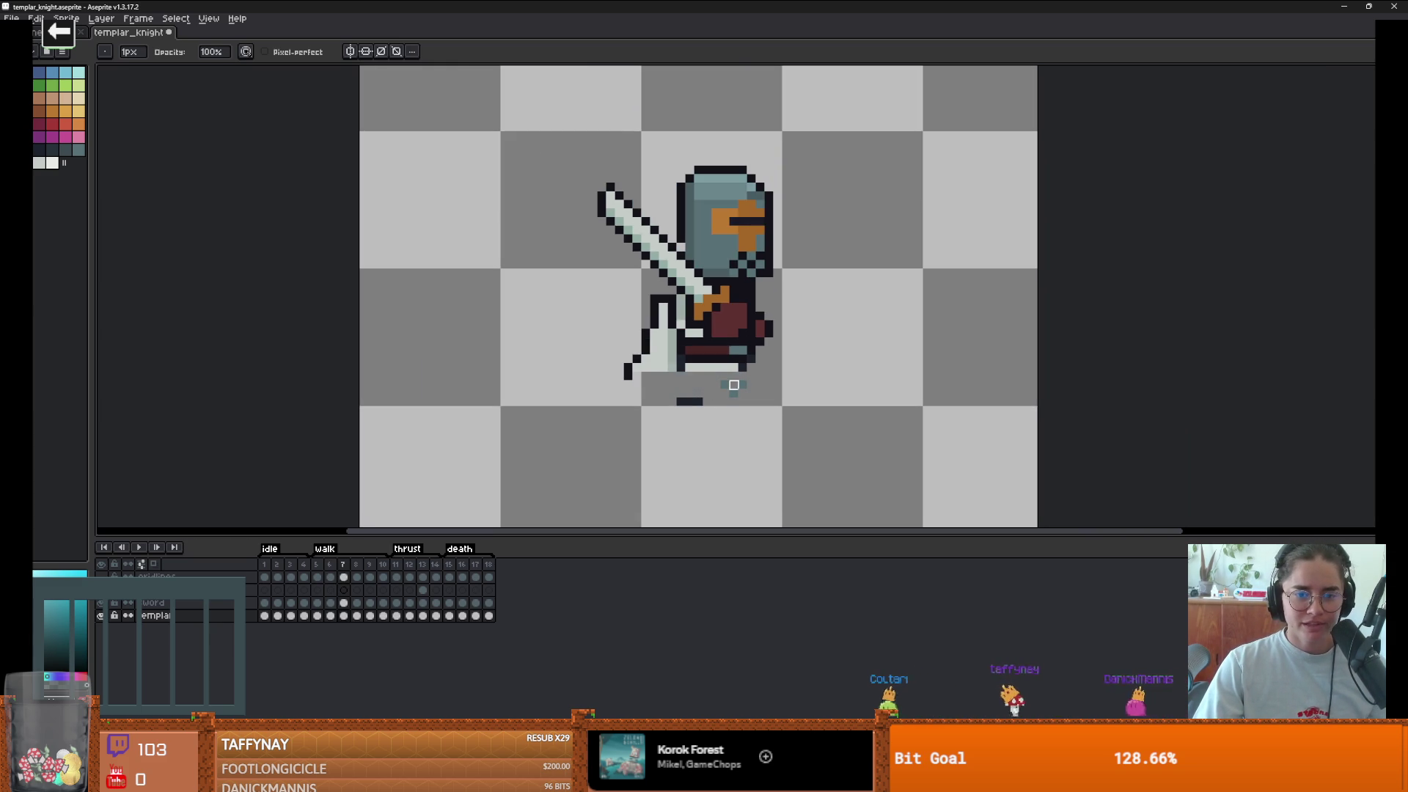
key(alt+shift+n)
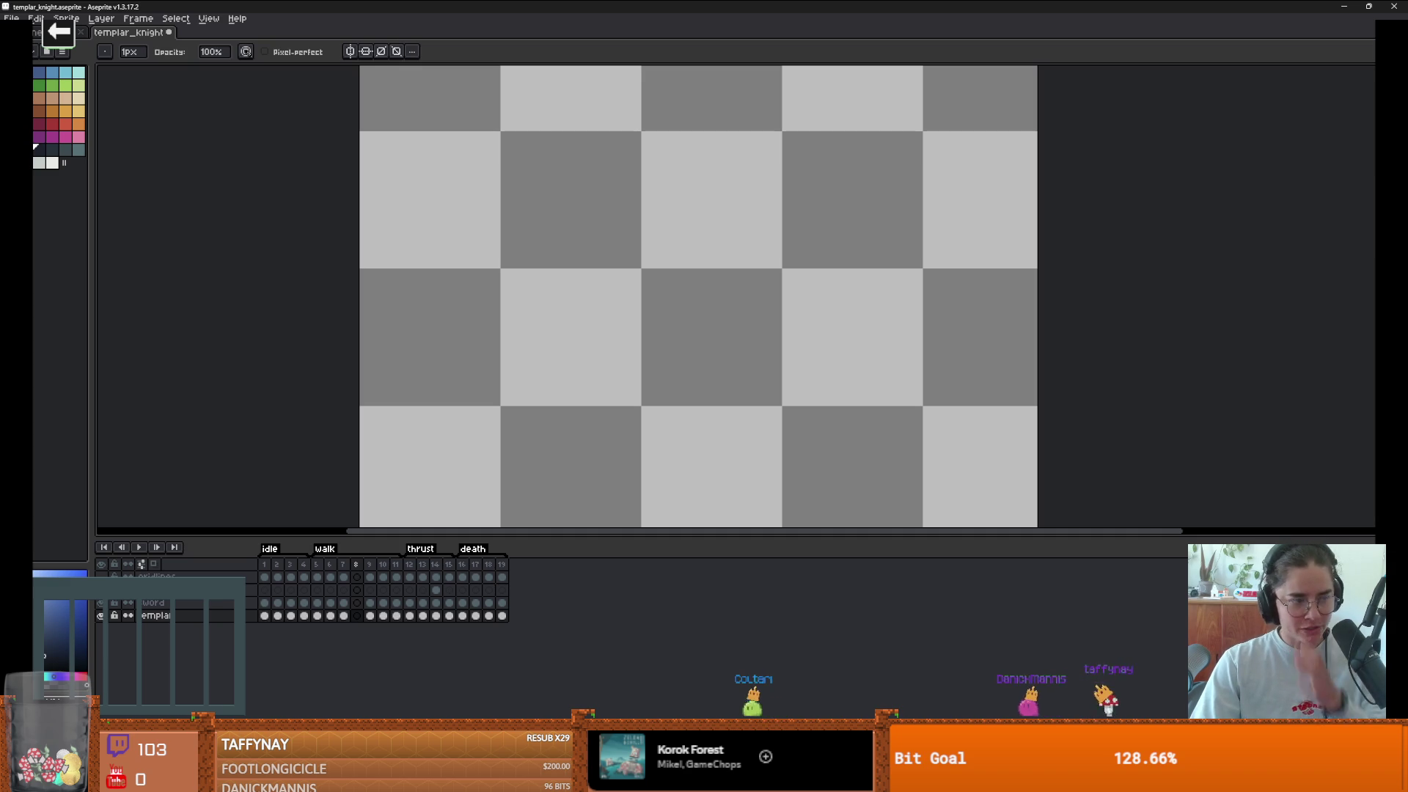
key(ctrl+z)
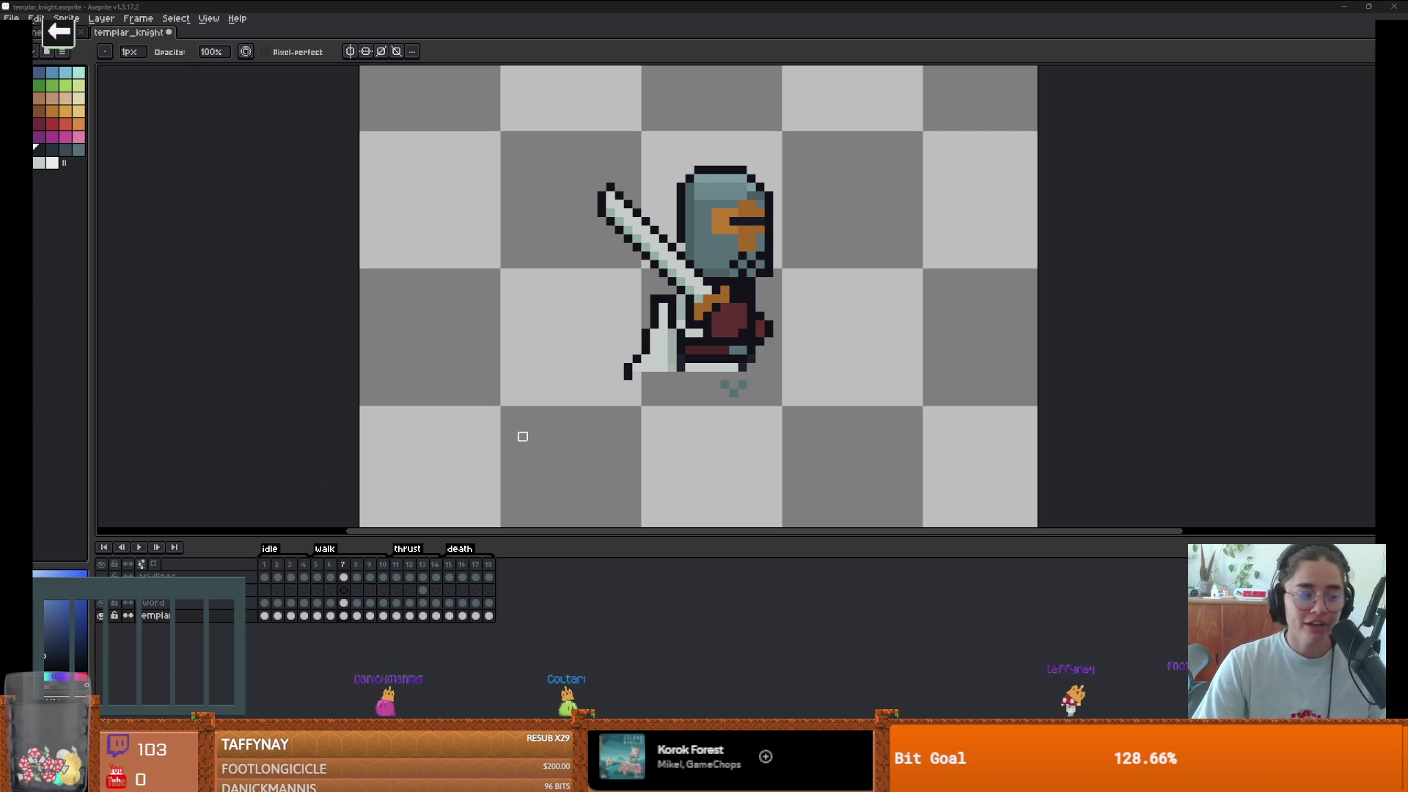
- Clear the stray pixels under the legless knight in frame 7, then step through frames 8 and 9
scroll(655, 367, up, 1)
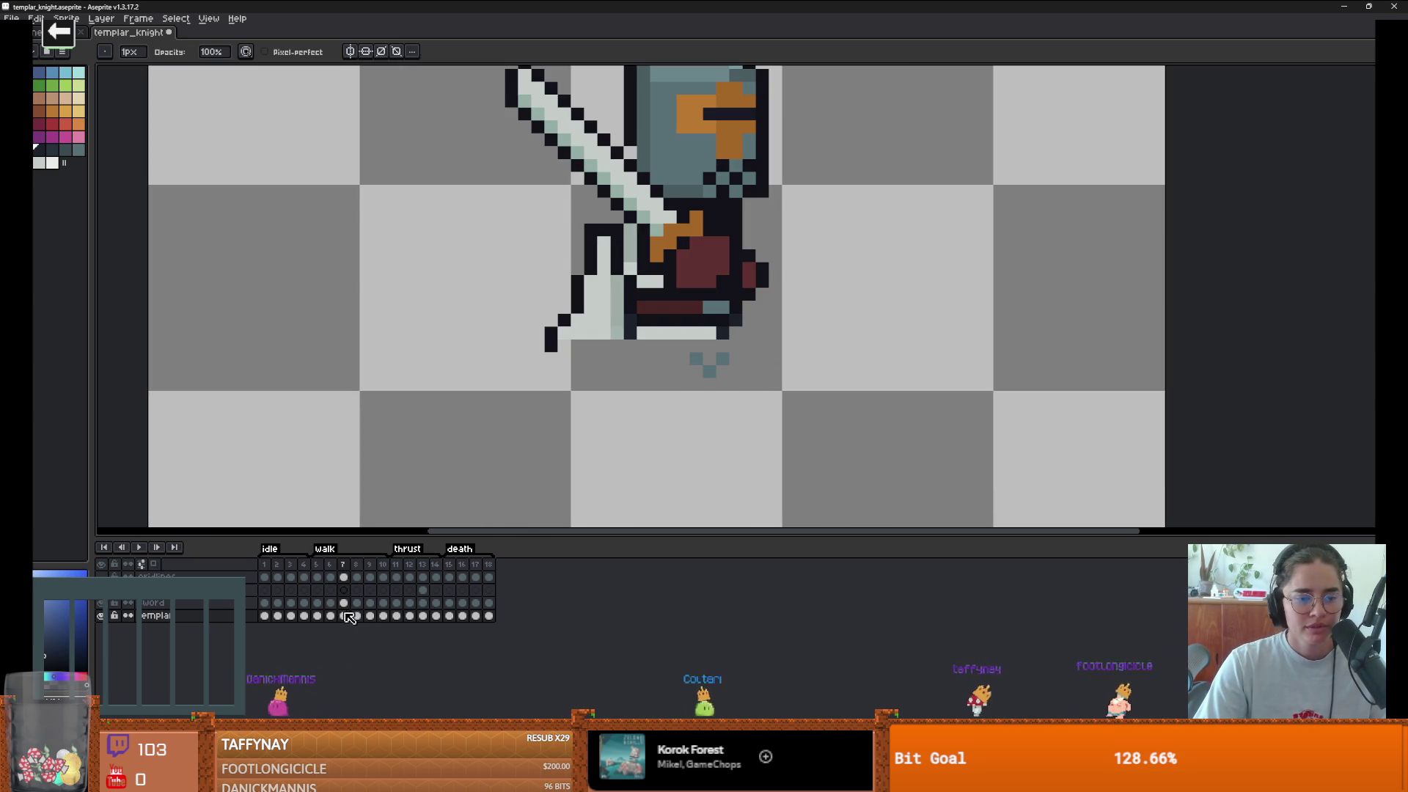
key(ctrl+z)
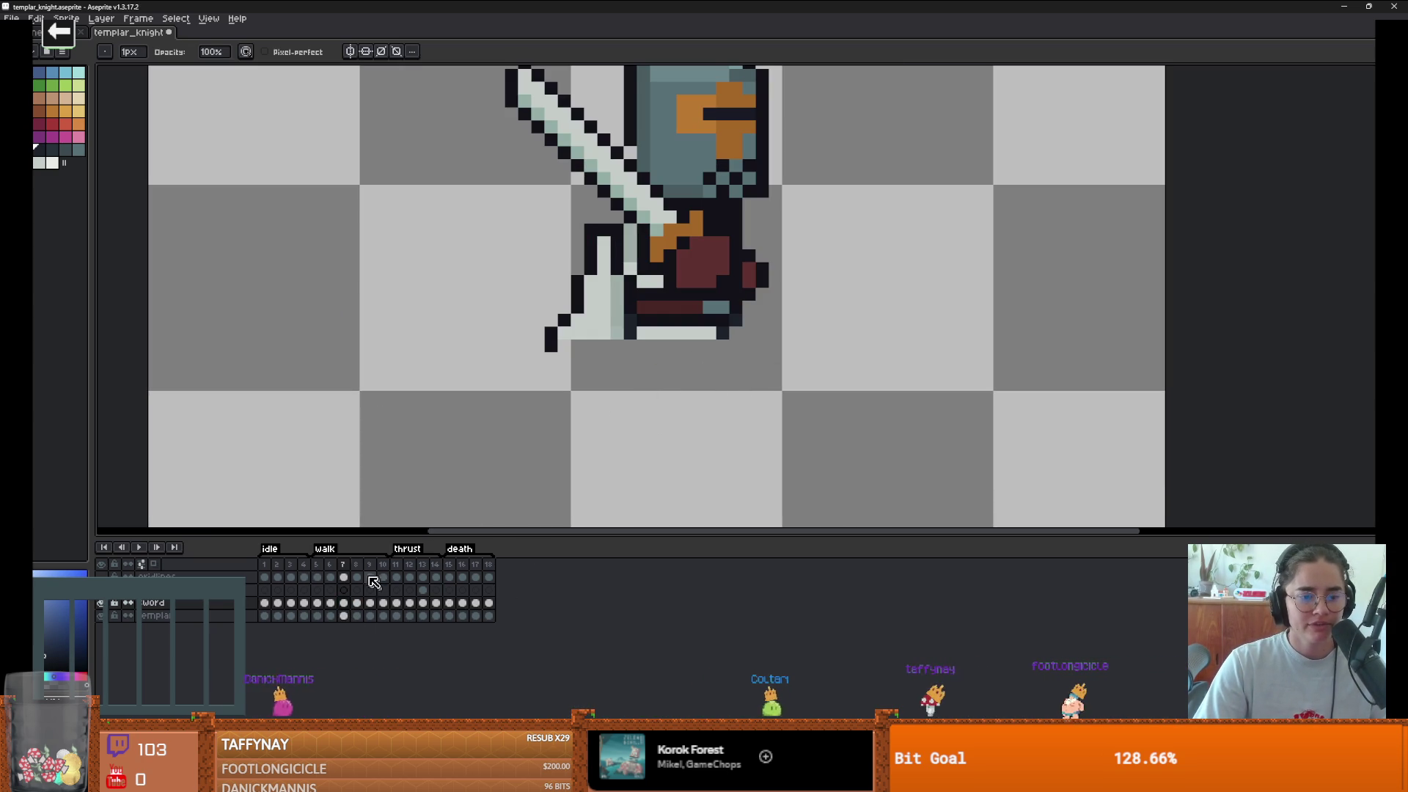
key(Right)
scroll(578, 501, down, 2)
key(Right)
key(Right)
scroll(658, 480, up, 3)
scroll(580, 462, down, 1)
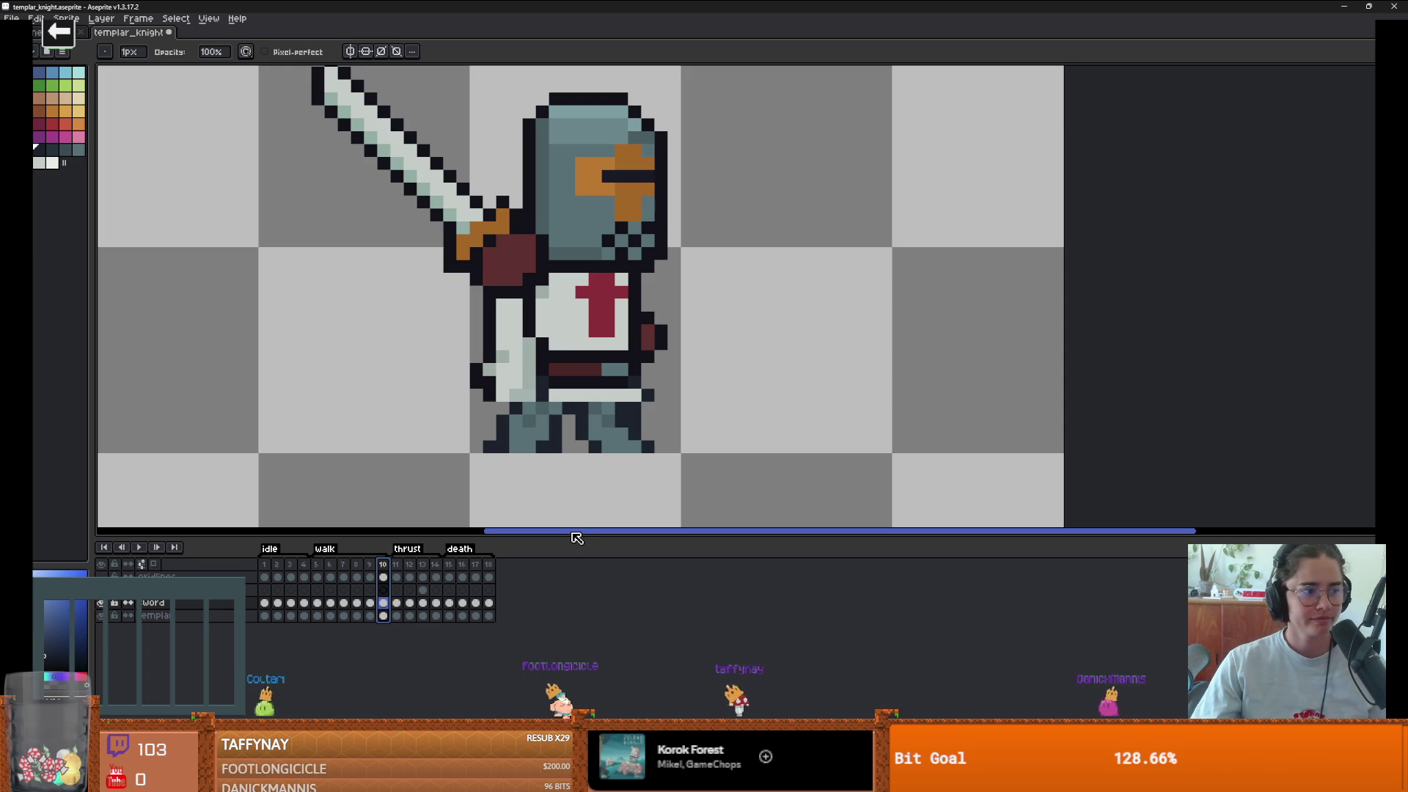
key(Left)
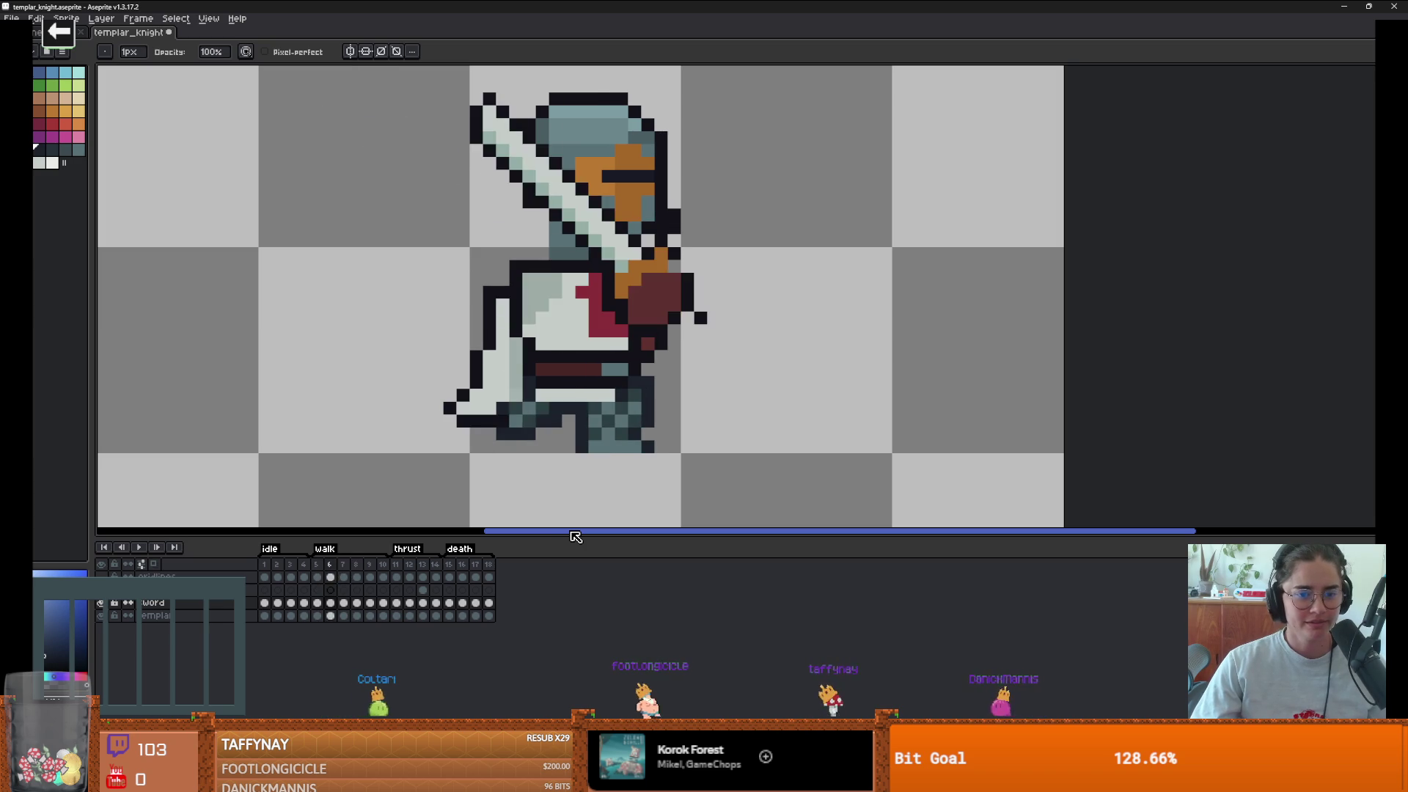
key(Left)
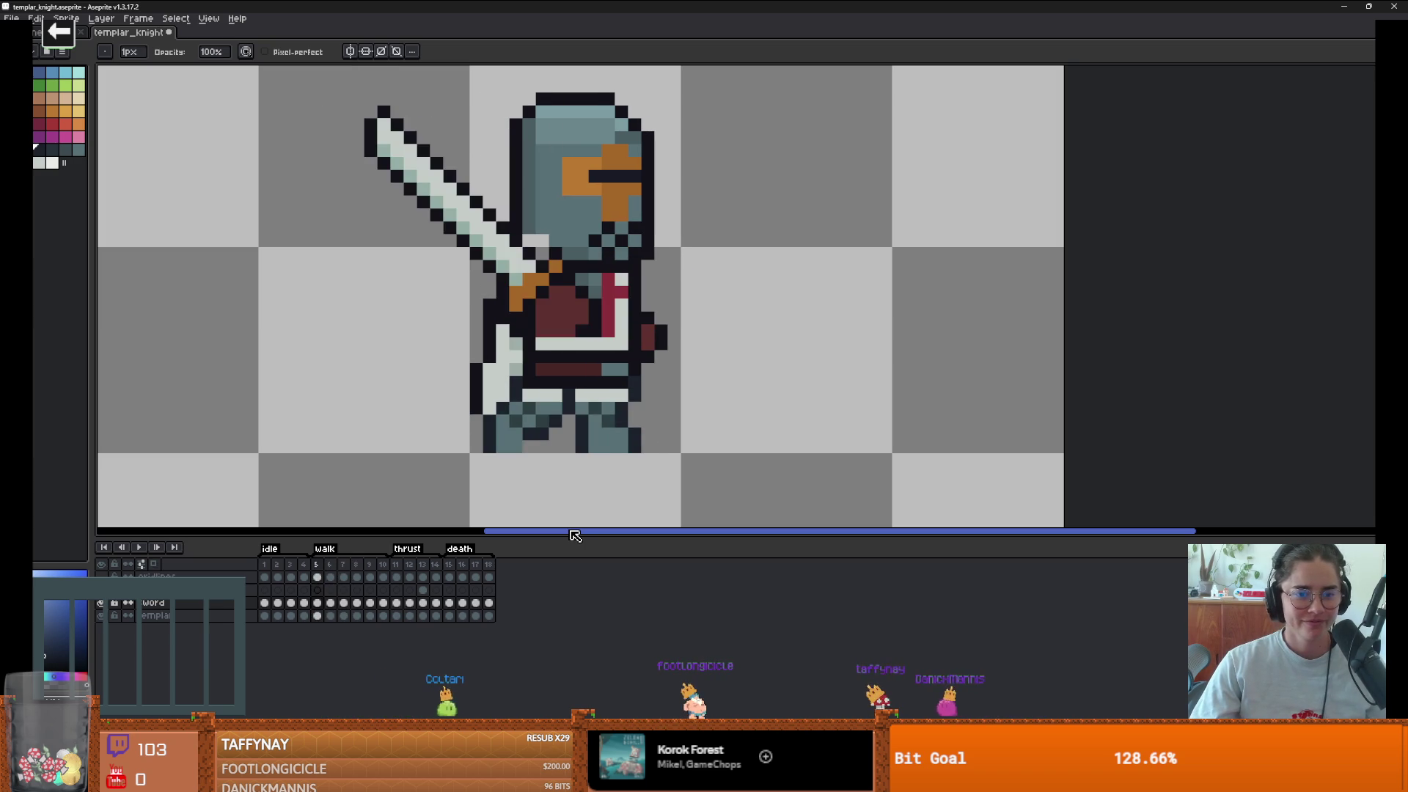
key(Right)
key(Left)
key(Left)
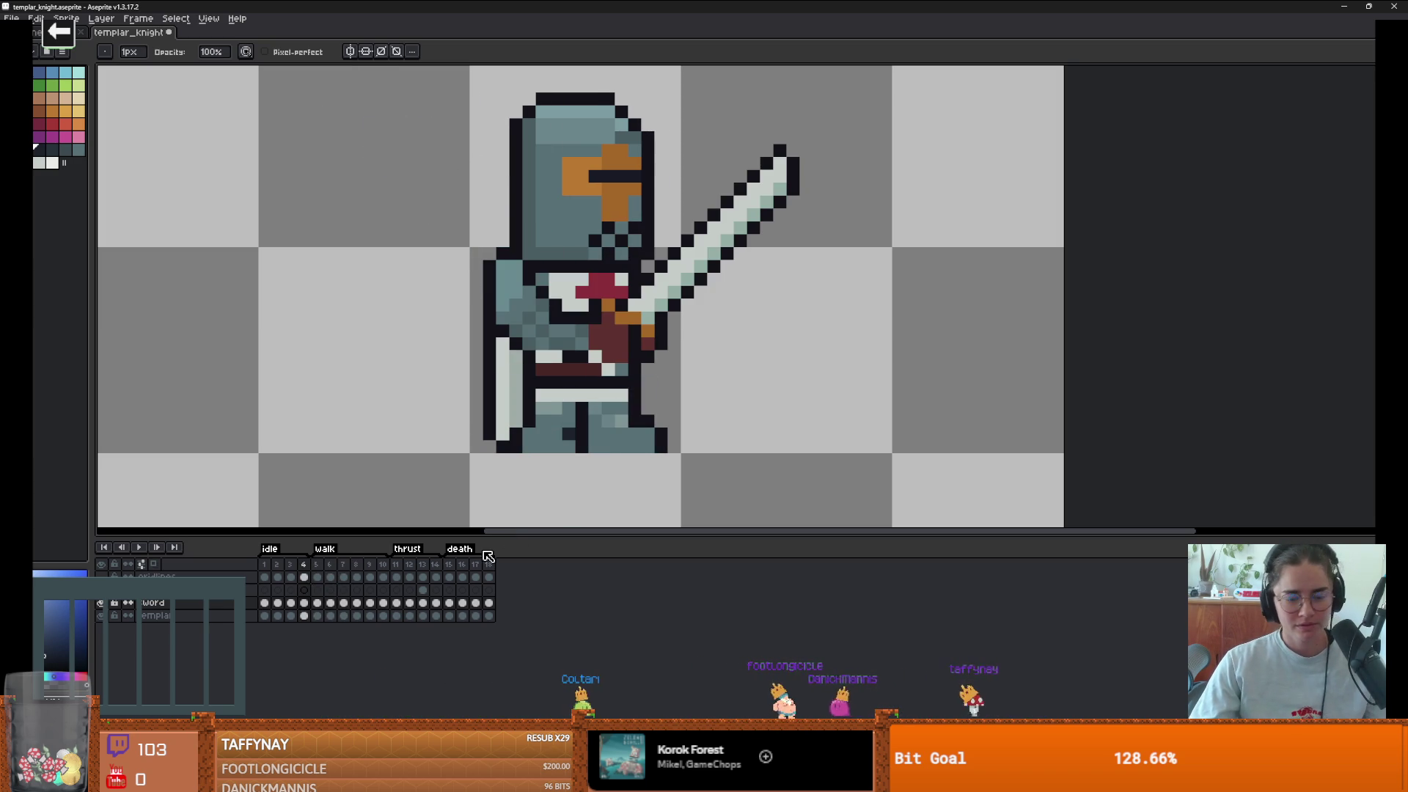
scroll(622, 462, down, 3)
key(Right)
key(Right)
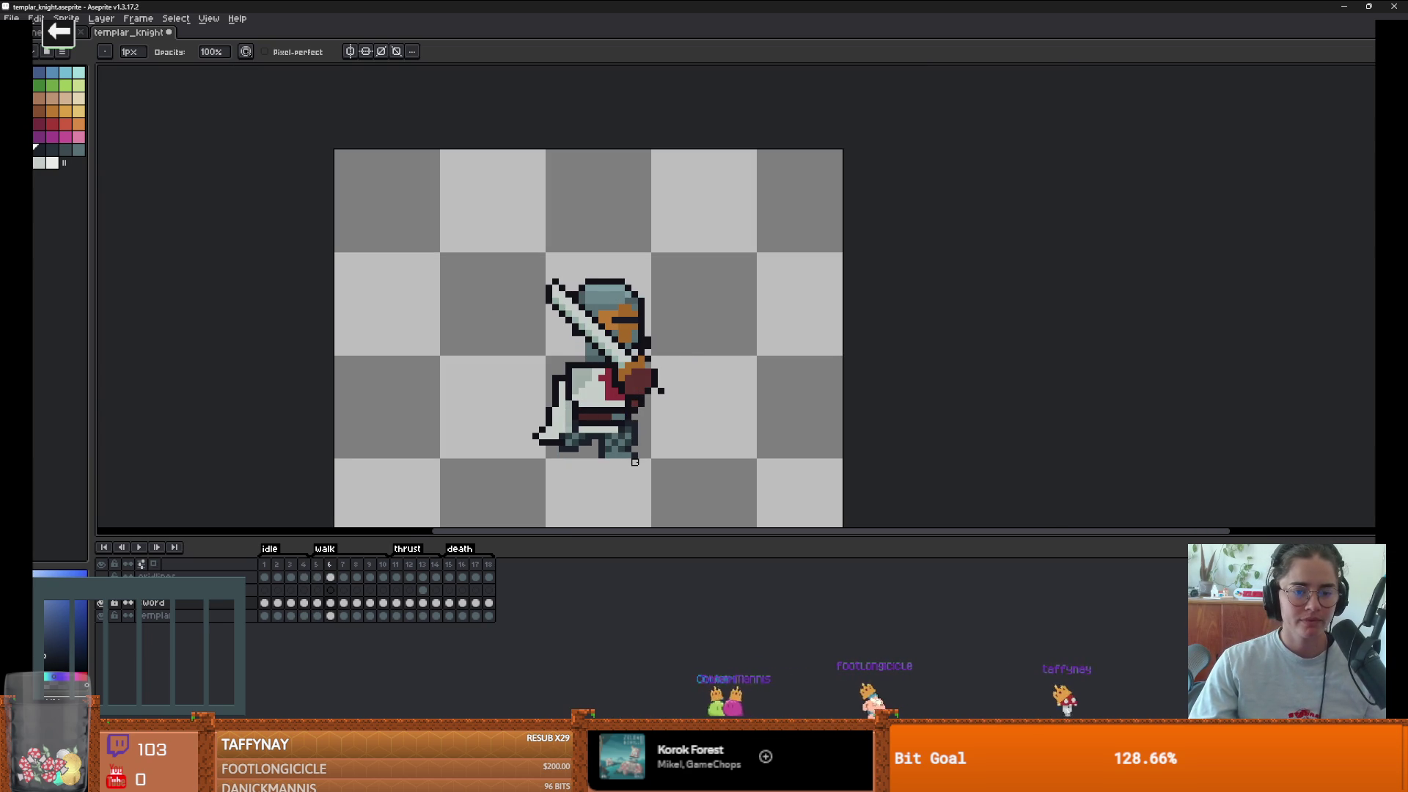
key(Left)
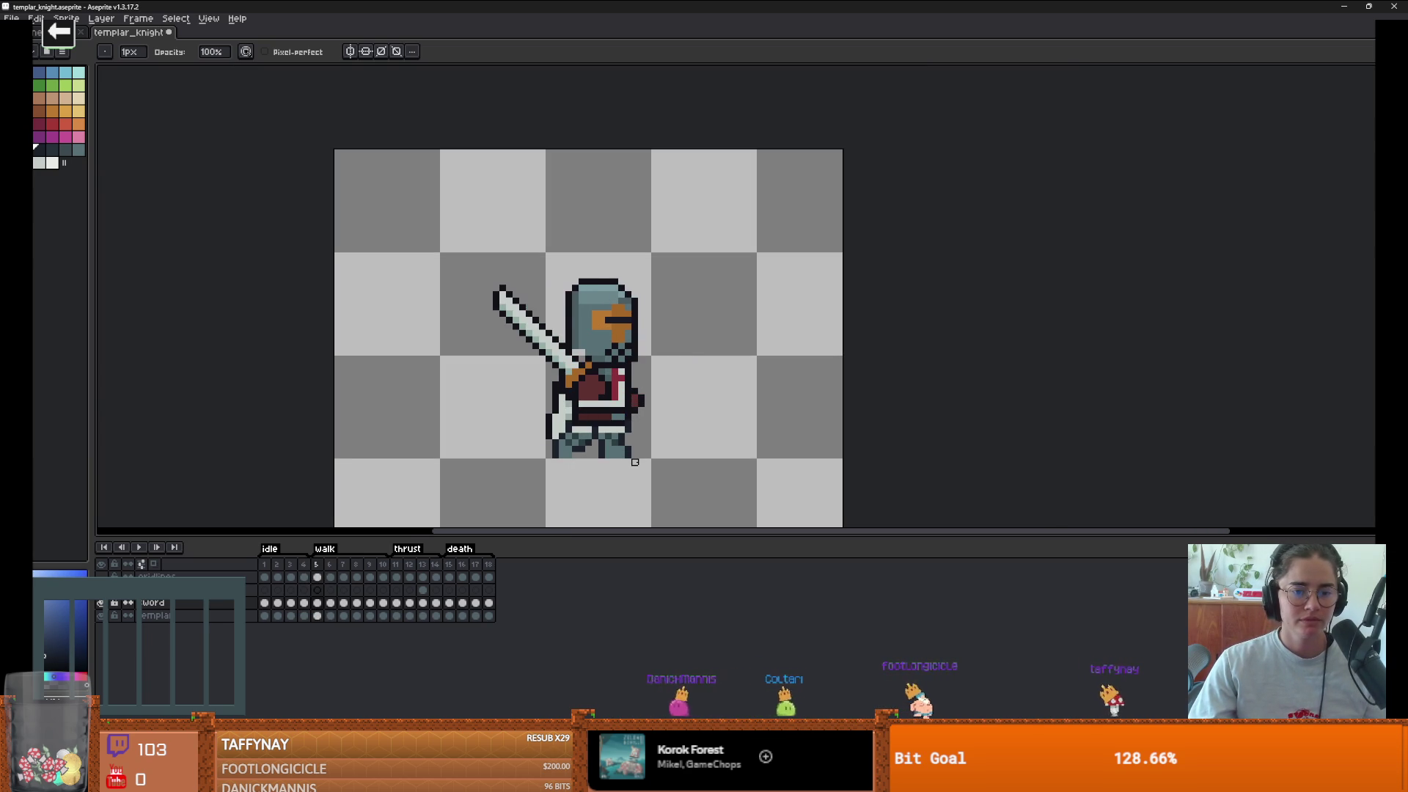
key(Right)
key(Right)
key(Right)
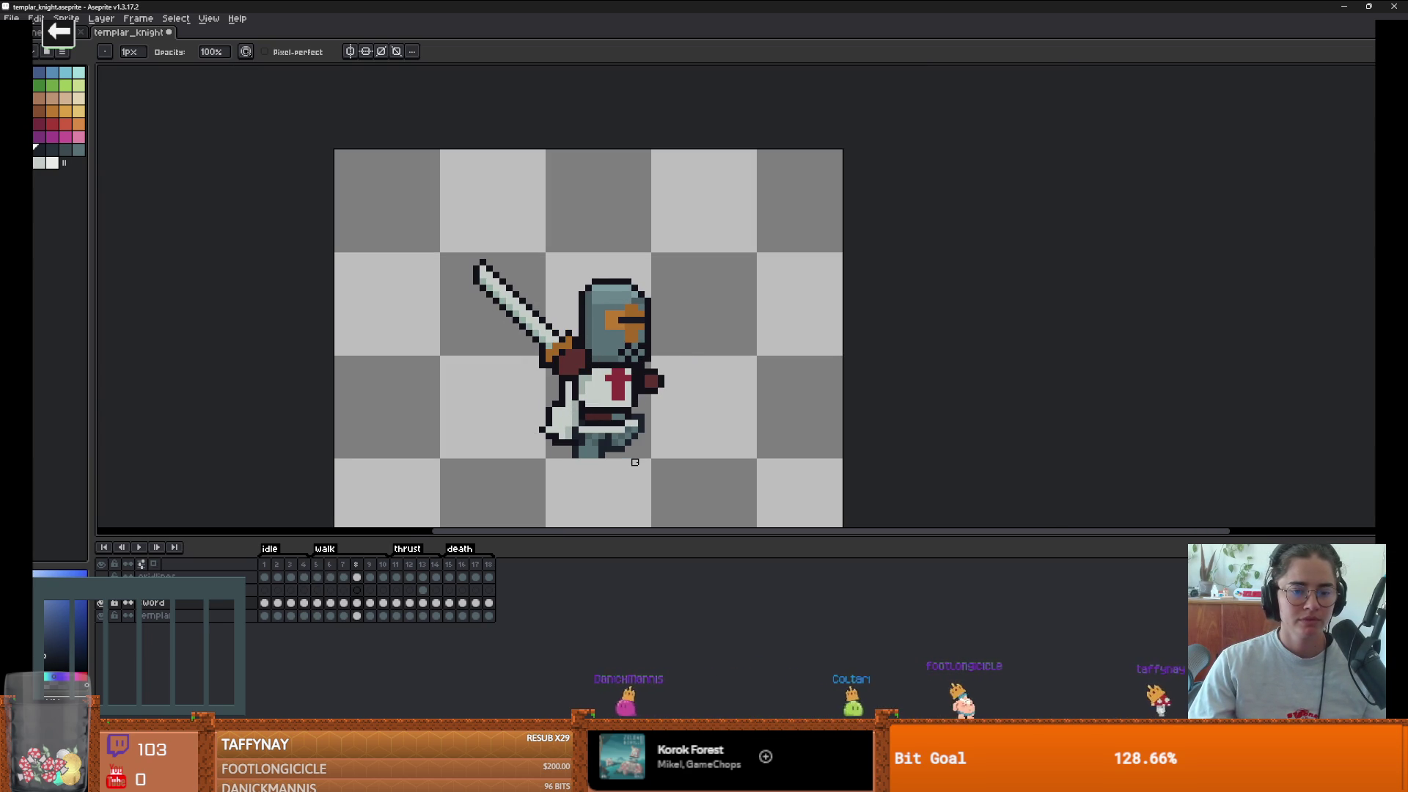
key(Right)
key(Right)
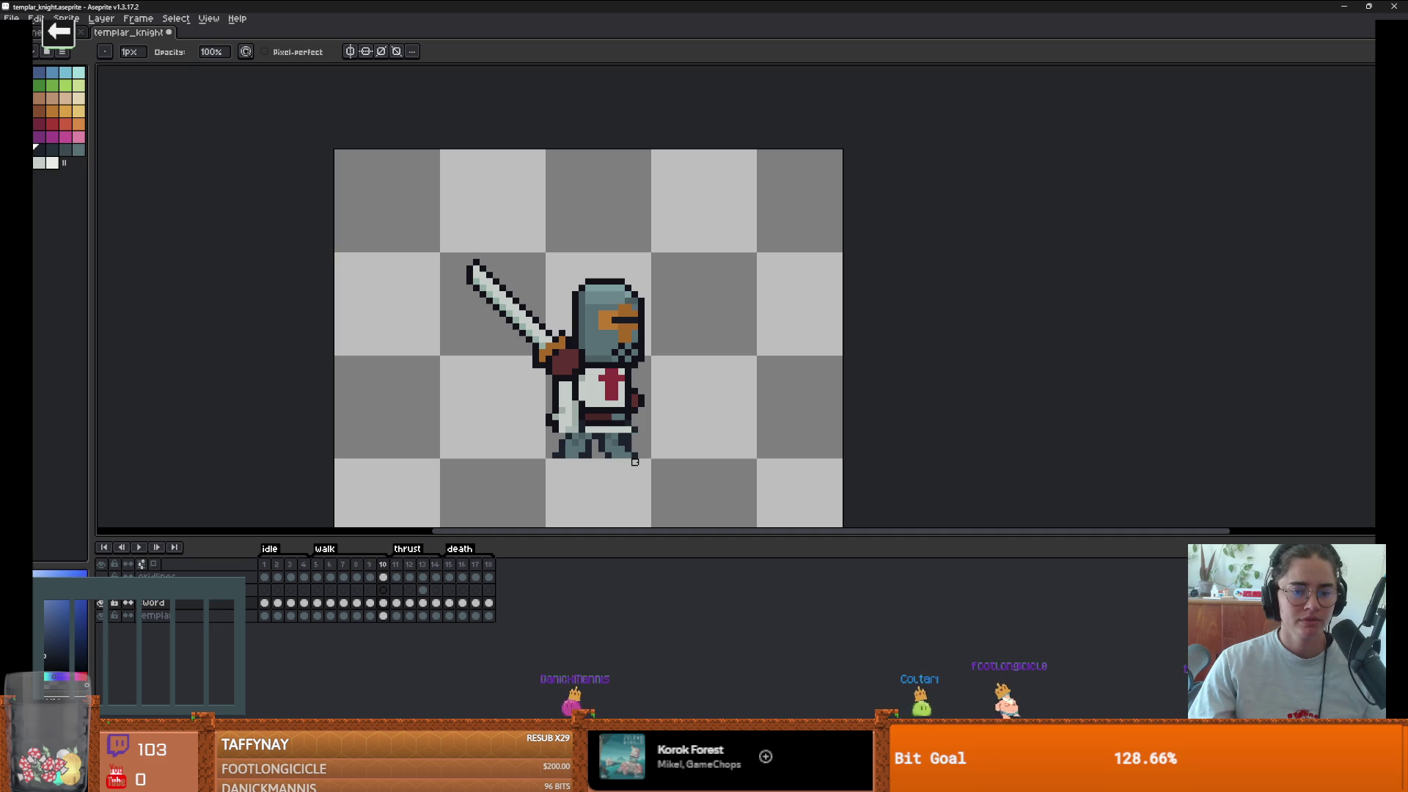
scroll(635, 462, up, 2)
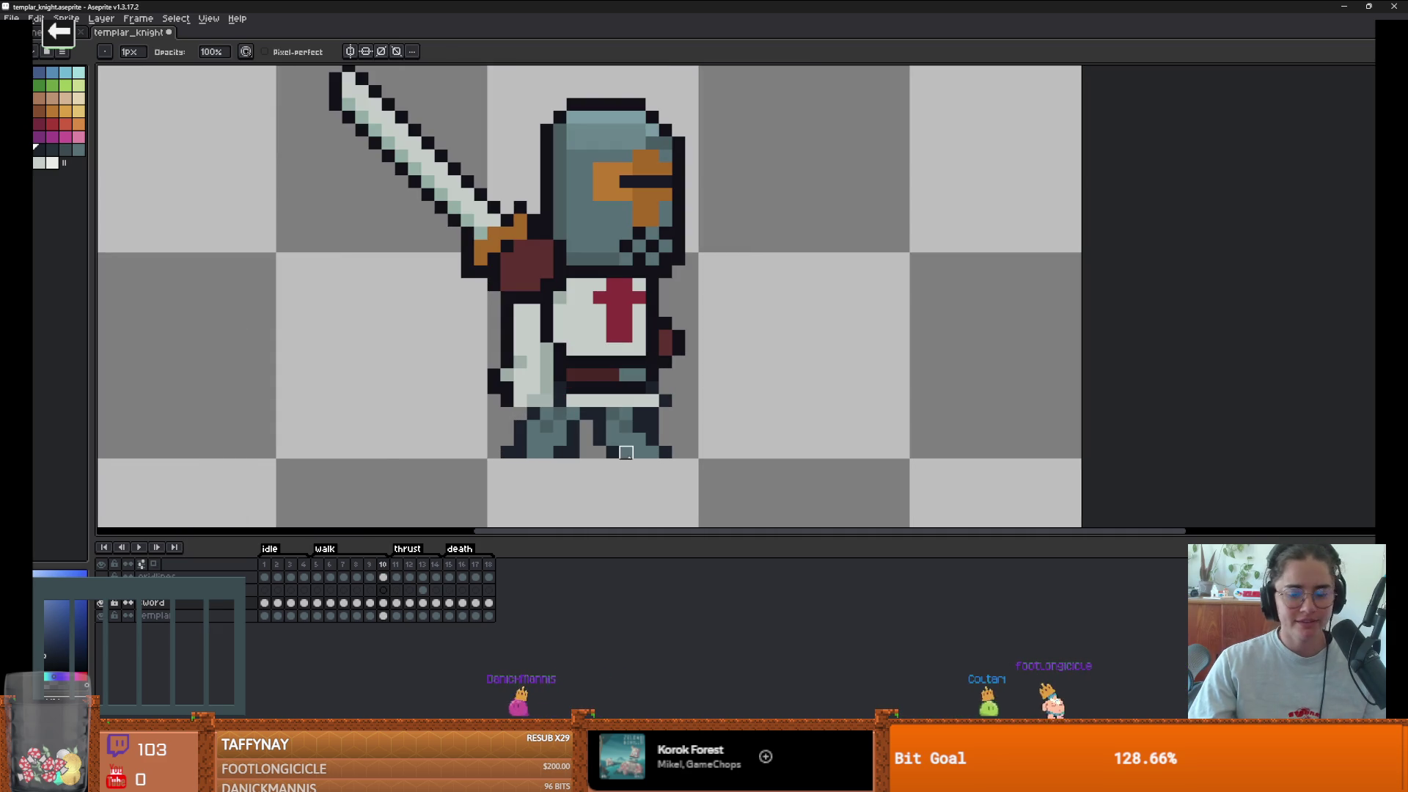
key(m)
- Select the knight's legs, clear them in walk frame 5, and drop the selection
drag(688, 474, 471, 404)
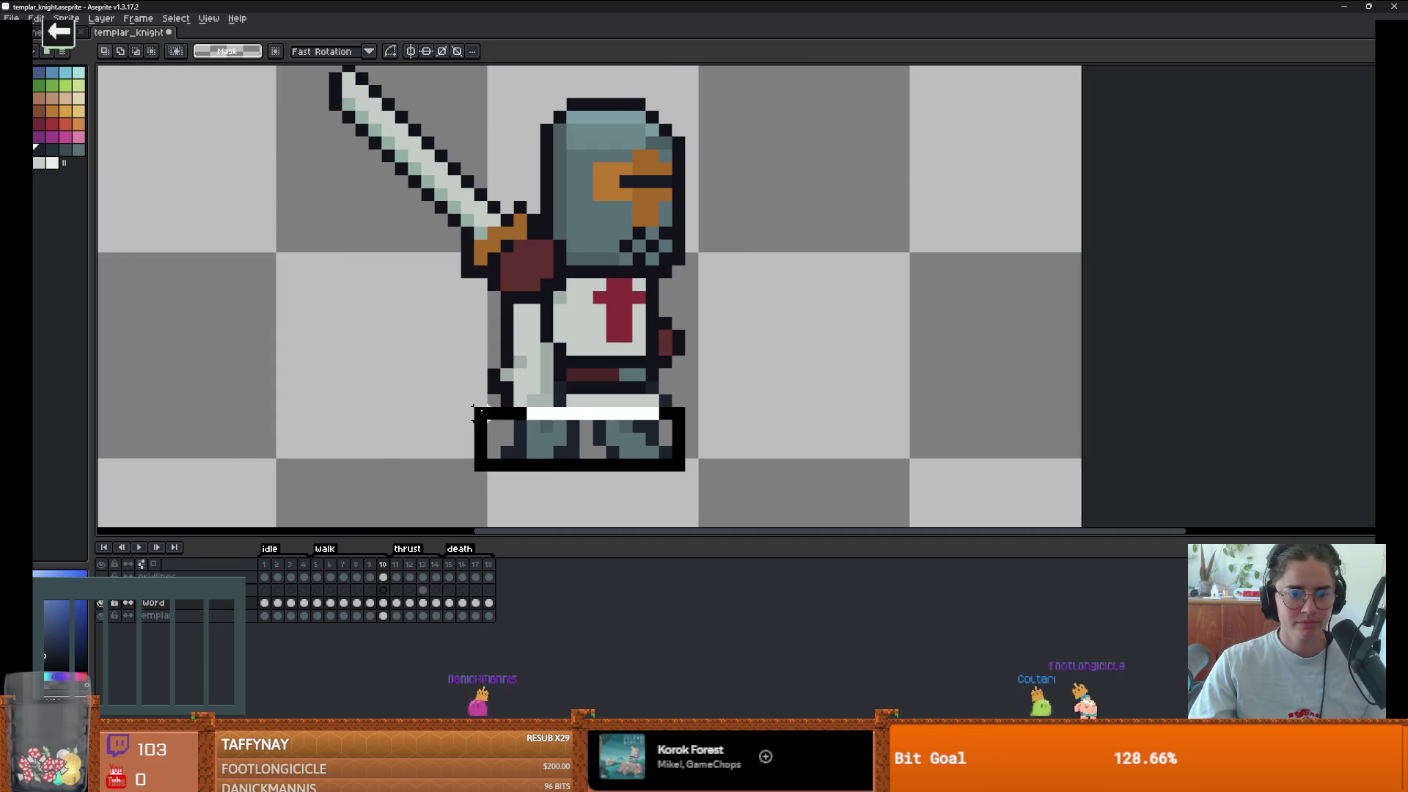
click(317, 577)
key(Delete)
key(ctrl+v)
scroll(573, 503, down, 1)
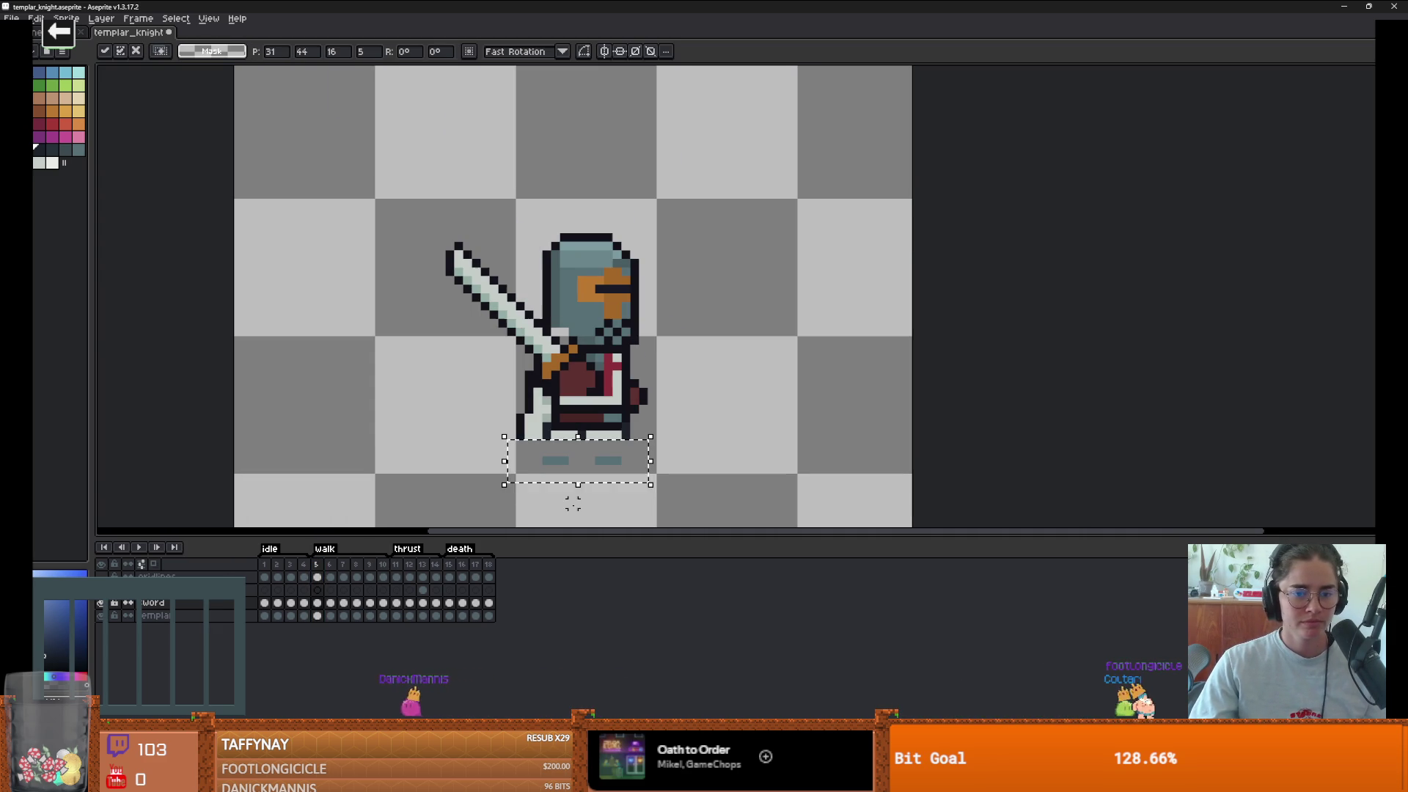
key(Escape)
- Compare against walk frames 6 and 7, play the walk animation, and return to frame 5
click(331, 603)
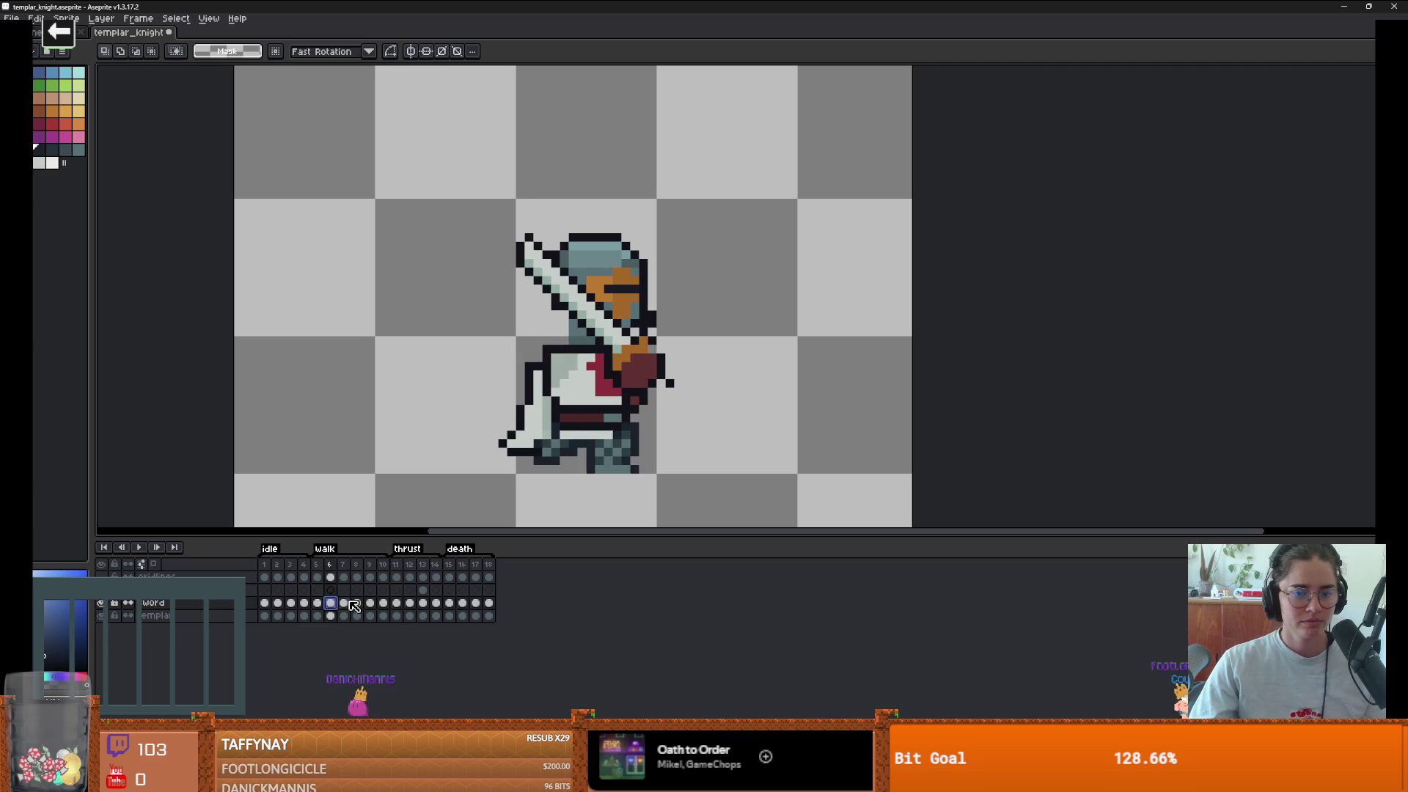
click(343, 603)
key(Return)
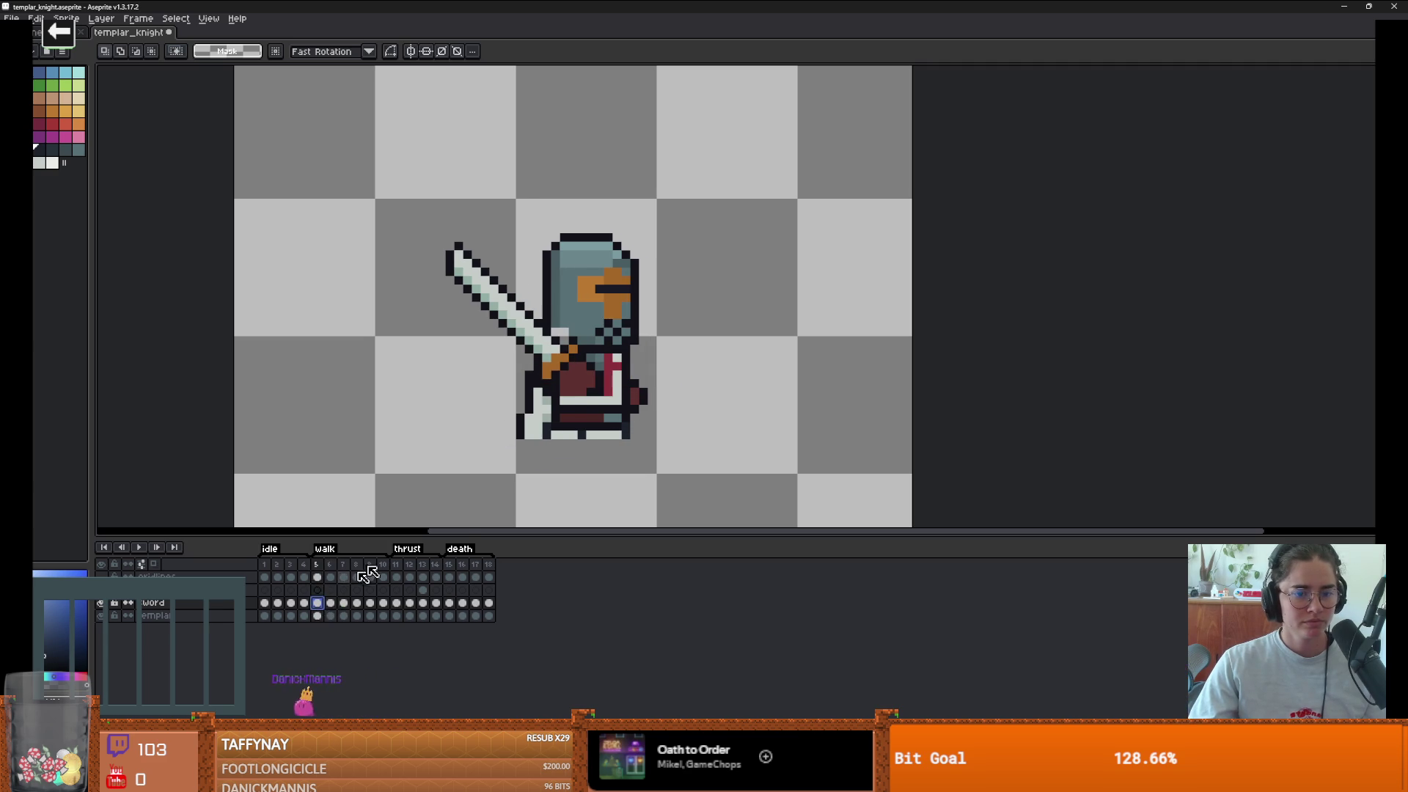
key(comma)
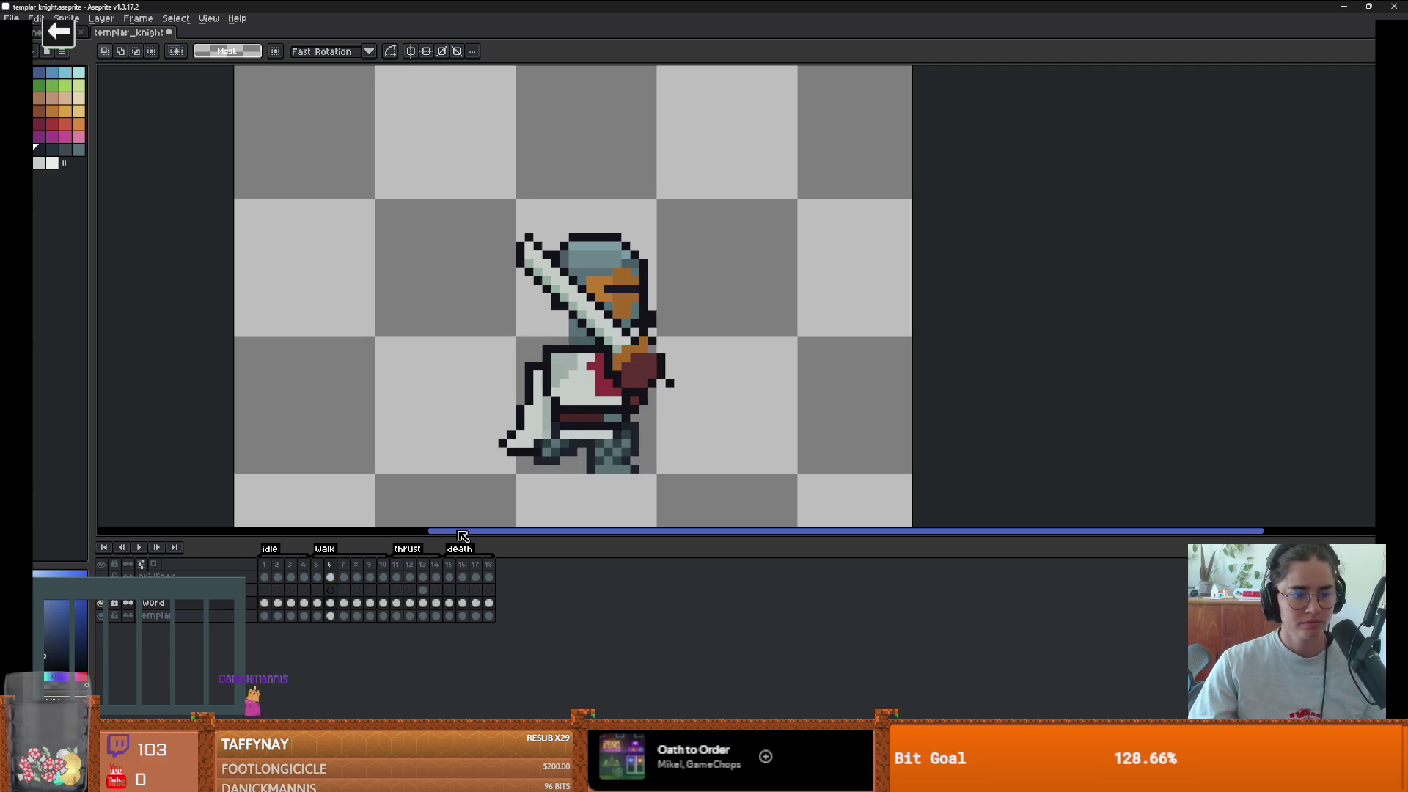
key(comma)
scroll(562, 494, up, 1)
- On walk frame 5, outline the front foot's bottom edge and draw the back leg angling down-left
key(b)
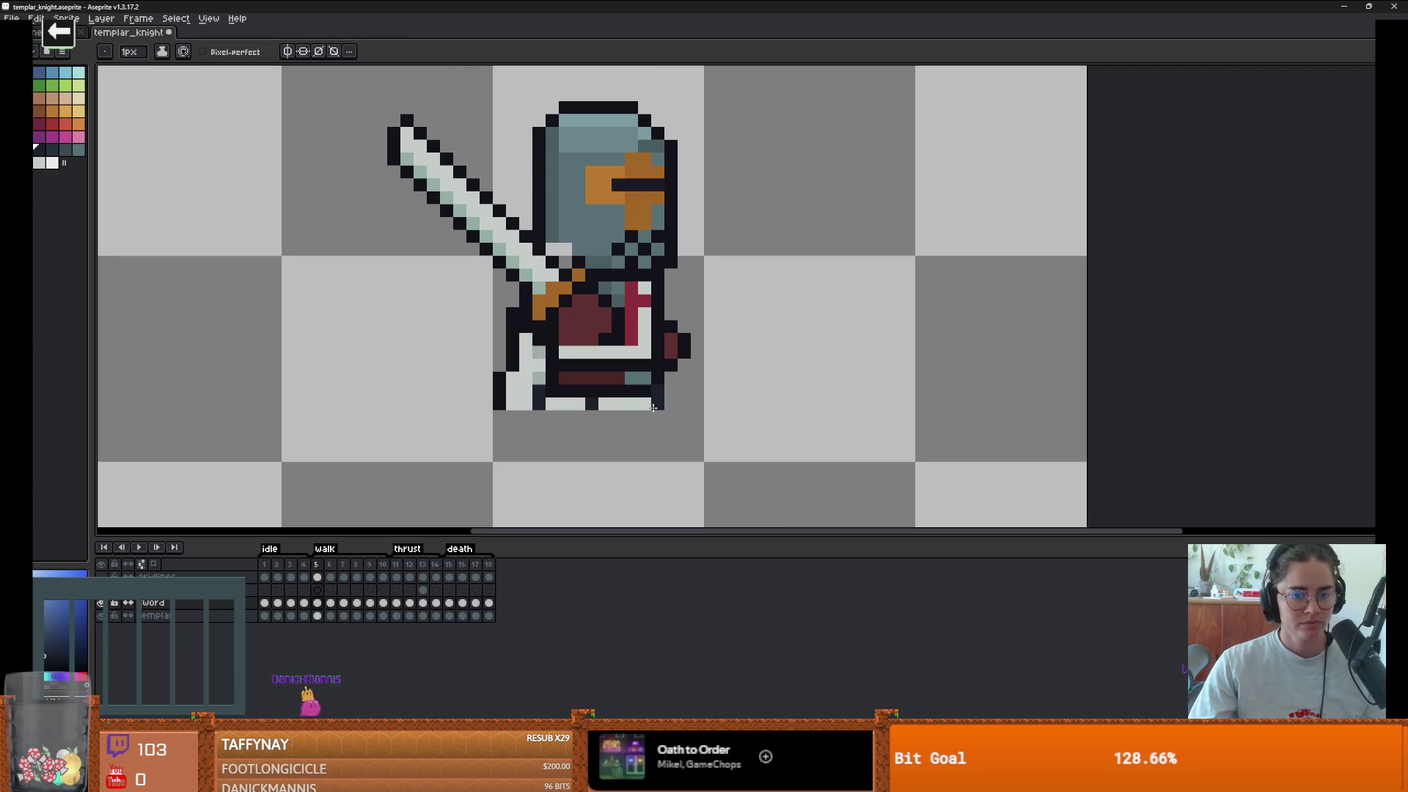
click(329, 564)
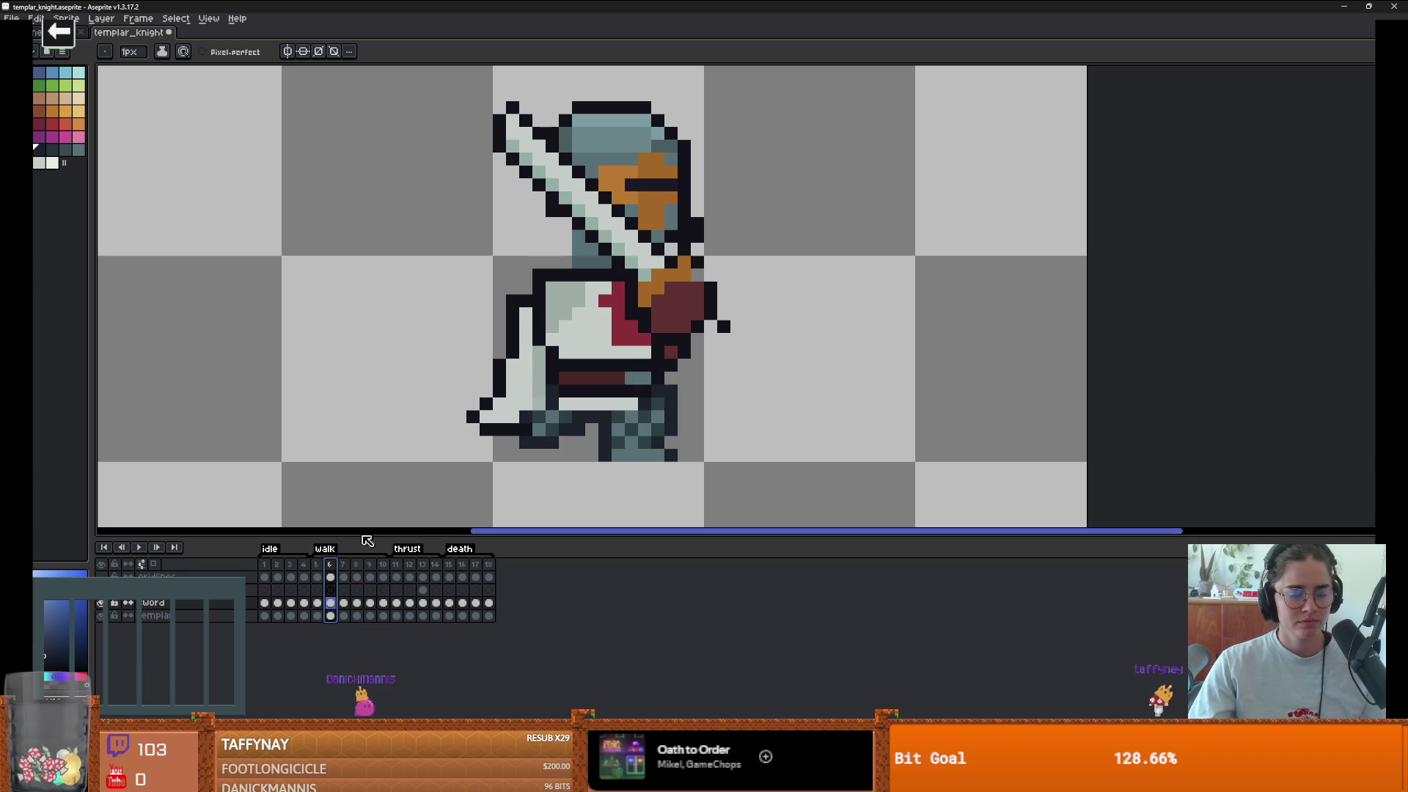
key(comma)
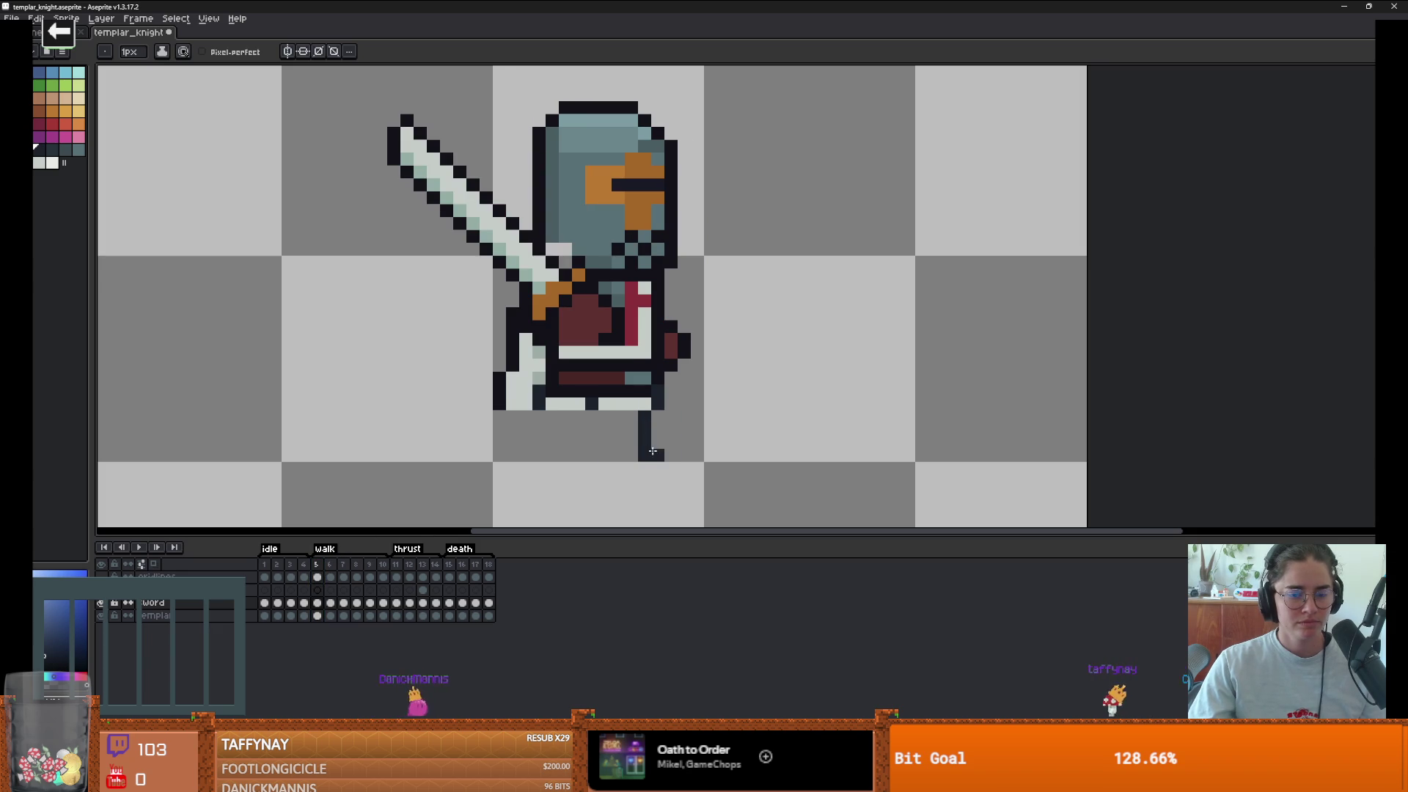
drag(652, 463, 604, 460)
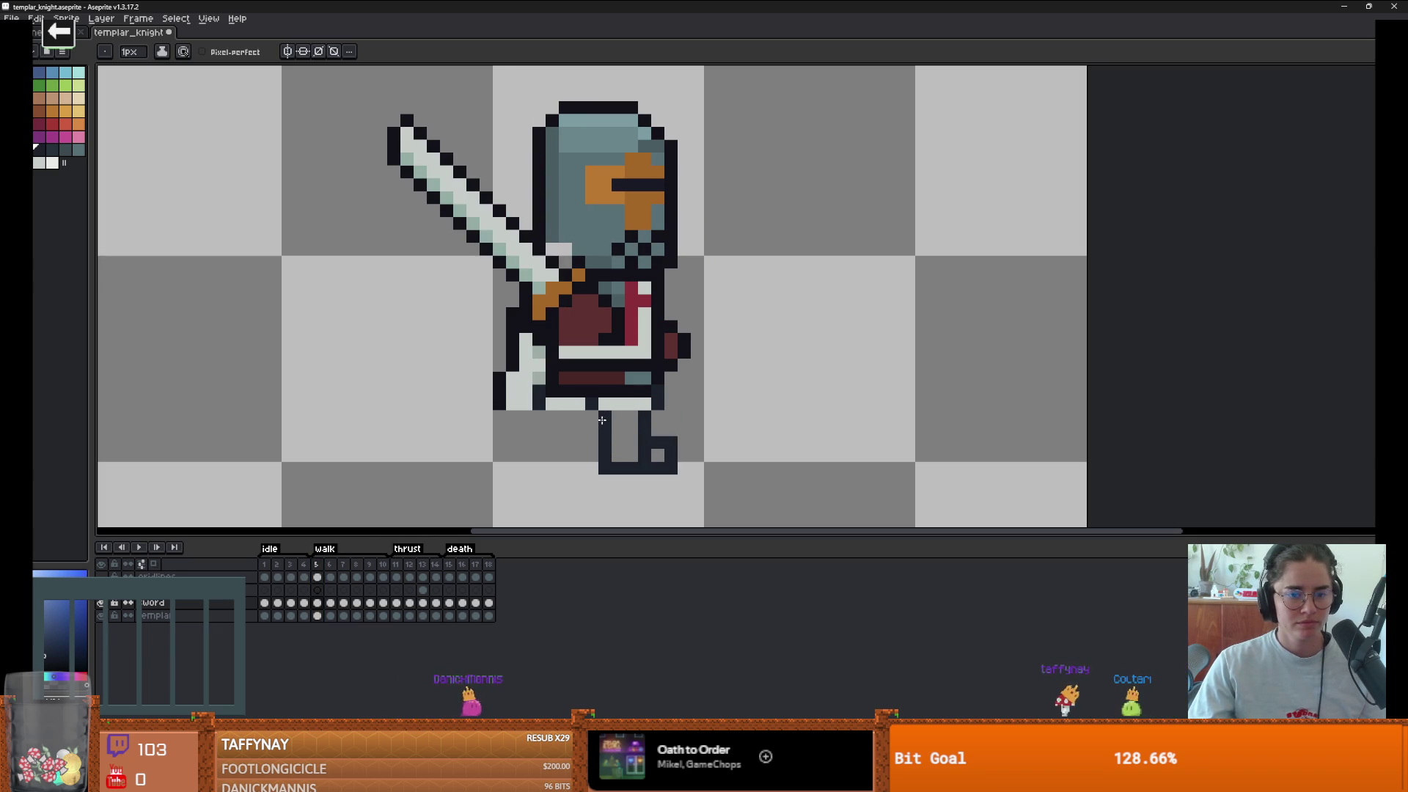
mouse_move(552, 416)
mouse_down()
mouse_move(512, 439)
mouse_move(565, 455)
mouse_up()
- Erase stray dark foot pixels, fill the legs and foot slate-teal, and remove the foot's bottom outline
key(e)
drag(526, 430, 487, 440)
key(b)
drag(593, 418, 539, 455)
drag(623, 416, 642, 458)
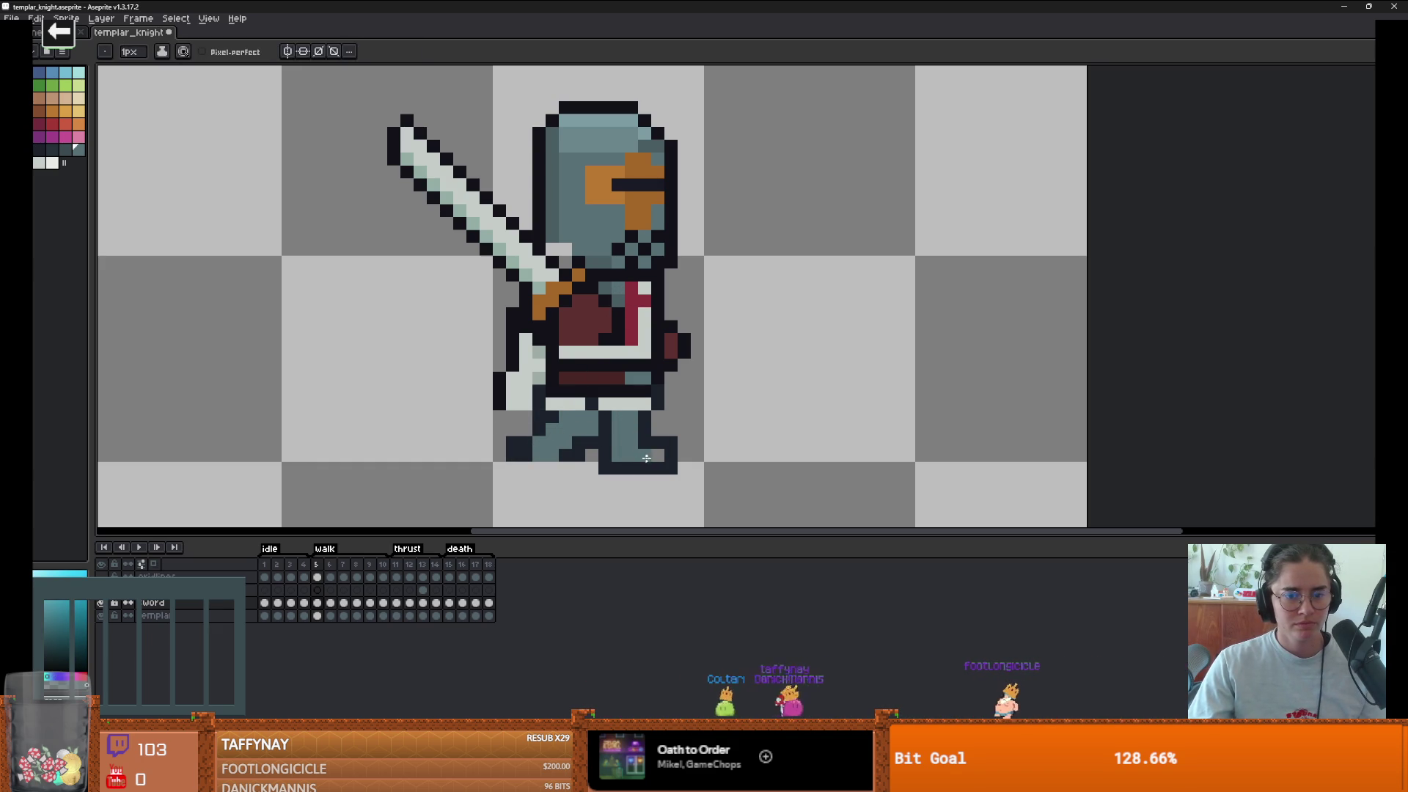
key(e)
click(605, 469)
drag(605, 469, 672, 469)
scroll(675, 485, down, 3)
- Move to walk frame 7, flicking between neighbouring frames to compare poses
key(period)
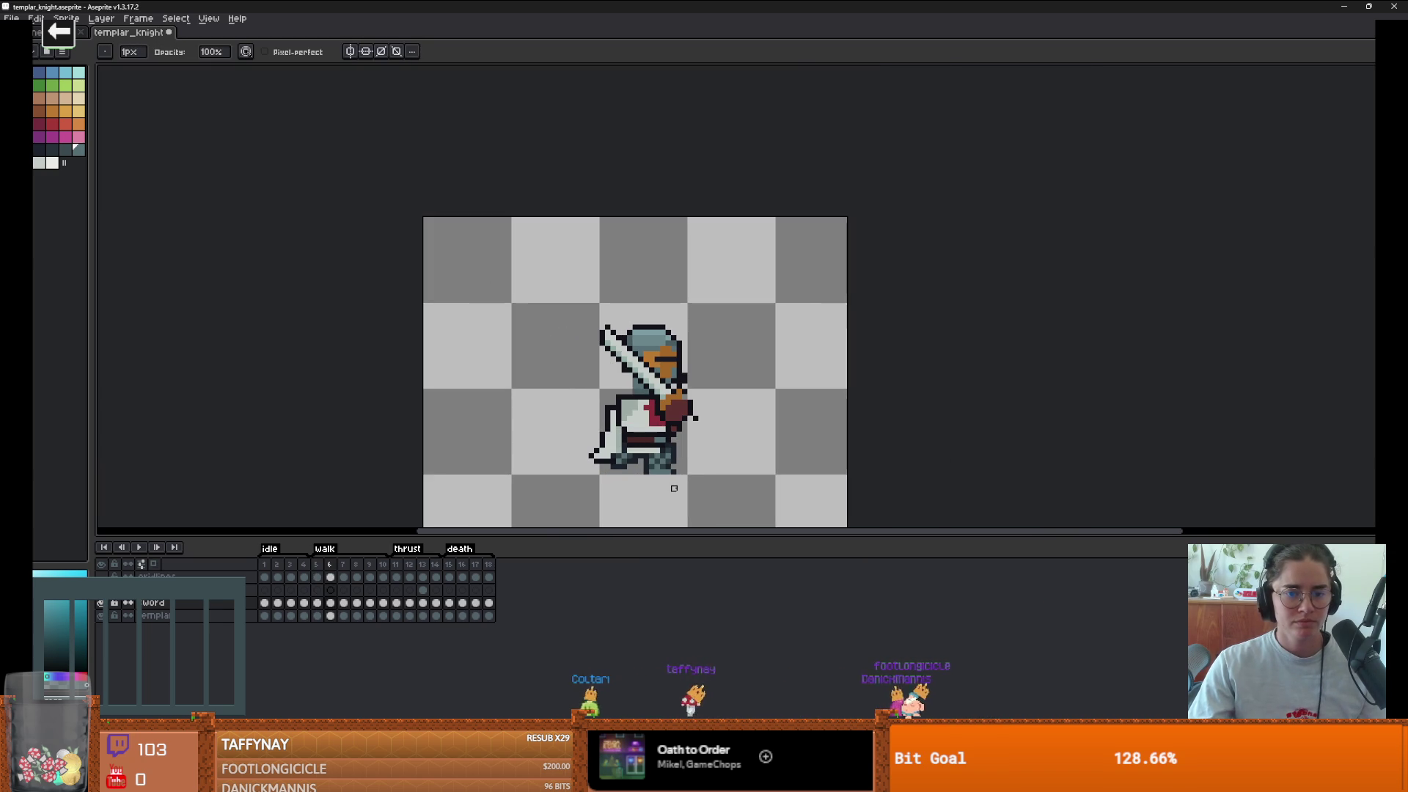
key(period)
scroll(662, 473, up, 2)
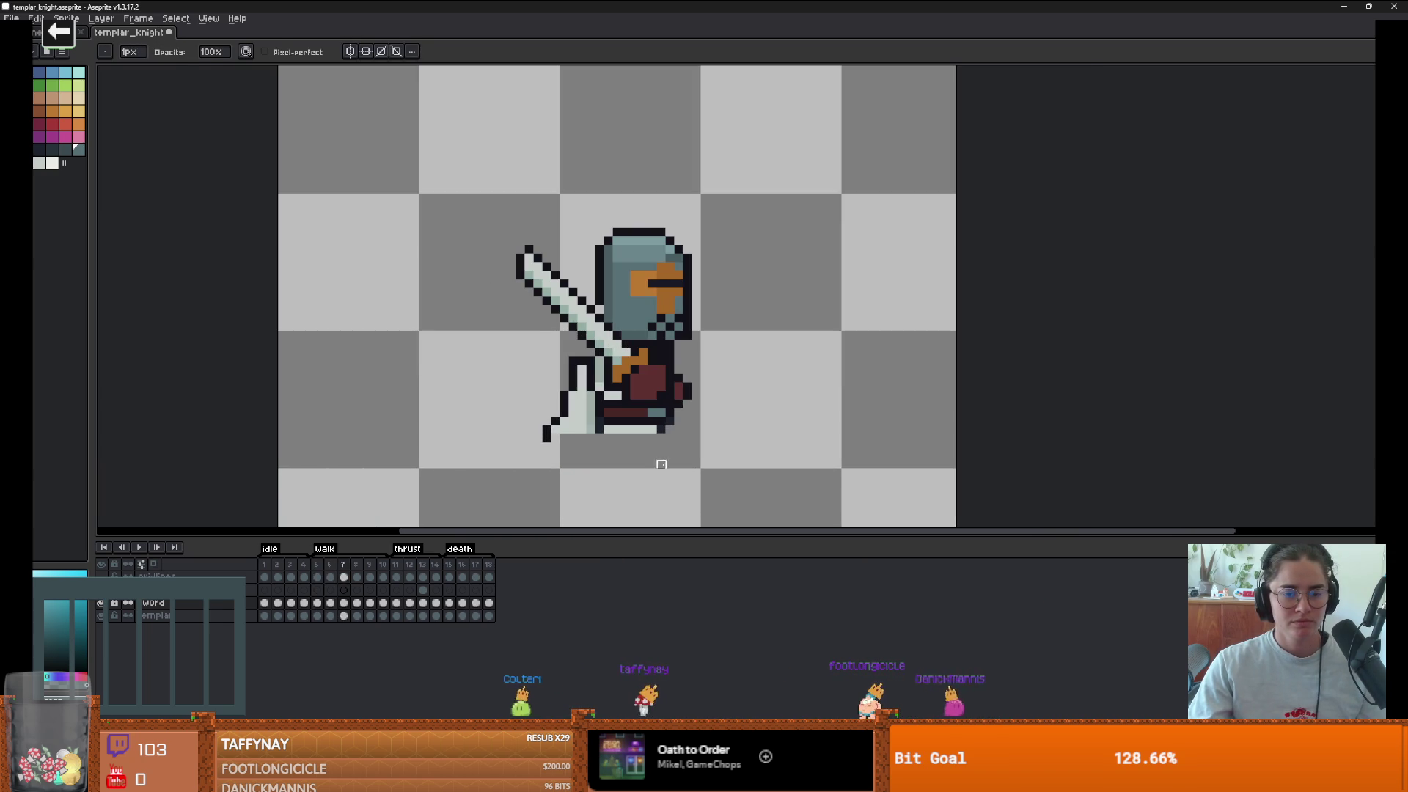
key(b)
key(period)
key(comma)
key(comma)
scroll(562, 458, up, 3)
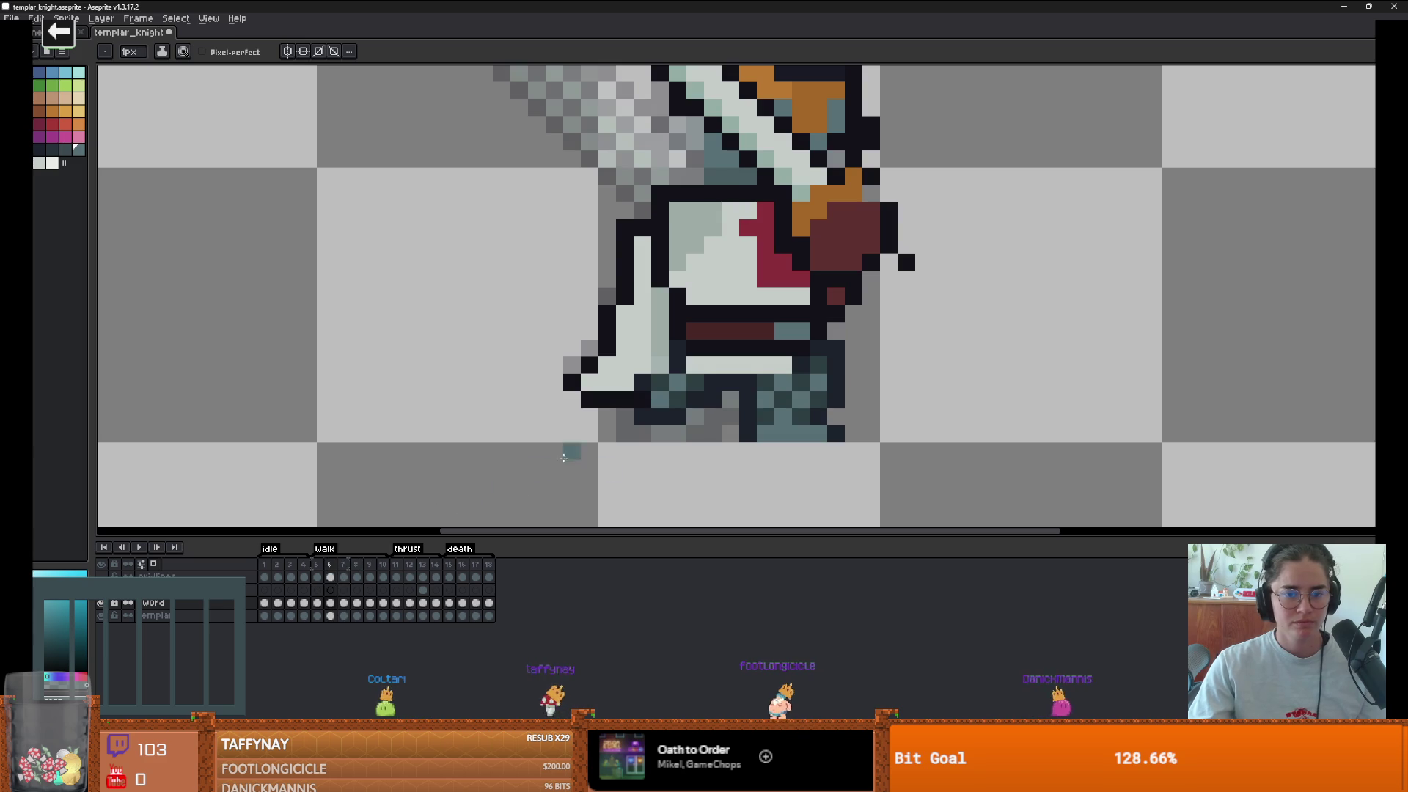
key(period)
scroll(718, 402, down, 3)
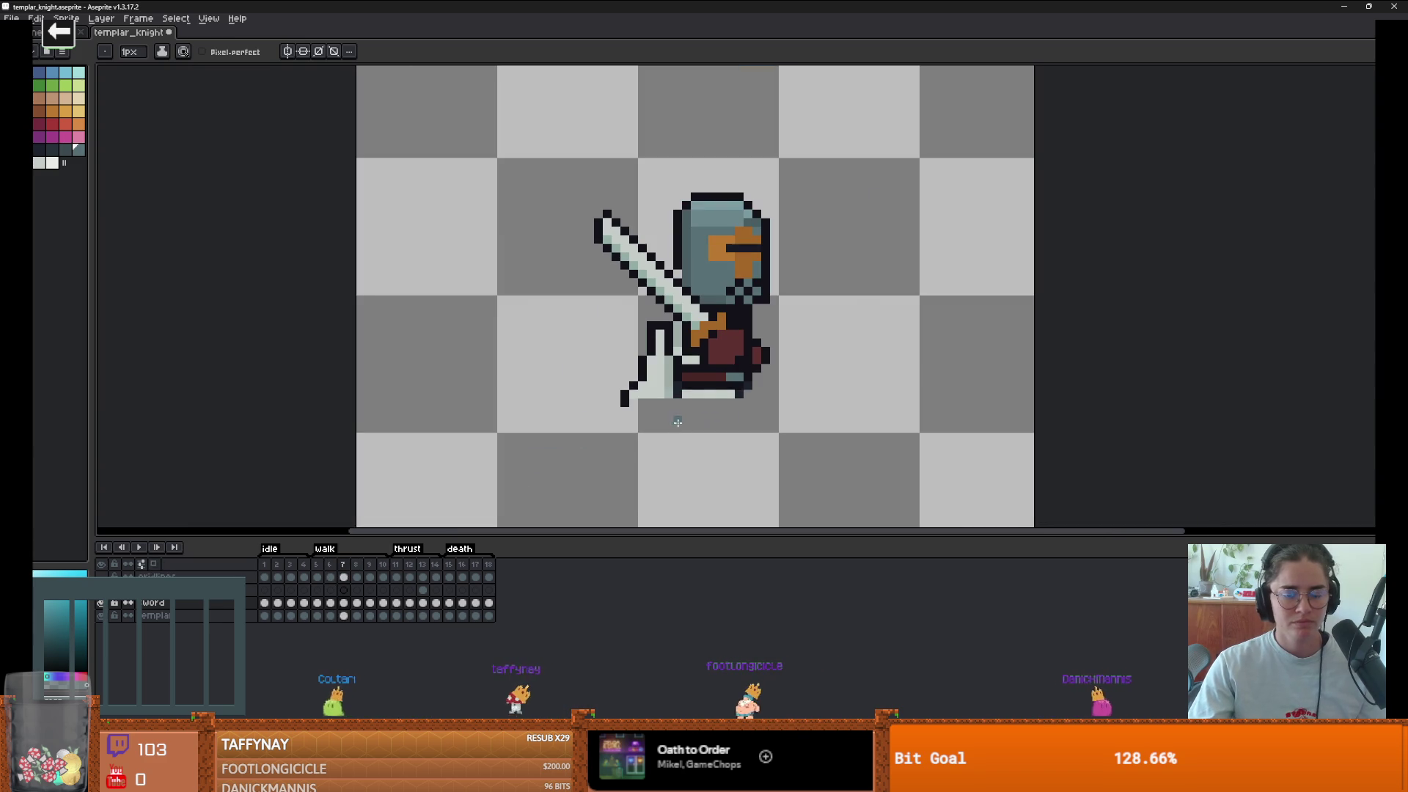
- Draw a near-black foot extending down-left on frame 7, then repaint it with the boot's teal-grey
alt+click(735, 406)
mouse_move(735, 406)
mouse_down()
mouse_move(689, 420)
mouse_move(683, 403)
mouse_move(749, 424)
mouse_up()
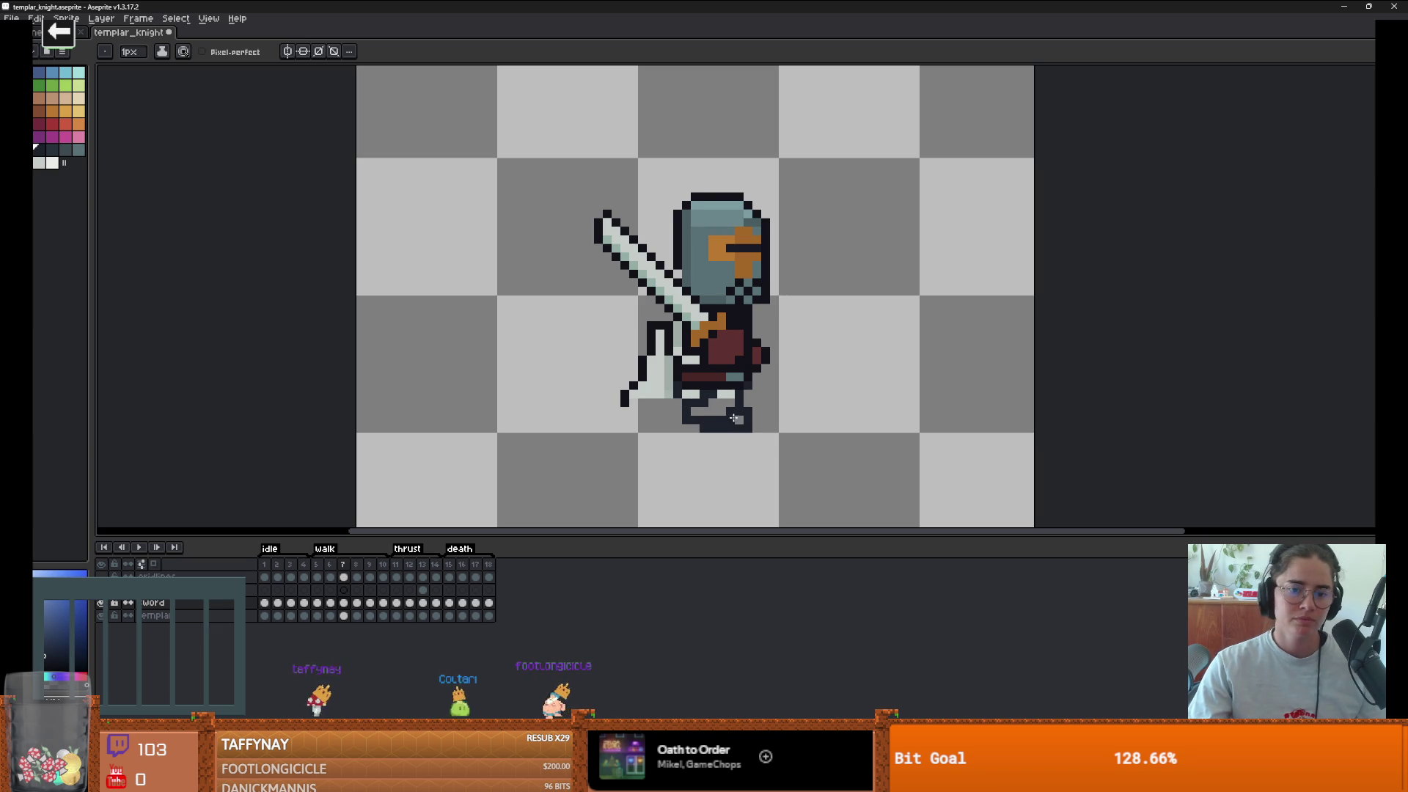
scroll(735, 419, up, 1)
alt+click(737, 379)
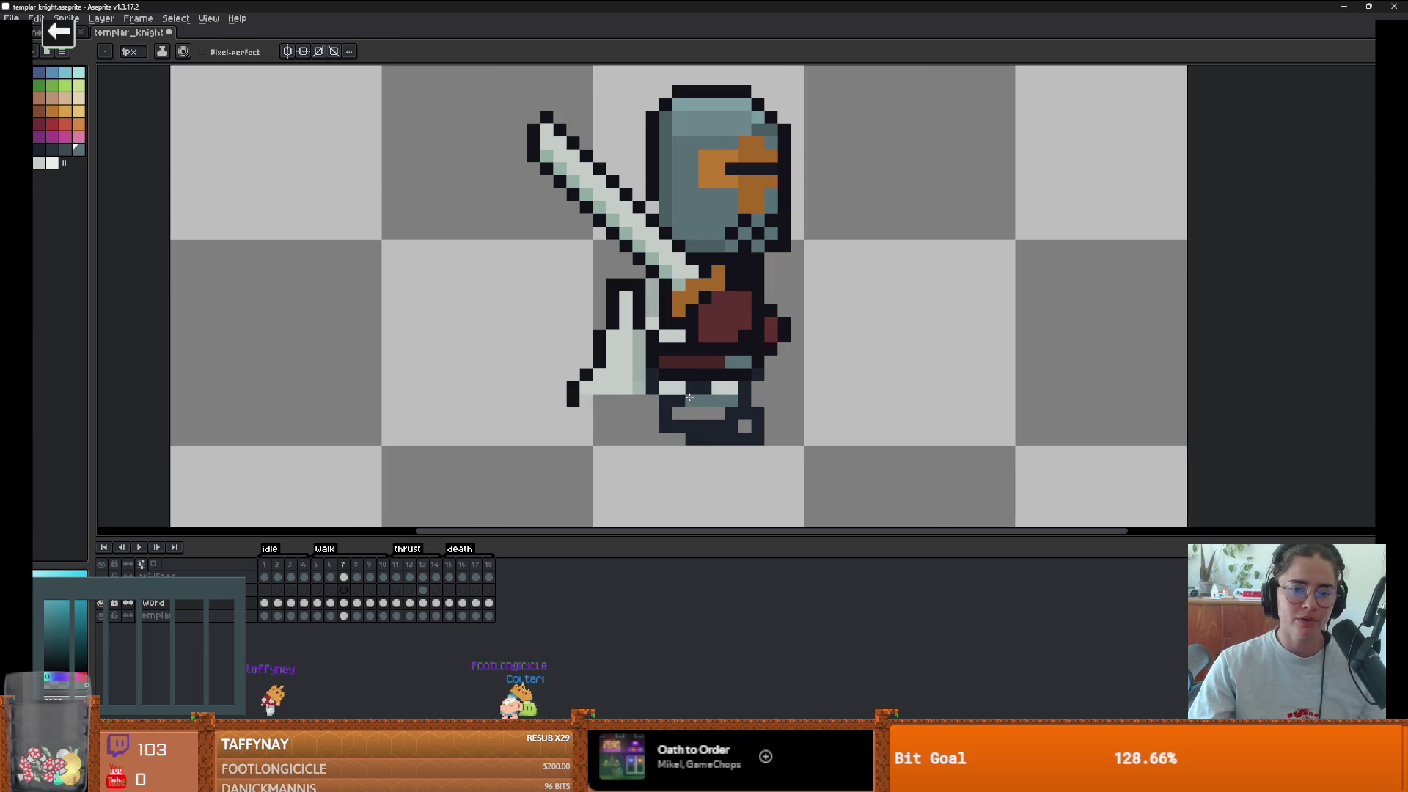
scroll(723, 418, down, 1)
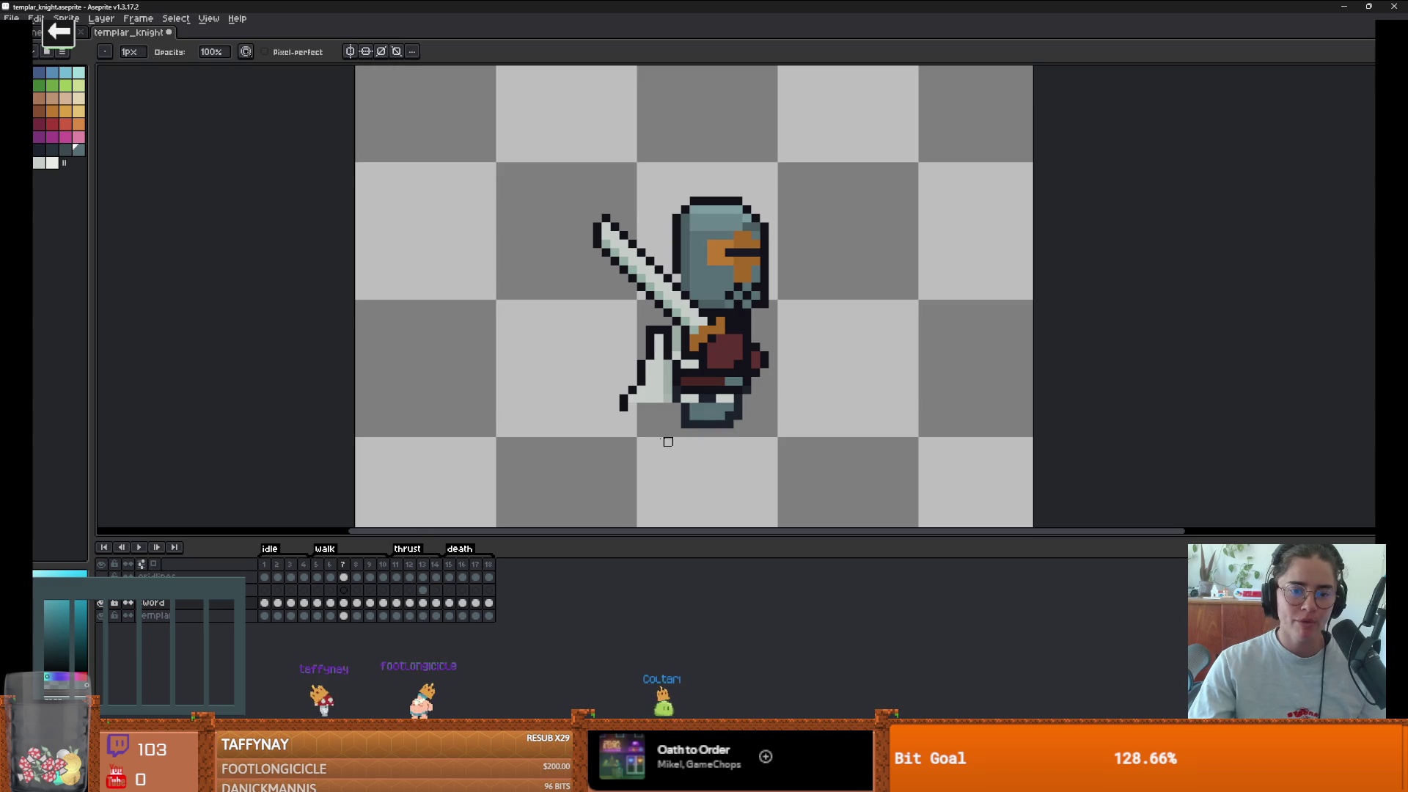
scroll(711, 442, up, 2)
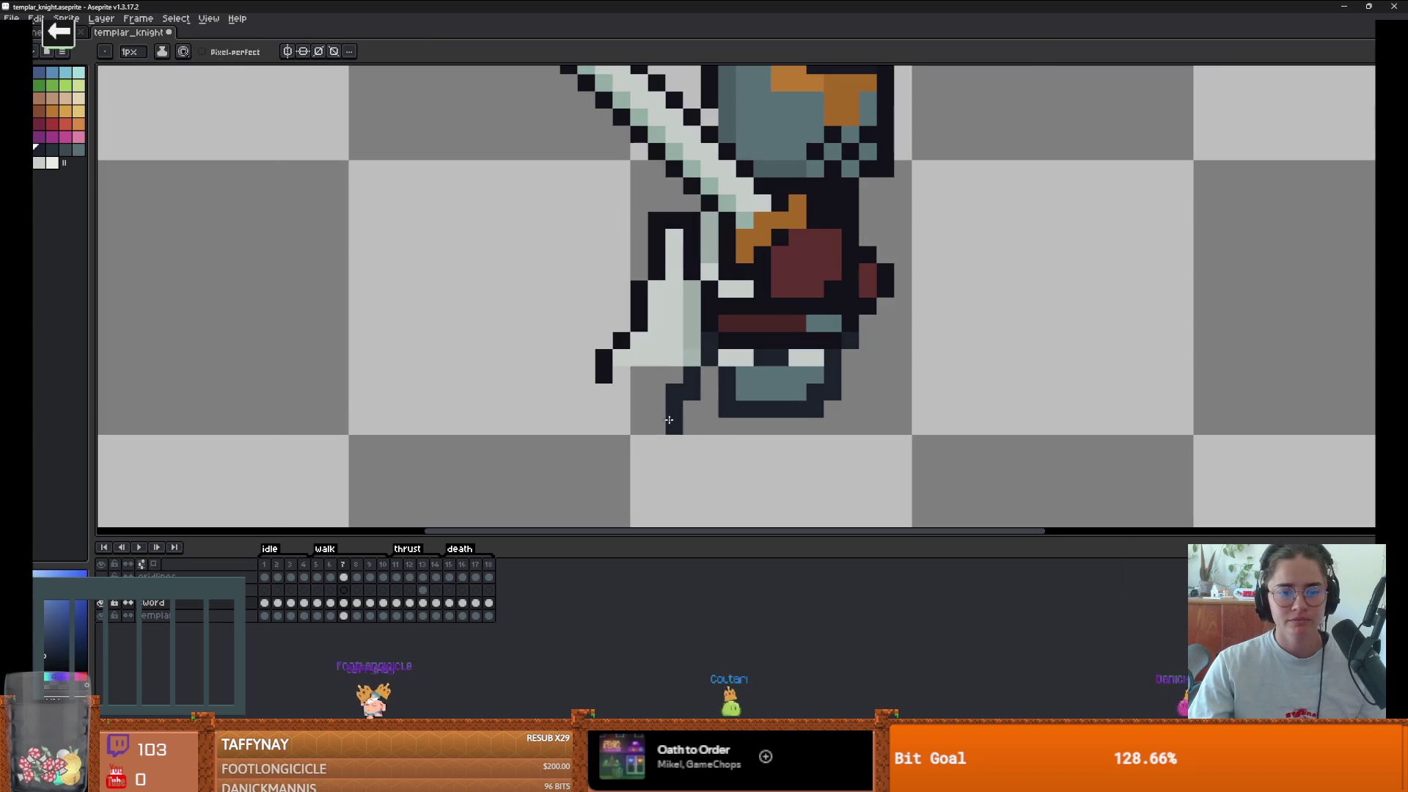
alt+click(743, 389)
drag(744, 427, 708, 425)
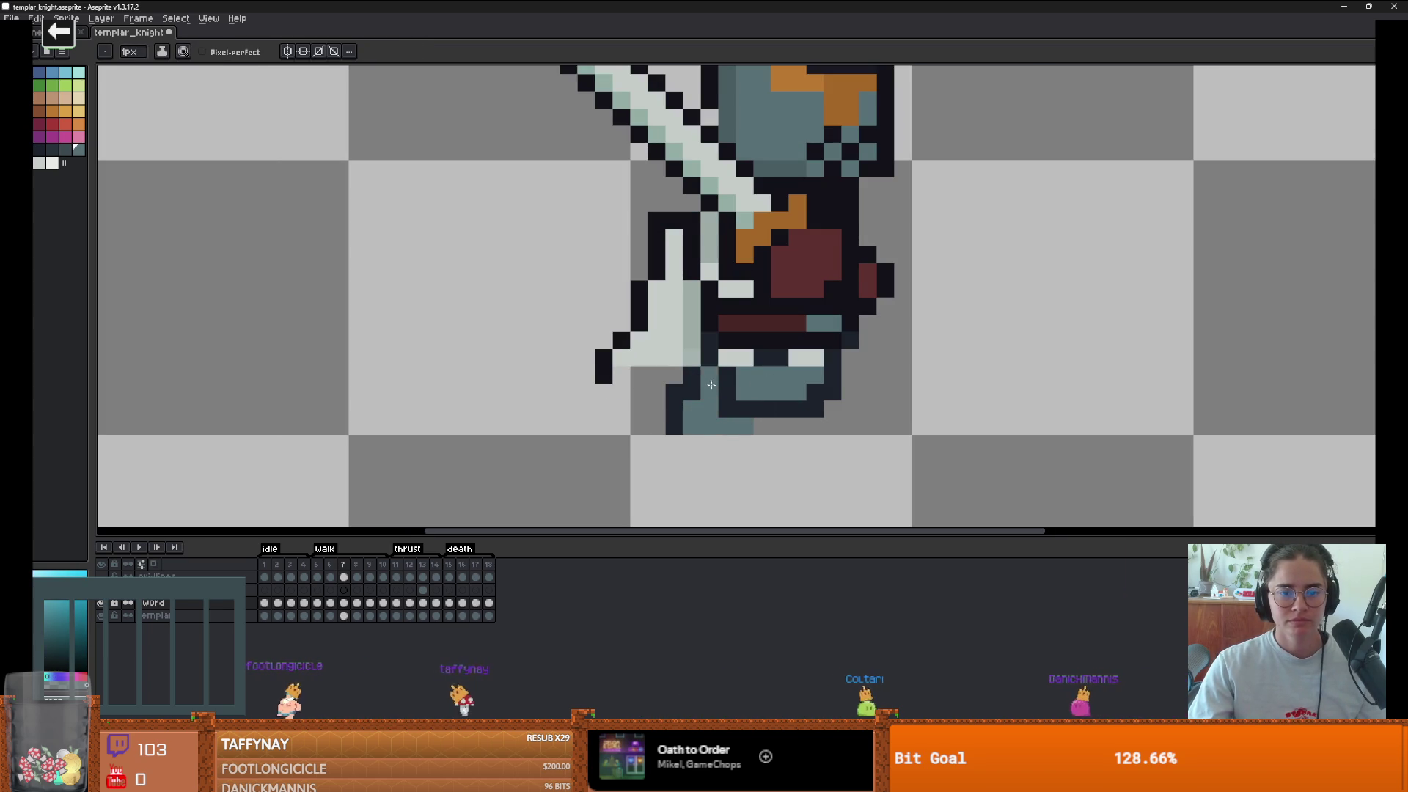
- Nudge a selected block of the legs one pixel right and up, then recolour dark leg pixels teal
scroll(717, 432, down, 5)
scroll(719, 455, up, 1)
scroll(719, 455, up, 3)
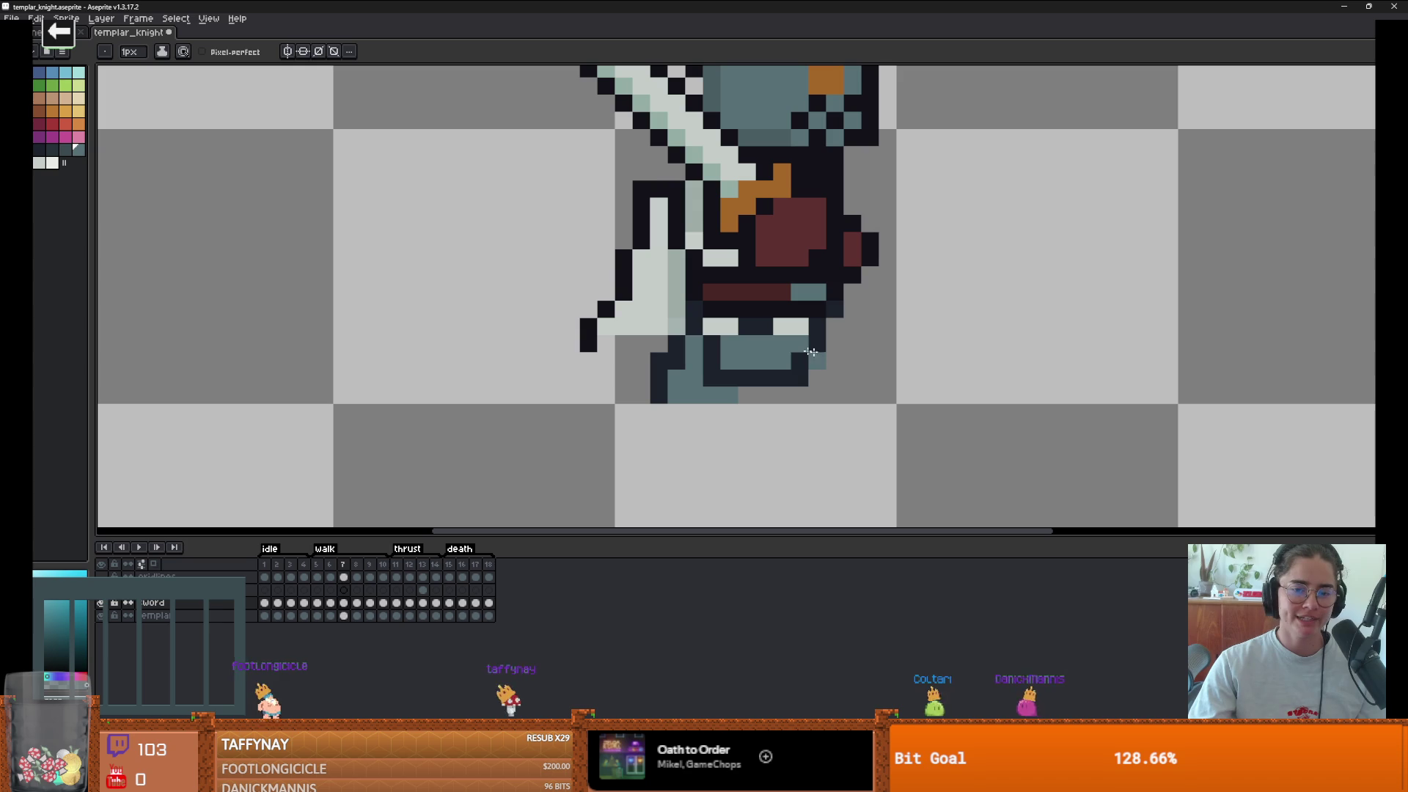
key(m)
drag(701, 332, 829, 388)
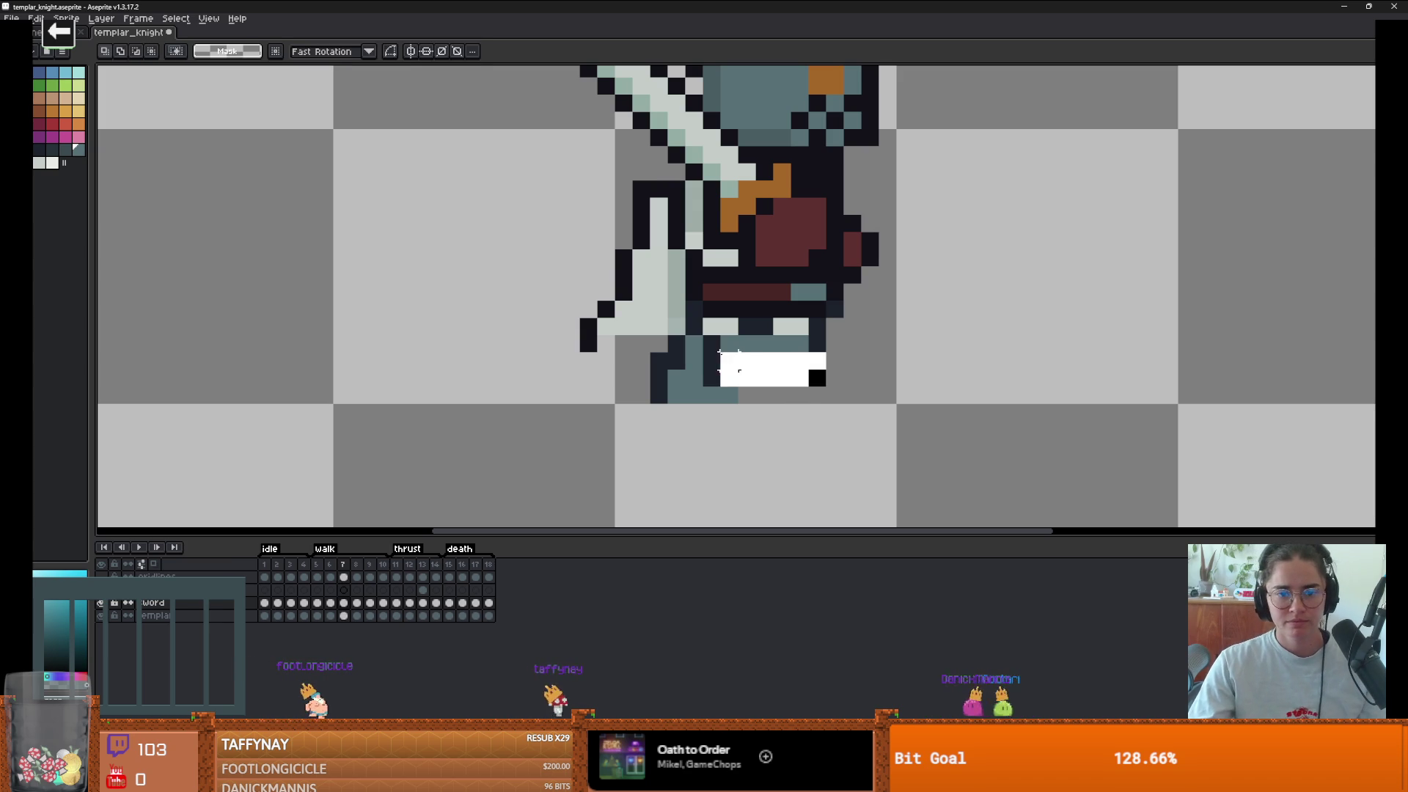
mouse_move(761, 358)
mouse_down()
mouse_move(789, 362)
mouse_move(817, 326)
mouse_move(795, 291)
mouse_up()
key(b)
alt+click(814, 324)
alt+click(842, 289)
scroll(825, 402, down, 1)
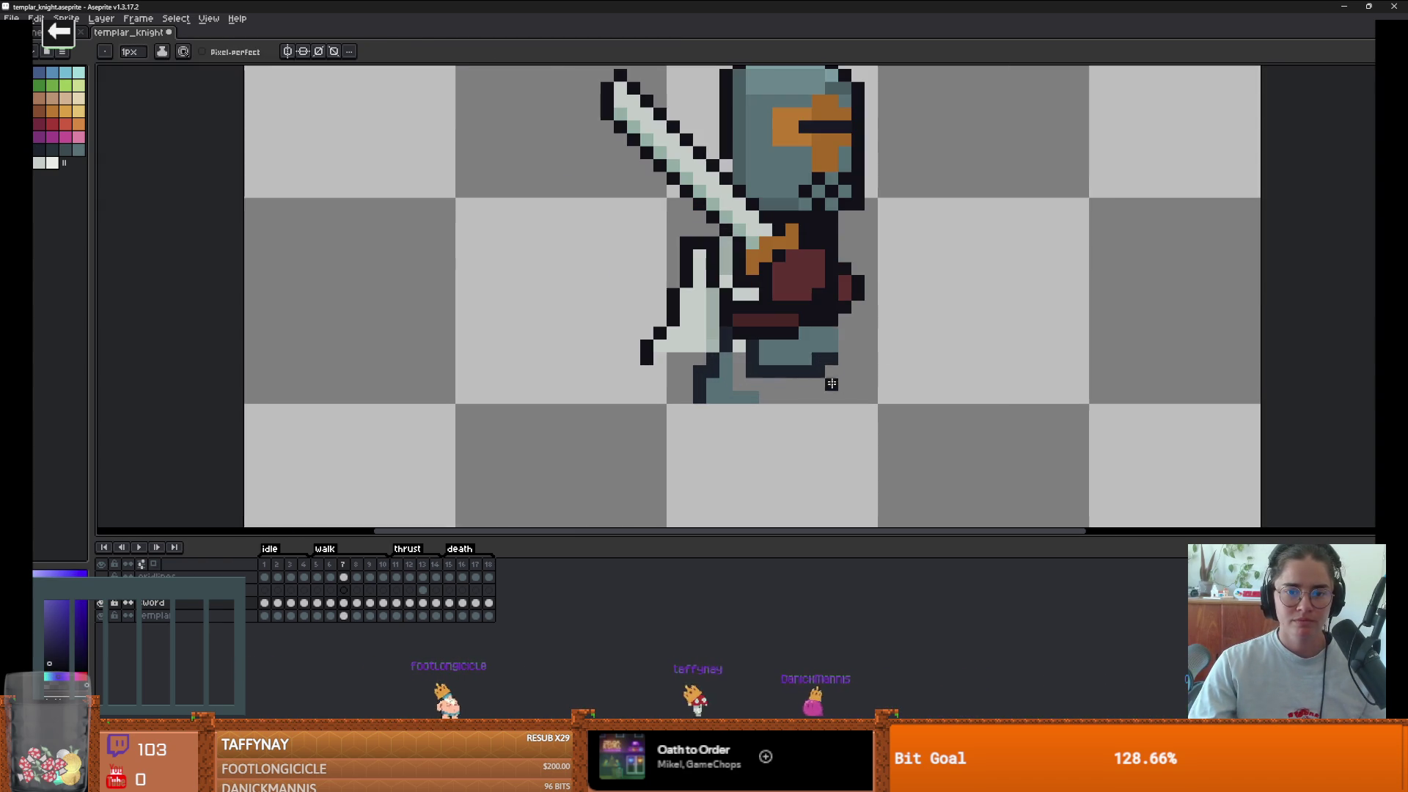
scroll(834, 343, down, 1)
scroll(786, 377, up, 1)
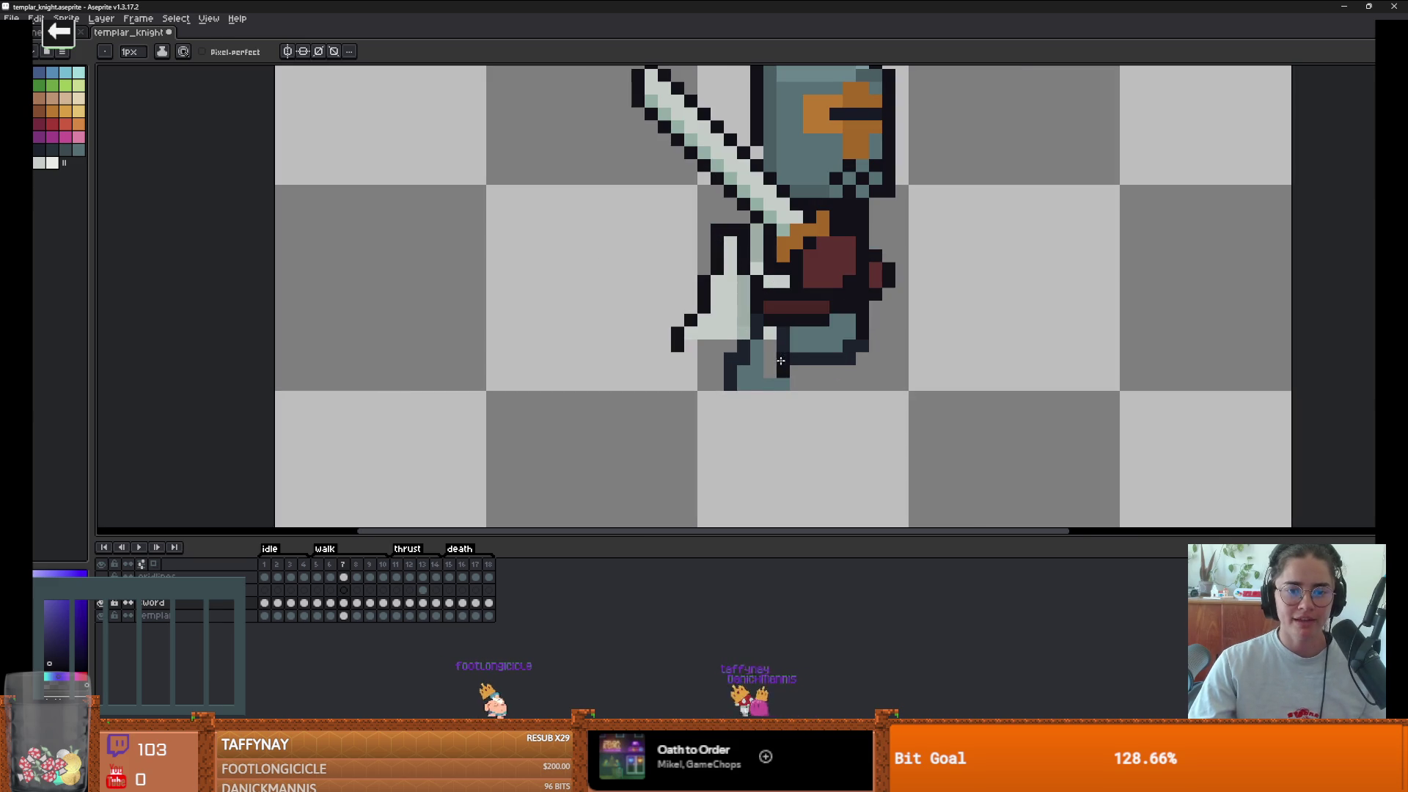
scroll(804, 396, down, 2)
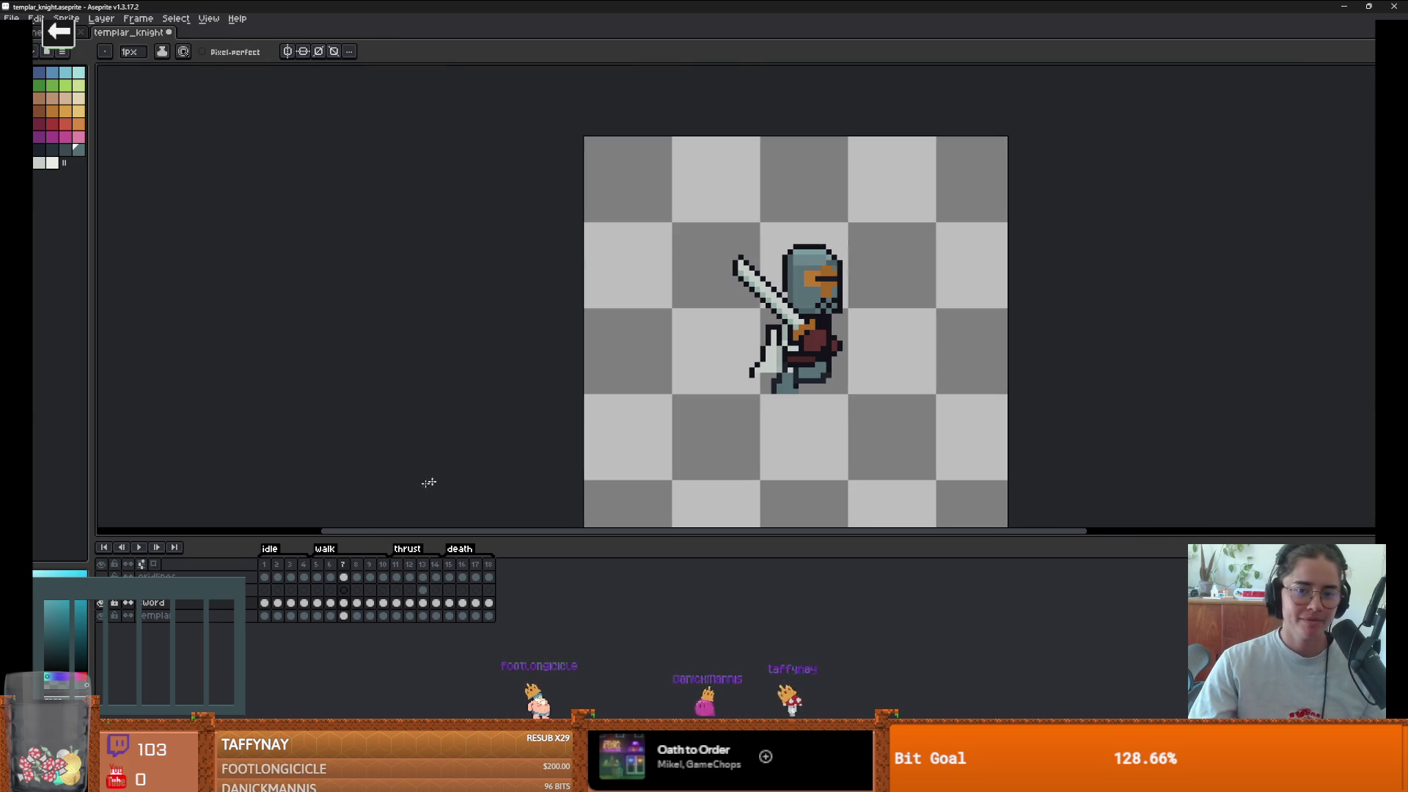
- Play and stop the walk animation, then step back through frame 5 to walk frame 6
click(150, 548)
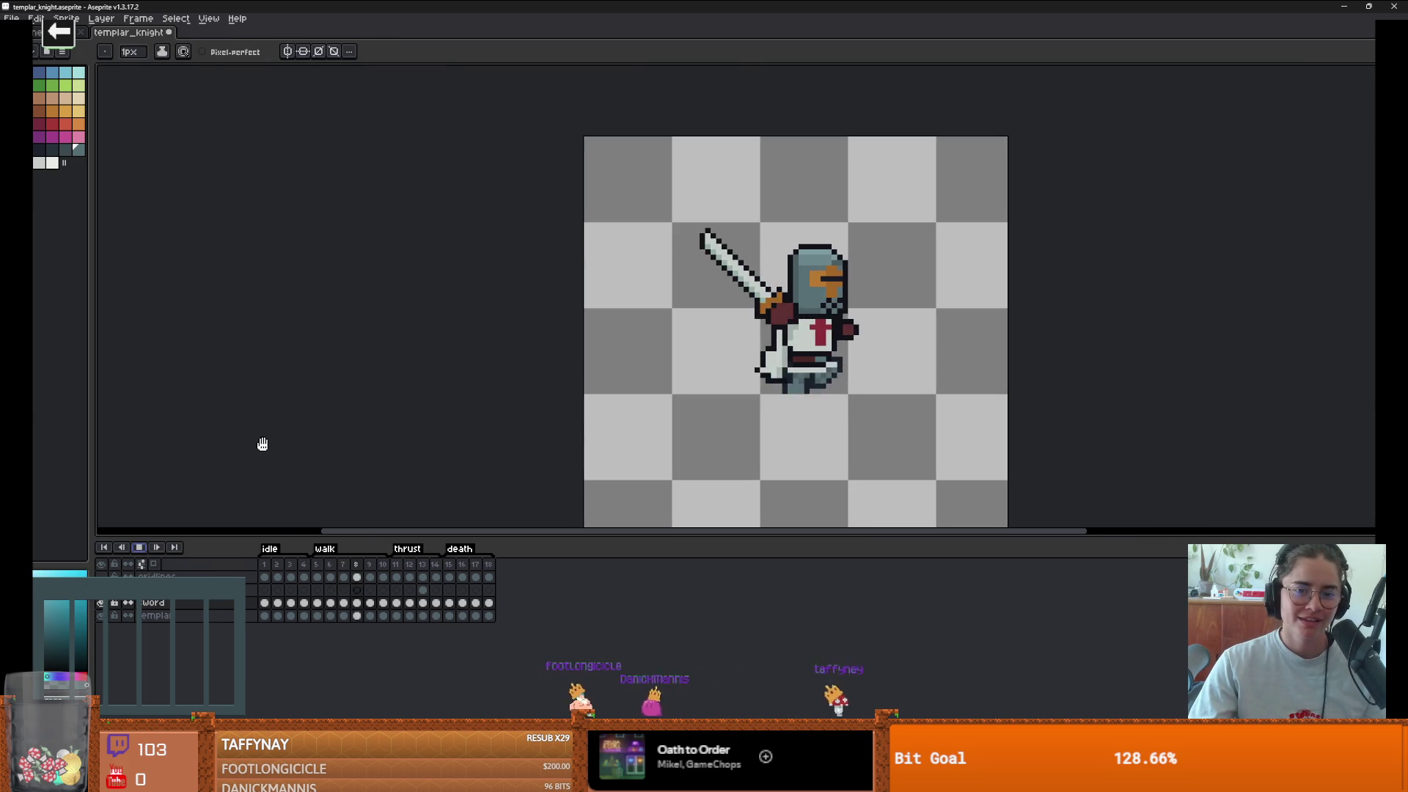
scroll(529, 444, down, 1)
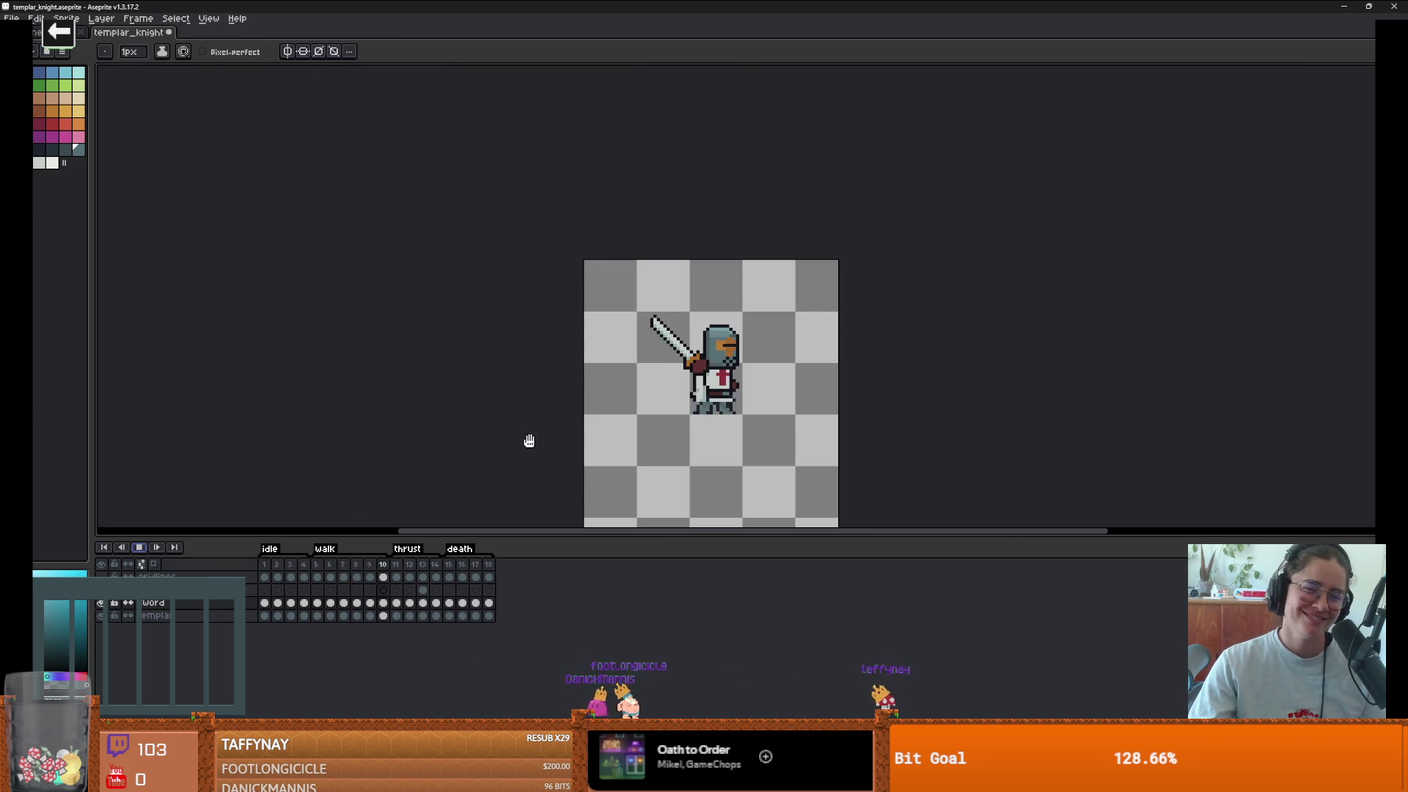
click(139, 549)
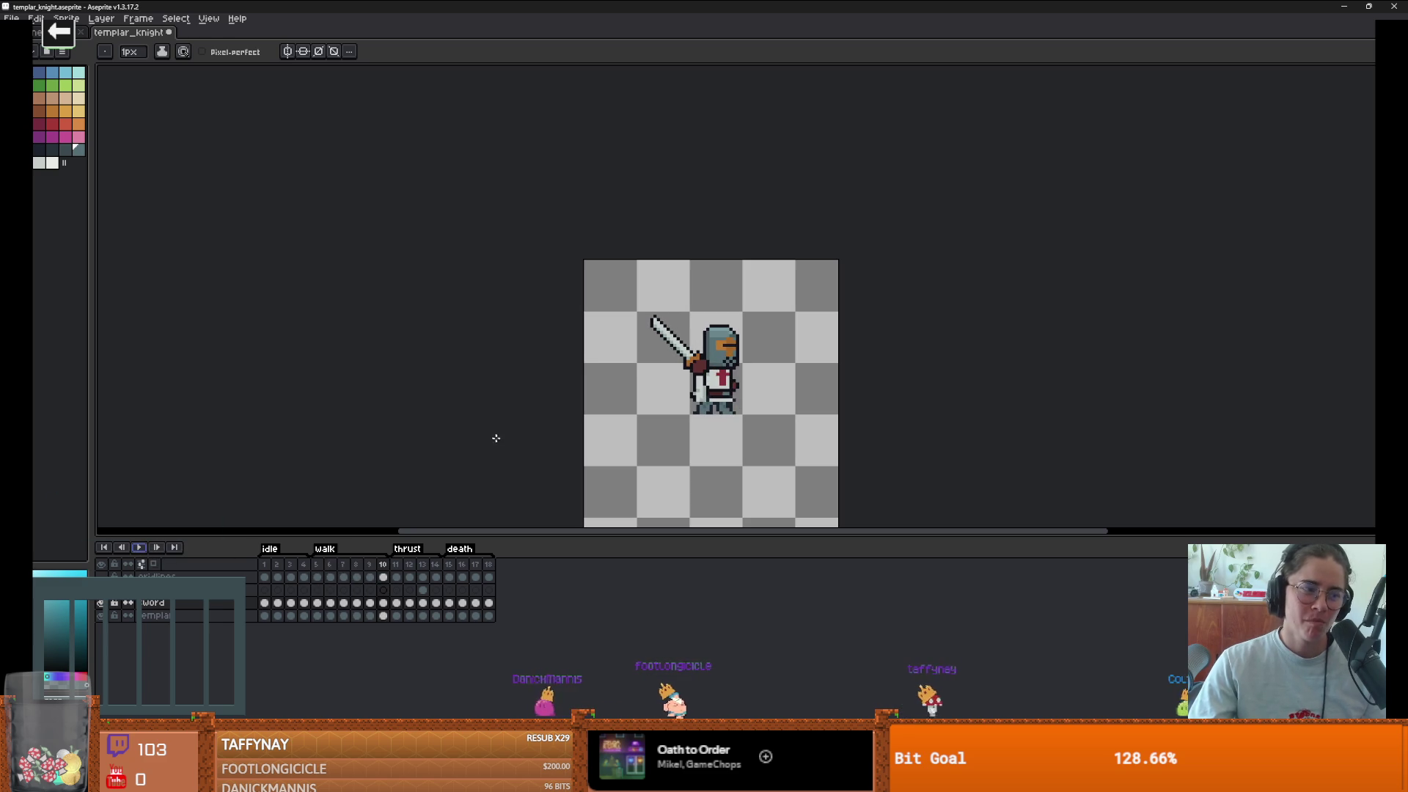
scroll(726, 422, up, 1)
key(Left)
key(Left)
key(Left)
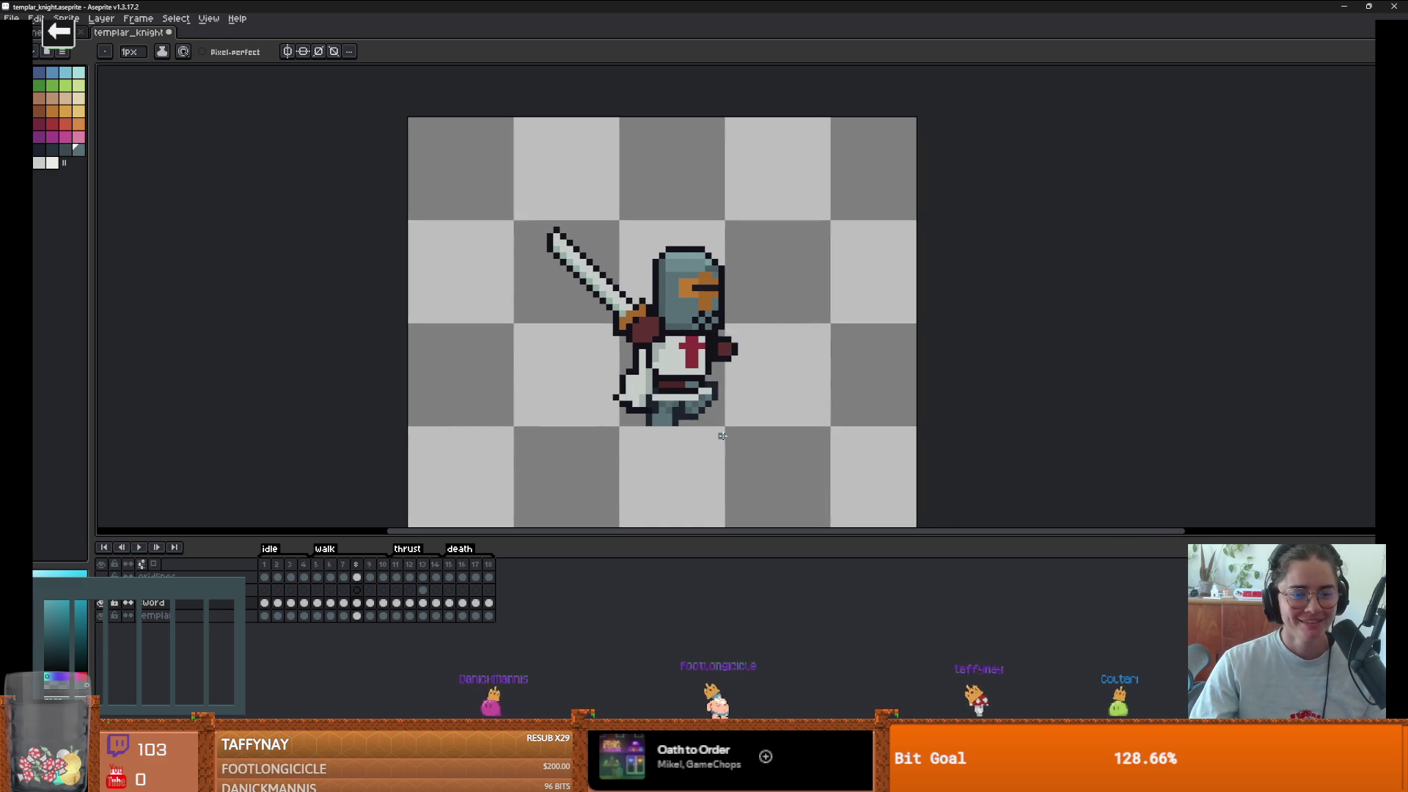
key(Right)
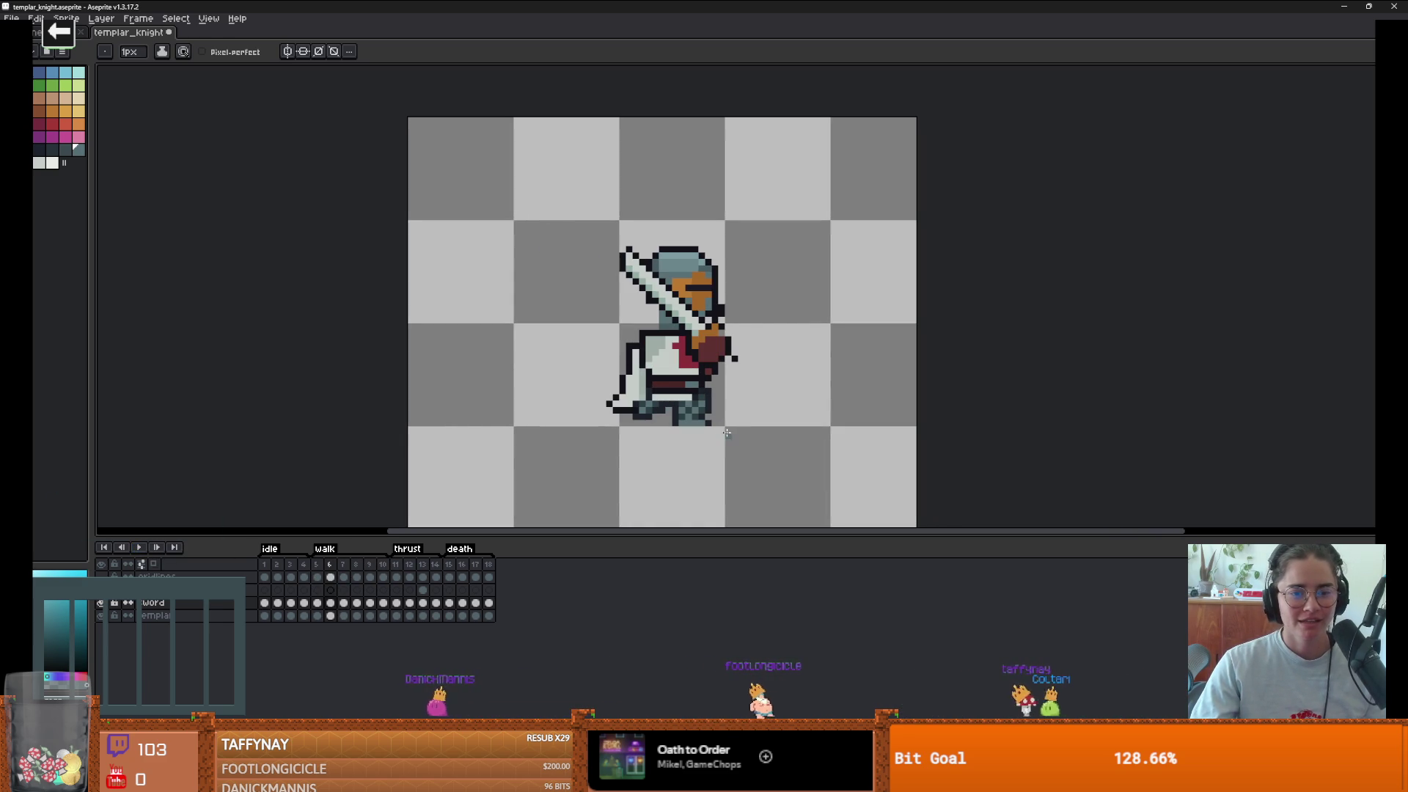
- Select the whole knight on the templar layer in frame 6 and commit the transform
key(m)
drag(766, 454, 551, 175)
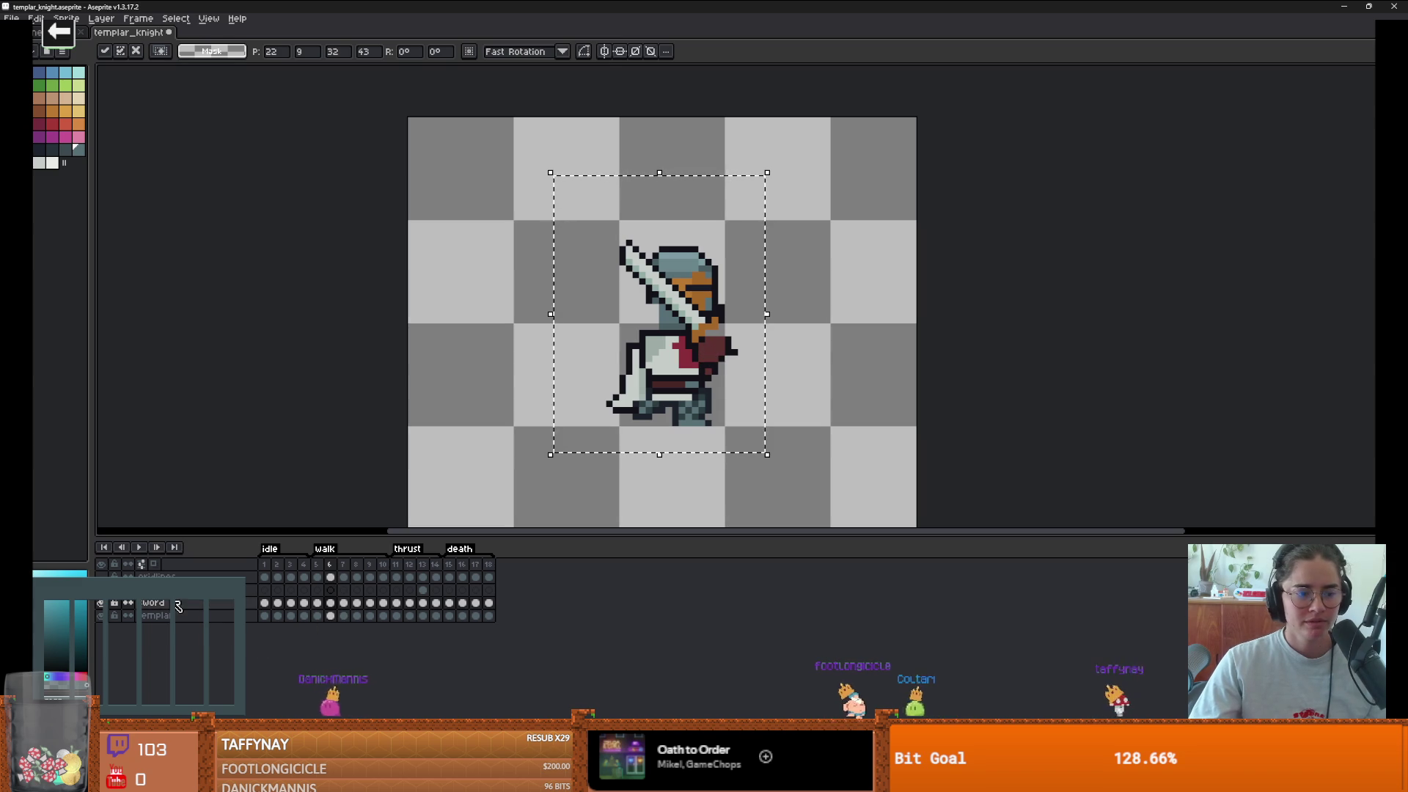
key(Down)
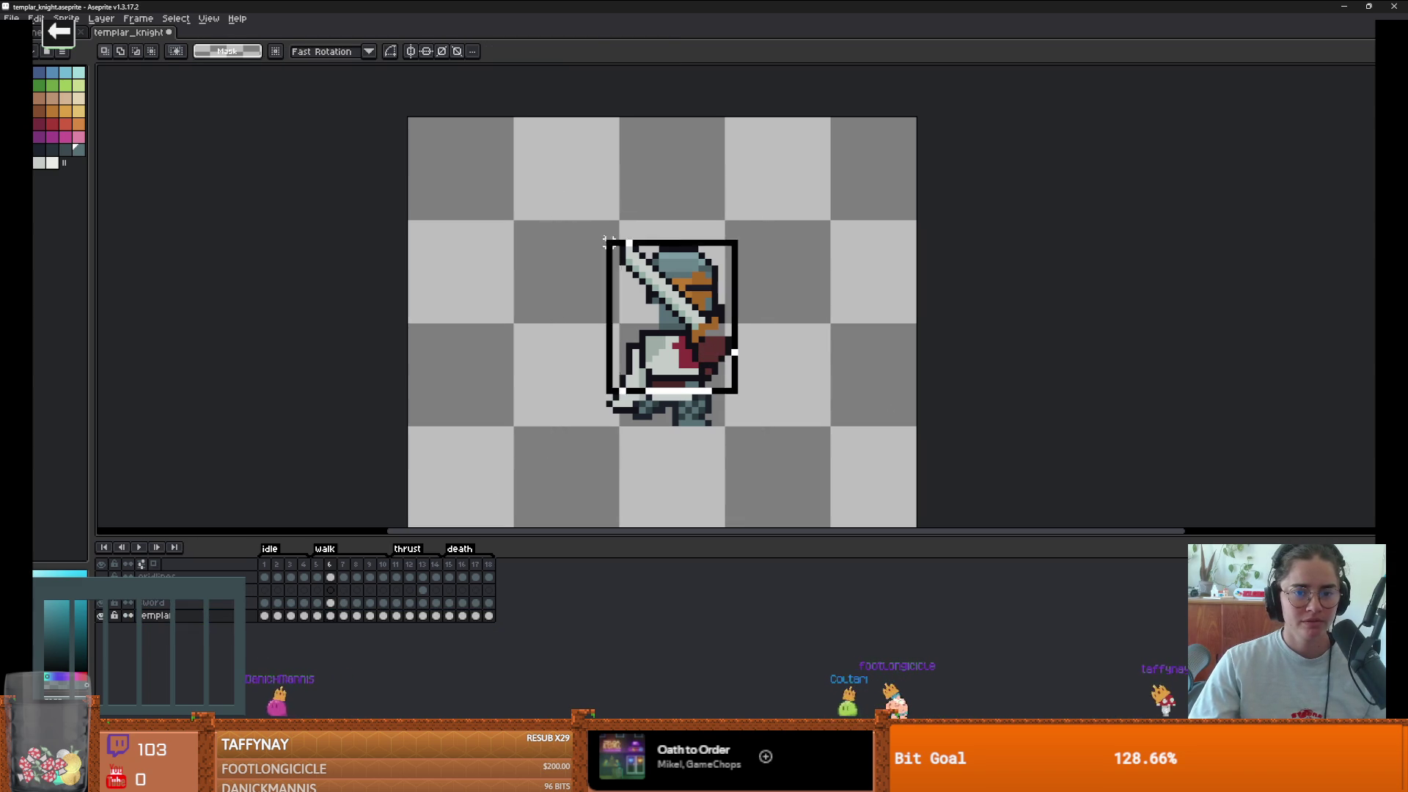
ctrl+click(712, 306)
key(b)
scroll(716, 417, up, 2)
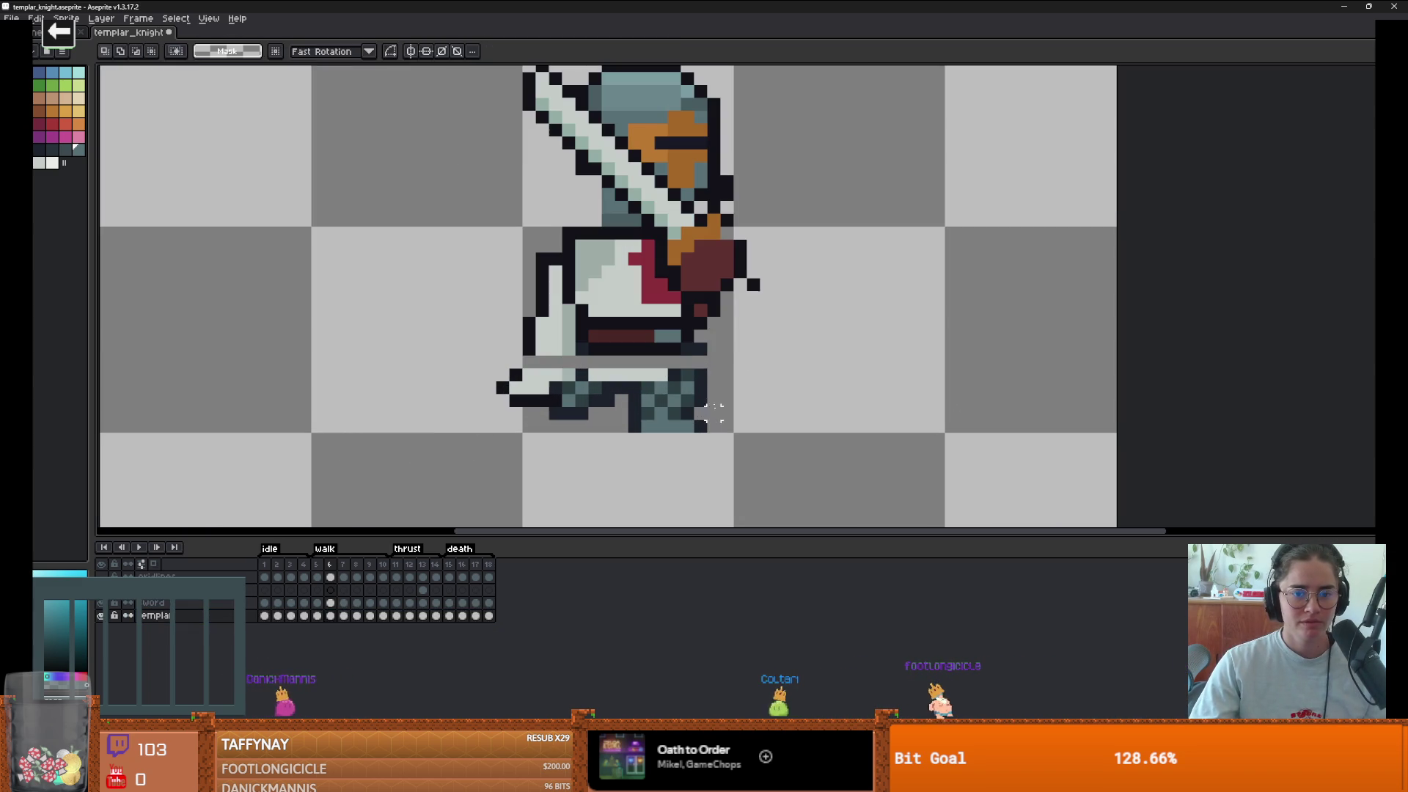
- Paint light pixels along the tabard's lower edge, sampling grey and dark purple from the sprite
alt+click(645, 371)
drag(700, 361, 608, 361)
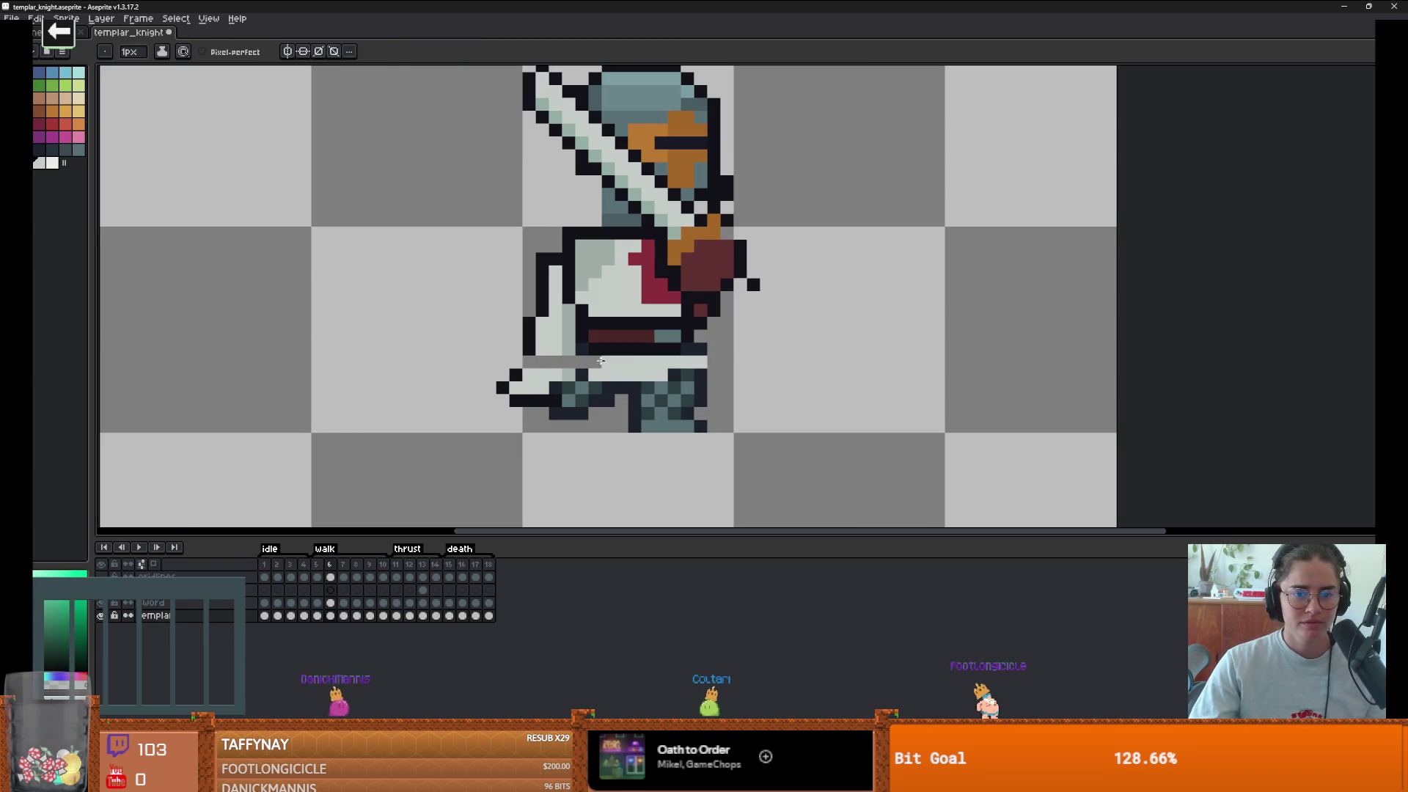
alt+click(565, 360)
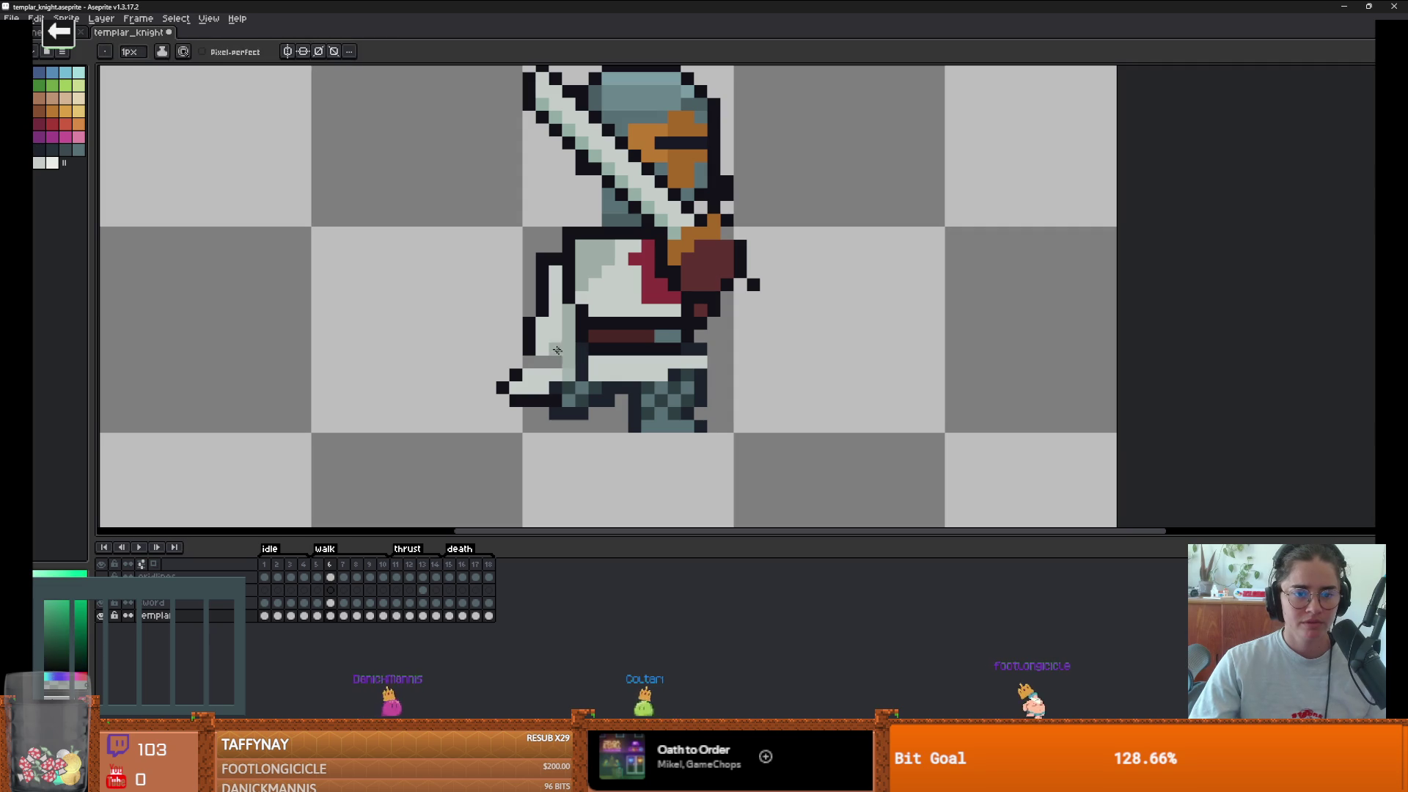
alt+click(554, 354)
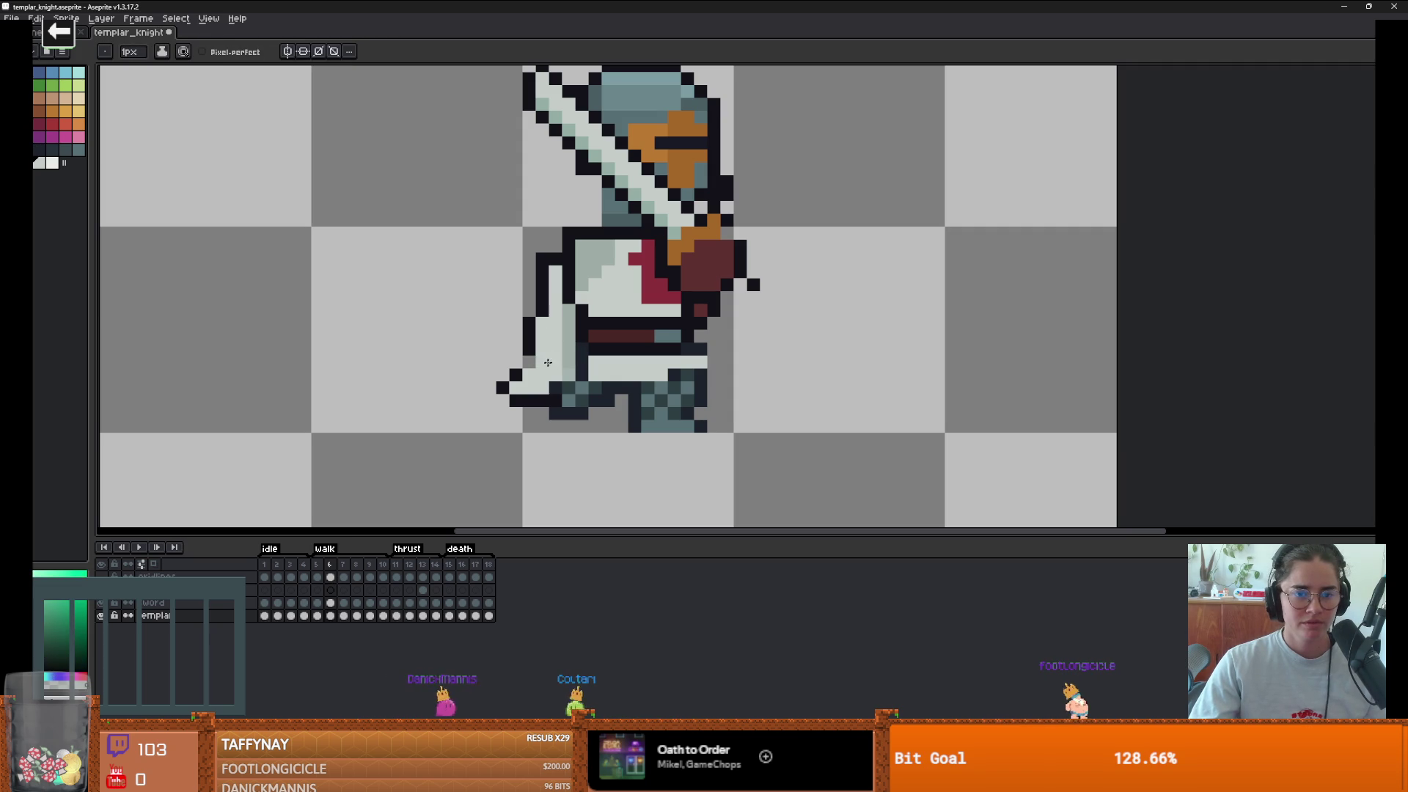
alt+click(530, 342)
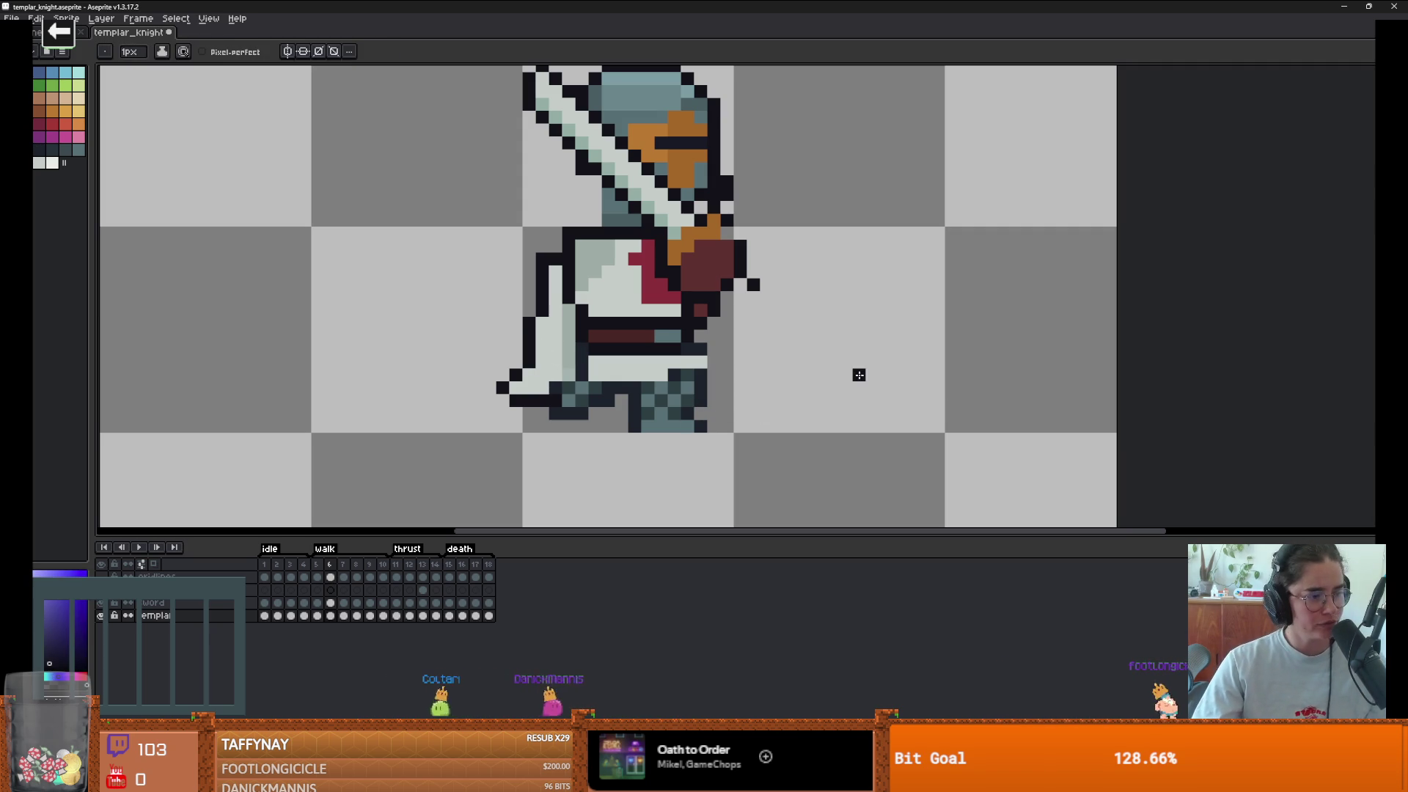
scroll(696, 405, up, 1)
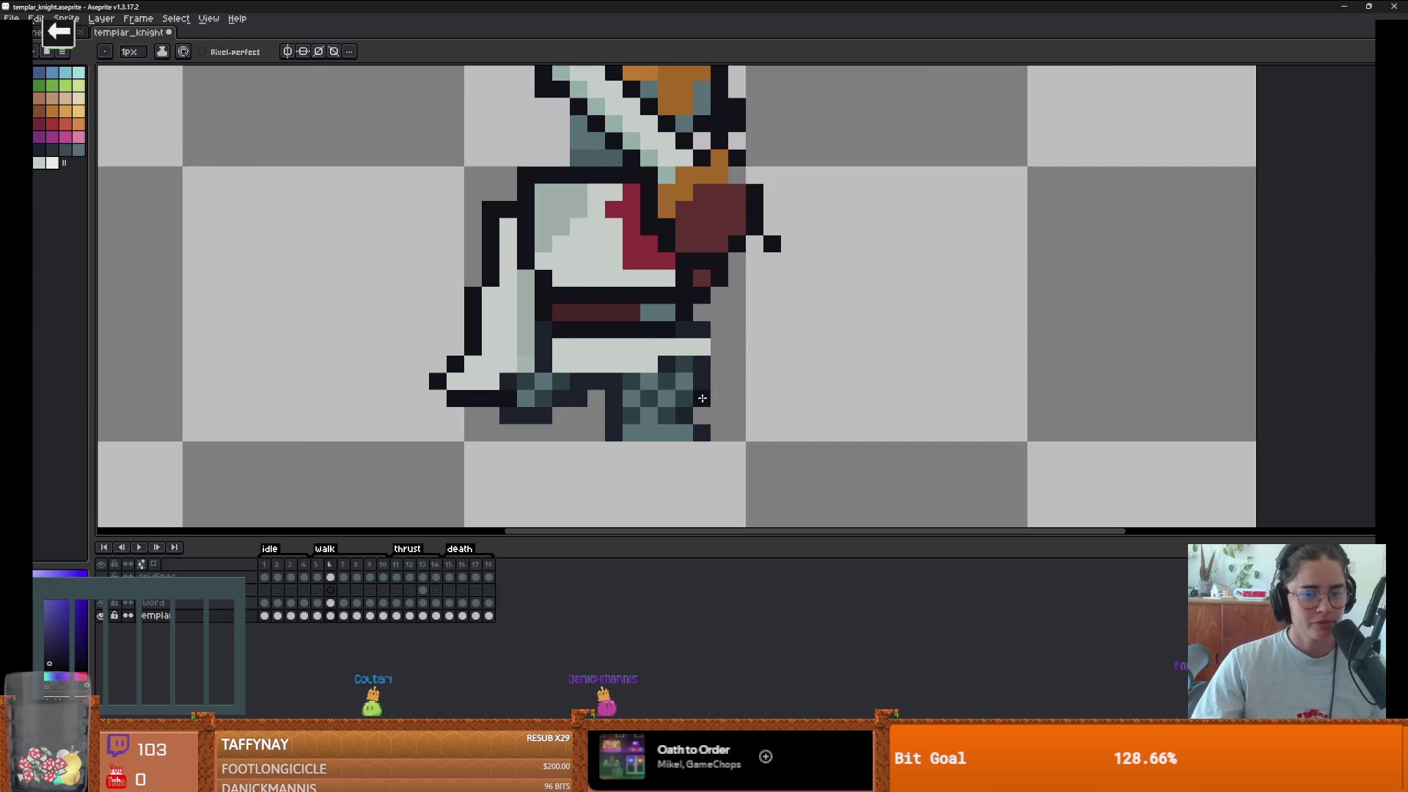
scroll(822, 462, down, 2)
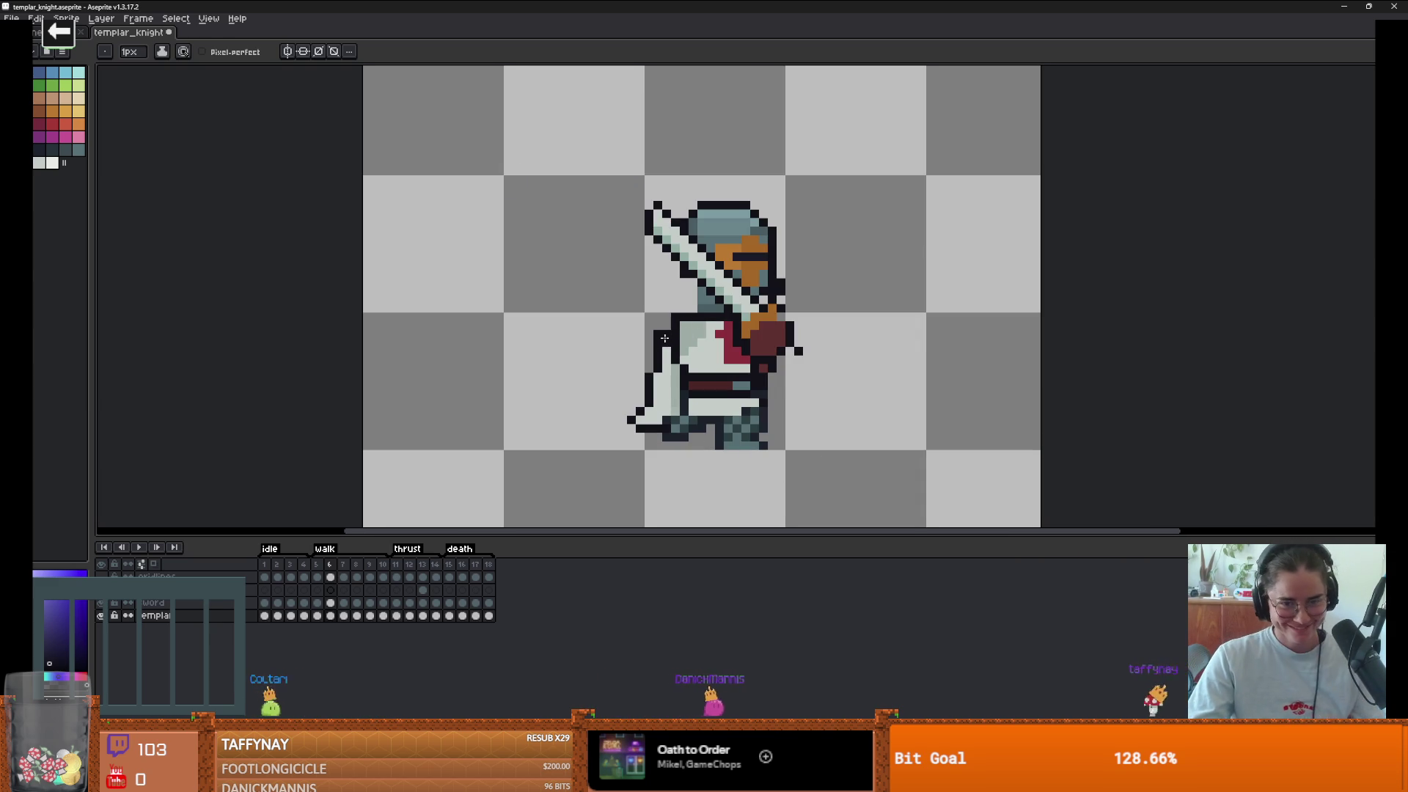
- Sample the knight's dark teal-grey, light grey and sword mint-green colours for further touch-ups
alt+click(695, 287)
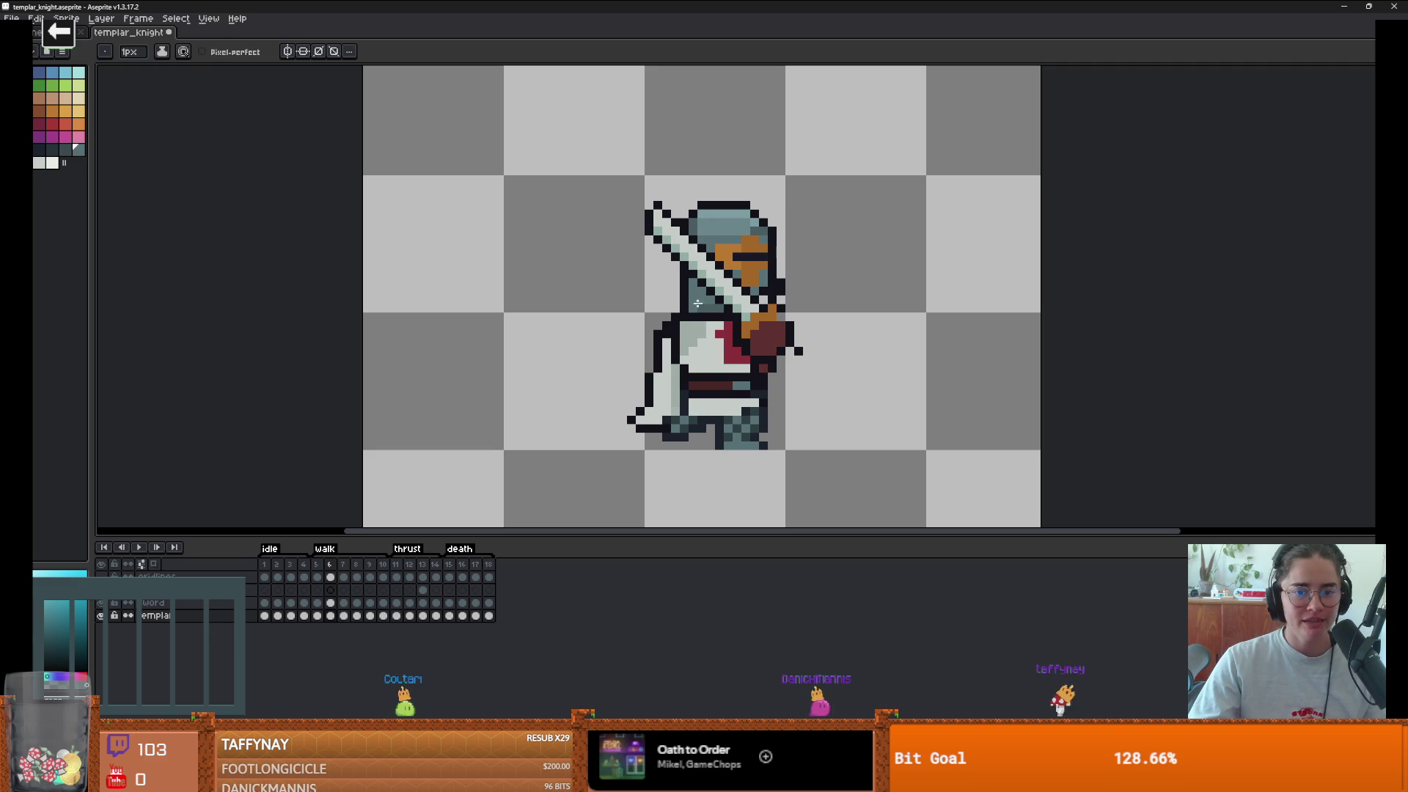
alt+click(664, 352)
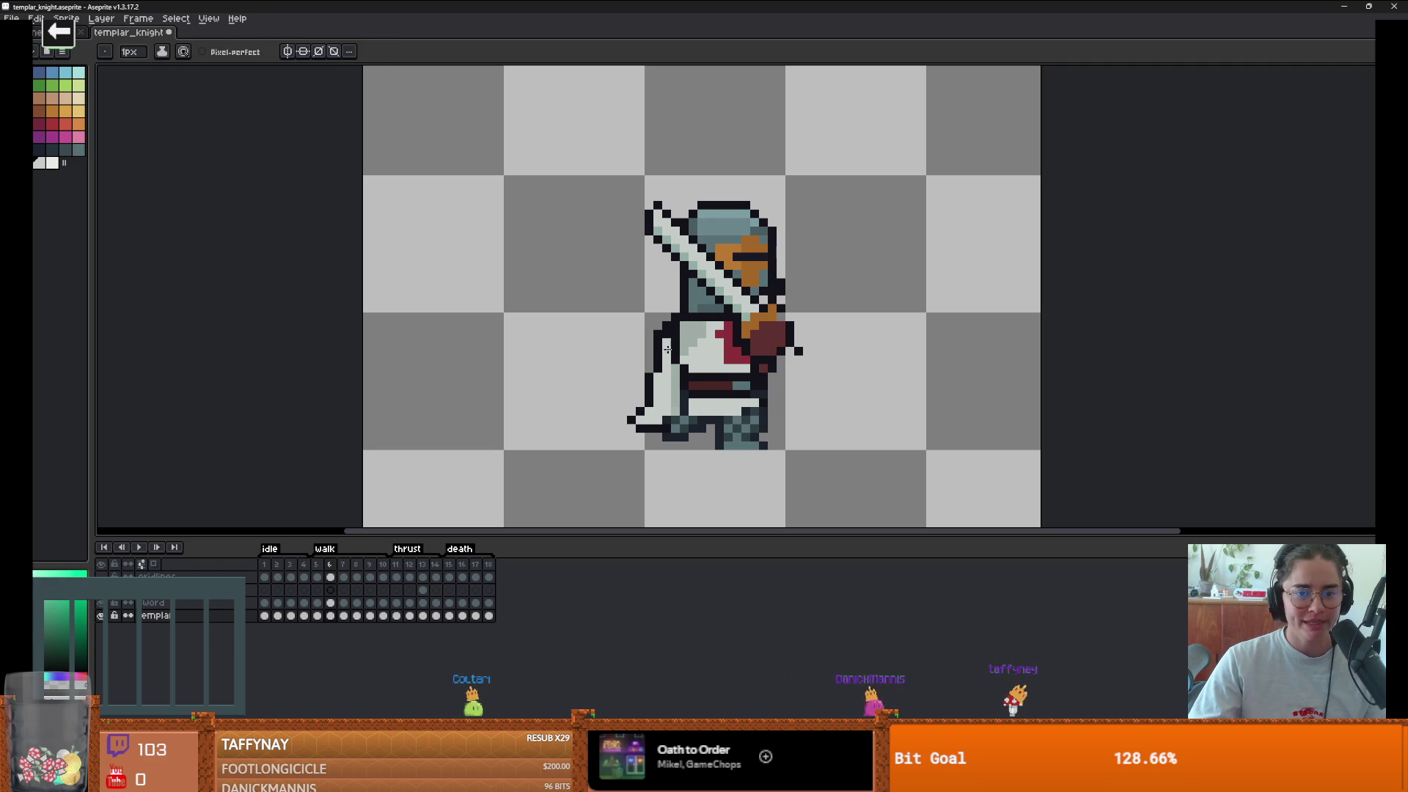
alt+click(688, 319)
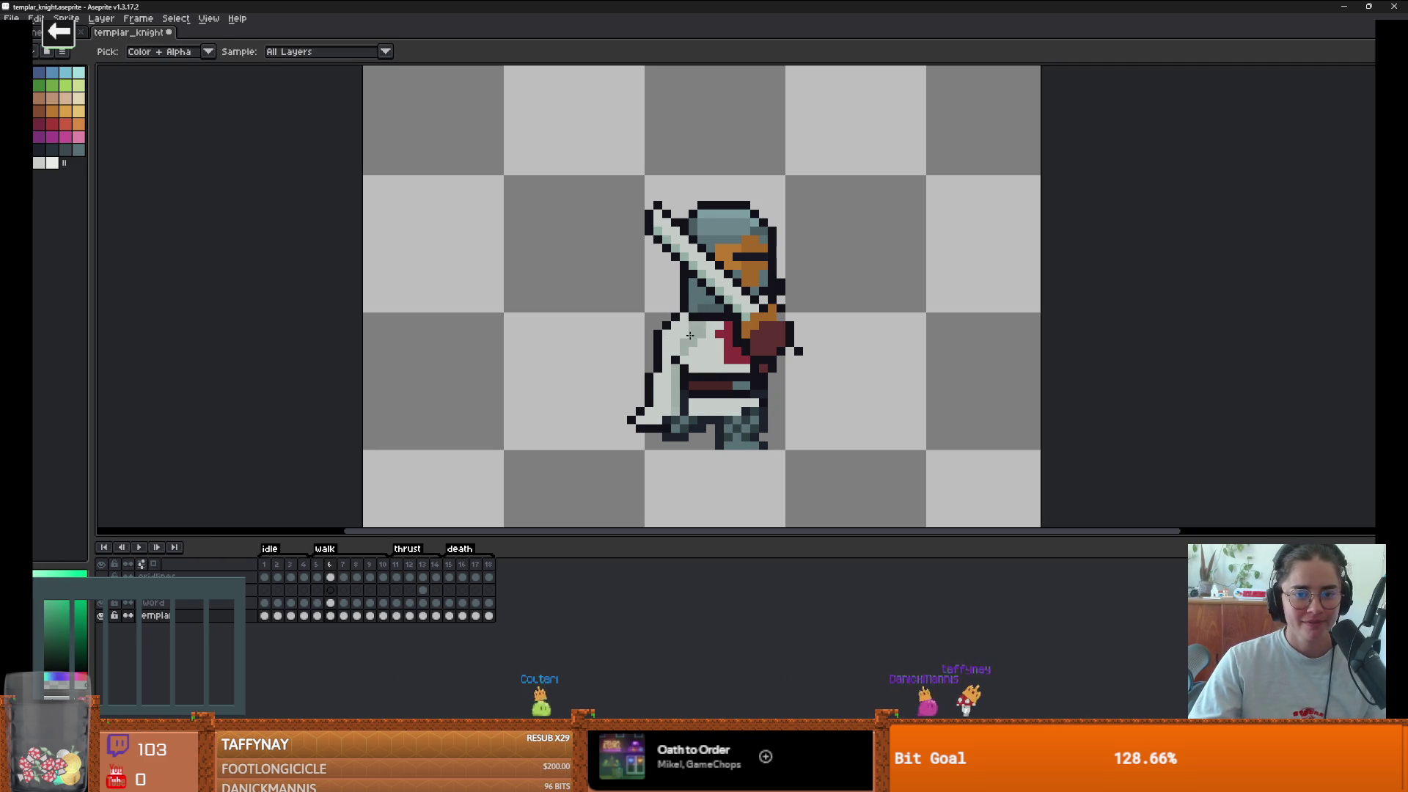
alt+click(691, 333)
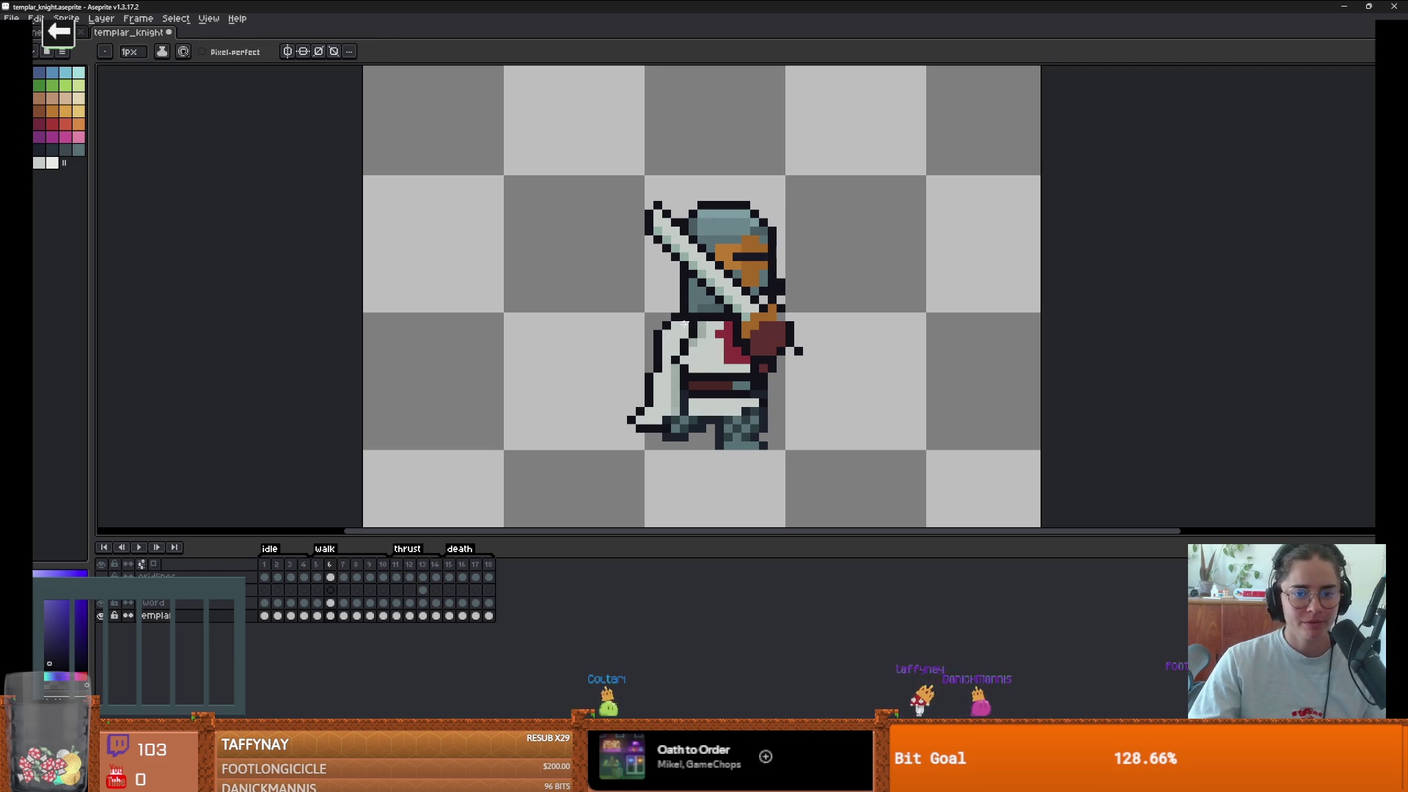
alt+click(674, 363)
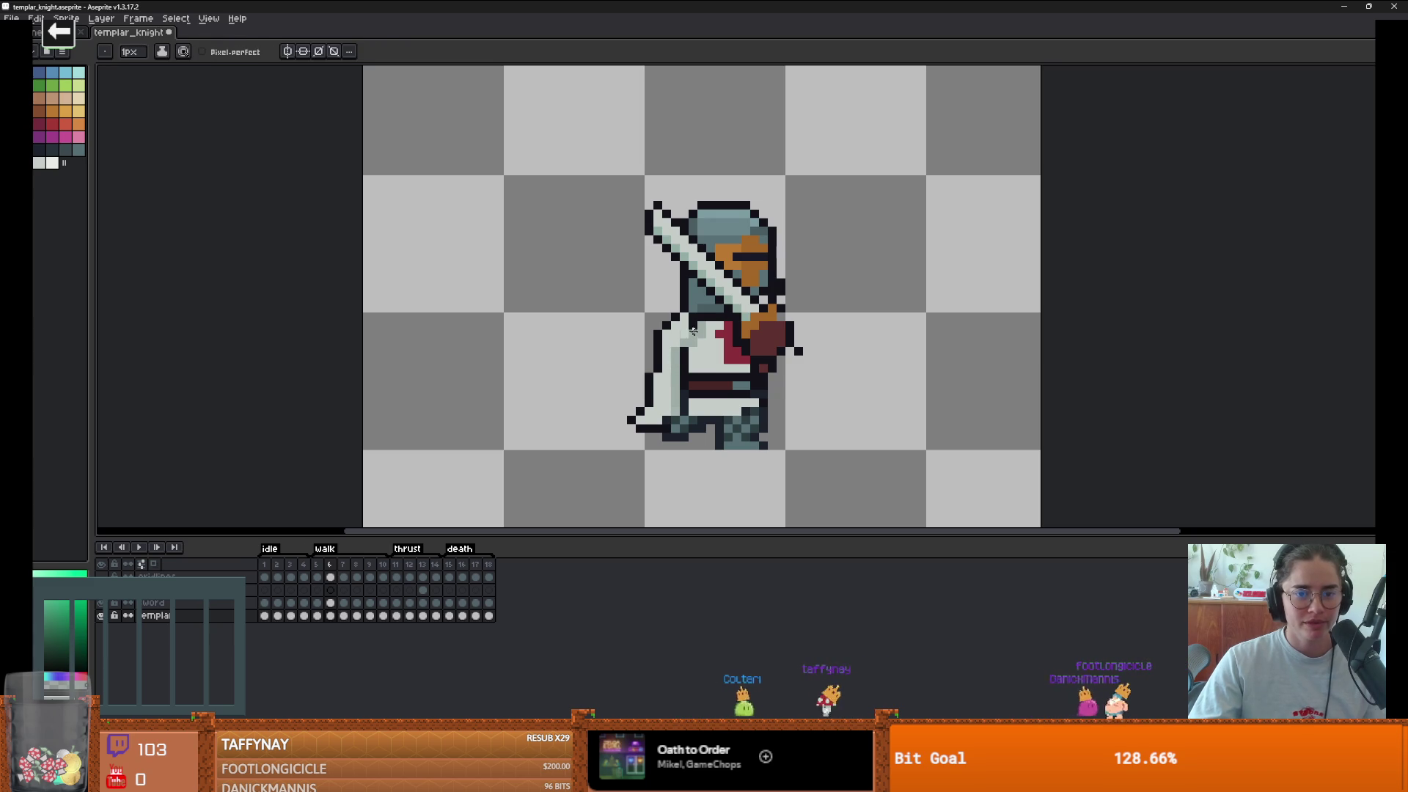
scroll(673, 316, down, 2)
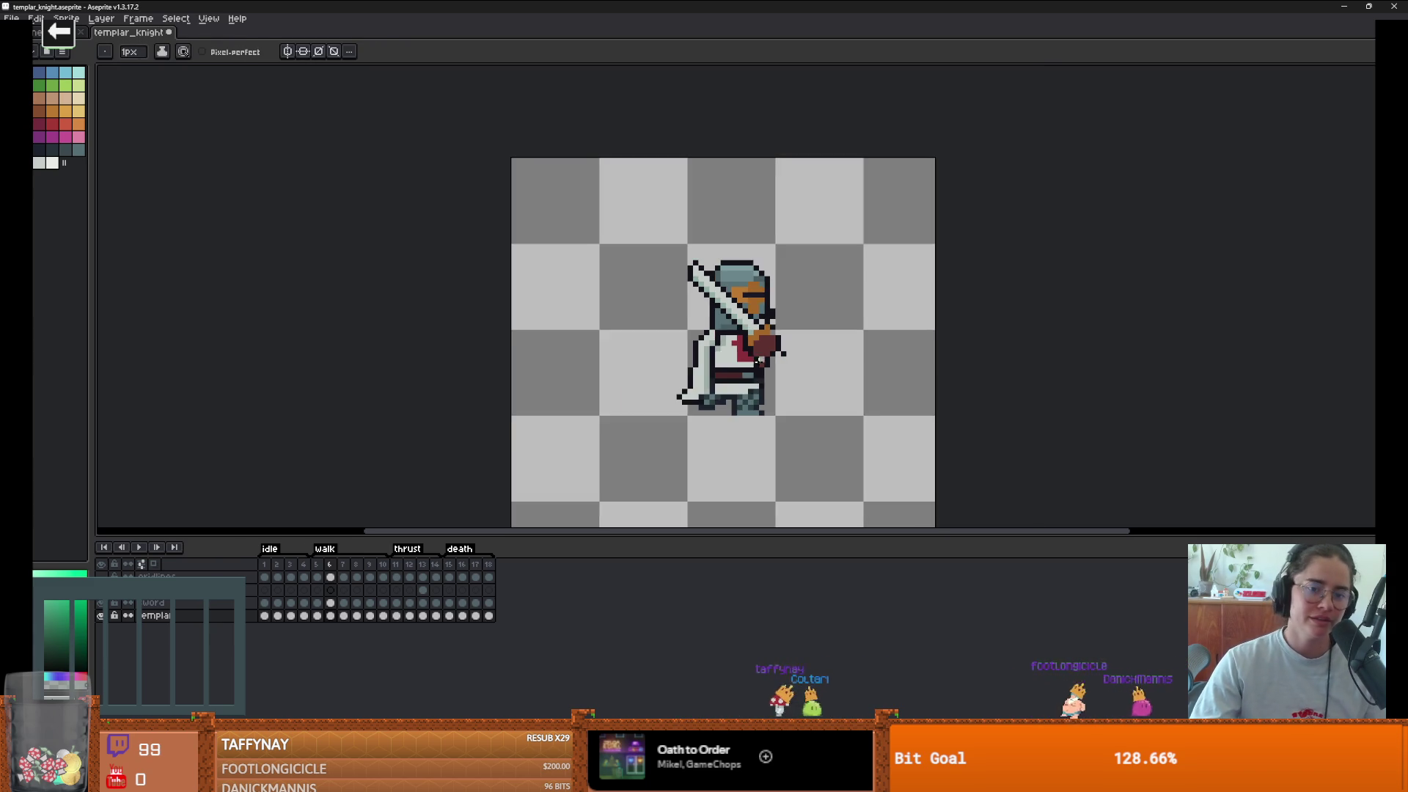
- Paint white fill into the lower tabard edge on walk frame 7, sampling purple and teal colours
scroll(704, 345, up, 2)
scroll(717, 380, down, 1)
key(Right)
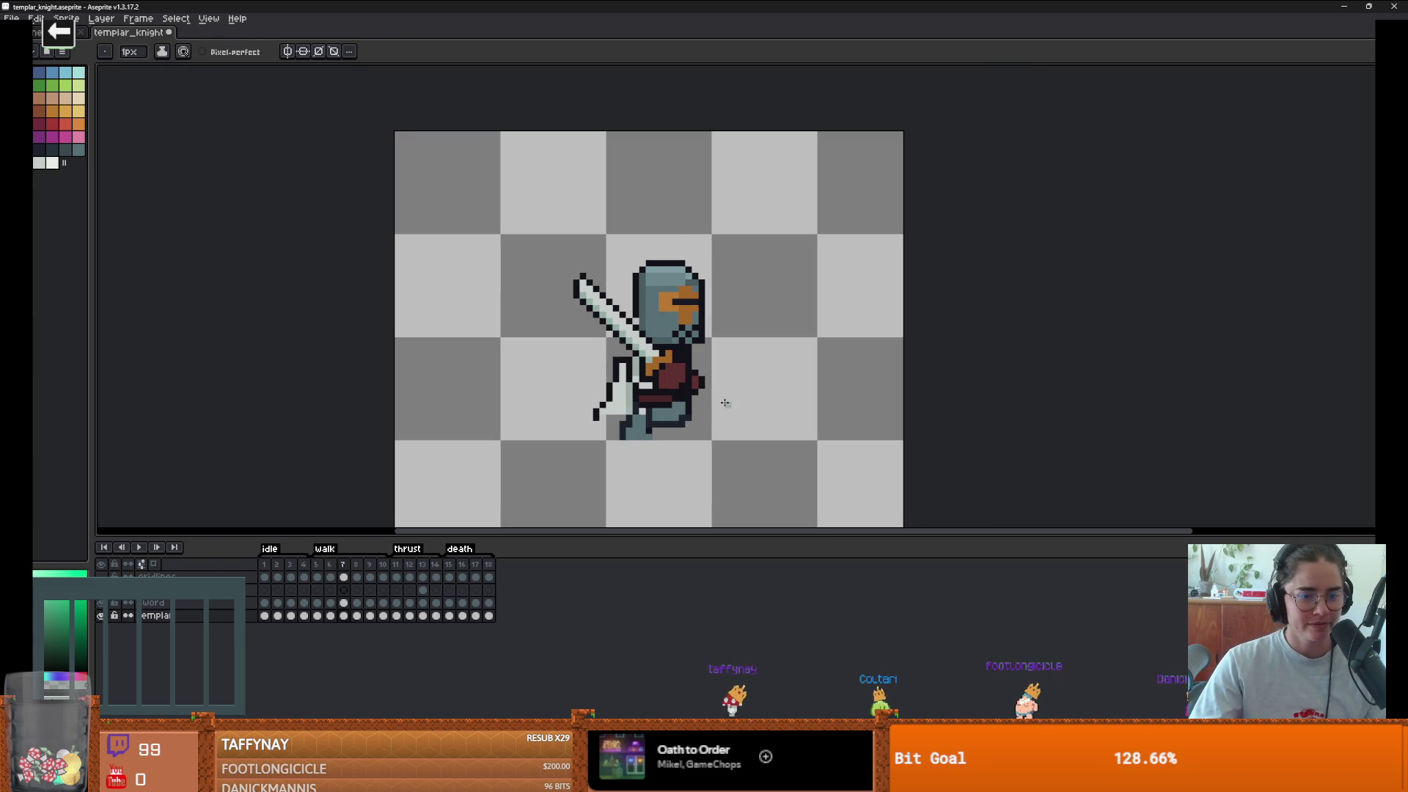
scroll(725, 403, up, 2)
scroll(657, 421, down, 1)
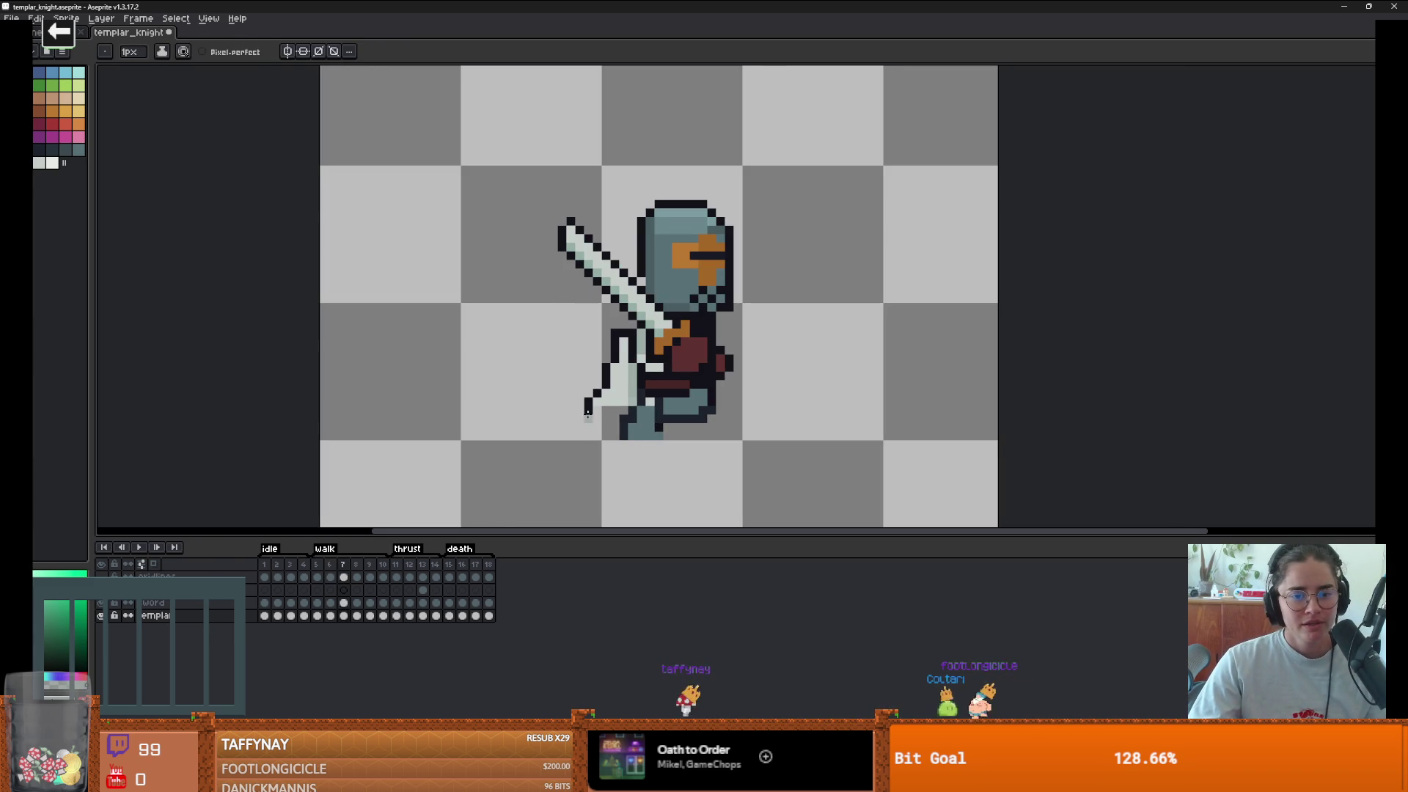
drag(588, 410, 635, 405)
alt+click(624, 344)
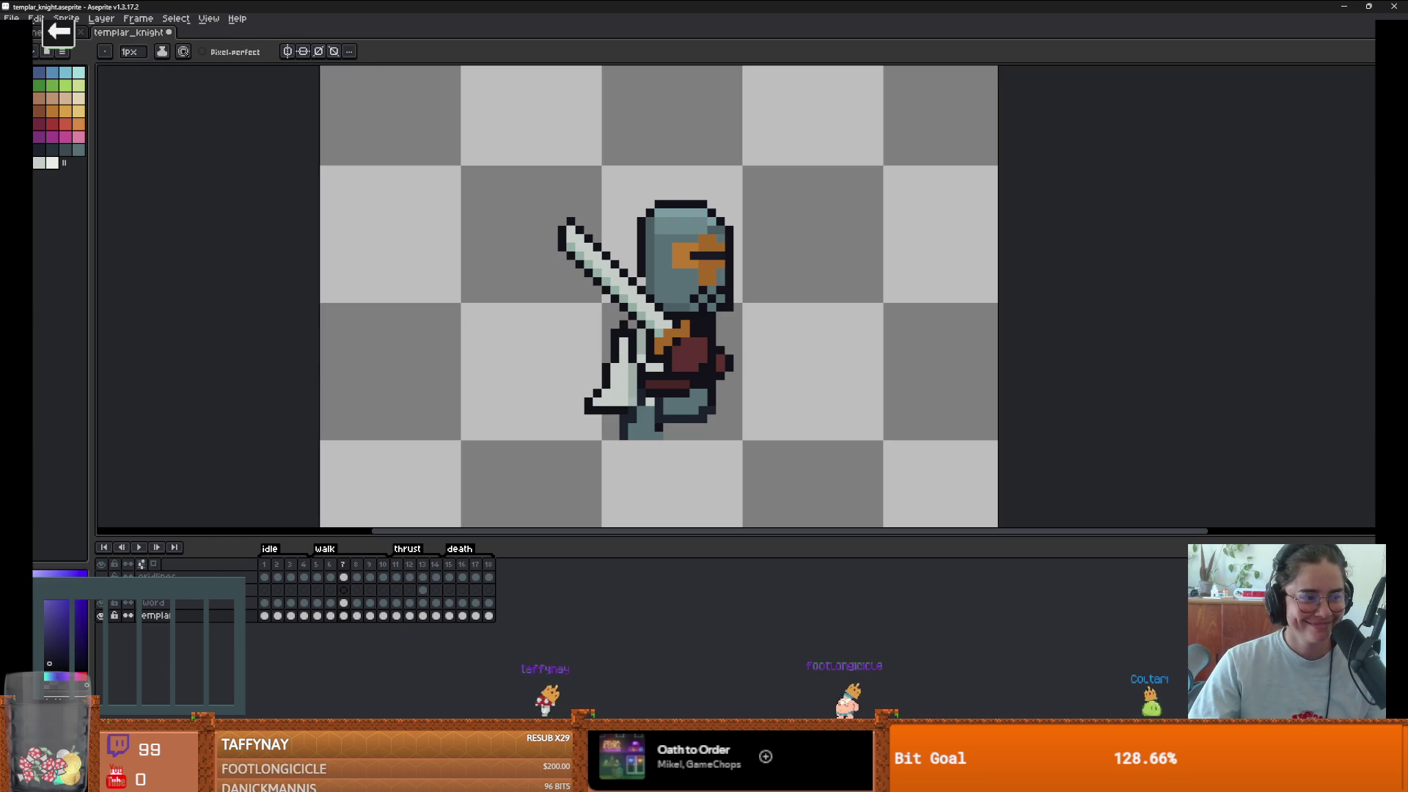
alt+click(631, 331)
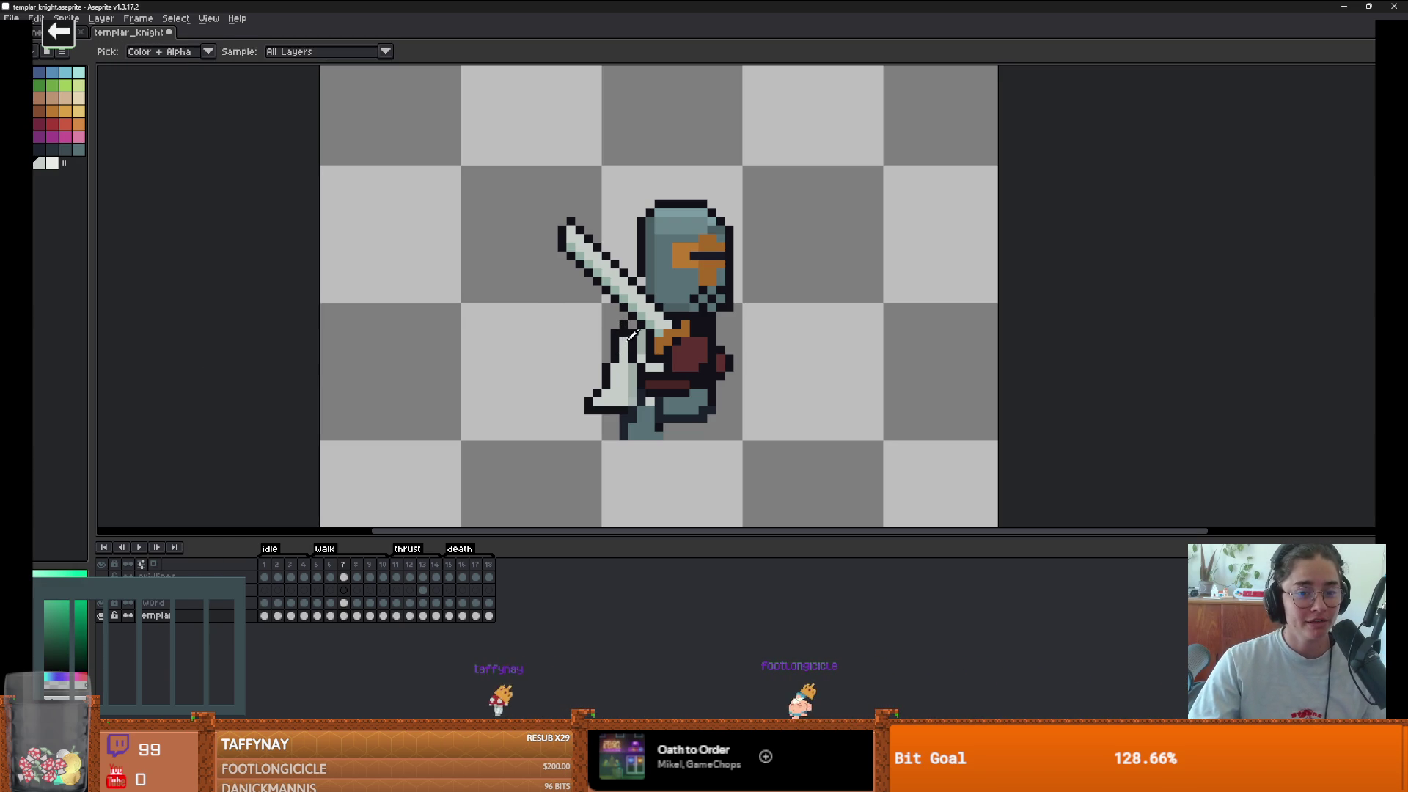
scroll(667, 368, down, 2)
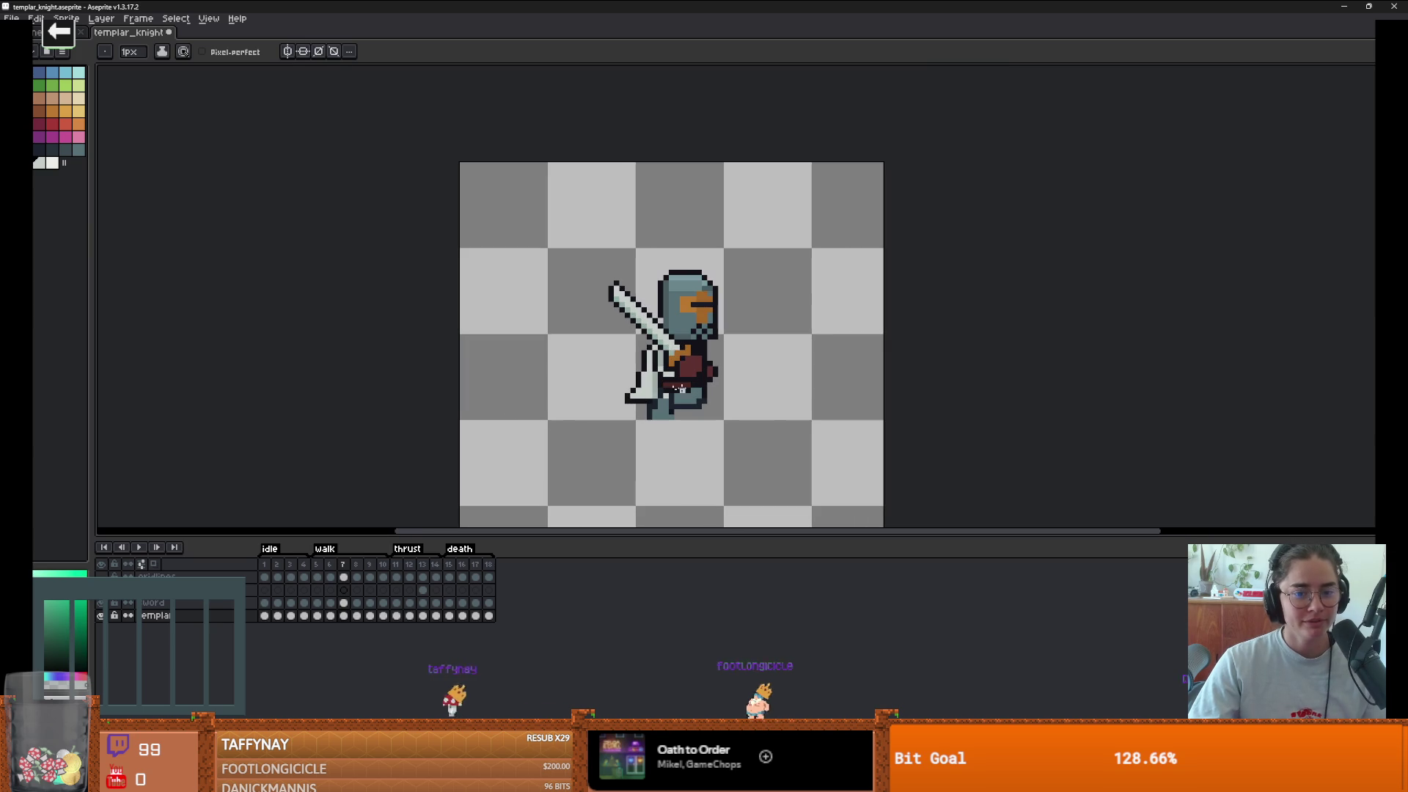
- Play the walk cycle, then flip between walk frames 5 to 8 to compare the poses
click(356, 564)
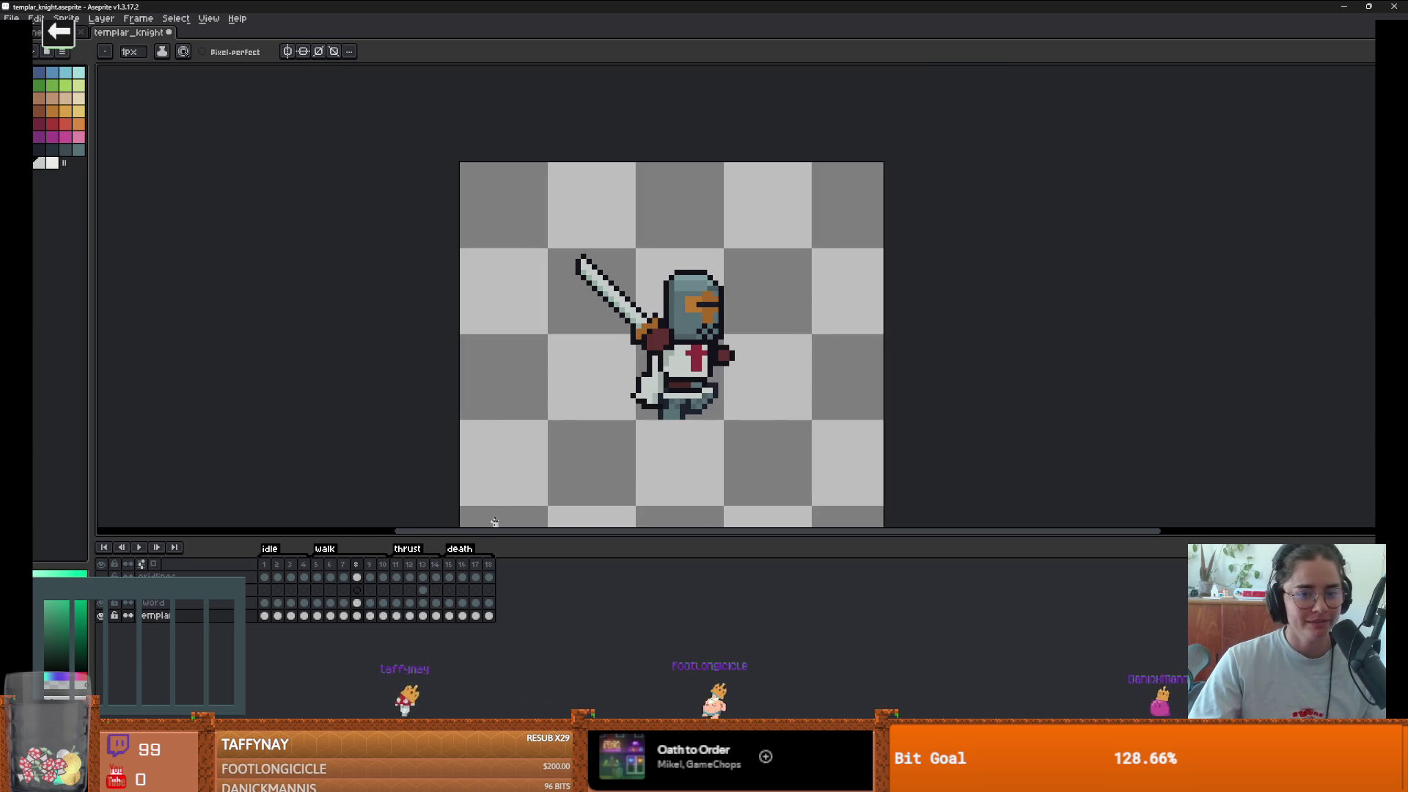
key(Right)
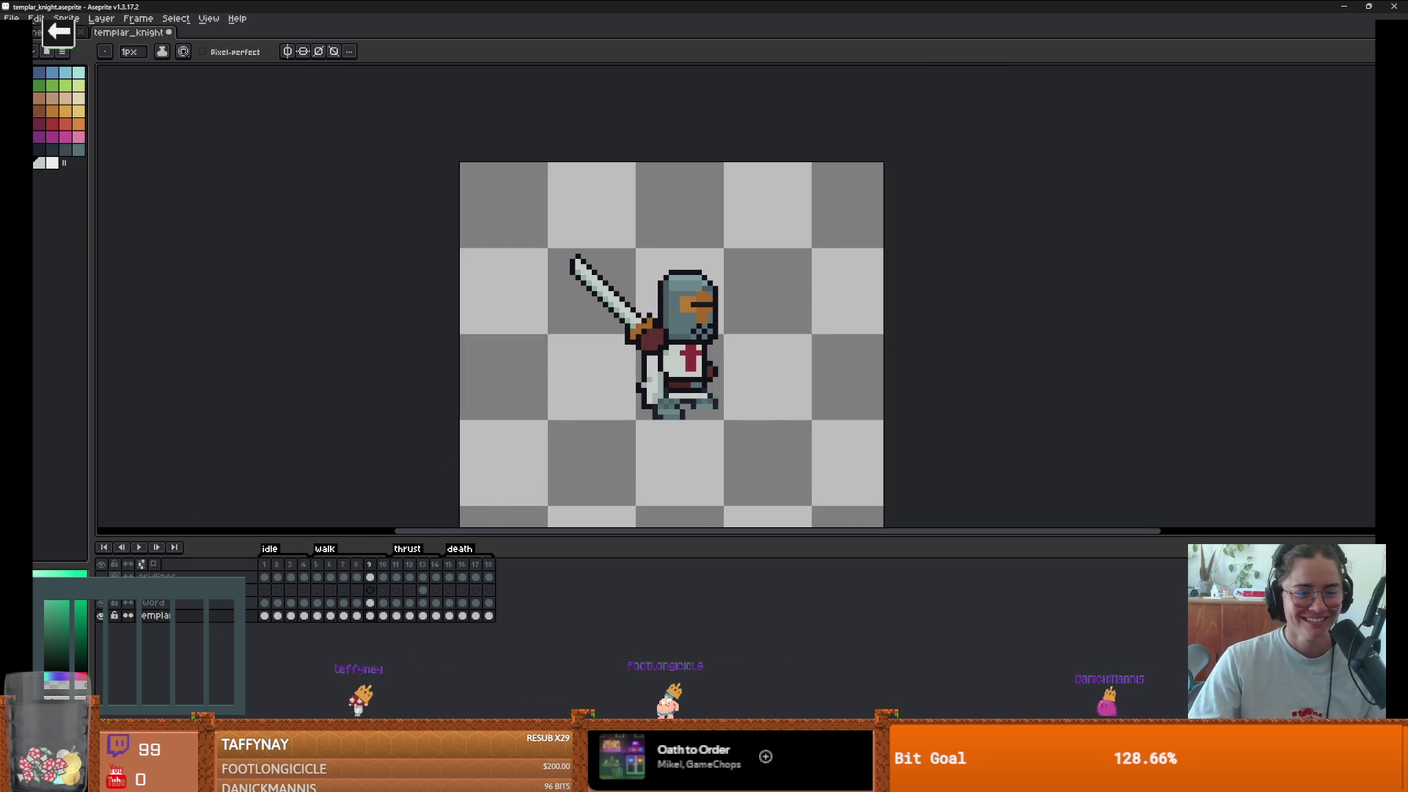
click(140, 548)
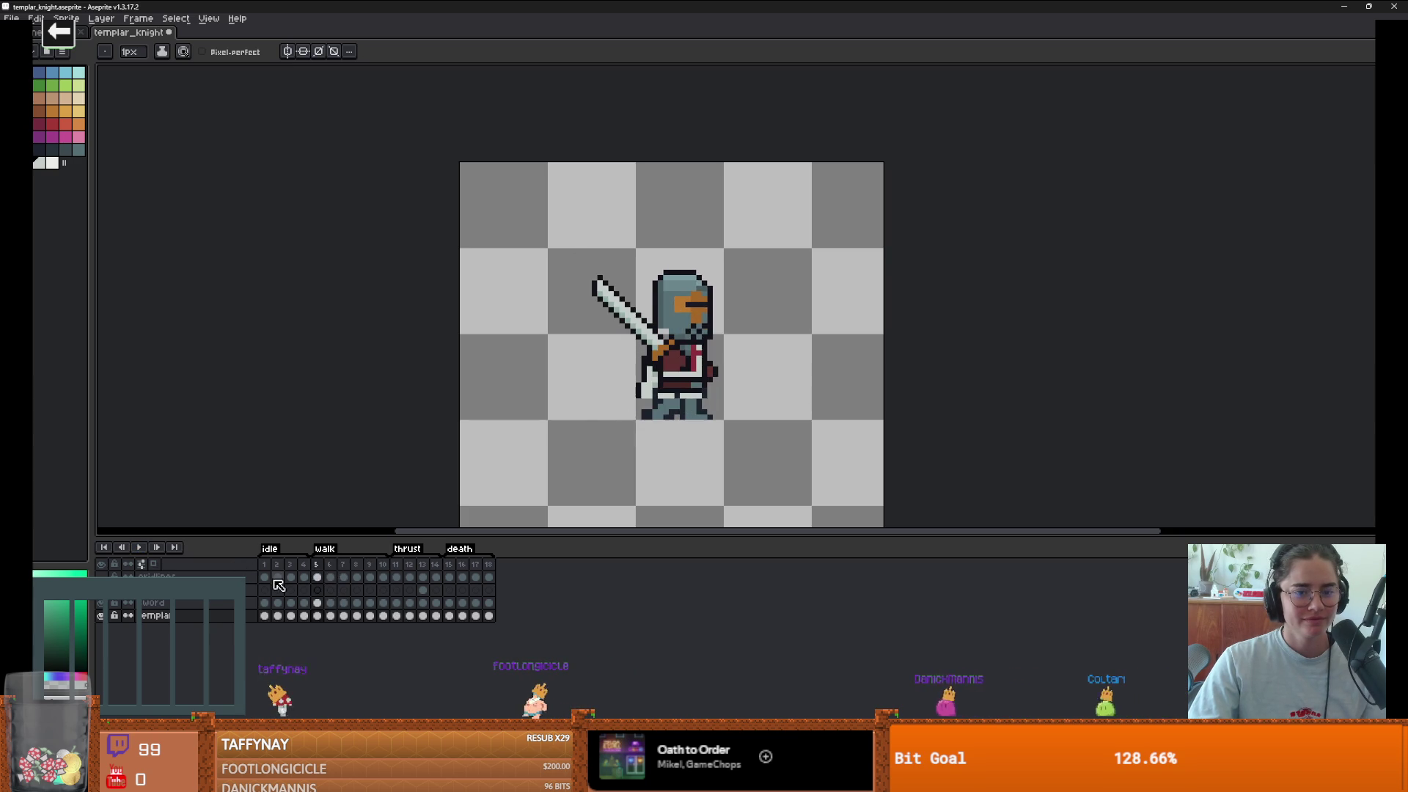
click(138, 548)
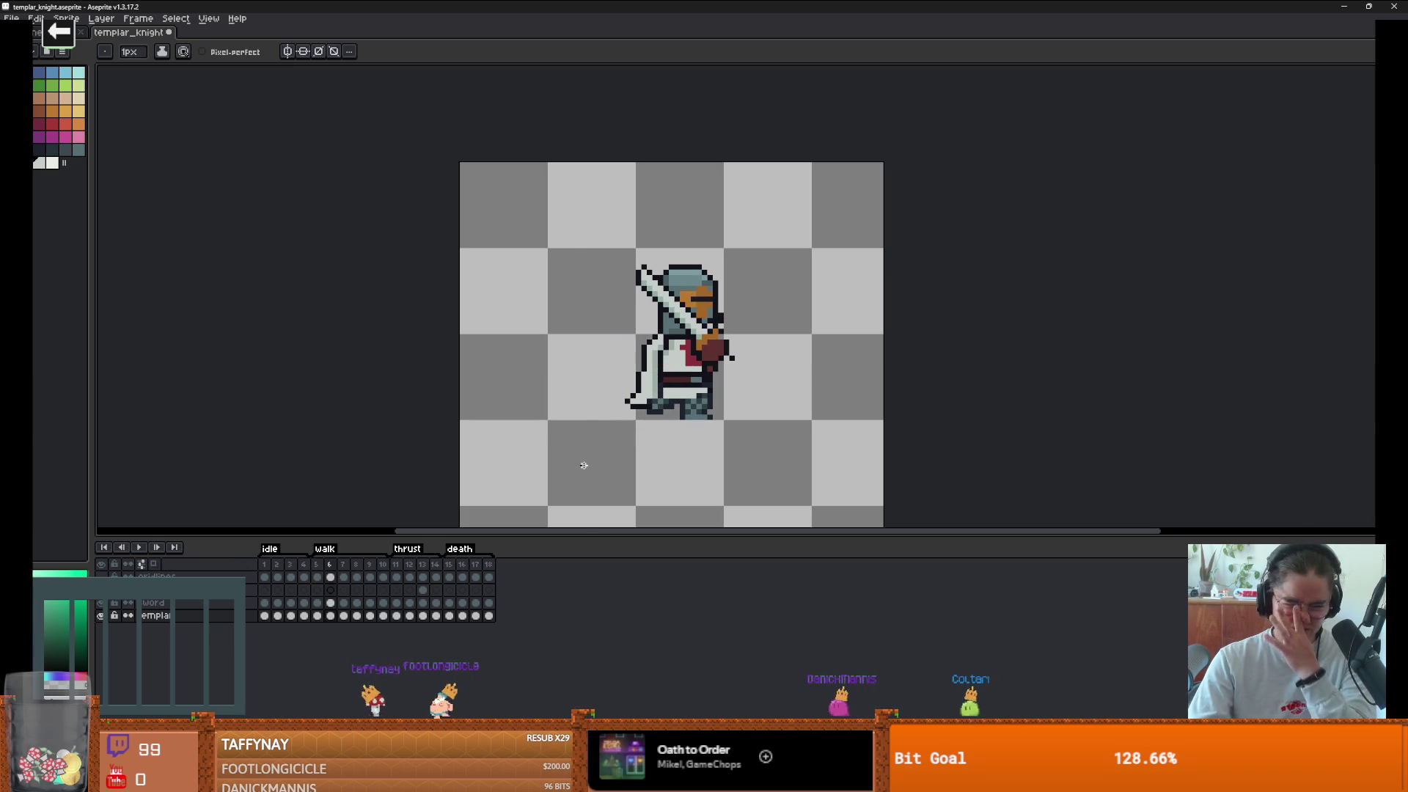
key(Left)
key(Right)
key(Left)
key(Right)
key(Right)
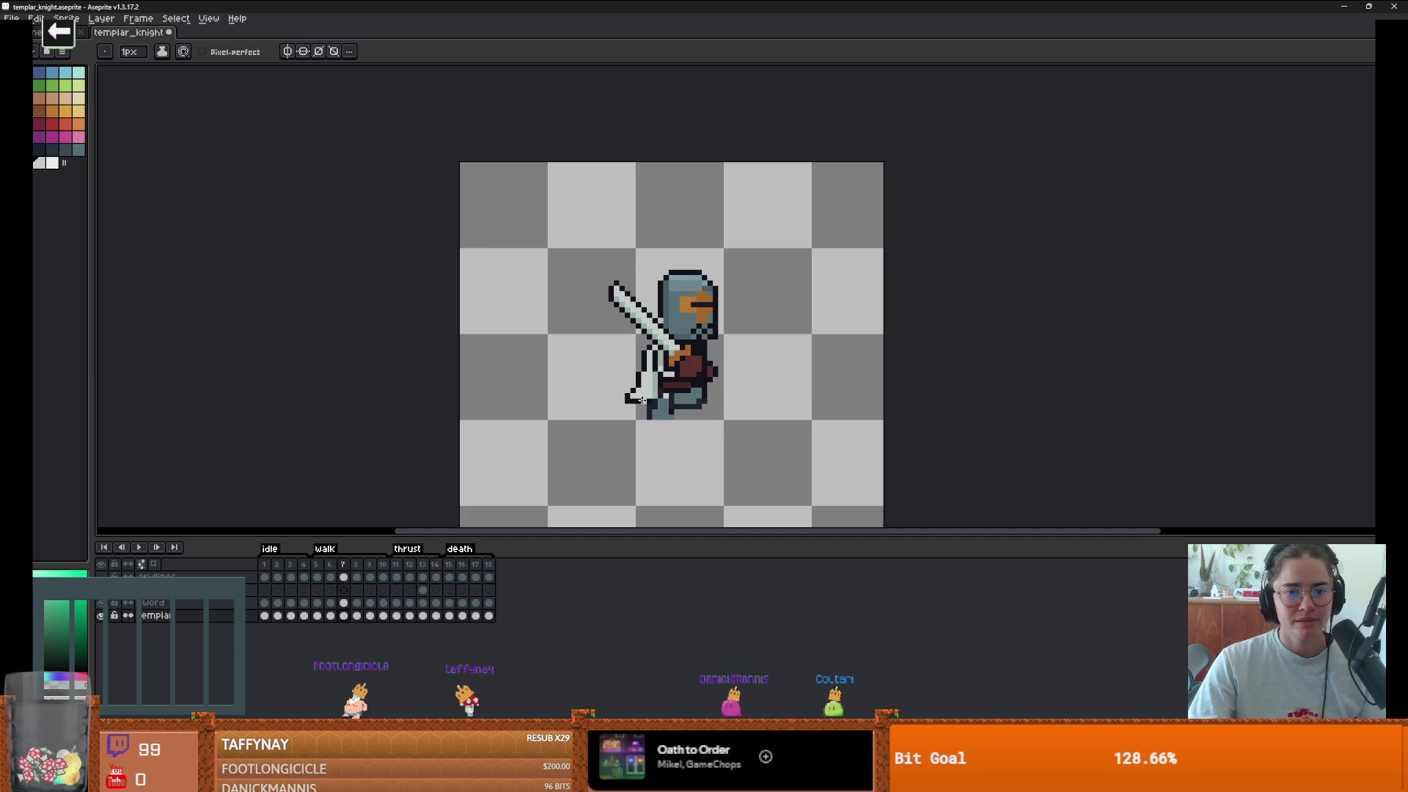
key(Right)
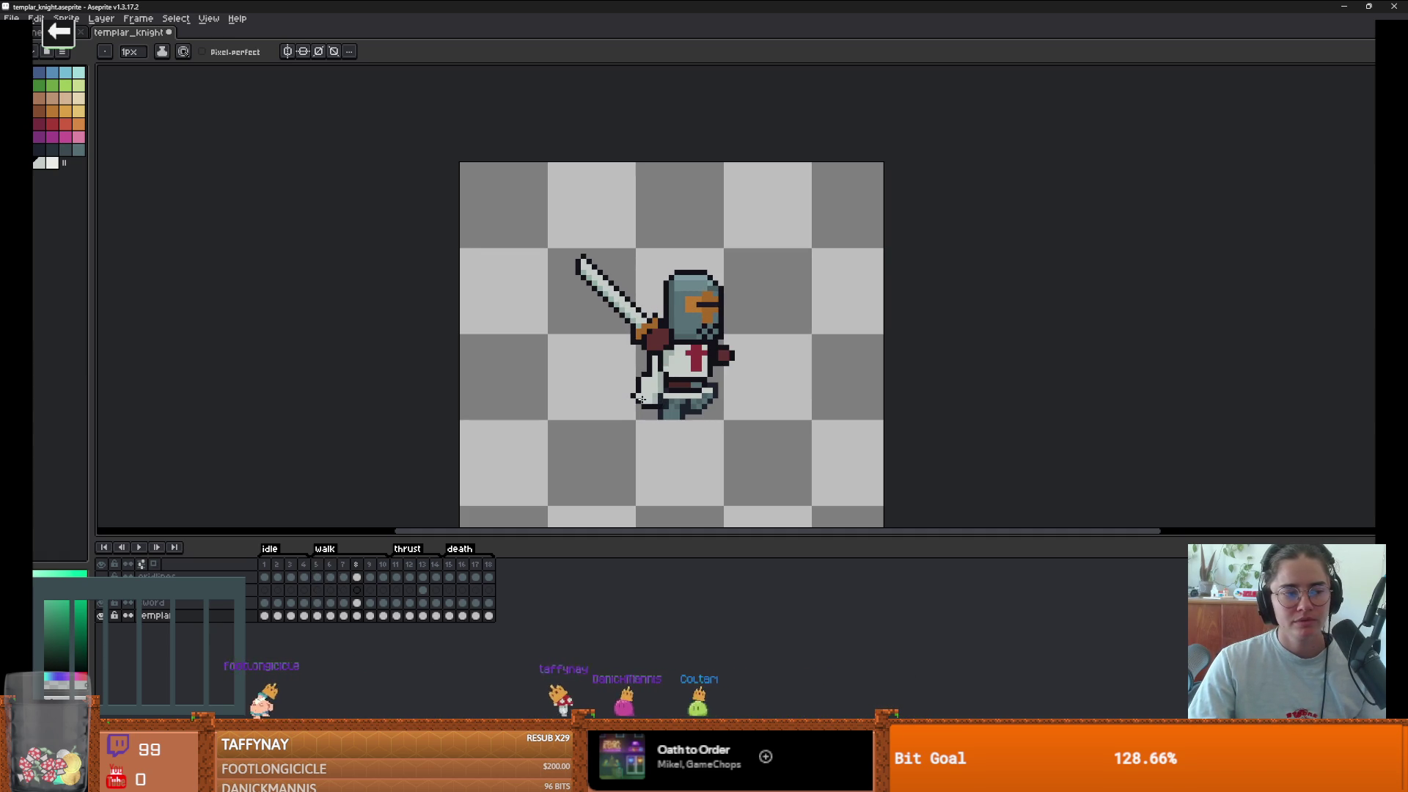
key(Left)
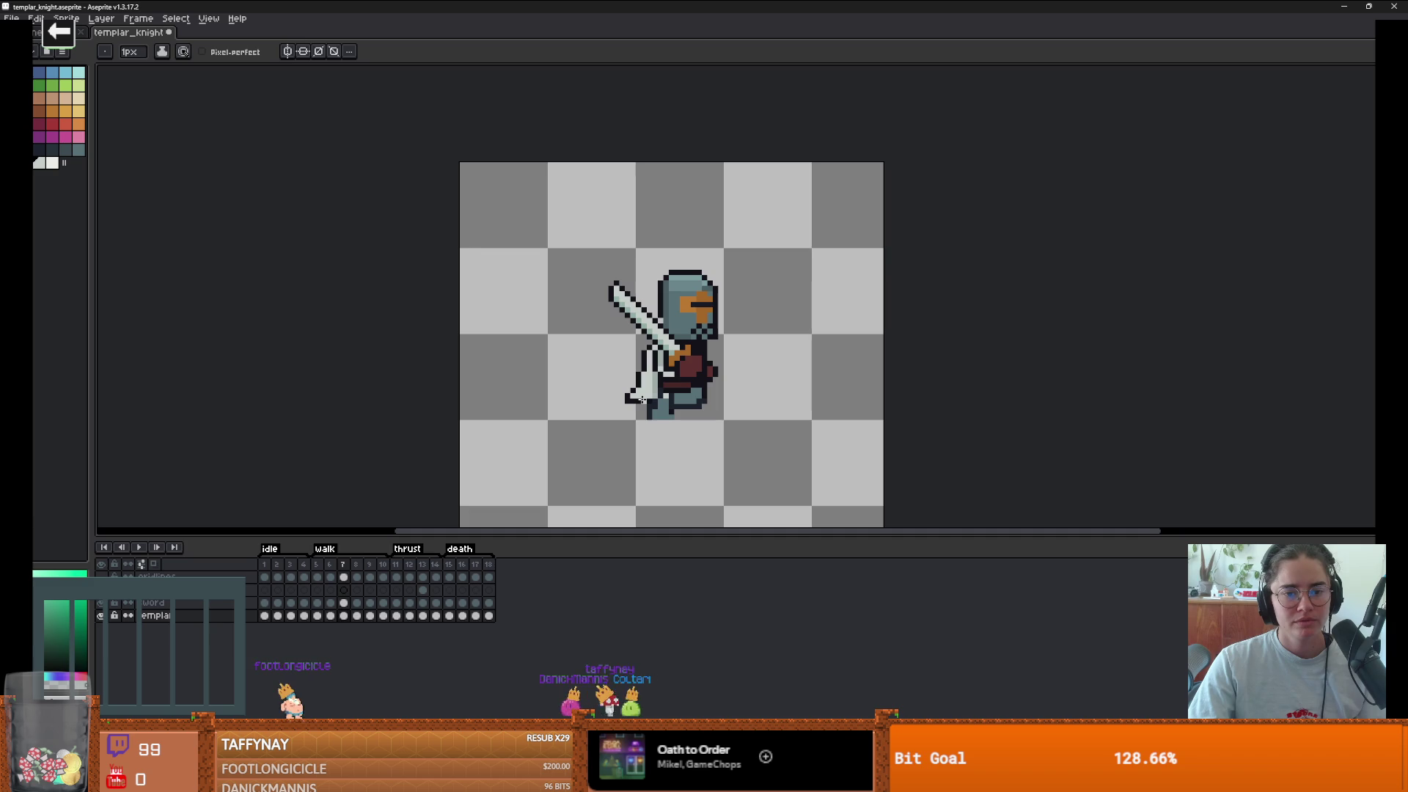
key(Right)
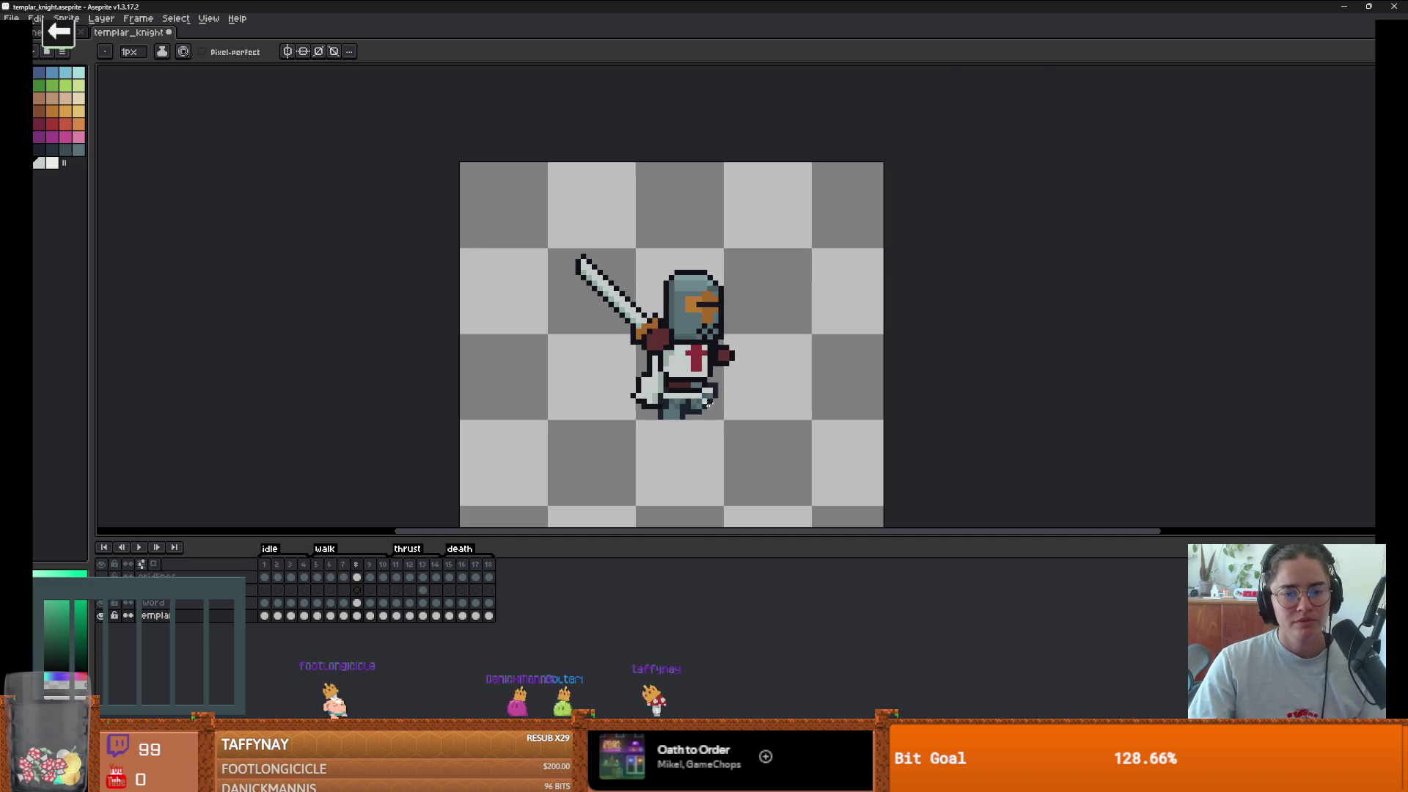
- Erase the old leg pixels on frame 8 and draw blue-grey dark outlines for two legs
scroll(642, 399, up, 3)
key(b)
mouse_move(637, 409)
mouse_down()
mouse_move(528, 471)
mouse_move(553, 434)
mouse_up()
key(i)
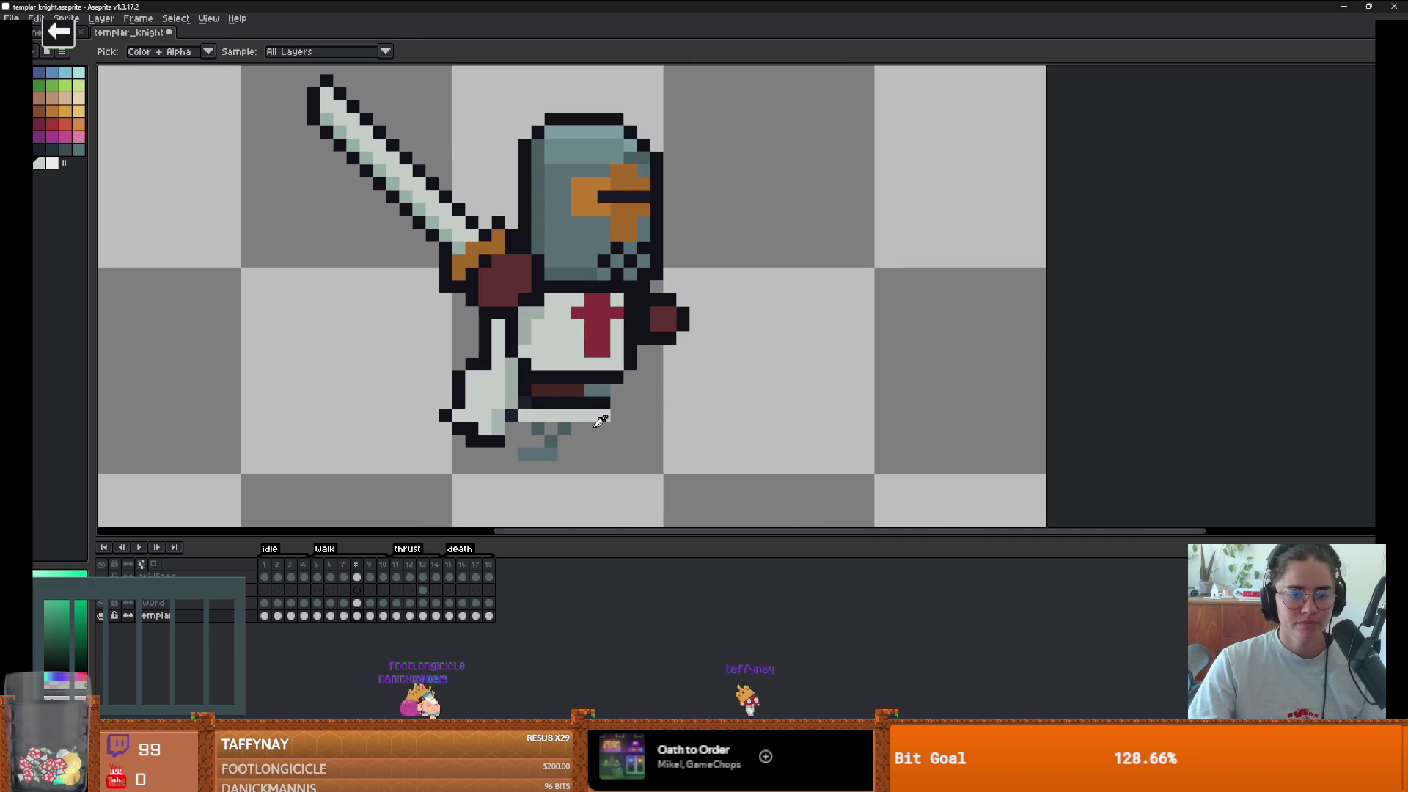
alt+click(614, 393)
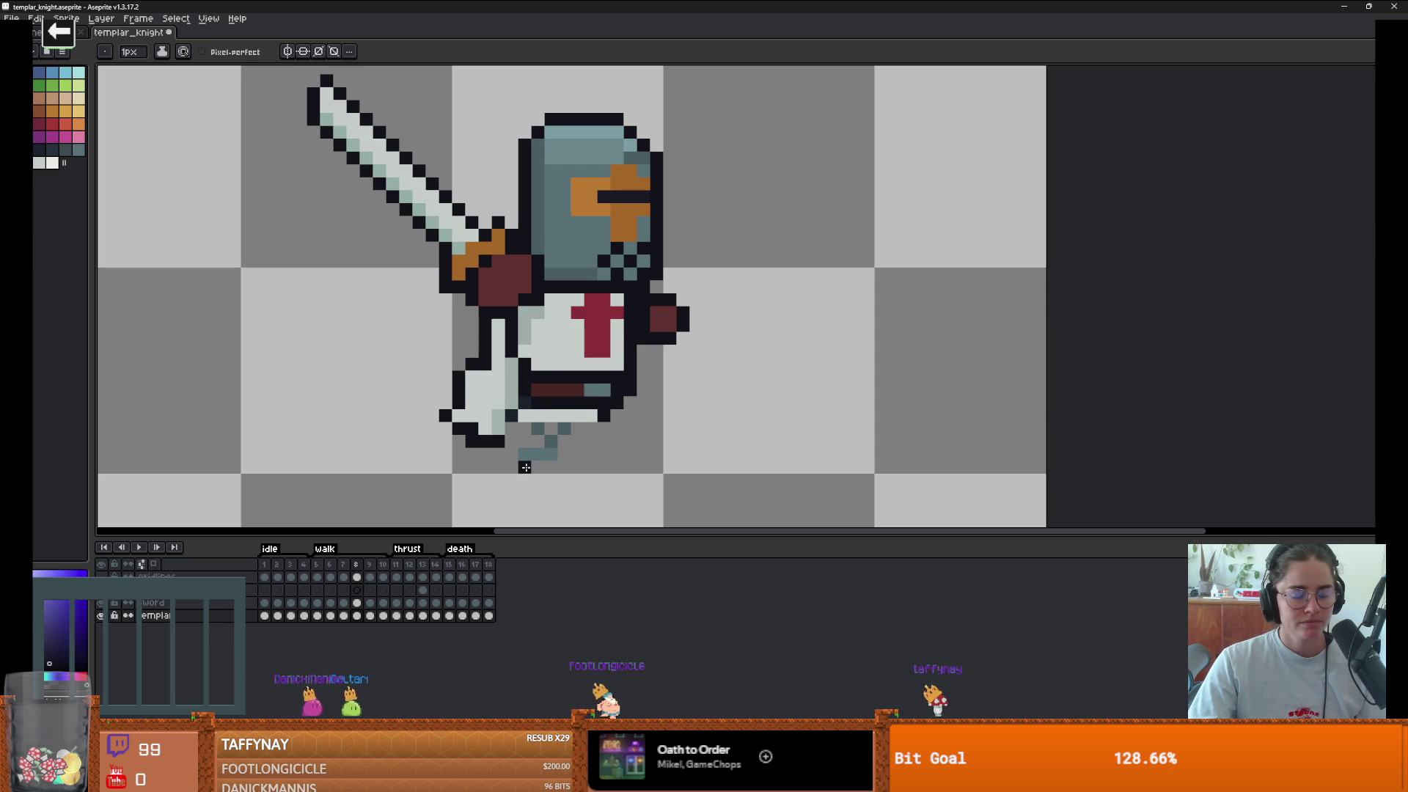
mouse_move(605, 424)
mouse_down()
mouse_move(605, 444)
mouse_move(659, 467)
mouse_up()
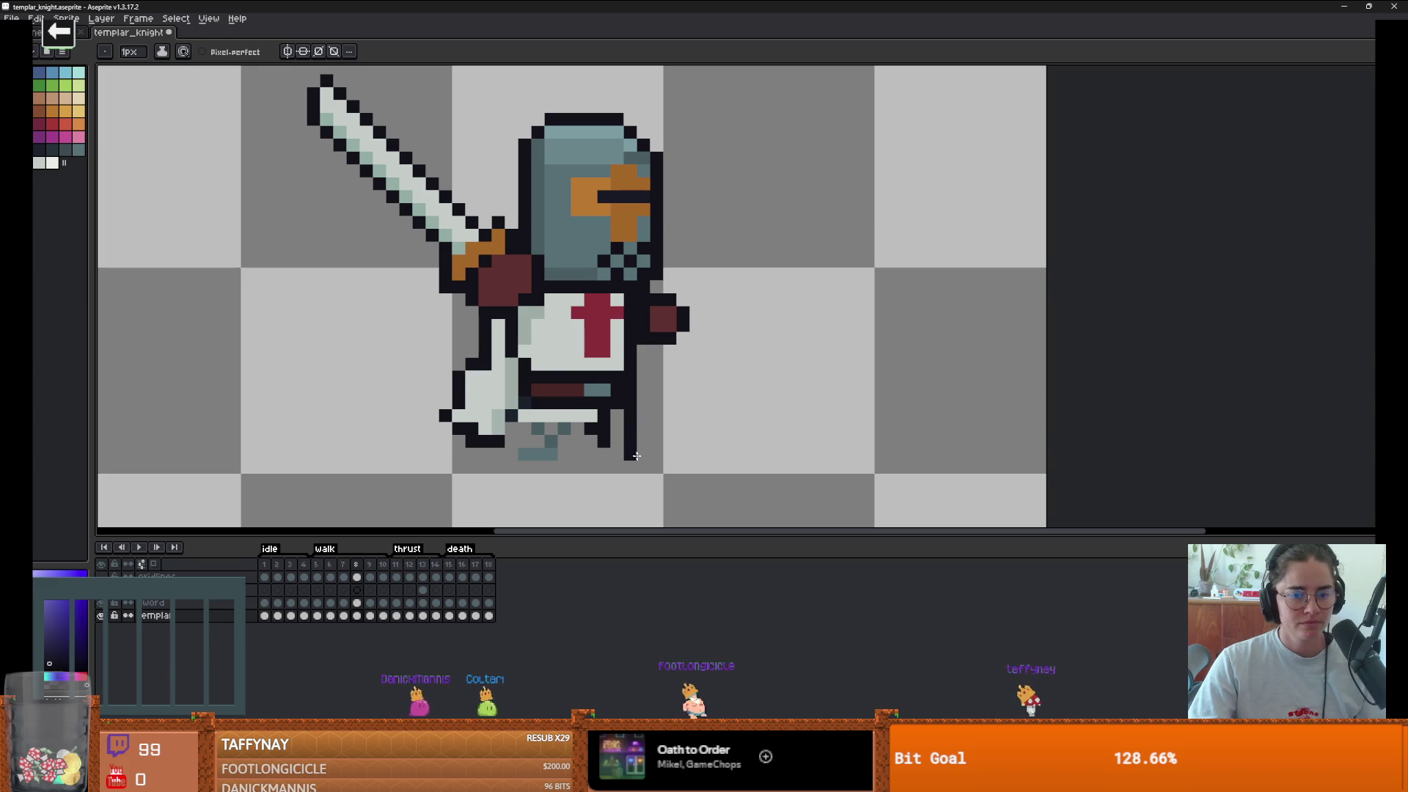
- Fill the right leg with teal and retouch the dark outline and teal pixels at the feet
key(alt)
key(alt)
alt+click(575, 408)
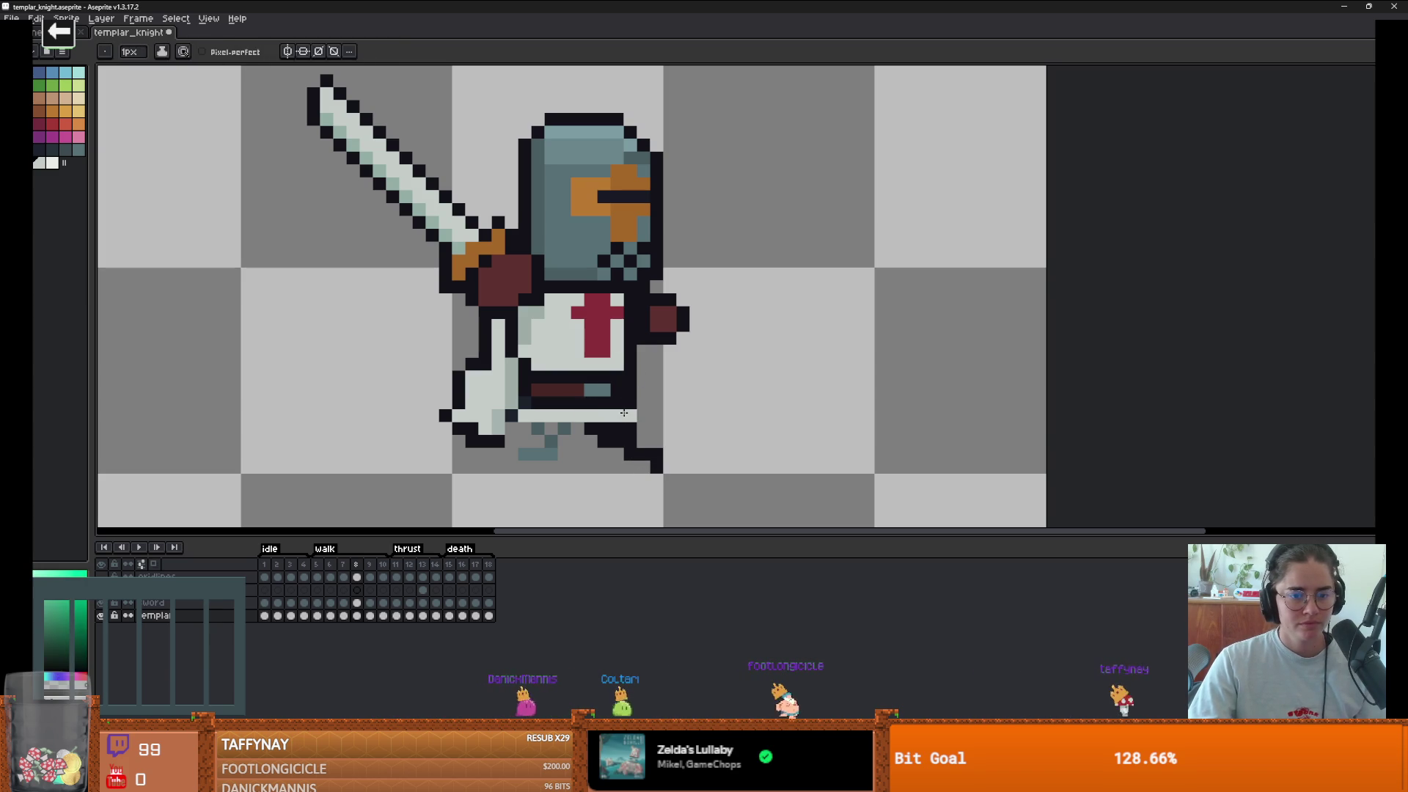
drag(597, 439, 591, 454)
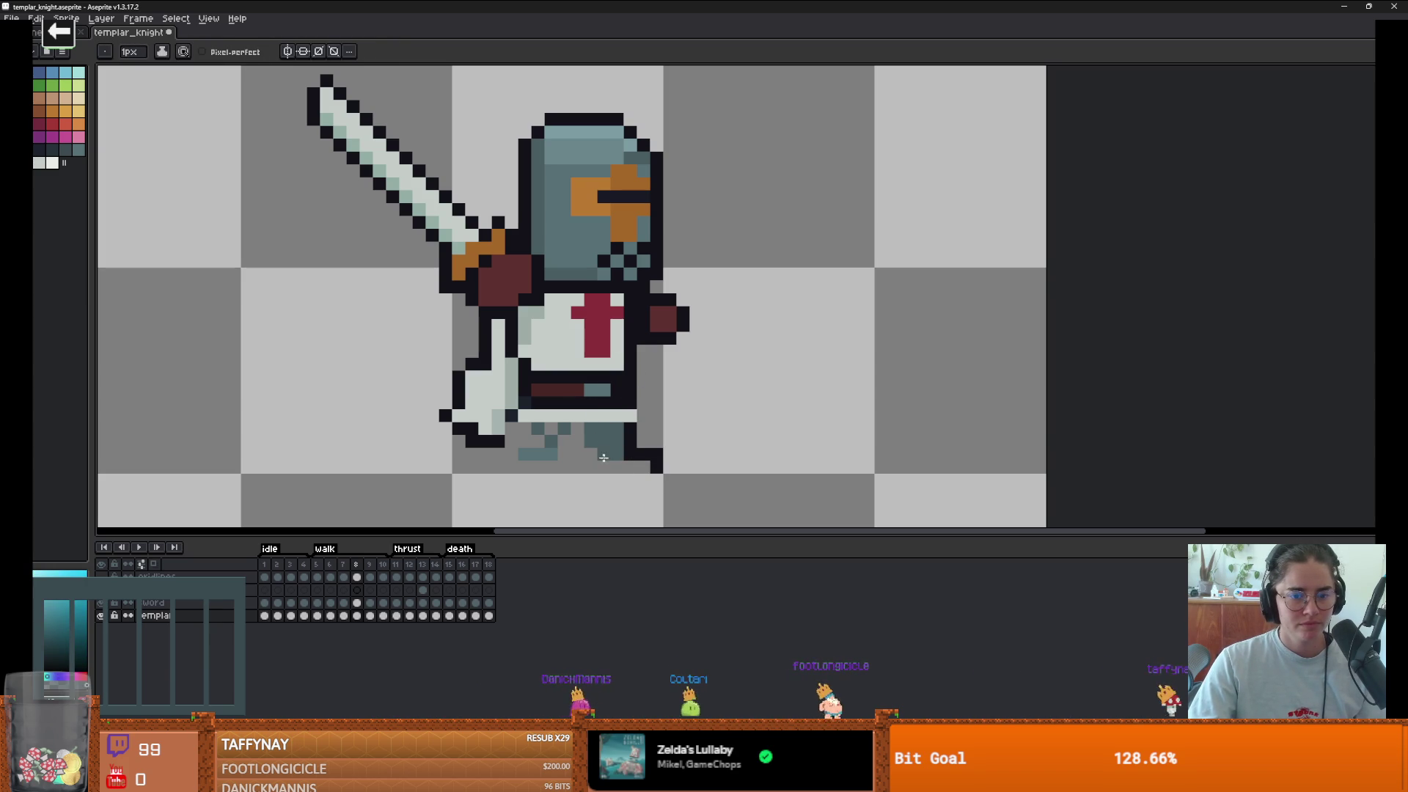
alt+click(602, 463)
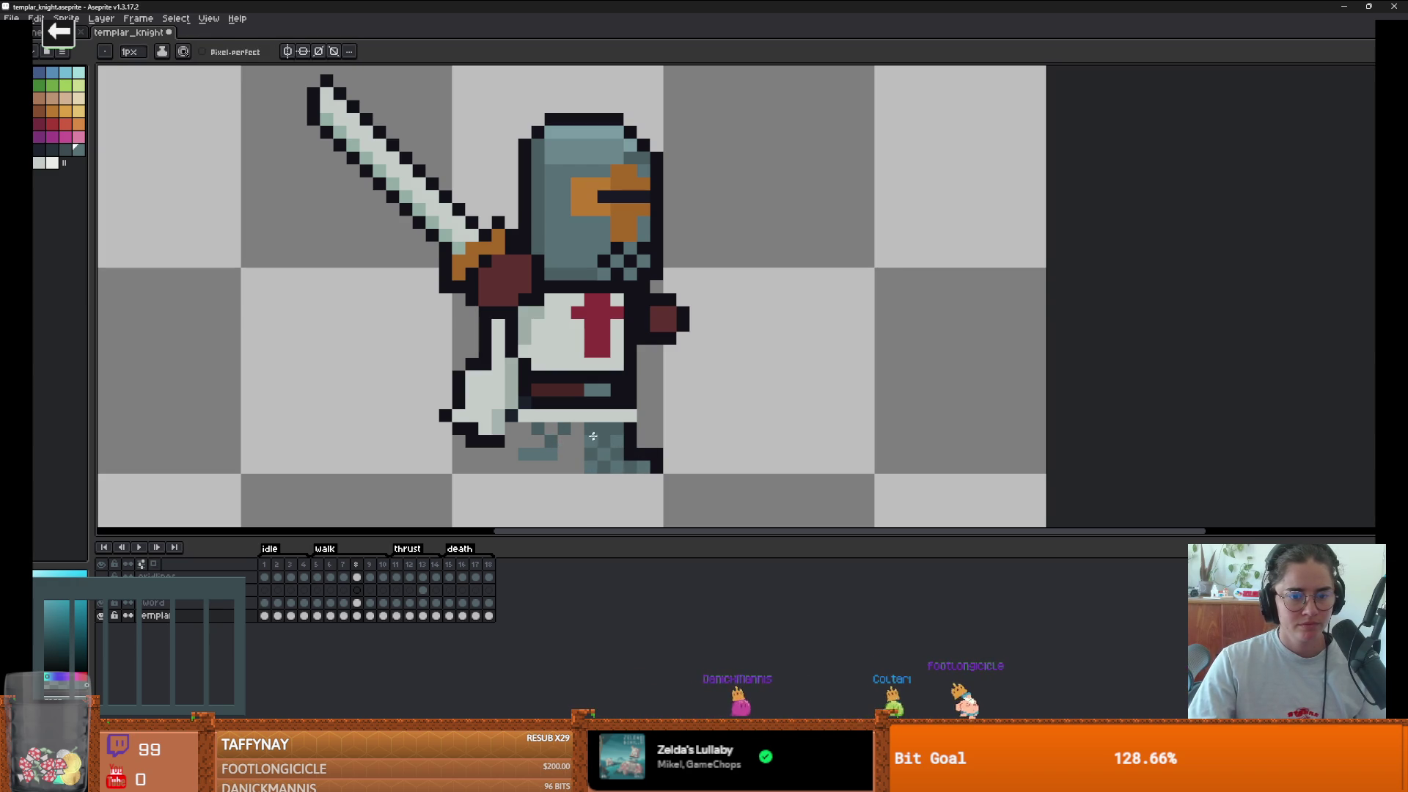
alt+click(622, 436)
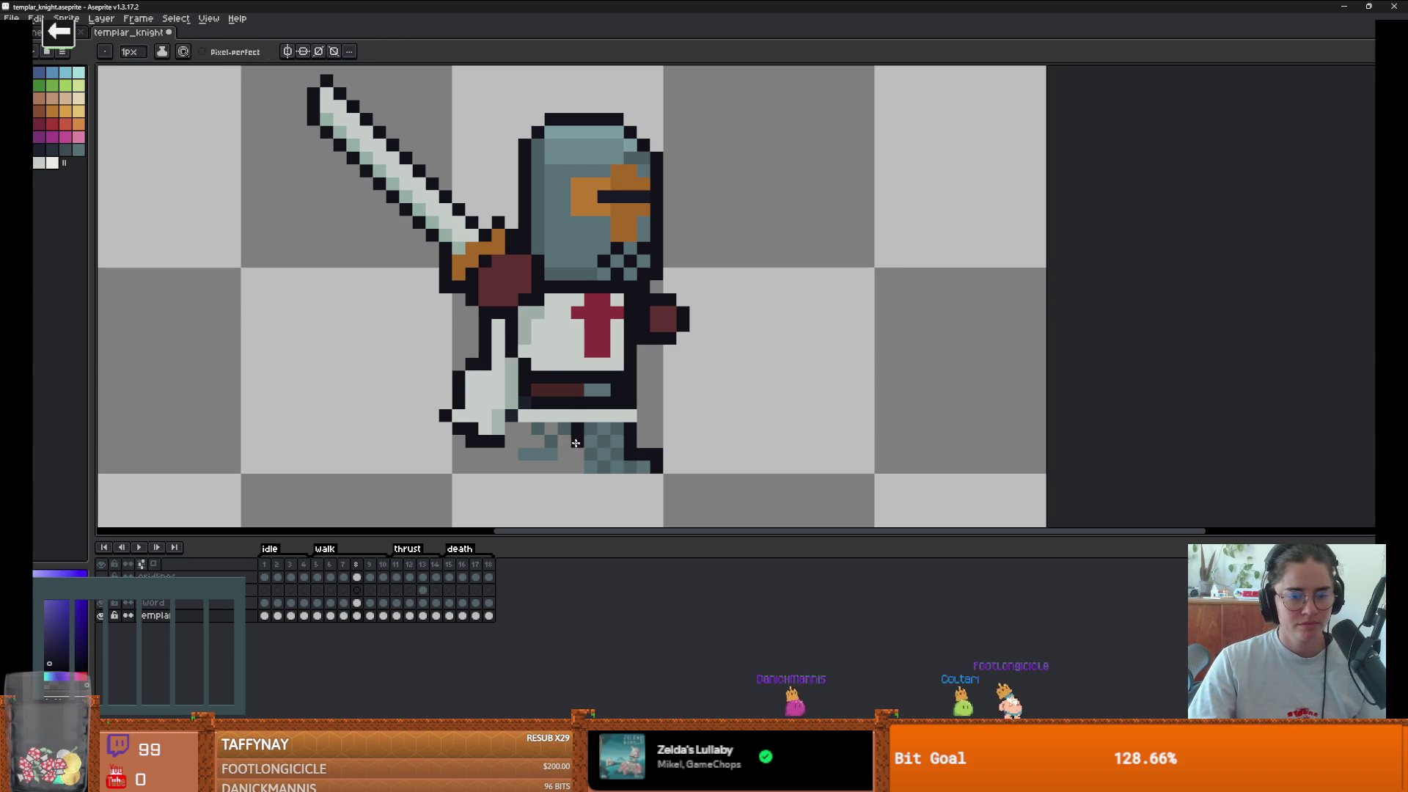
scroll(575, 463, down, 1)
alt+click(585, 441)
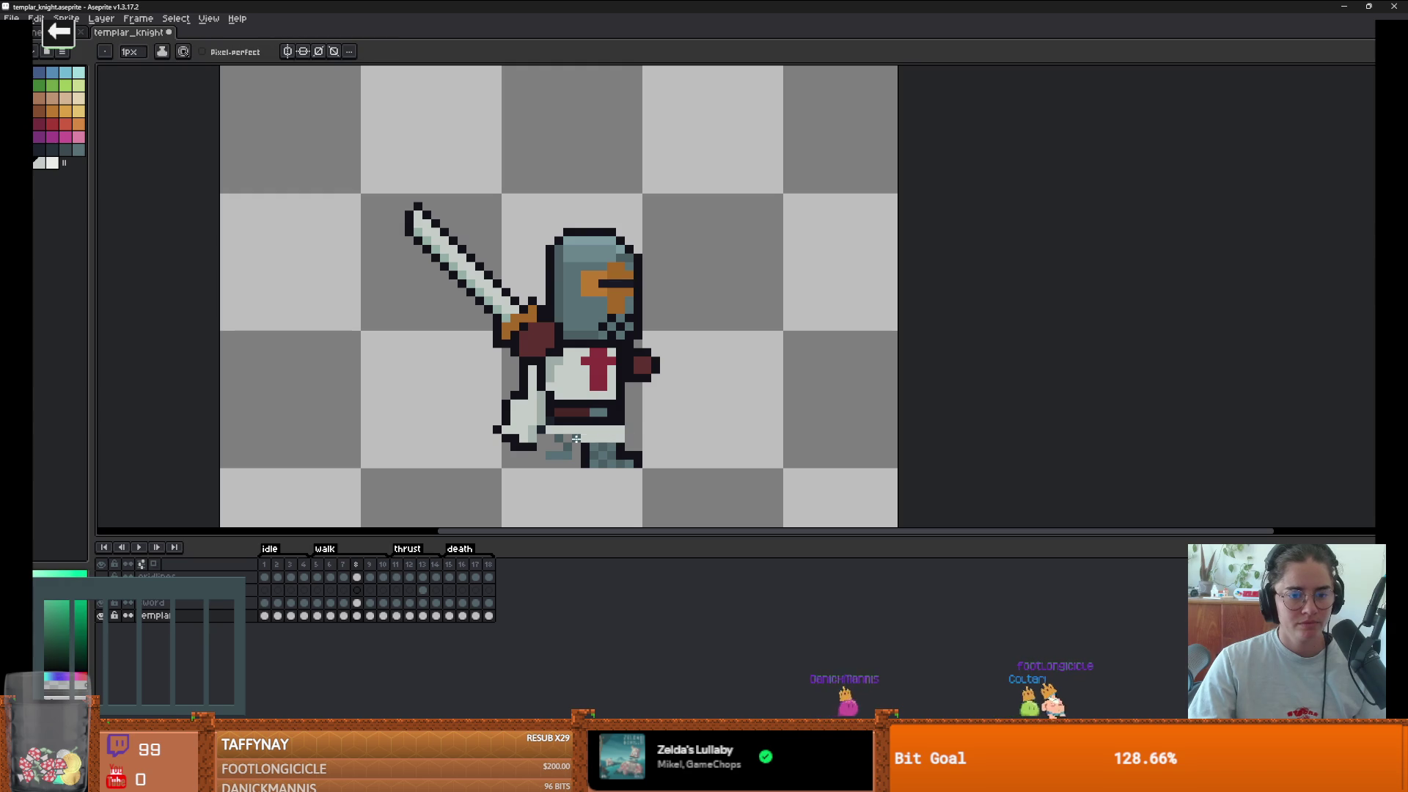
alt+click(563, 460)
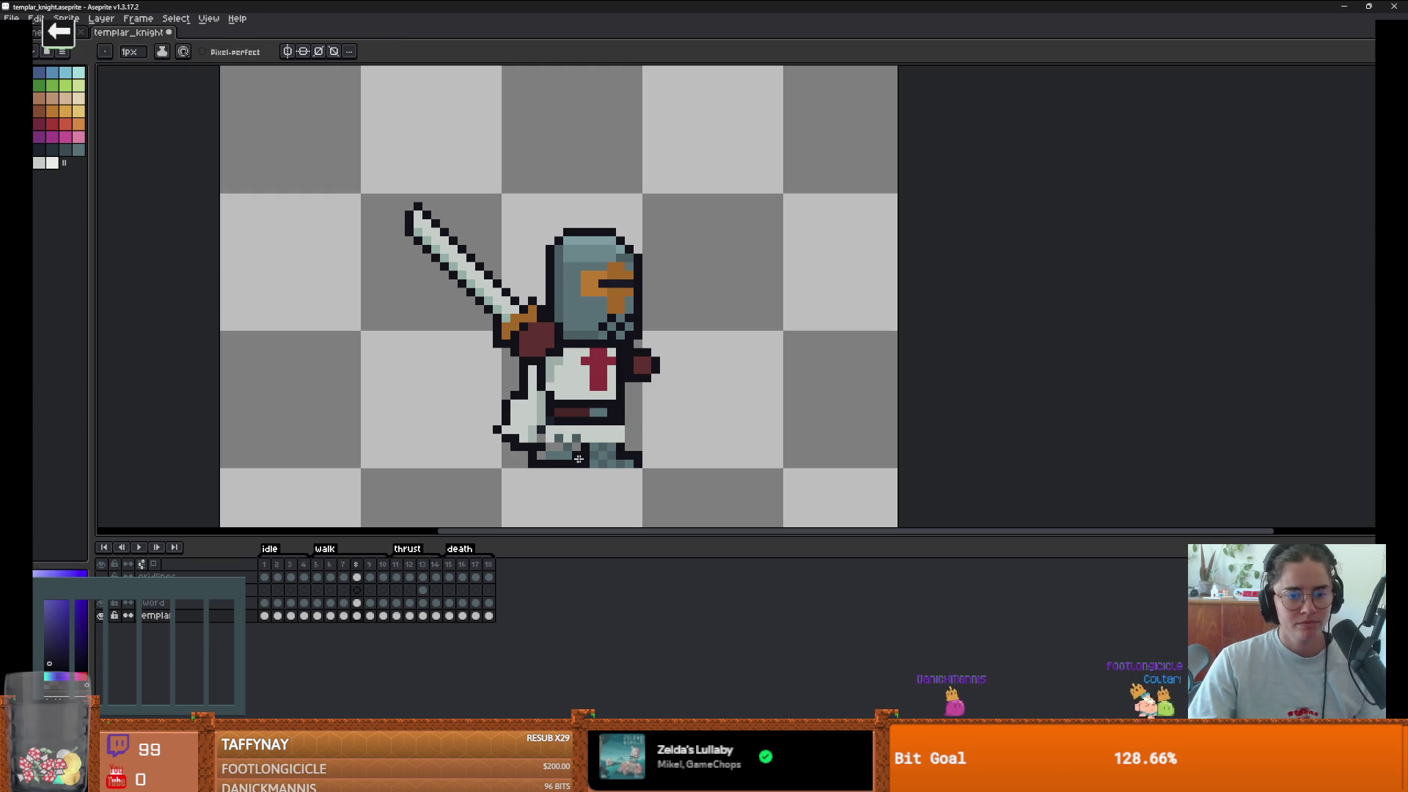
alt+click(563, 448)
scroll(563, 453, down, 2)
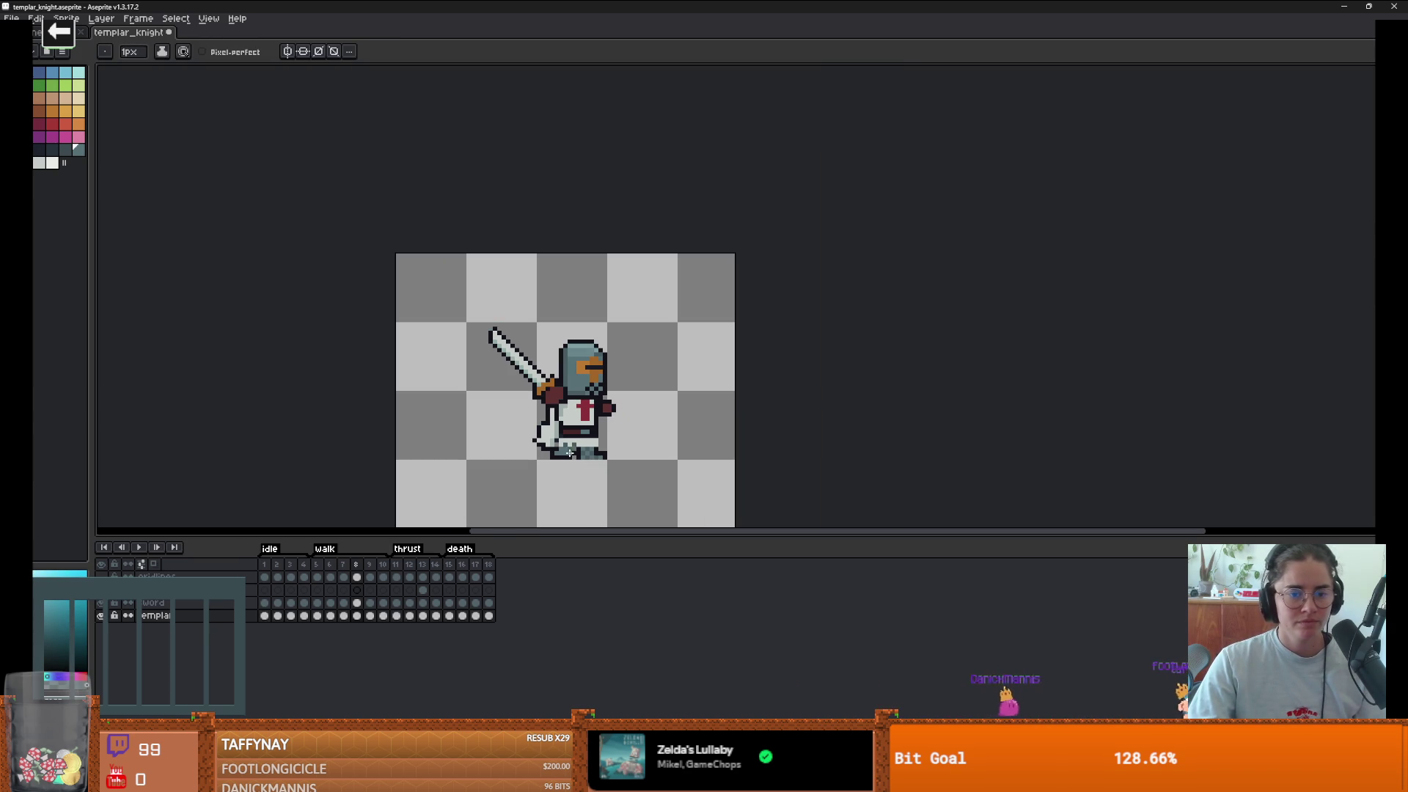
- Preview the animation, then draw new leg pixels below the knight on frame 10
click(139, 547)
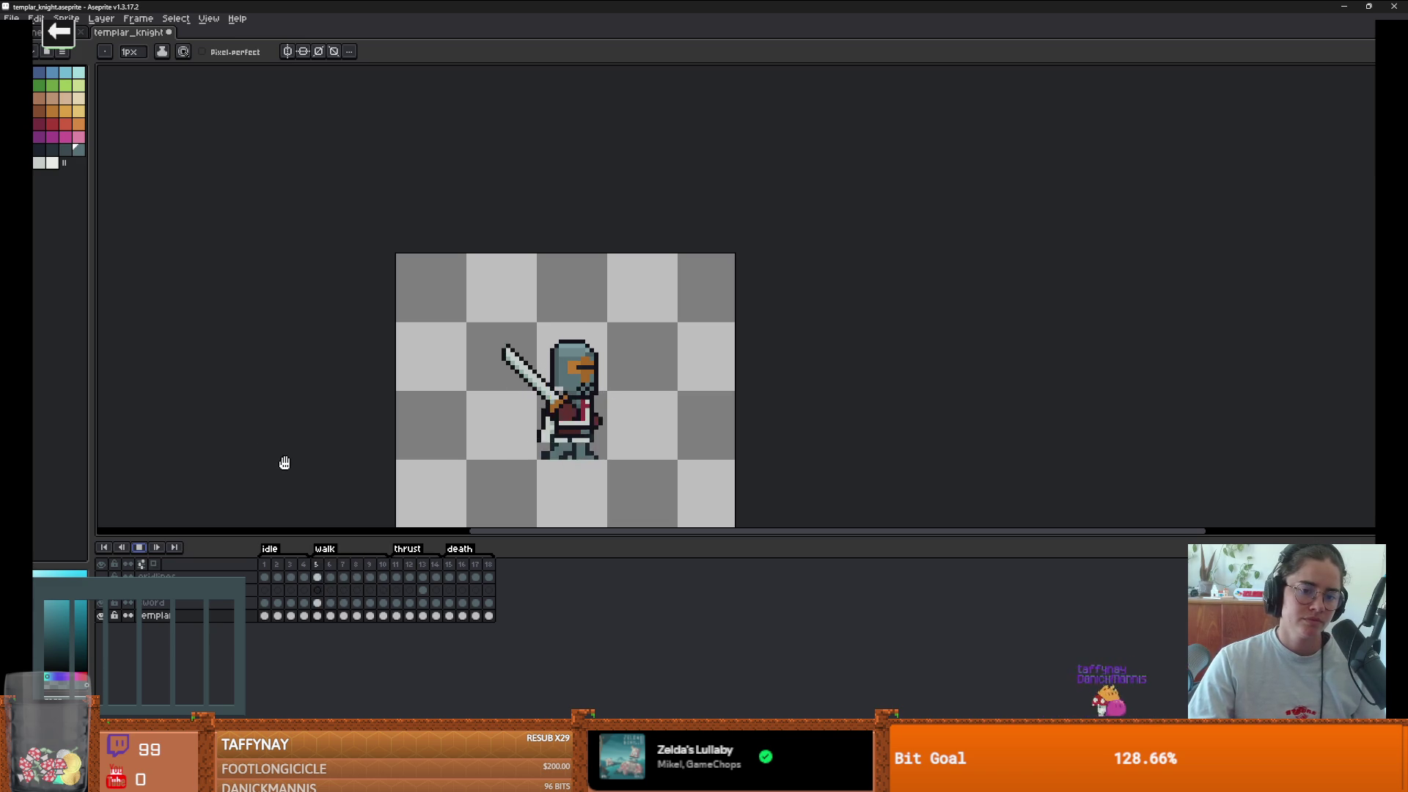
key(v)
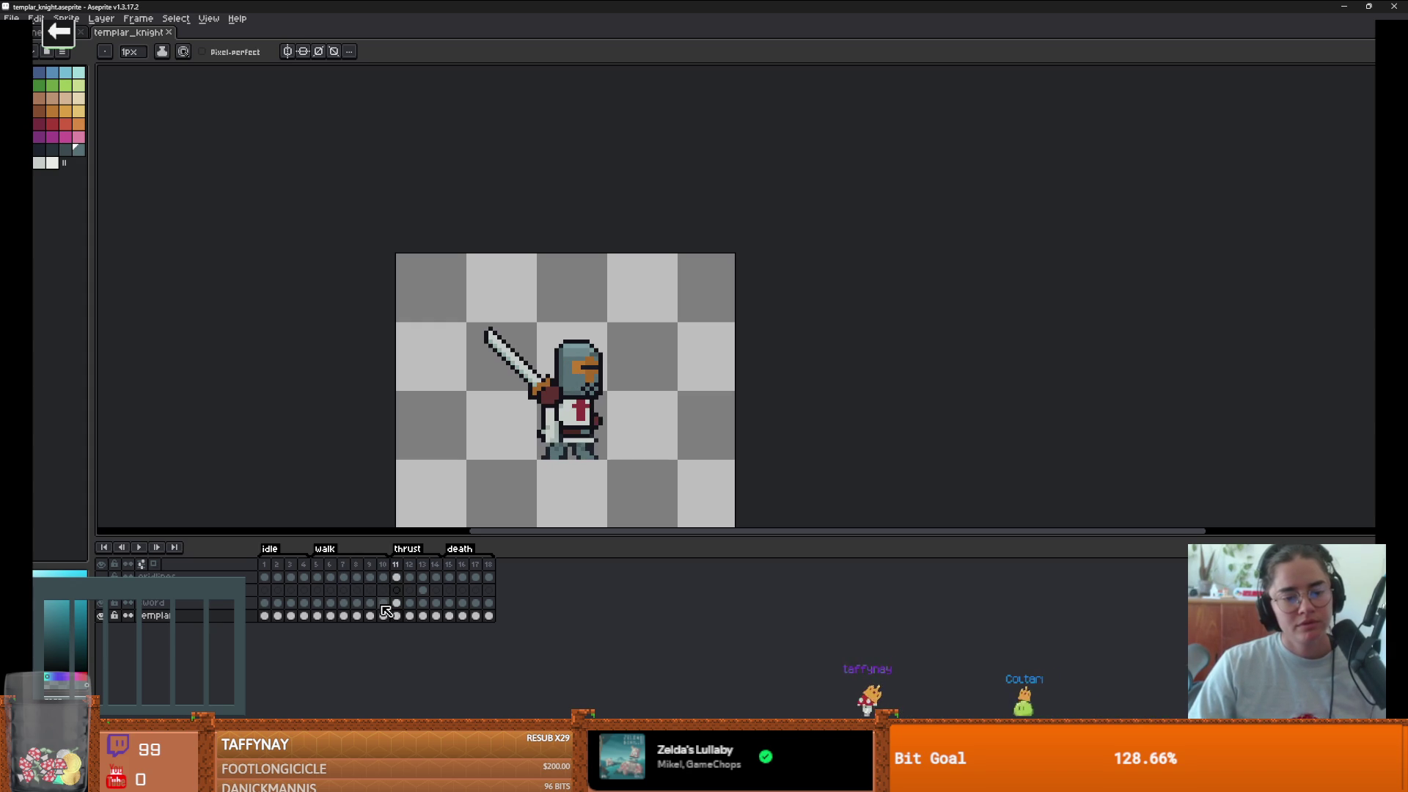
scroll(573, 462, up, 1)
key(e)
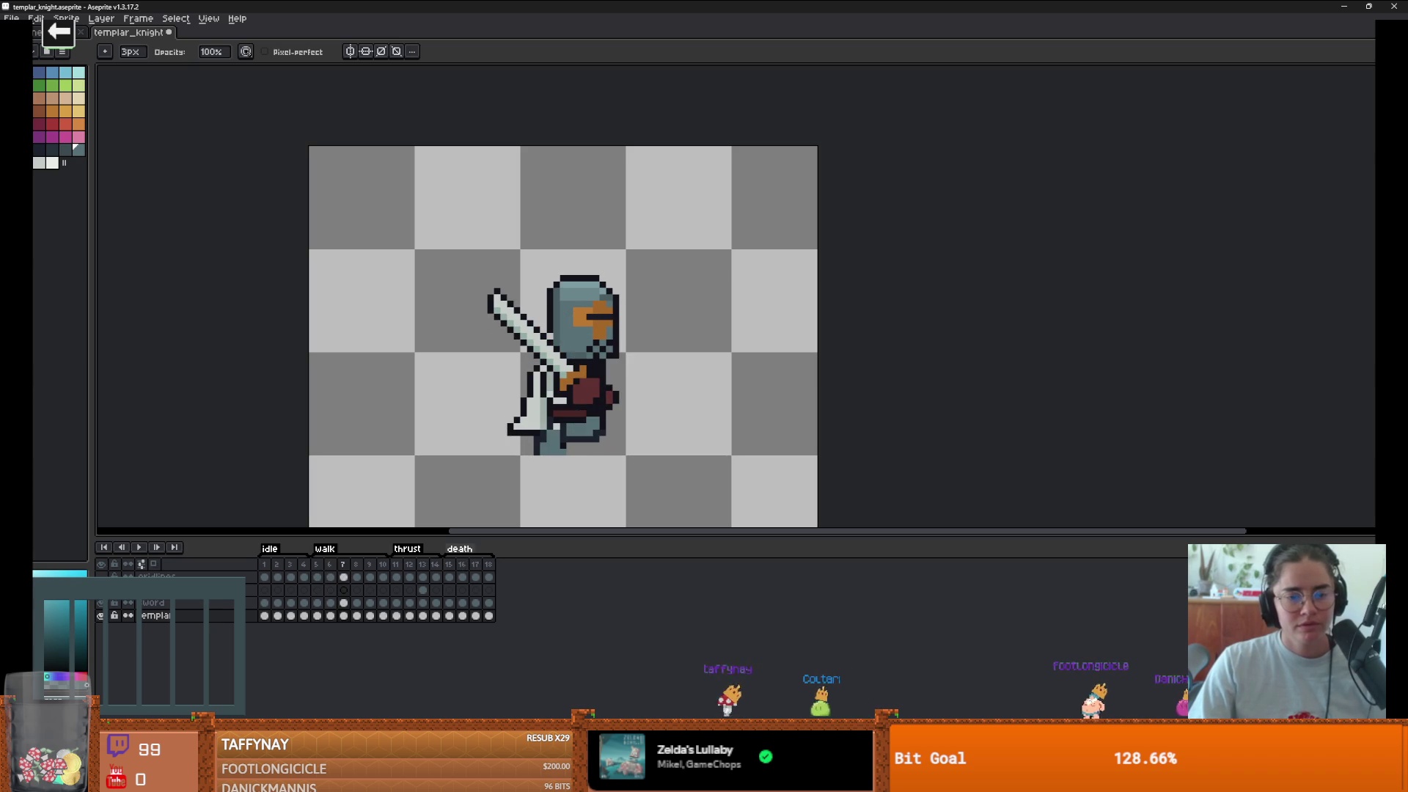
scroll(582, 477, up, 1)
scroll(652, 336, up, 2)
key(b)
mouse_move(646, 345)
mouse_down()
mouse_move(630, 367)
mouse_move(506, 385)
mouse_up()
alt+click(599, 387)
- Add more teal and dark pixels along the knight's bottom leg row
key(alt)
drag(579, 352, 475, 389)
scroll(521, 411, down, 3)
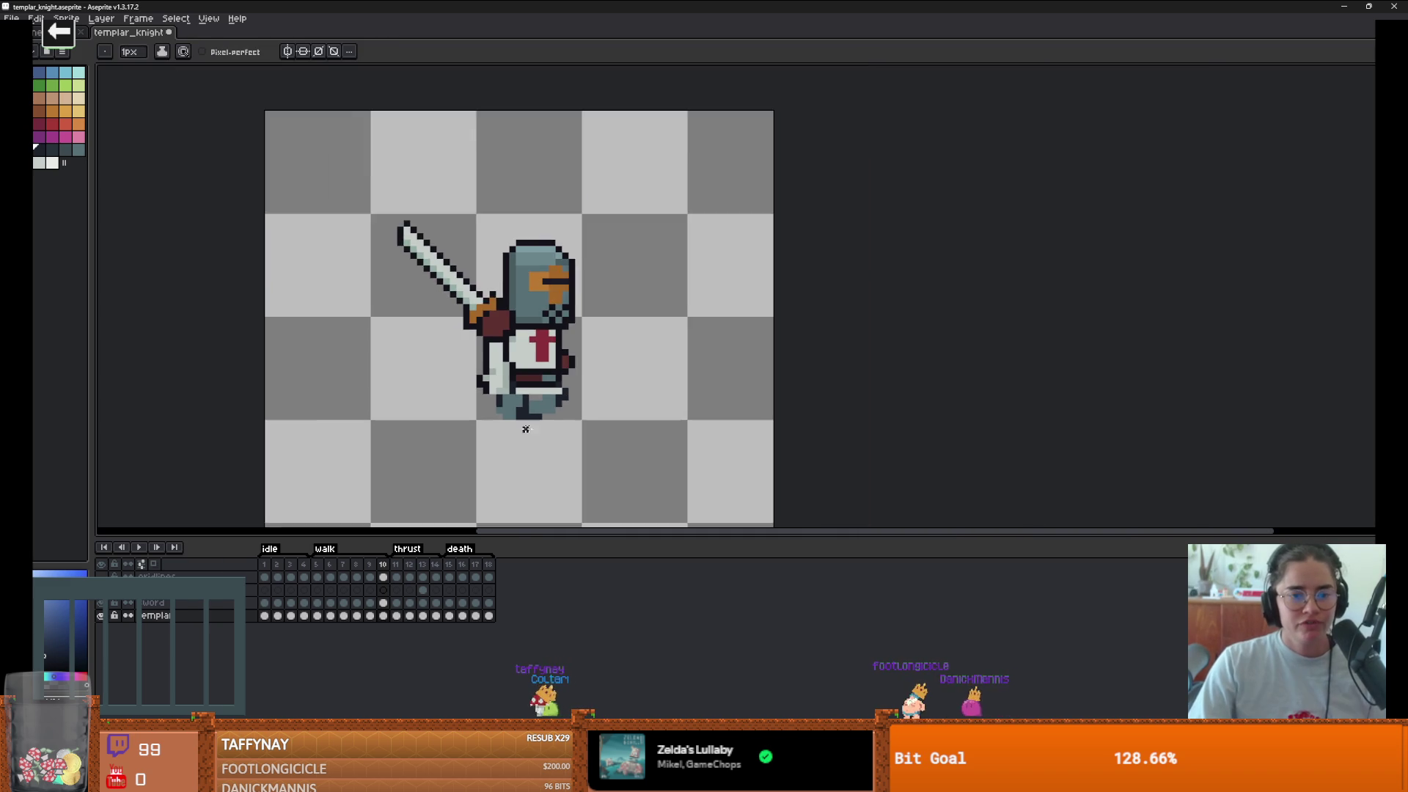
scroll(543, 403, up, 2)
alt+click(577, 416)
drag(550, 431, 565, 432)
alt+click(577, 406)
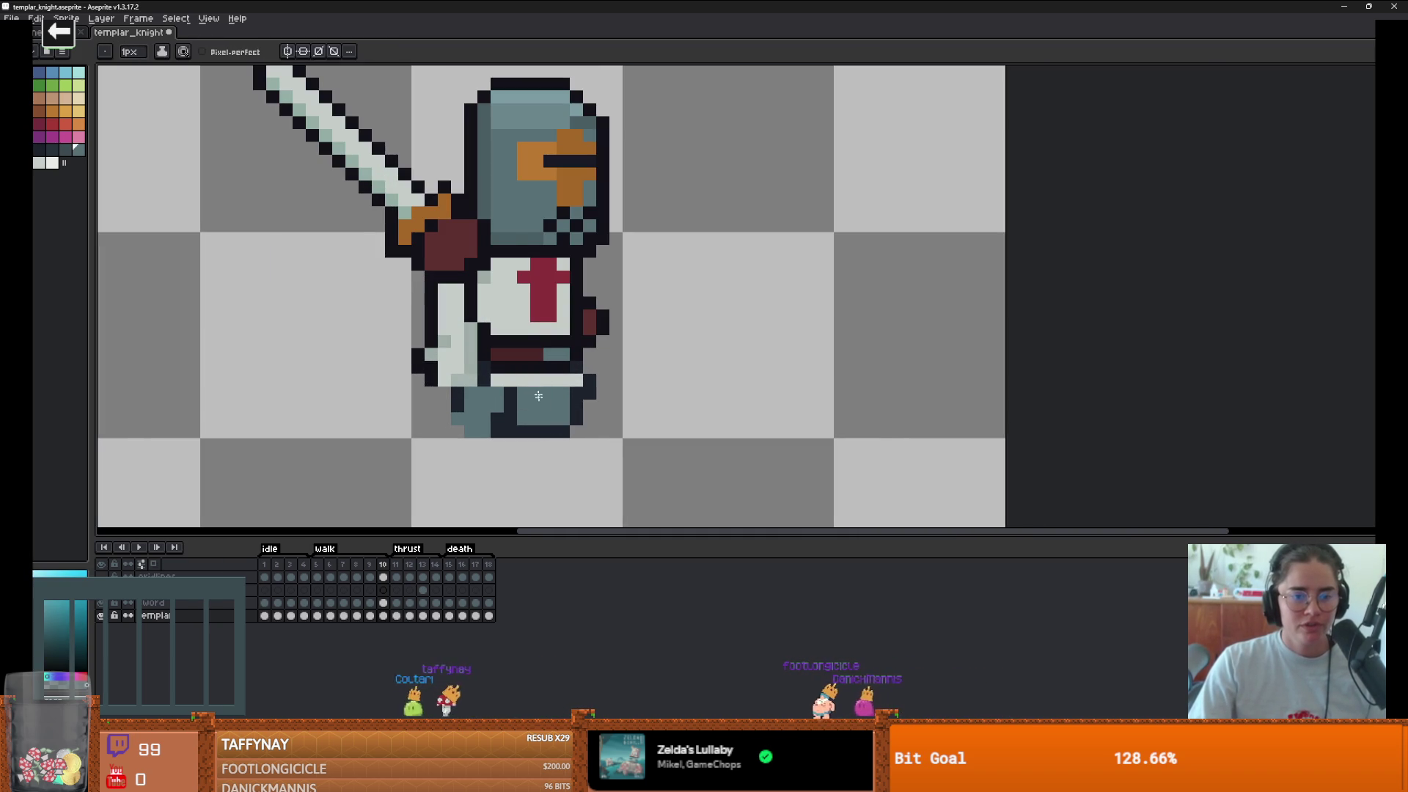
scroll(534, 448, down, 2)
- Play the animation to check the legs, then step through walk frames 6 to 8
click(139, 548)
scroll(263, 473, down, 2)
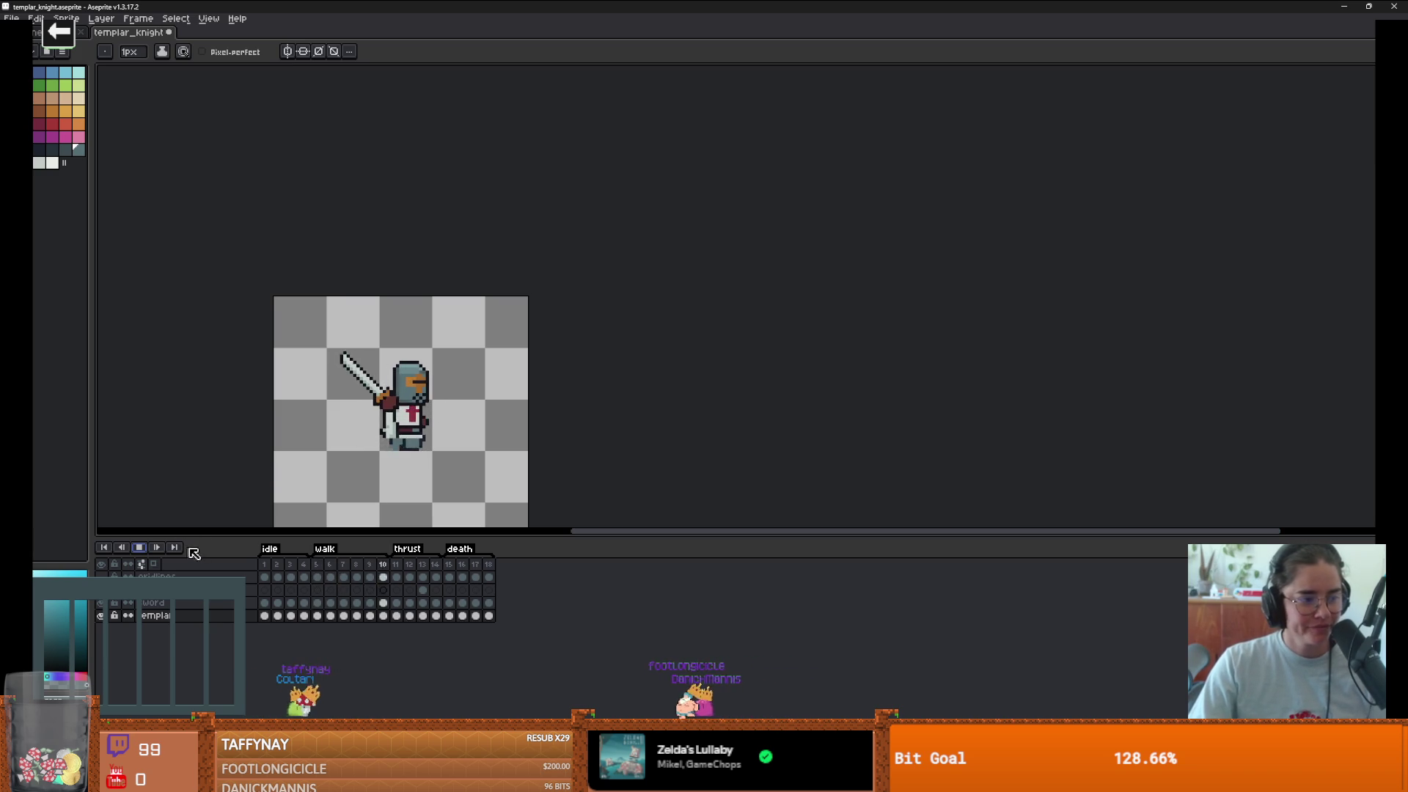
key(Return)
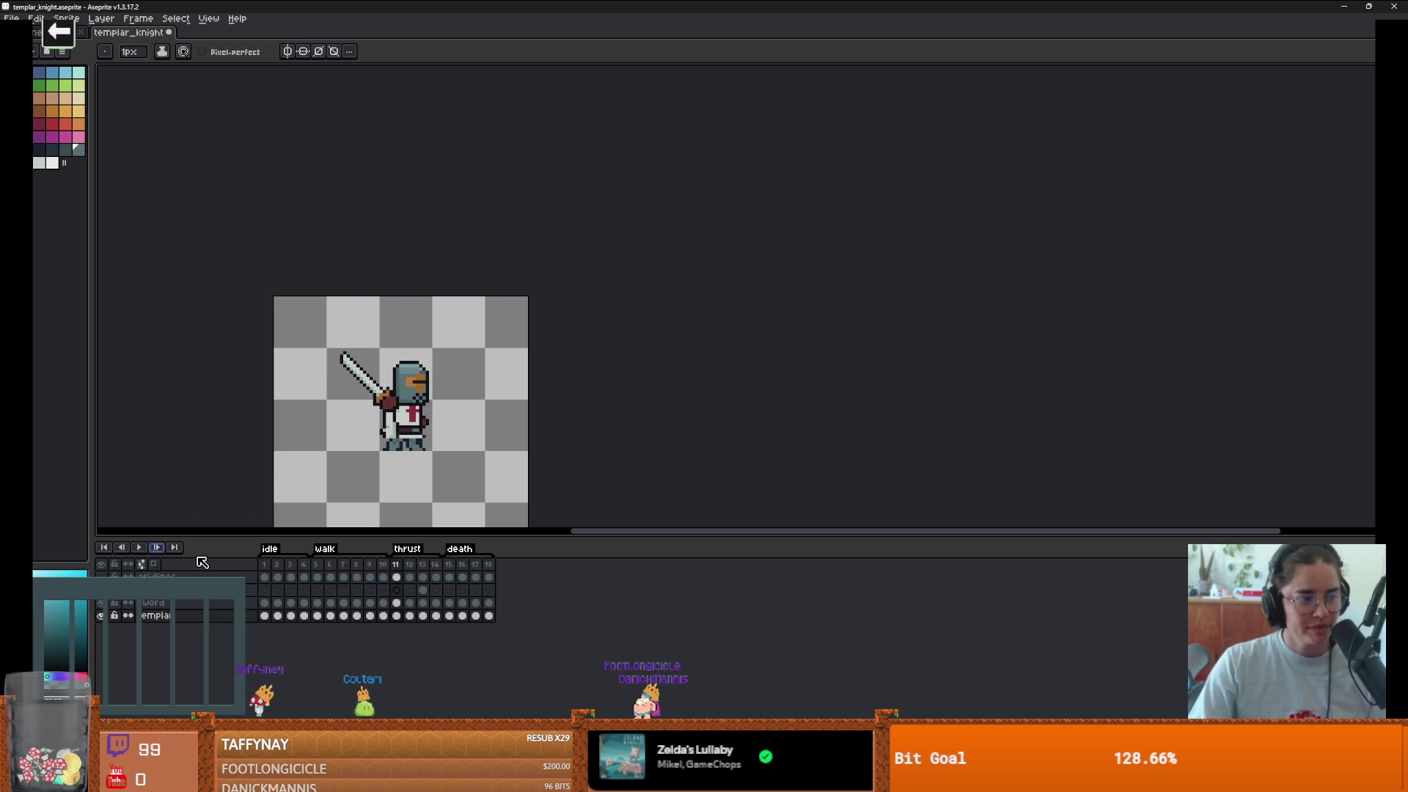
scroll(422, 448, up, 2)
key(Left)
key(Left)
key(Left)
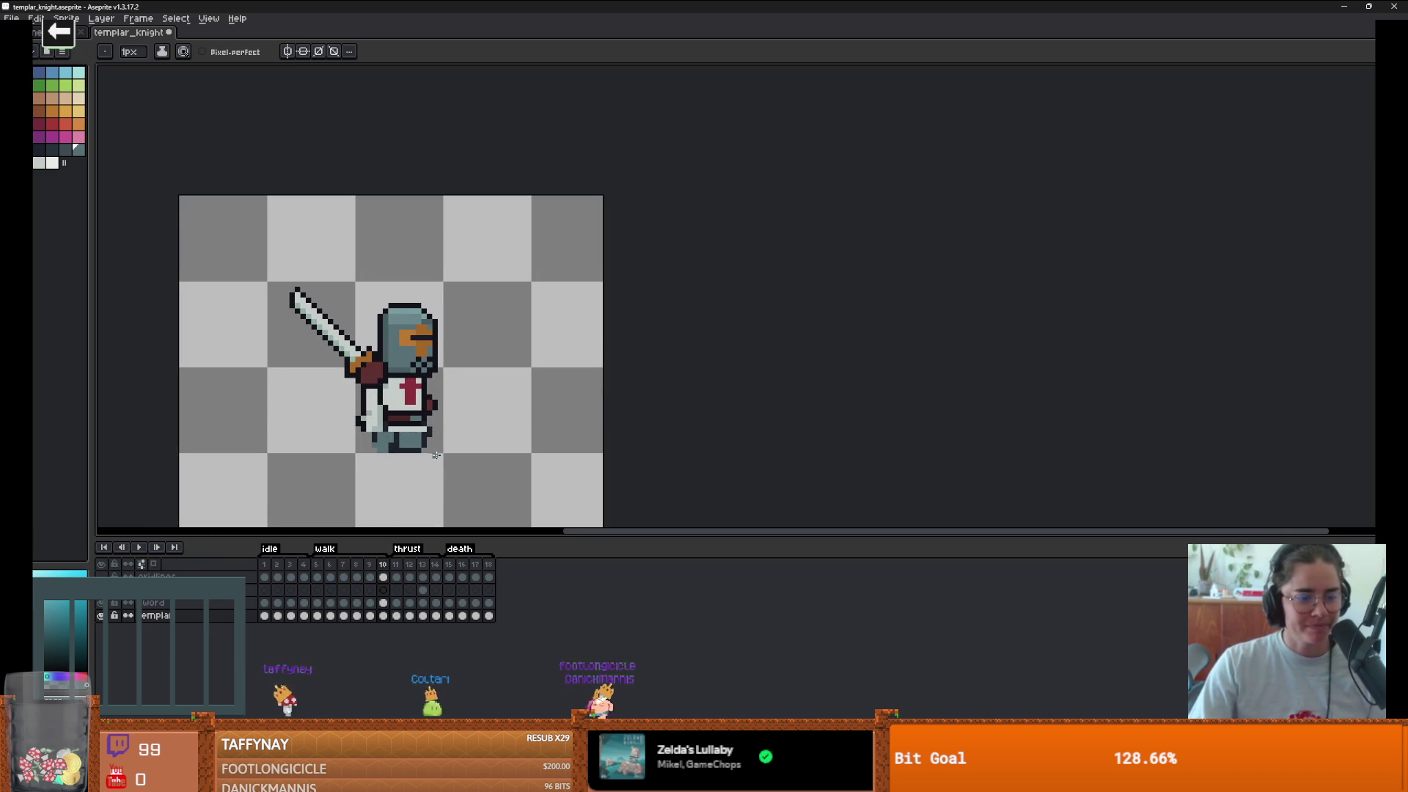
key(Left)
key(Left)
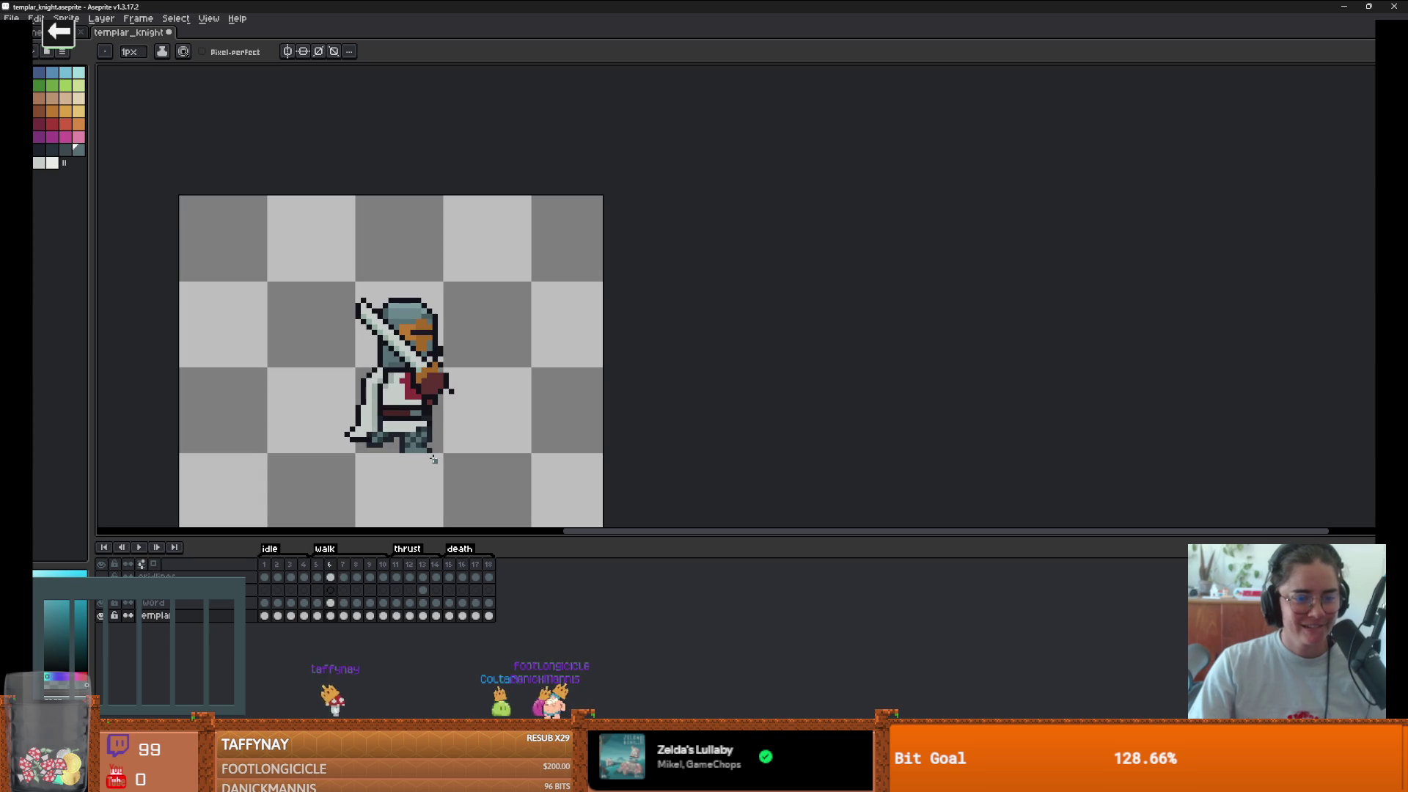
key(Right)
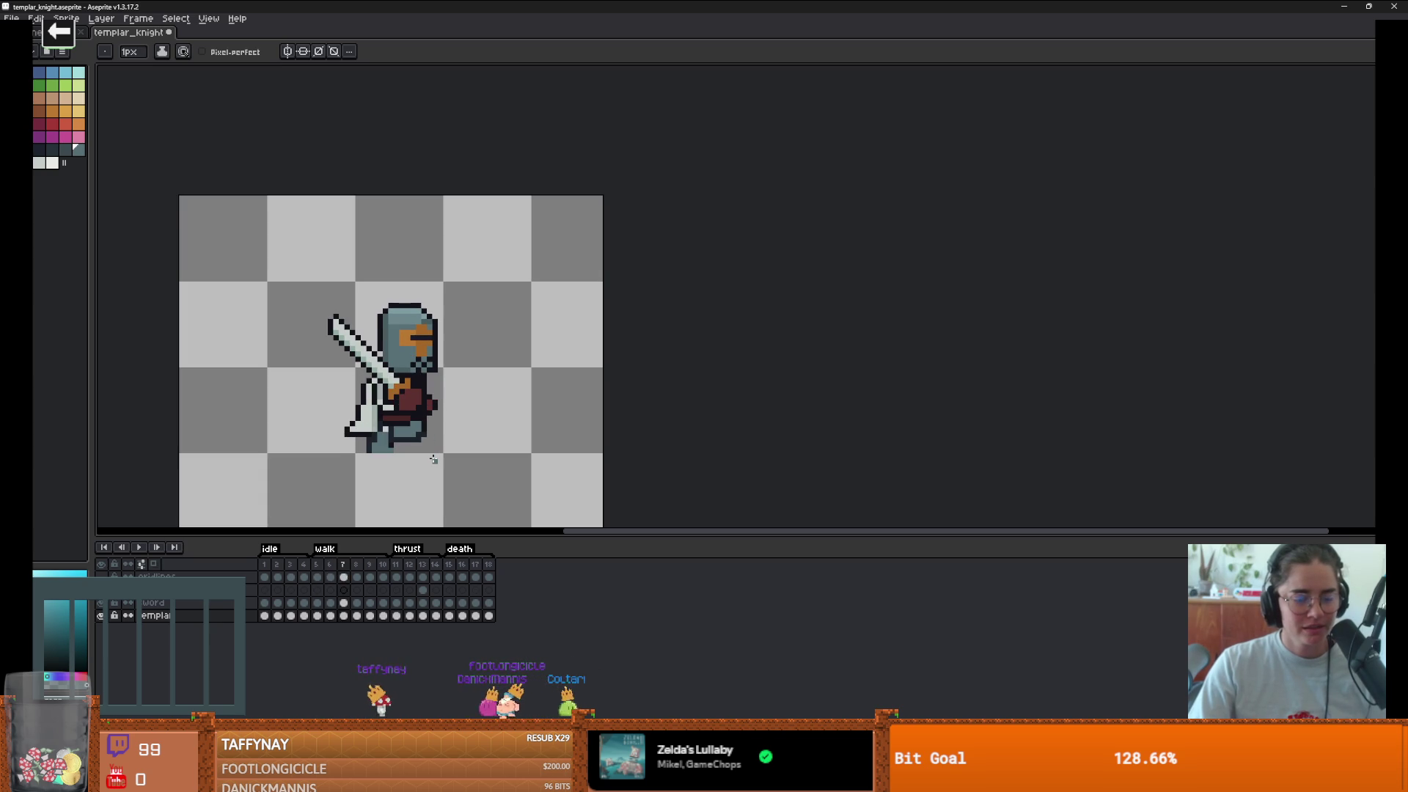
key(Right)
scroll(433, 459, left, 1)
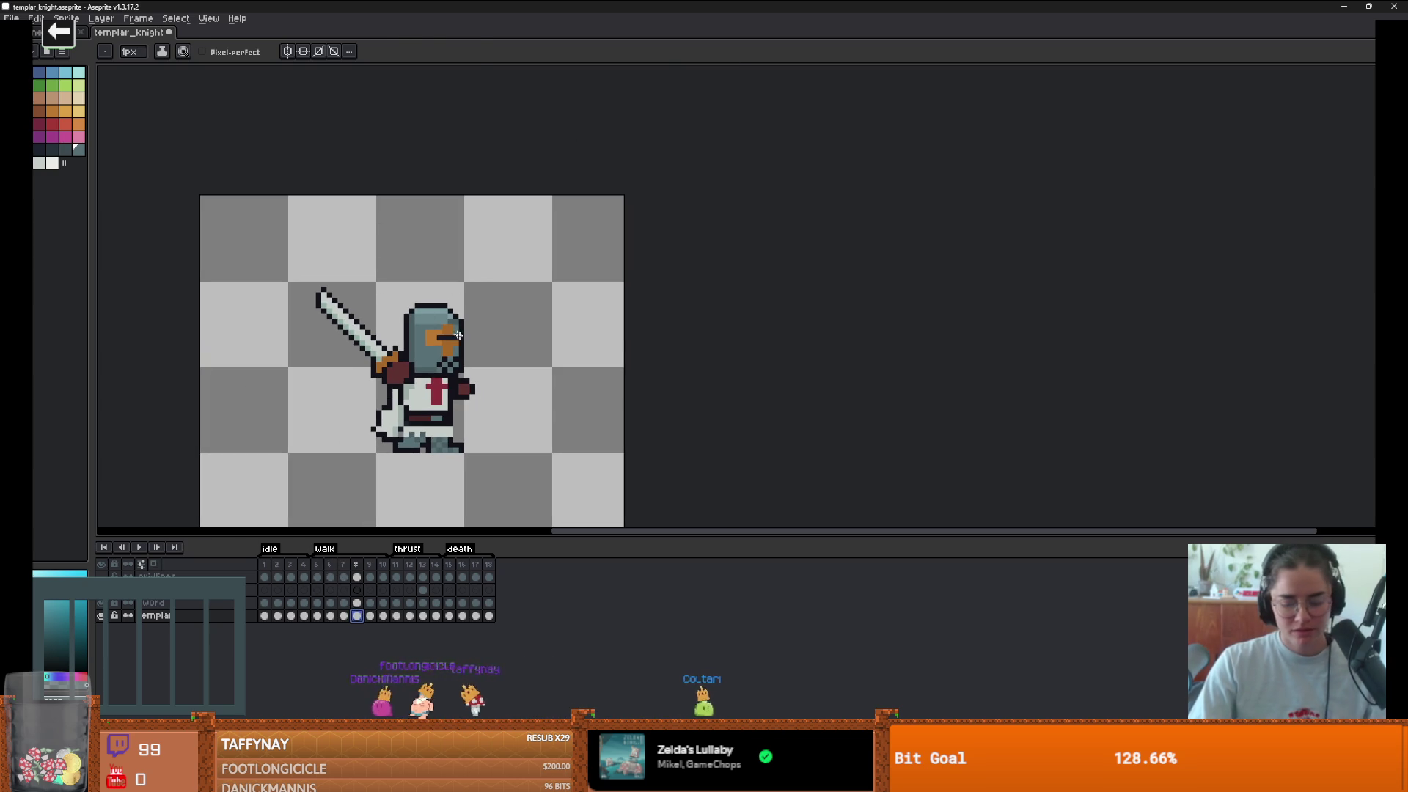
- Marquee-select a region of the knight and nudge it up-left
key(m)
drag(263, 251, 538, 424)
drag(464, 392, 465, 388)
- Tidy the leg pixels with dark outline colour, eraser and a 1px pencil, then play the walk
key(b)
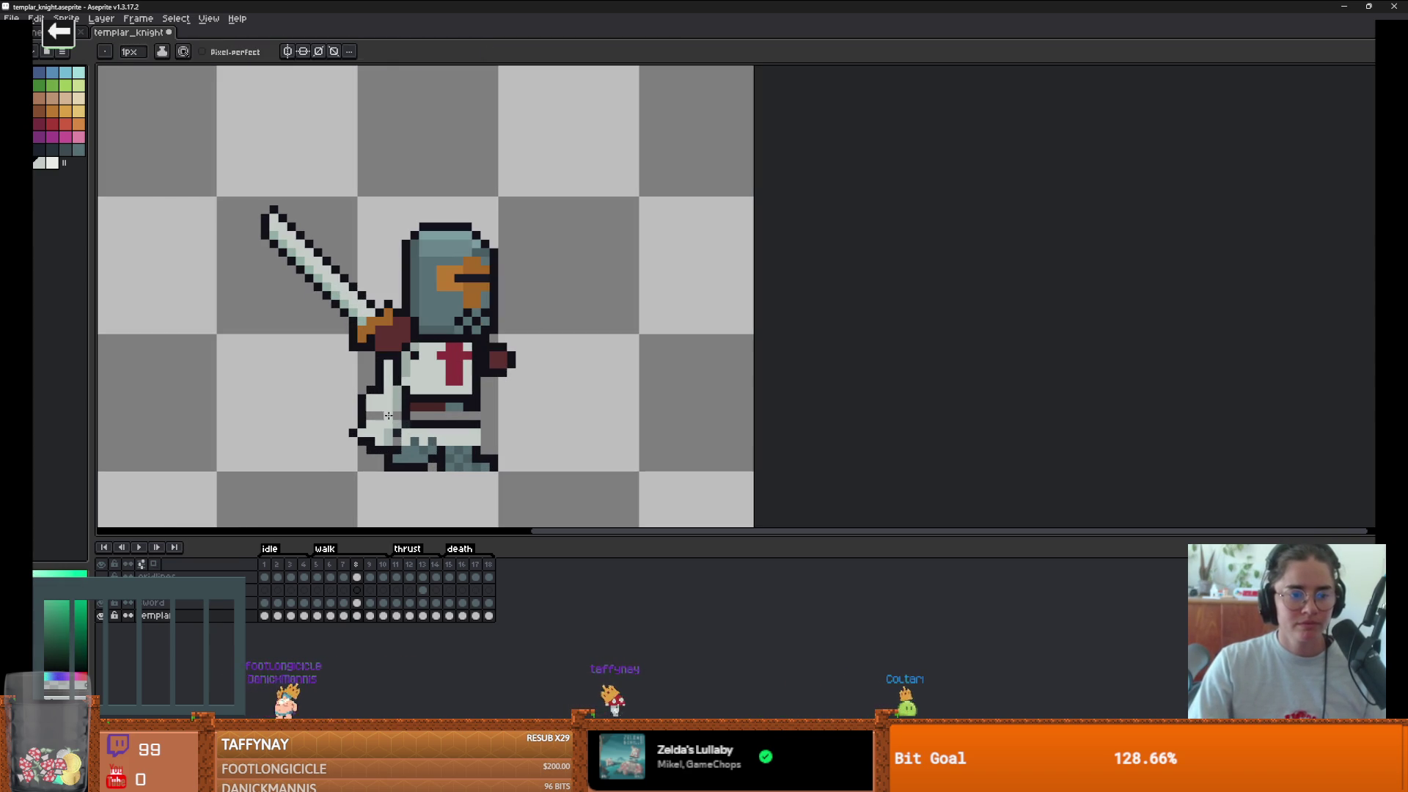
key(alt)
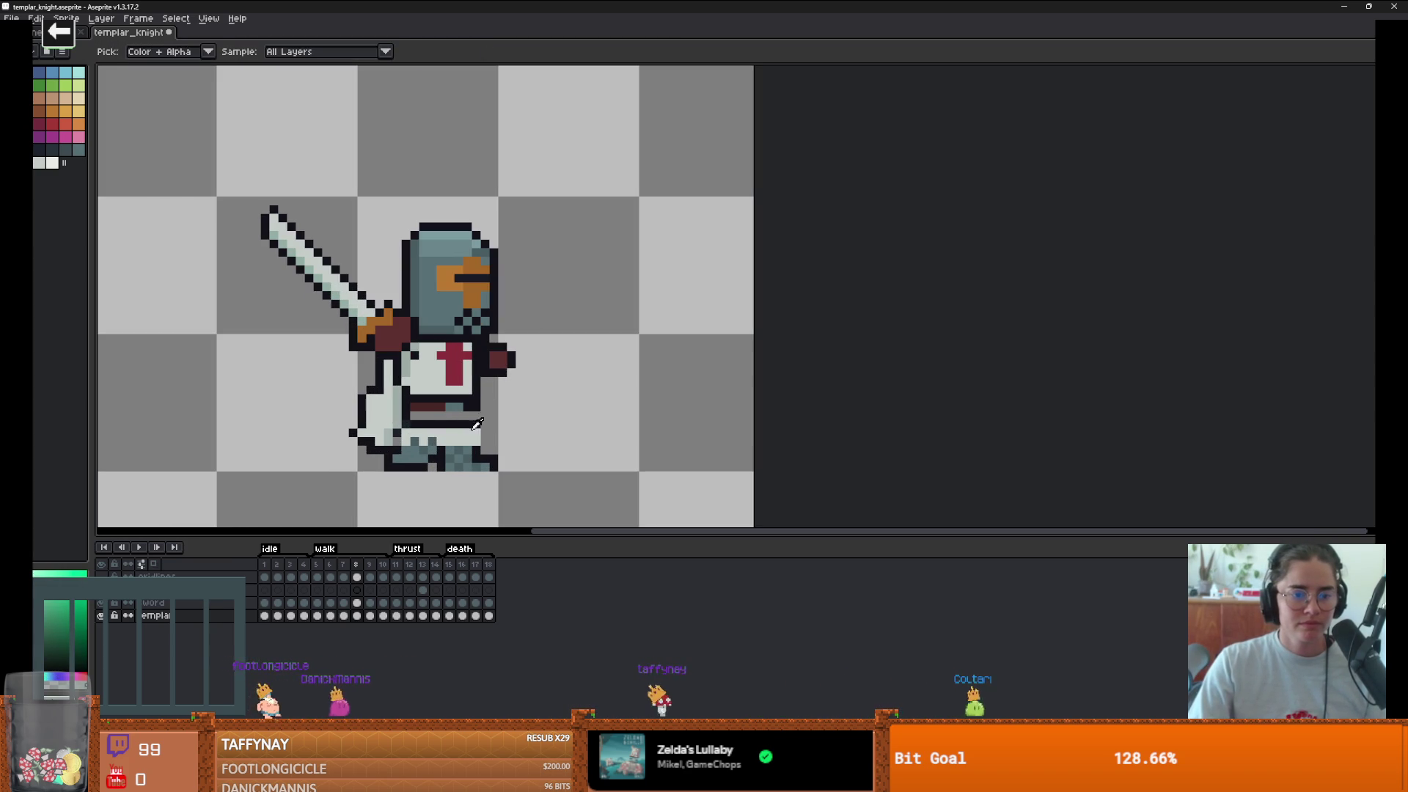
click(478, 422)
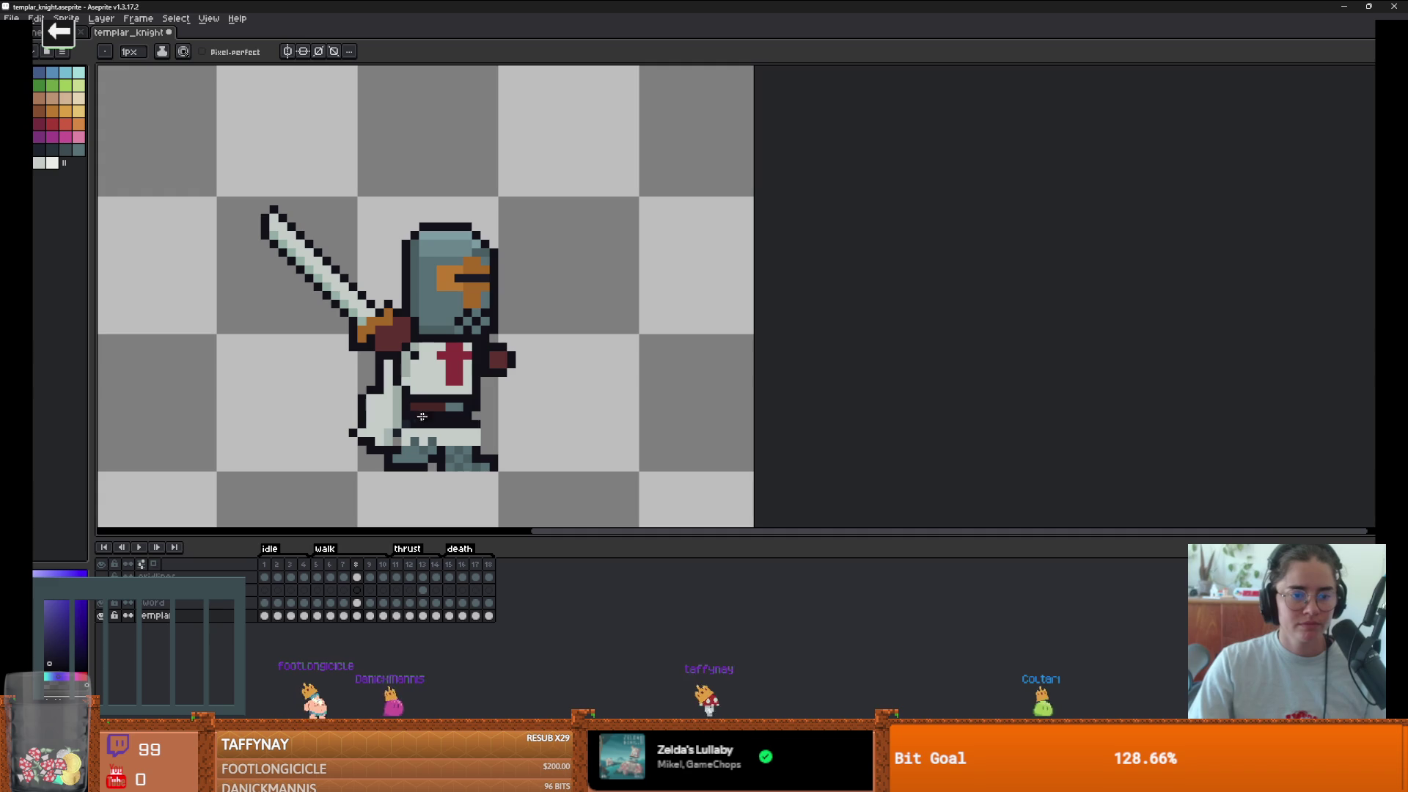
key(e)
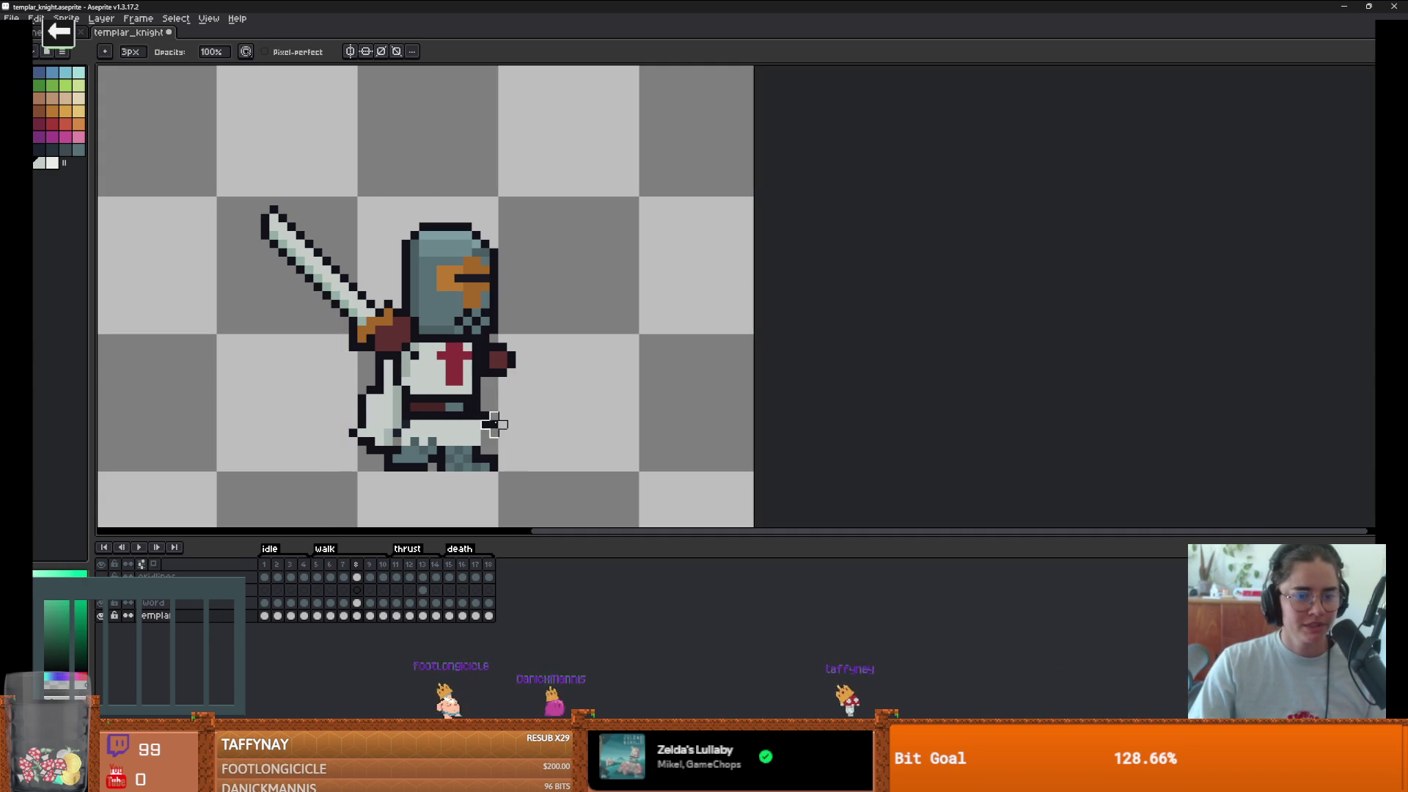
key(b)
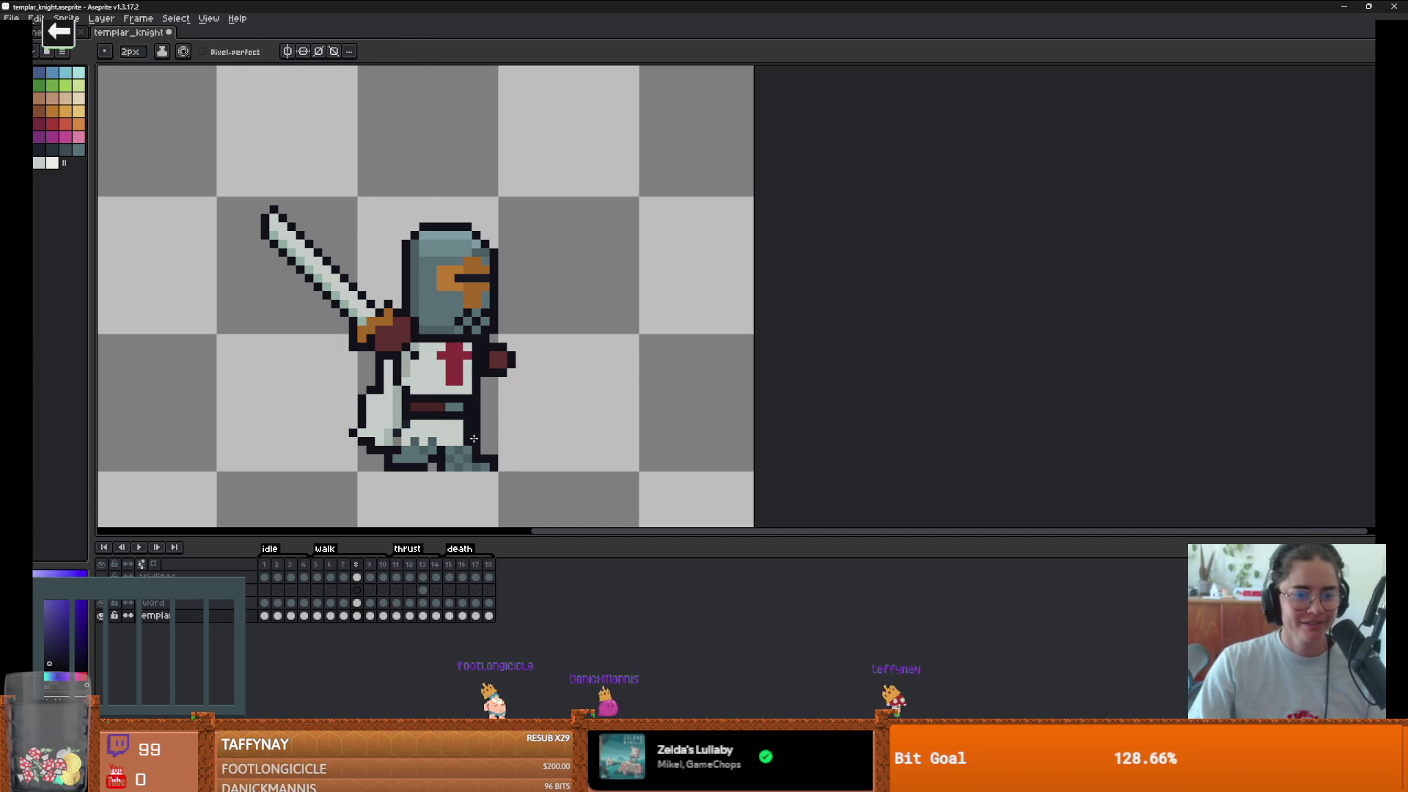
key(minus)
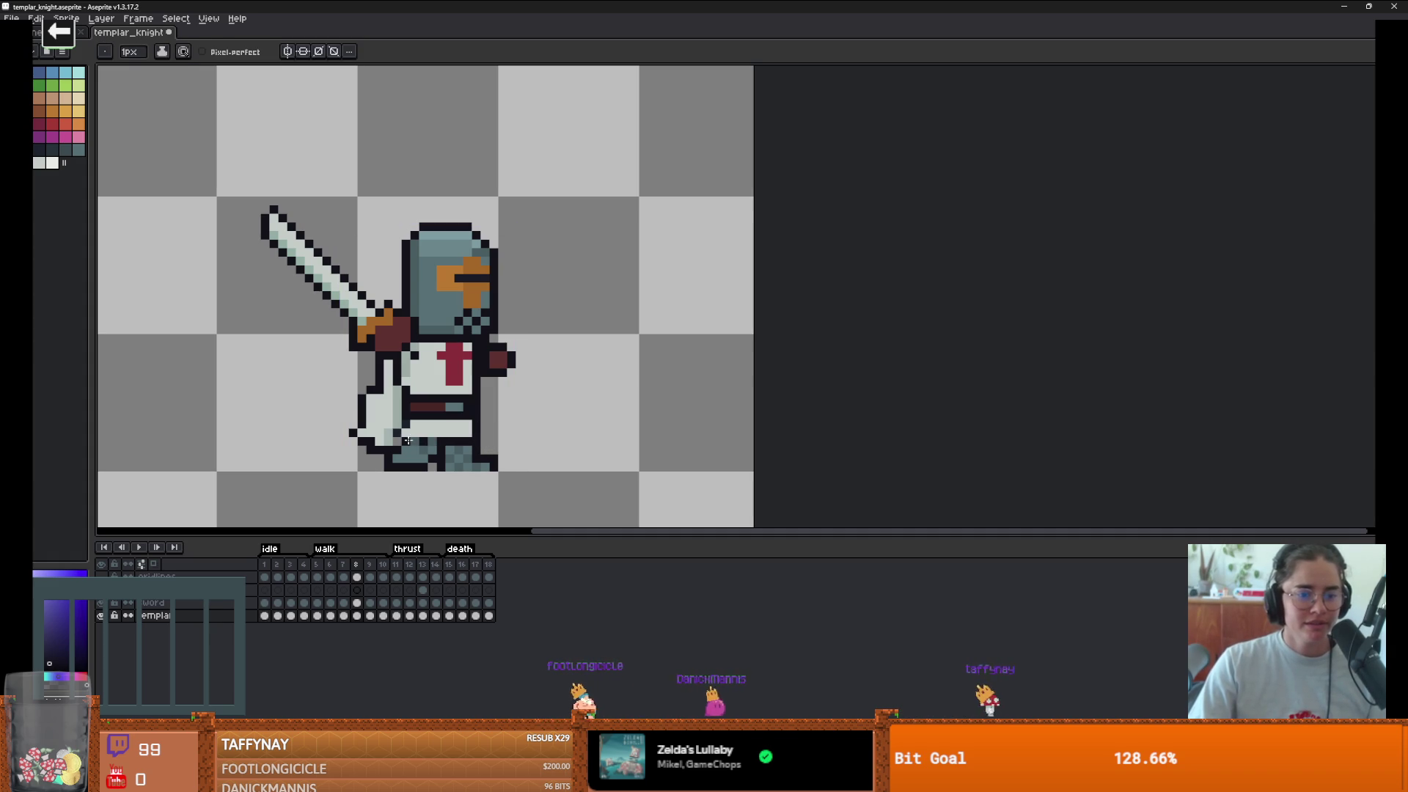
scroll(519, 467, down, 2)
click(143, 548)
scroll(285, 449, down, 1)
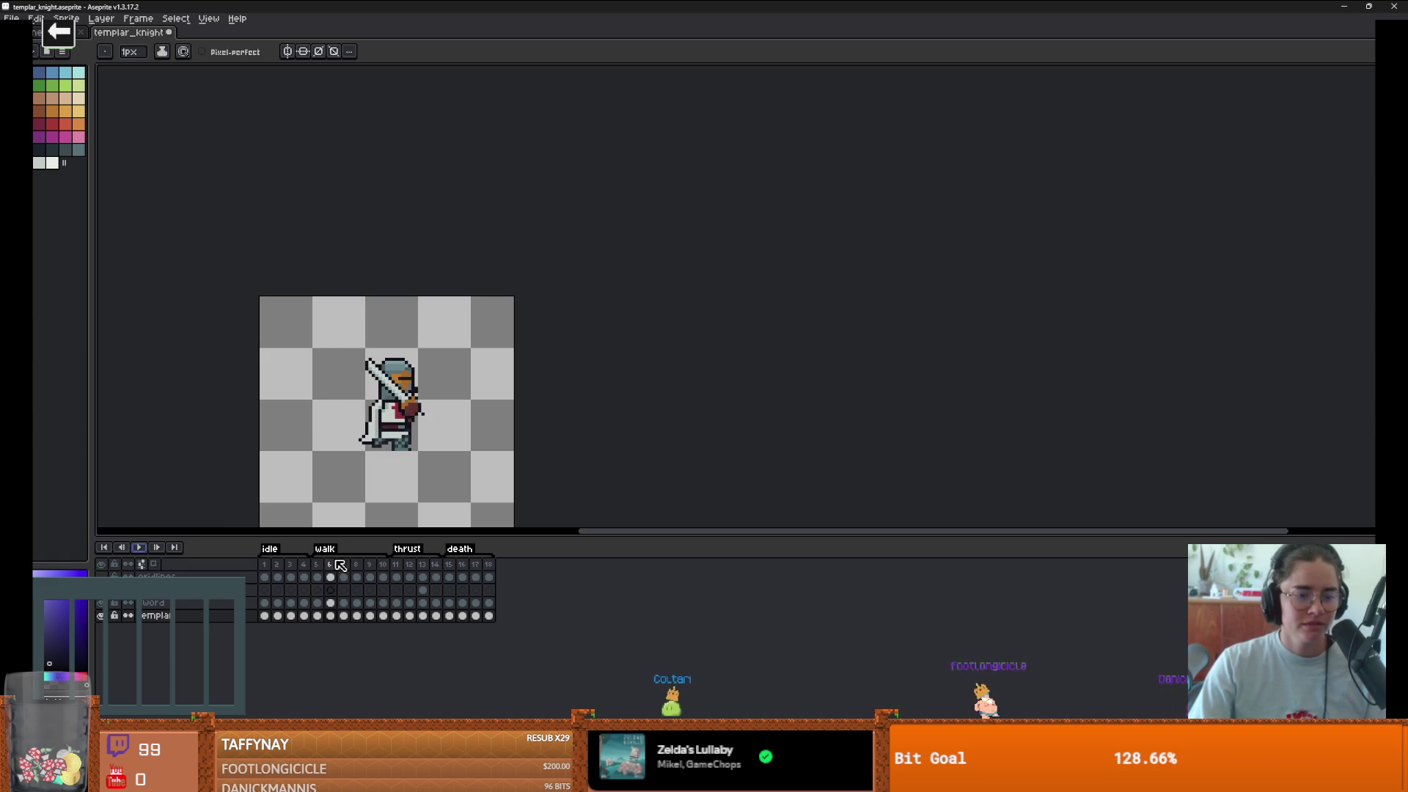
- Move the sword left and down on the sword layer
scroll(371, 452, up, 4)
key(m)
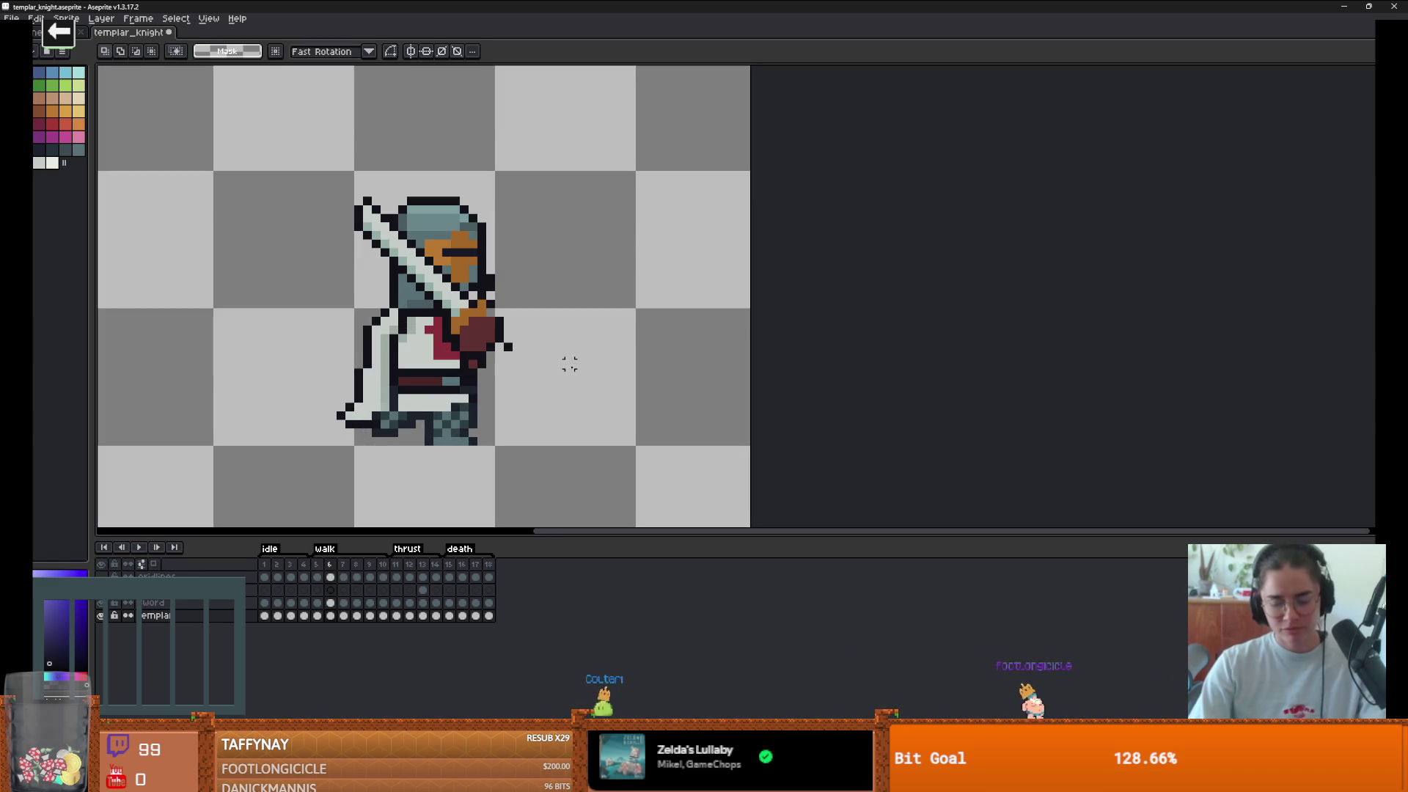
drag(448, 322, 498, 362)
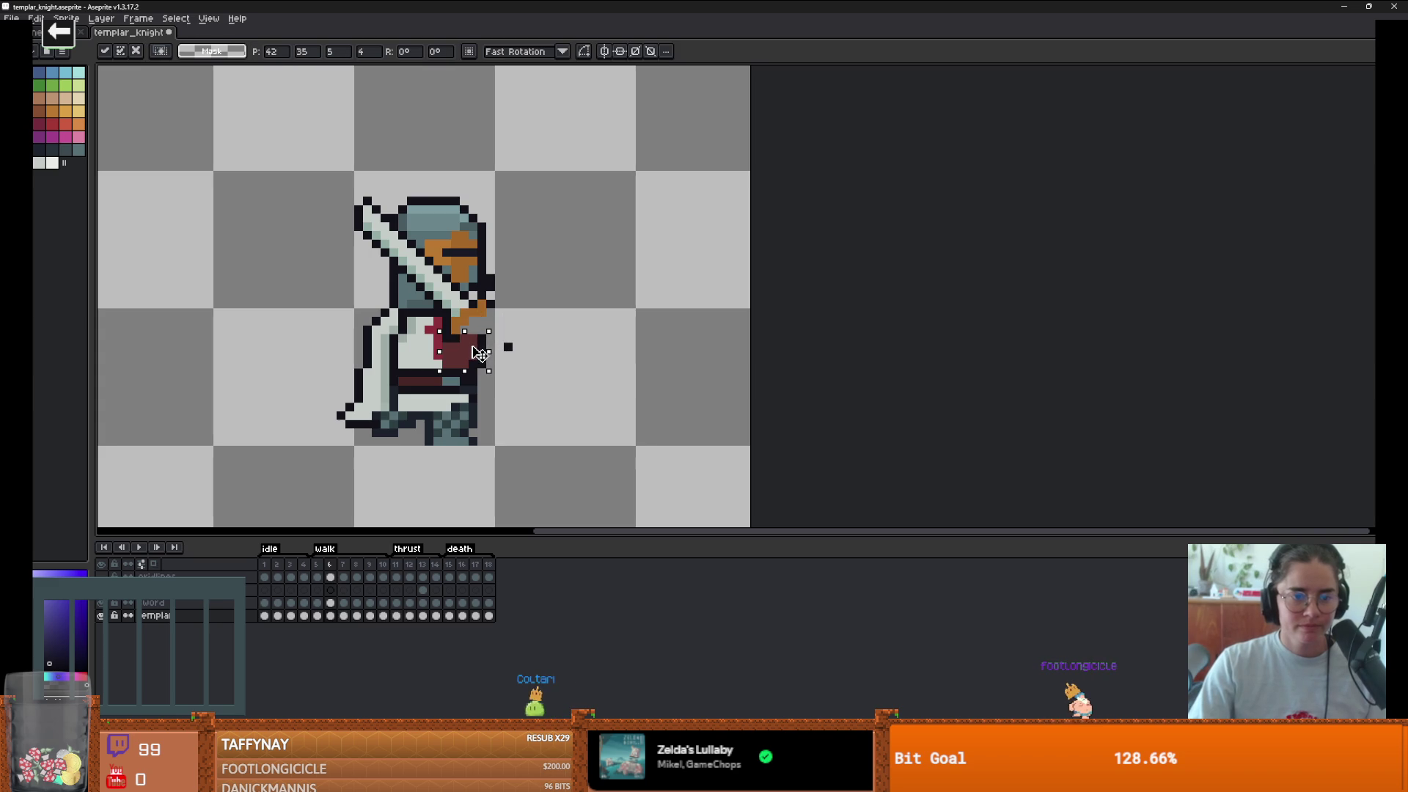
key(ctrl+d)
click(330, 603)
mouse_move(334, 141)
mouse_down()
mouse_move(440, 306)
mouse_move(524, 380)
mouse_up()
drag(477, 335, 467, 353)
click(542, 347)
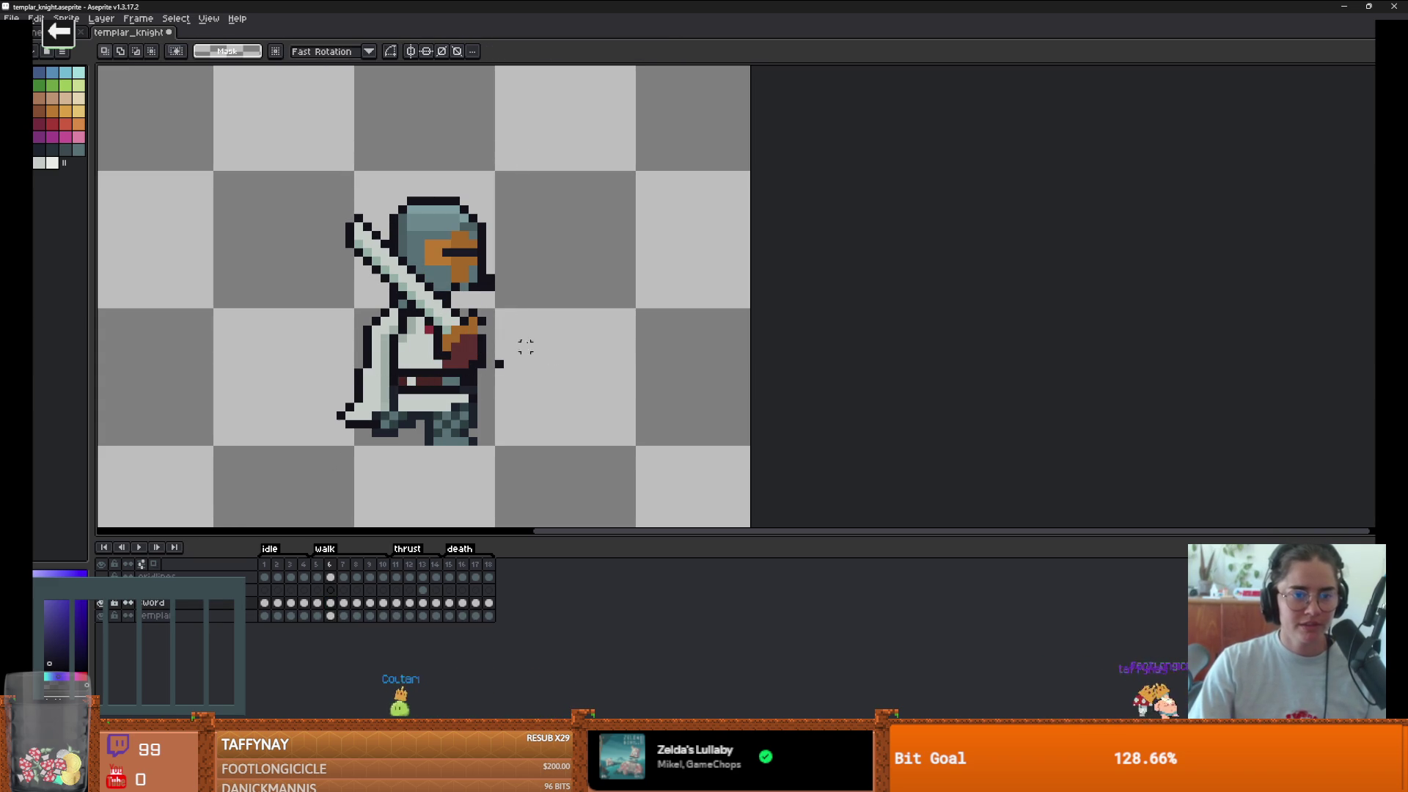
- Return to the templar layer, pick the teal-grey colour, and preview the animation
click(331, 616)
key(b)
alt+click(465, 286)
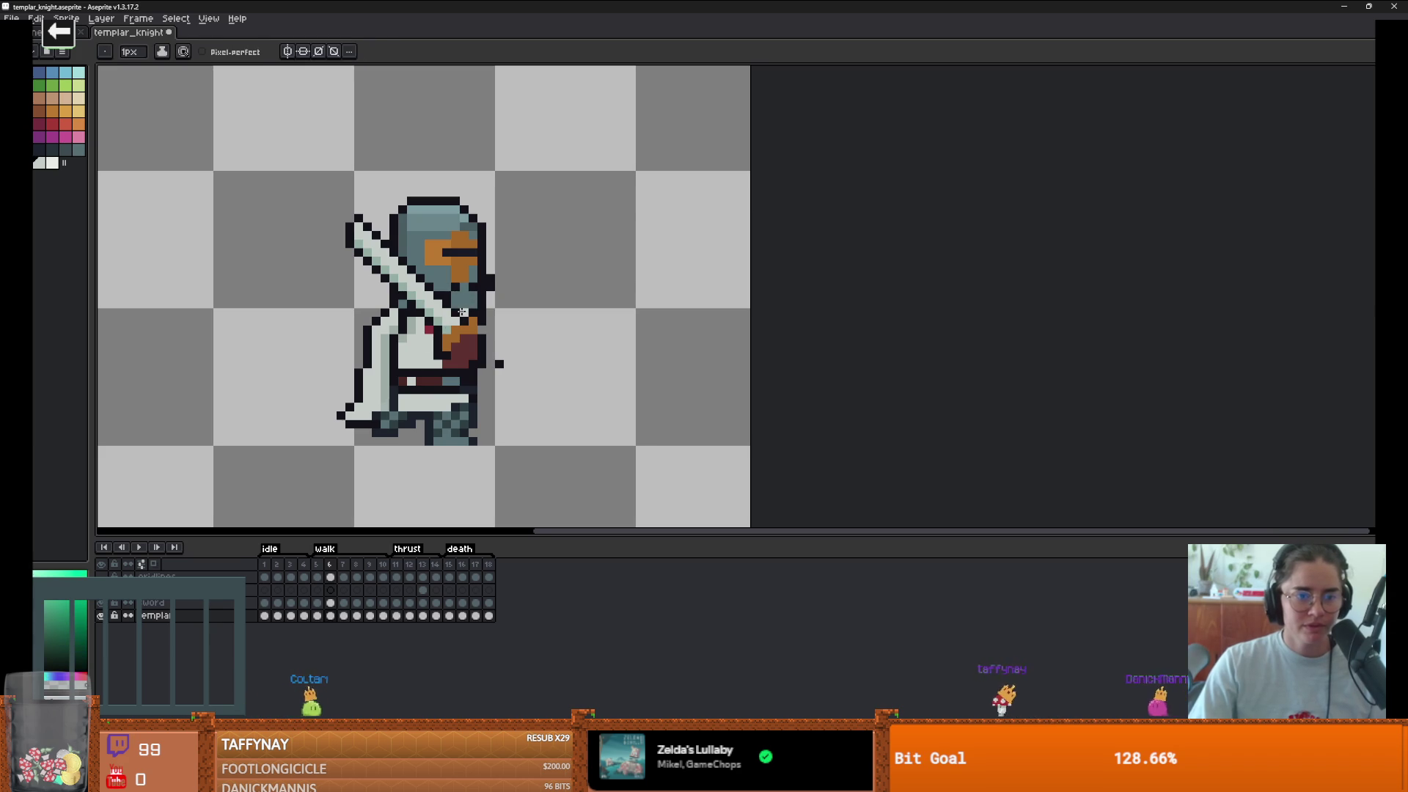
scroll(503, 375, down, 1)
click(142, 548)
scroll(207, 478, down, 1)
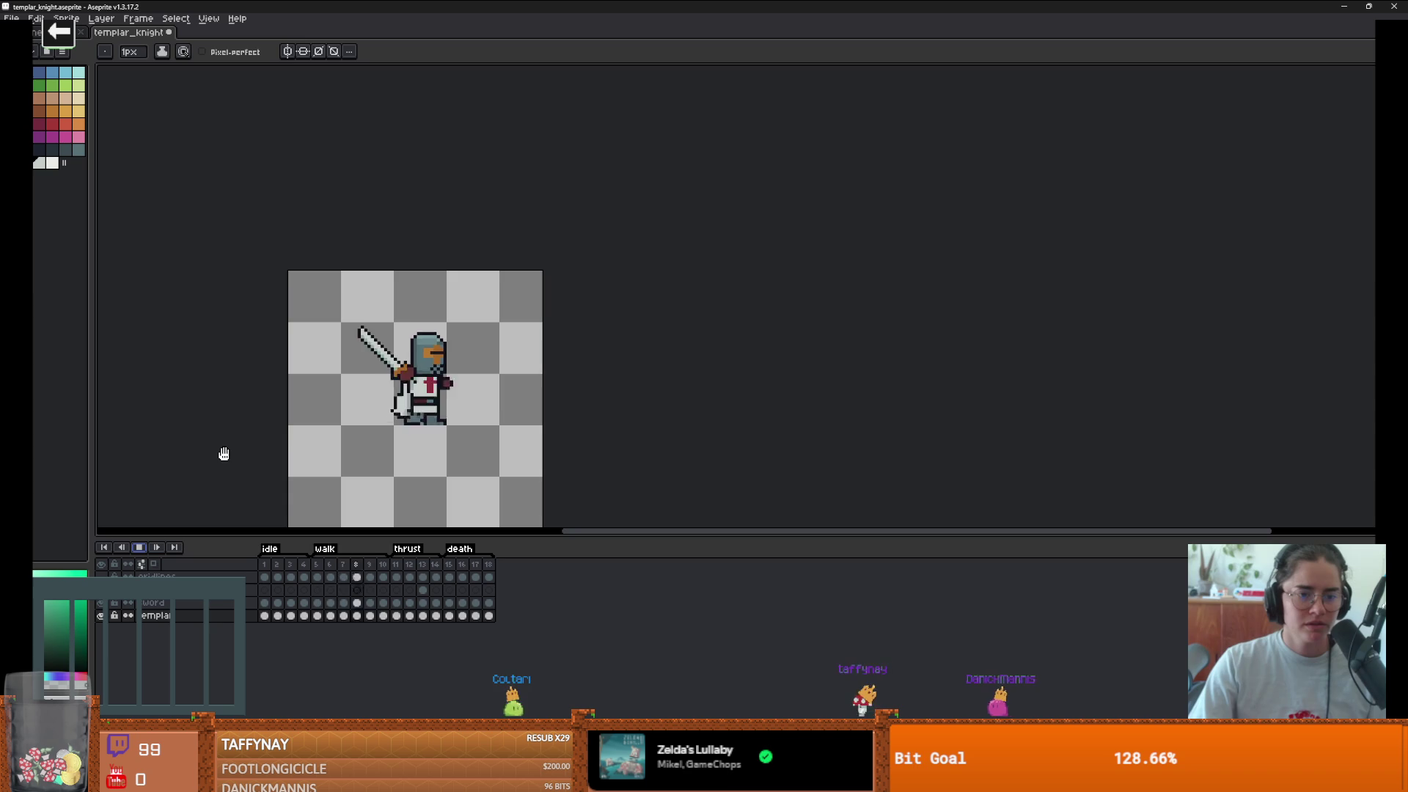
key(Return)
- Step through to frame 8 and make the templar body layer active
scroll(443, 424, up, 3)
key(b)
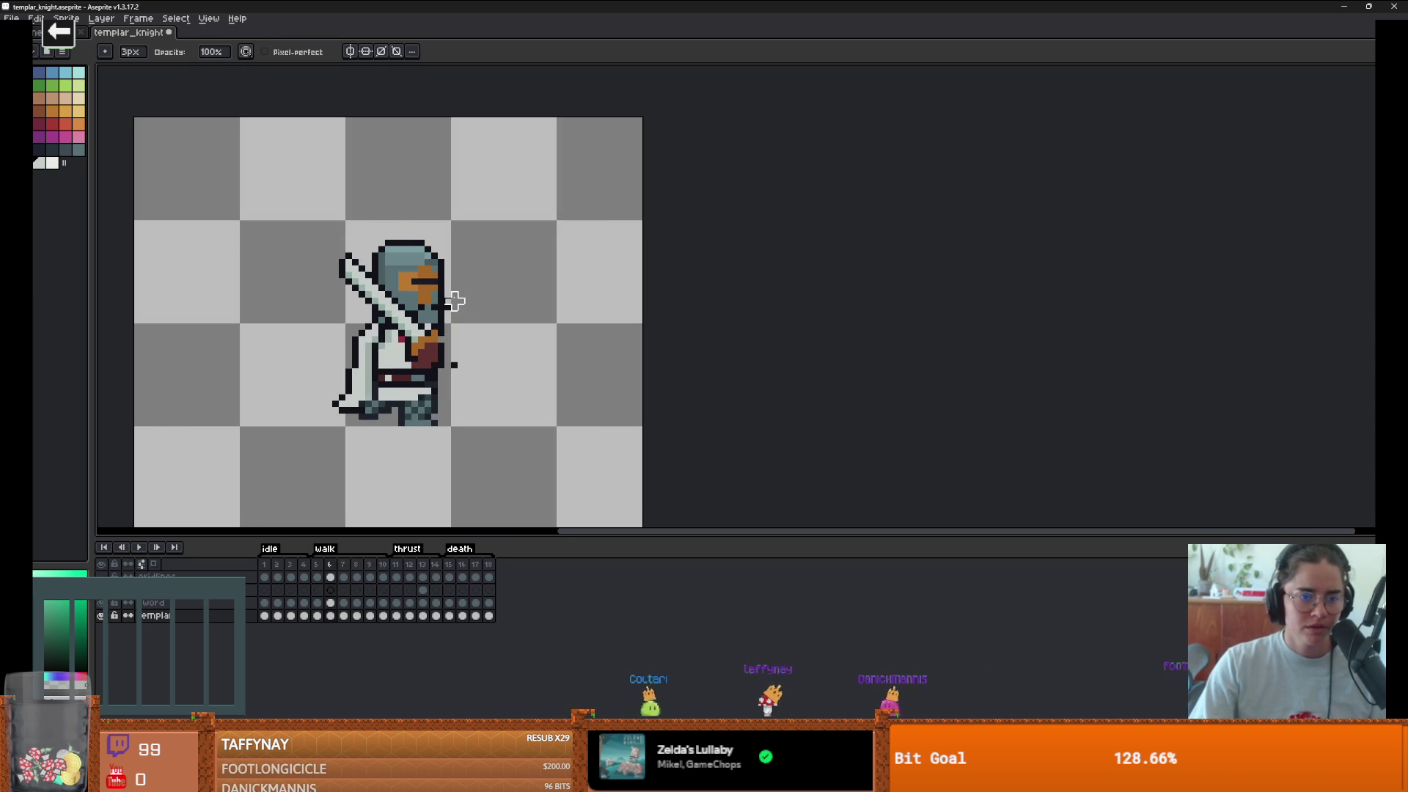
key(Up)
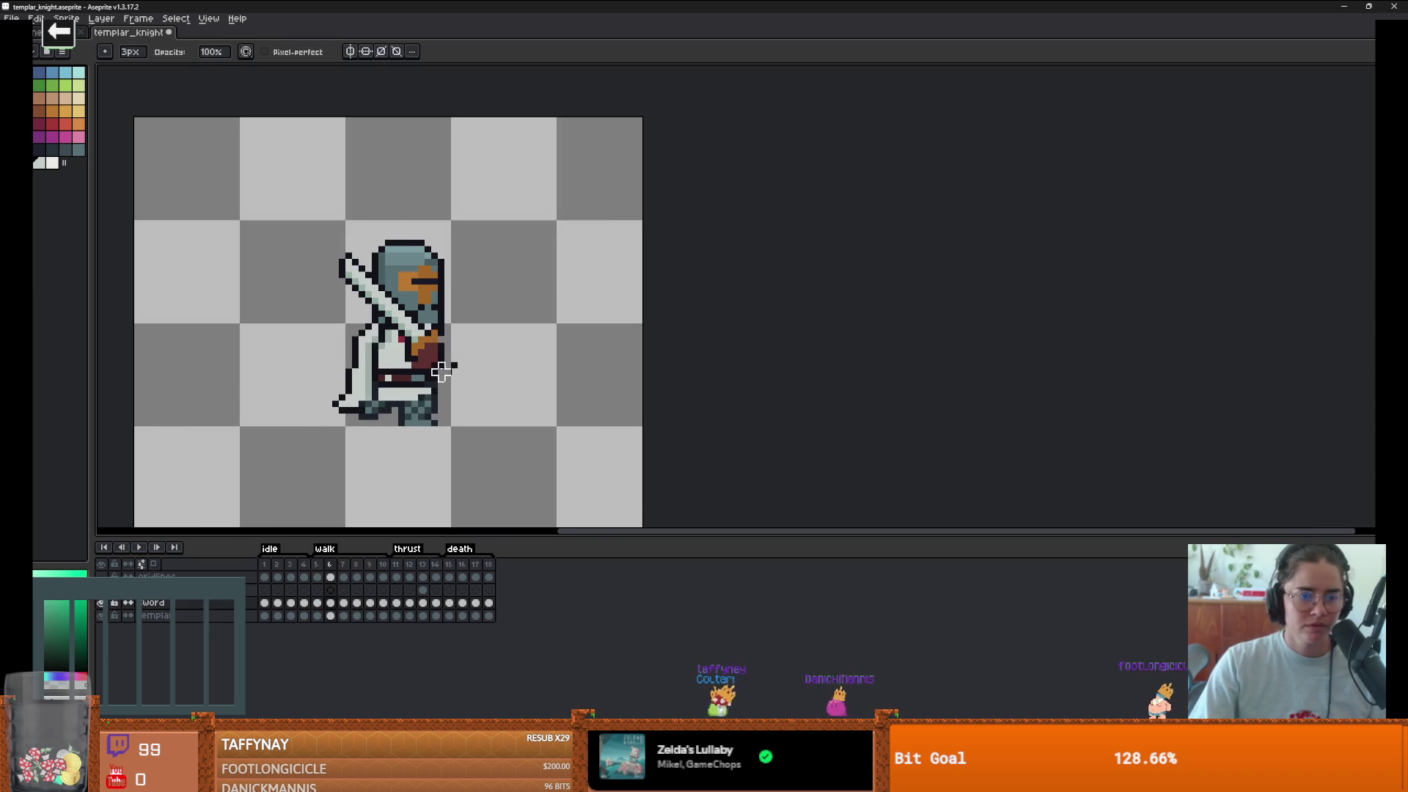
key(Right)
key(Right)
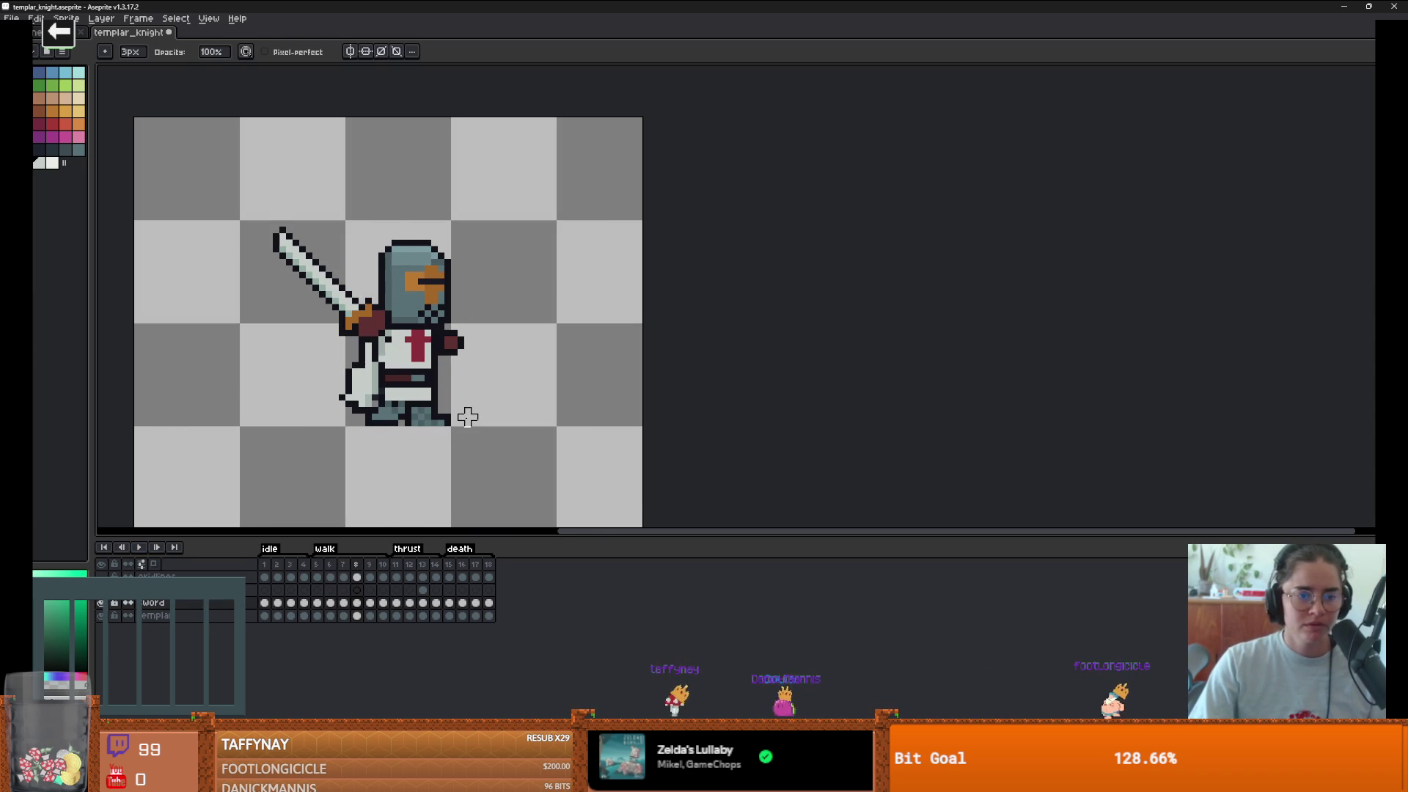
key(Left)
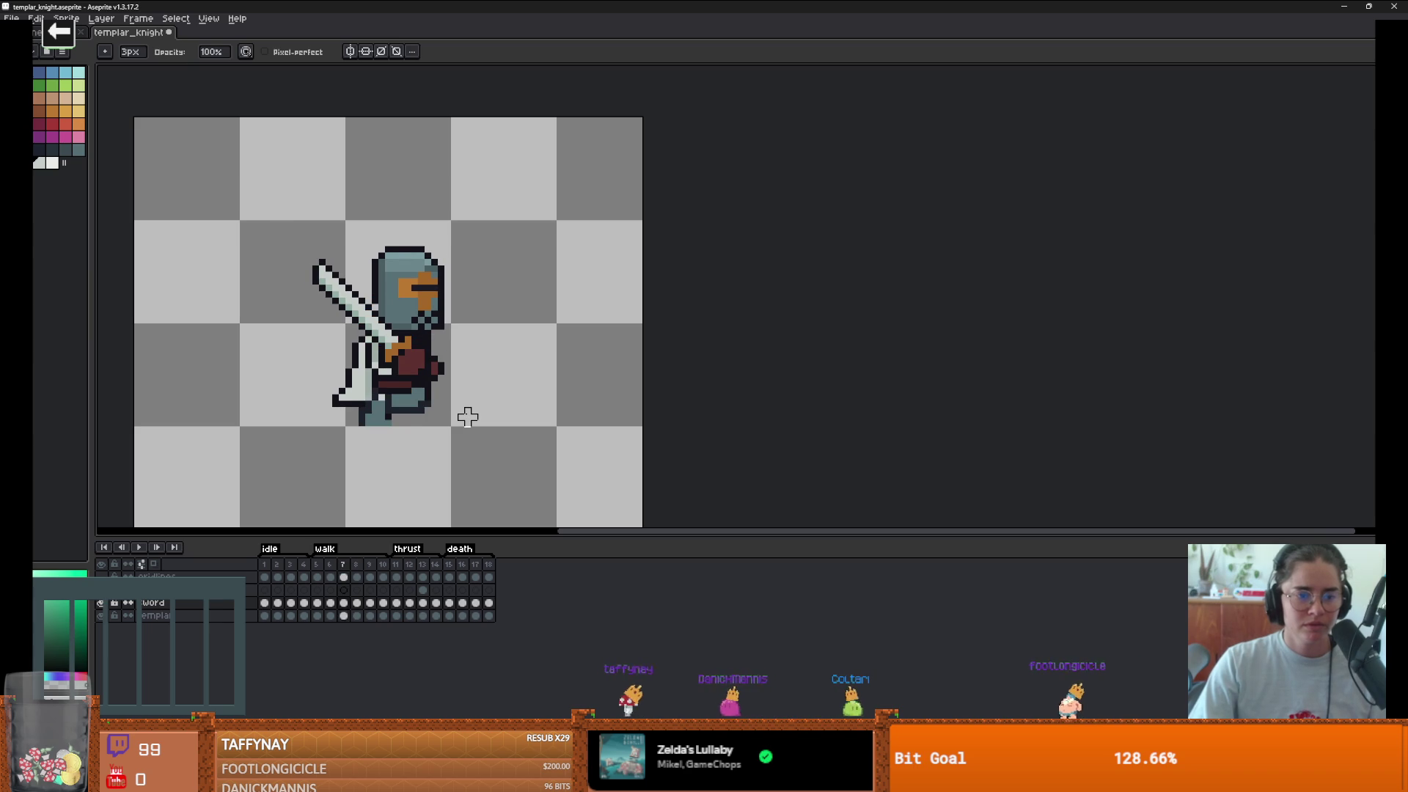
key(Right)
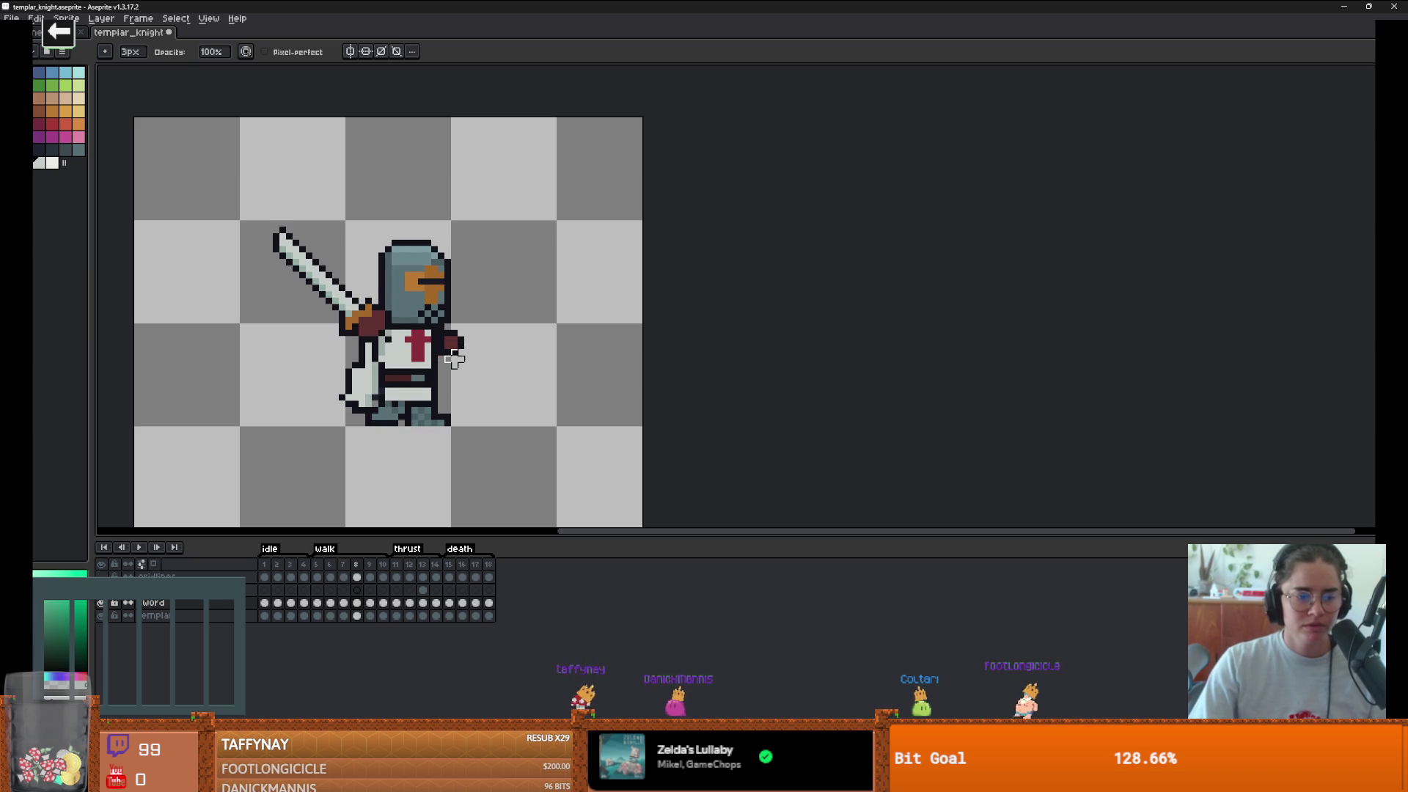
key(Down)
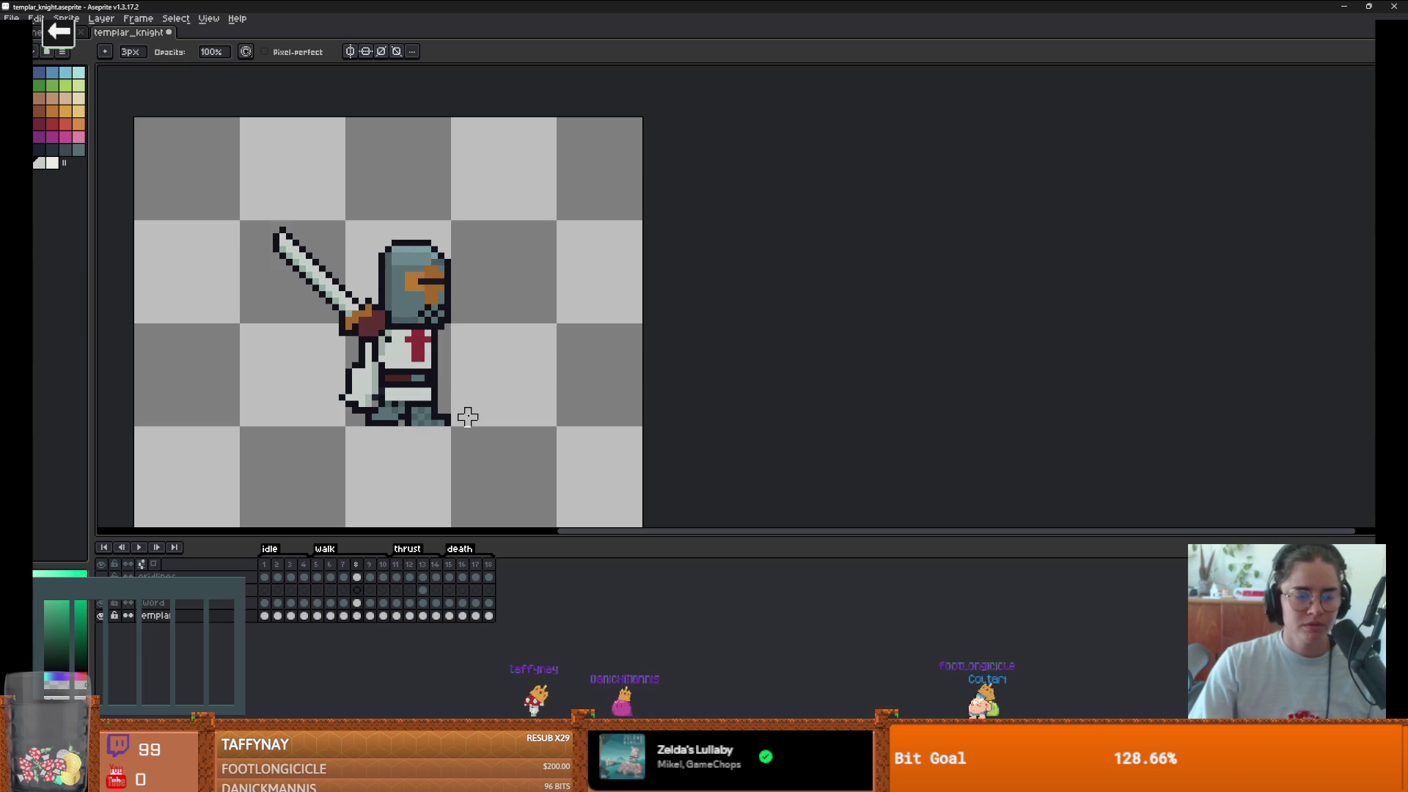
scroll(455, 400, up, 2)
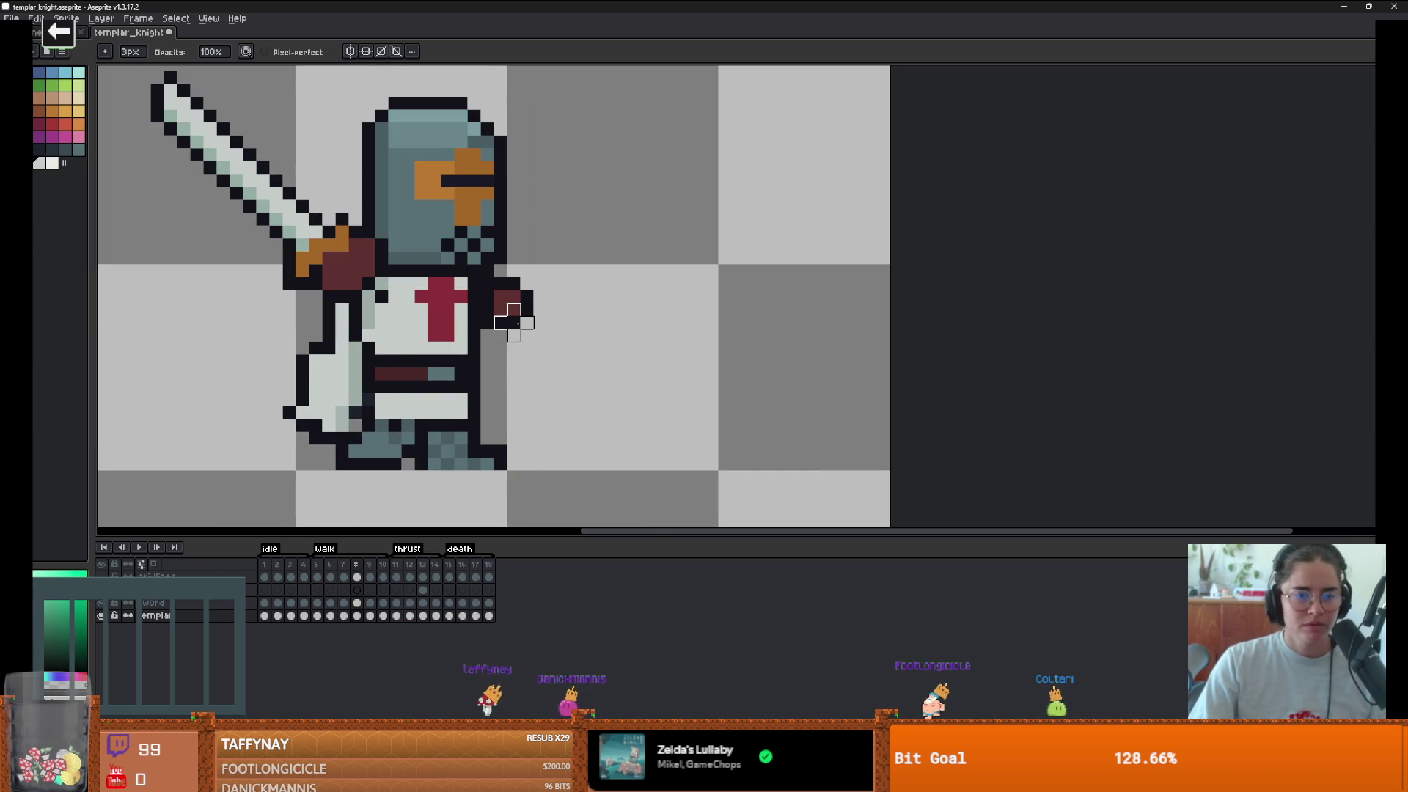
- Select the small hand piece beside the arm and pick the dark purple outline colour
key(m)
drag(523, 287, 478, 370)
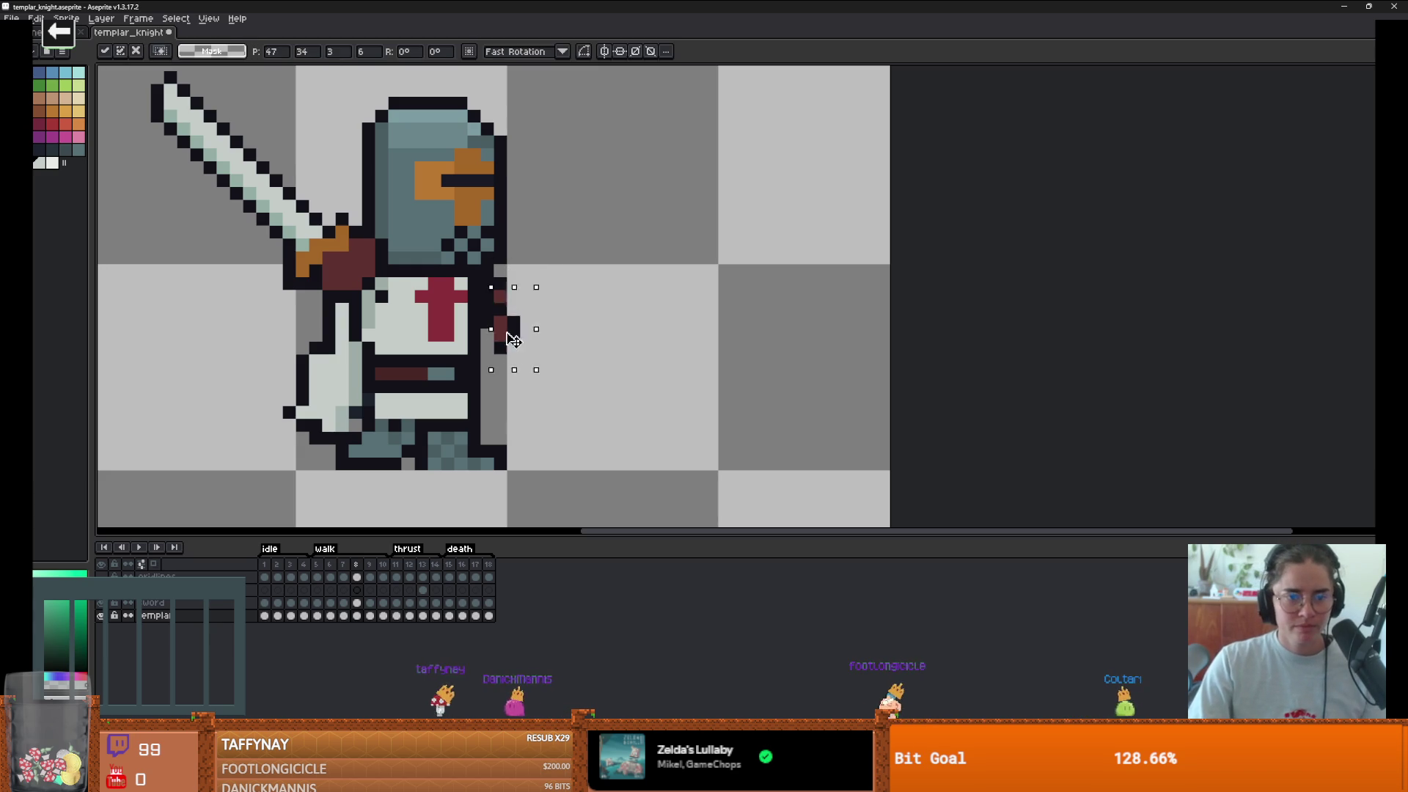
key(ctrl+d)
key(b)
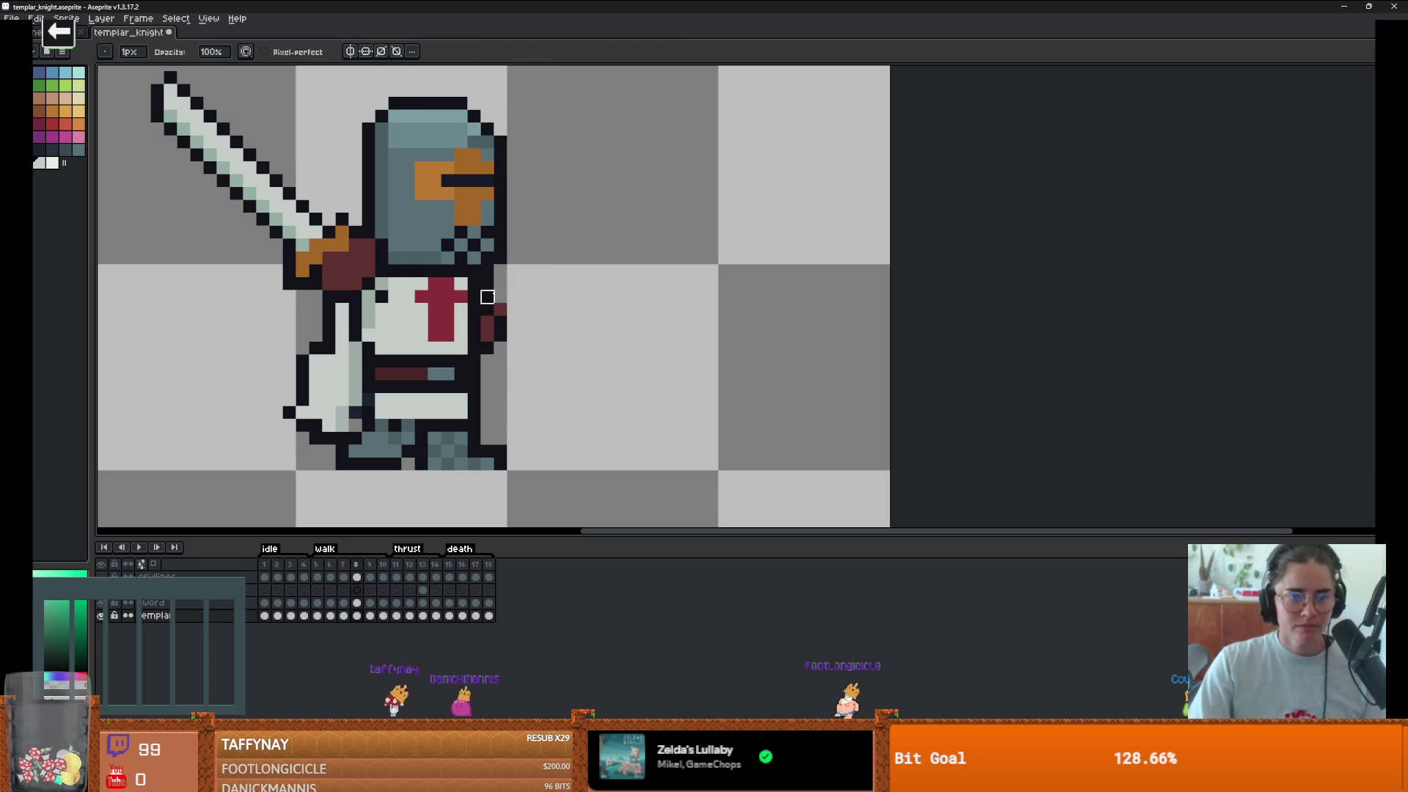
alt+click(495, 335)
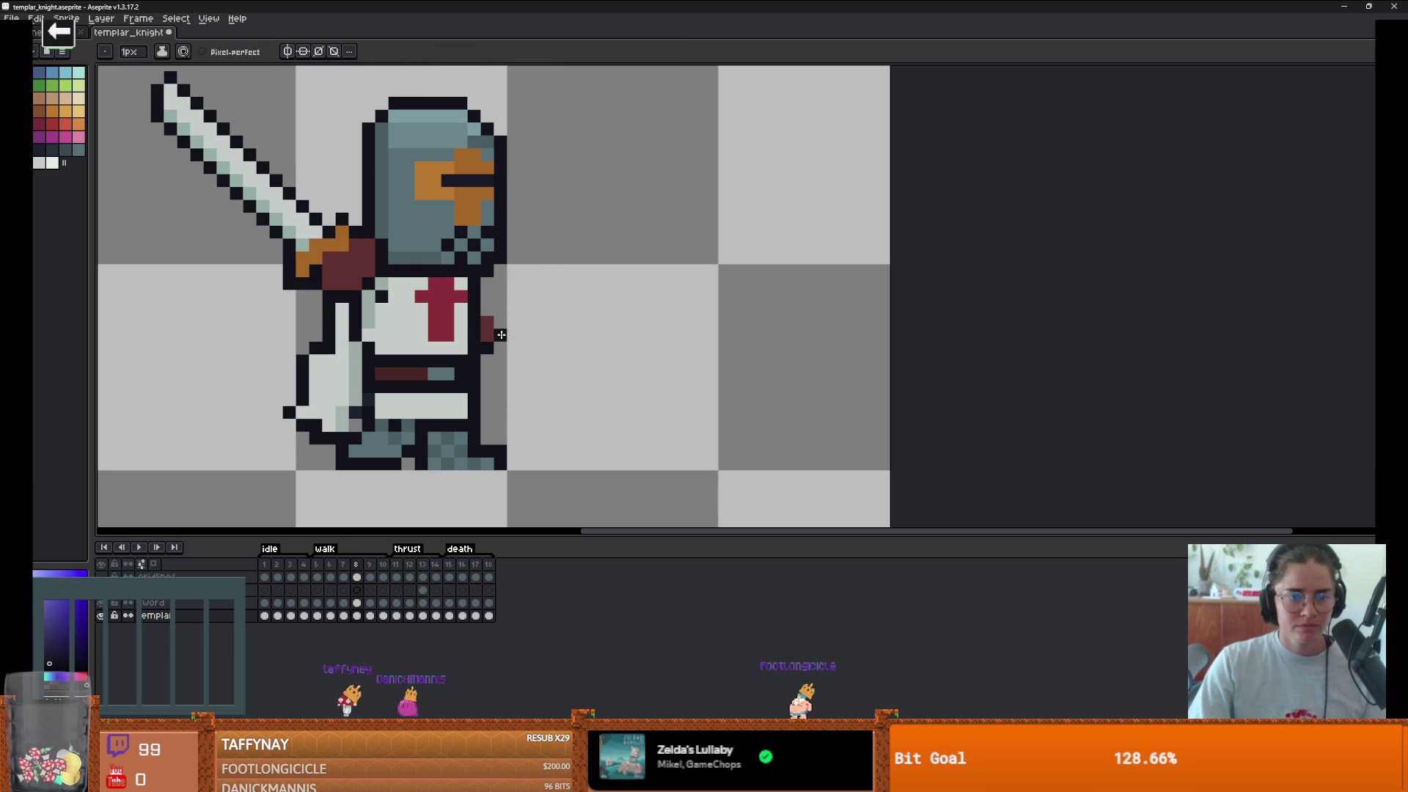
scroll(485, 352, down, 2)
key(Right)
key(Right)
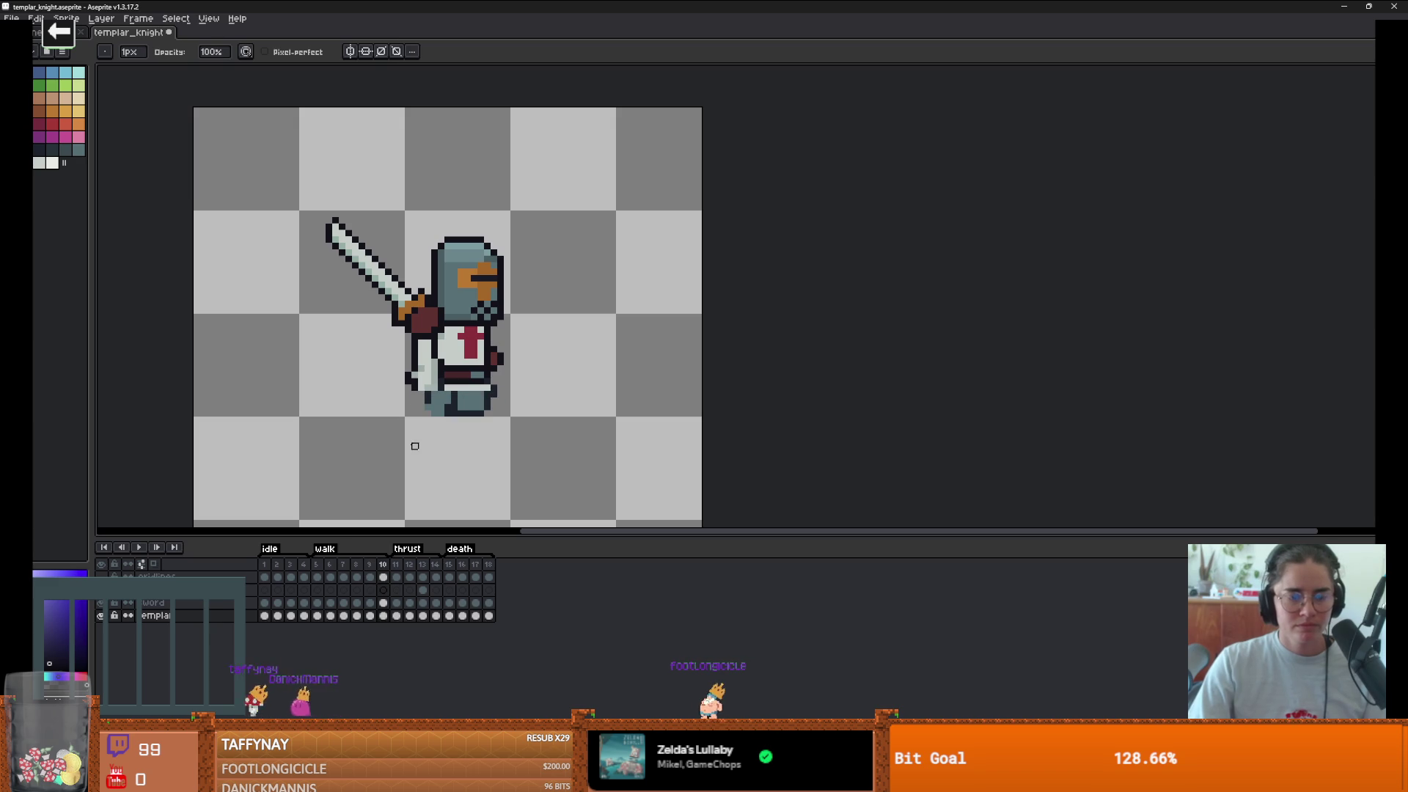
scroll(168, 501, down, 1)
- Preview the walk, then move the dark-red hand up beside the torso
key(Return)
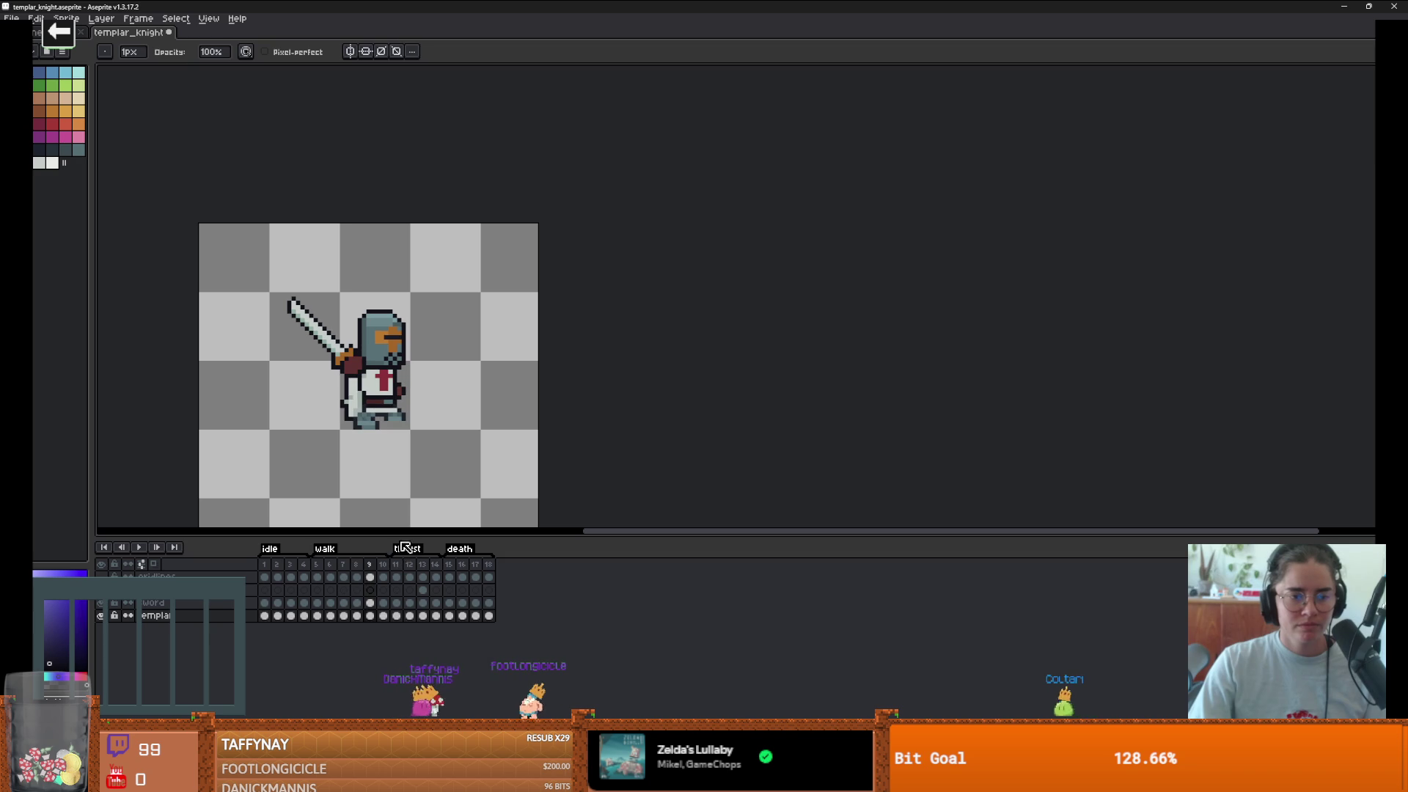
scroll(399, 470, up, 2)
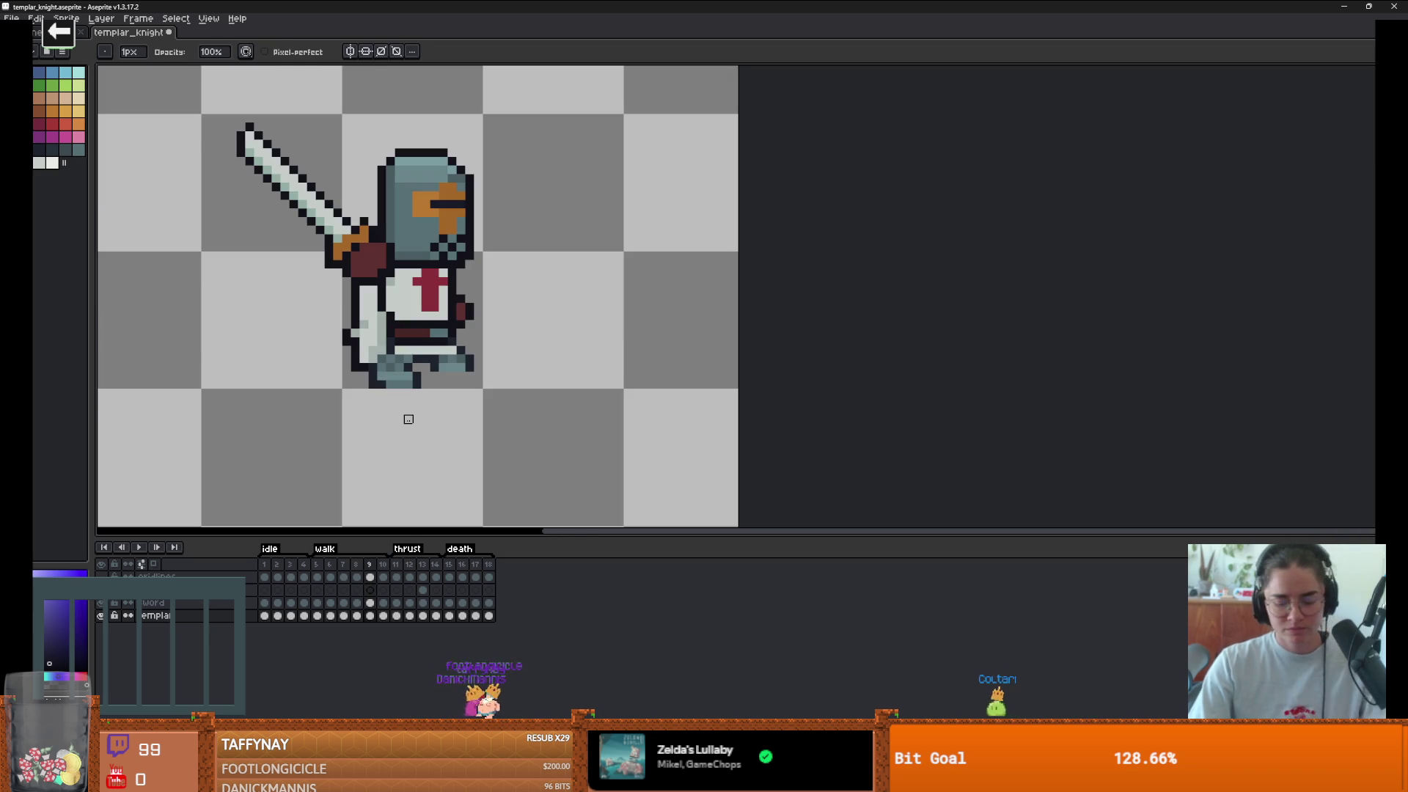
key(m)
mouse_move(469, 322)
mouse_down()
mouse_move(455, 308)
mouse_move(472, 292)
mouse_up()
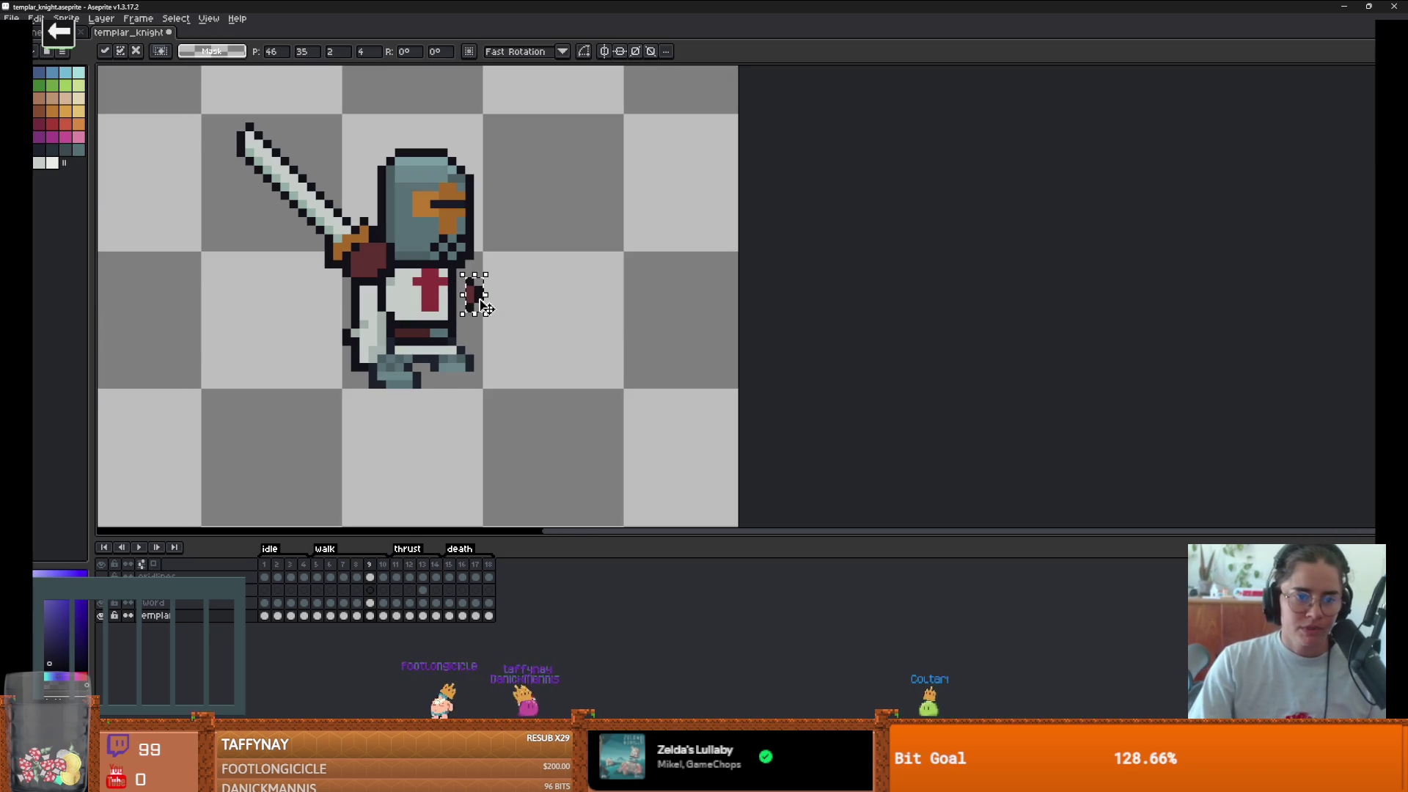
key(b)
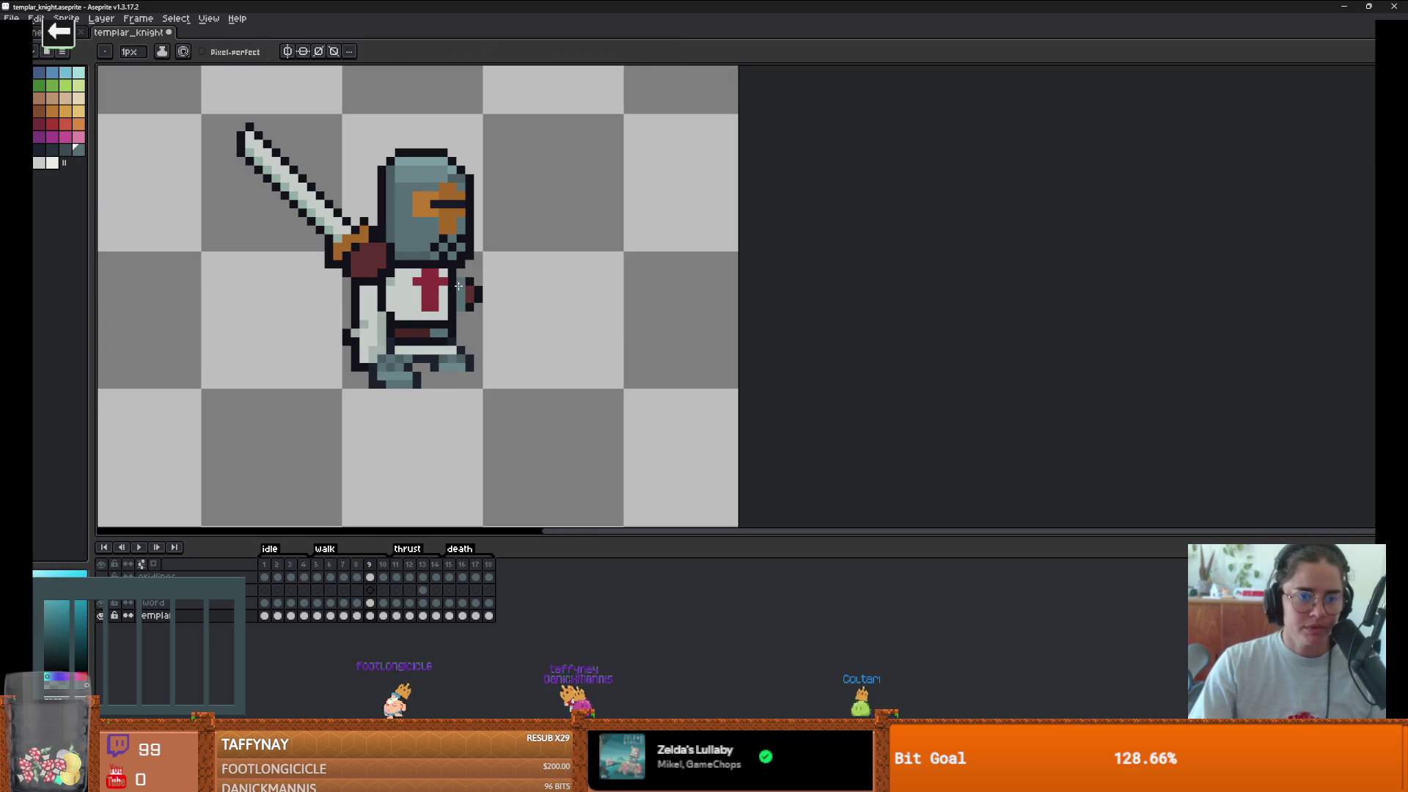
- Retouch the hand with dark purple outline and dark red pixels, undoing a stray outline pixel
alt+click(462, 287)
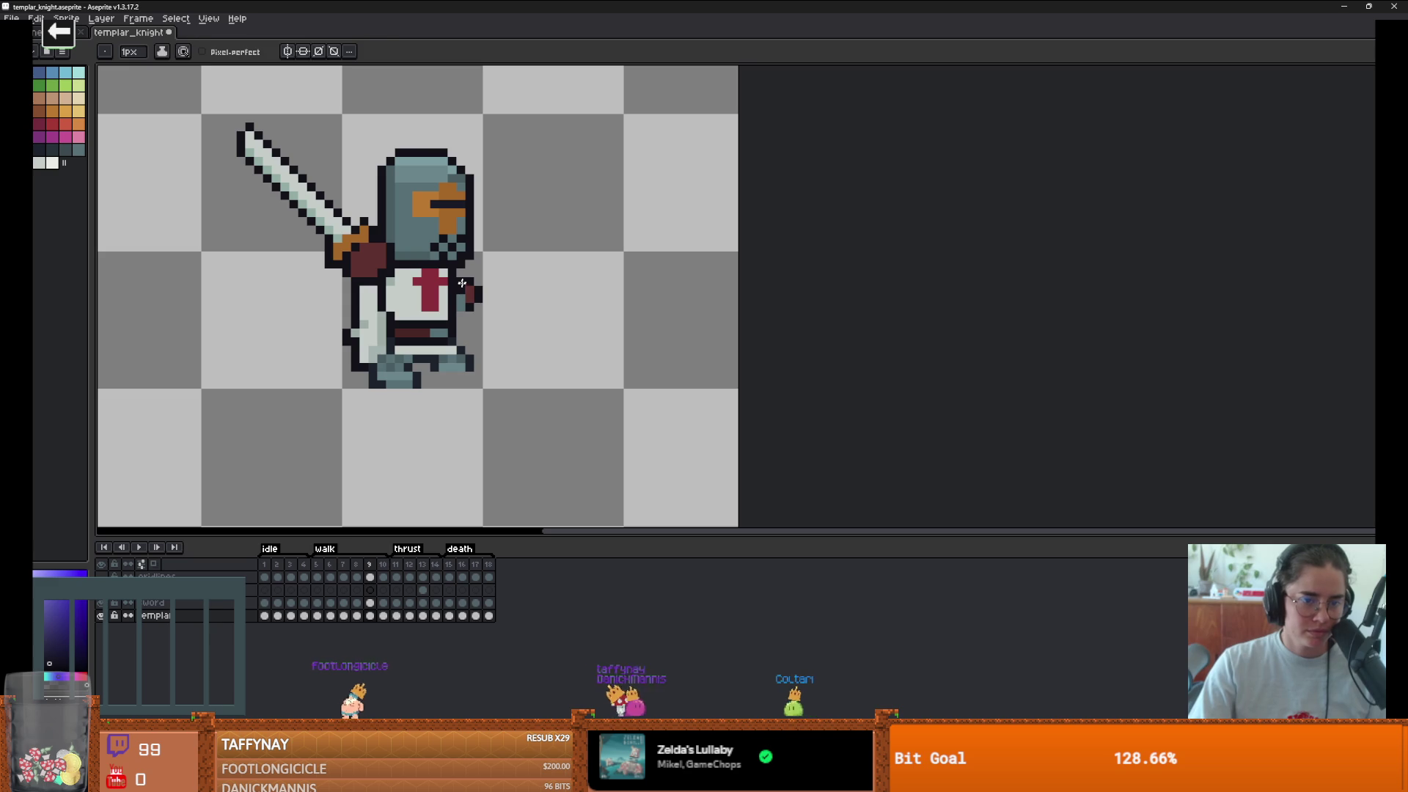
alt+click(470, 294)
alt+click(463, 317)
scroll(610, 316, down, 1)
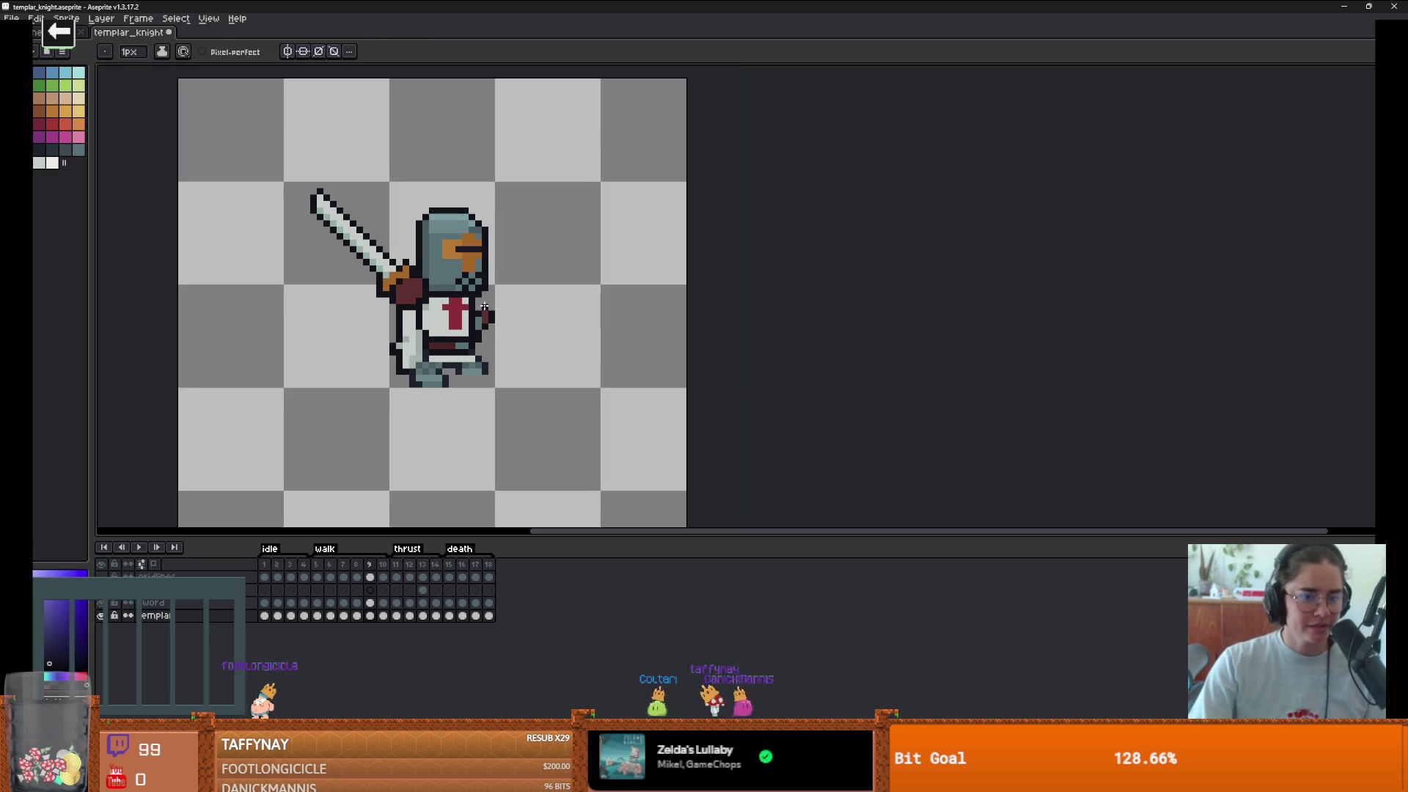
scroll(514, 323, up, 2)
click(528, 322)
key(ctrl+z)
key(ctrl+z)
key(ctrl+z)
alt+click(486, 273)
scroll(505, 382, down, 3)
- Compare the raised-sword and thrust frames, then play the animation to check the changes
key(Right)
key(Right)
key(Right)
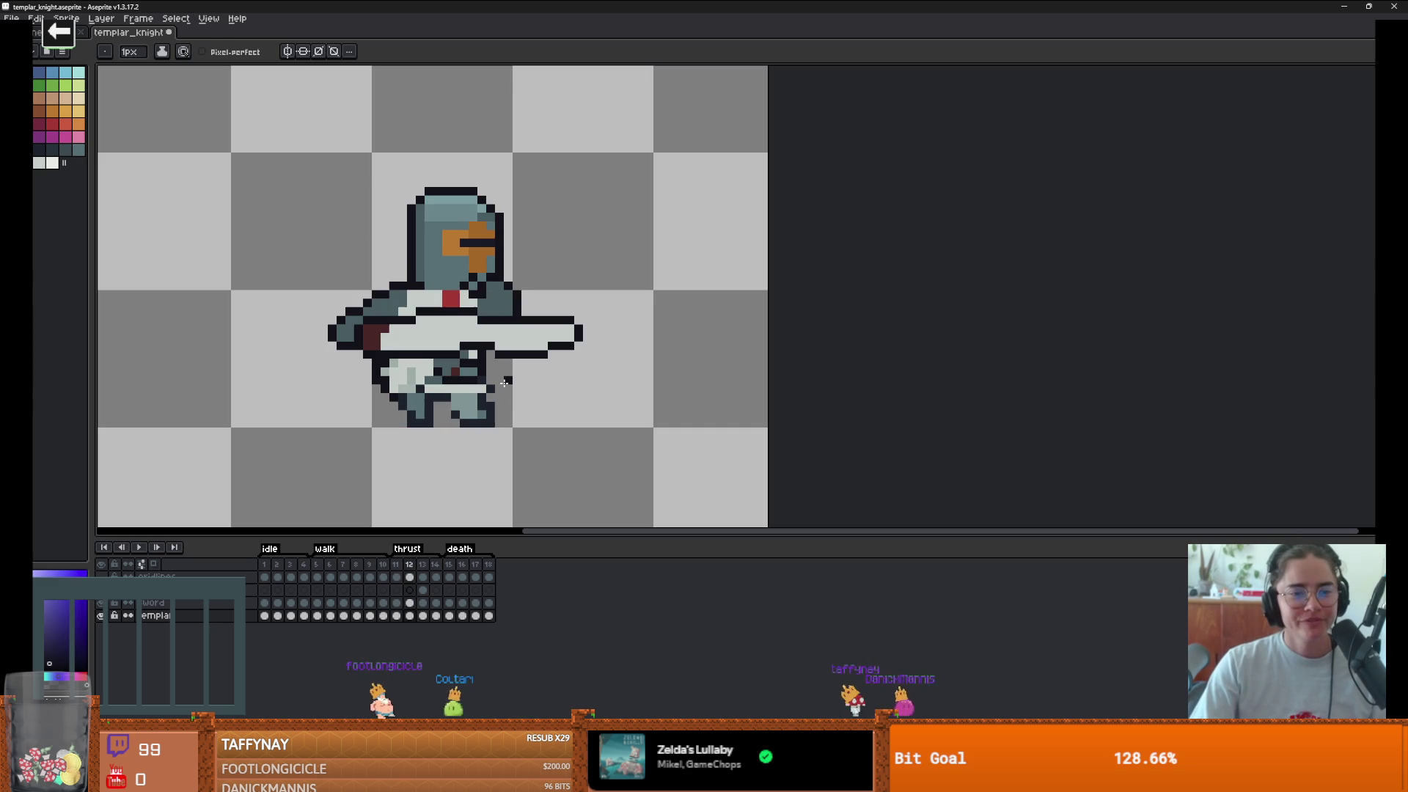
key(Left)
key(Left)
key(Left)
key(Right)
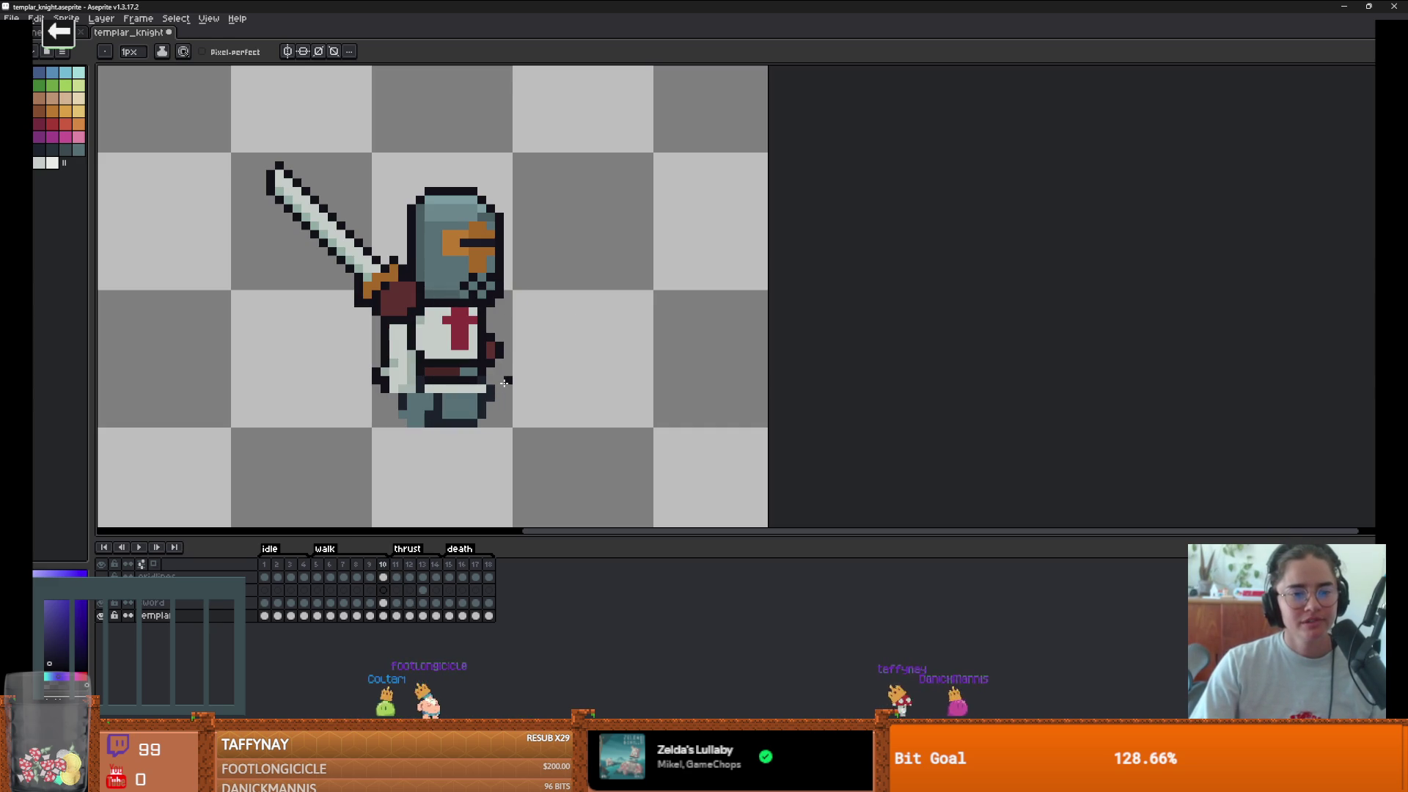
key(Left)
key(Left)
key(Left)
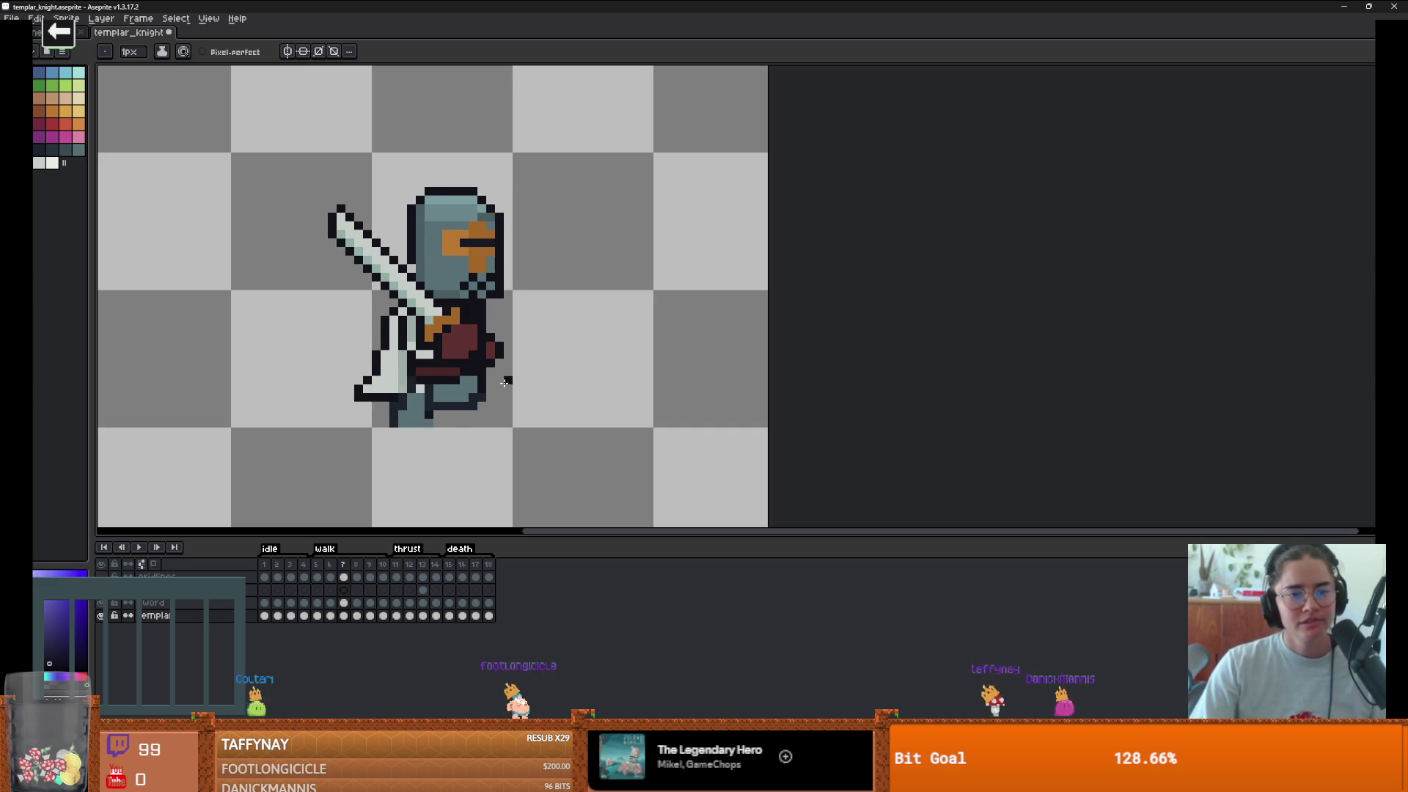
key(Return)
scroll(297, 406, down, 3)
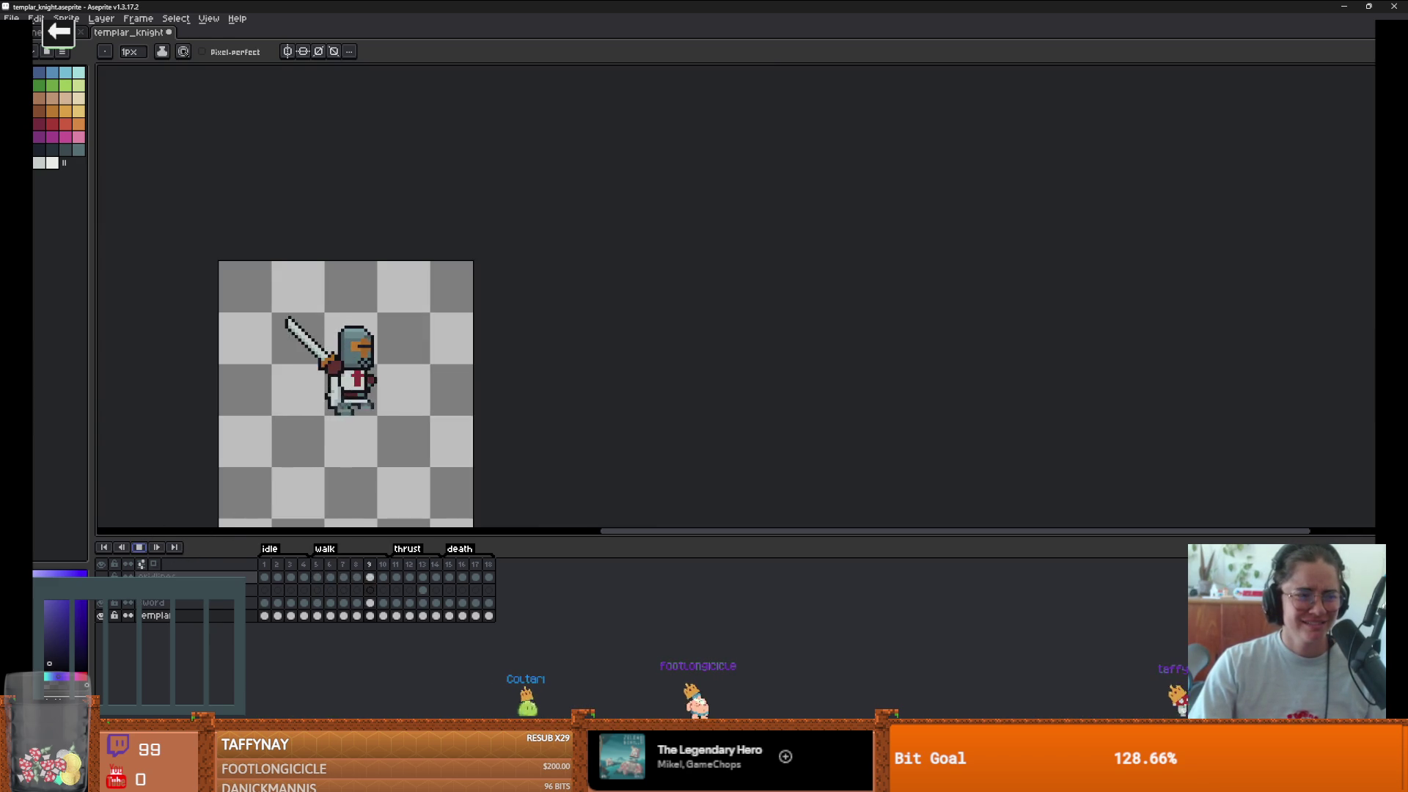
- Stop playback, export via File > Export Sprite Sheet, and confirm overwriting templar_knight_sprite_sheet.png
click(142, 549)
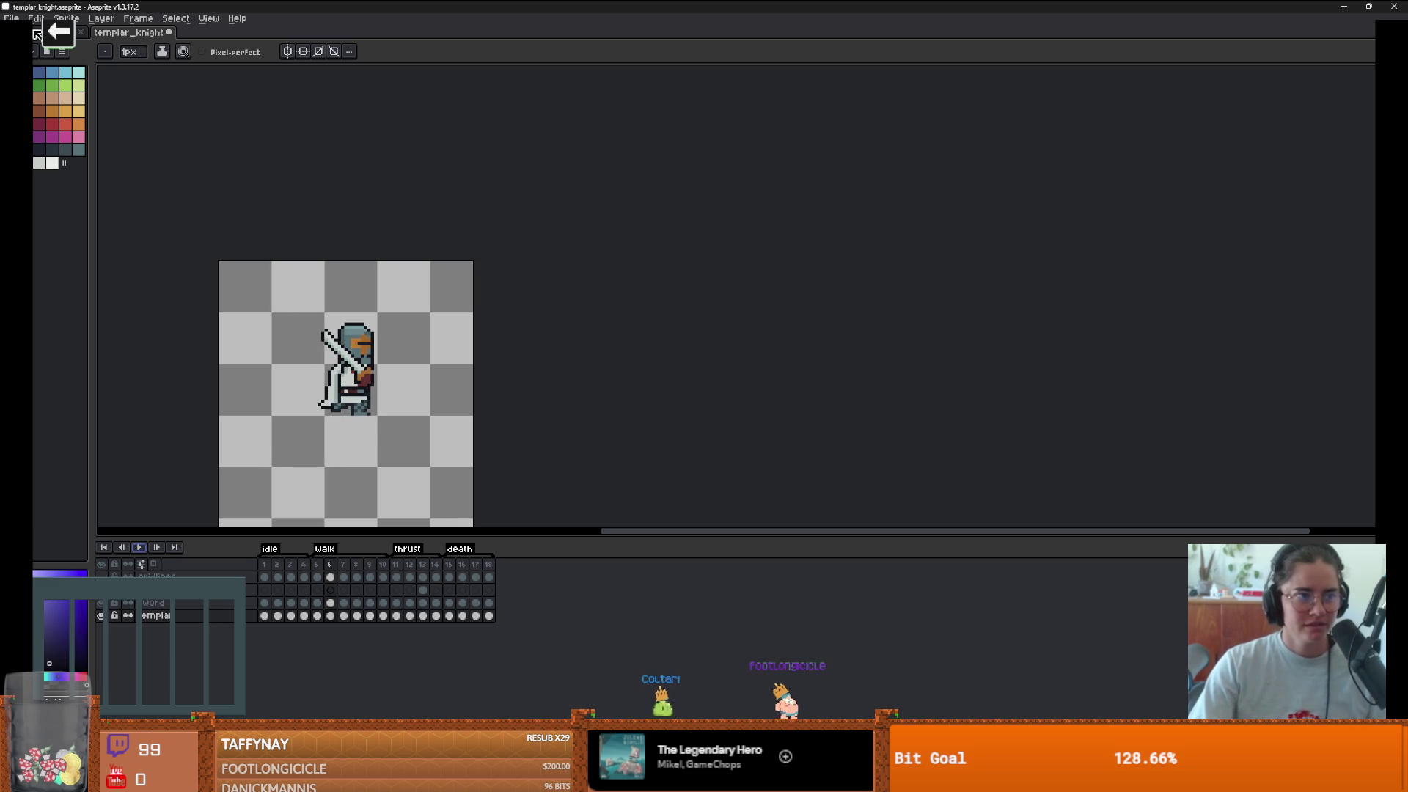
click(11, 18)
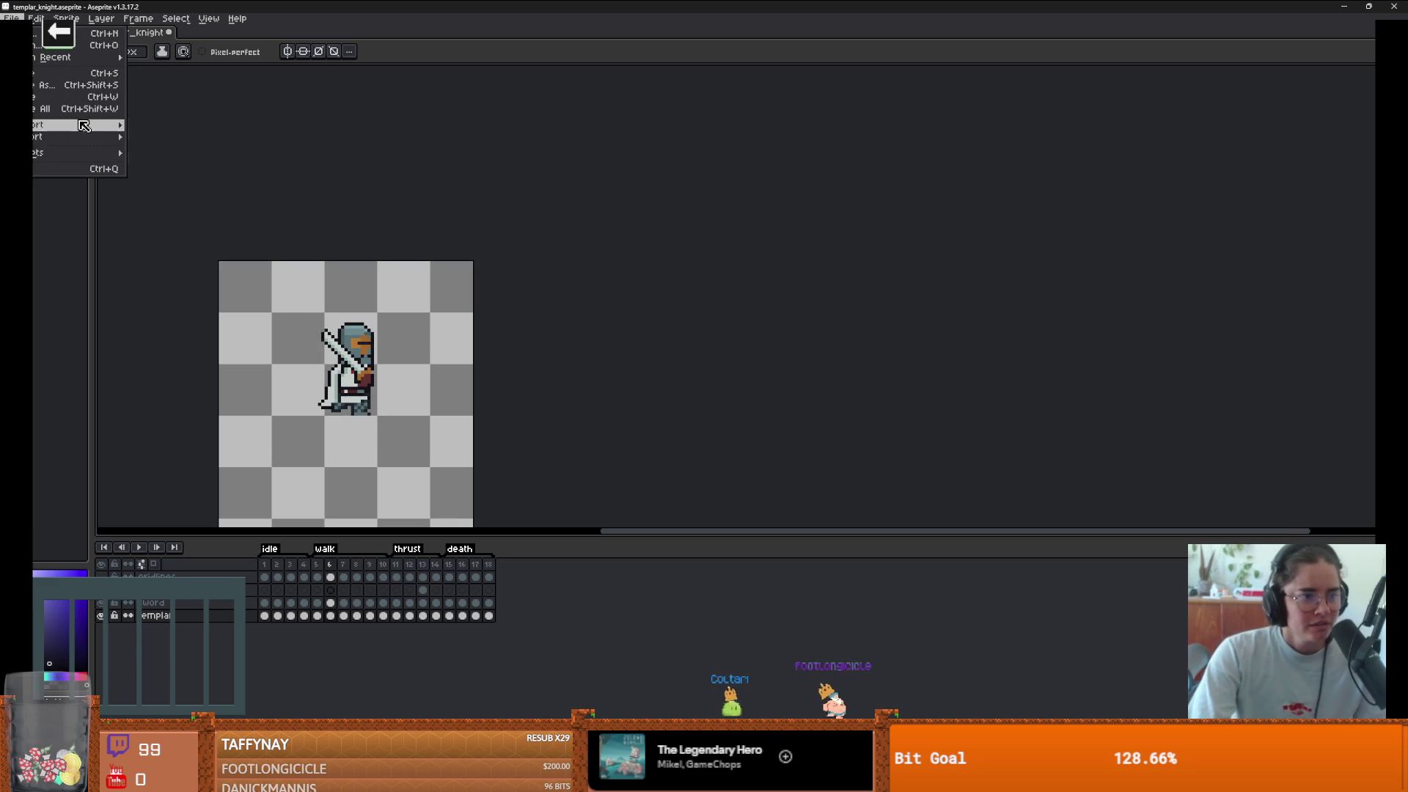
mouse_move(83, 126)
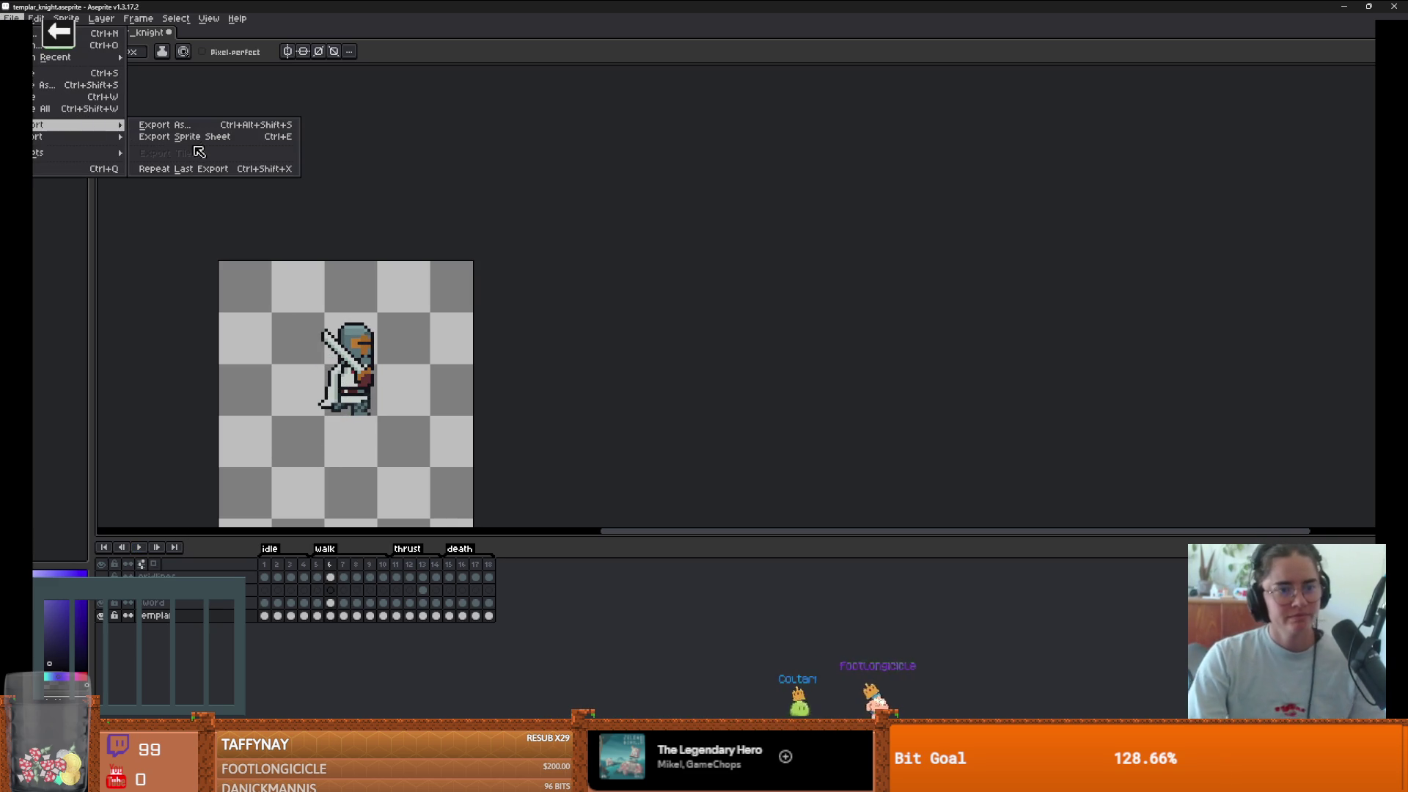
click(249, 138)
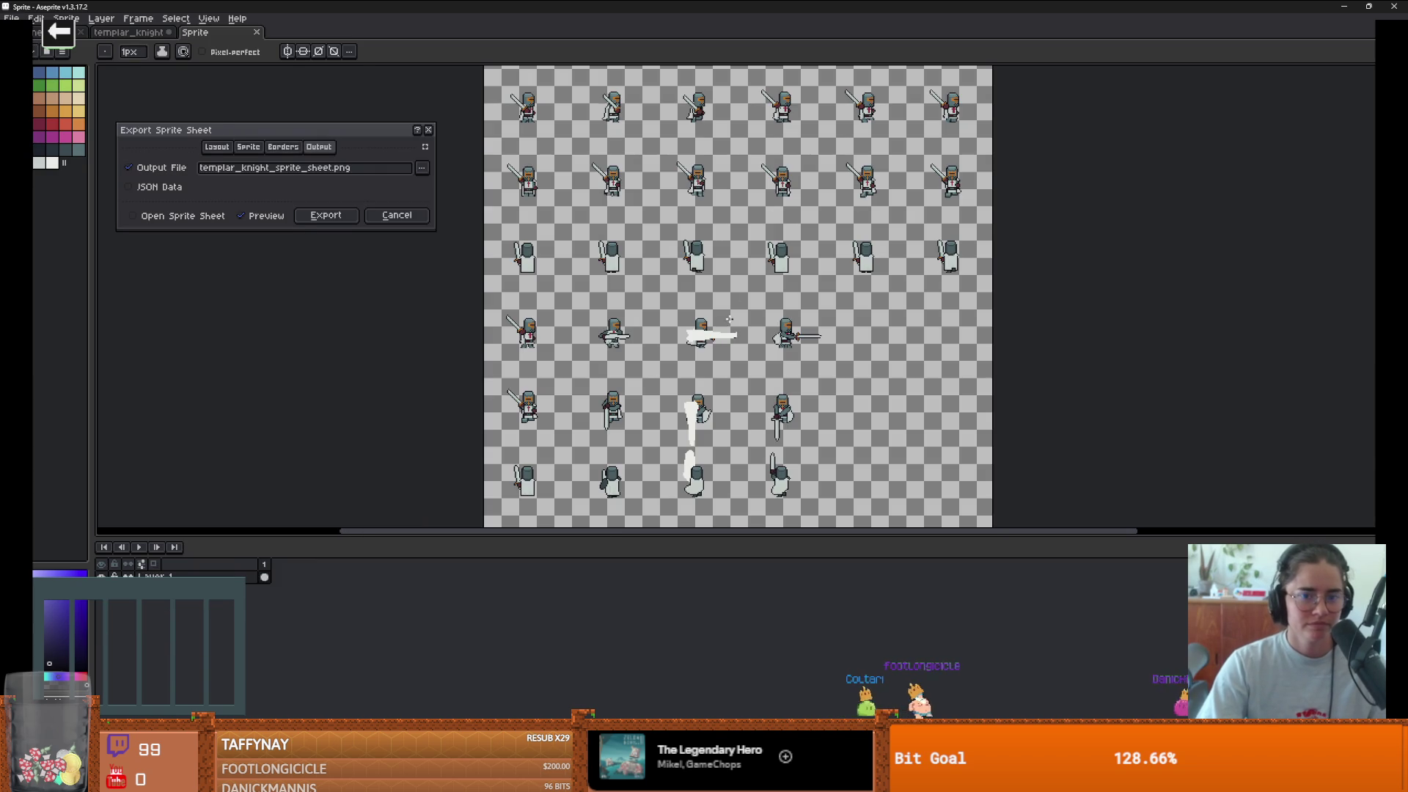
click(332, 215)
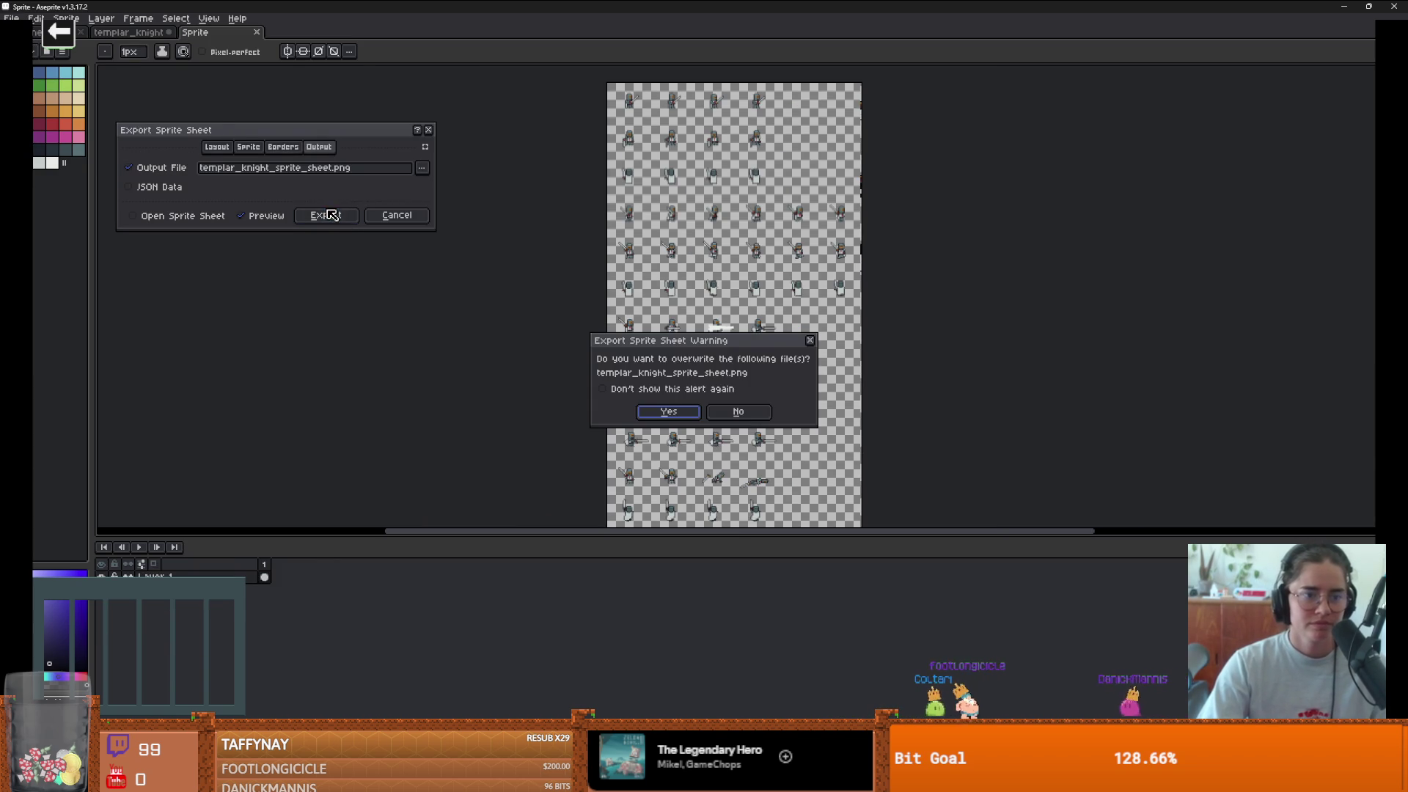
click(685, 409)
- Switch to Godot, run the game, and maximize the game window
key(alt+Tab)
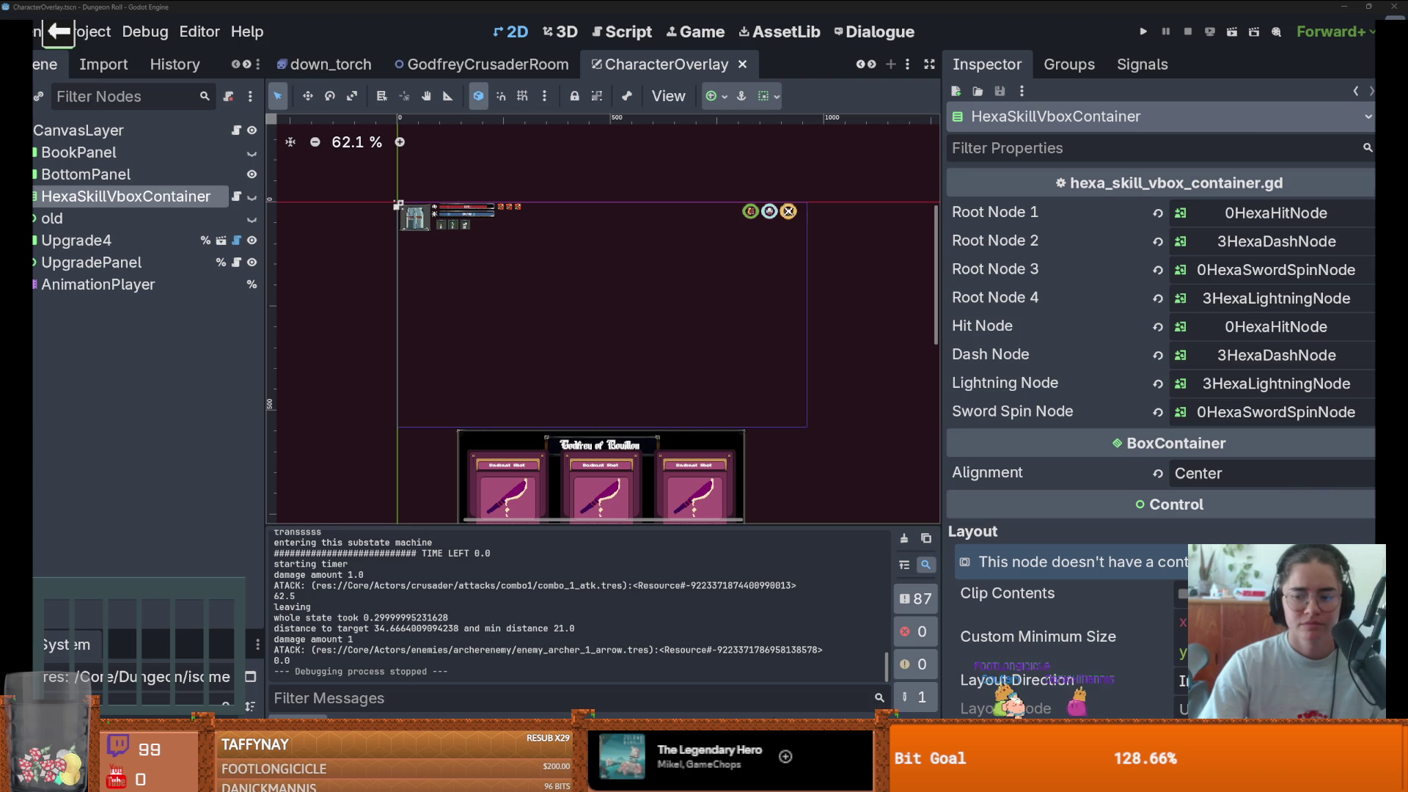
click(1139, 32)
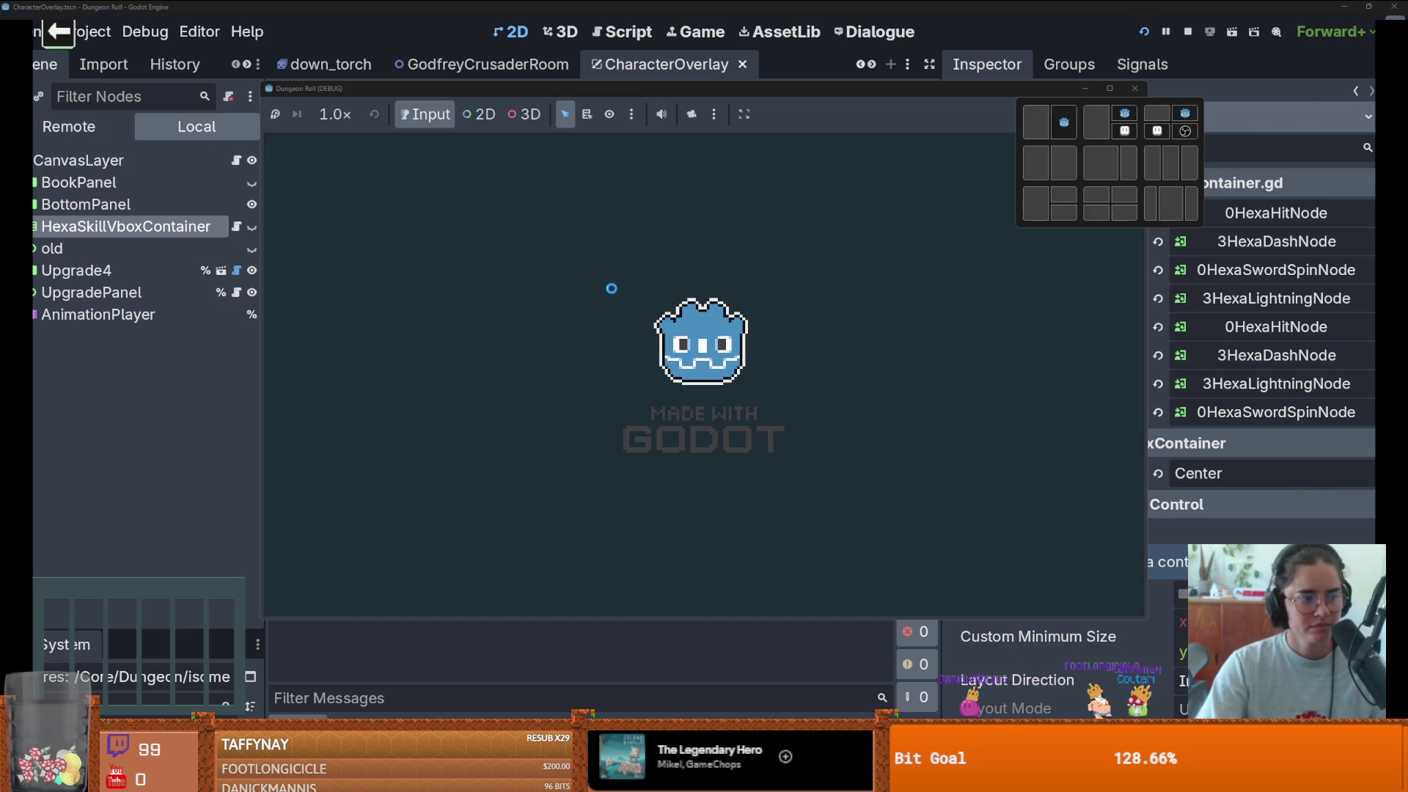
click(1111, 88)
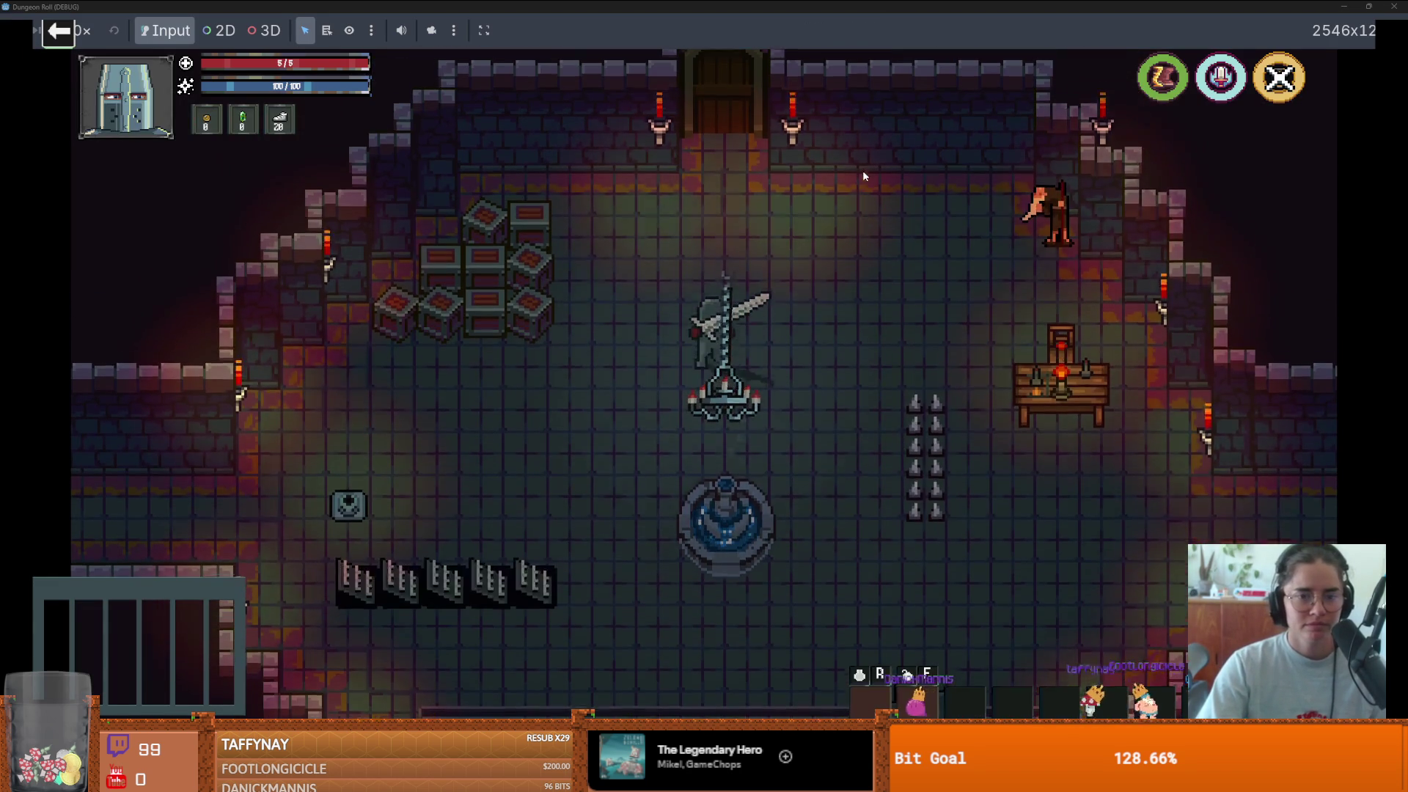
- Walk the knight to the top door, choose a room, and move left through it
key(w)
key(e)
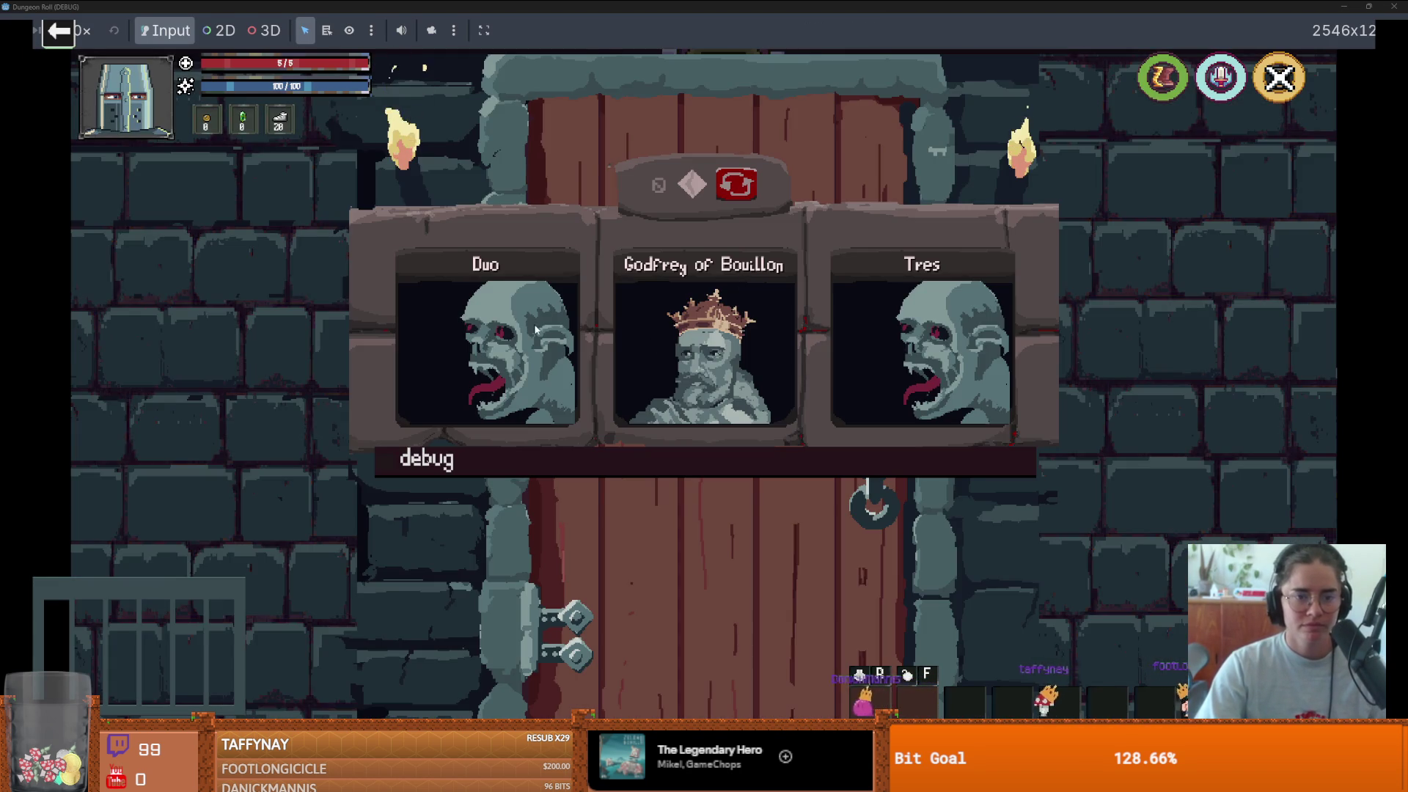
click(535, 323)
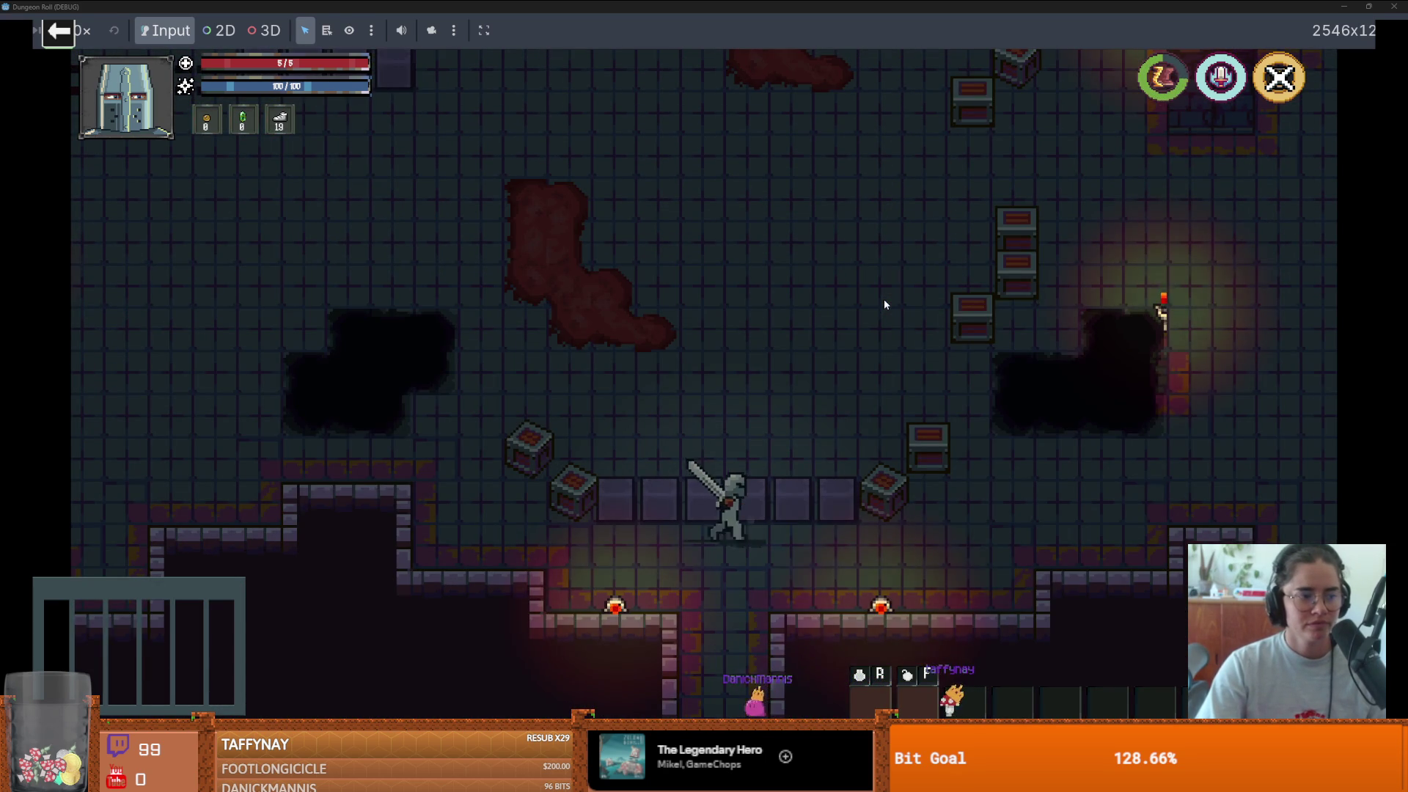
key(a)
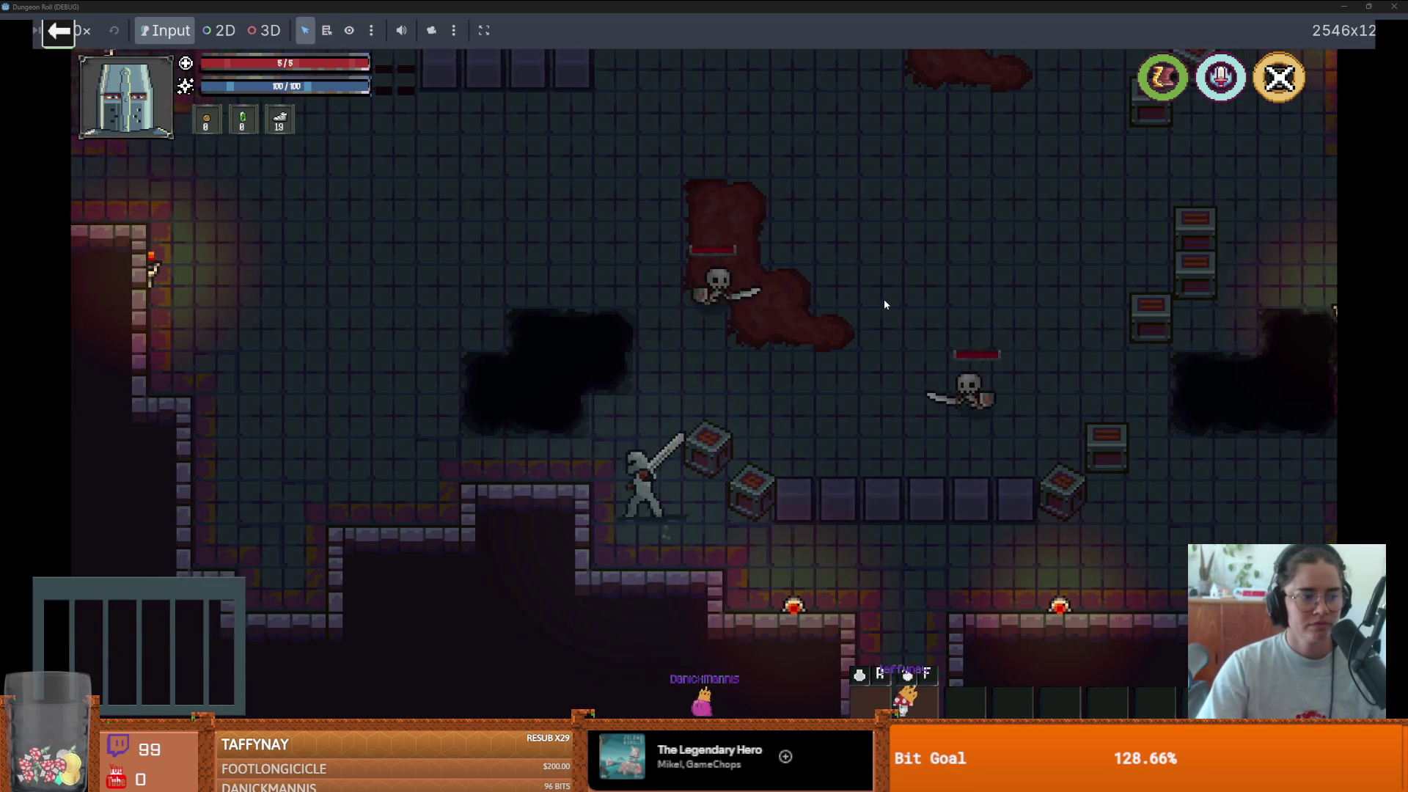
key(w)
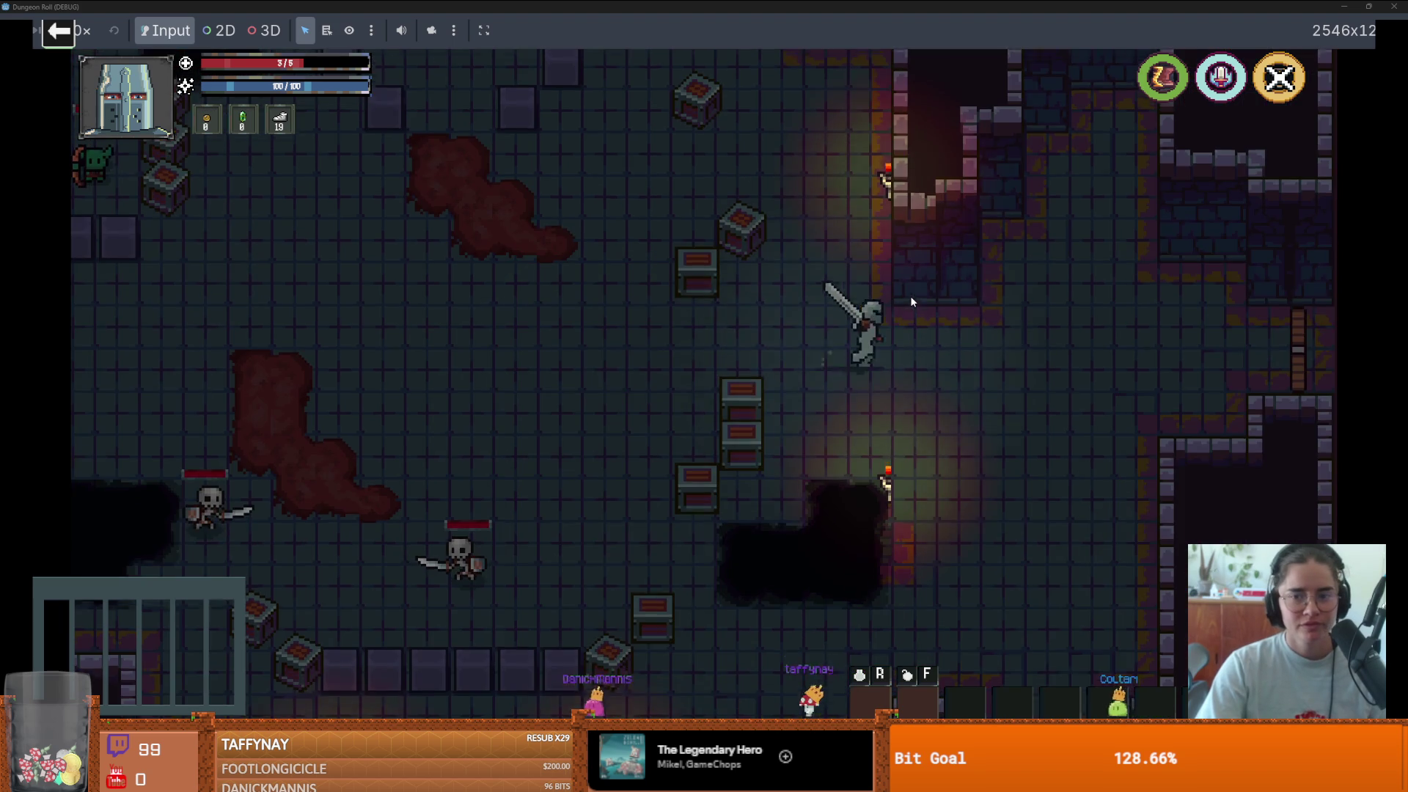
key(a)
- End the run from the pause menu to restart in the hub, and pick a new room
key(Escape)
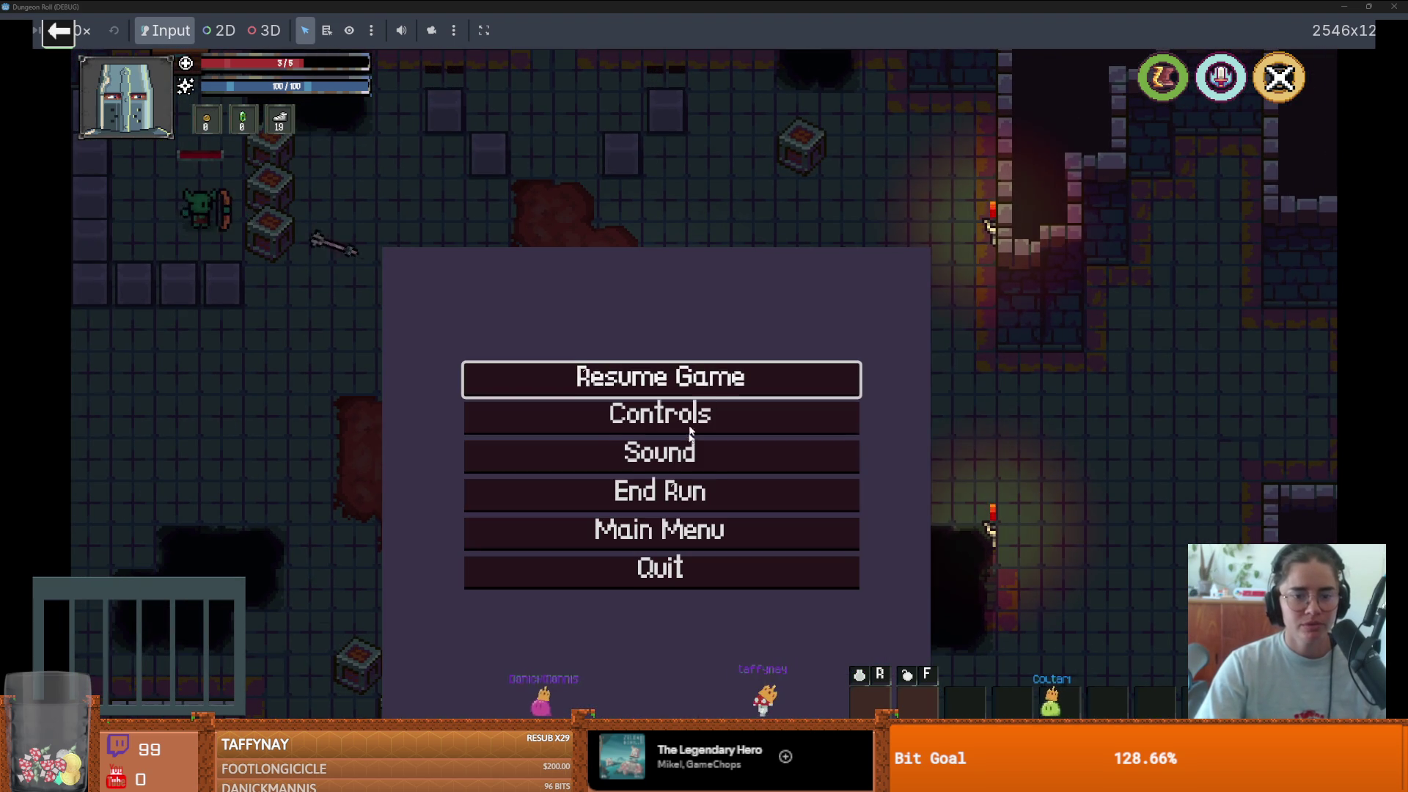
click(726, 490)
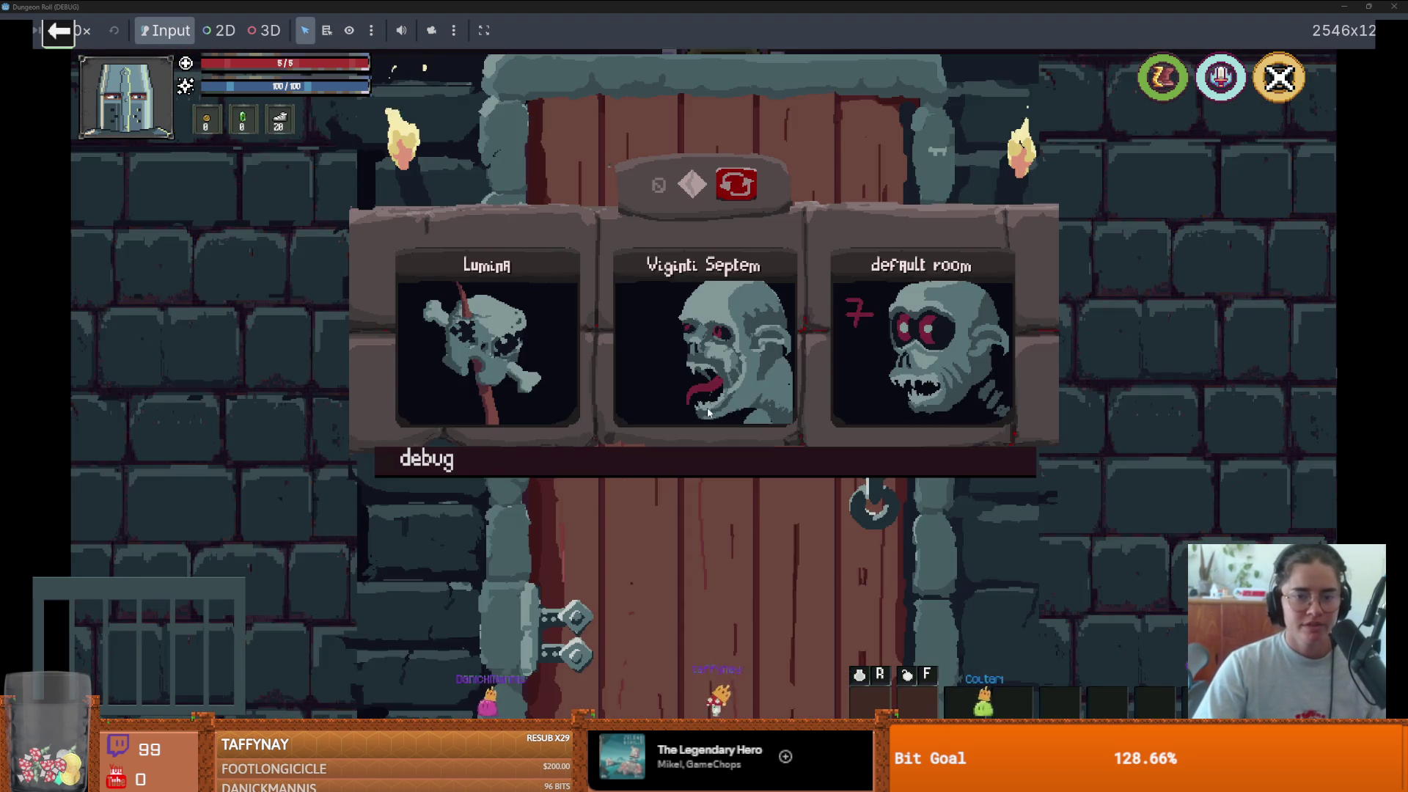
click(709, 413)
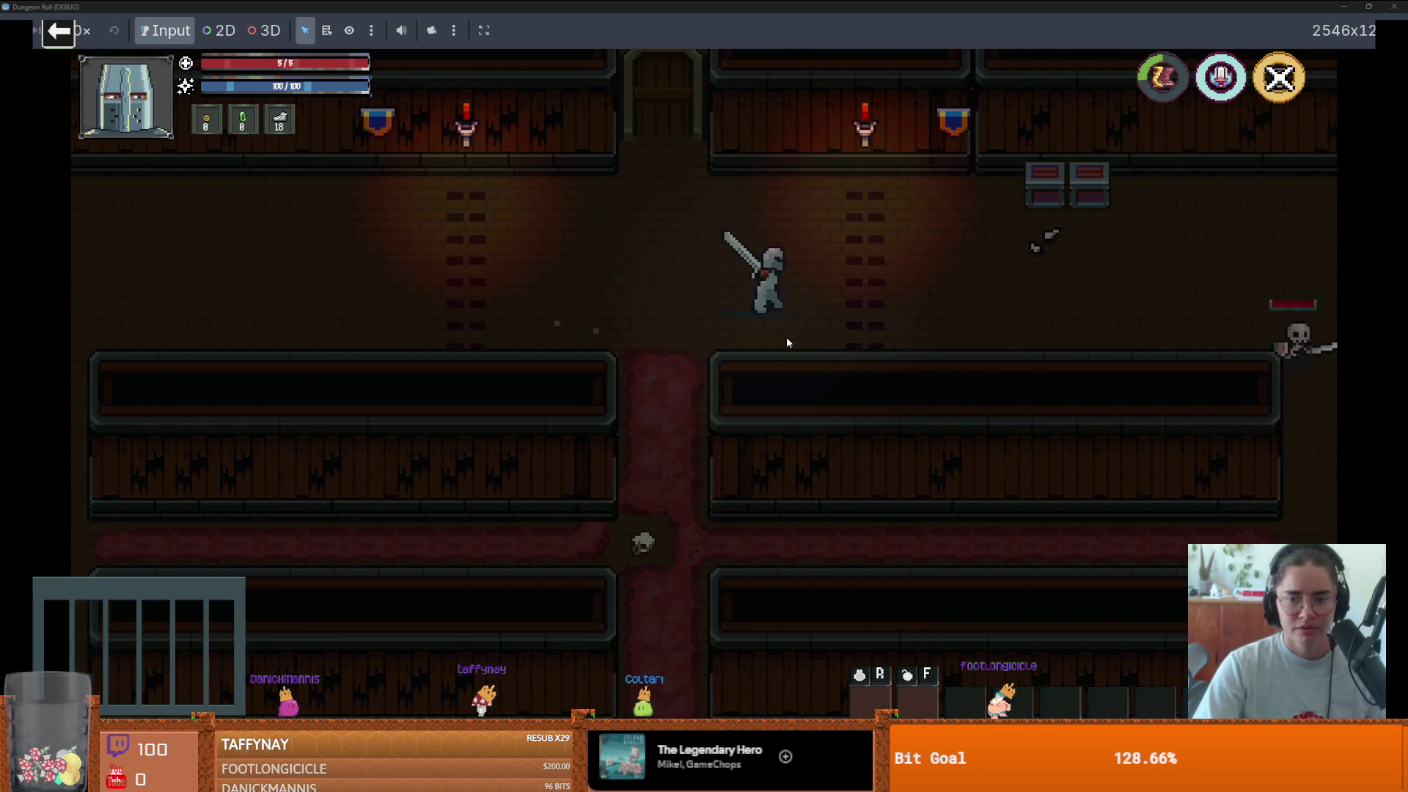
- Pause and resume the game, then use the door and pick one of three cards
key(Escape)
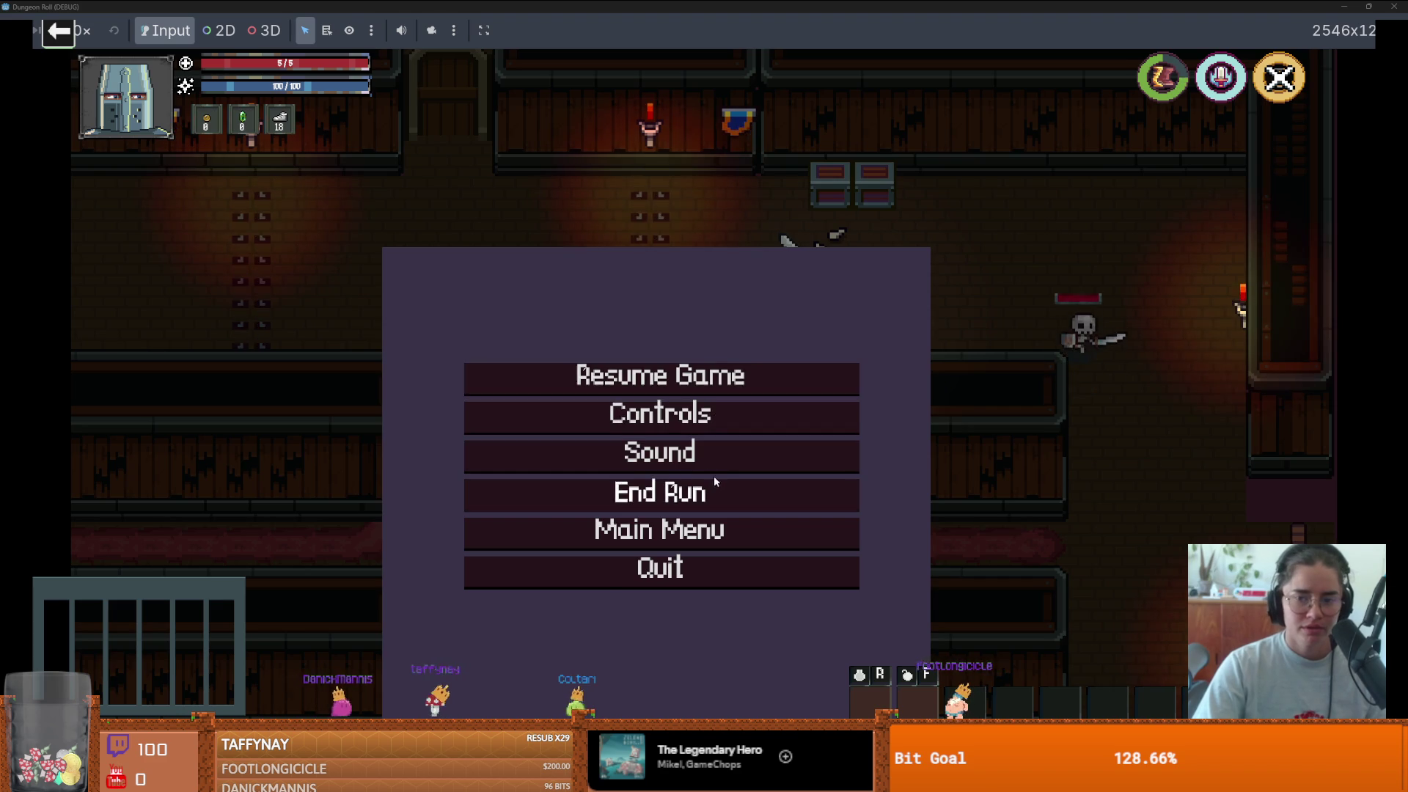
click(717, 484)
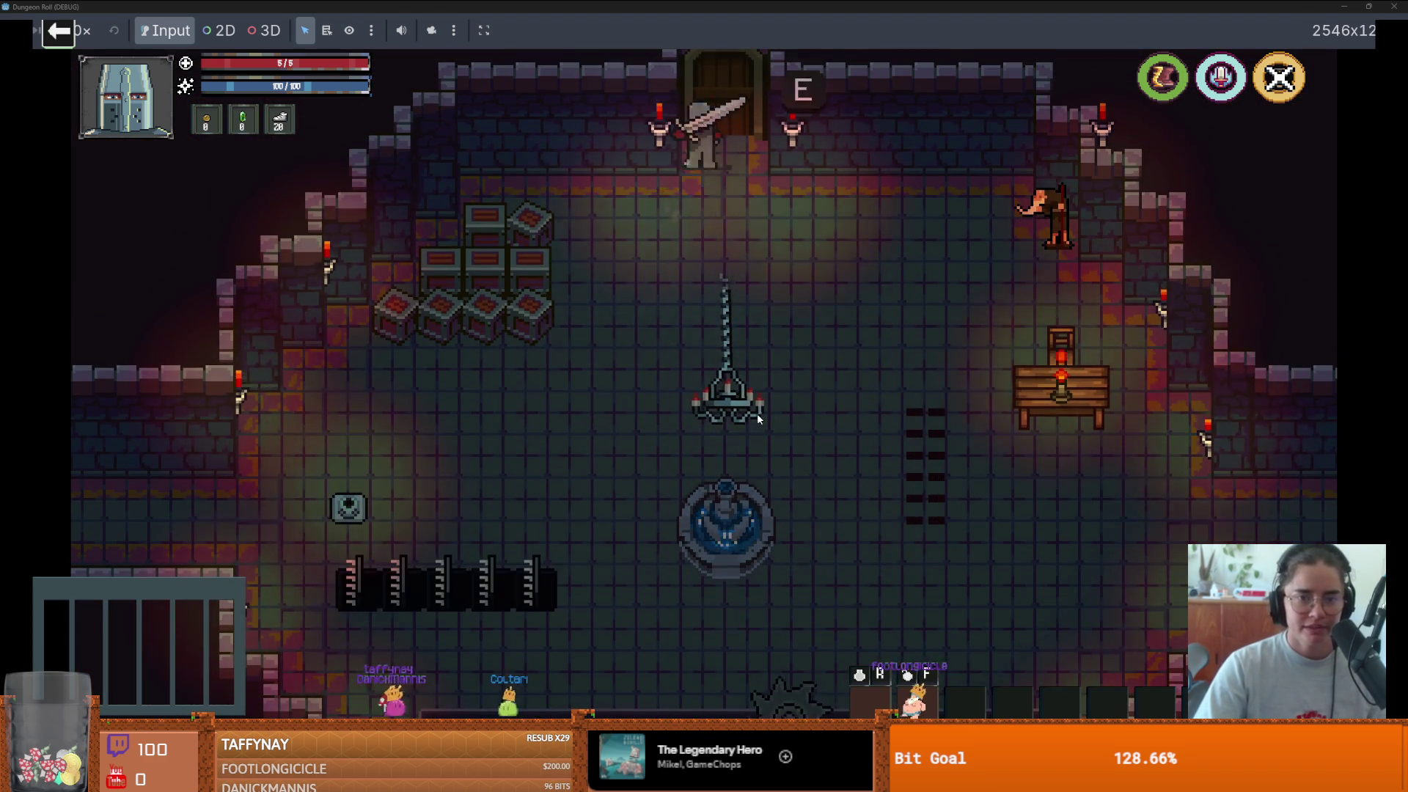
key(e)
click(556, 371)
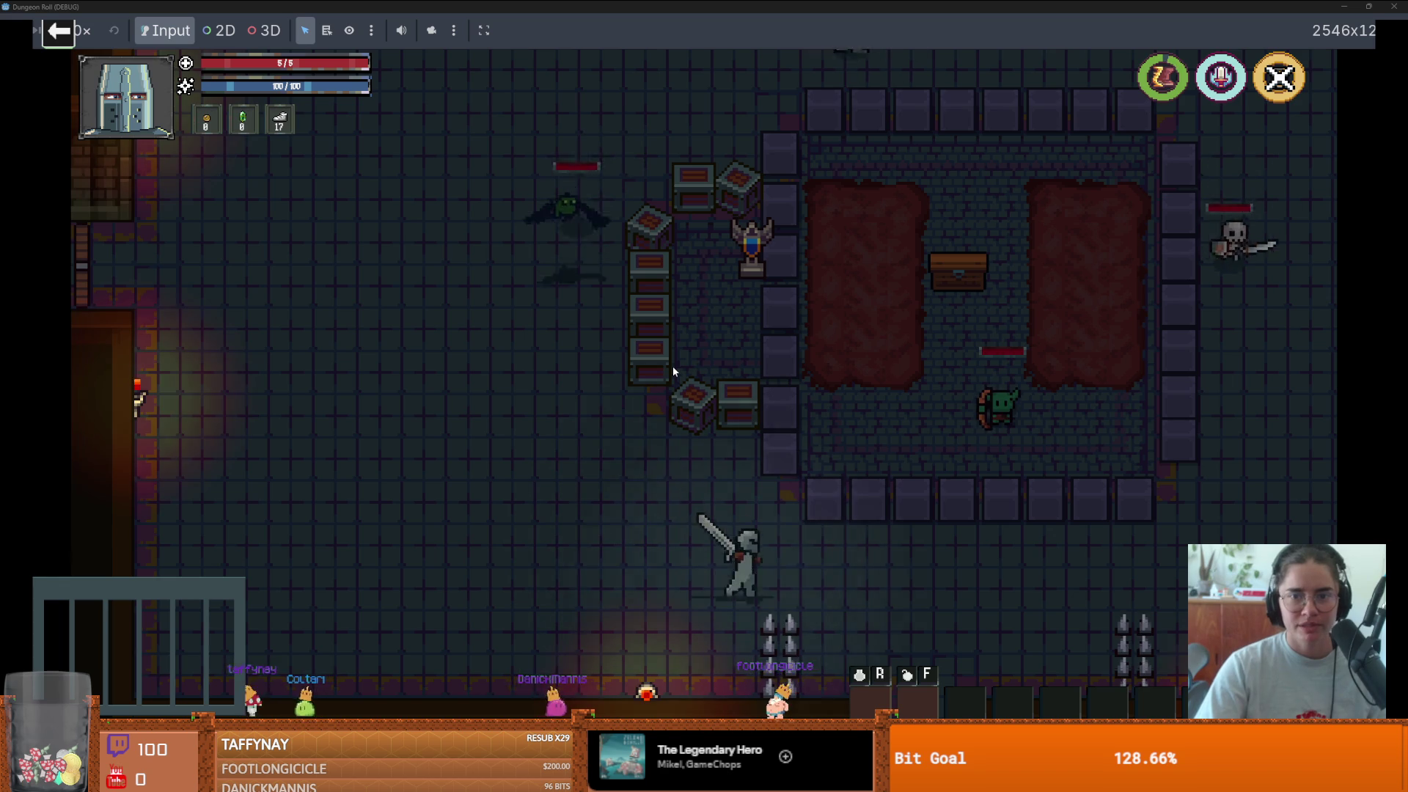
- Walk the knight around the room with WASD, then restore the game to a windowed size
key(w)
key(a)
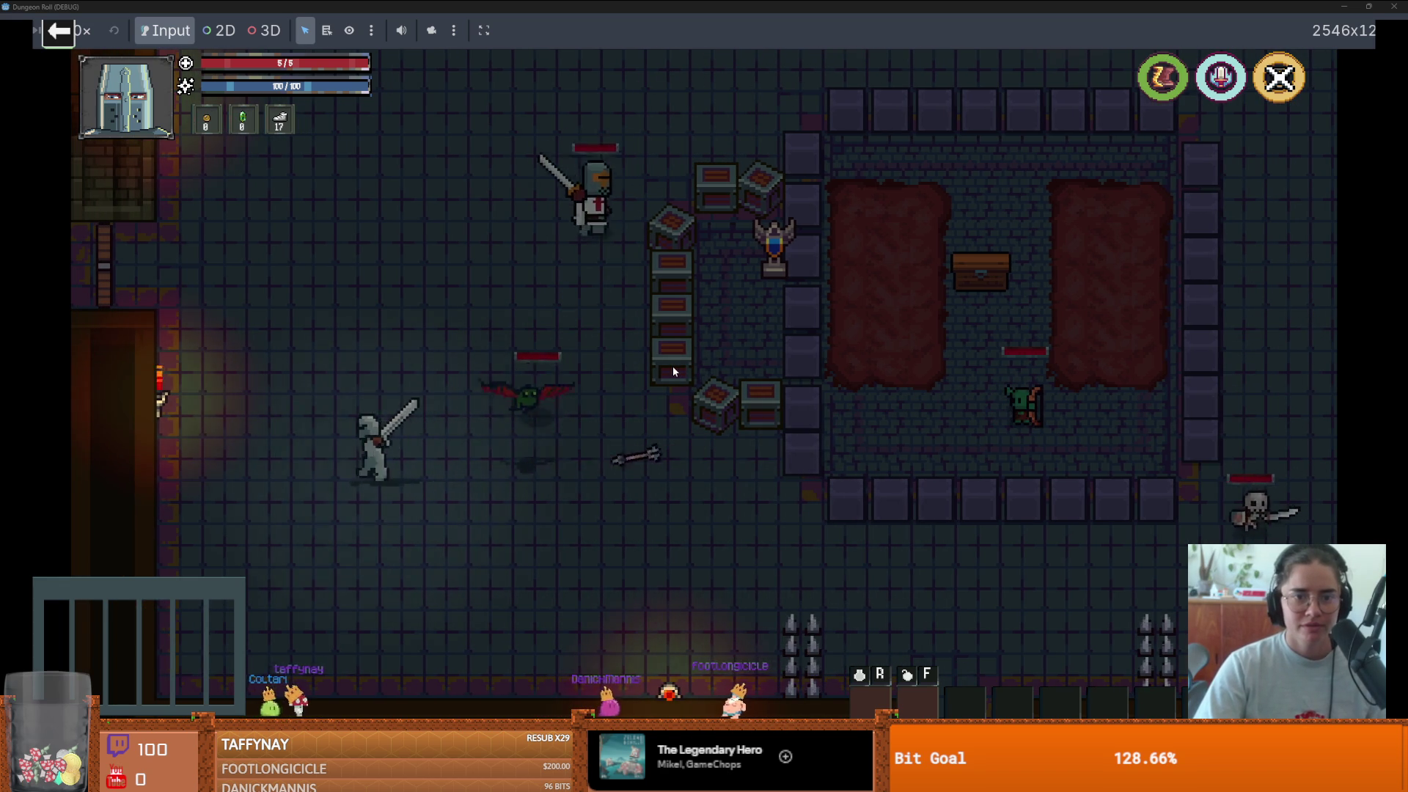
key(a)
key(w)
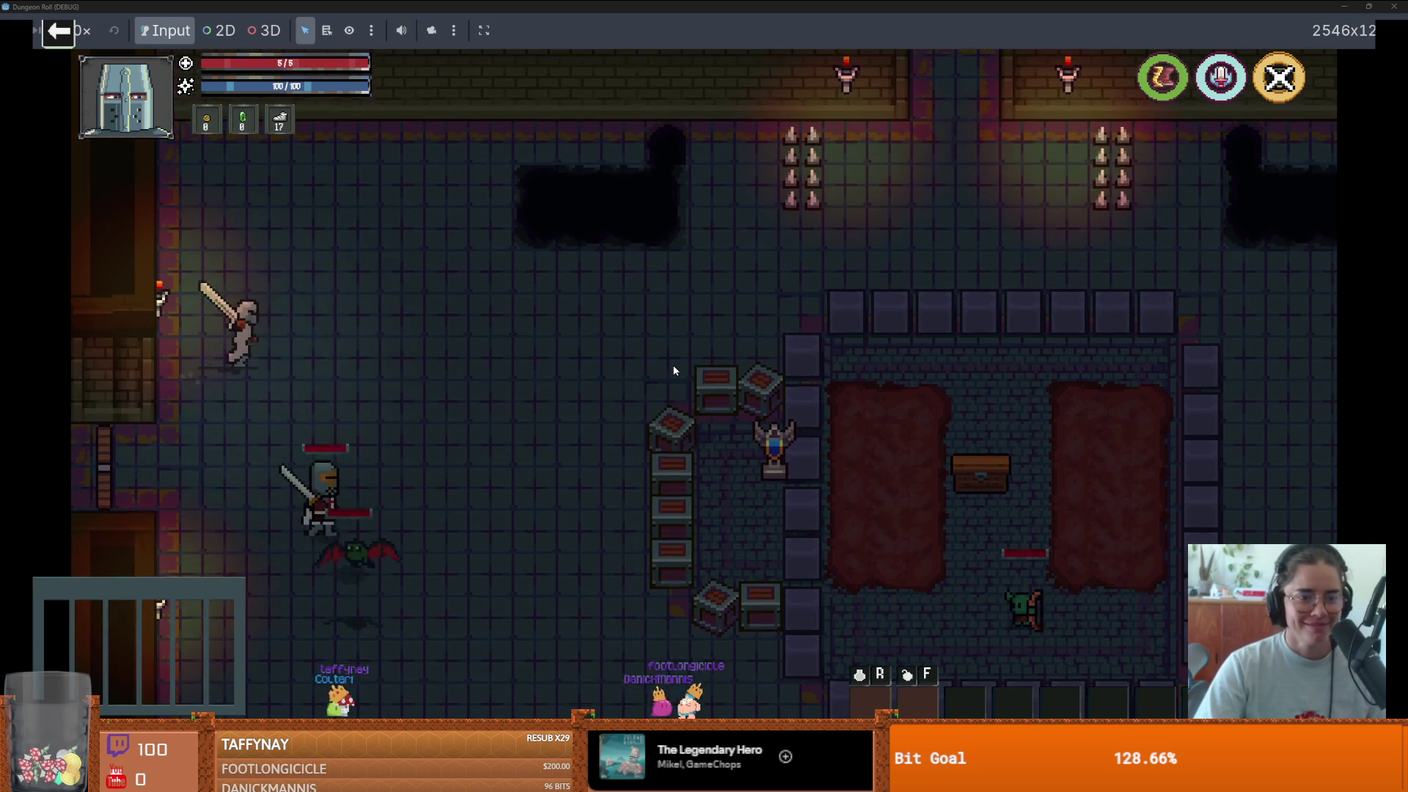
key(d)
key(s)
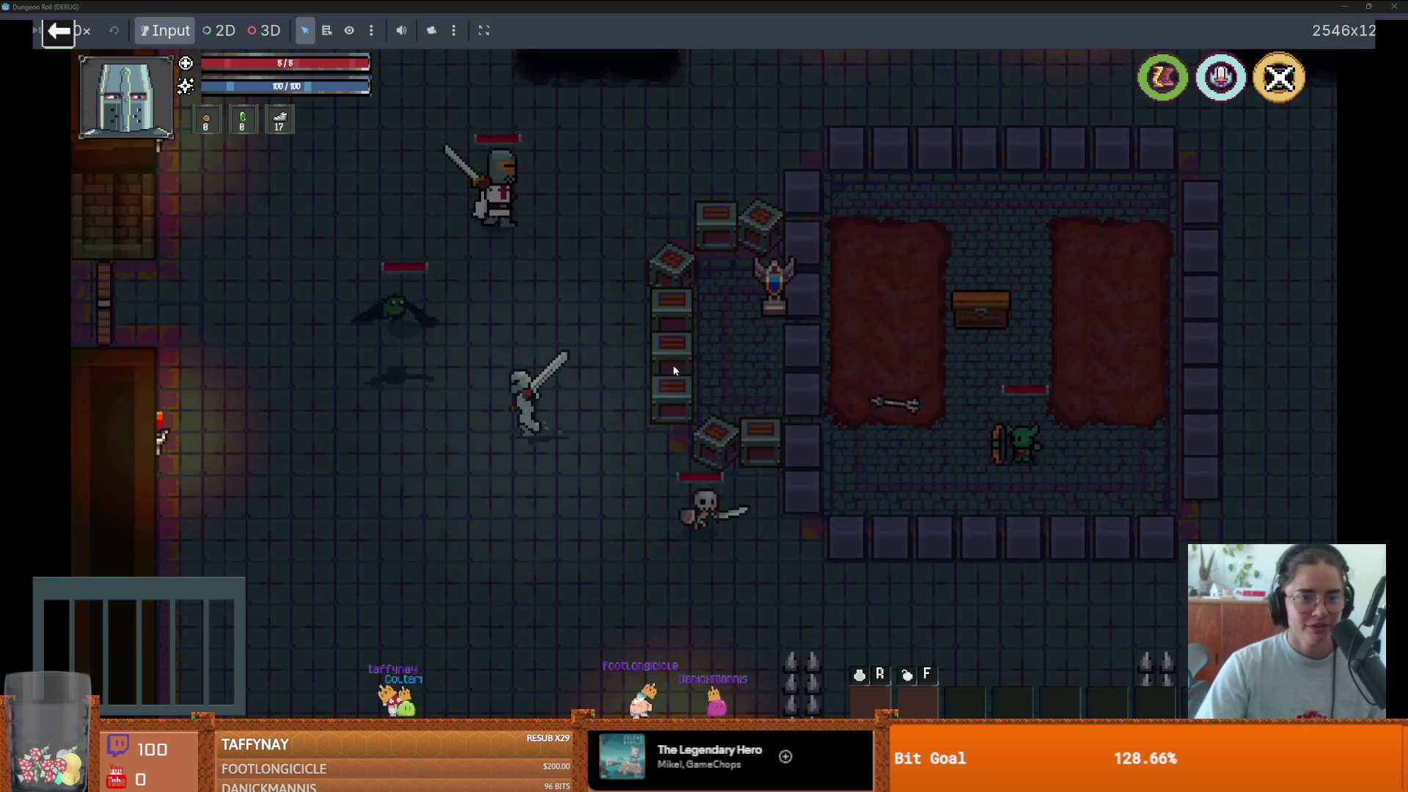
key(s)
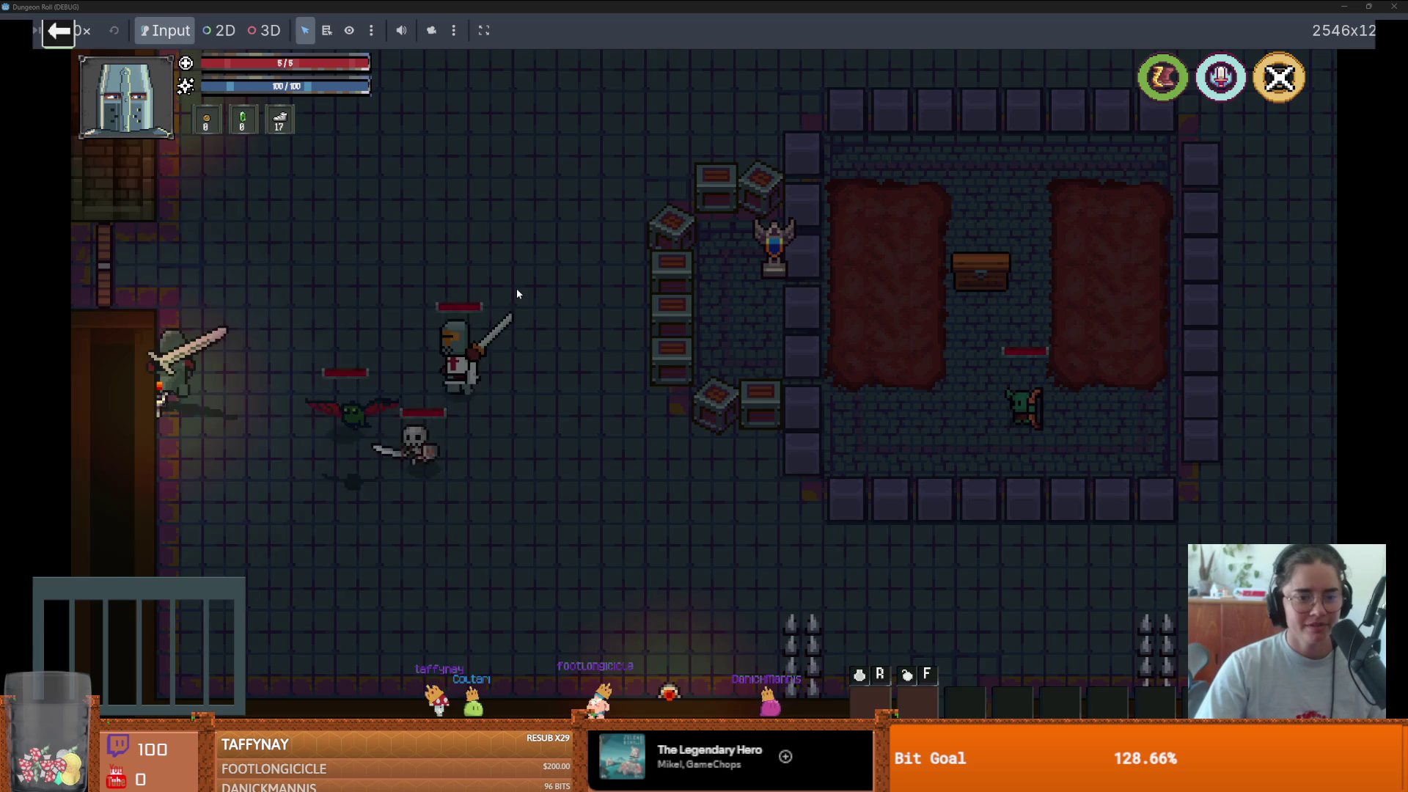
key(w)
key(a)
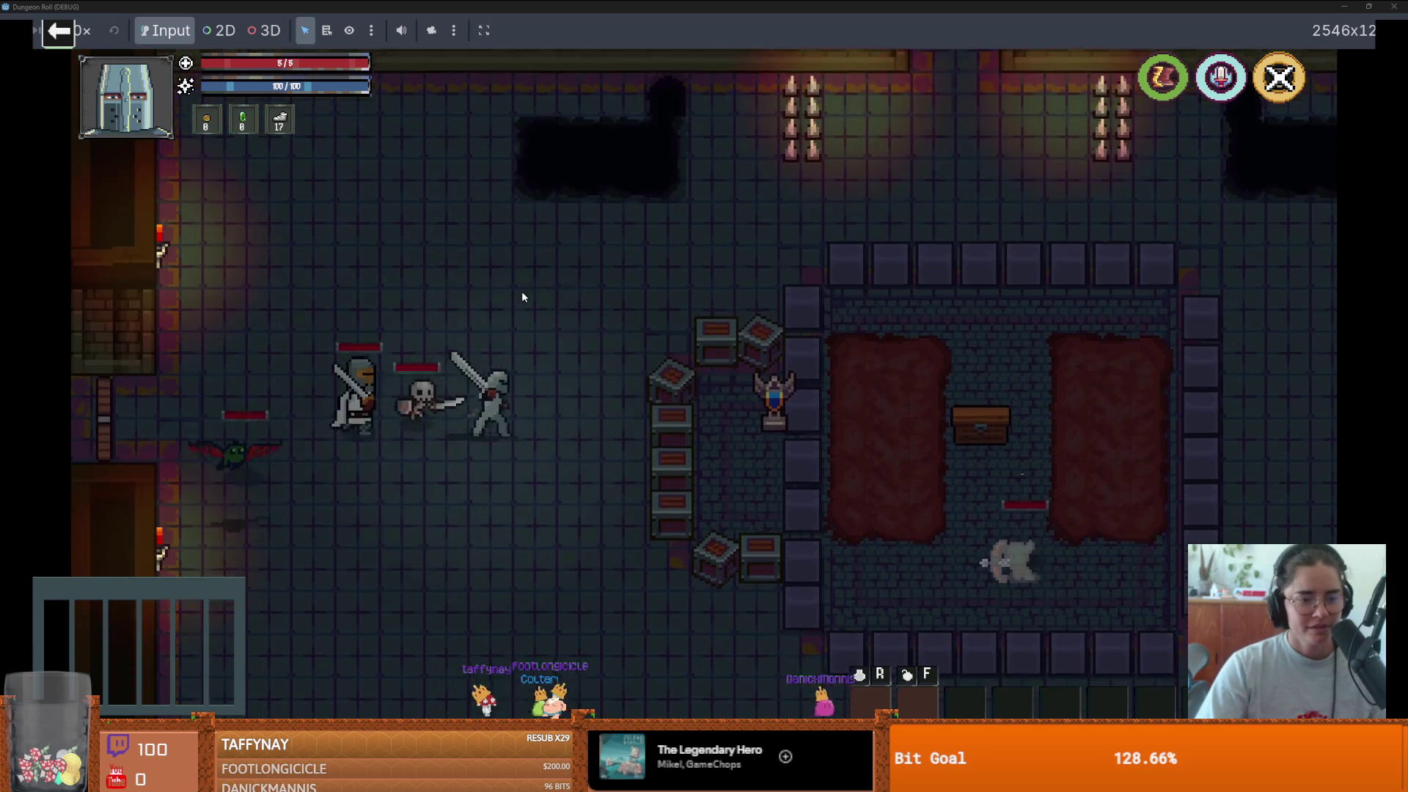
key(d)
key(s)
key(a)
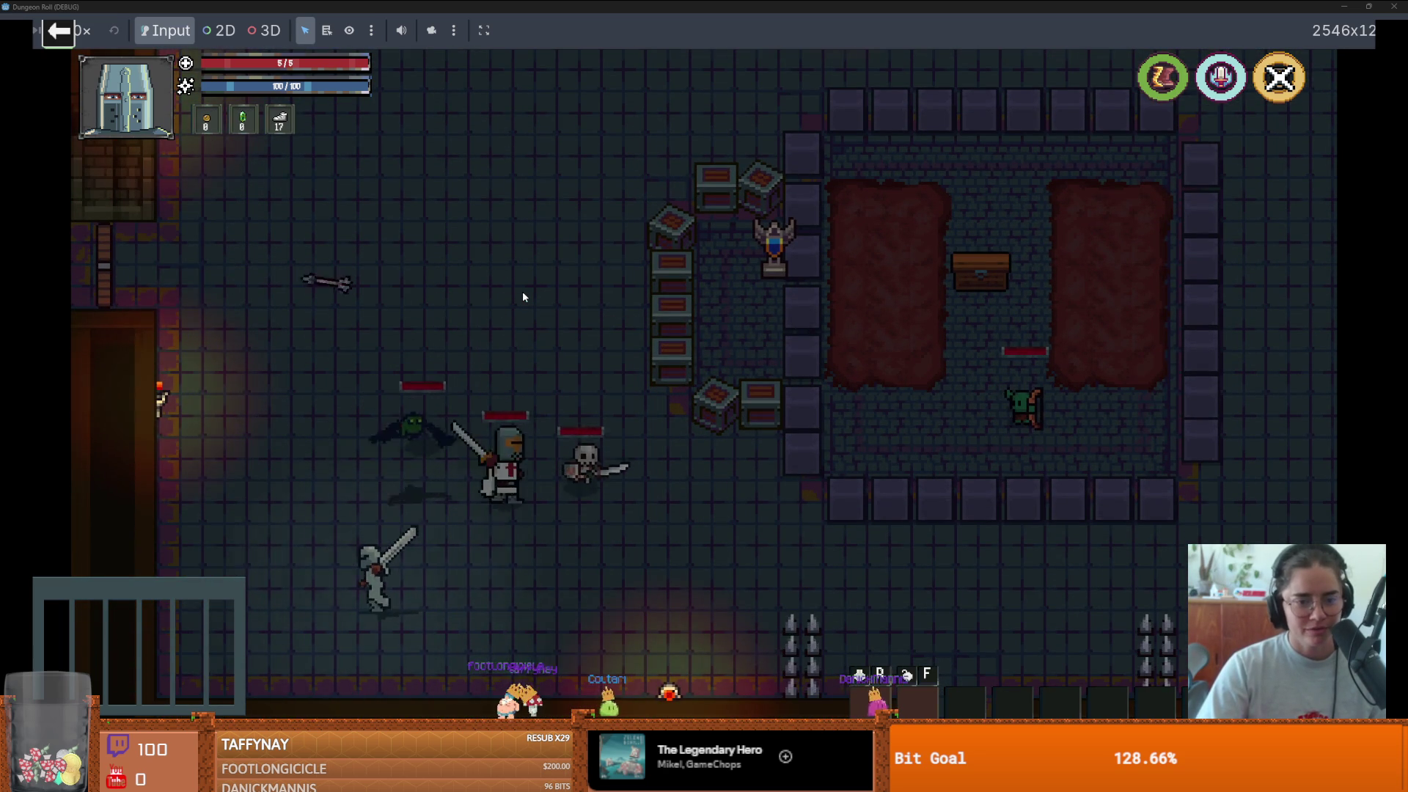
key(s)
key(a)
key(w)
key(d)
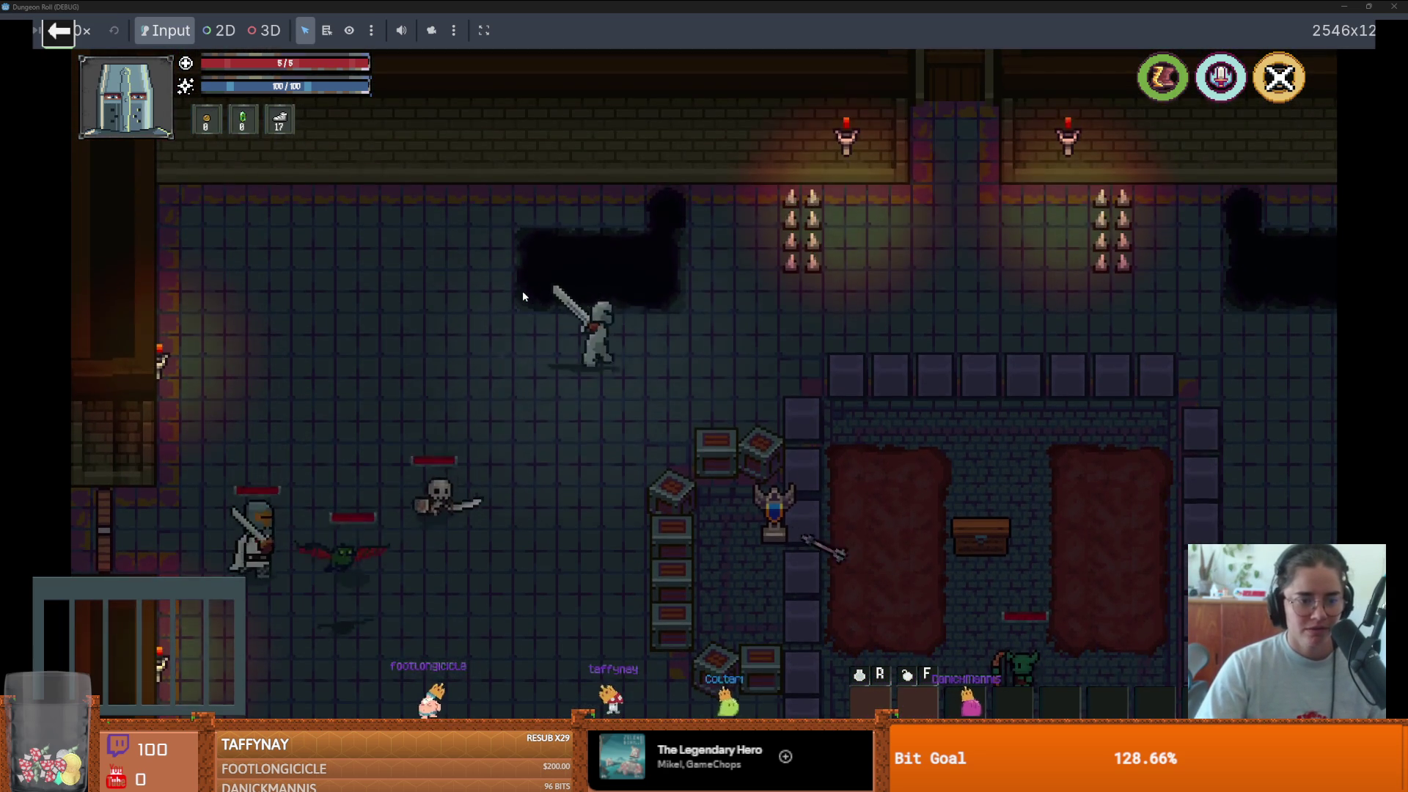
key(d)
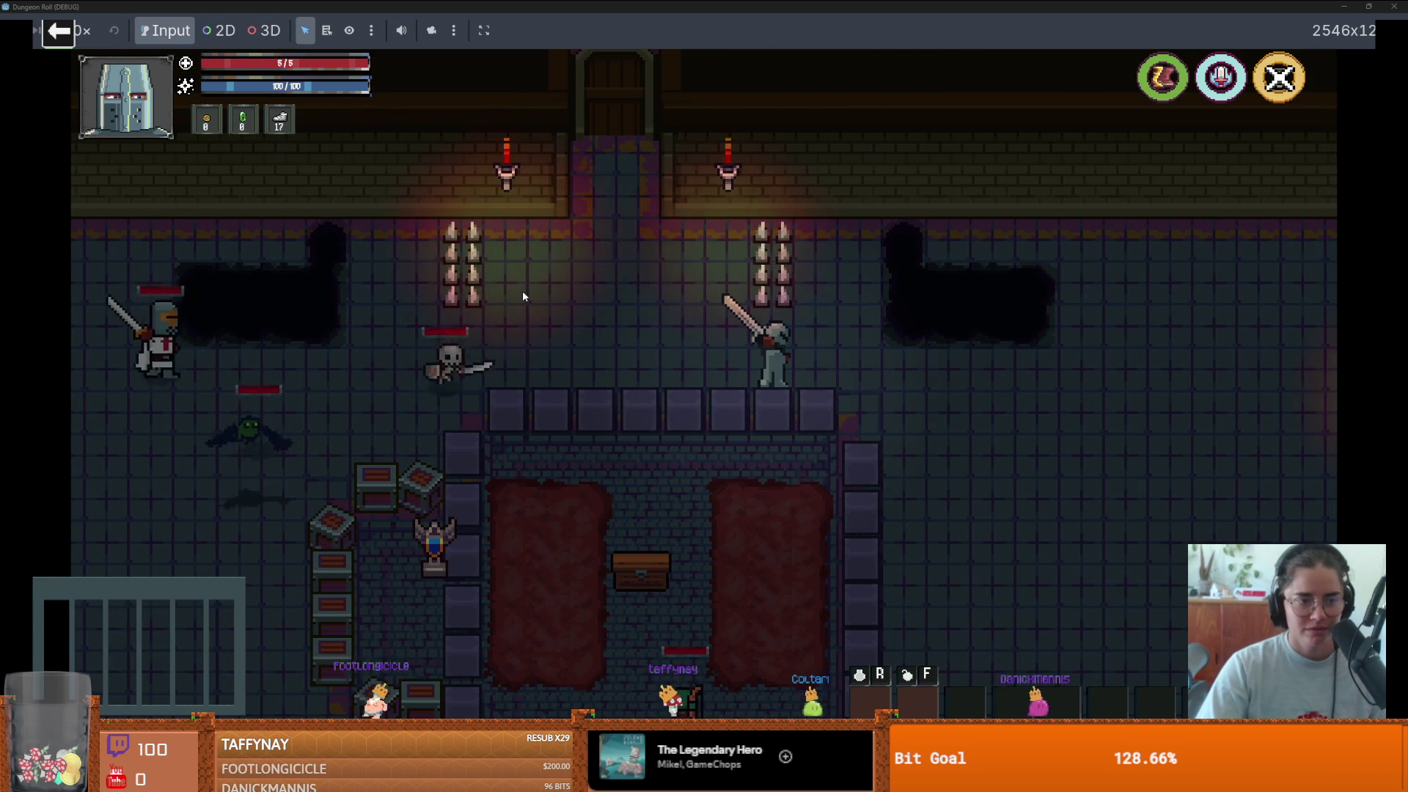
key(d)
key(s)
key(d)
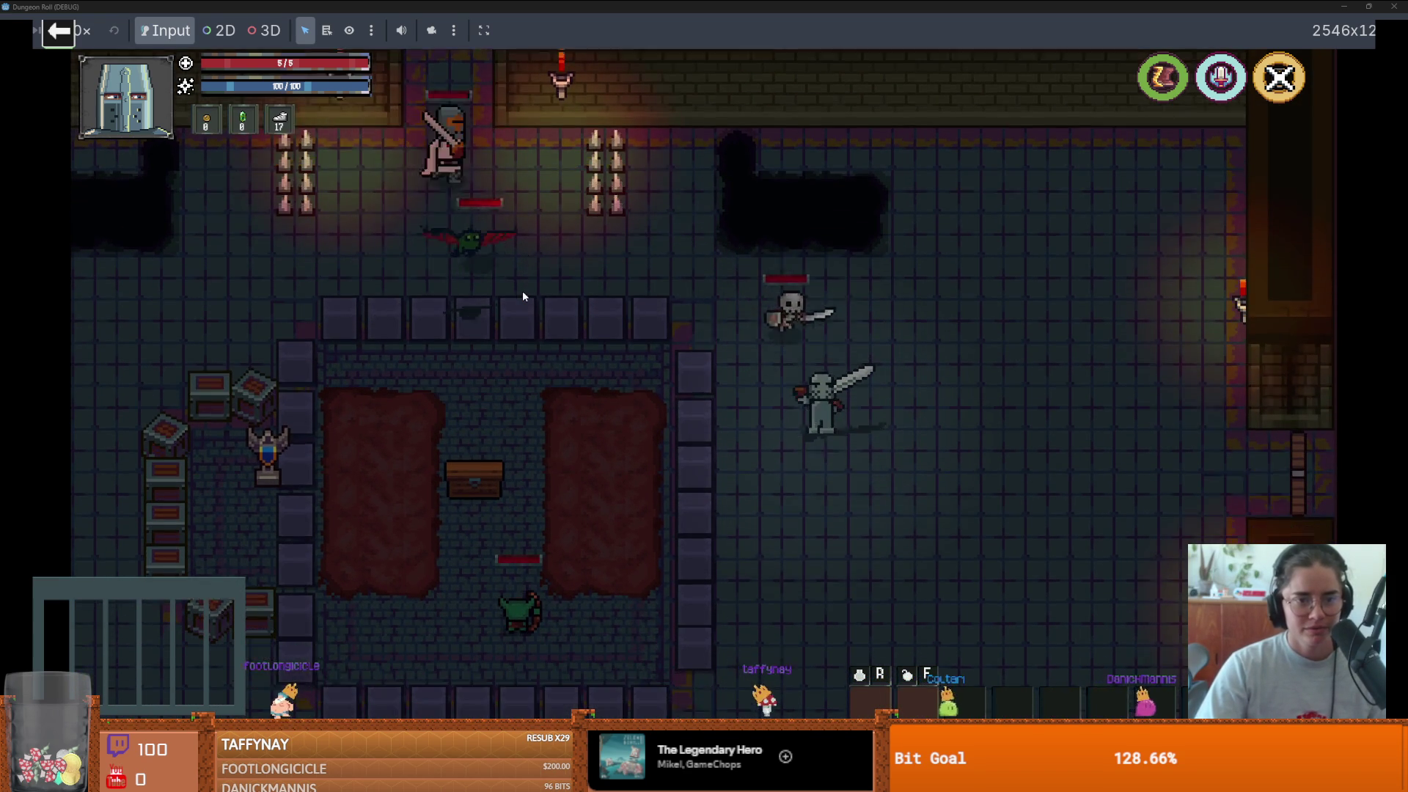
key(super+Down)
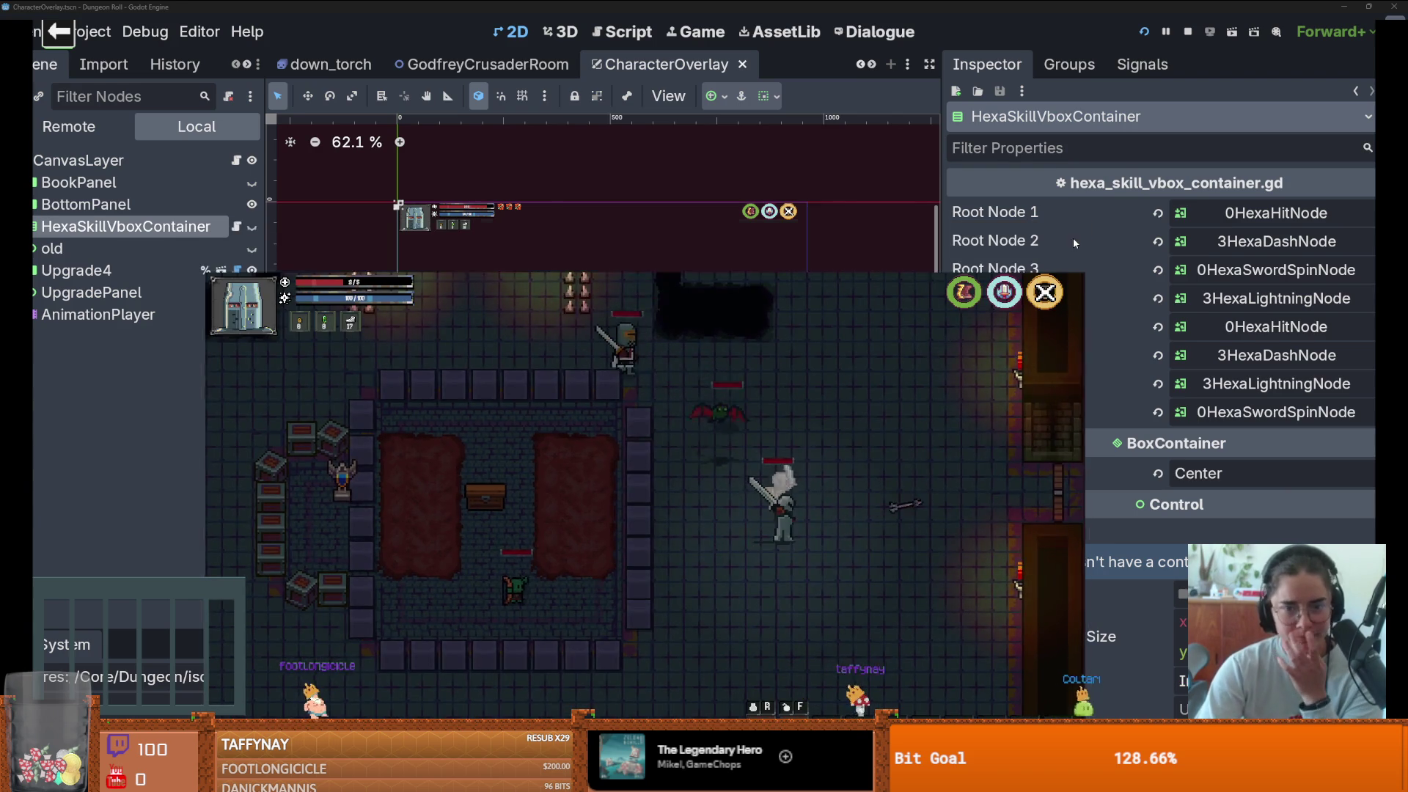
- Close the running game and save the current overlay scene
click(1075, 229)
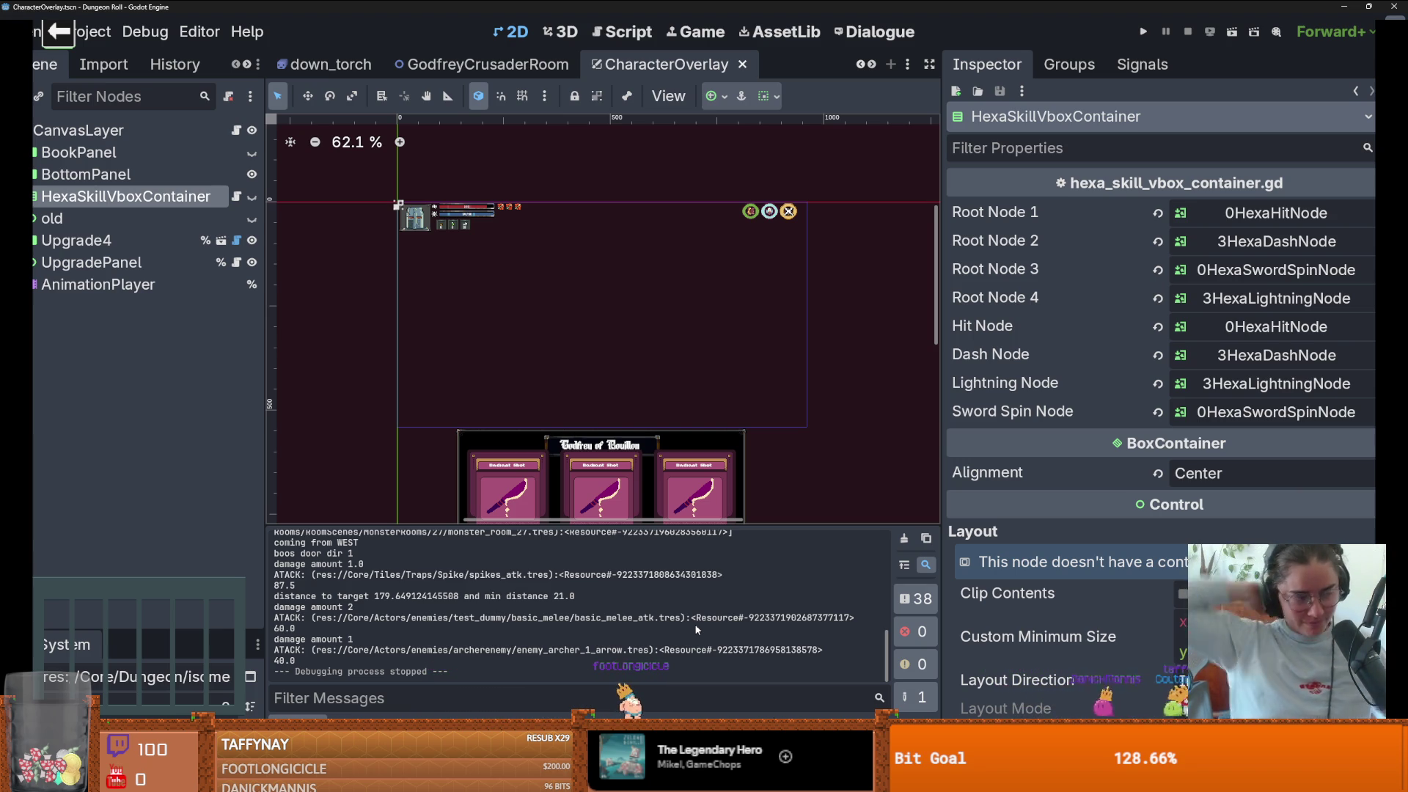
scroll(447, 440, up, 1)
key(ctrl+s)
- Filter the FileSystem for ROOT, open root_room.tscn, and run the project
drag(163, 631, 154, 273)
click(152, 341)
text(ROOT)
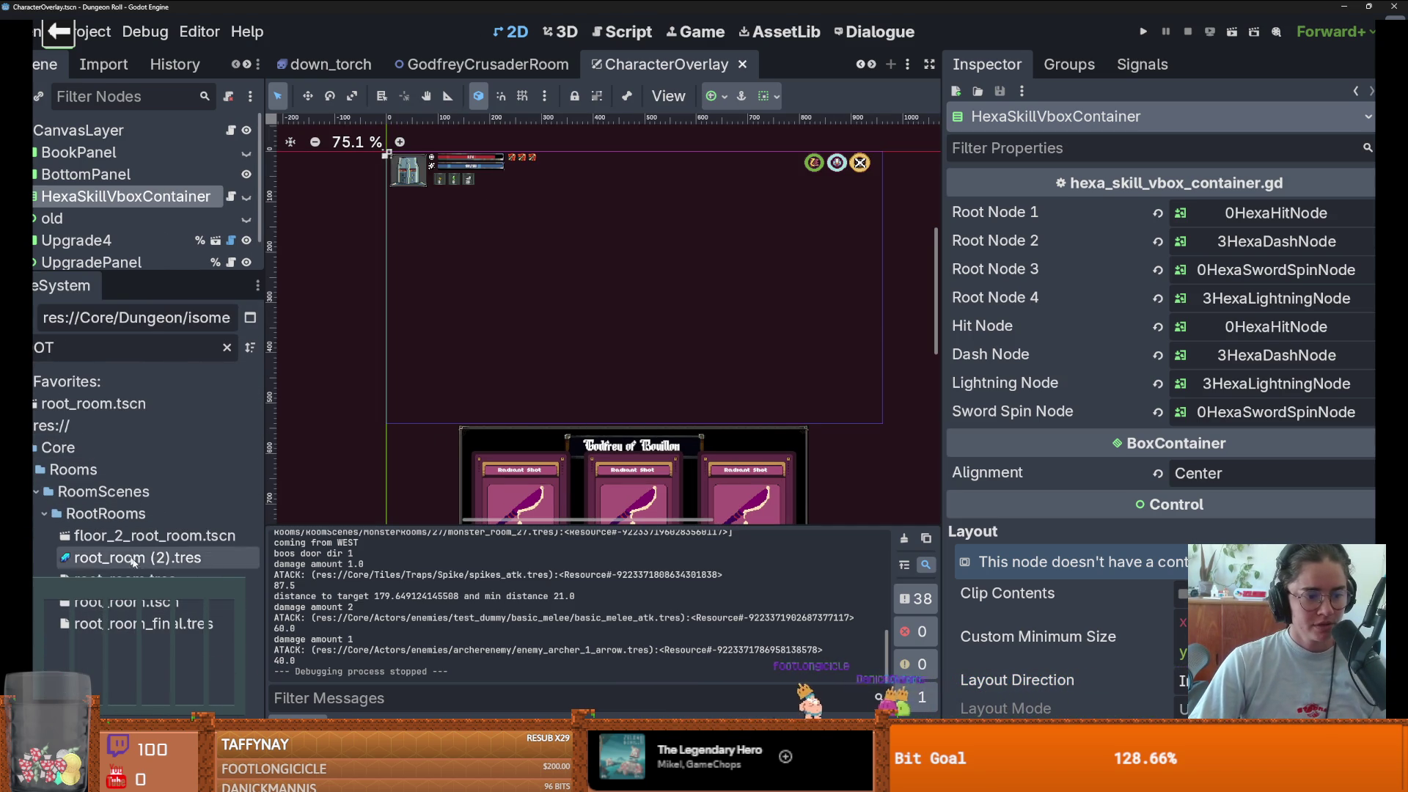
double_click(124, 602)
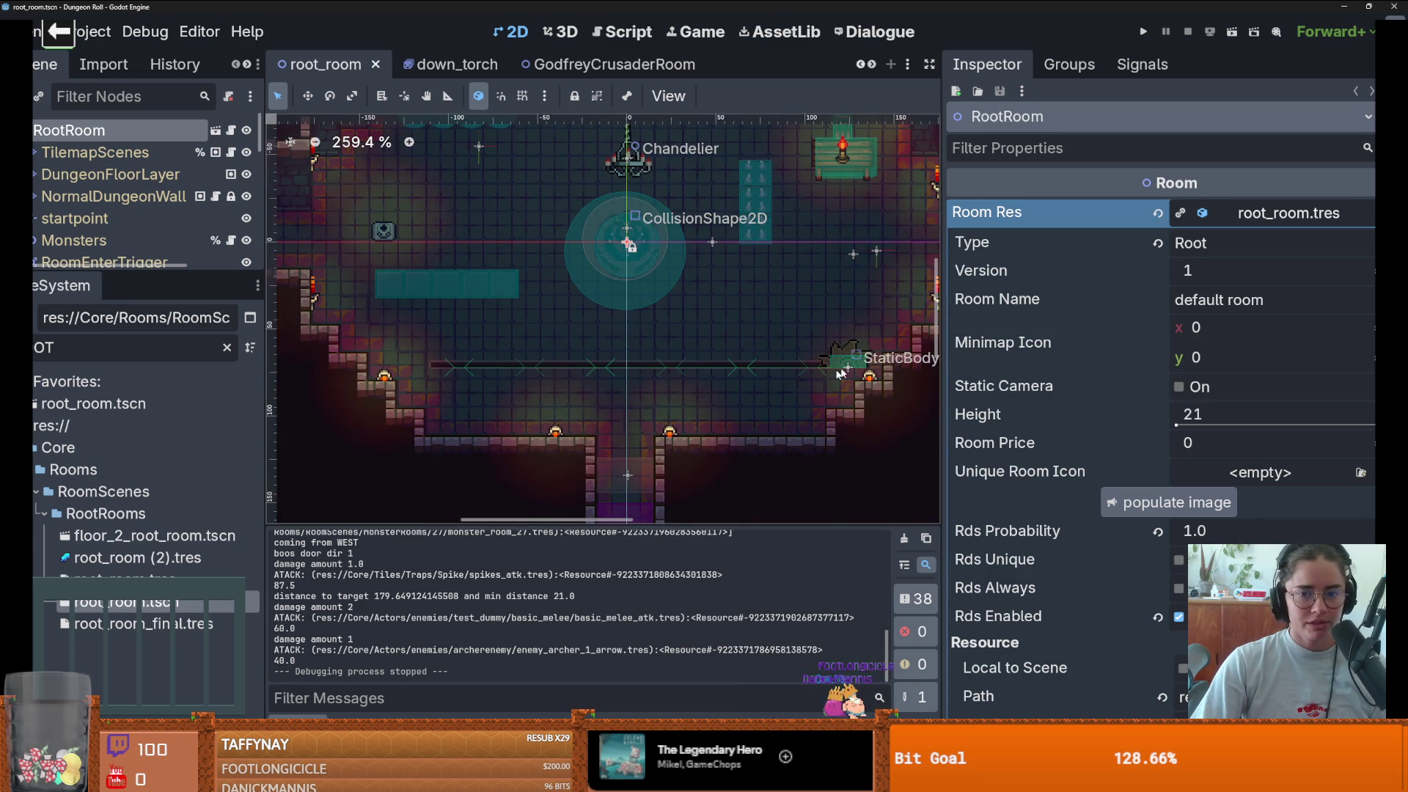
scroll(845, 368, up, 3)
click(1141, 33)
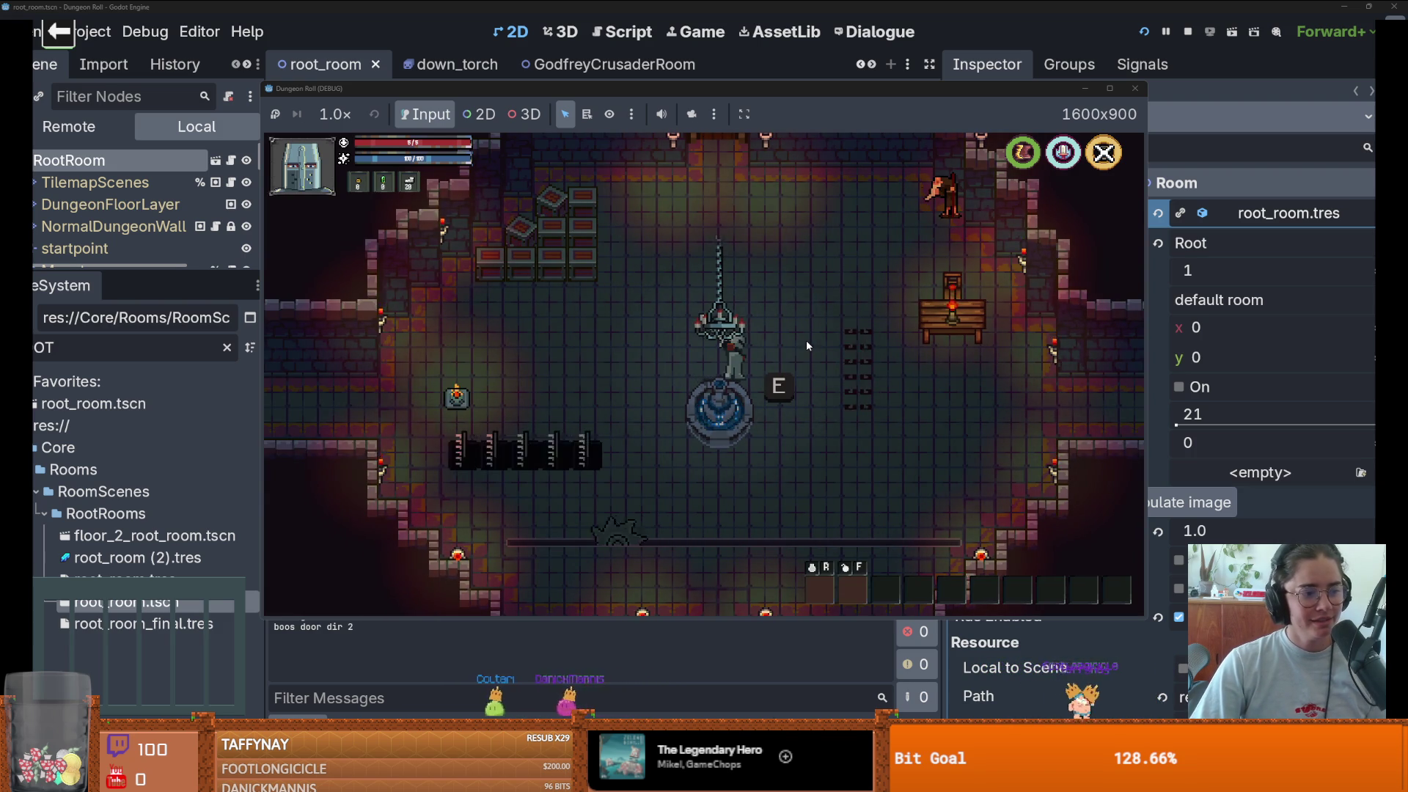
- Walk the knight down and right away from the fountain, then stop the game with F8
key(s)
key(d)
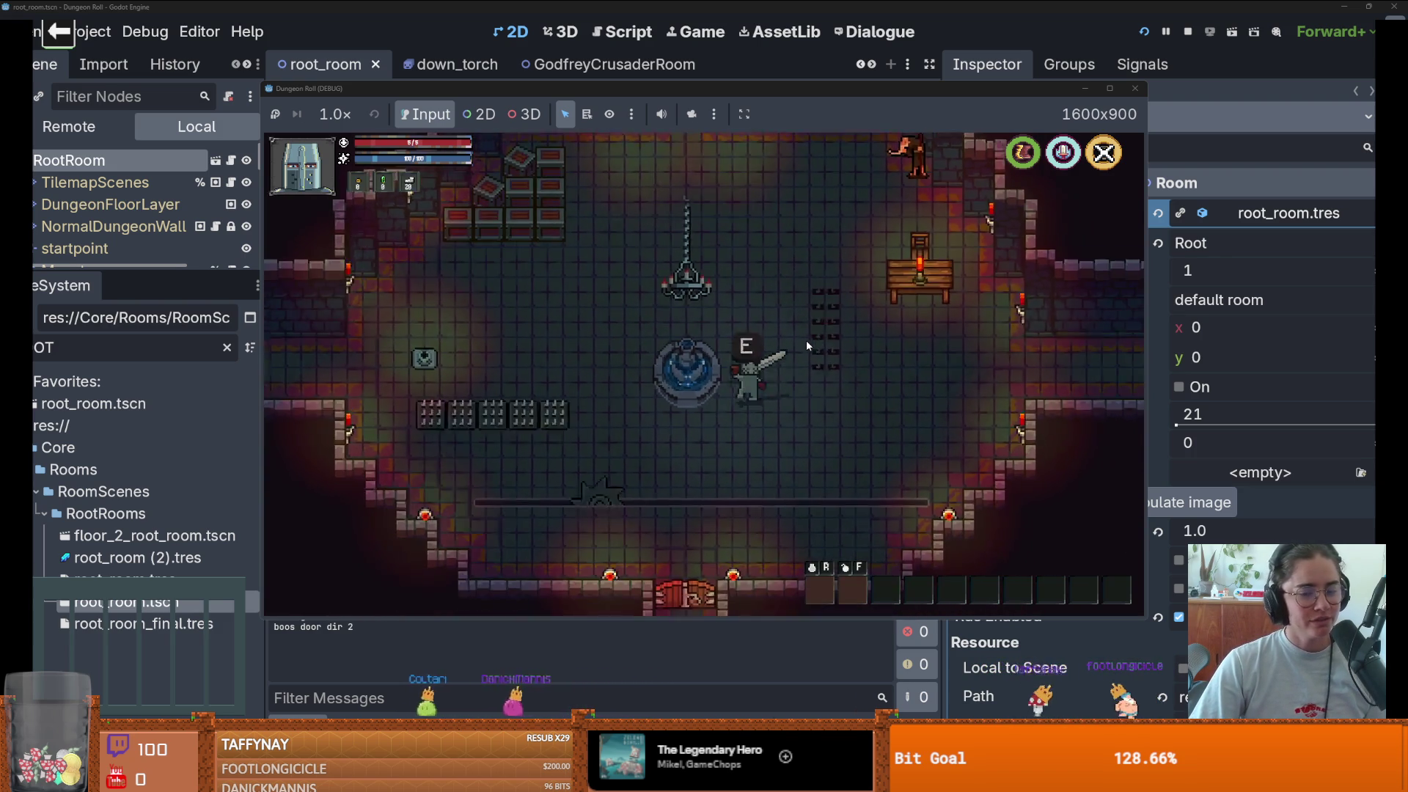
key(s)
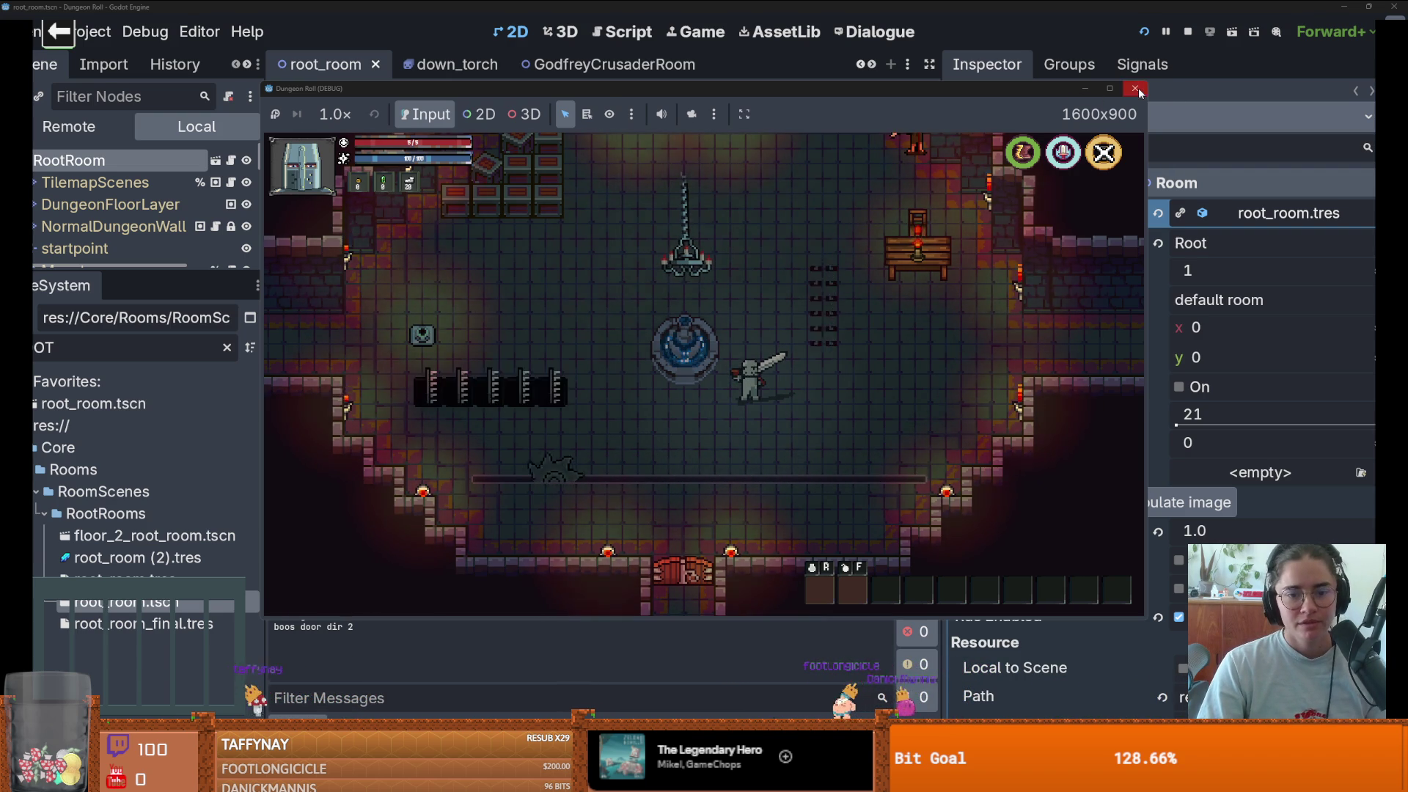
key(F8)
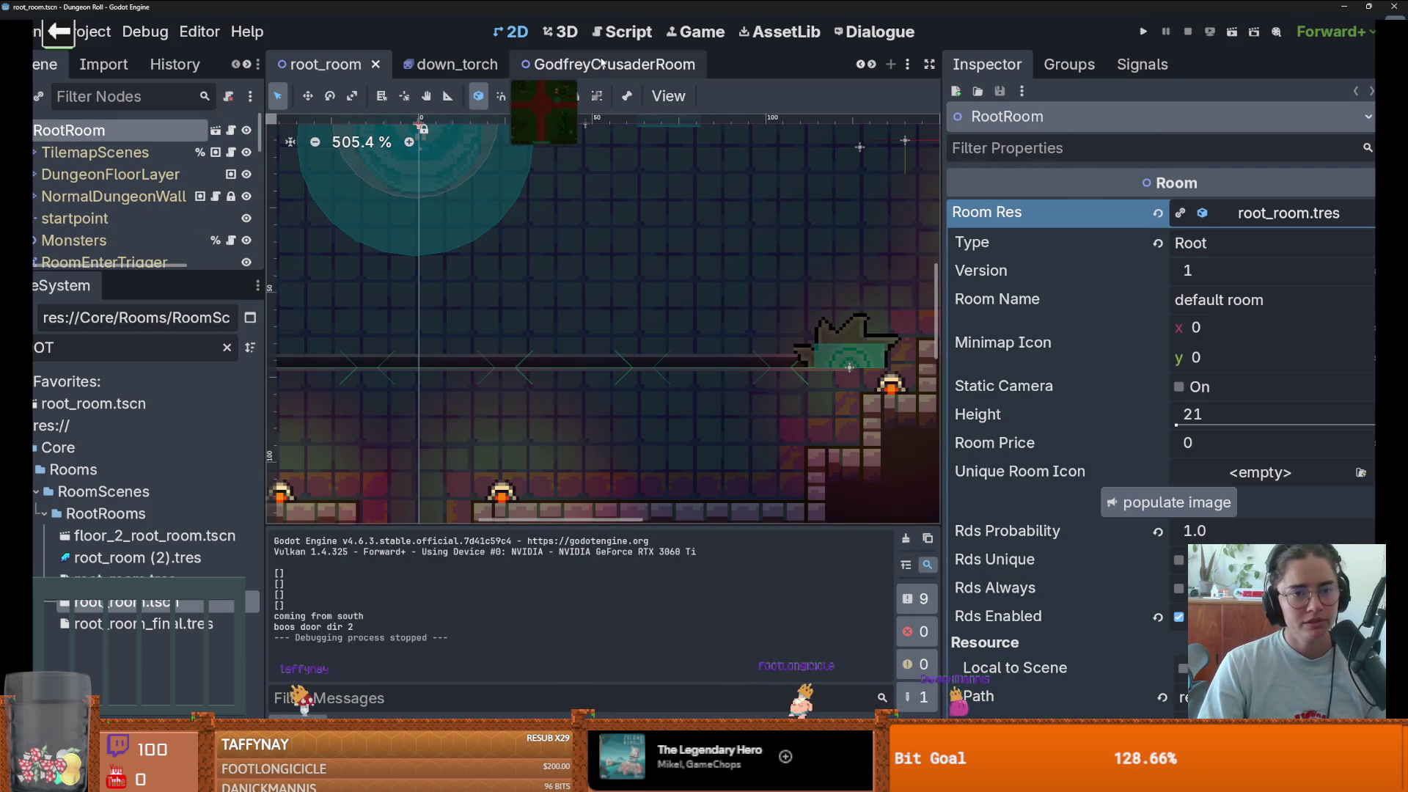
- Resize the node tree, file browser and scene view panels to show more content
drag(192, 273, 188, 343)
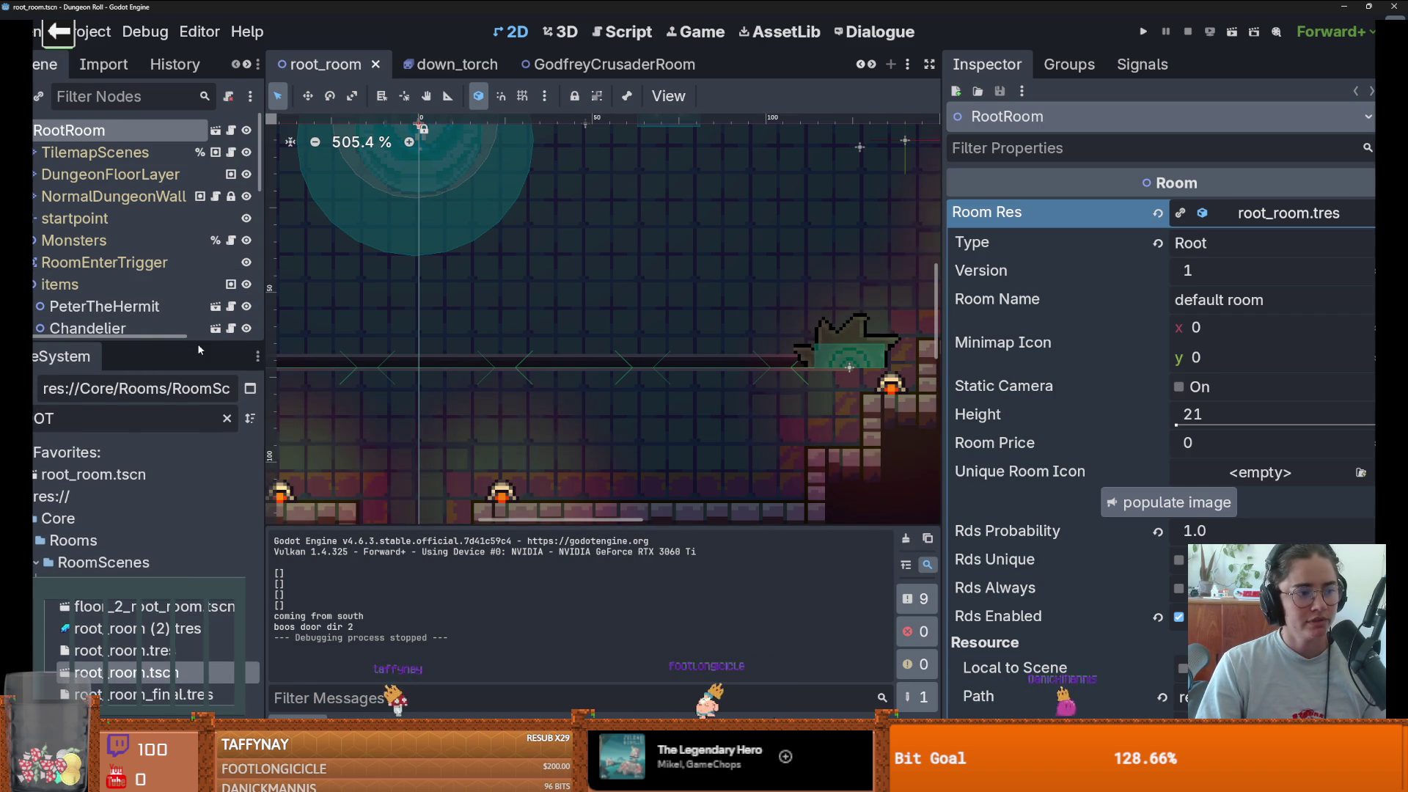
drag(197, 340, 194, 406)
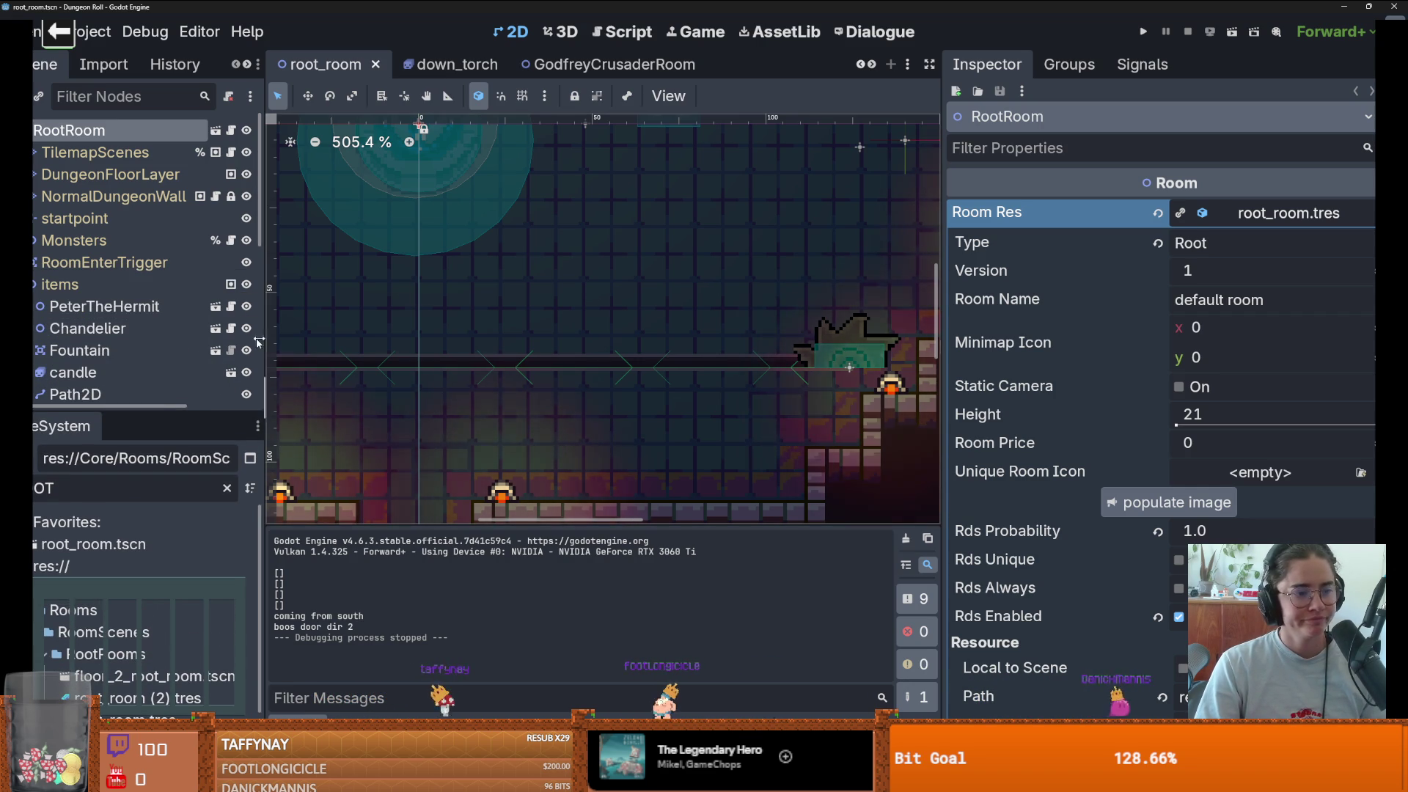
click(35, 284)
scroll(110, 176, down, 4)
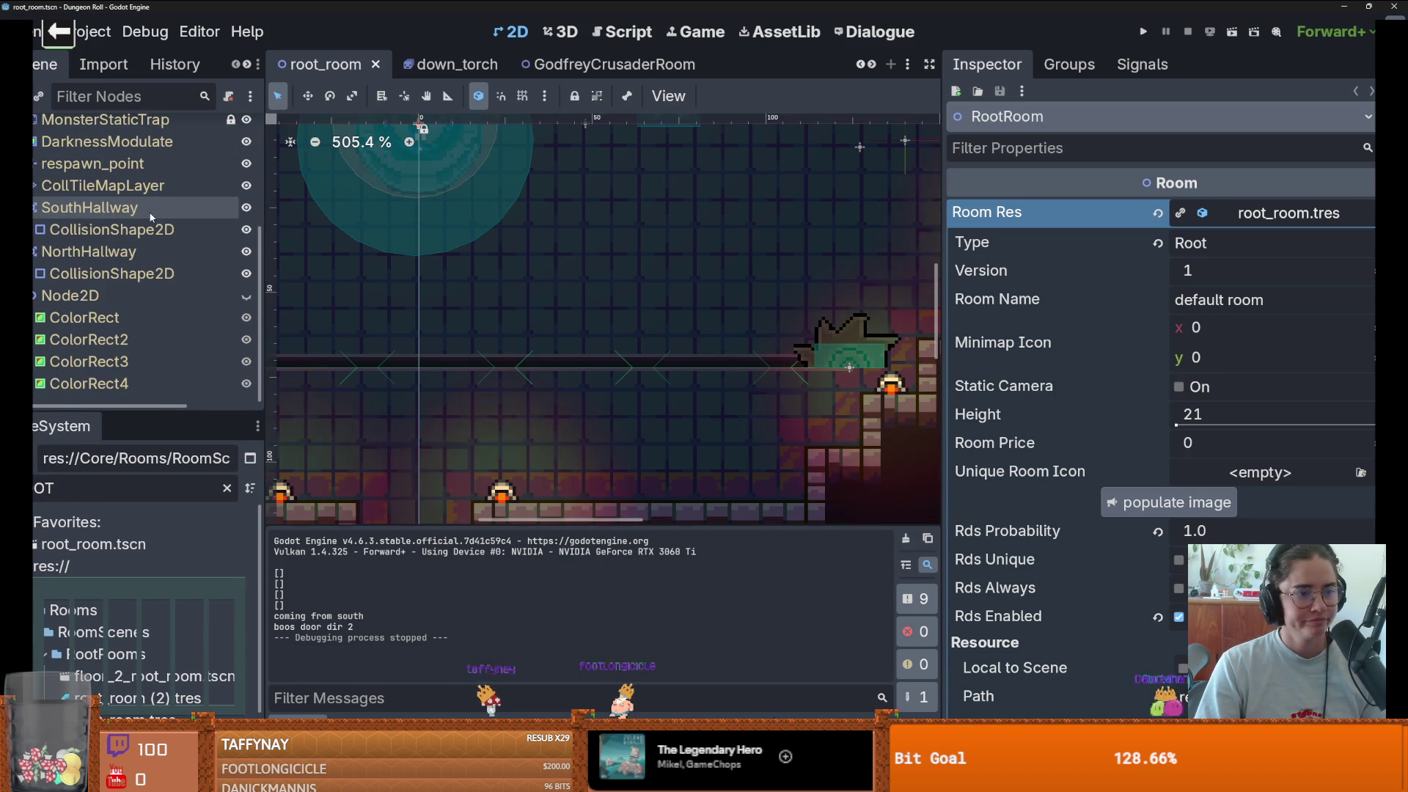
drag(200, 414, 200, 227)
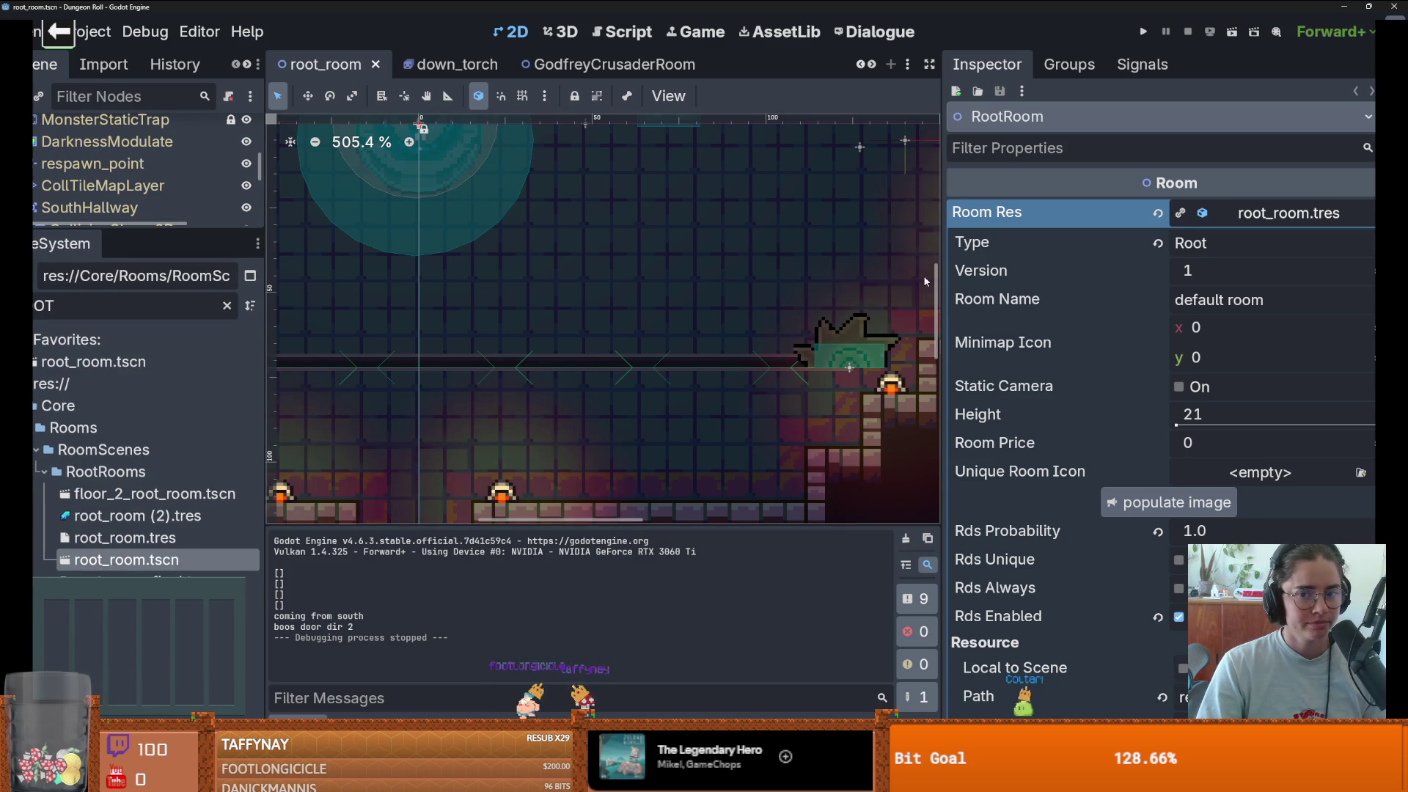
drag(943, 279, 1245, 280)
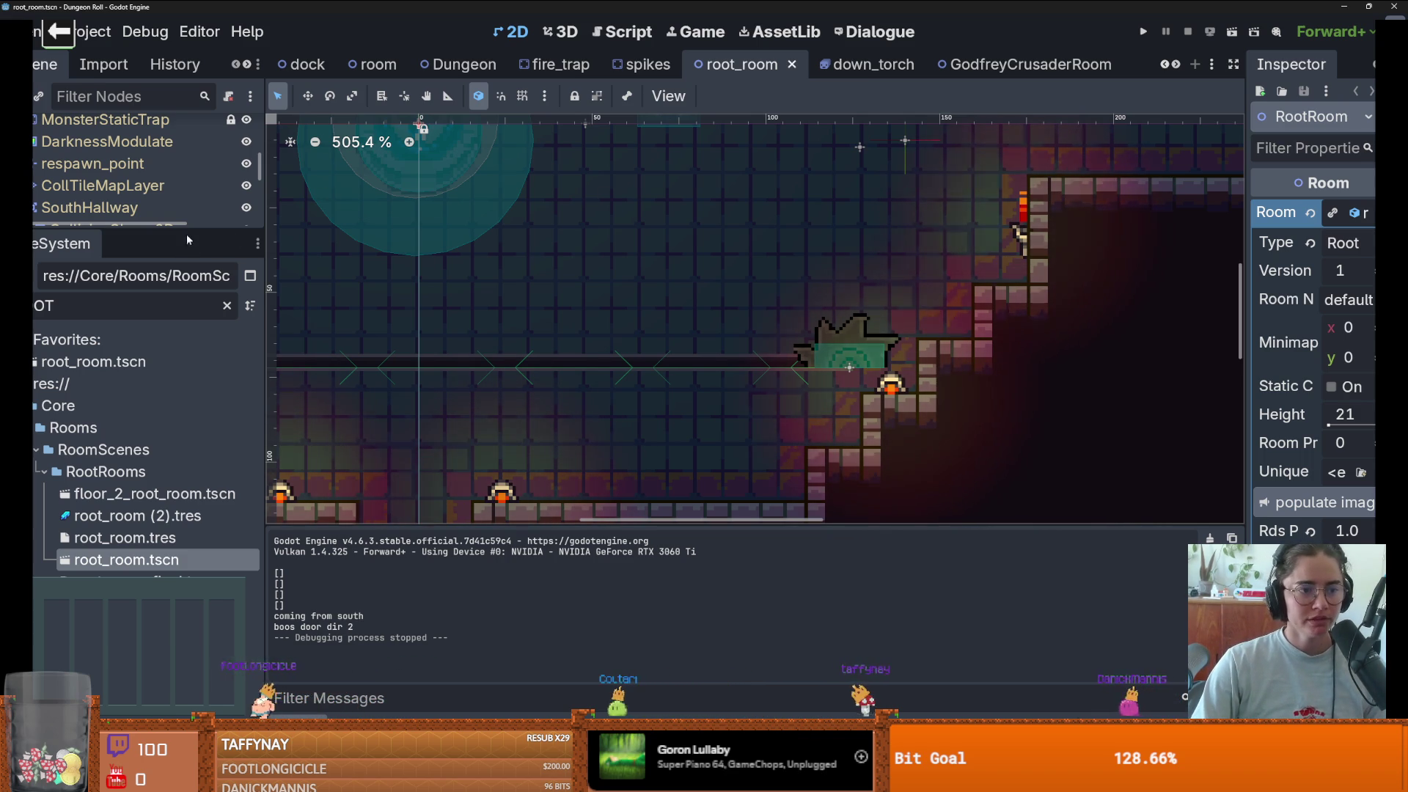
drag(186, 239, 195, 446)
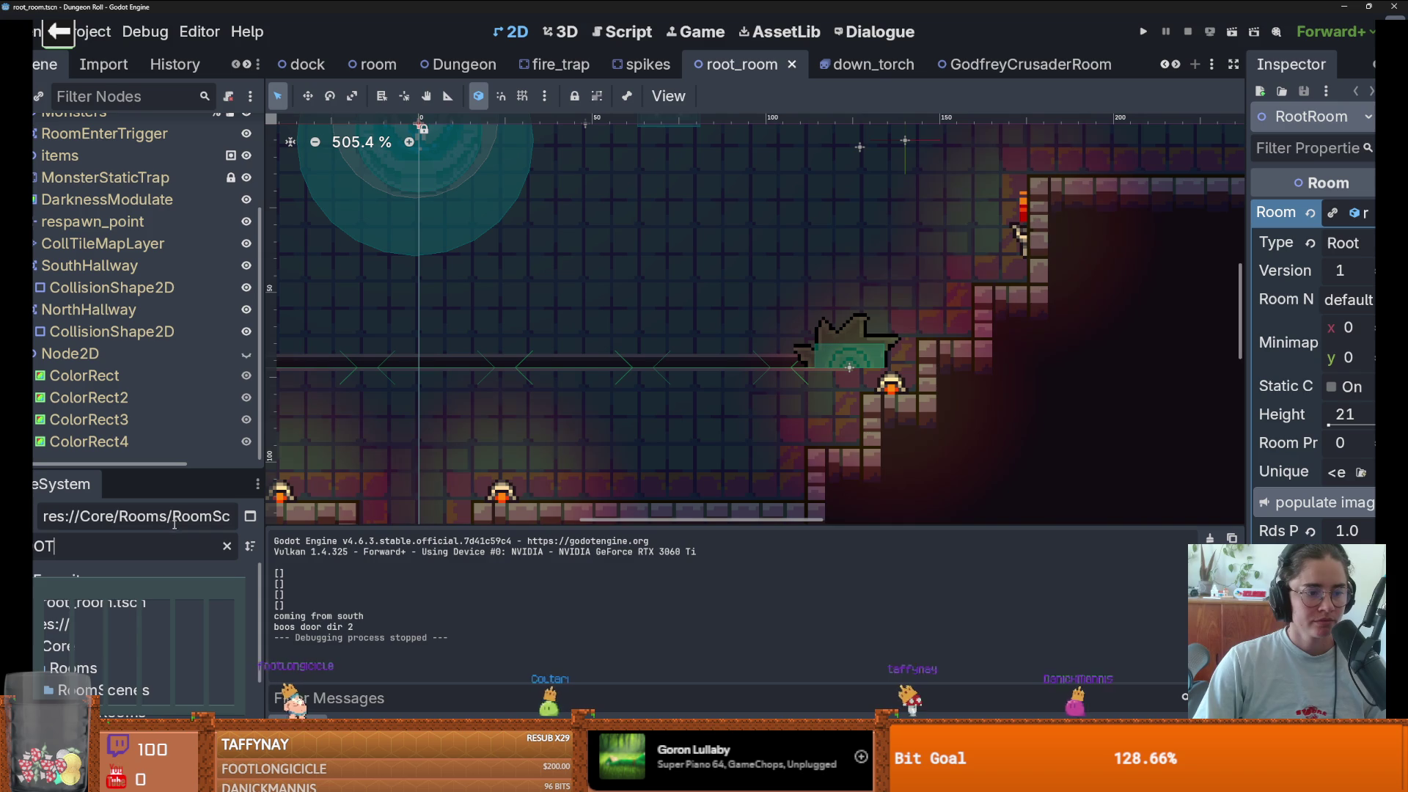
- Filter files for 'w', open the sawblade trap scene, and inspect its AnimatedSprite2D, CollisionShape2D and SawBlade nodes
key(ctrl+a)
text(w)
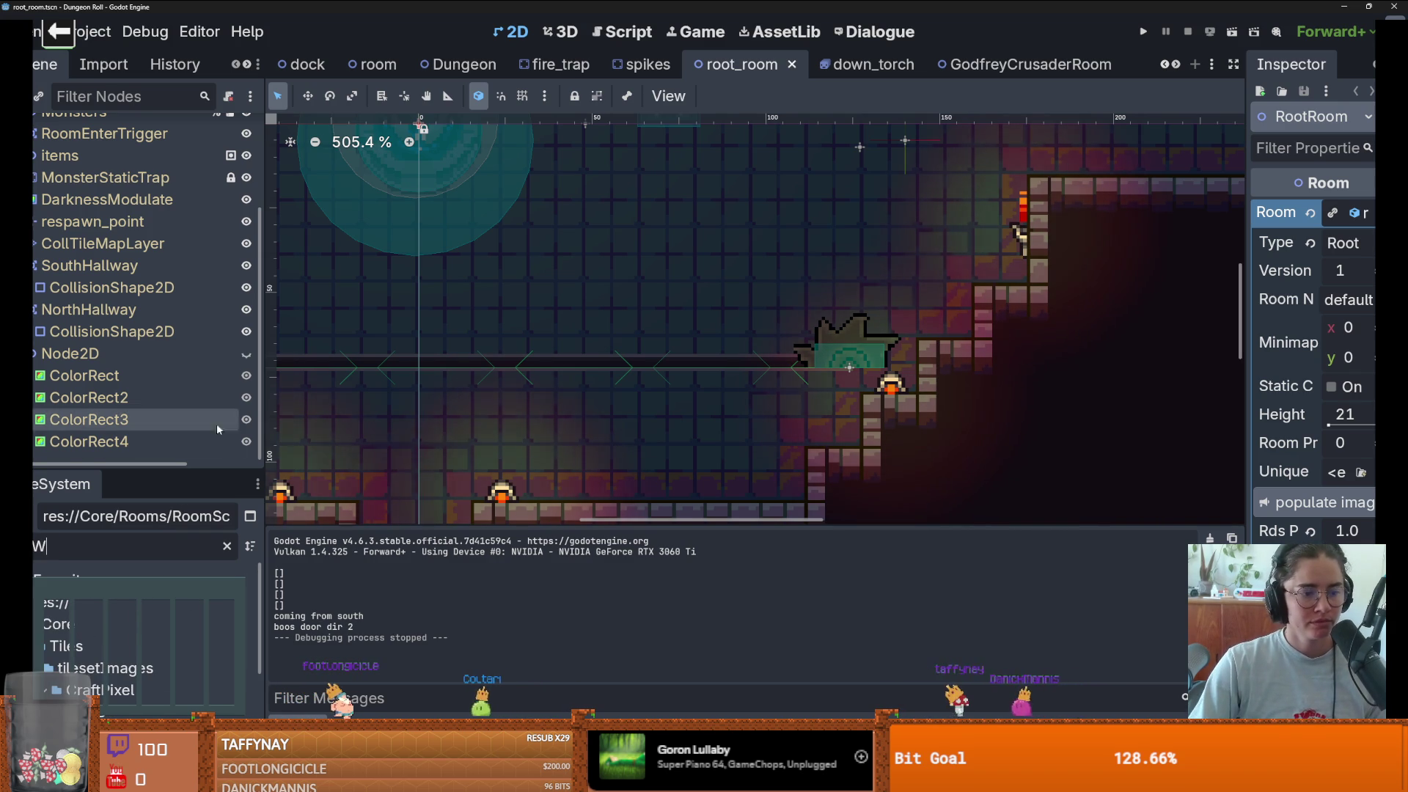
drag(195, 471, 192, 152)
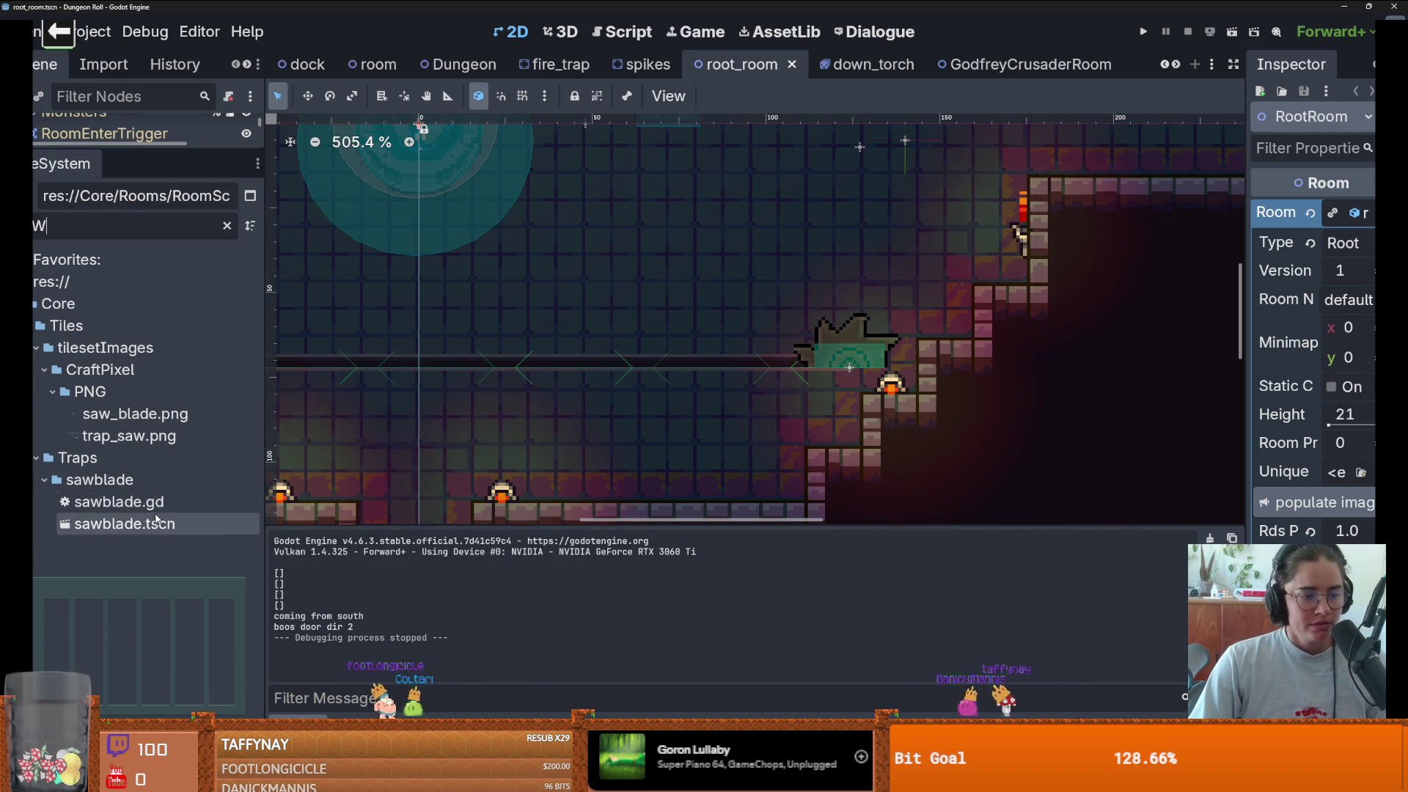
double_click(157, 518)
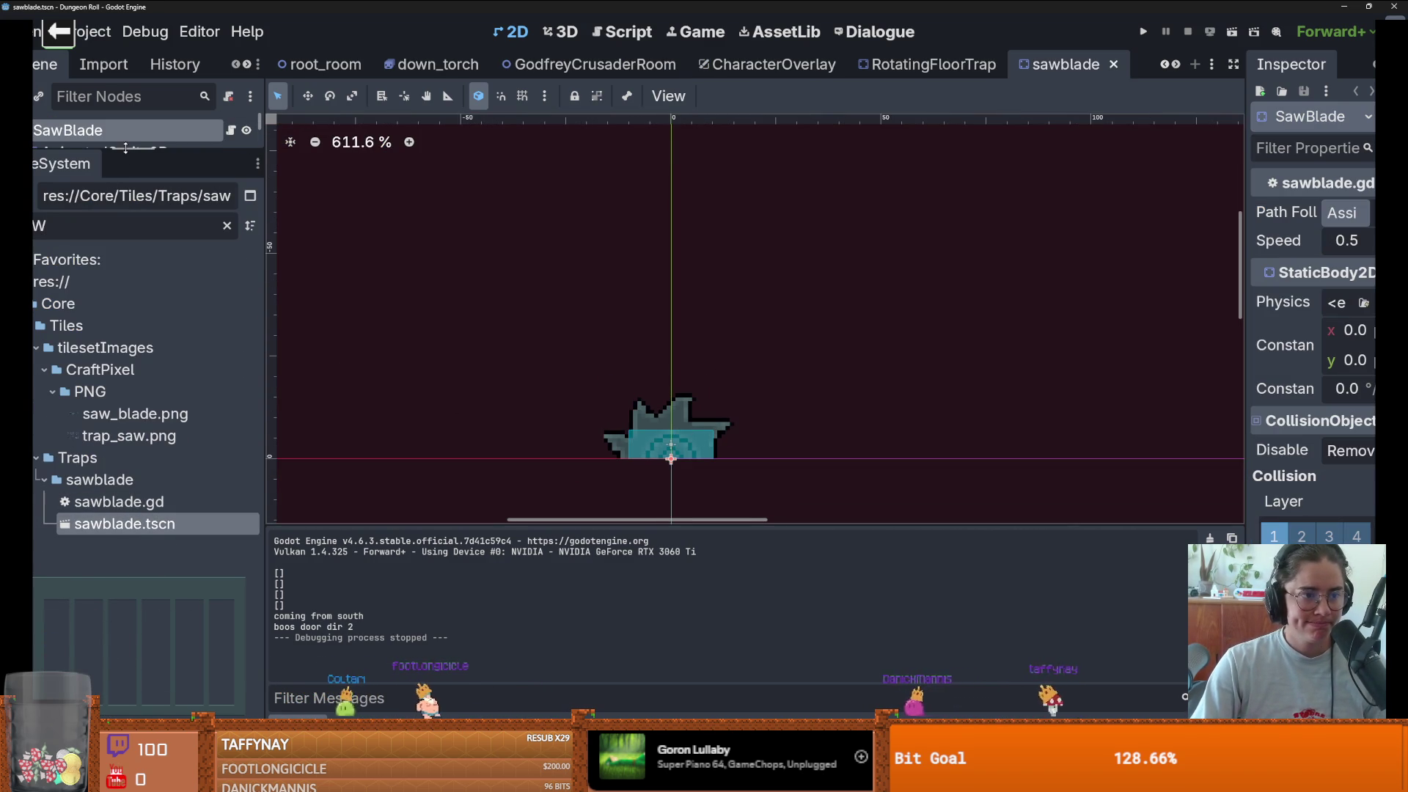
drag(126, 148, 126, 398)
scroll(718, 443, up, 3)
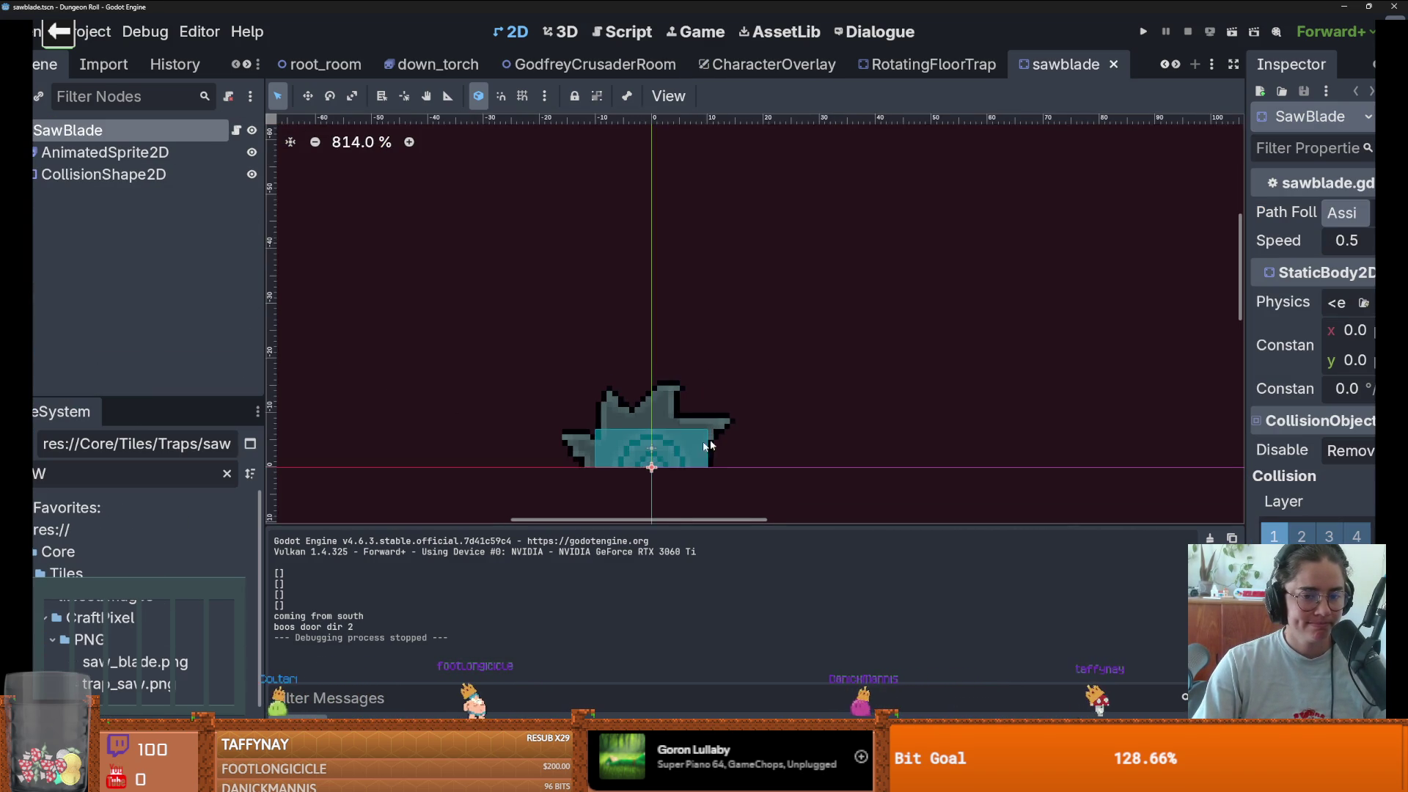
click(88, 153)
click(88, 175)
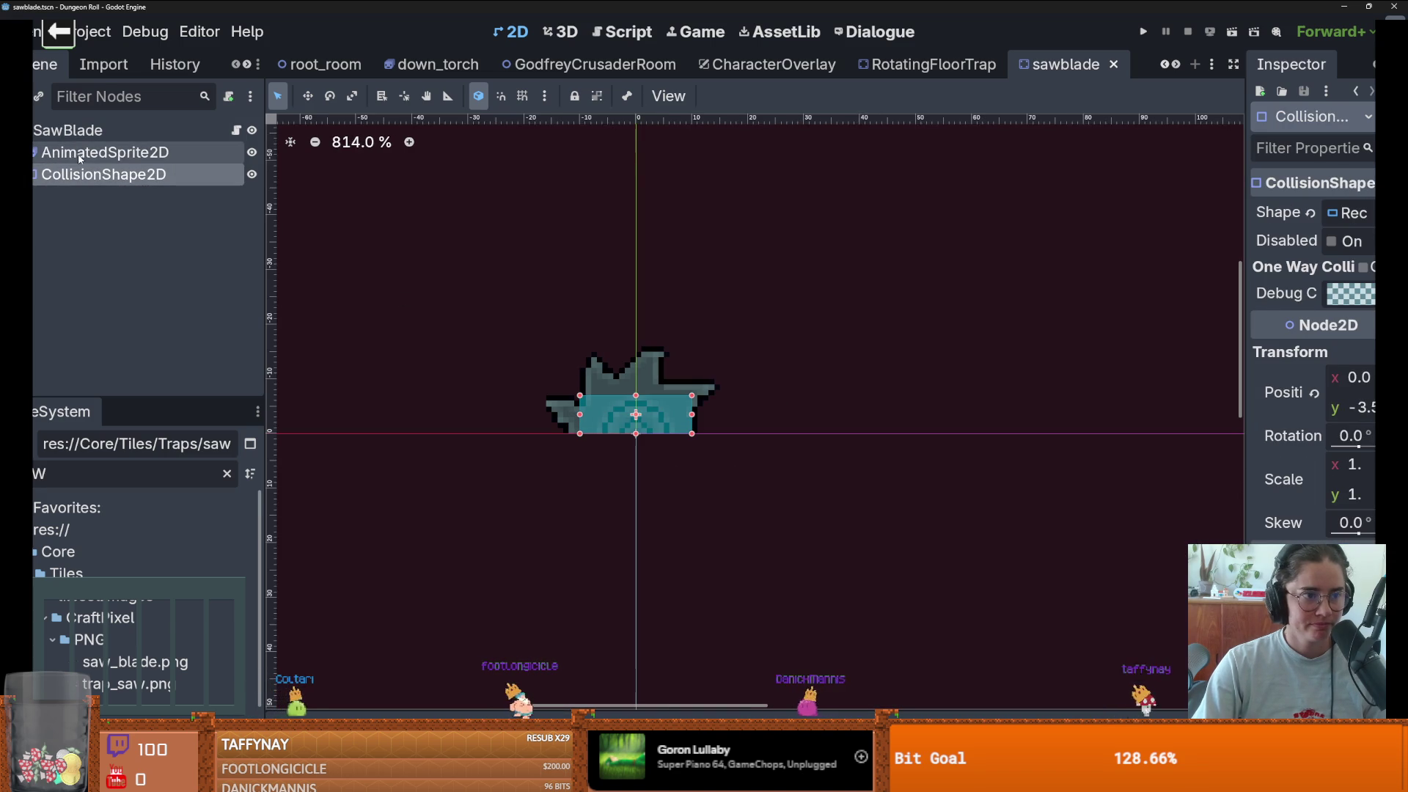
click(73, 134)
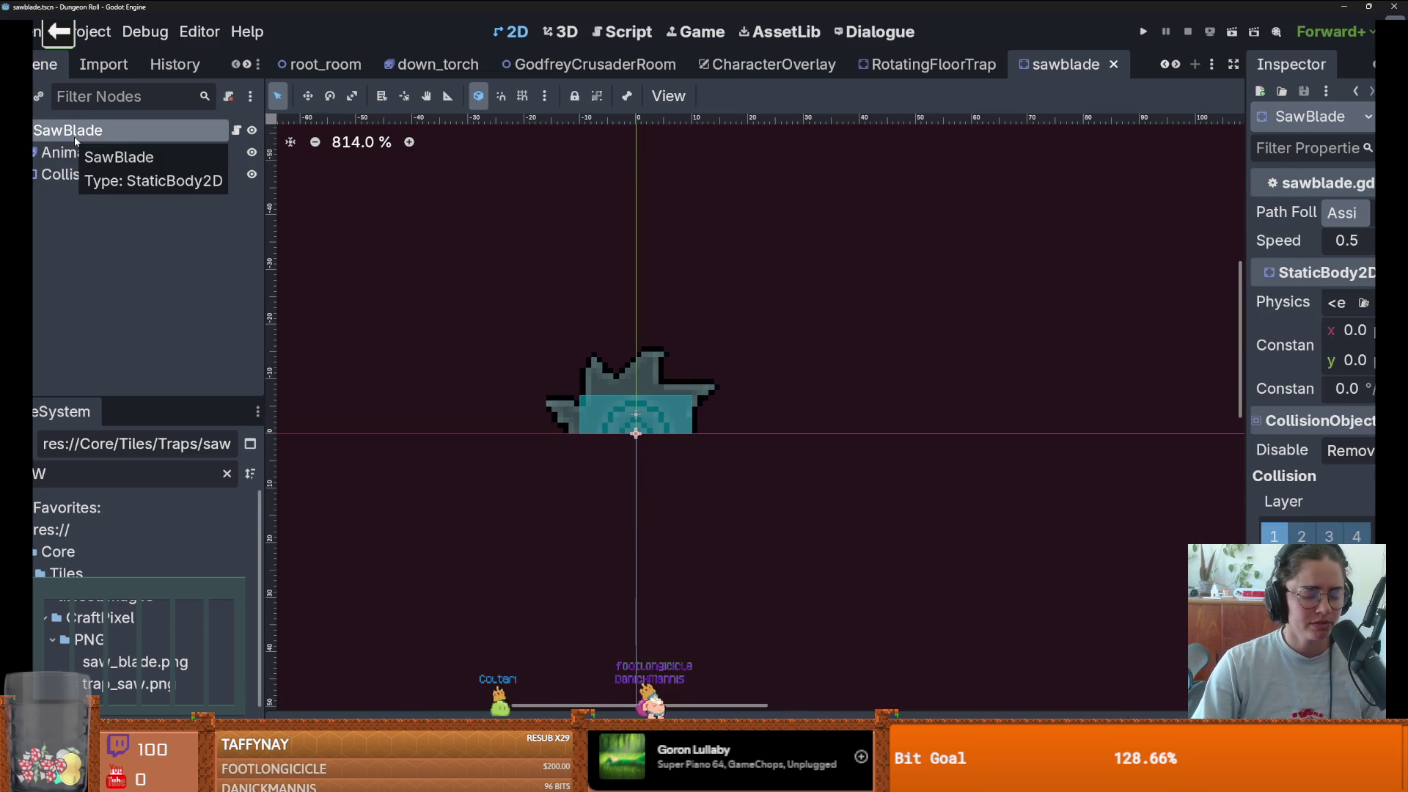
- Clear the FileSystem filter so all project files show
double_click(88, 471)
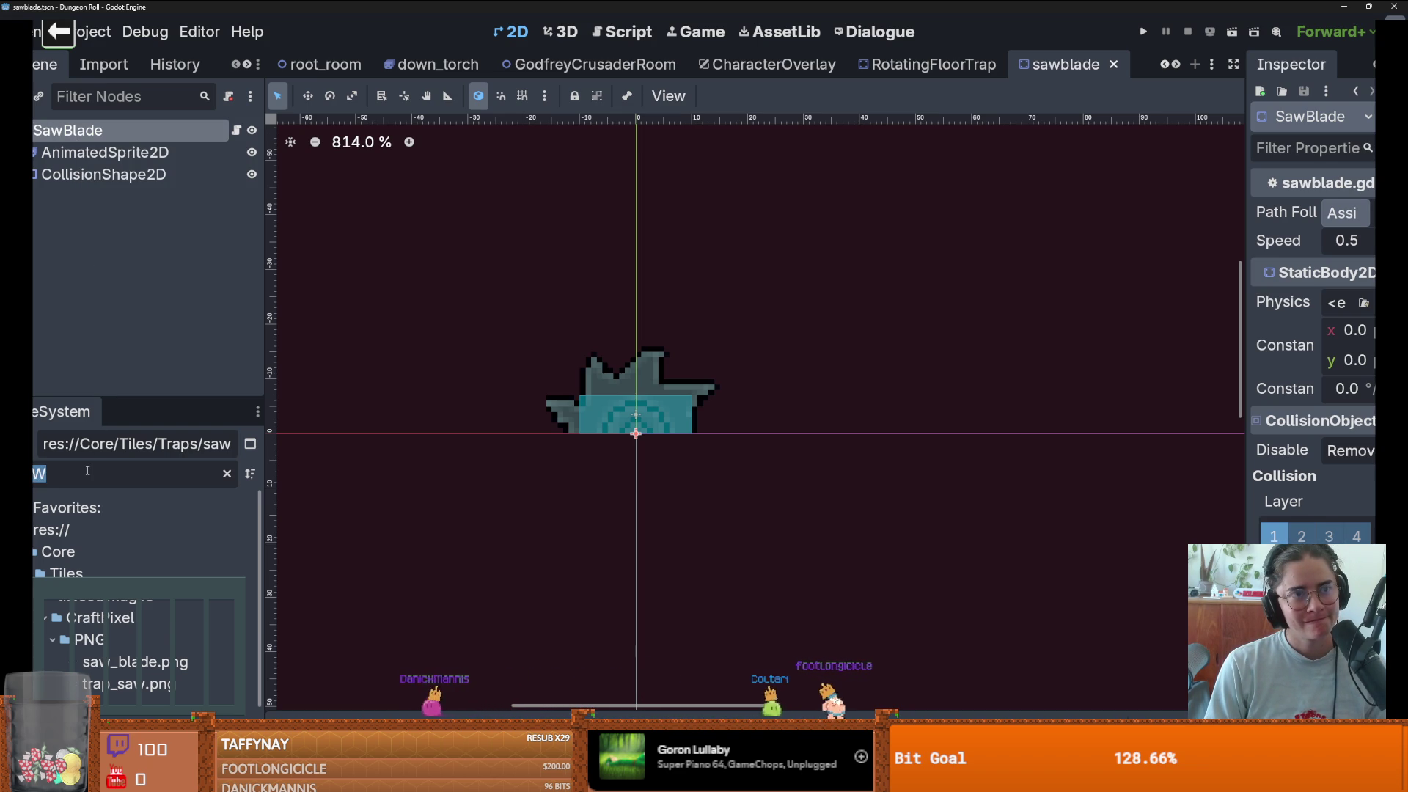
key(BackSpace)
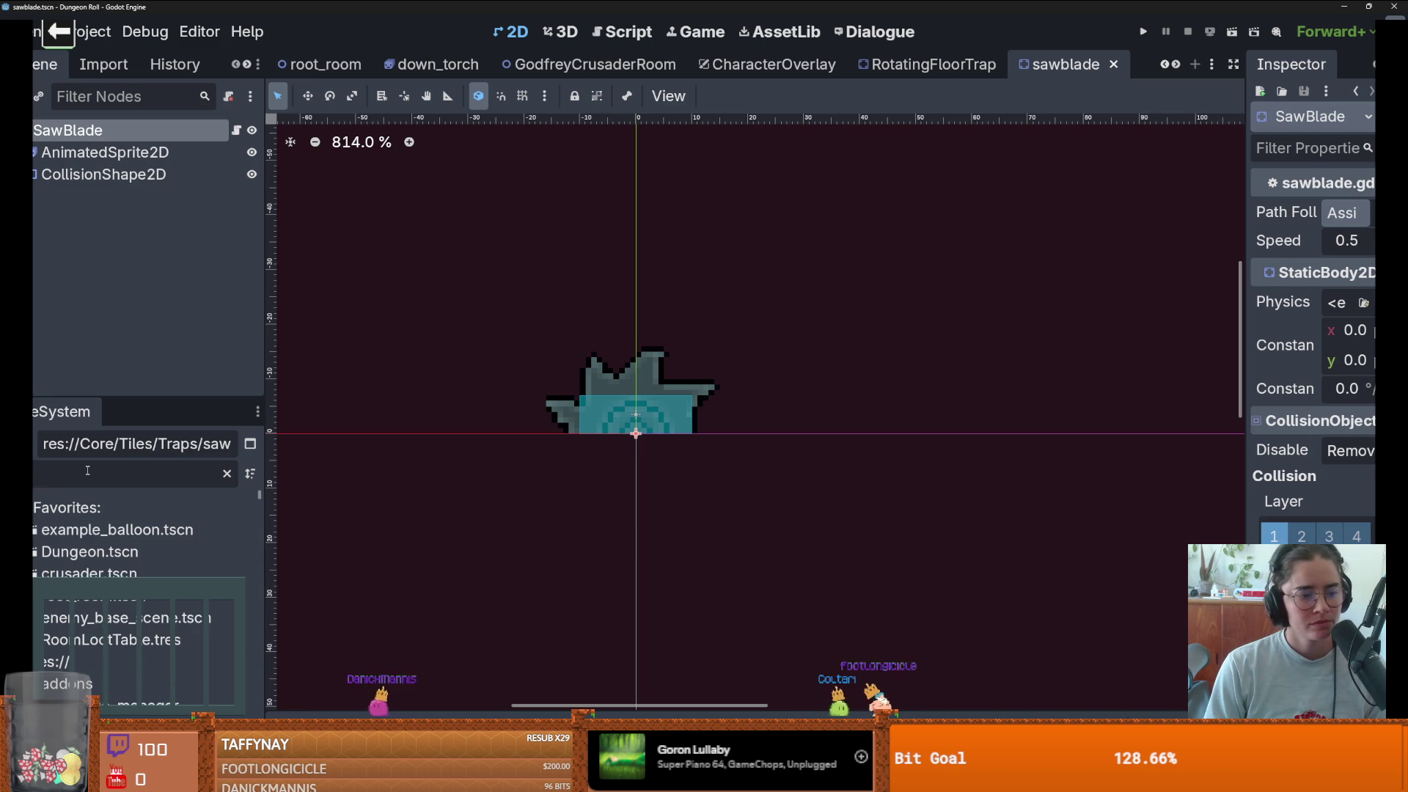
drag(147, 402, 147, 145)
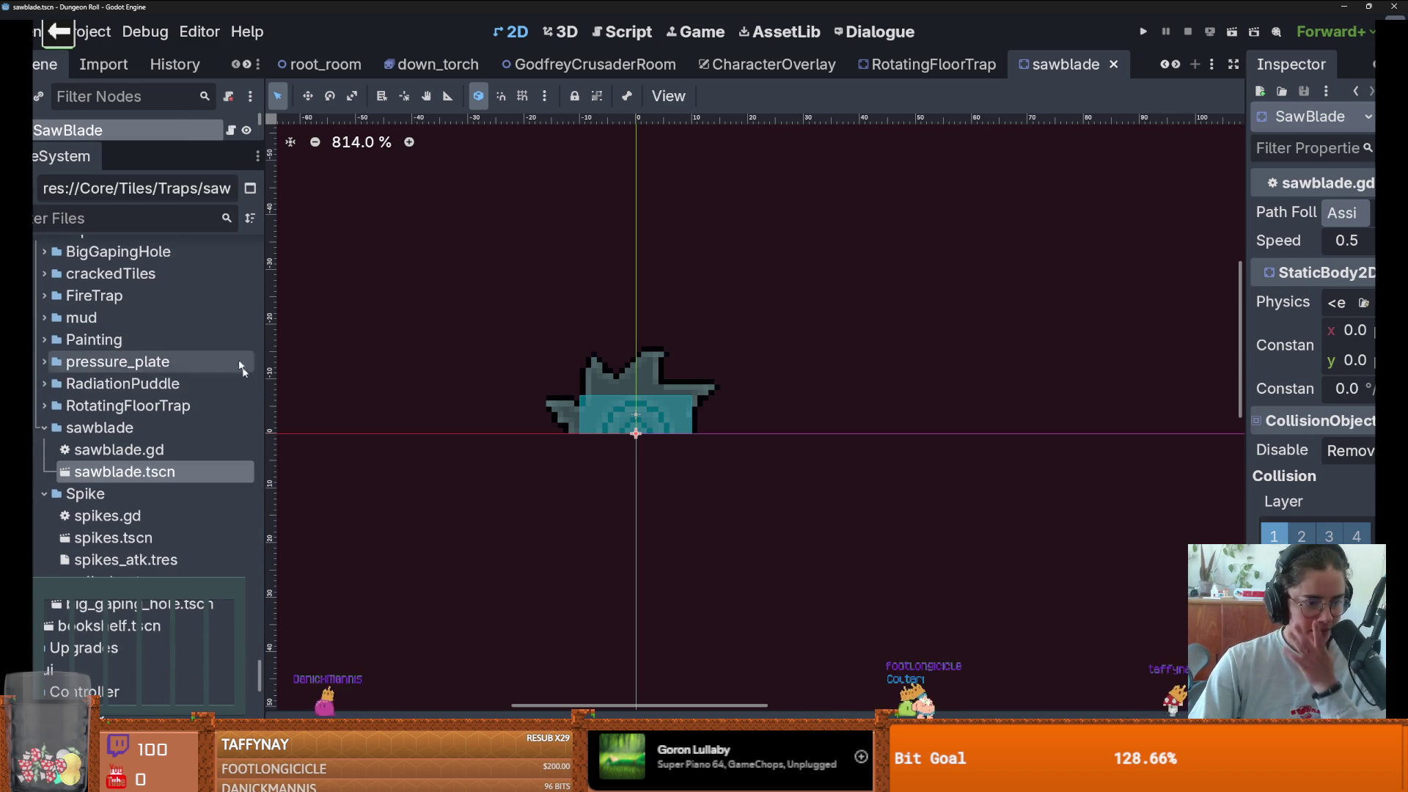
scroll(176, 389, up, 3)
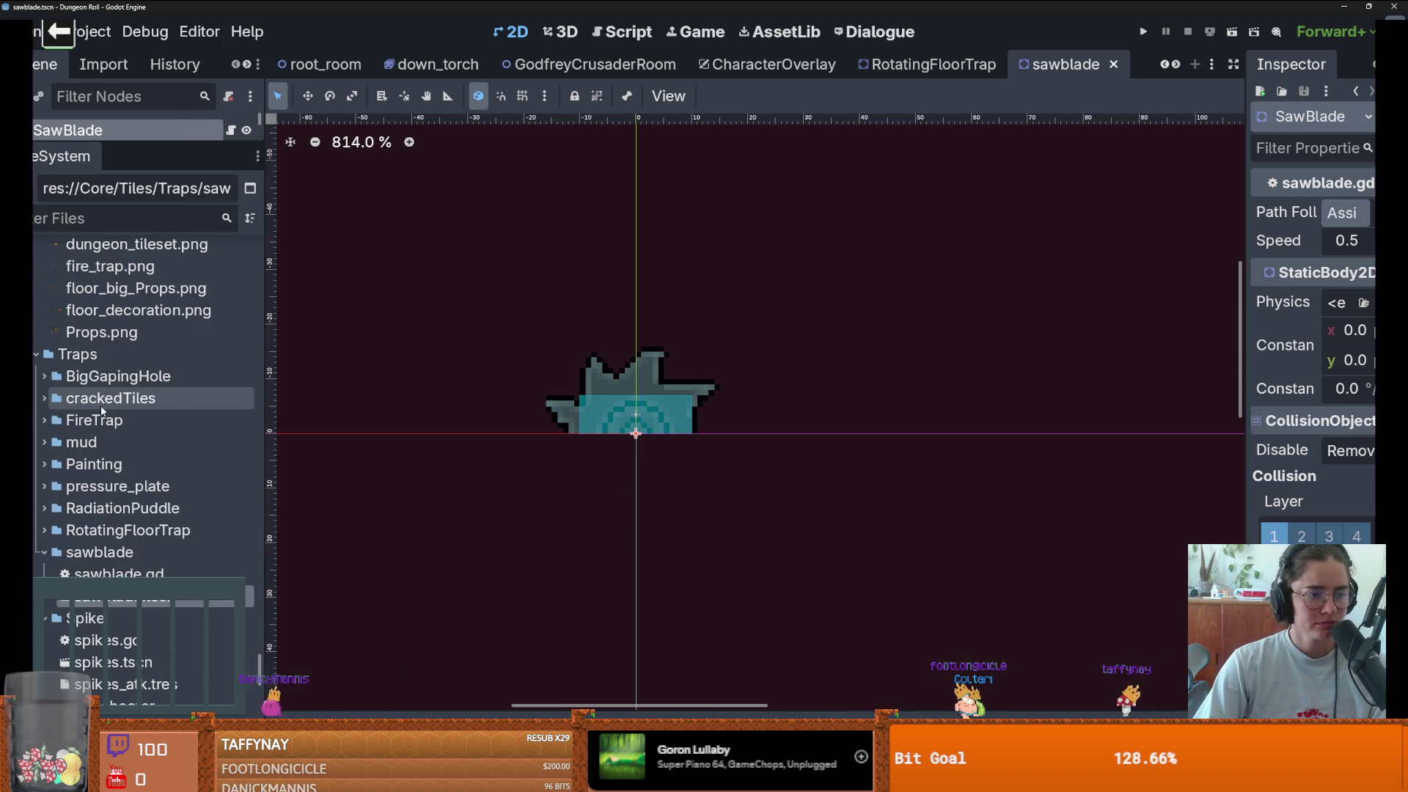
scroll(99, 402, up, 8)
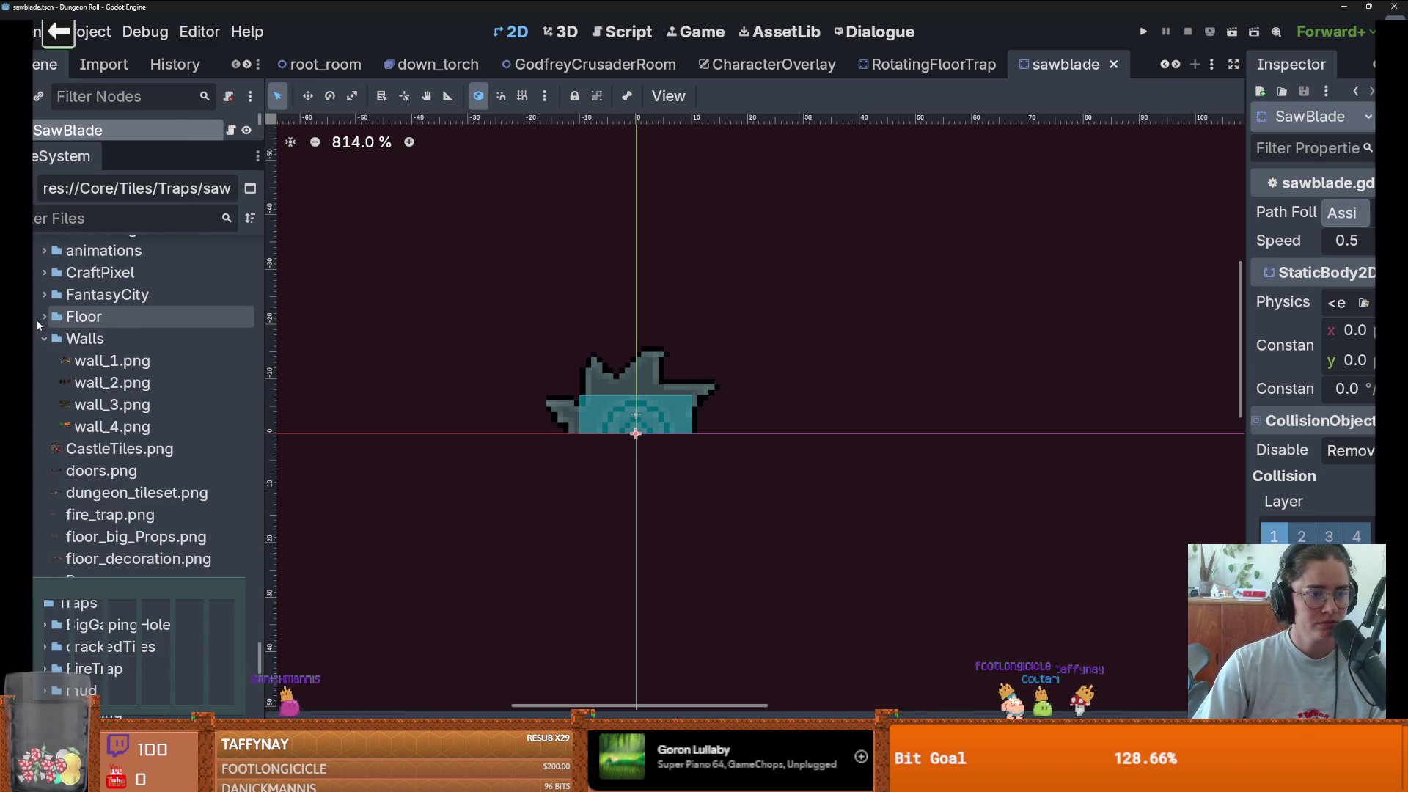
scroll(36, 320, up, 14)
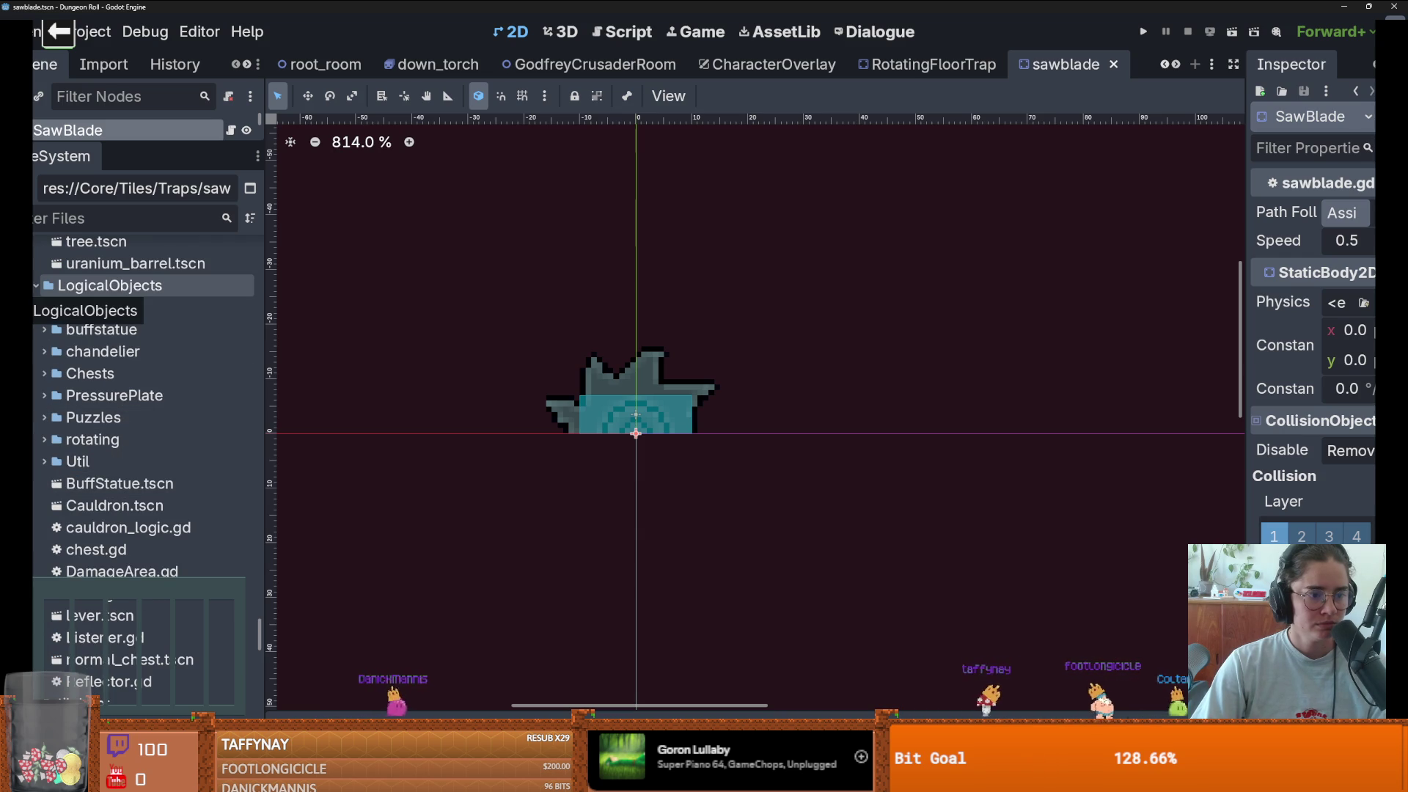
- Collapse unneeded folders and open spikes.tscn from Traps > Spike
click(37, 286)
scroll(37, 285, up, 9)
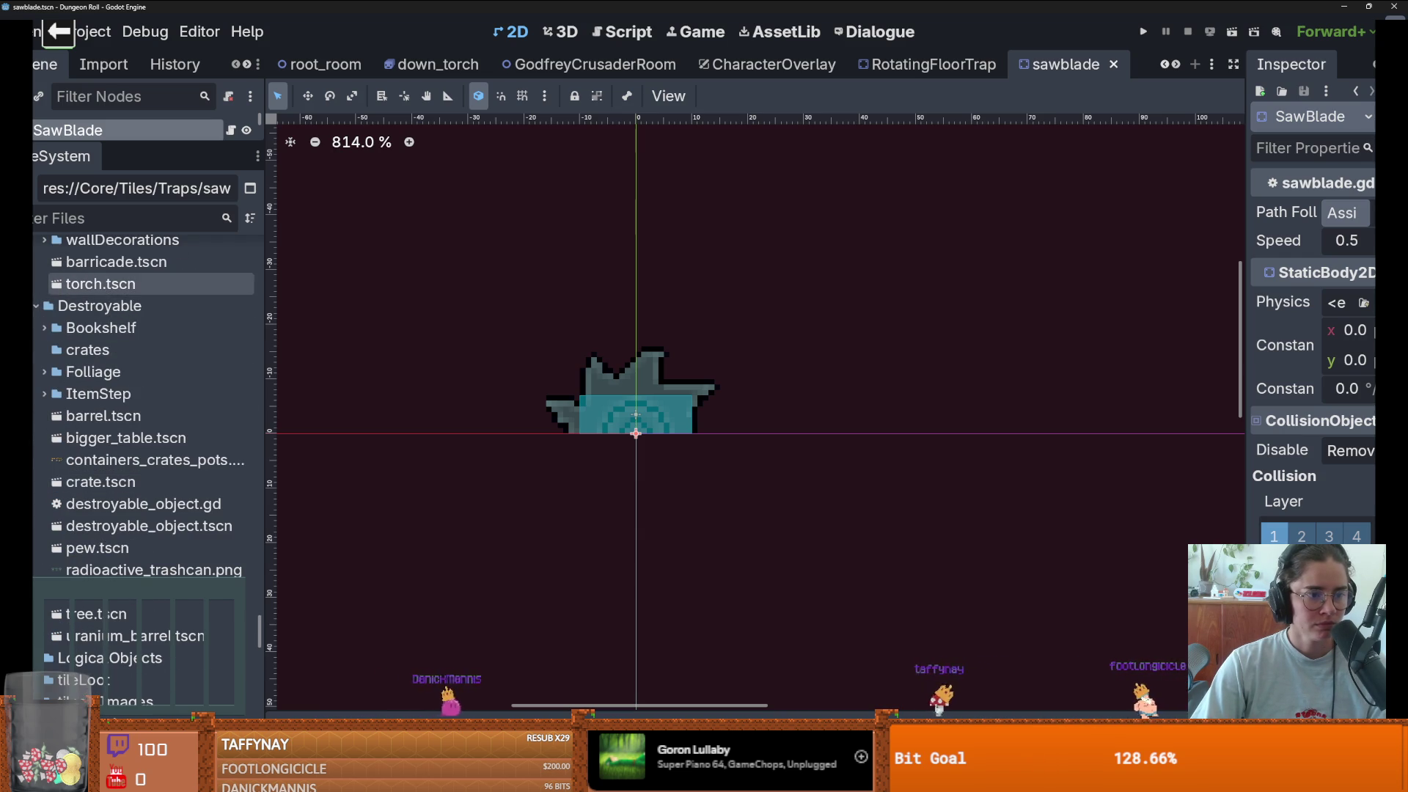
click(37, 306)
click(36, 371)
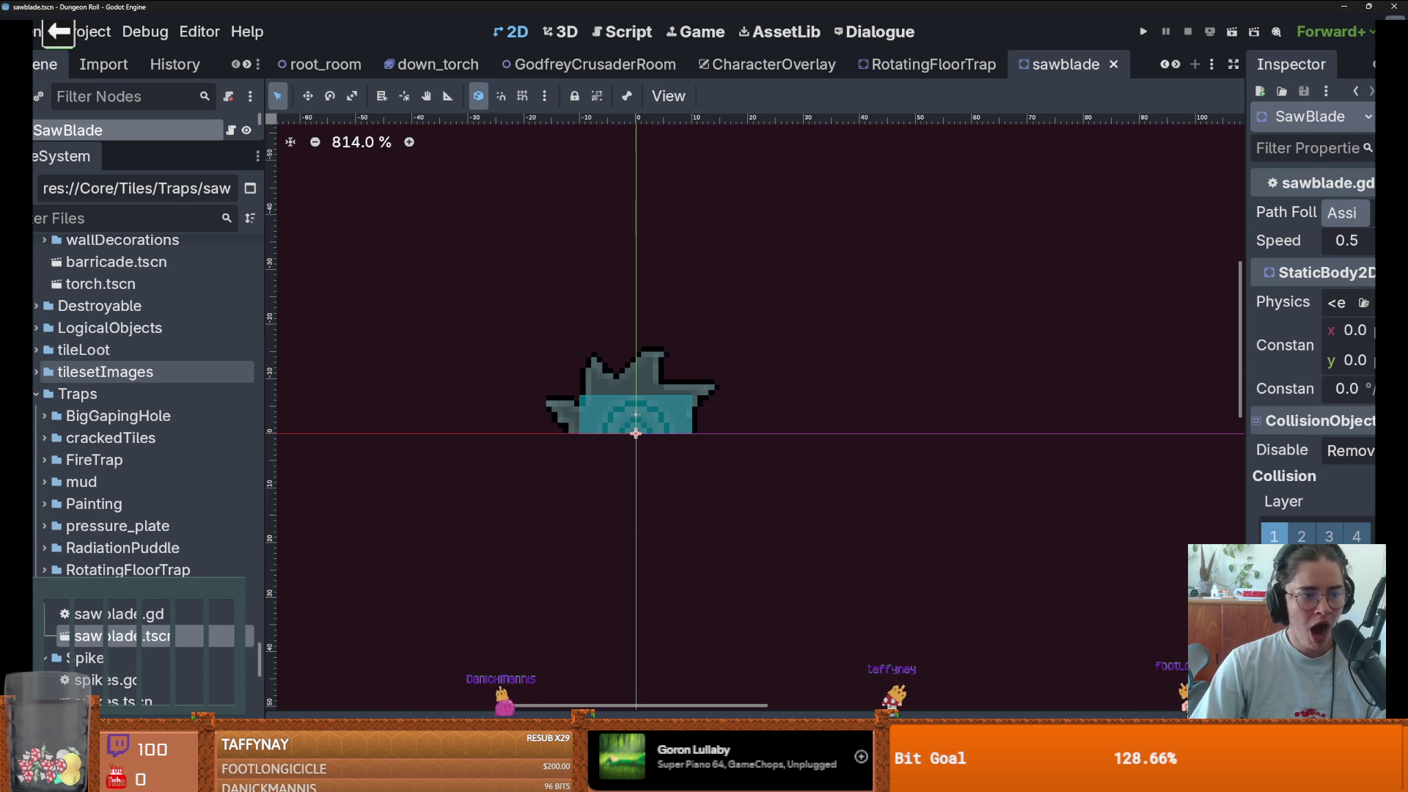
click(34, 393)
click(35, 392)
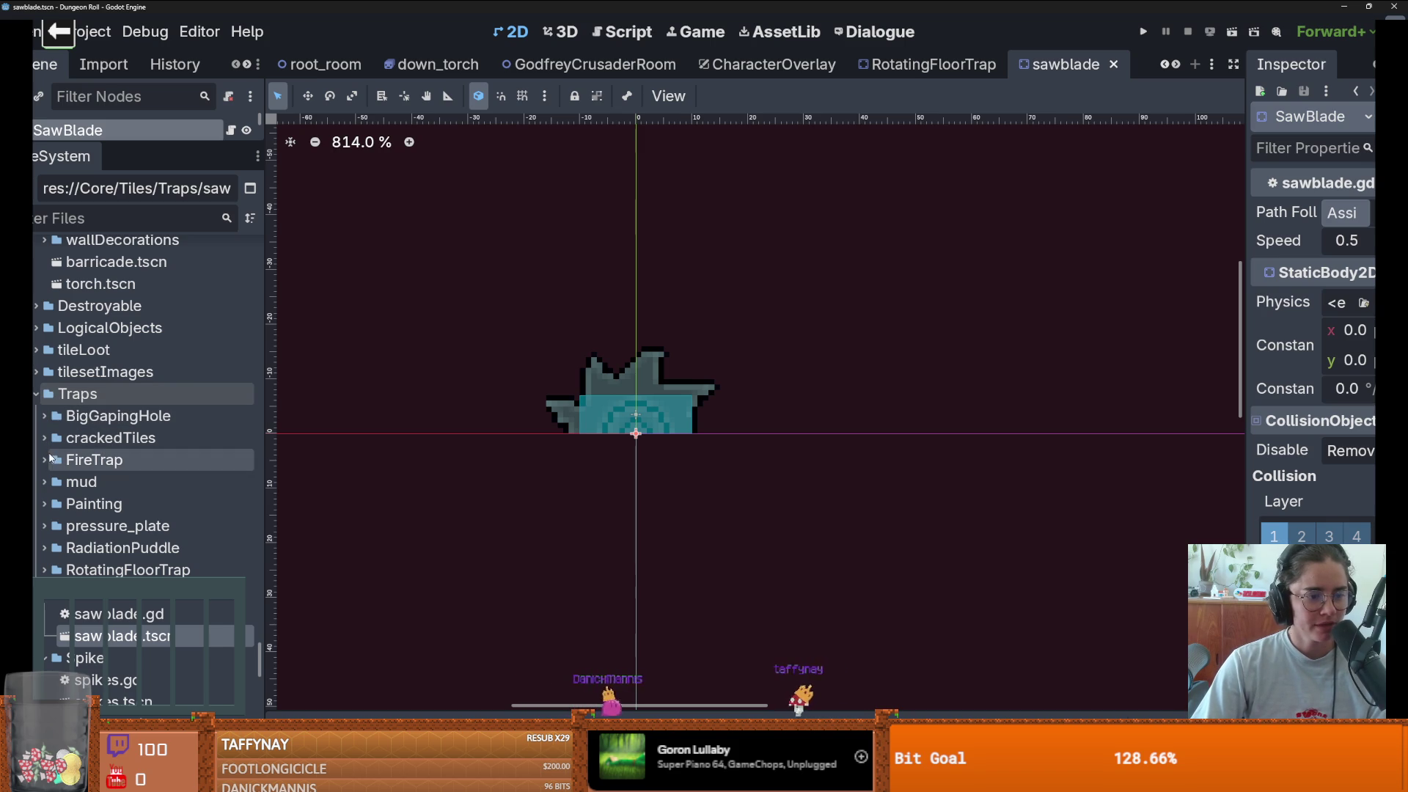
scroll(44, 504, down, 2)
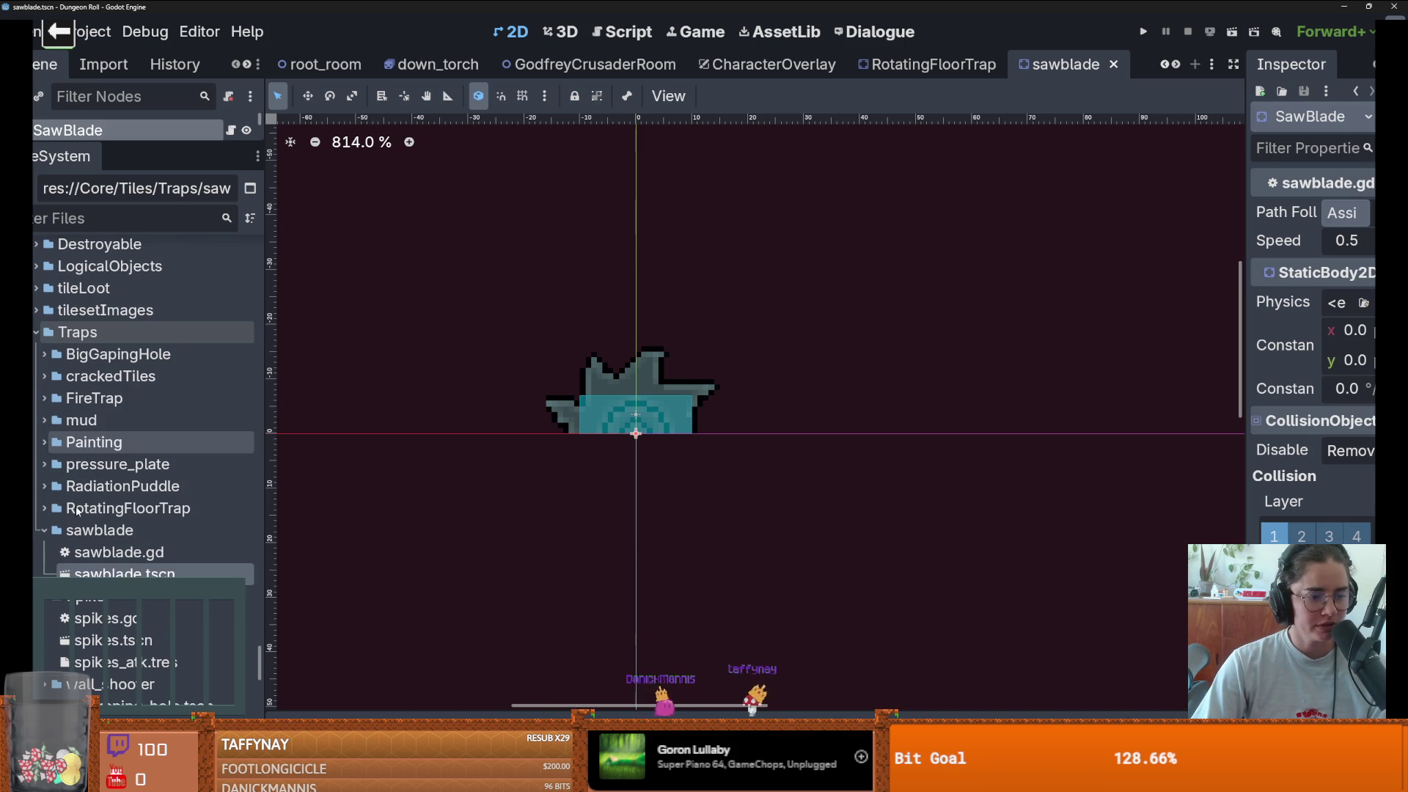
click(44, 530)
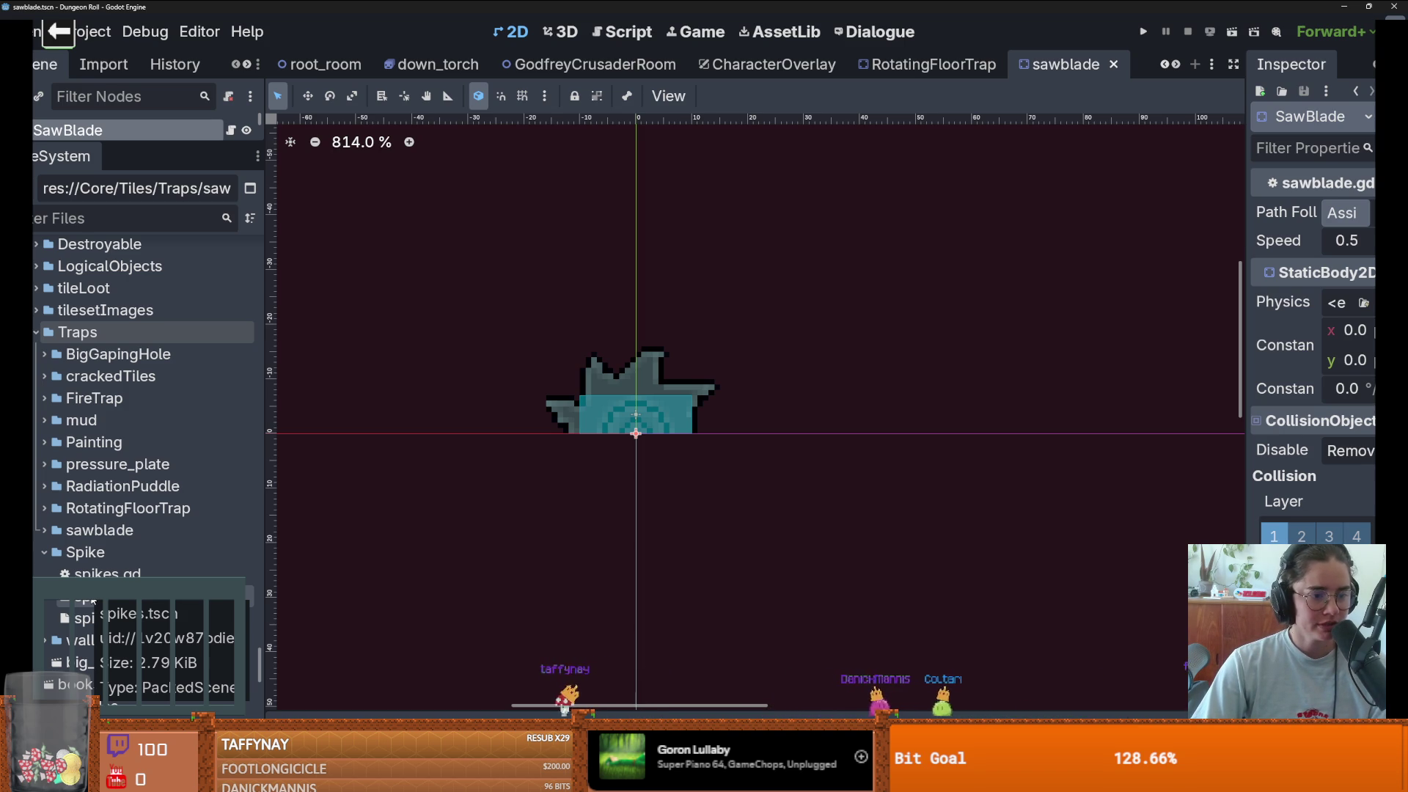
double_click(91, 597)
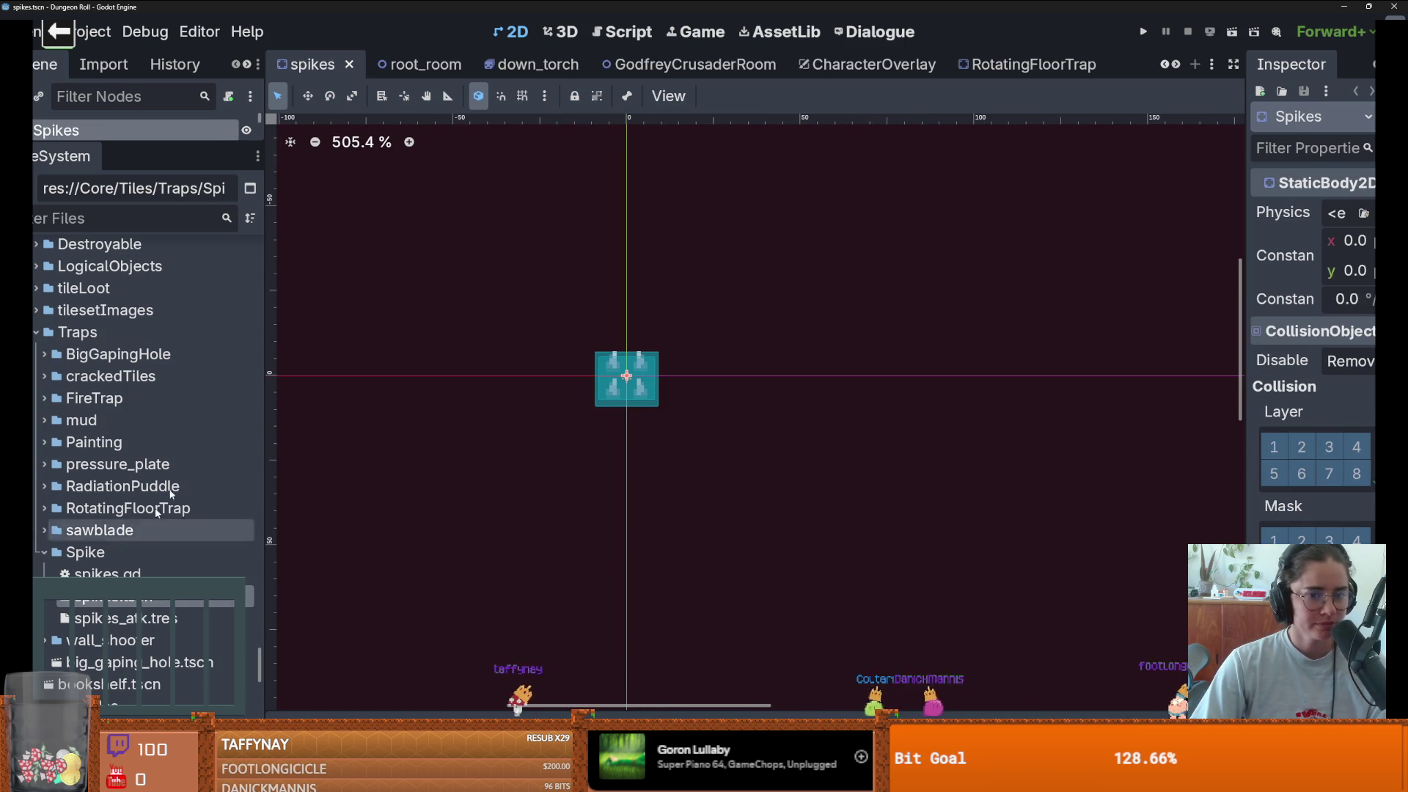
- Select the spikes' Area2D node and open its spikes.gd script
drag(83, 147, 103, 564)
click(100, 240)
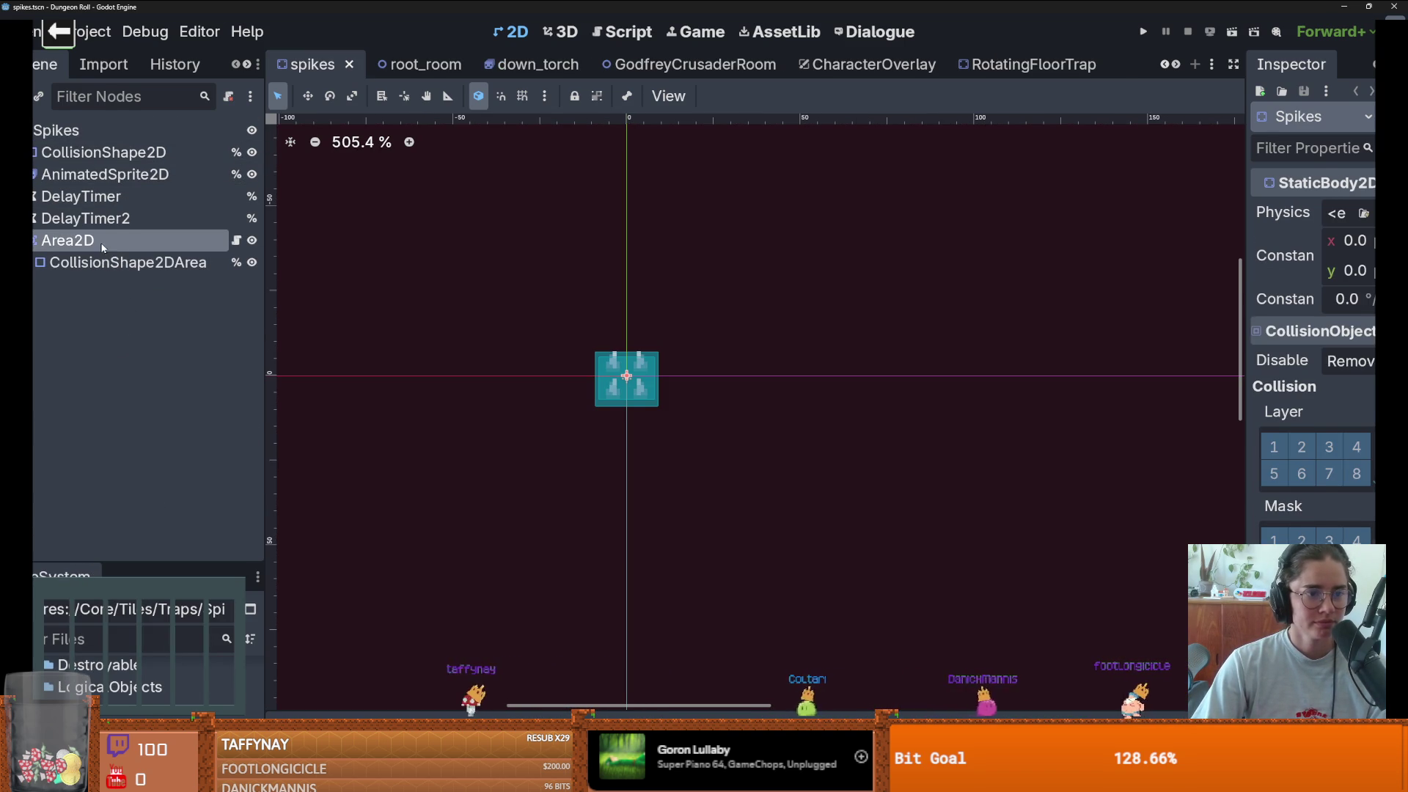
click(236, 240)
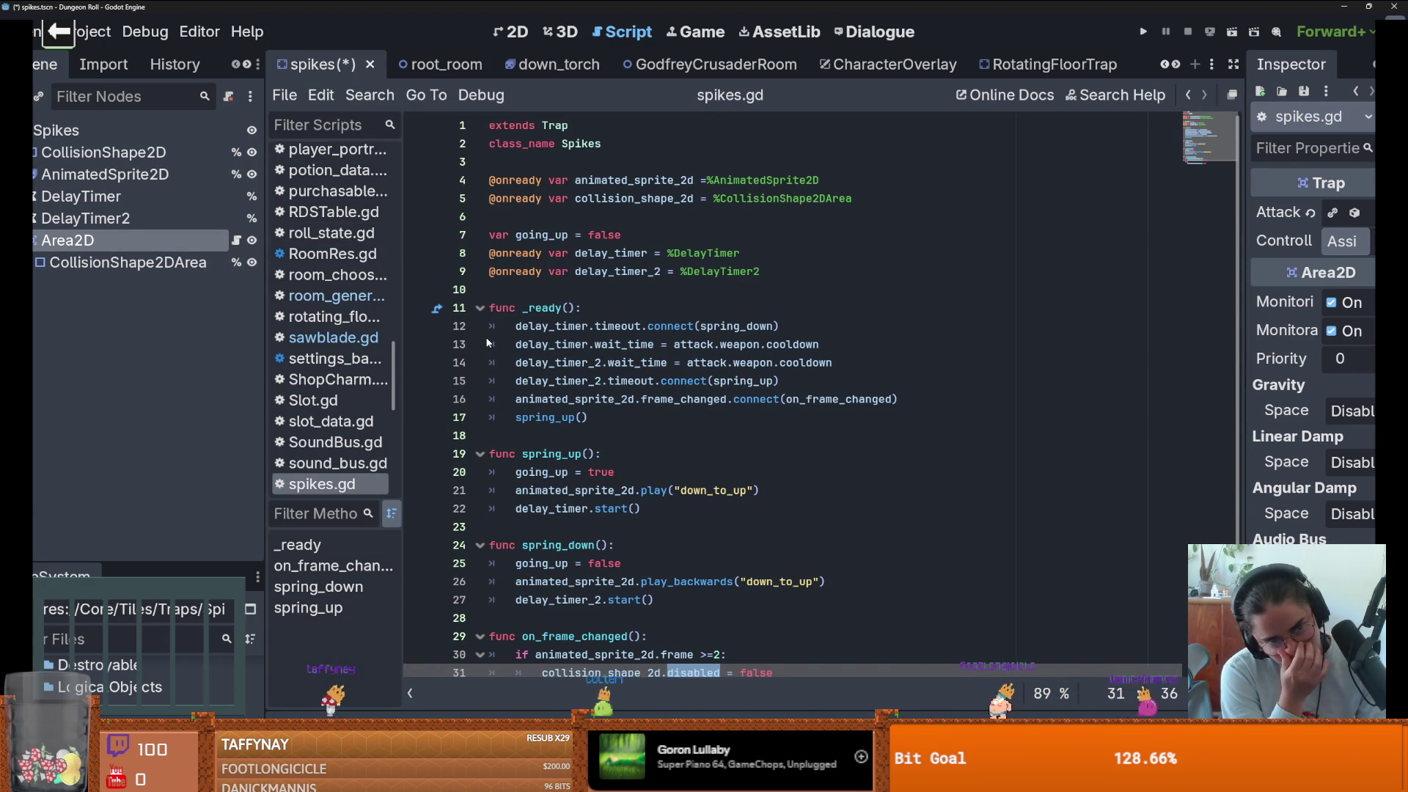
- Jump to the Trap class in DamageArea.gd, review its attack and controller exports, and bring up scene quick-open
click(545, 127)
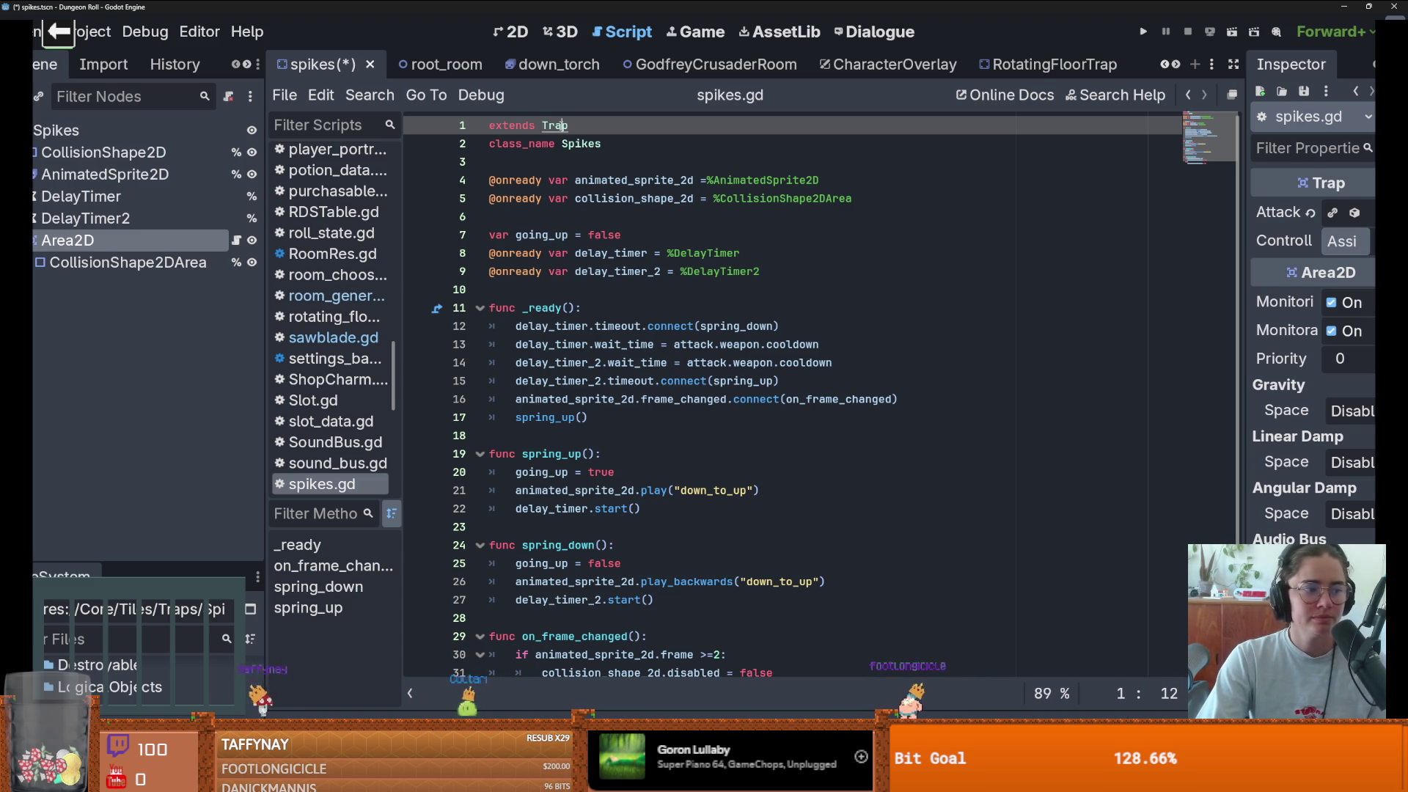
ctrl+click(559, 130)
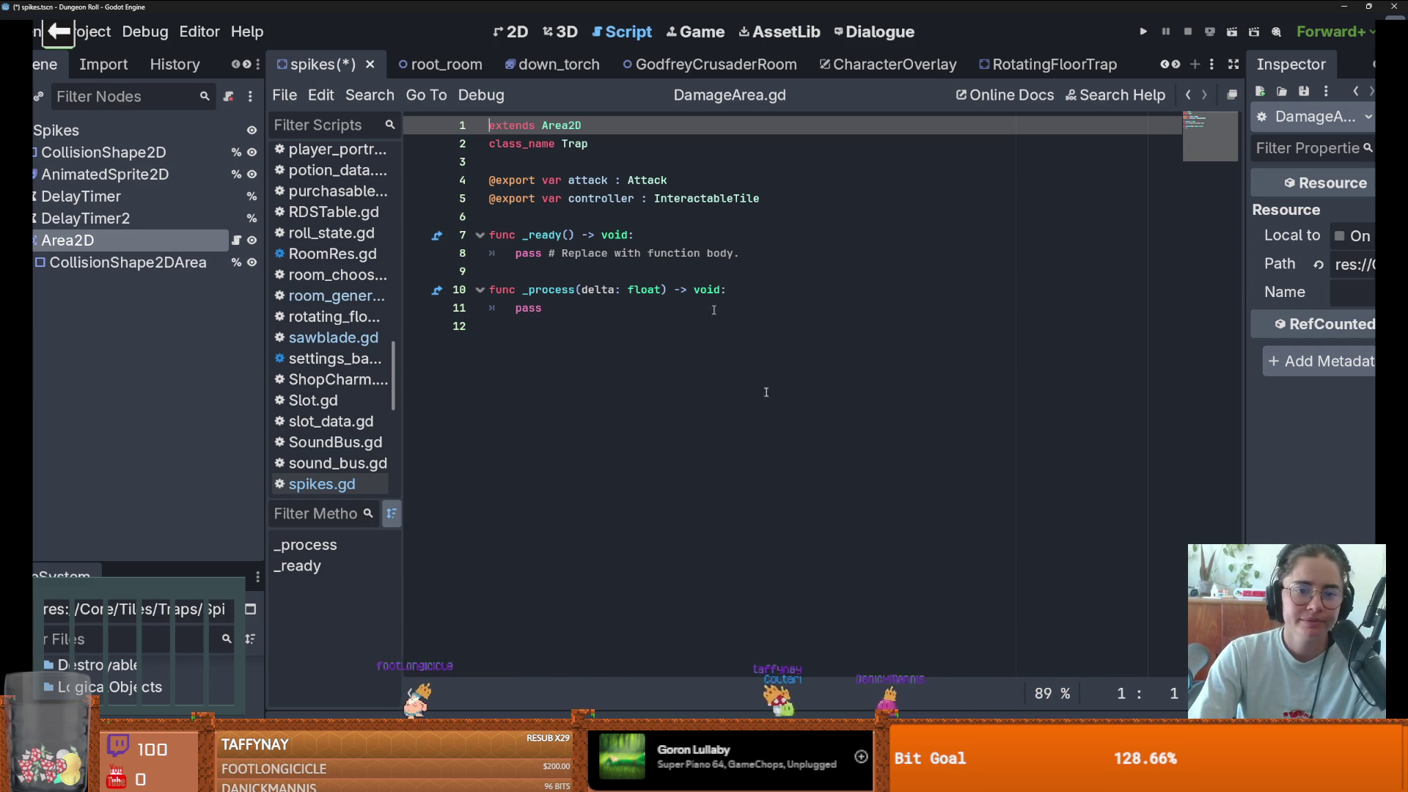
double_click(587, 180)
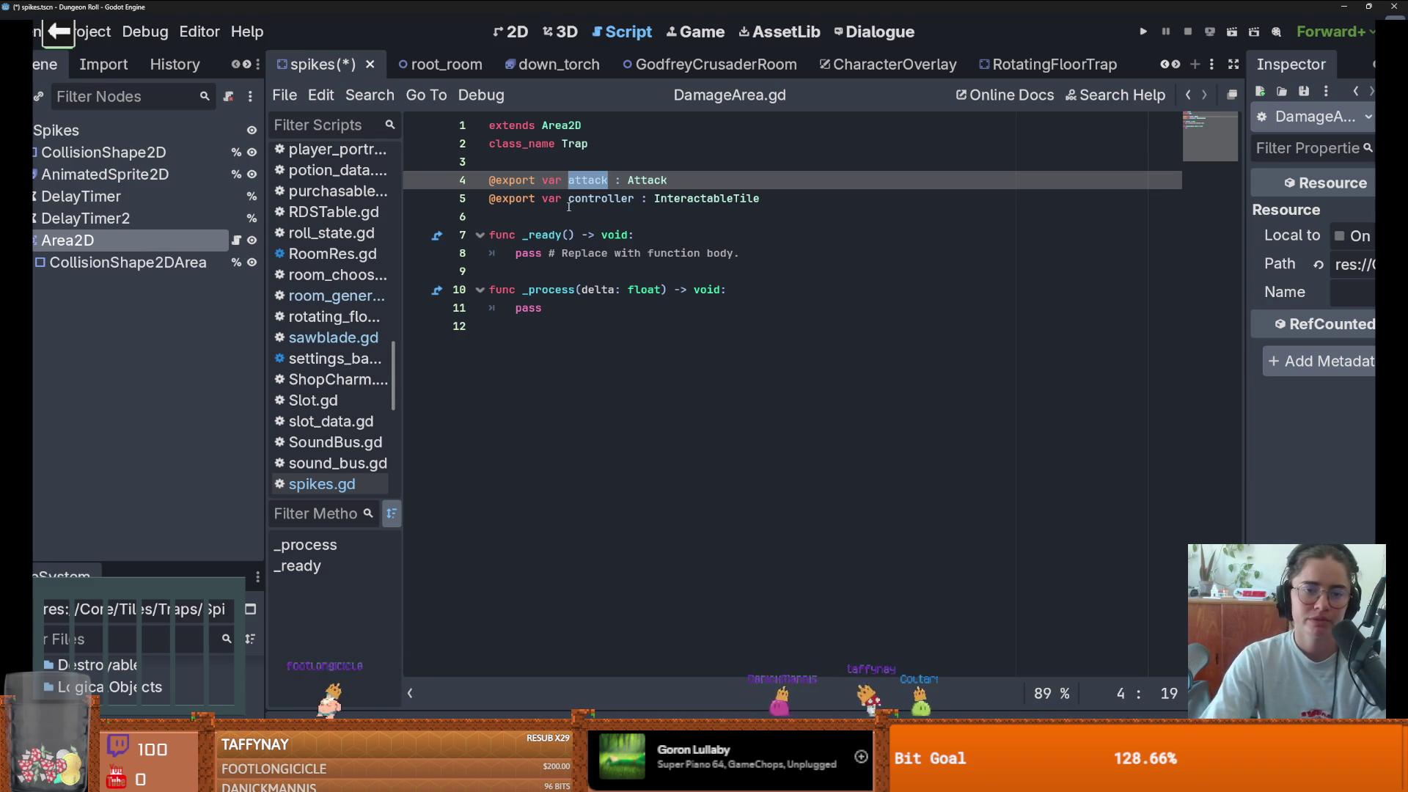
double_click(620, 198)
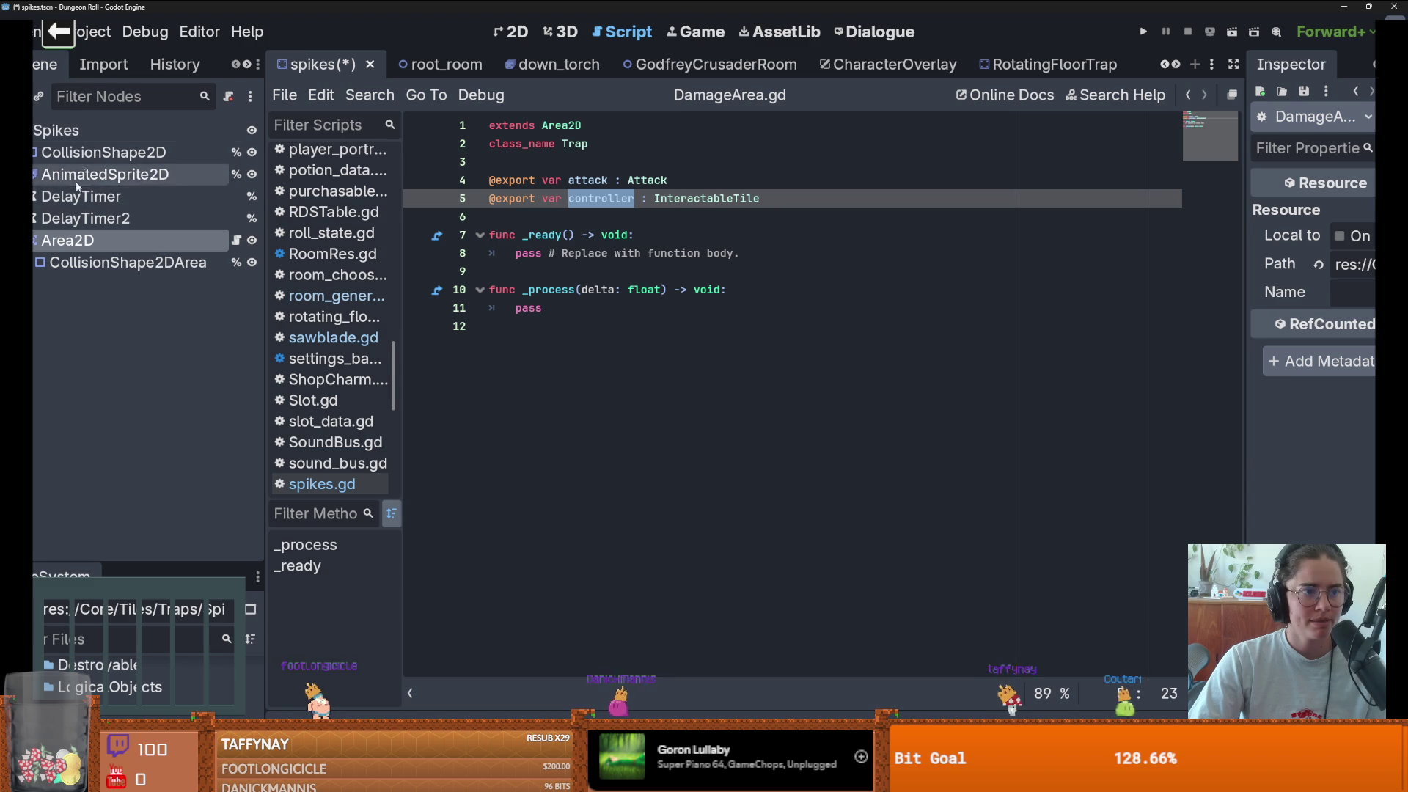
key(ctrl+shift+o)
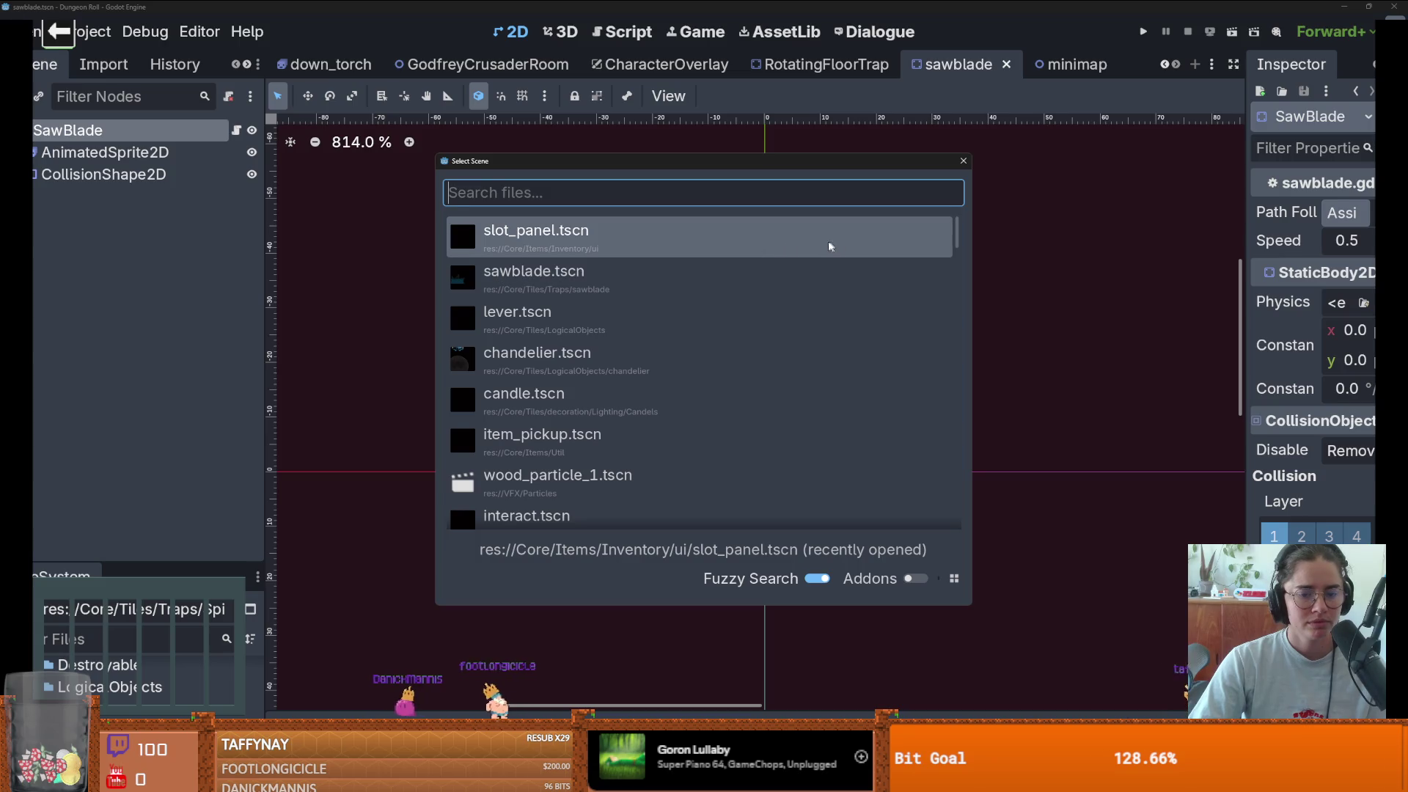
- Search Quick Open Scene for 'Trap', browse the matches, then dismiss it
drag(958, 230, 959, 269)
text(Tra)
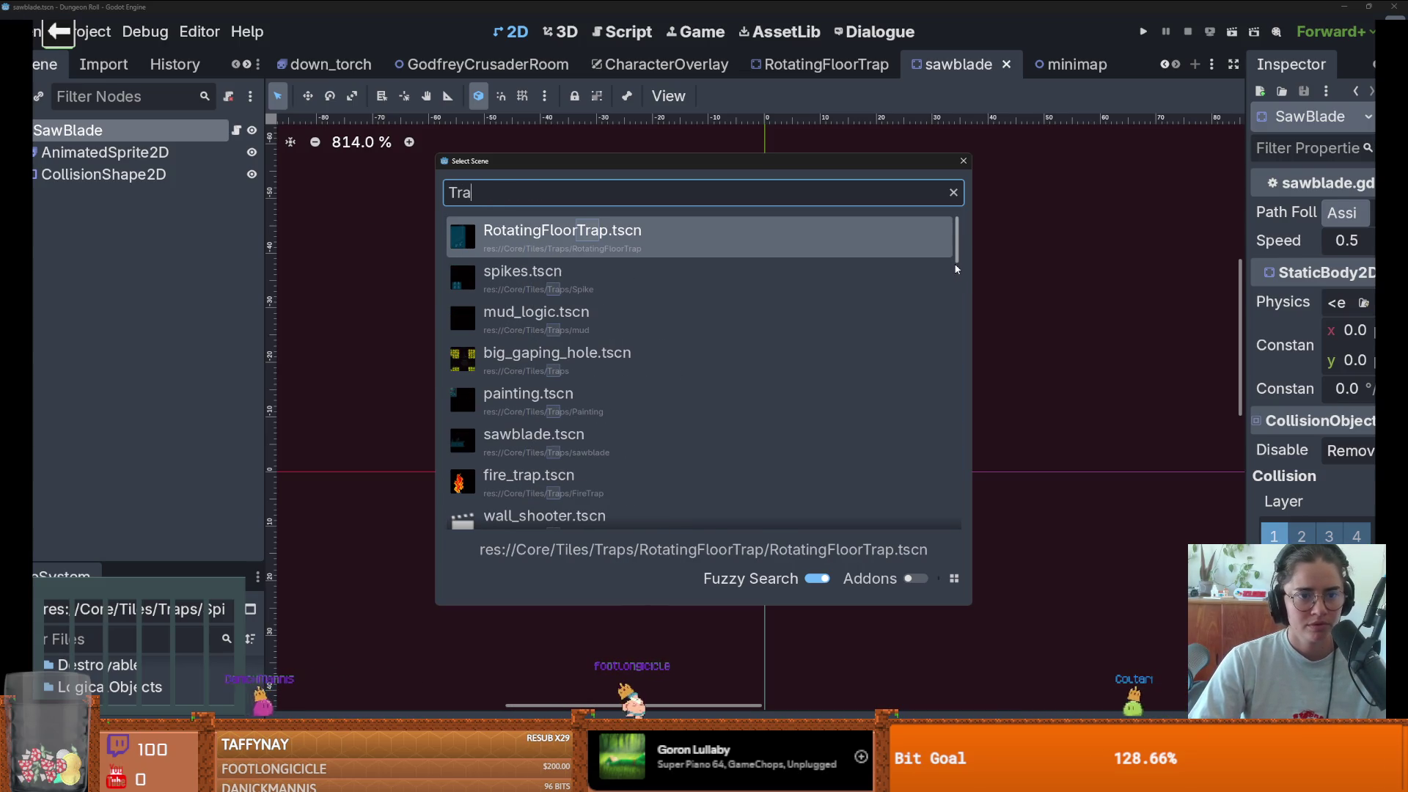
text(p)
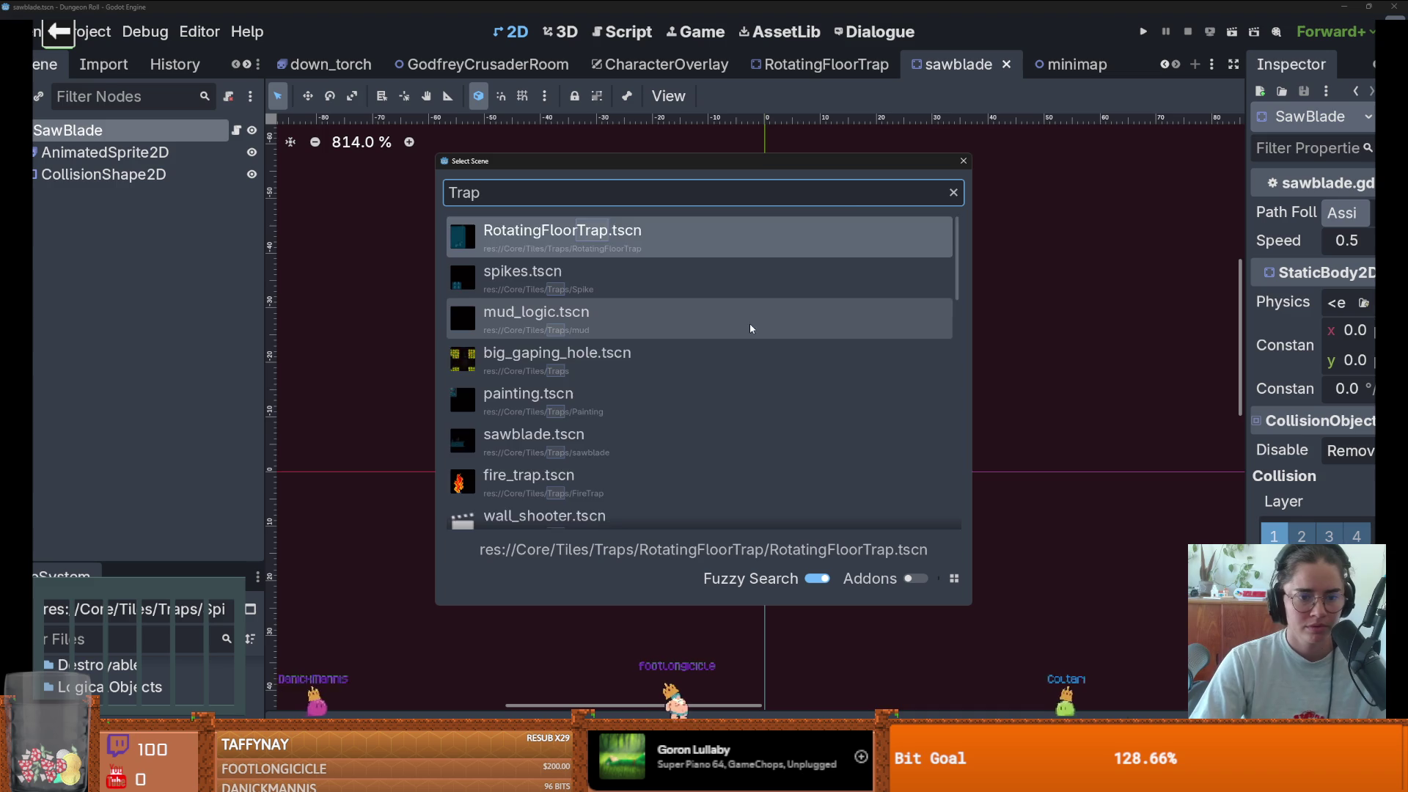
scroll(750, 323, down, 5)
key(Down)
key(Down)
key(Down)
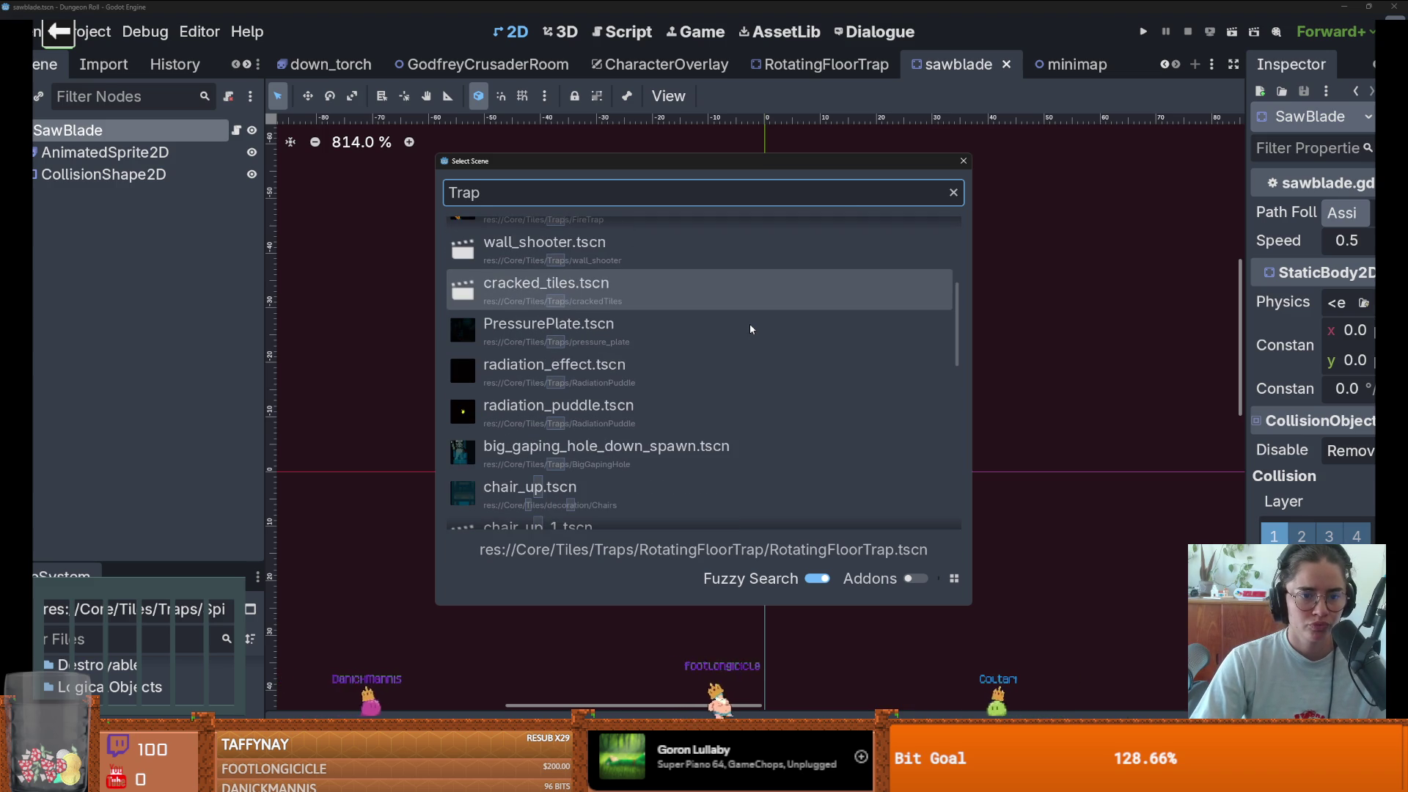
key(Down)
key(Down)
key(Down)
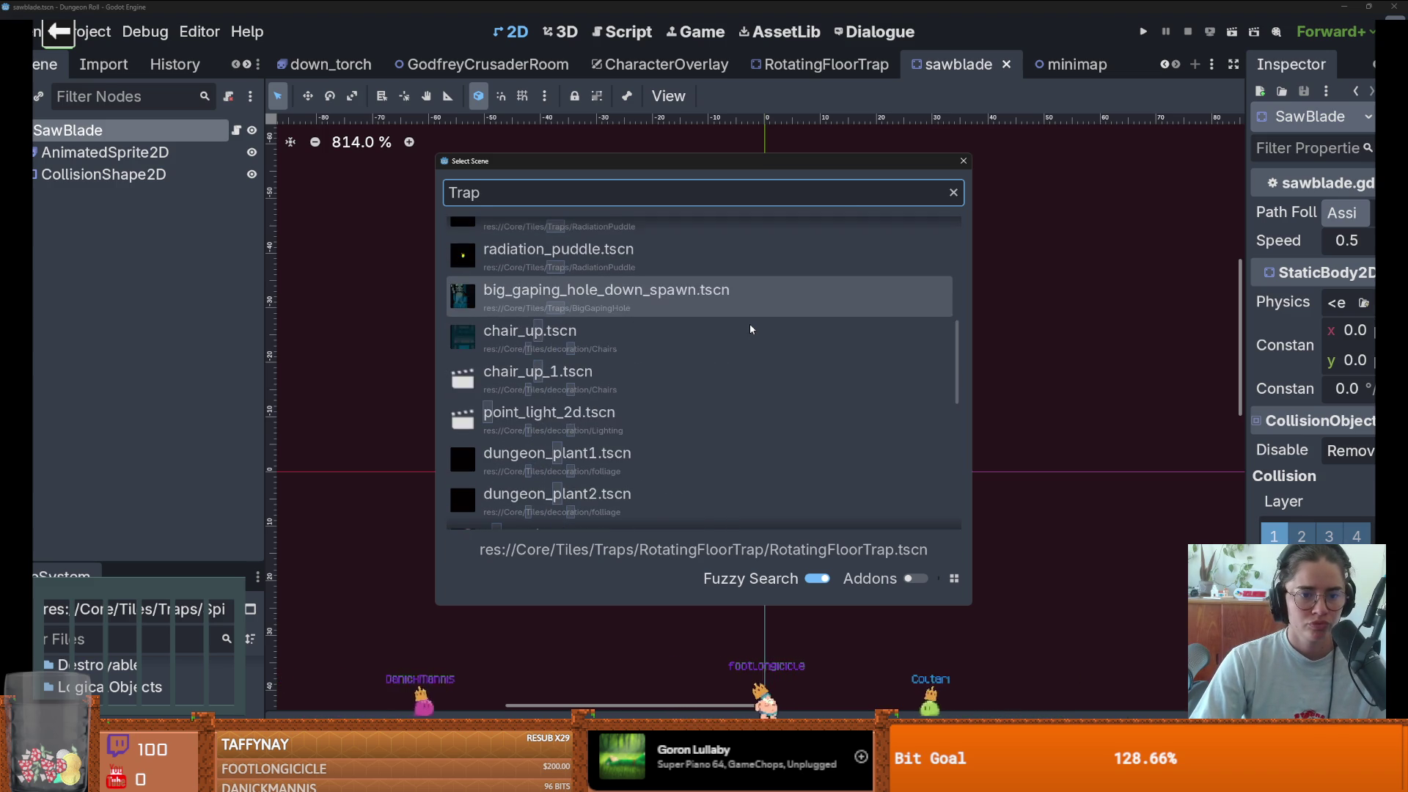
scroll(750, 325, down, 5)
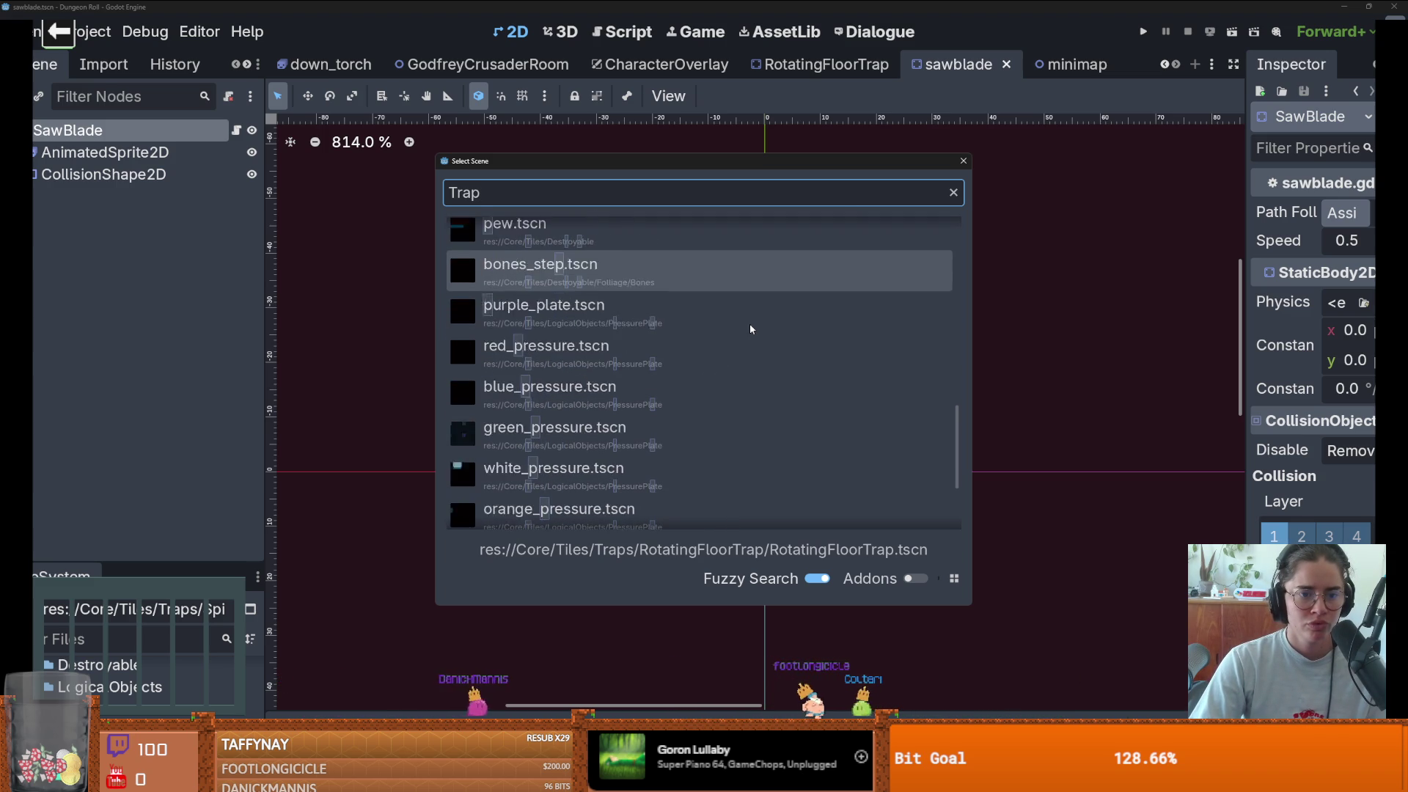
scroll(751, 326, down, 1)
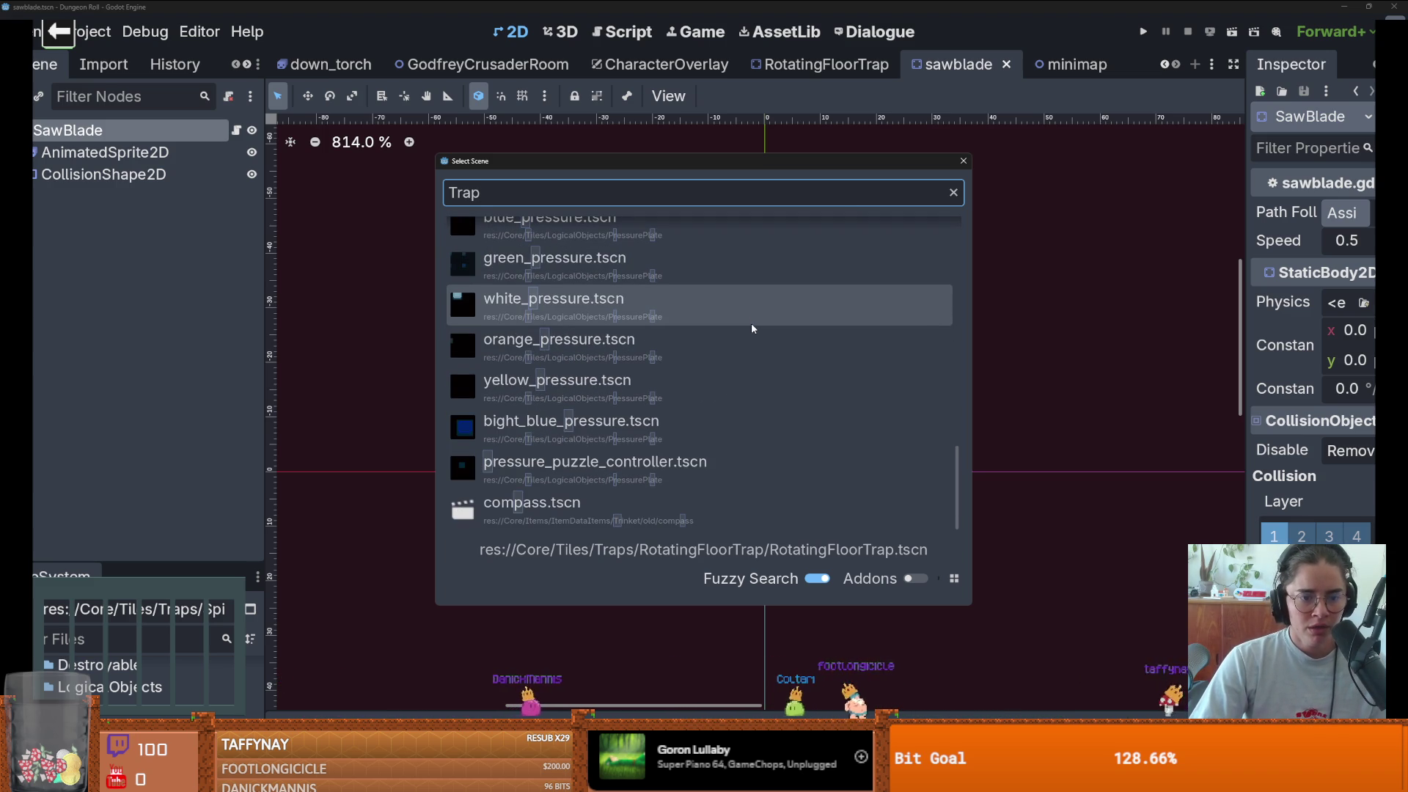
key(Escape)
- Add an Area2D node under SawBlade, then undo it
key(ctrl+a)
text(area)
key(Return)
key(ctrl+z)
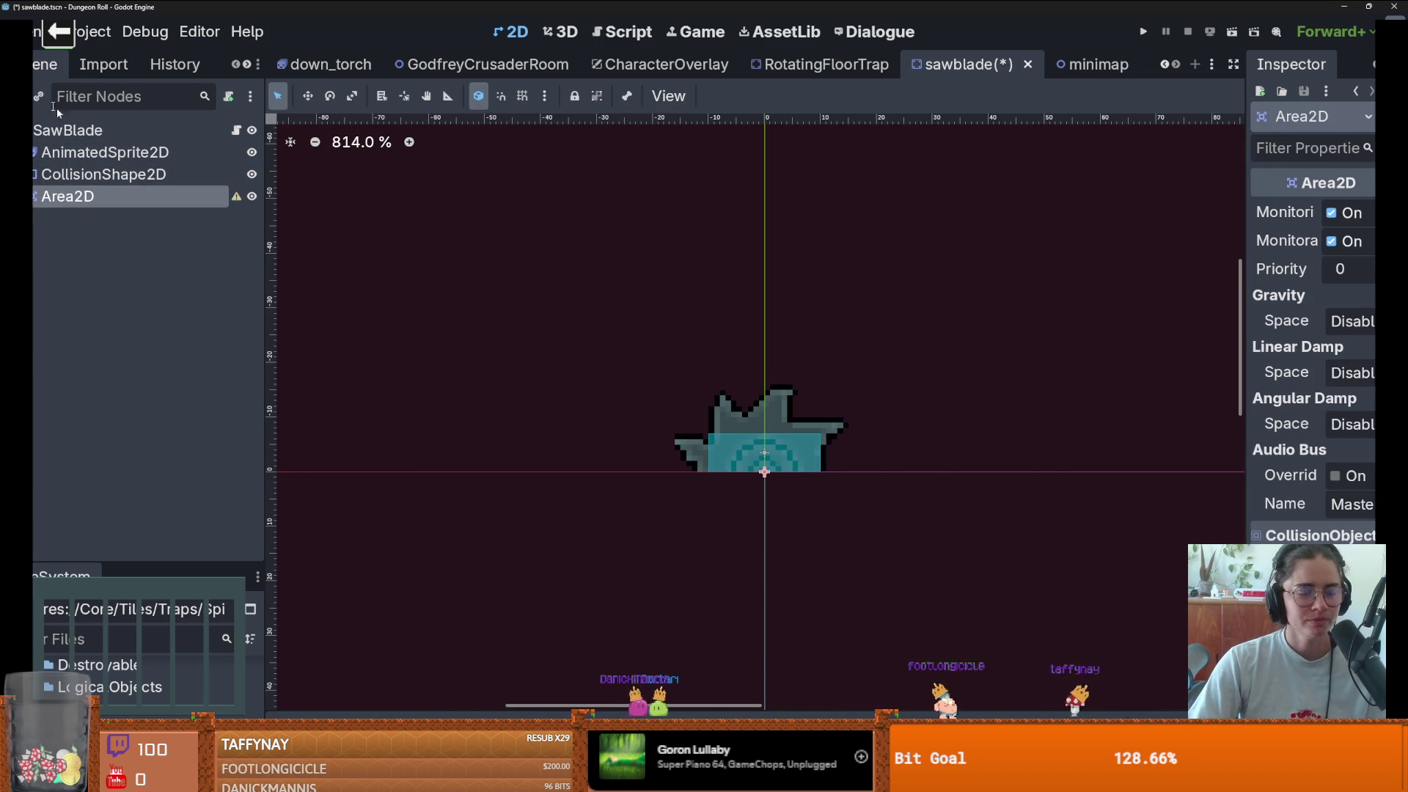
- Try adding a SwingArea node, cancel the attacker pick, and undo it
key(ctrl+a)
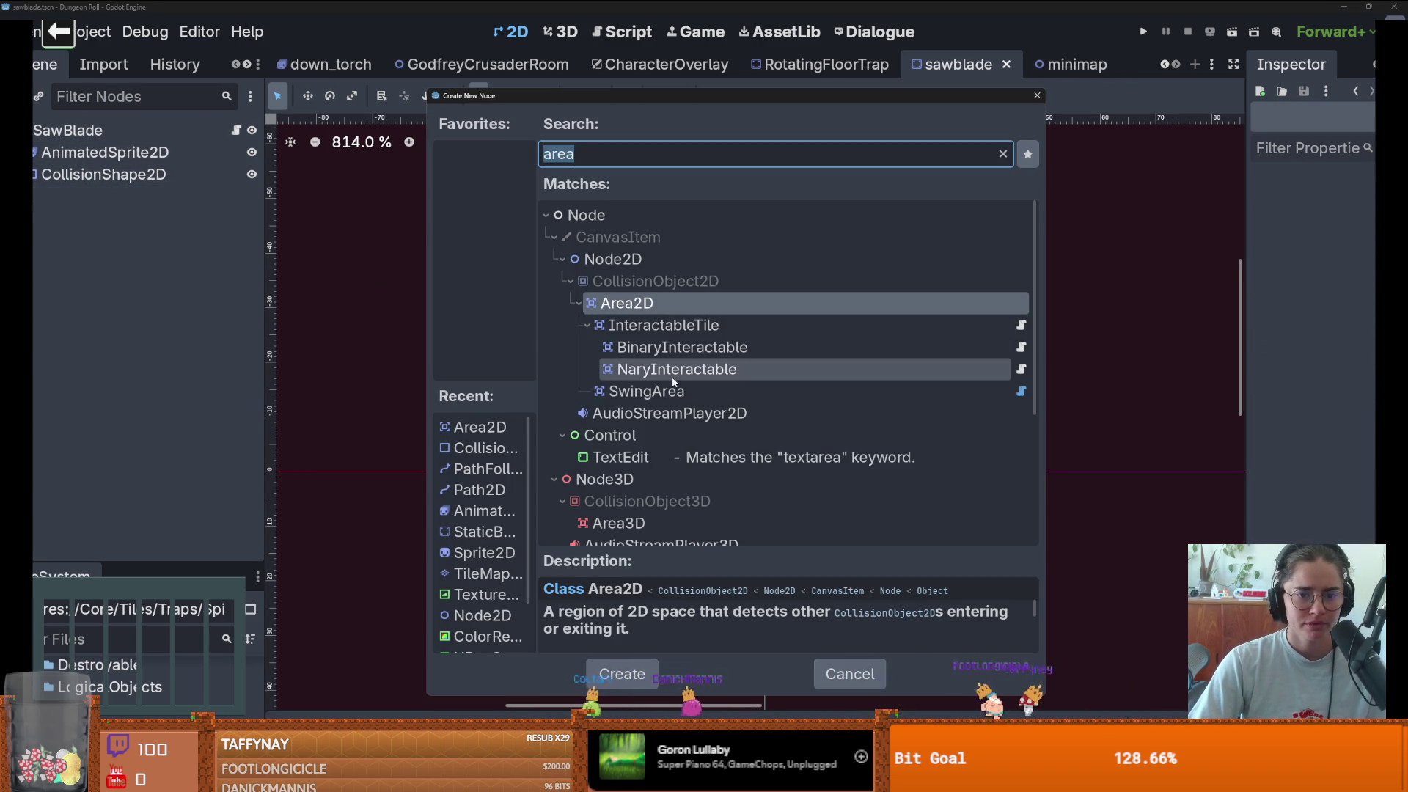
click(673, 394)
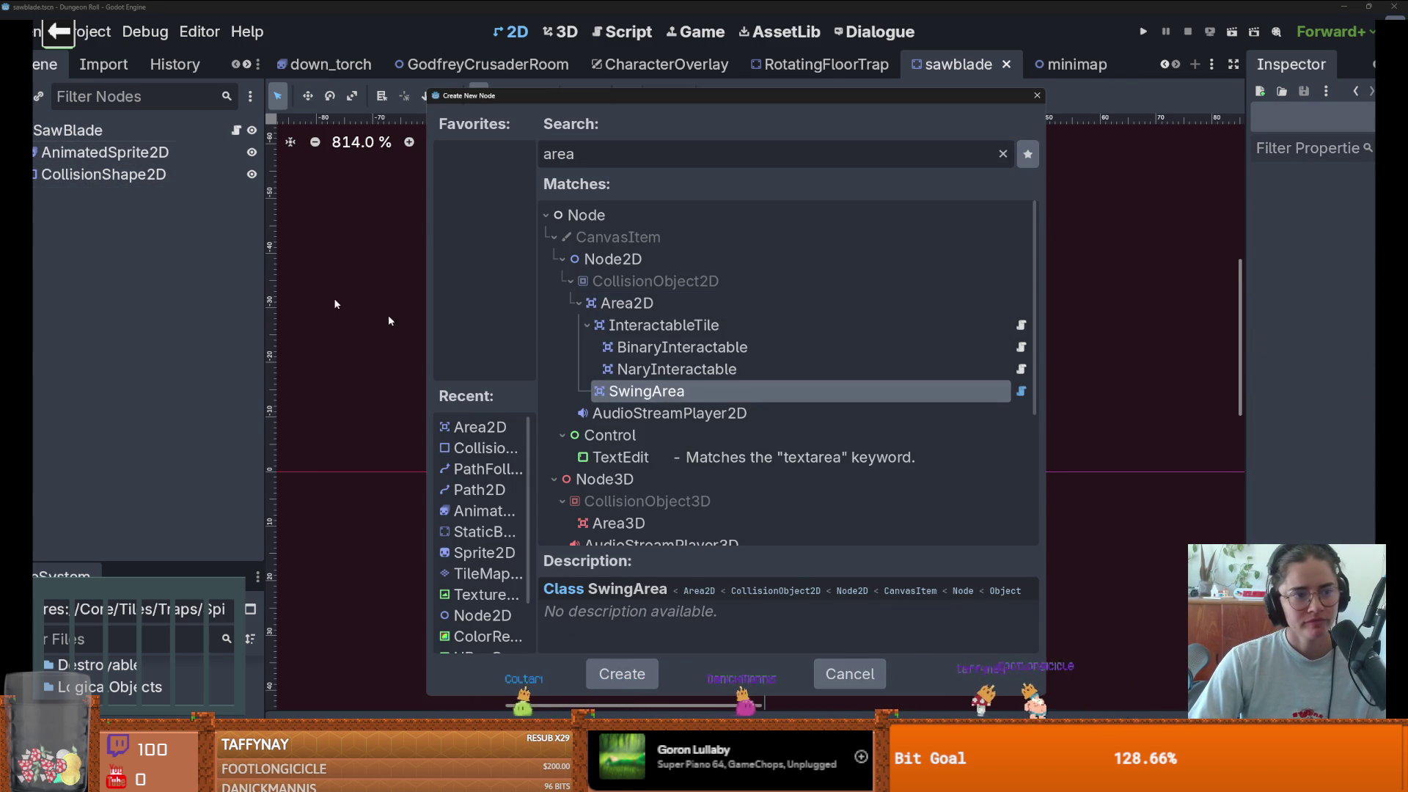
key(Return)
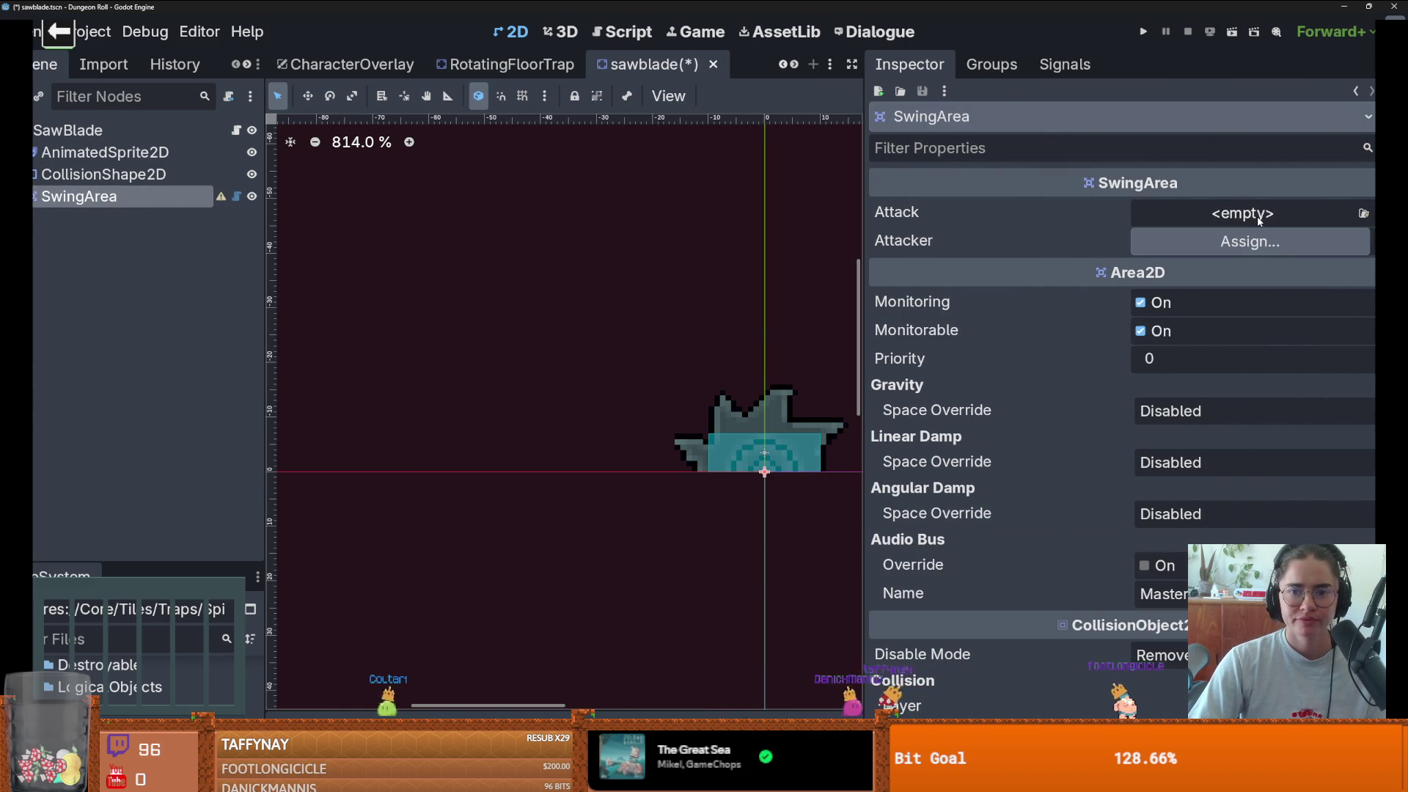
click(1257, 251)
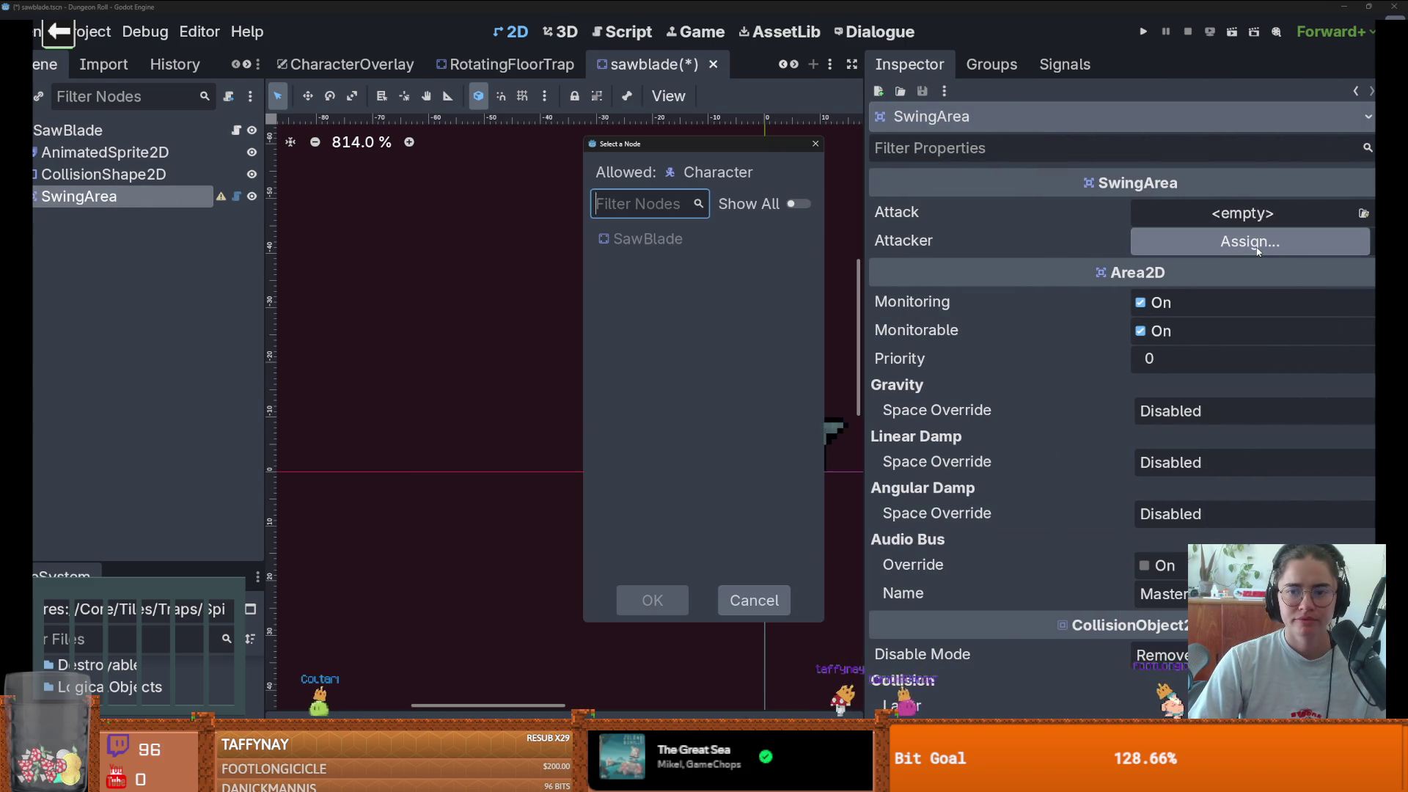
click(816, 145)
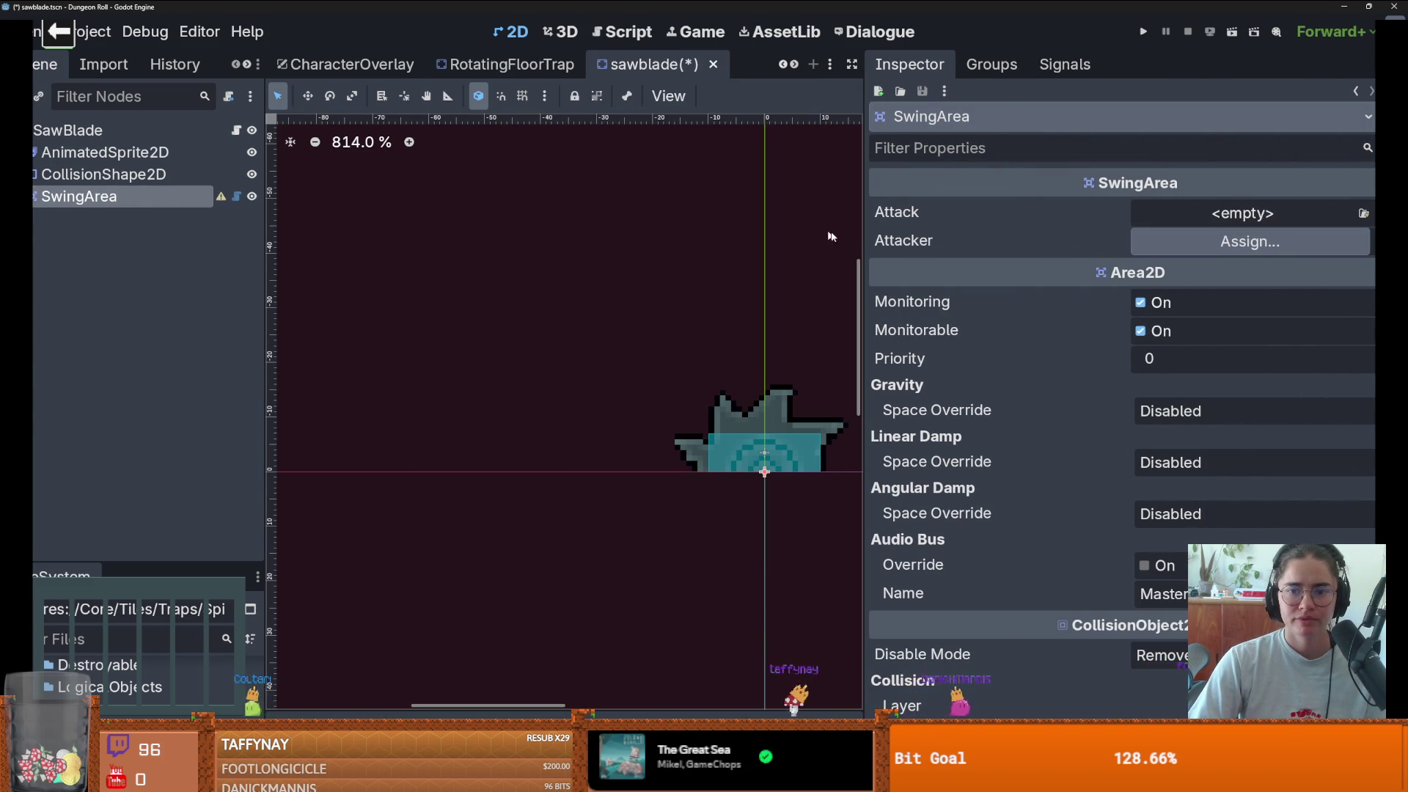
key(ctrl+z)
- Add an Area2D child under the SawBlade root
click(70, 129)
key(ctrl+a)
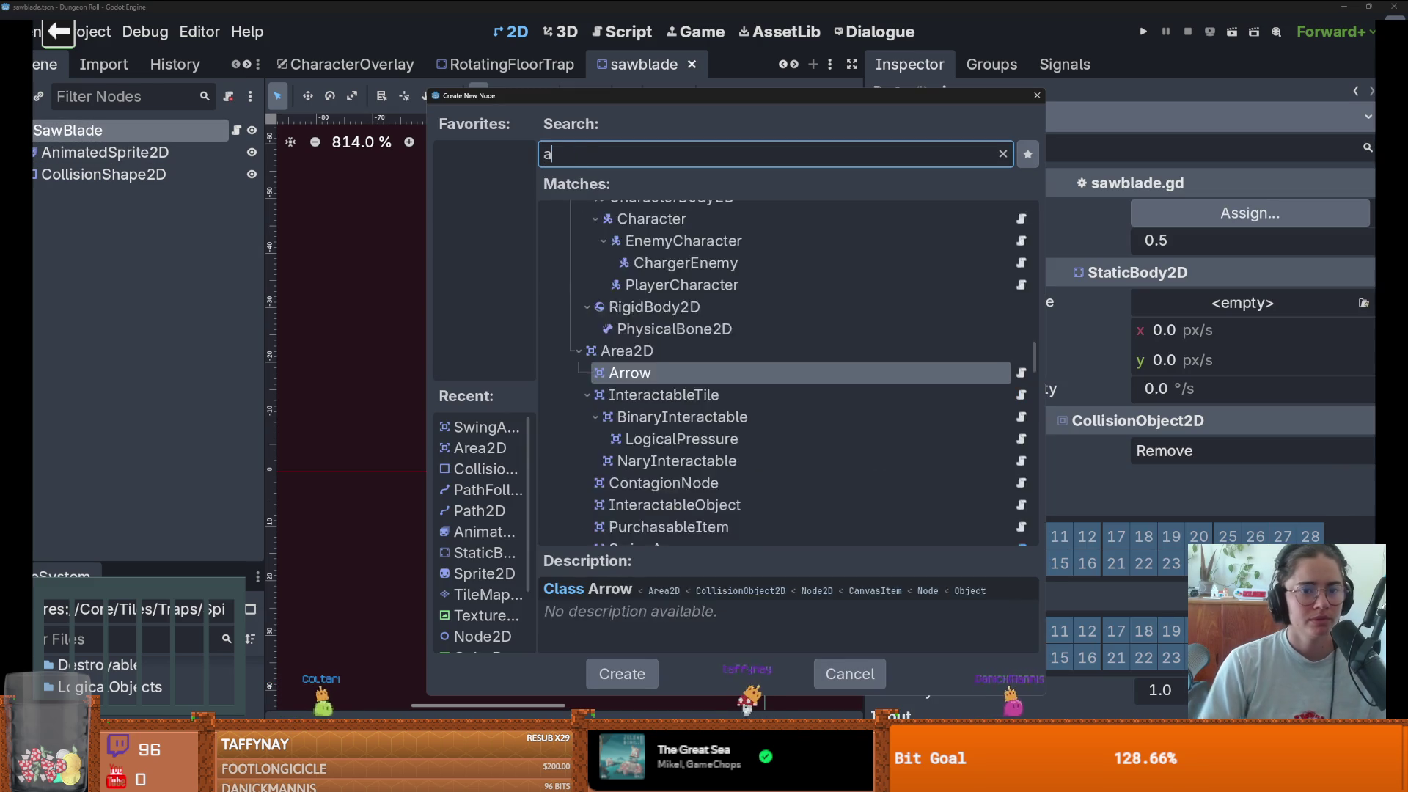
key(Return)
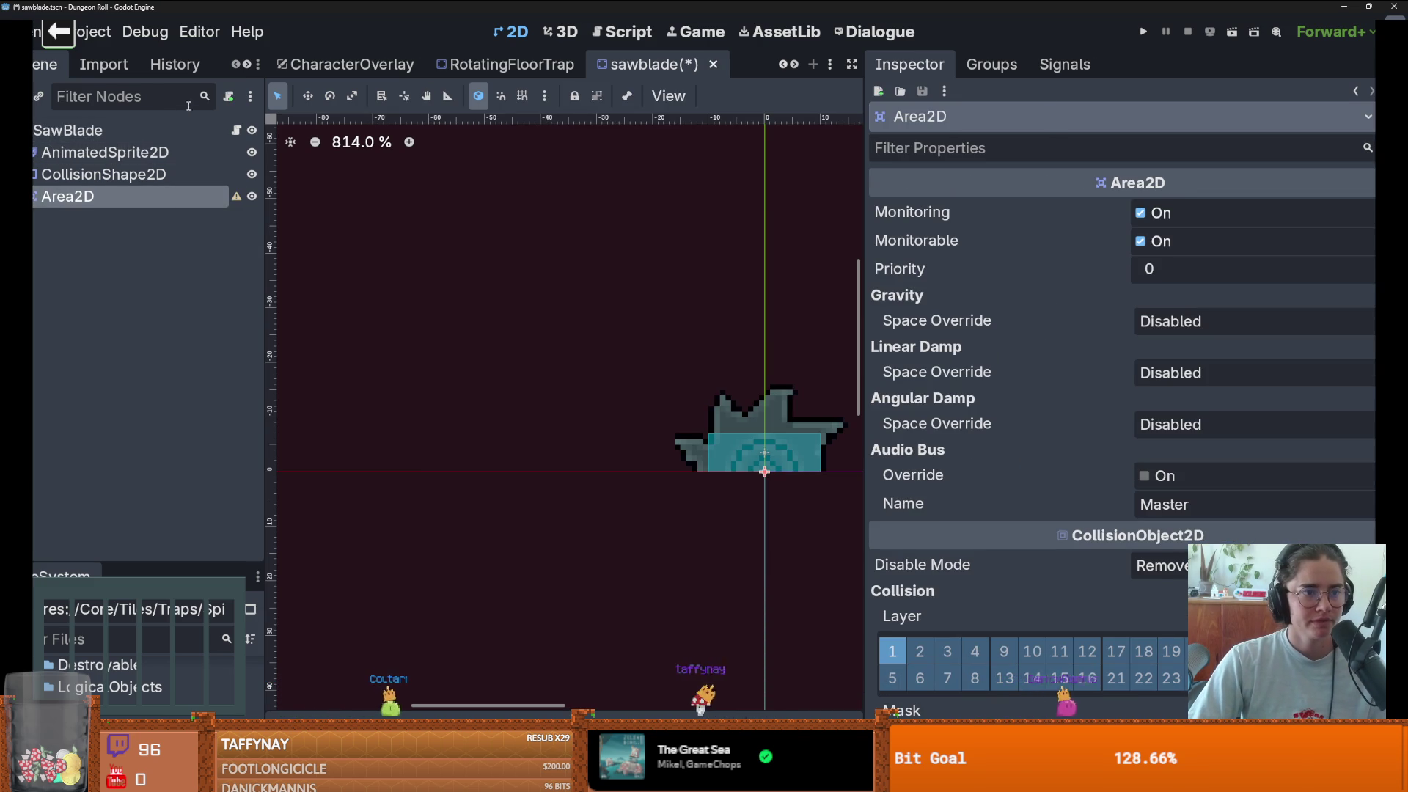
- Filter the FileSystem dock for 'trap'
drag(162, 560, 147, 376)
click(132, 452)
text(trap)
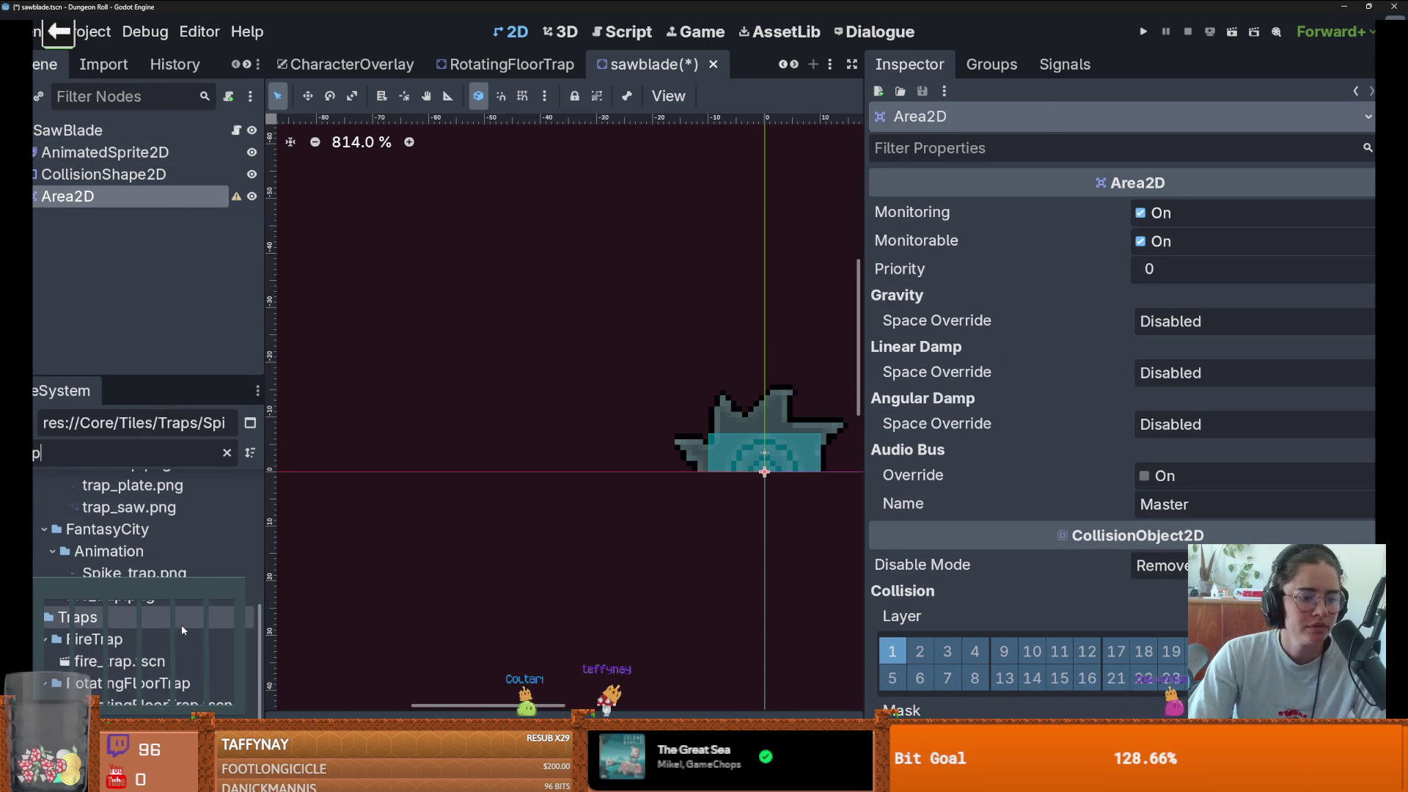
scroll(181, 624, up, 10)
scroll(182, 626, down, 8)
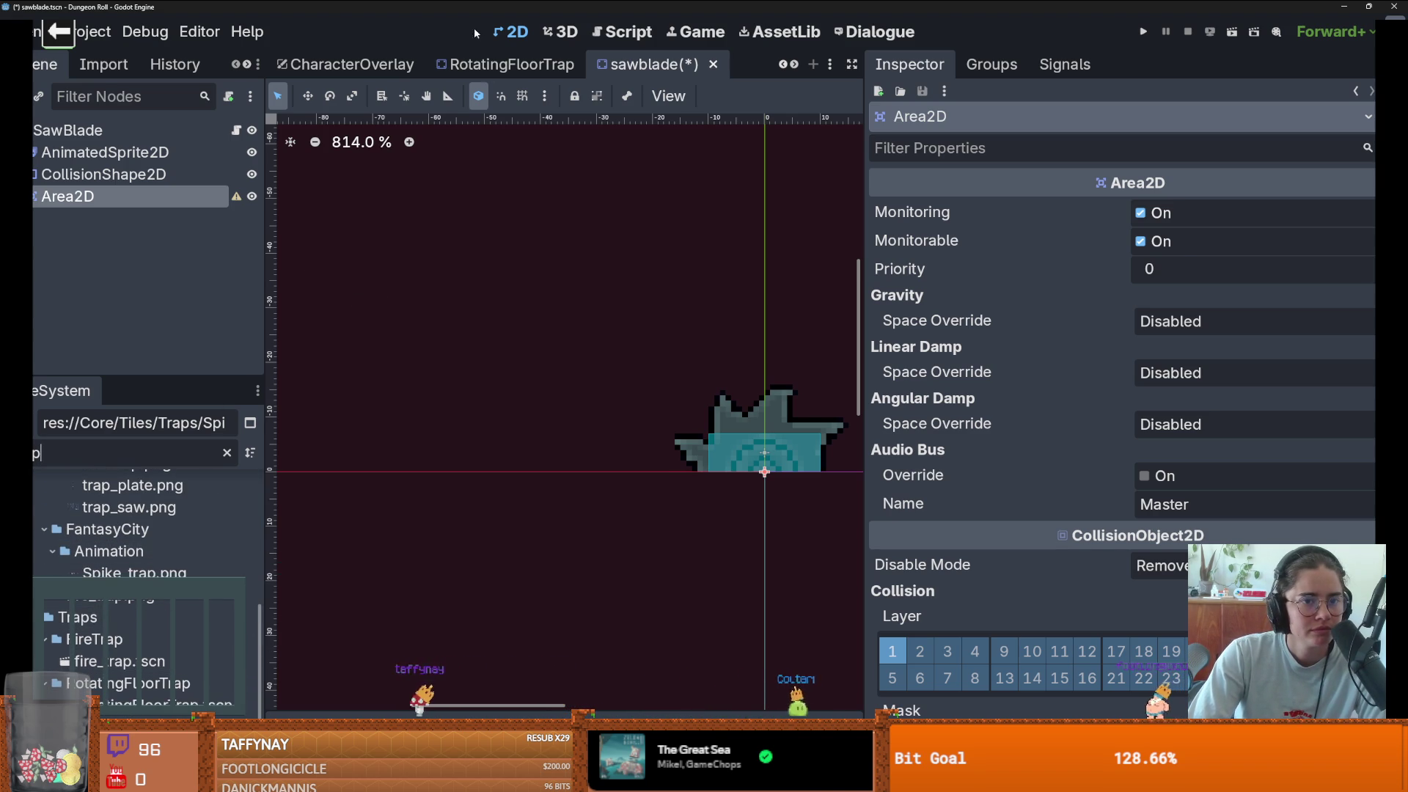
- Review the RotatingFloorTrap scene's script in a widened code editor
click(498, 64)
click(237, 132)
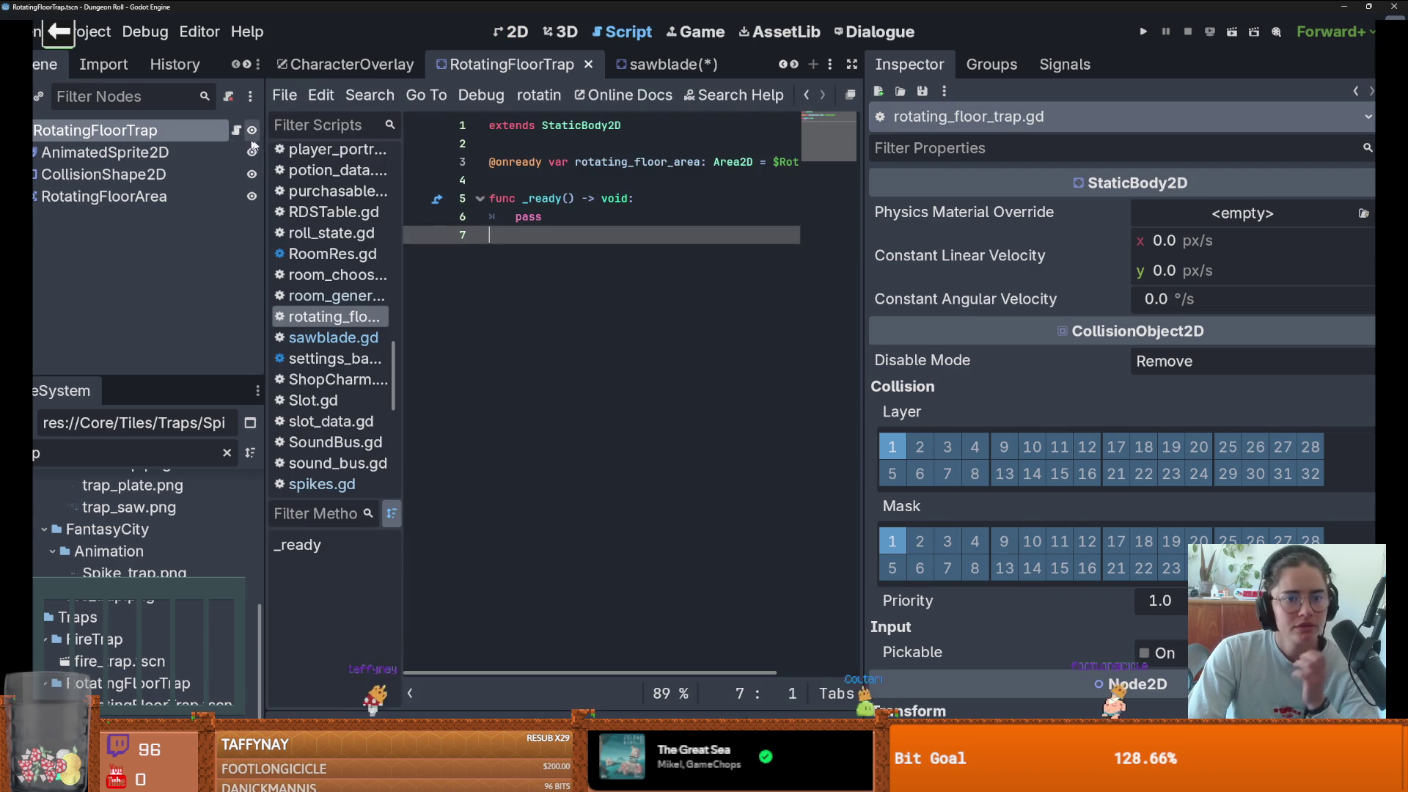
click(758, 219)
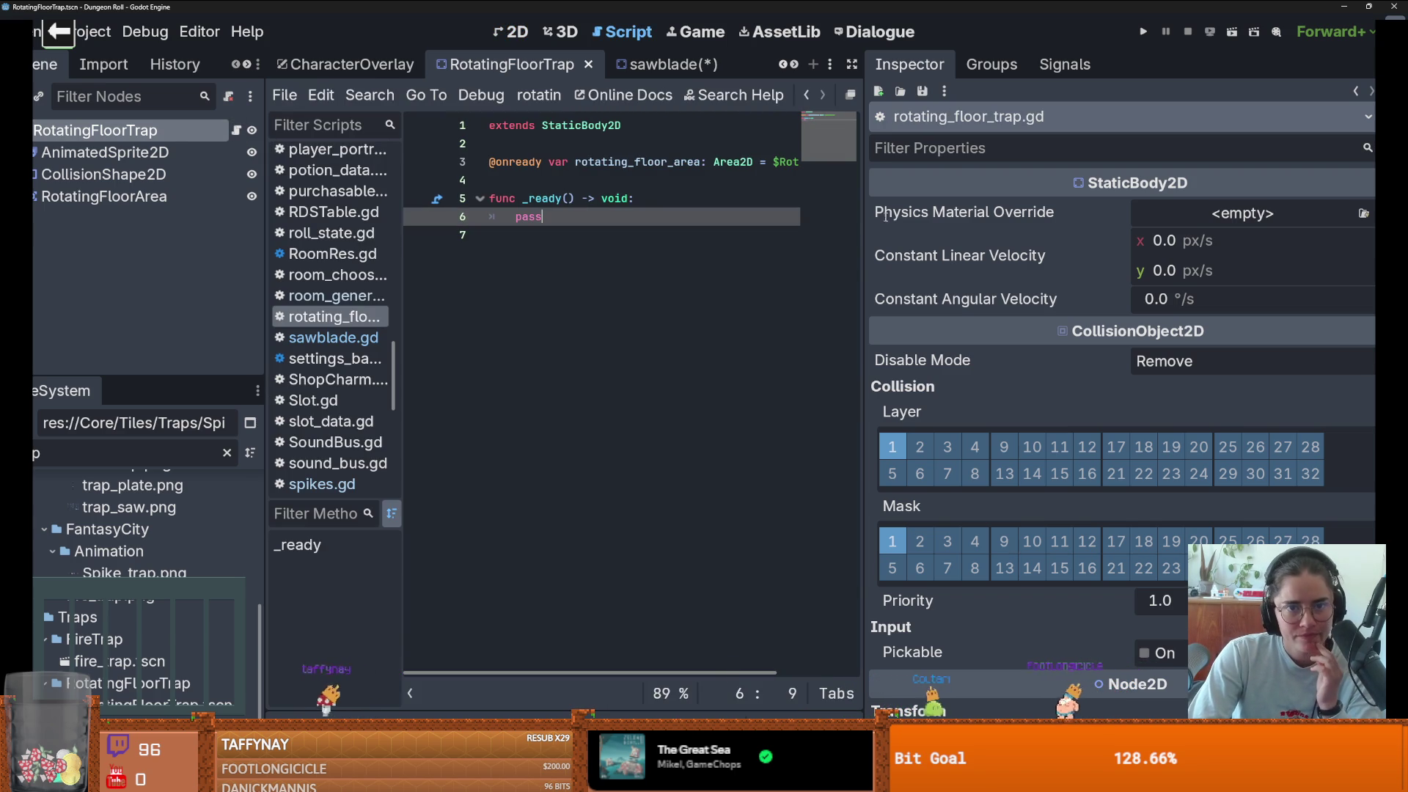
drag(864, 222, 1251, 222)
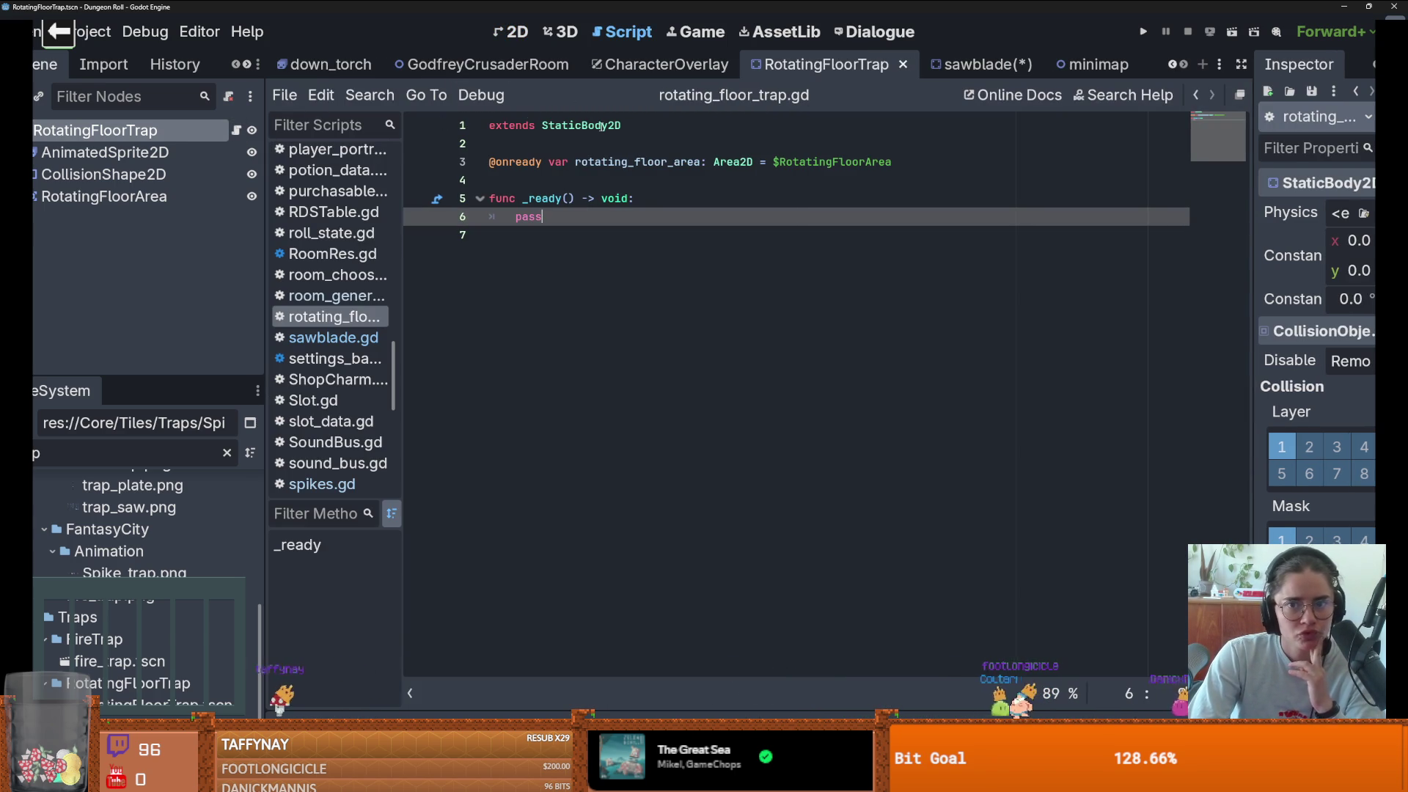
scroll(1182, 66, up, 4)
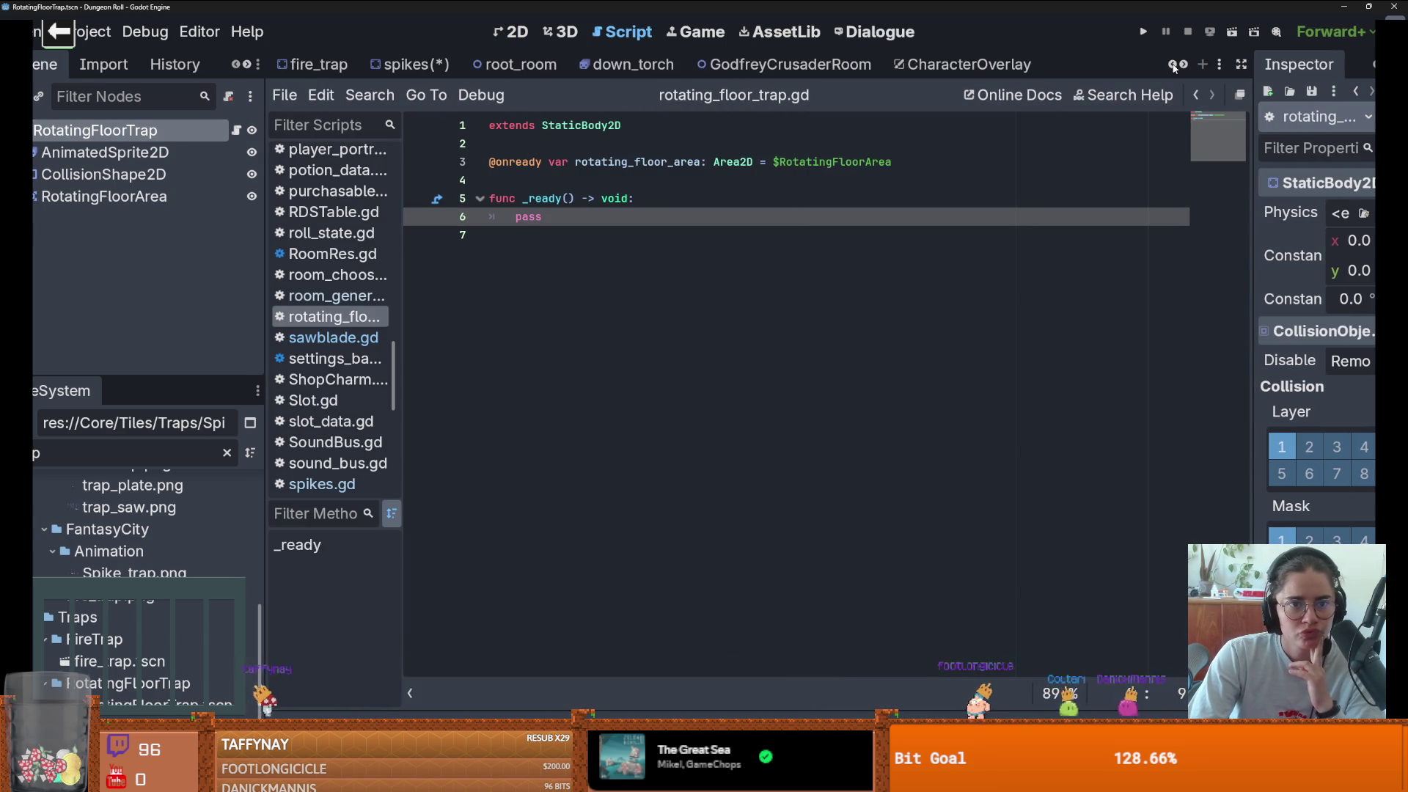
- Review spikes.gd and its Trap class definition in DamageArea.gd
click(526, 71)
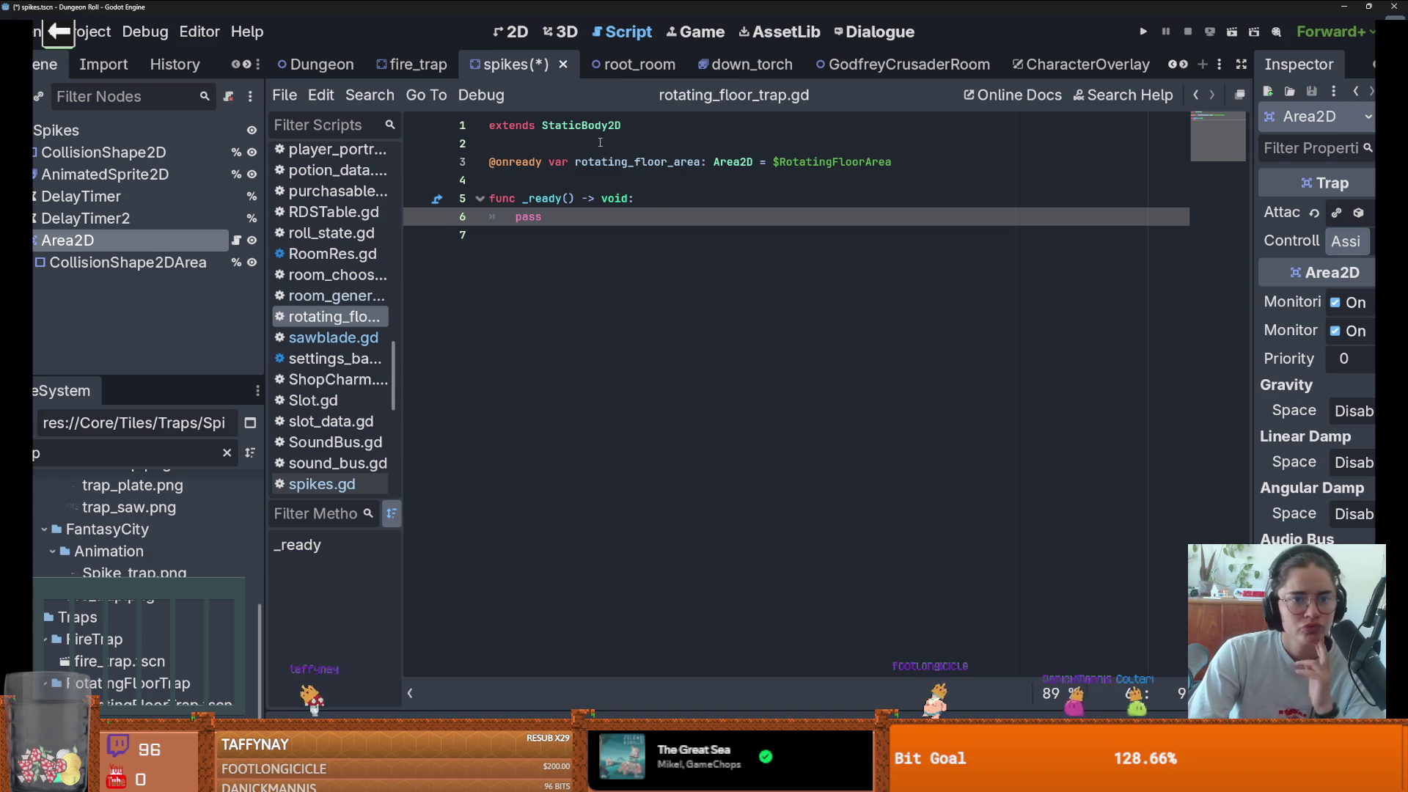
click(237, 242)
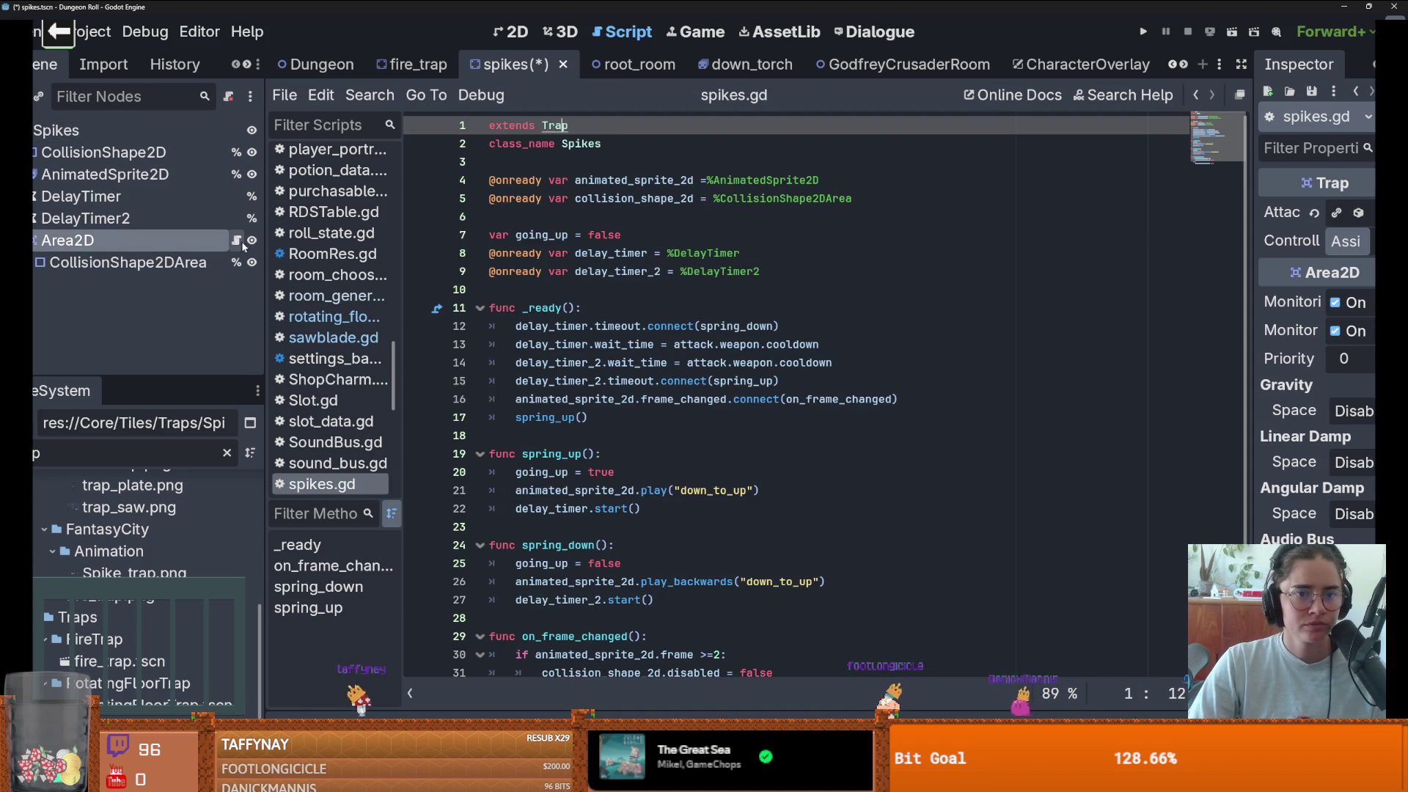
ctrl+click(565, 126)
scroll(359, 382, down, 4)
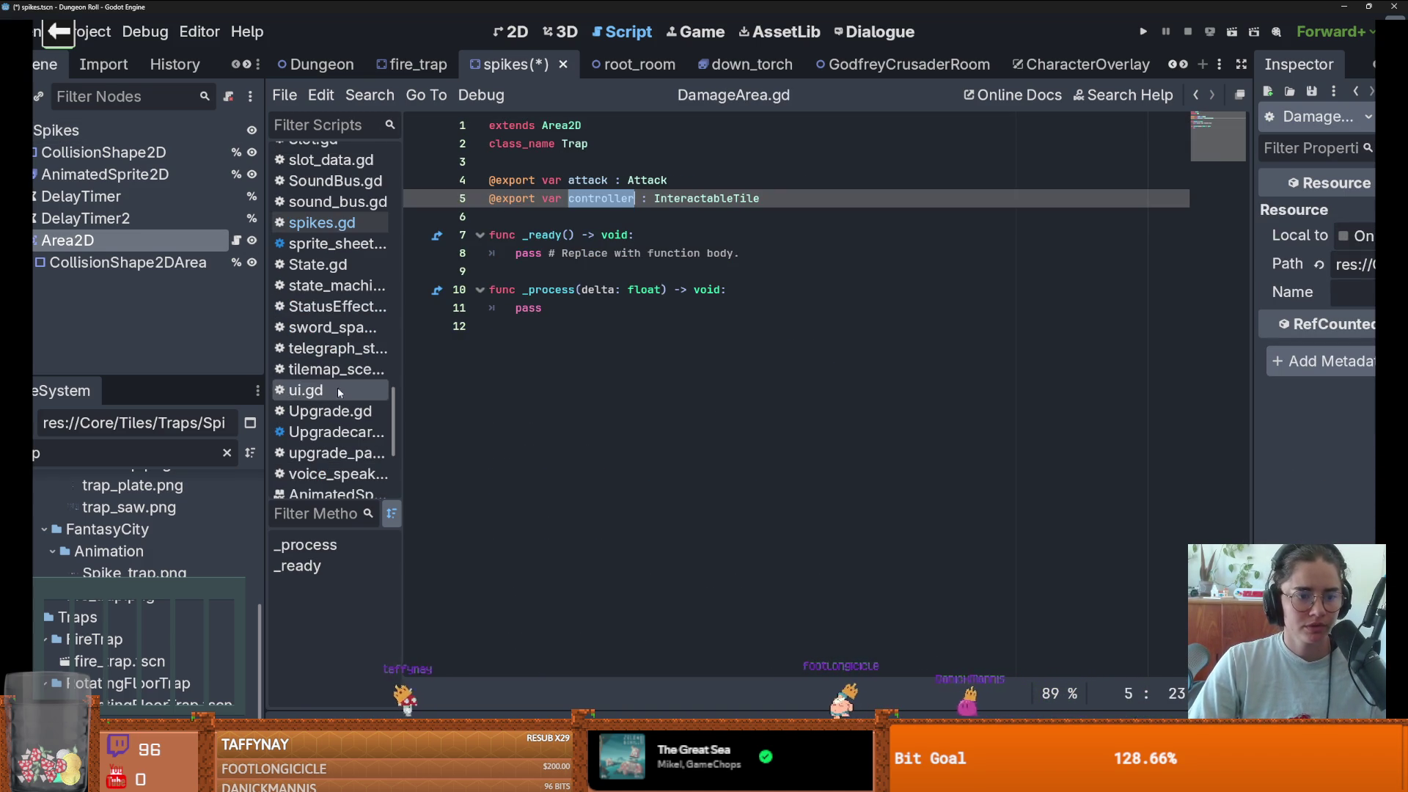
click(361, 225)
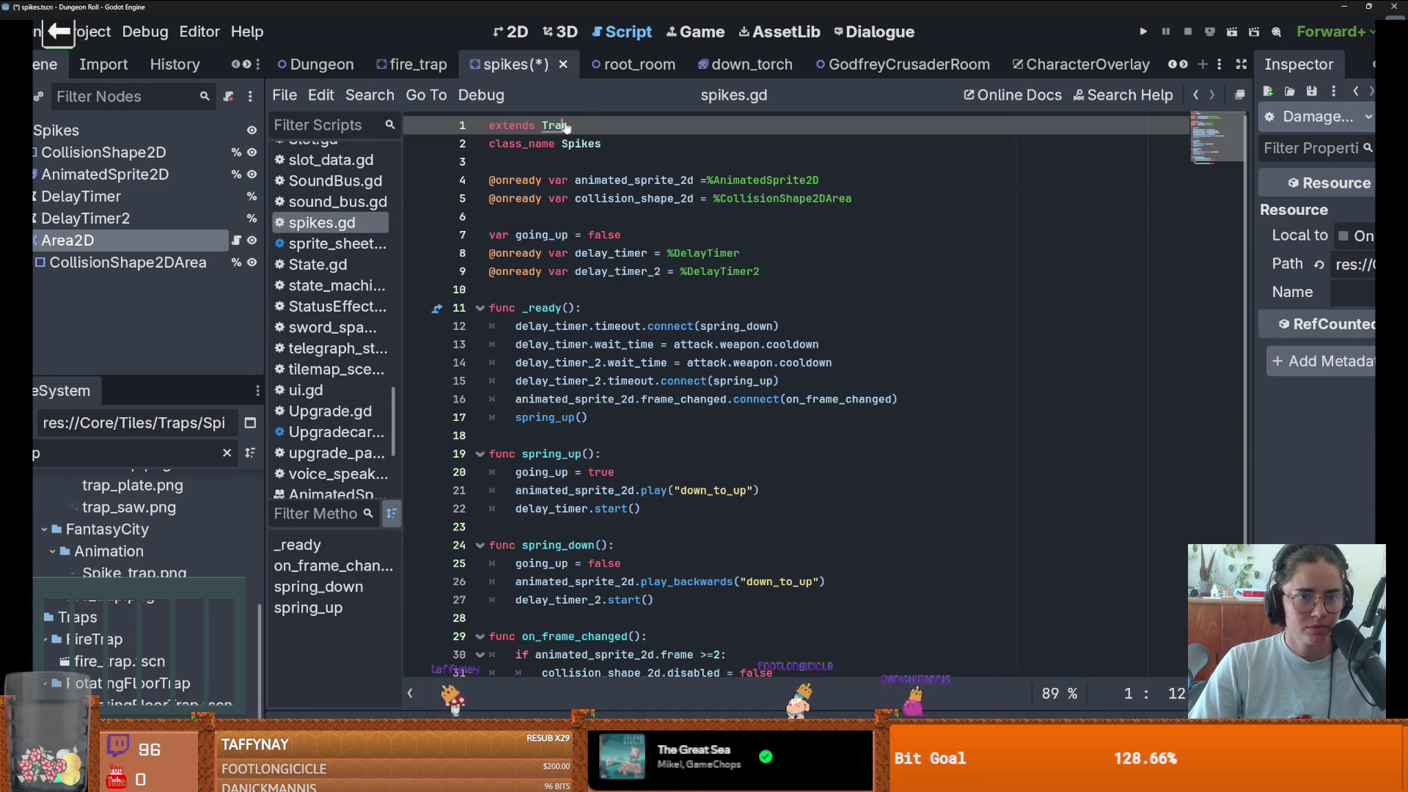
ctrl+click(567, 126)
scroll(330, 220, up, 1)
drag(403, 212, 540, 212)
click(1183, 66)
click(1183, 66)
click(1183, 66)
click(1182, 66)
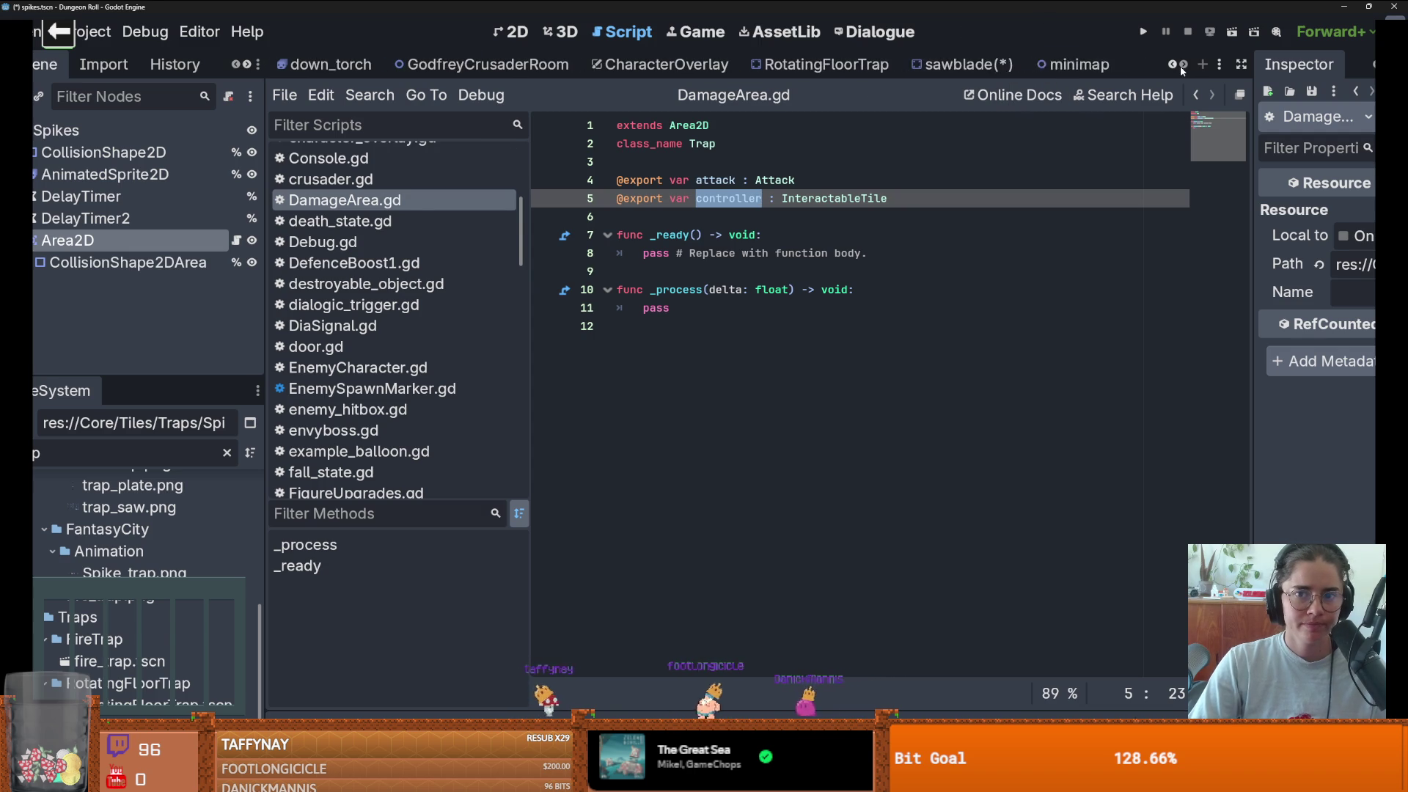
- In the sawblade scene, attach DamageArea.gd from FileSystem to the Area2D node
click(967, 65)
text(ma)
scroll(132, 514, up, 10)
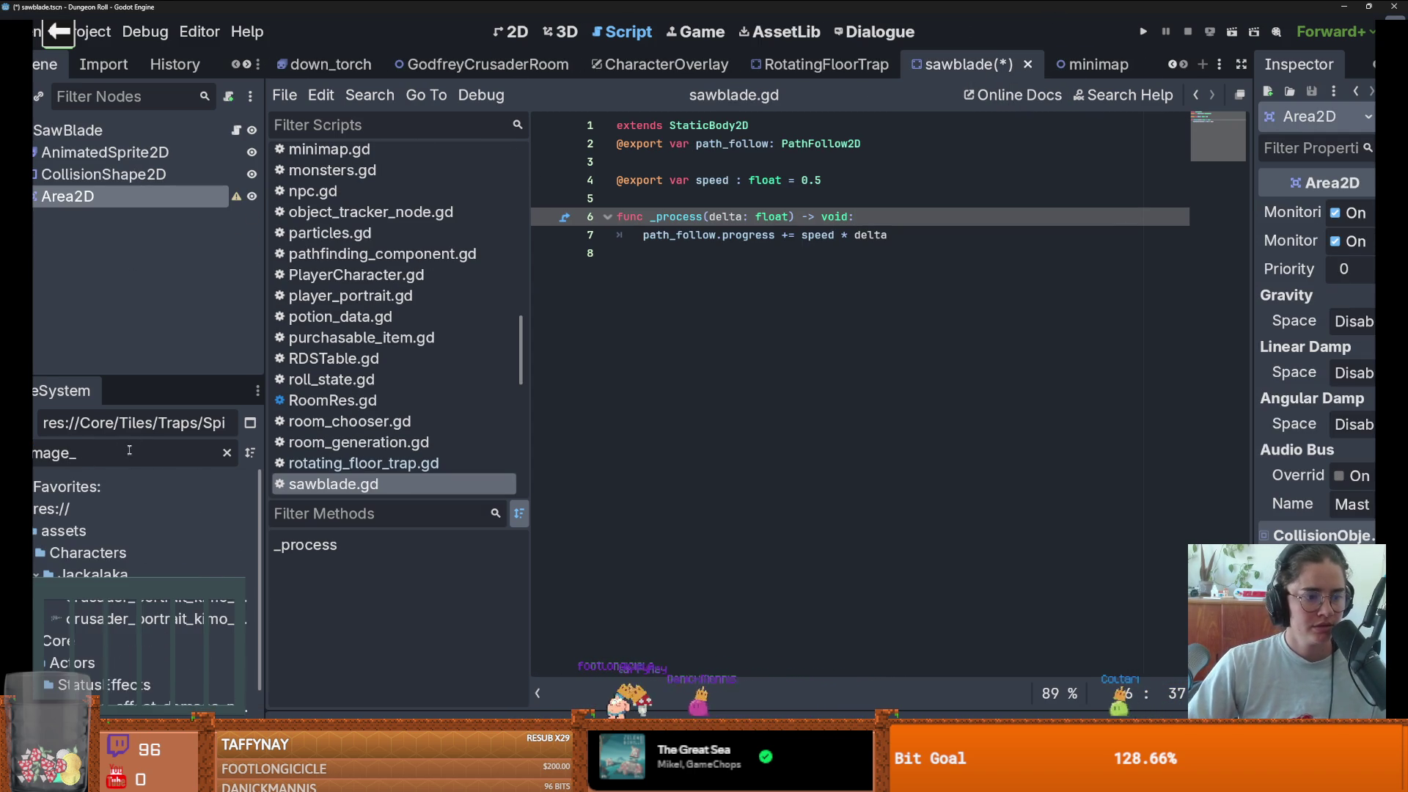
scroll(135, 482, down, 2)
scroll(145, 563, down, 5)
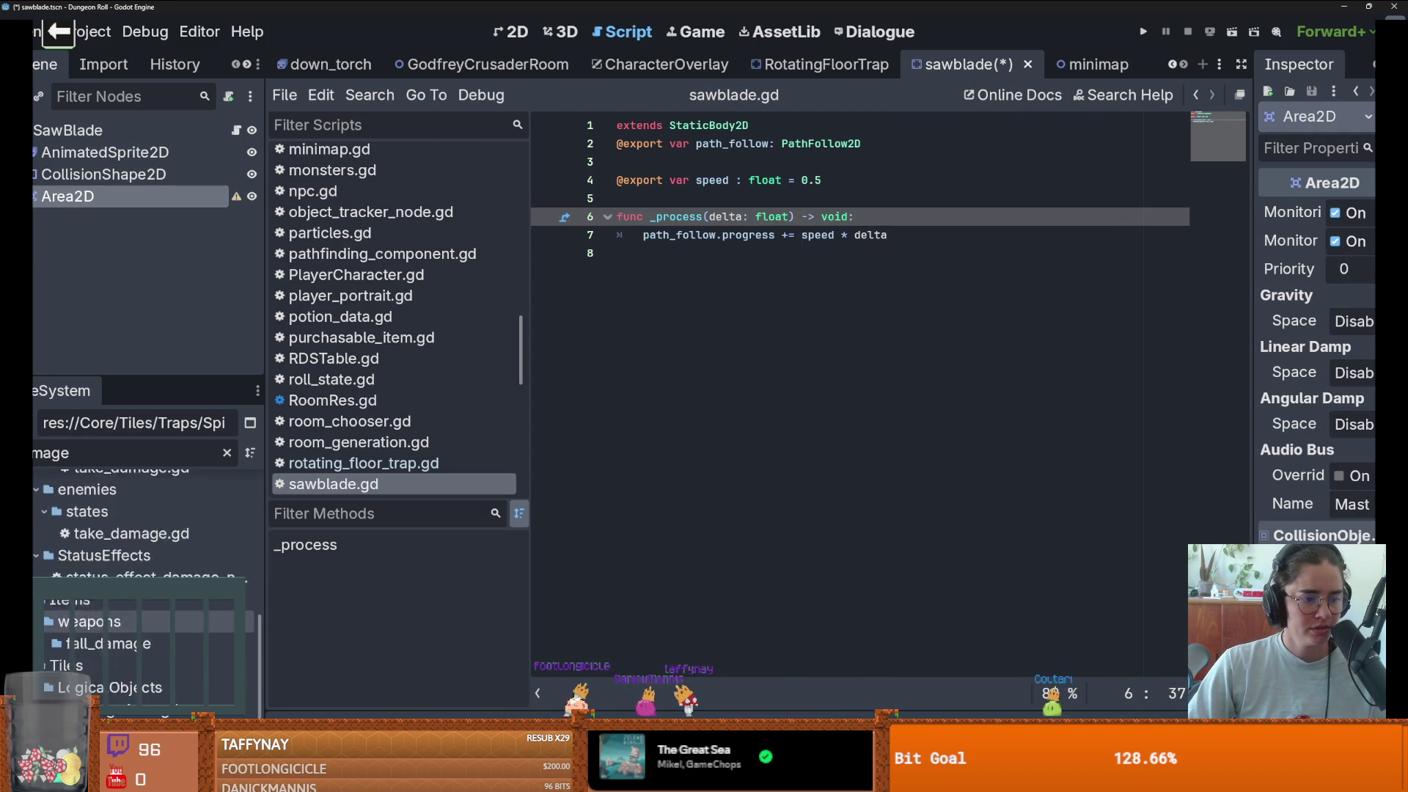
scroll(144, 587, down, 3)
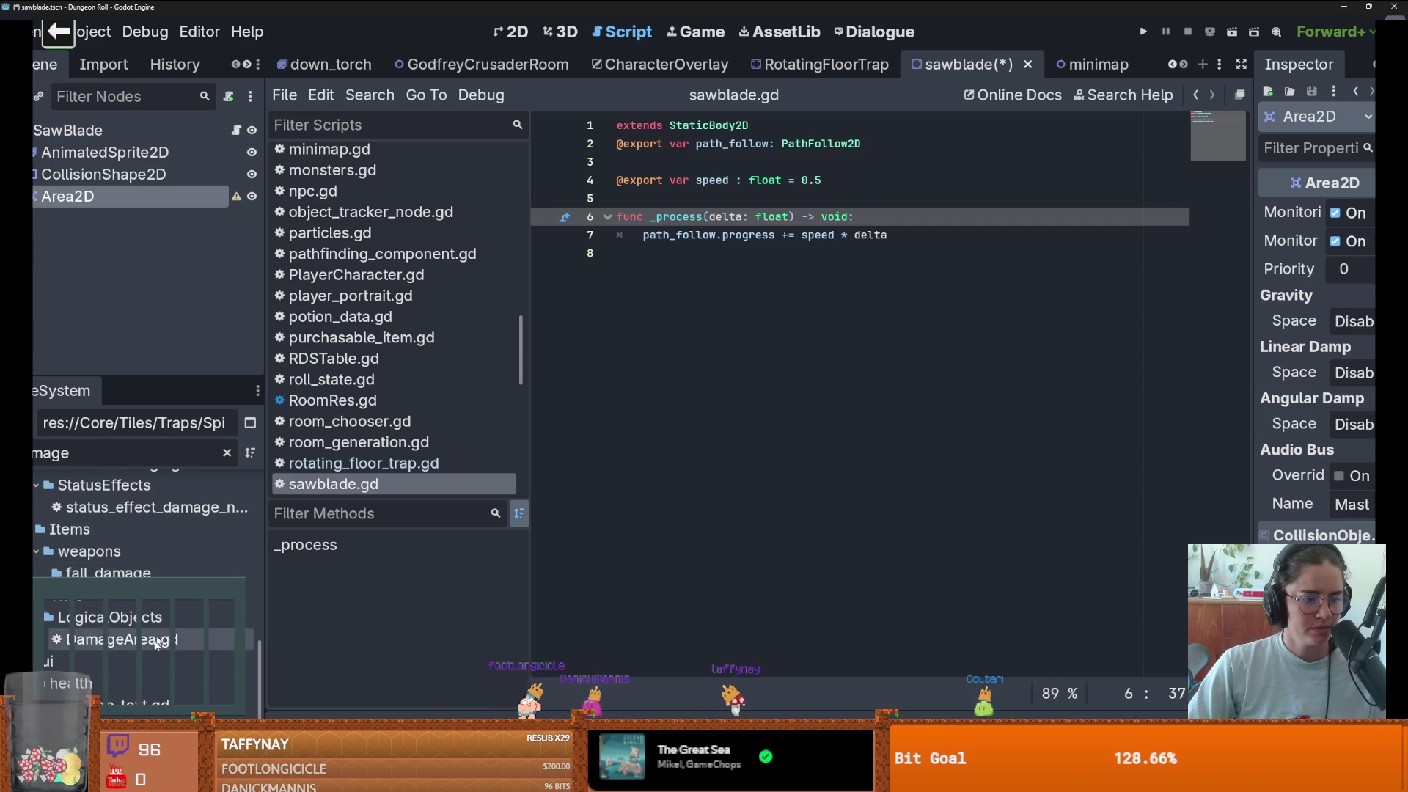
scroll(144, 626, up, 5)
scroll(142, 624, down, 3)
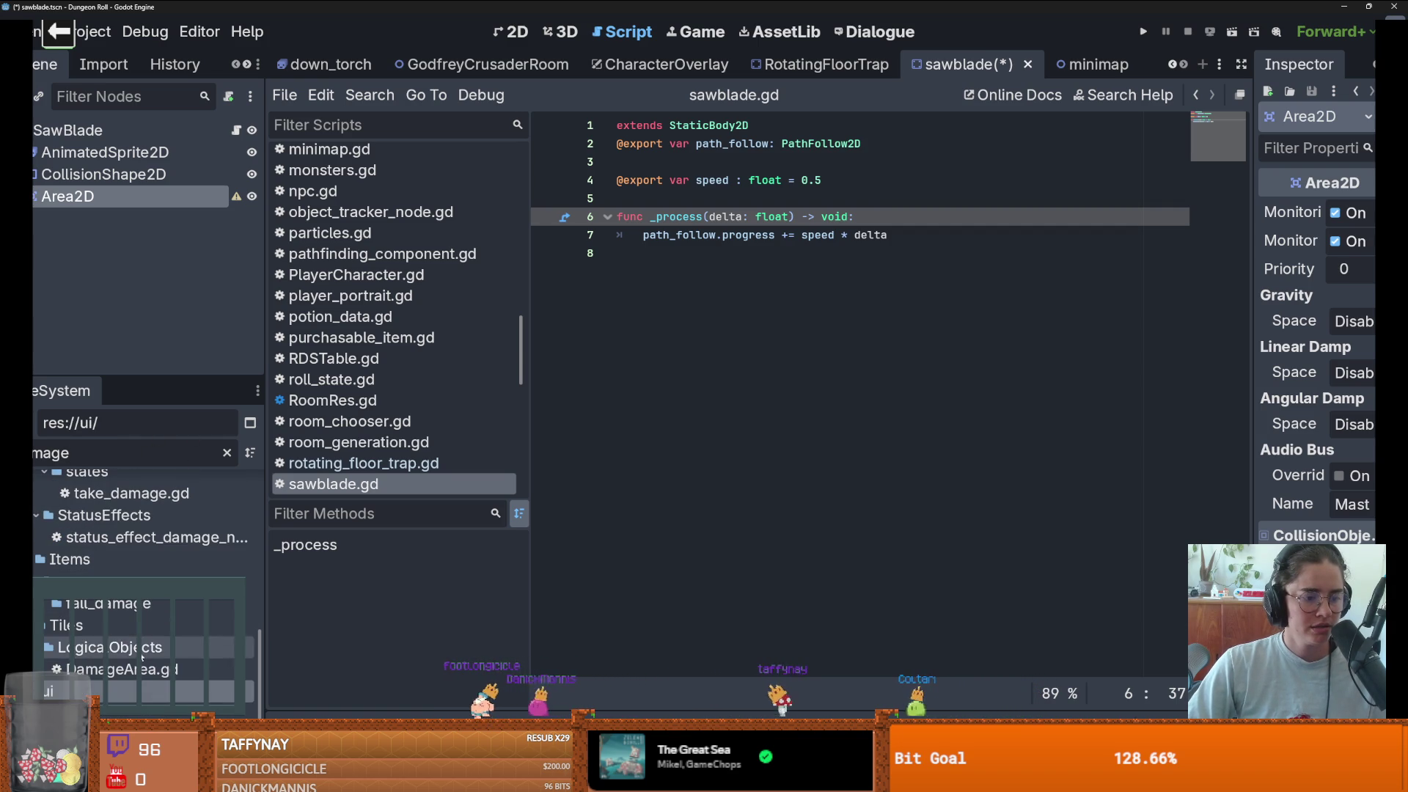
click(110, 674)
drag(110, 675, 129, 201)
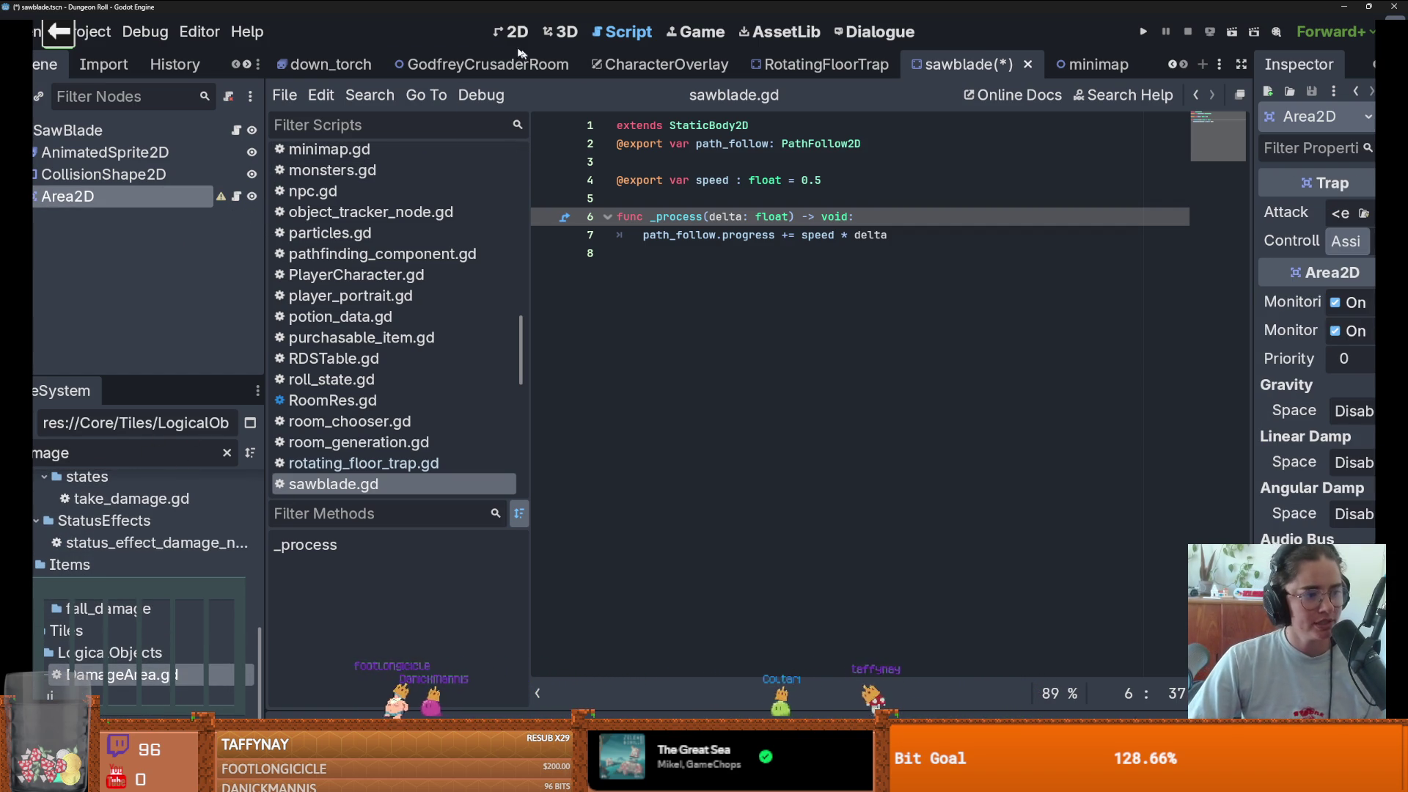
- Return to the 2D view and save the sawblade scene
key(ctrl+F1)
scroll(697, 302, down, 1)
key(ctrl+s)
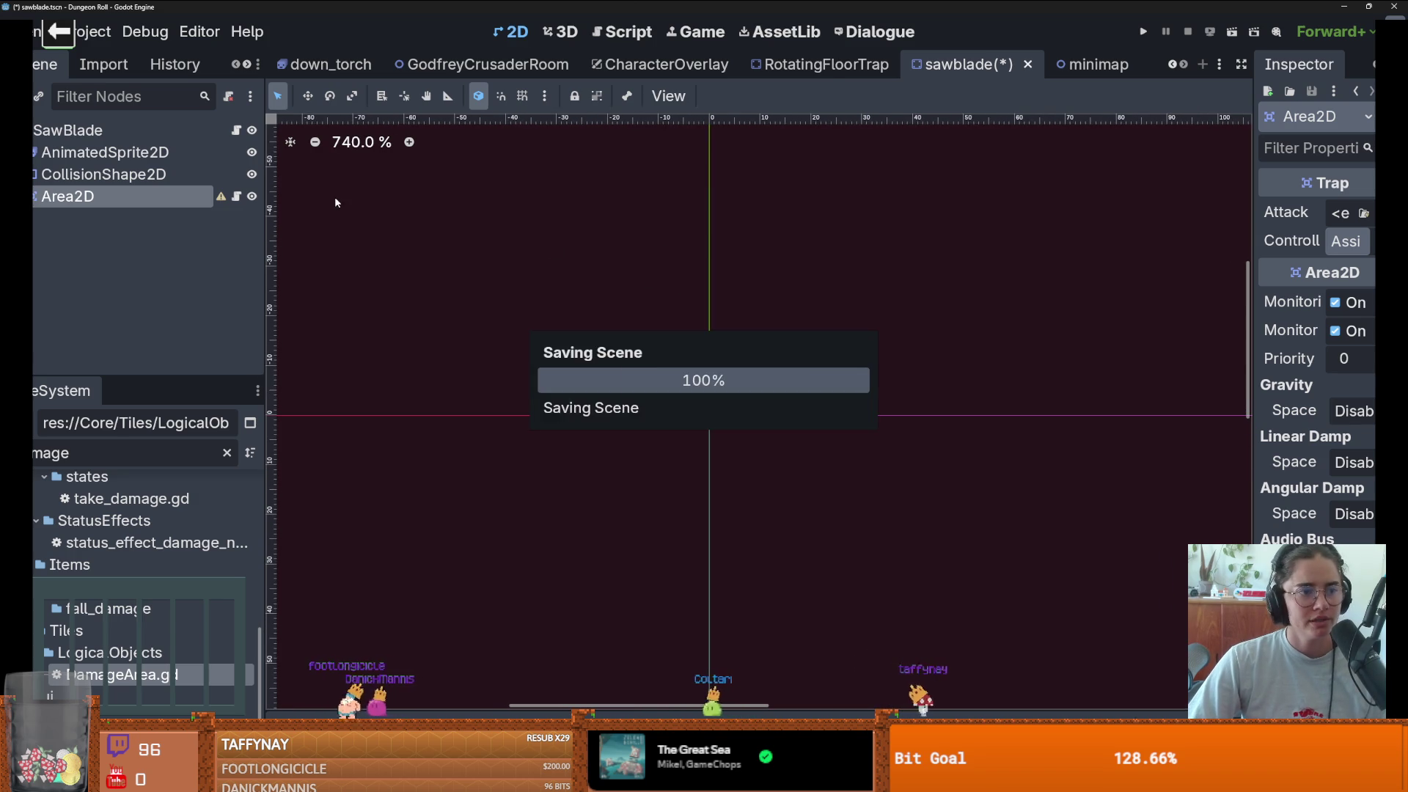
- Inspect the Trap's Controller node picker, leaving Controller unassigned
click(236, 196)
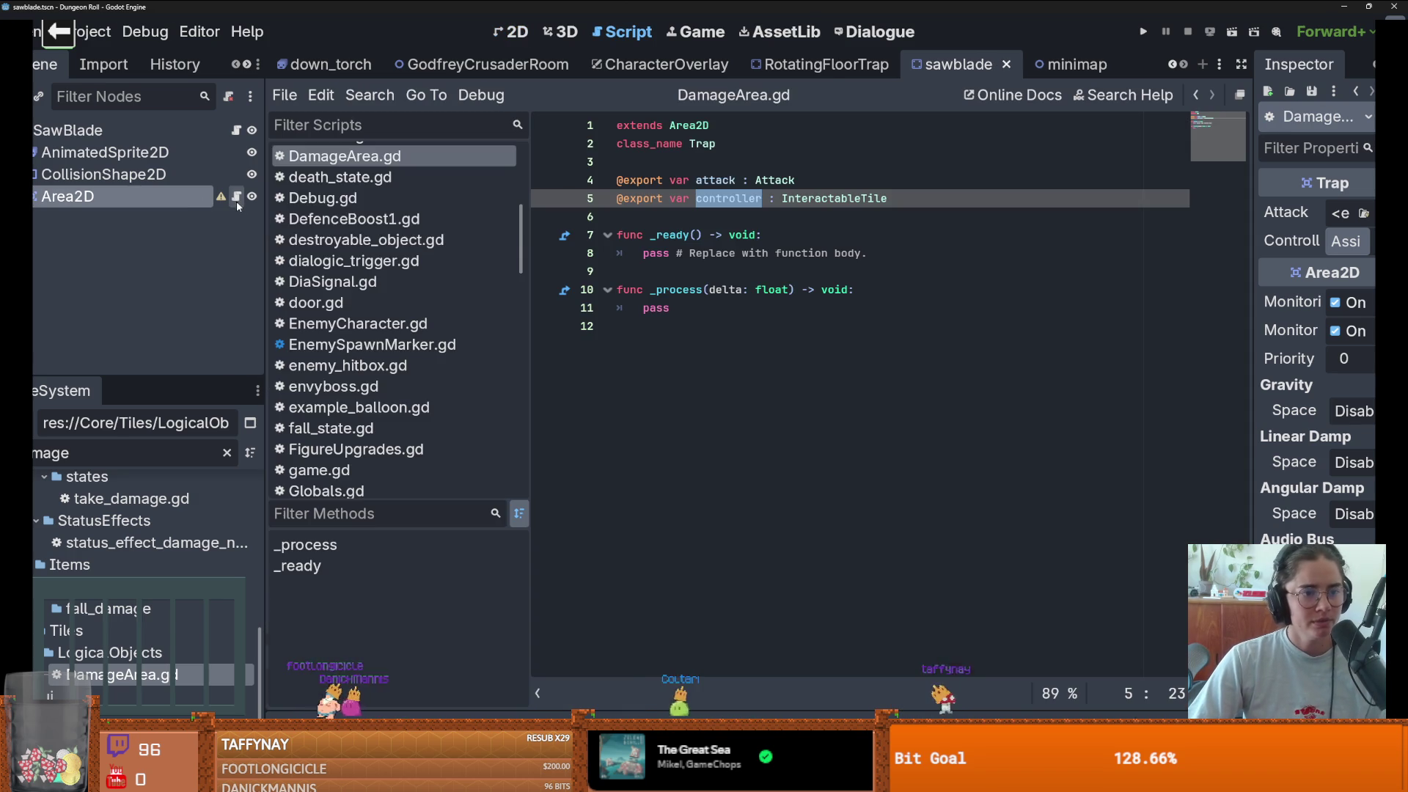
click(514, 32)
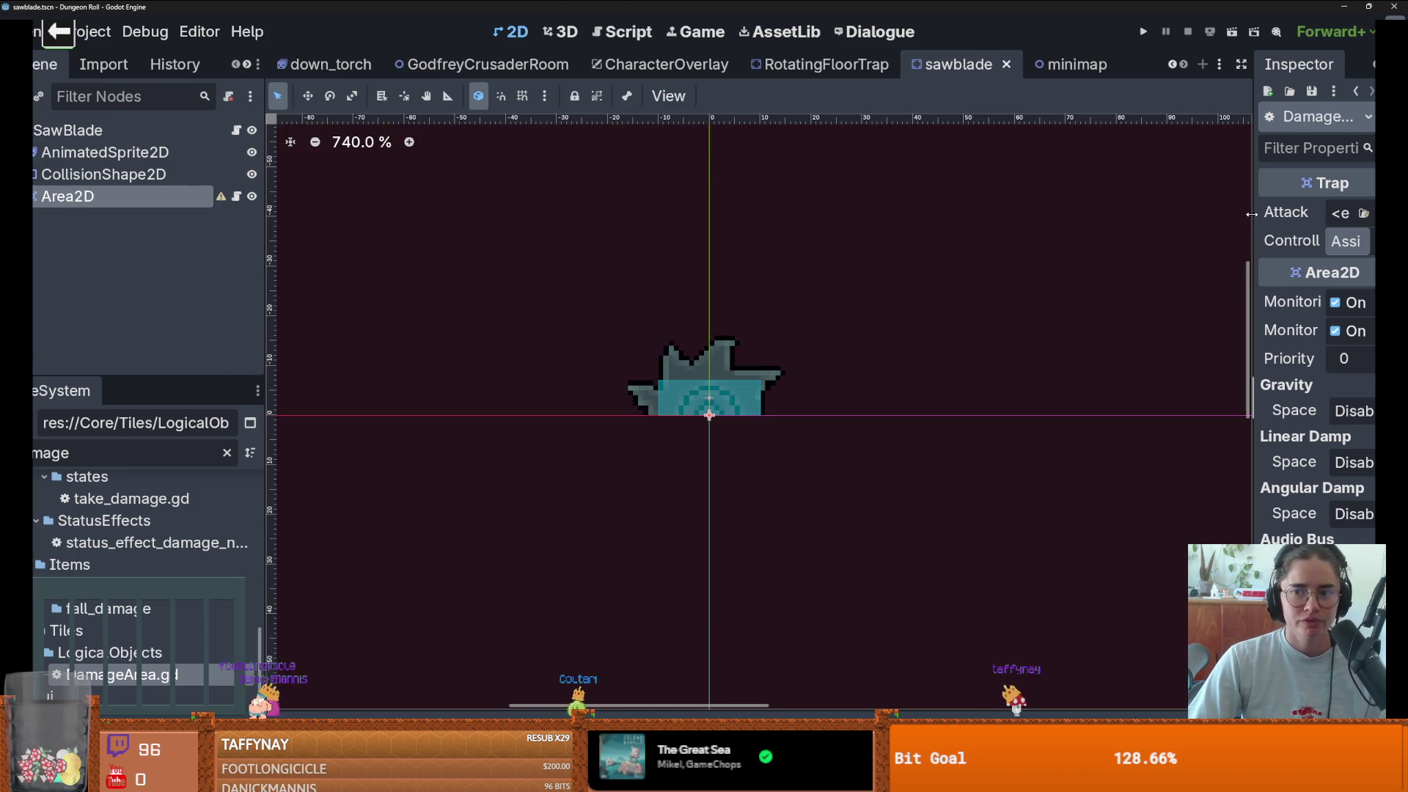
drag(1253, 179, 878, 179)
click(1276, 248)
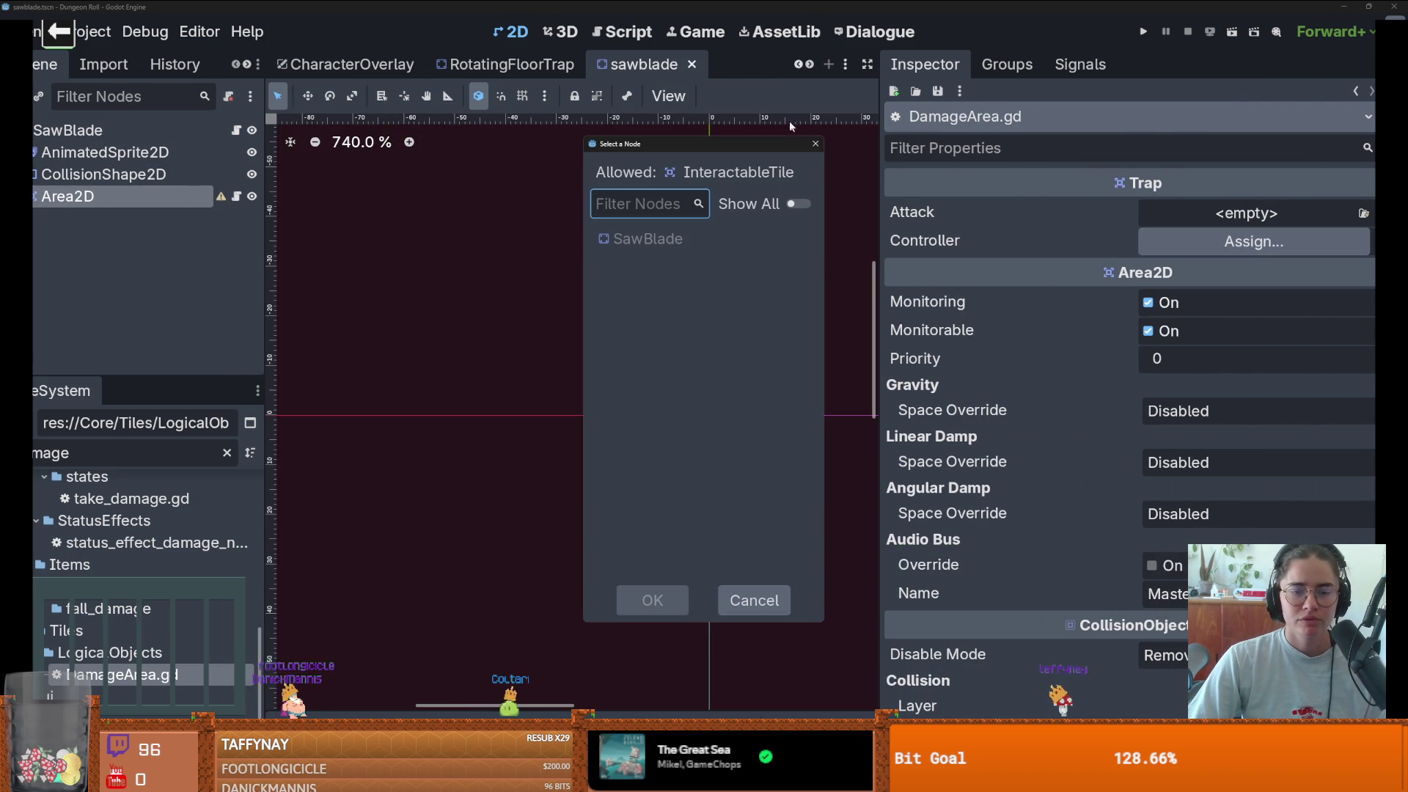
click(816, 144)
click(1248, 244)
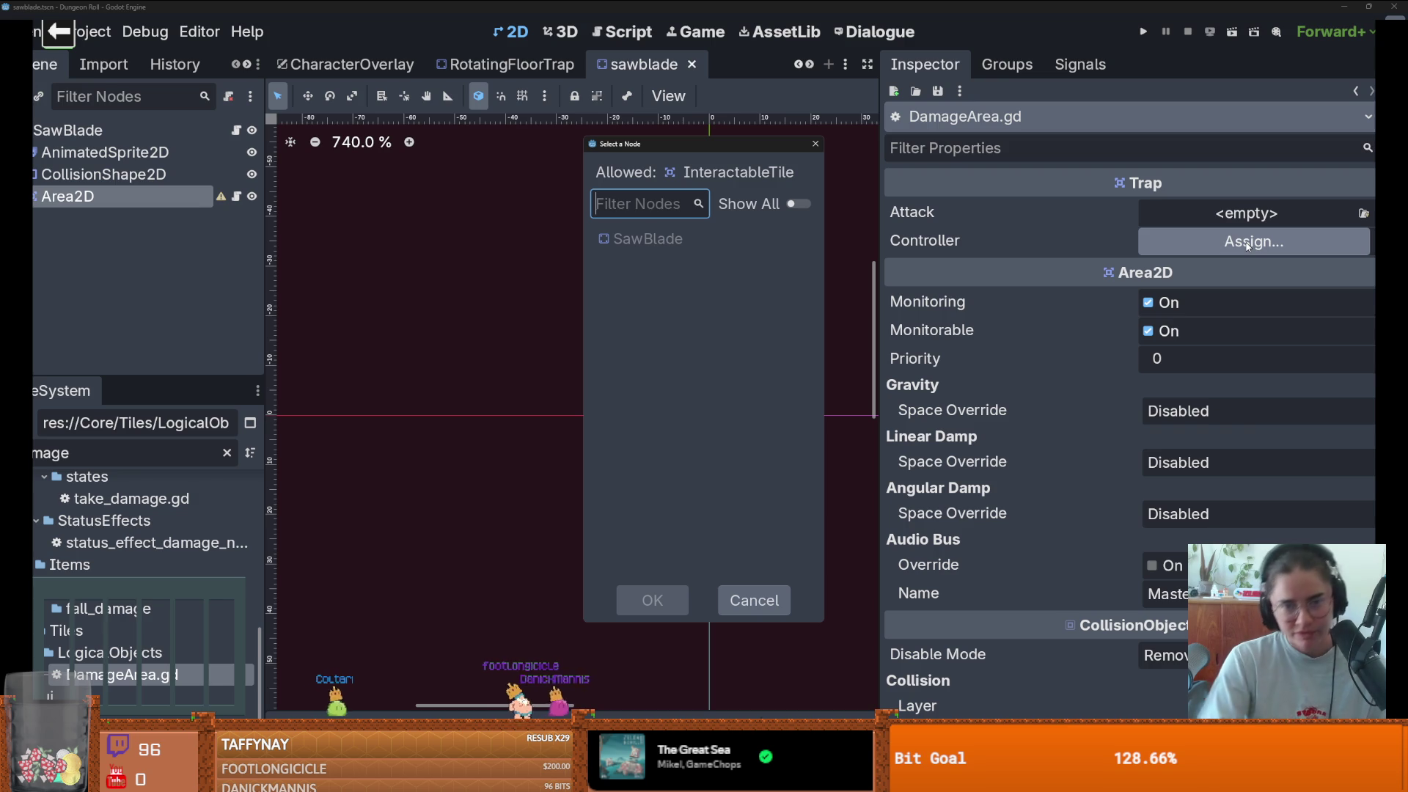
click(815, 143)
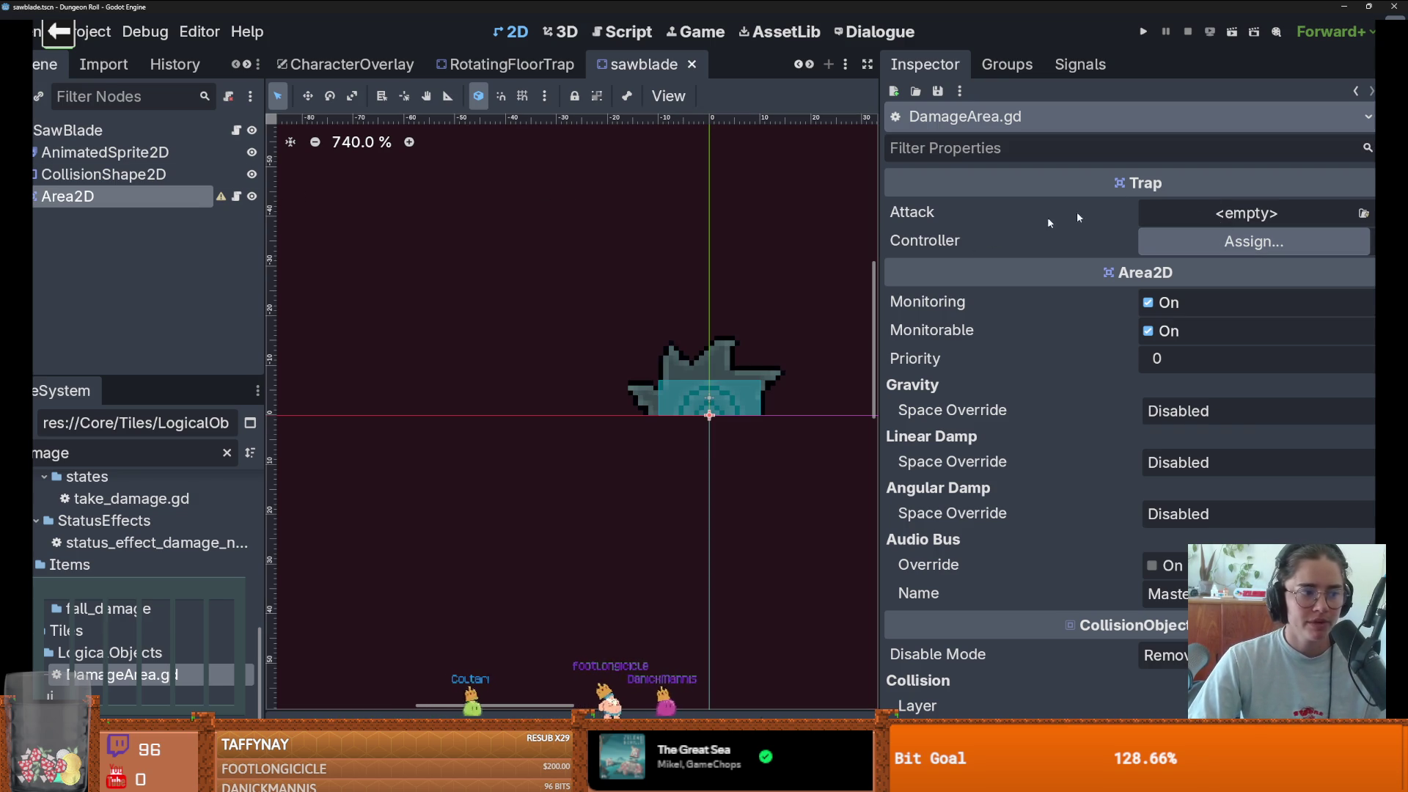
- Quick-load spikes_atk.tres as the Trap's Attack and save the sawblade scene
click(1364, 215)
click(1280, 332)
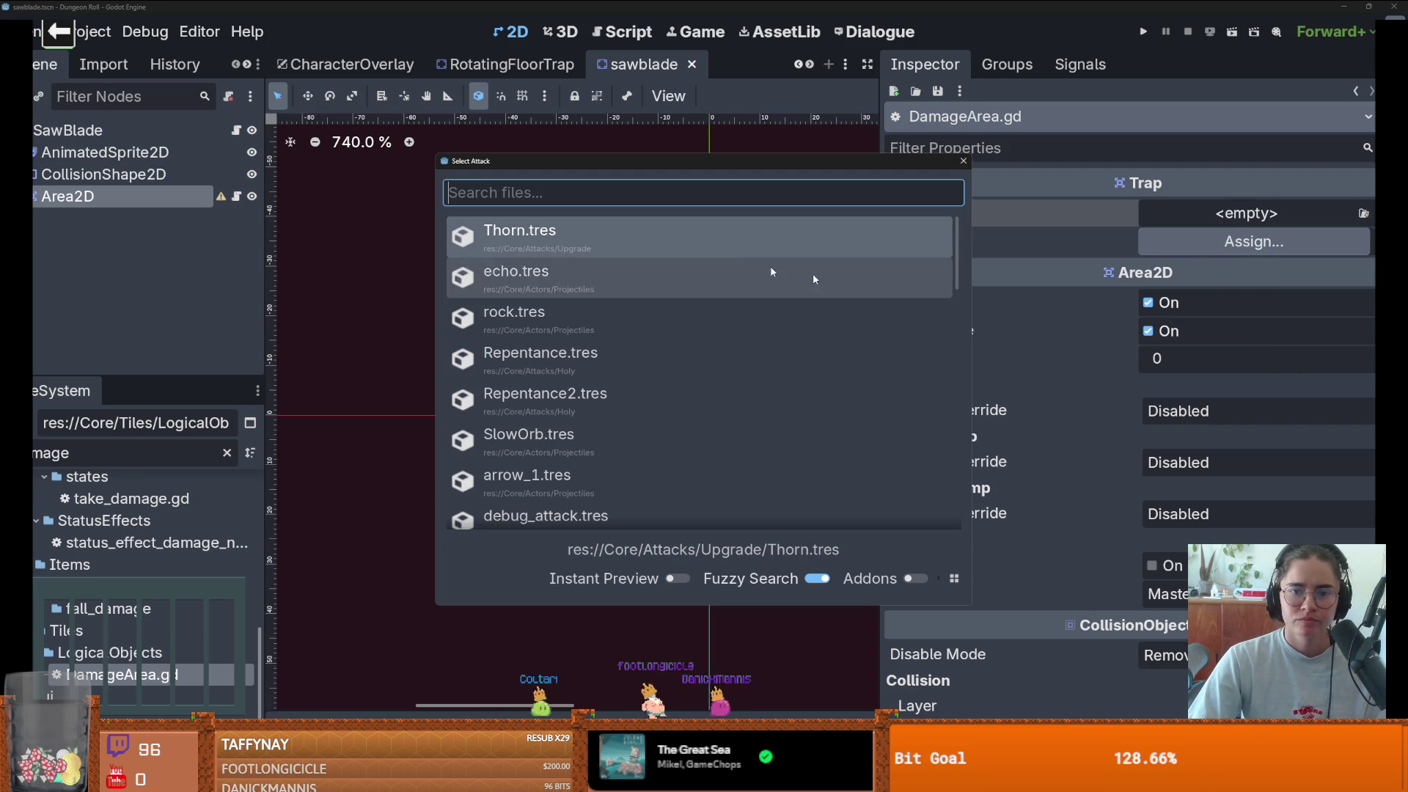
scroll(719, 244, down, 5)
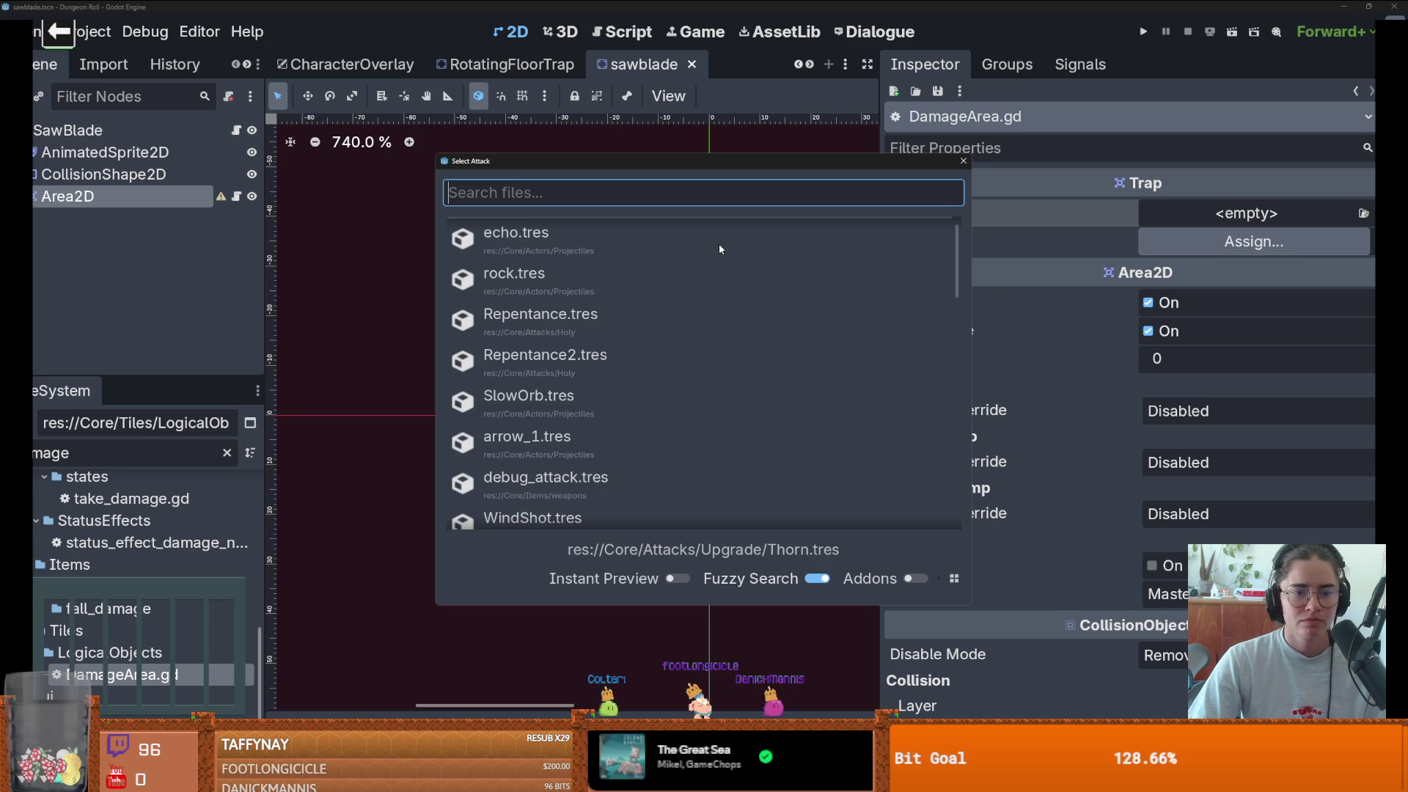
scroll(719, 248, down, 5)
text(spi)
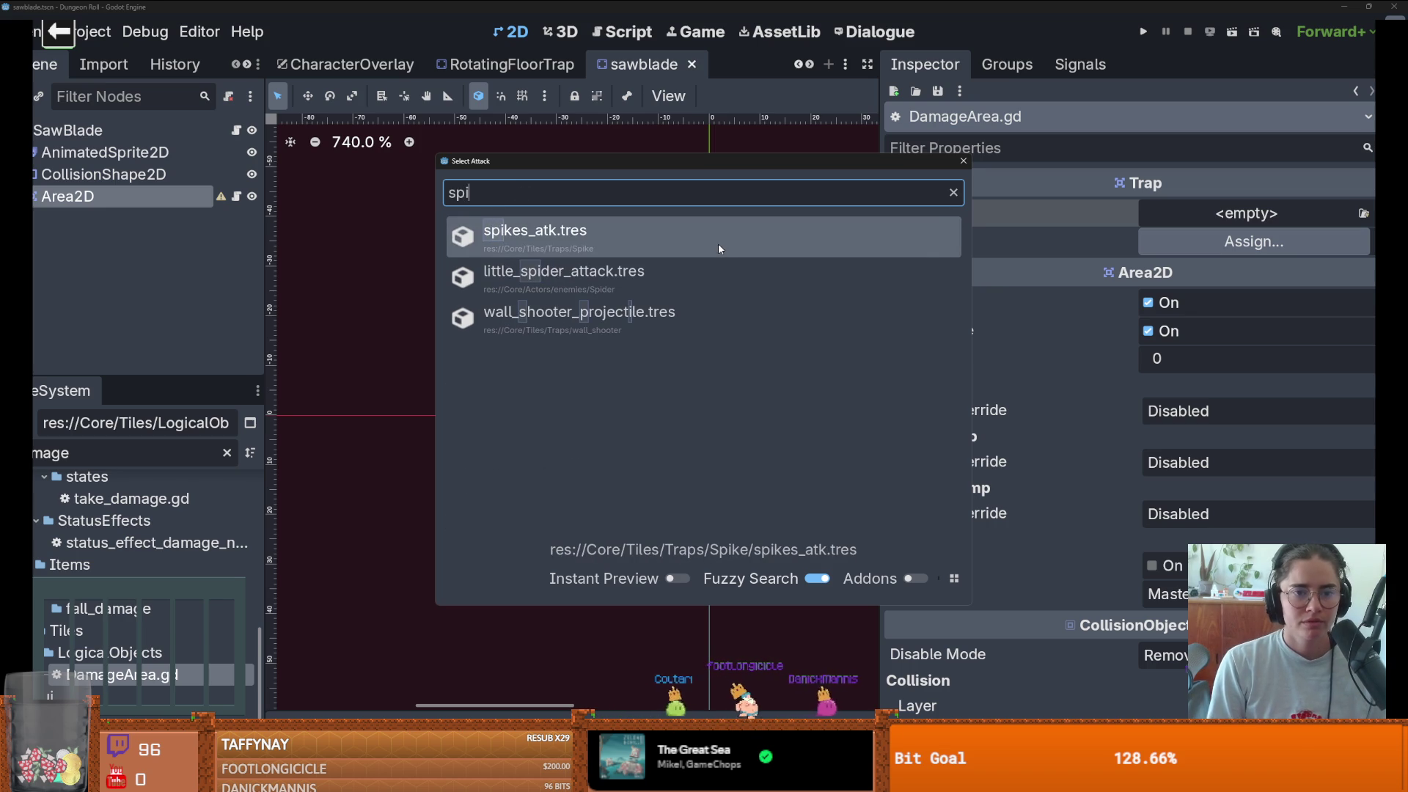
key(Return)
key(ctrl+s)
scroll(726, 302, up, 1)
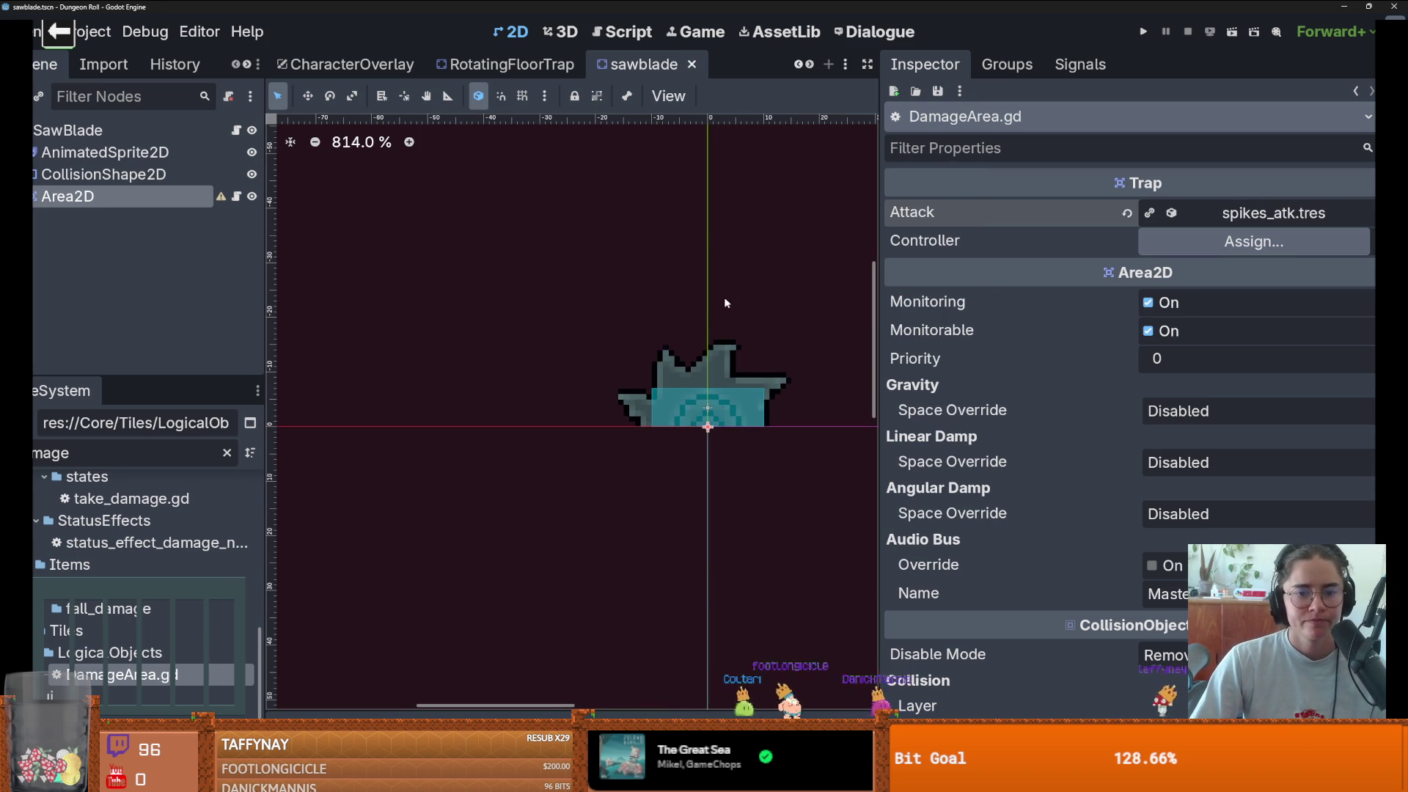
right_click(253, 211)
- Add a CollisionShape2D under Area2D with a circle shape placed over the blade
click(257, 248)
text(colli)
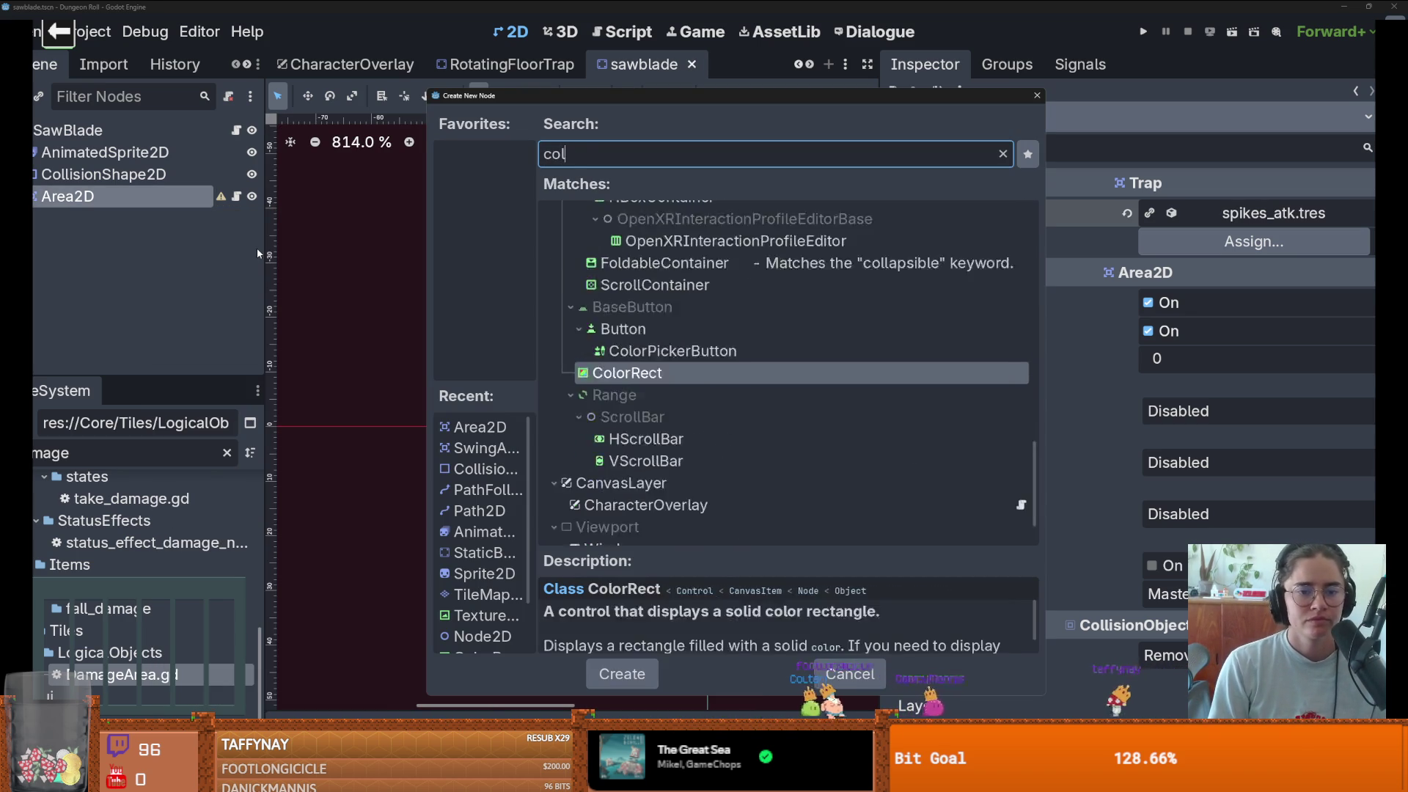
key(Return)
click(1242, 215)
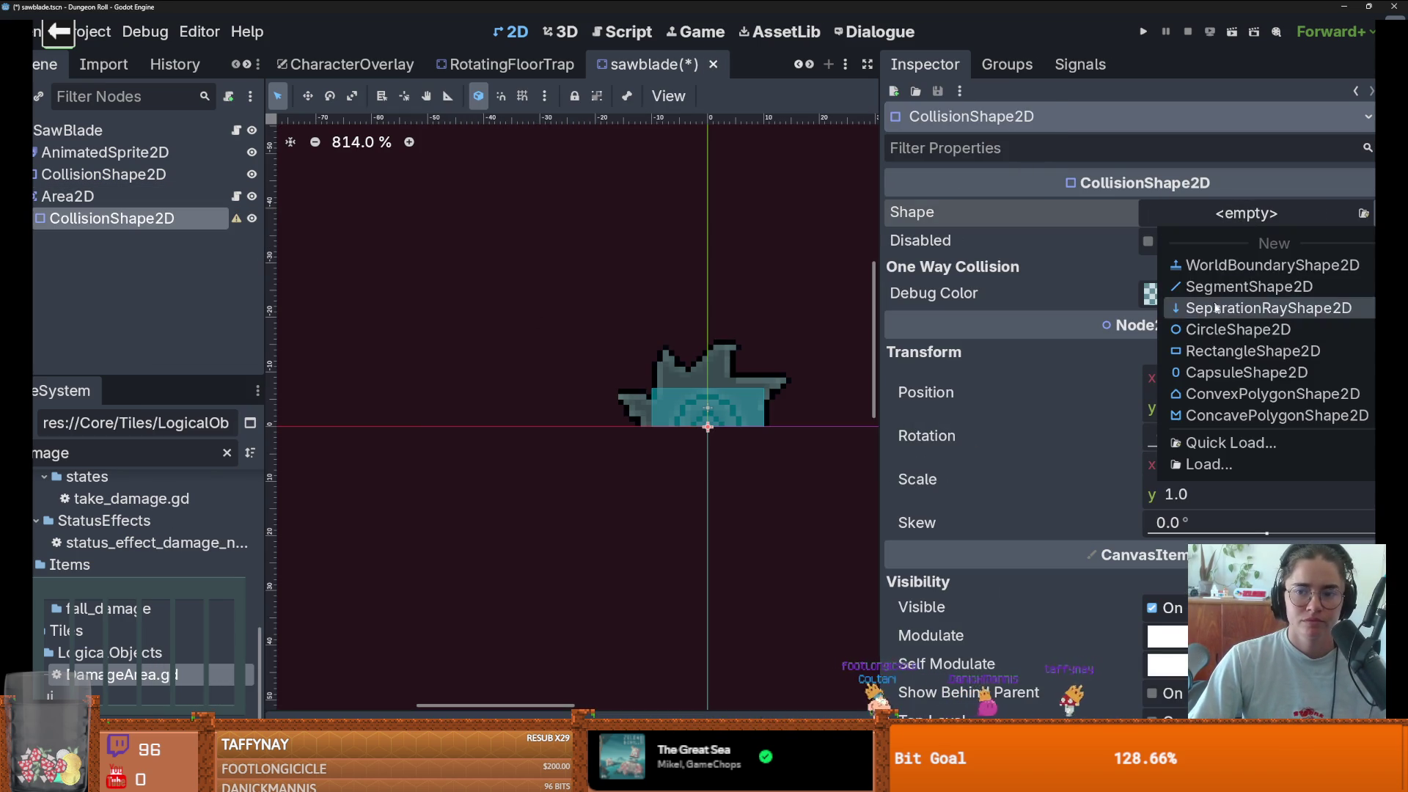
click(1259, 315)
right_click(722, 359)
click(763, 419)
drag(710, 428, 679, 389)
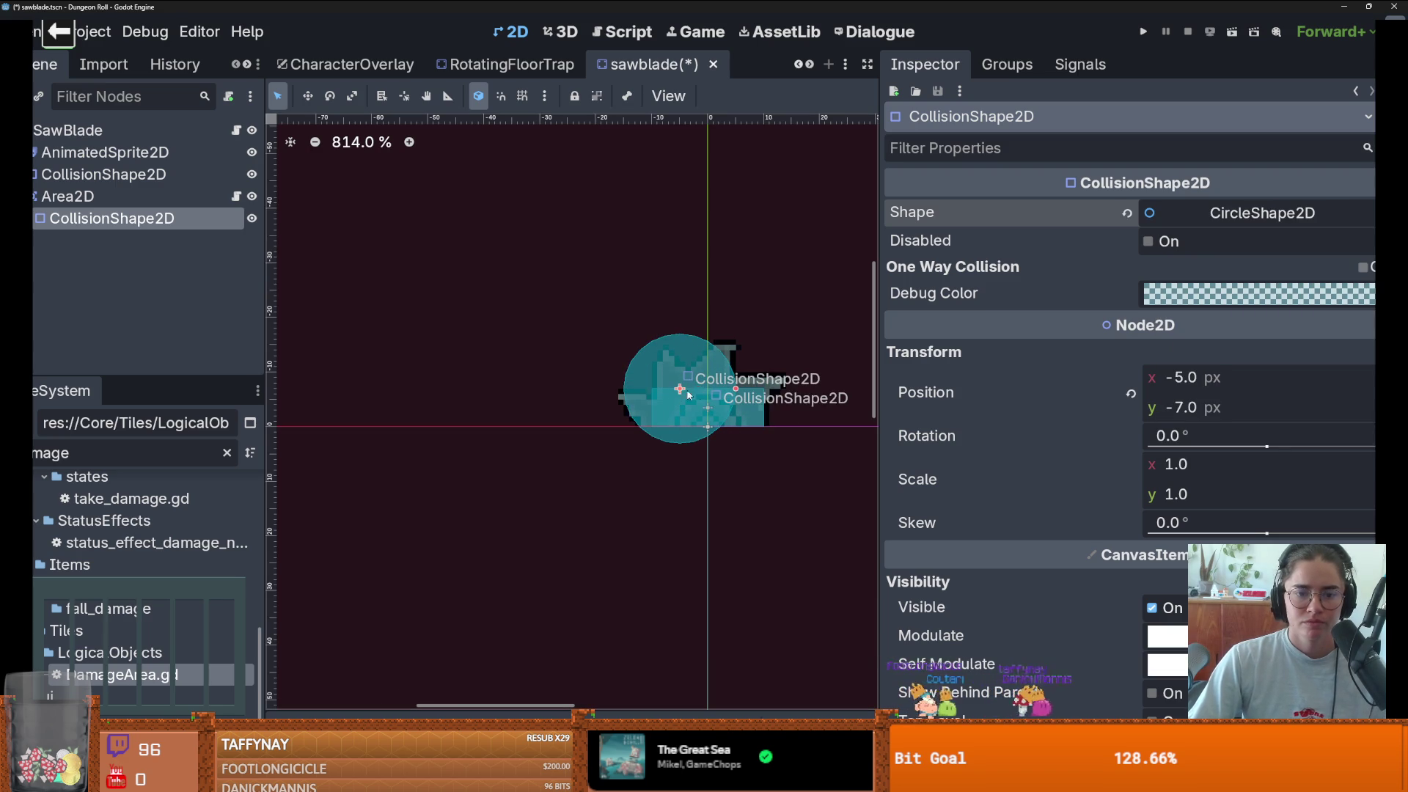
- Replace it with a CapsuleShape2D rotated 90°, fitted over the blade, then save and run
click(1262, 213)
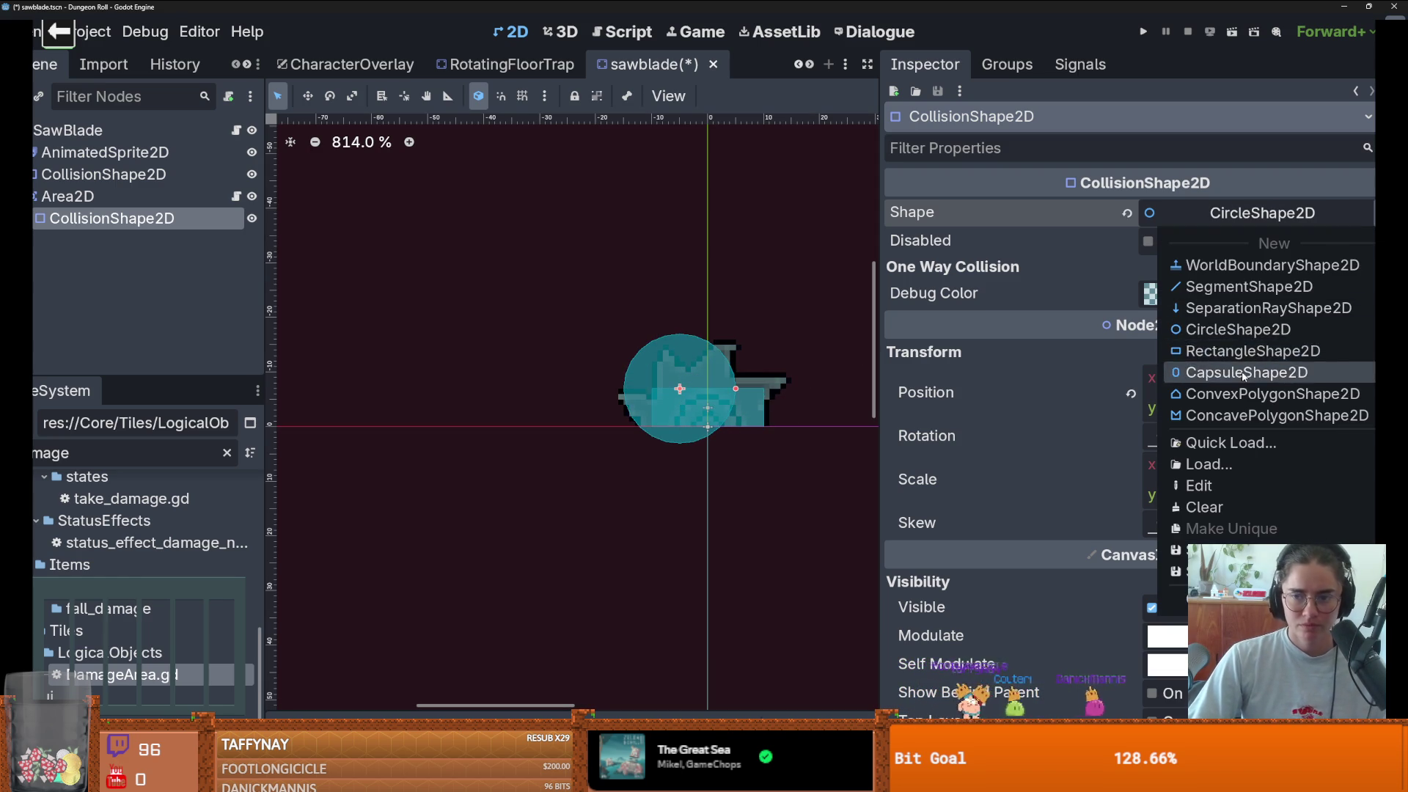
click(1203, 365)
click(1179, 433)
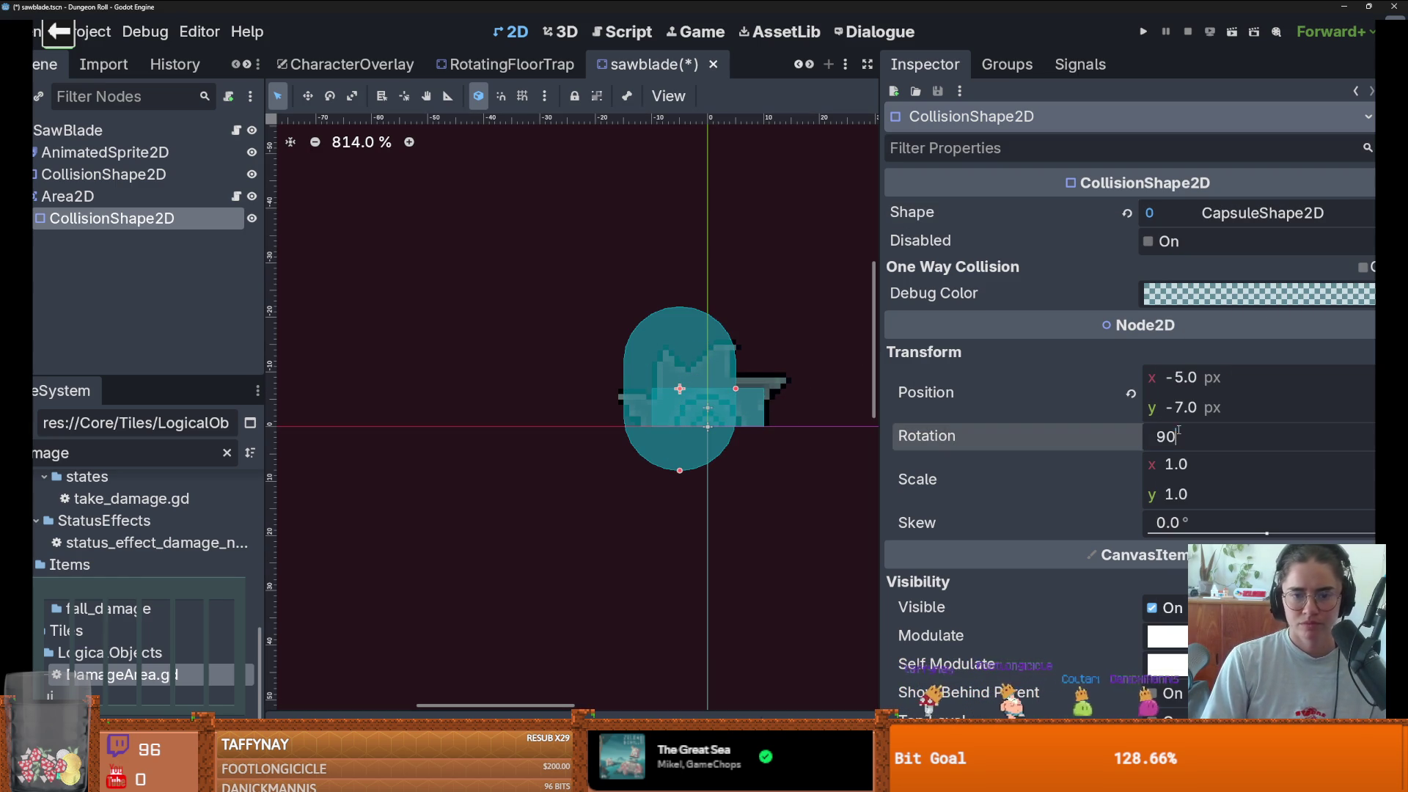
key(Return)
drag(696, 392, 719, 399)
drag(701, 451, 726, 412)
key(F5)
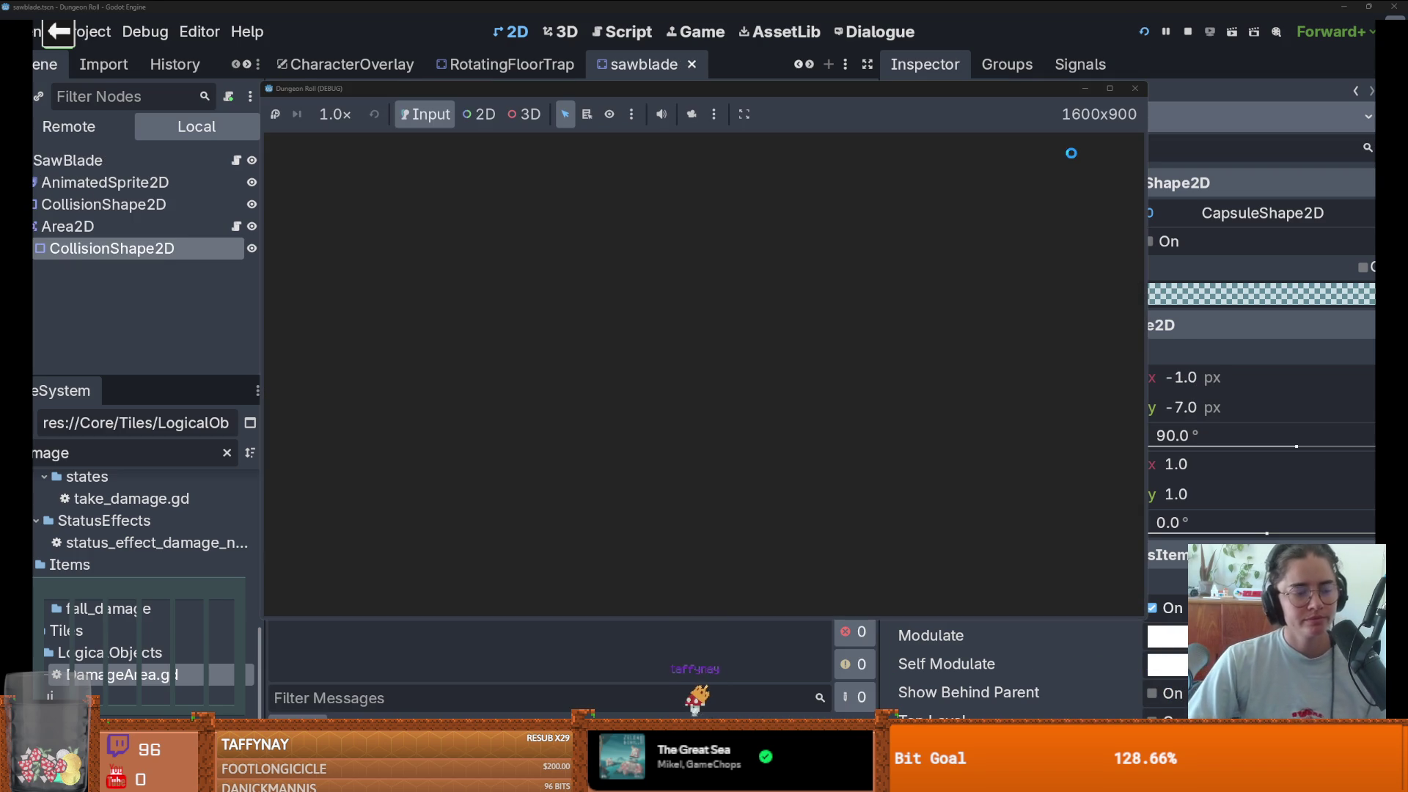
- Maximize the game, walk the knight down, left and right past the sawblade, then stop
click(1111, 88)
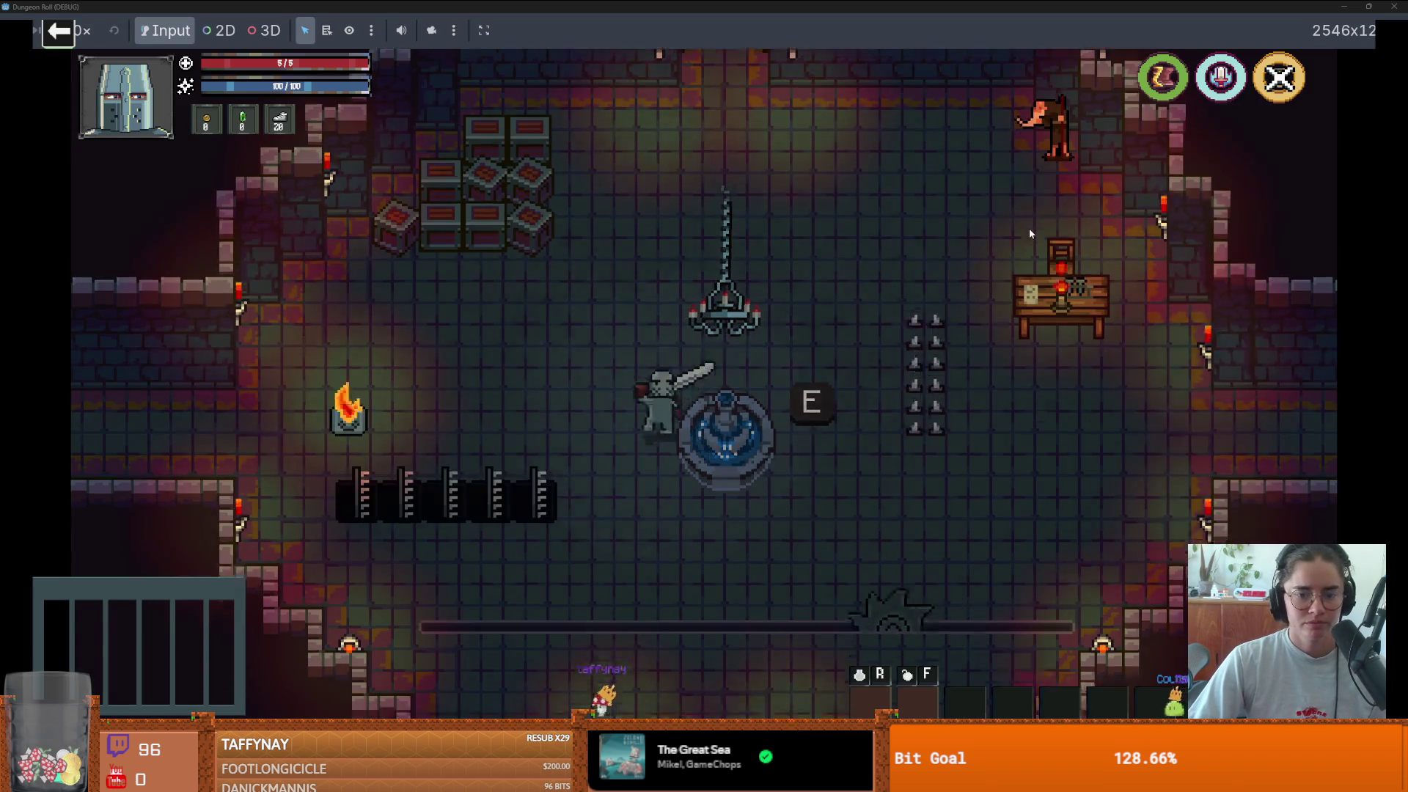
key(s)
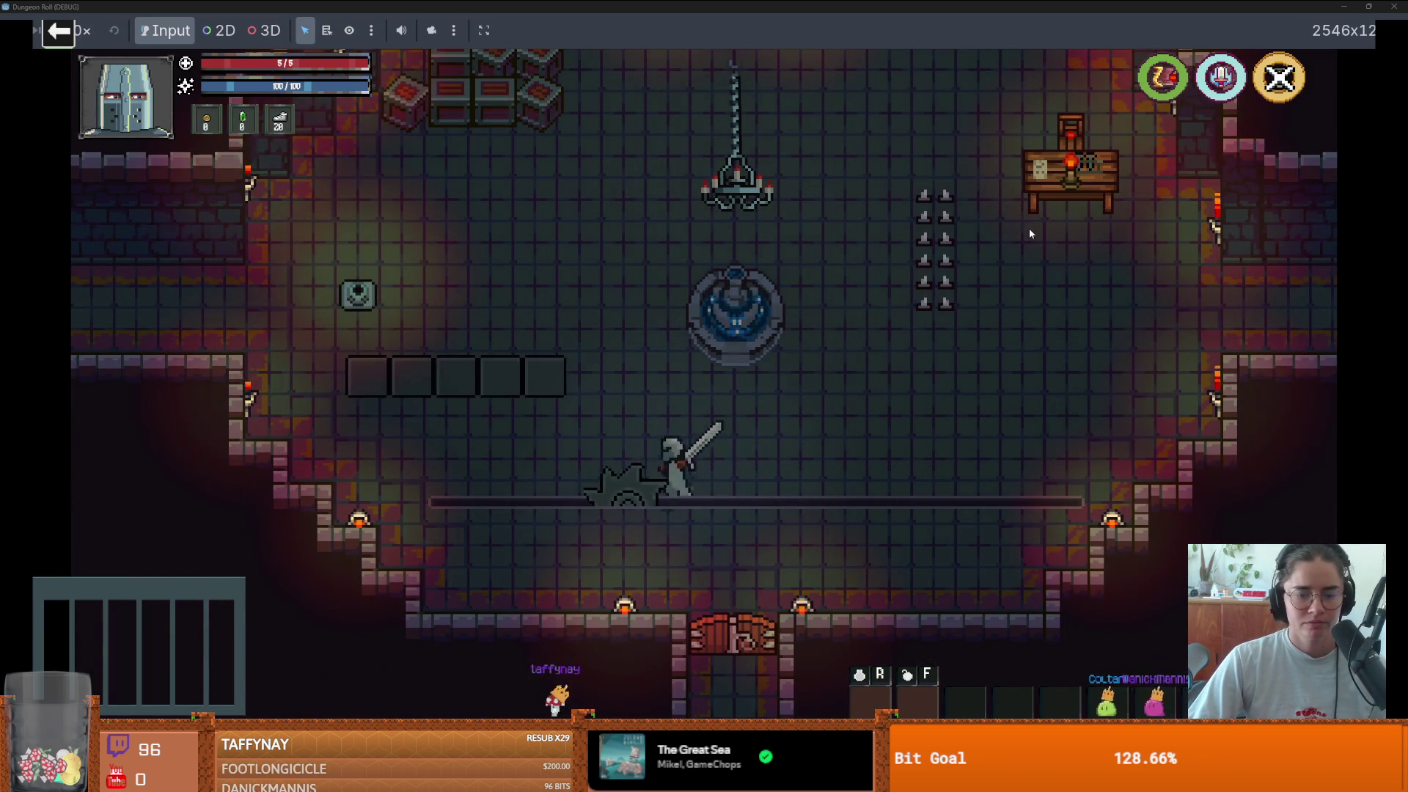
key(a)
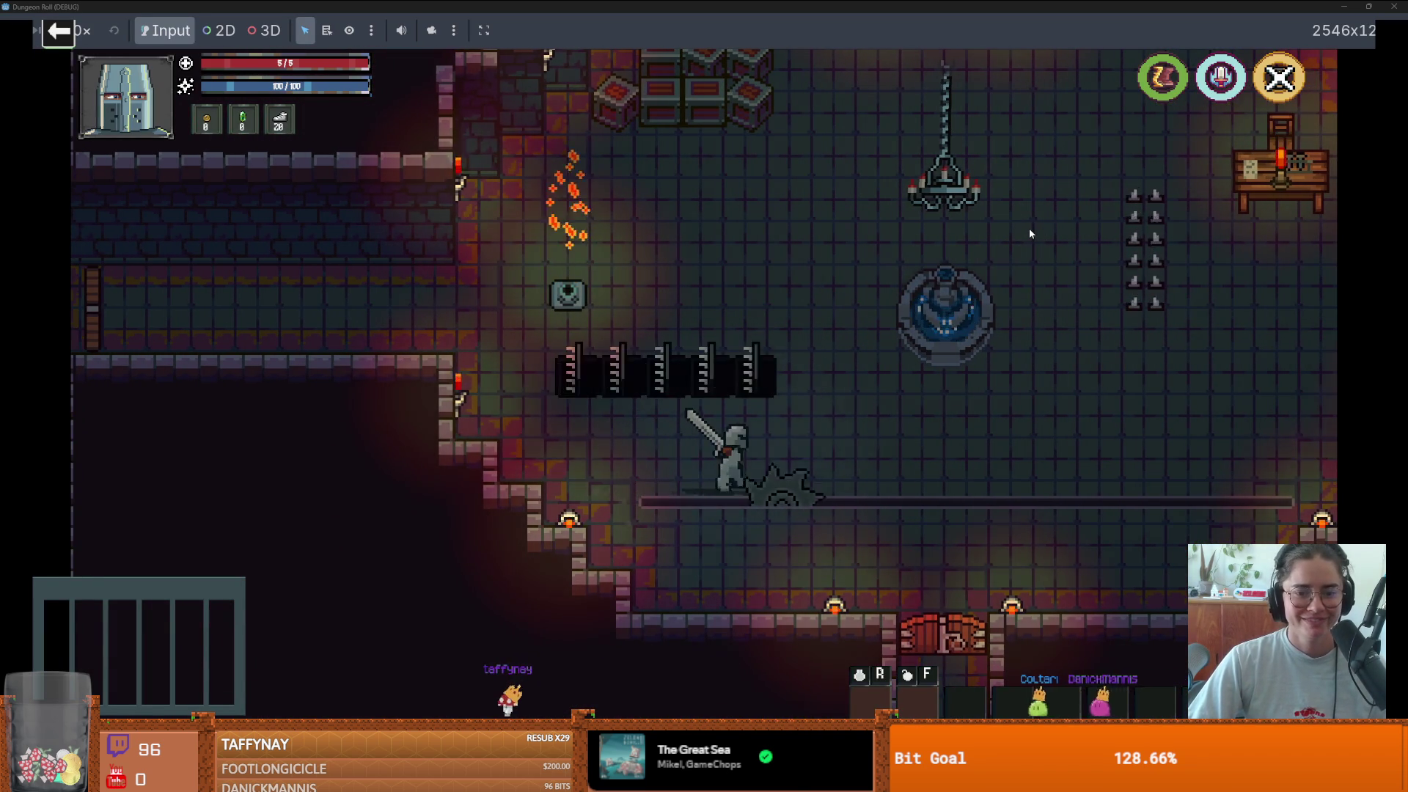
key(d)
key(d)
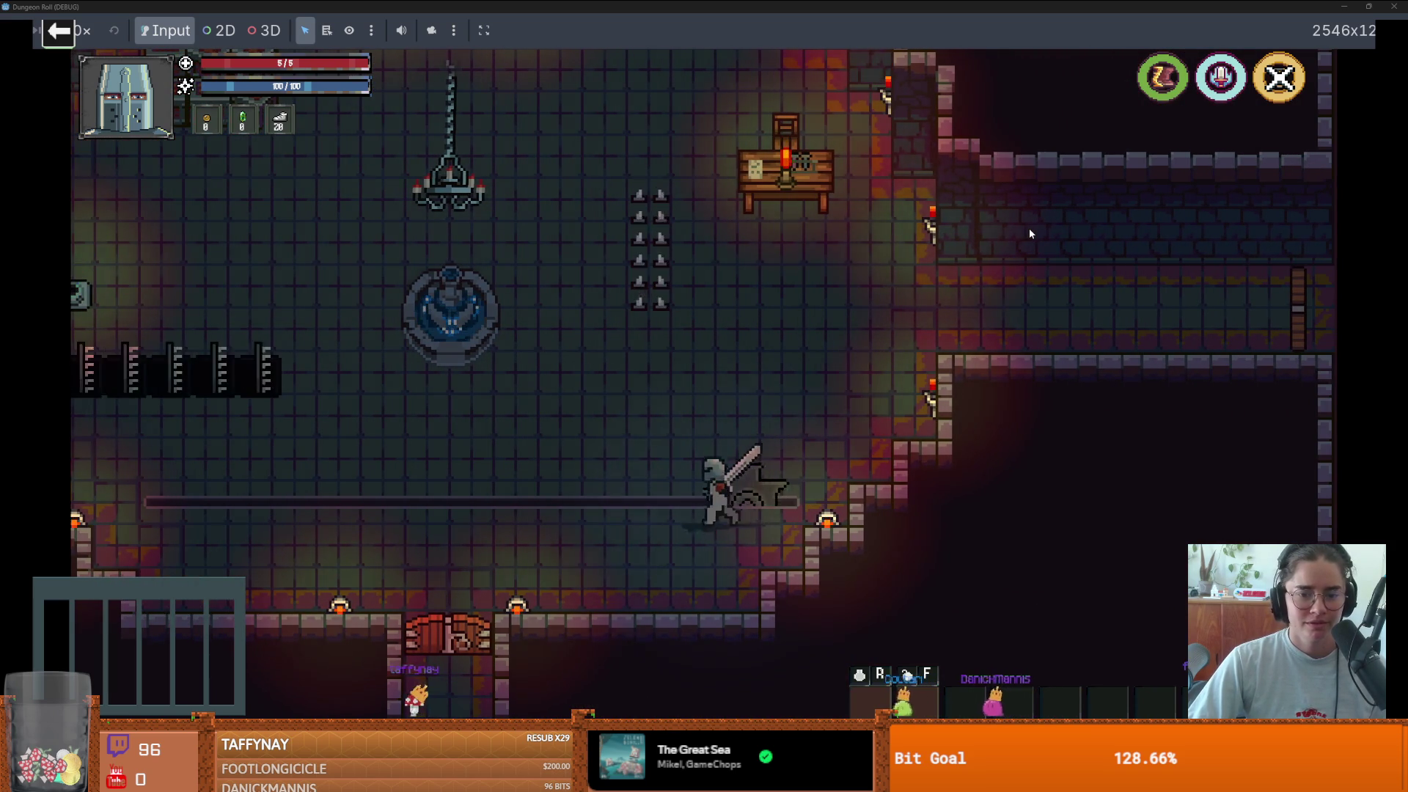
key(F8)
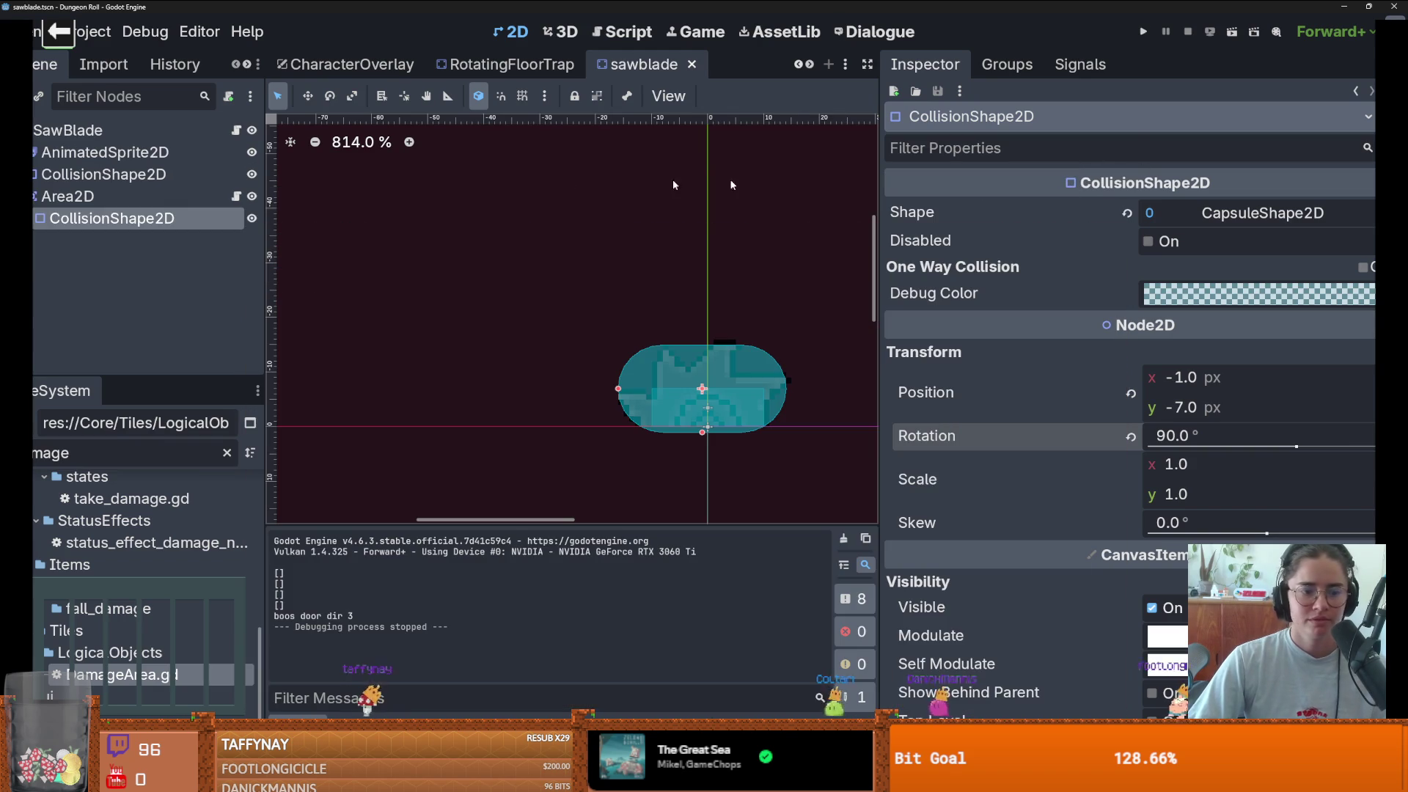
- Show DamageArea.gd in a wider code editor and enlarge the FileSystem dock
click(236, 196)
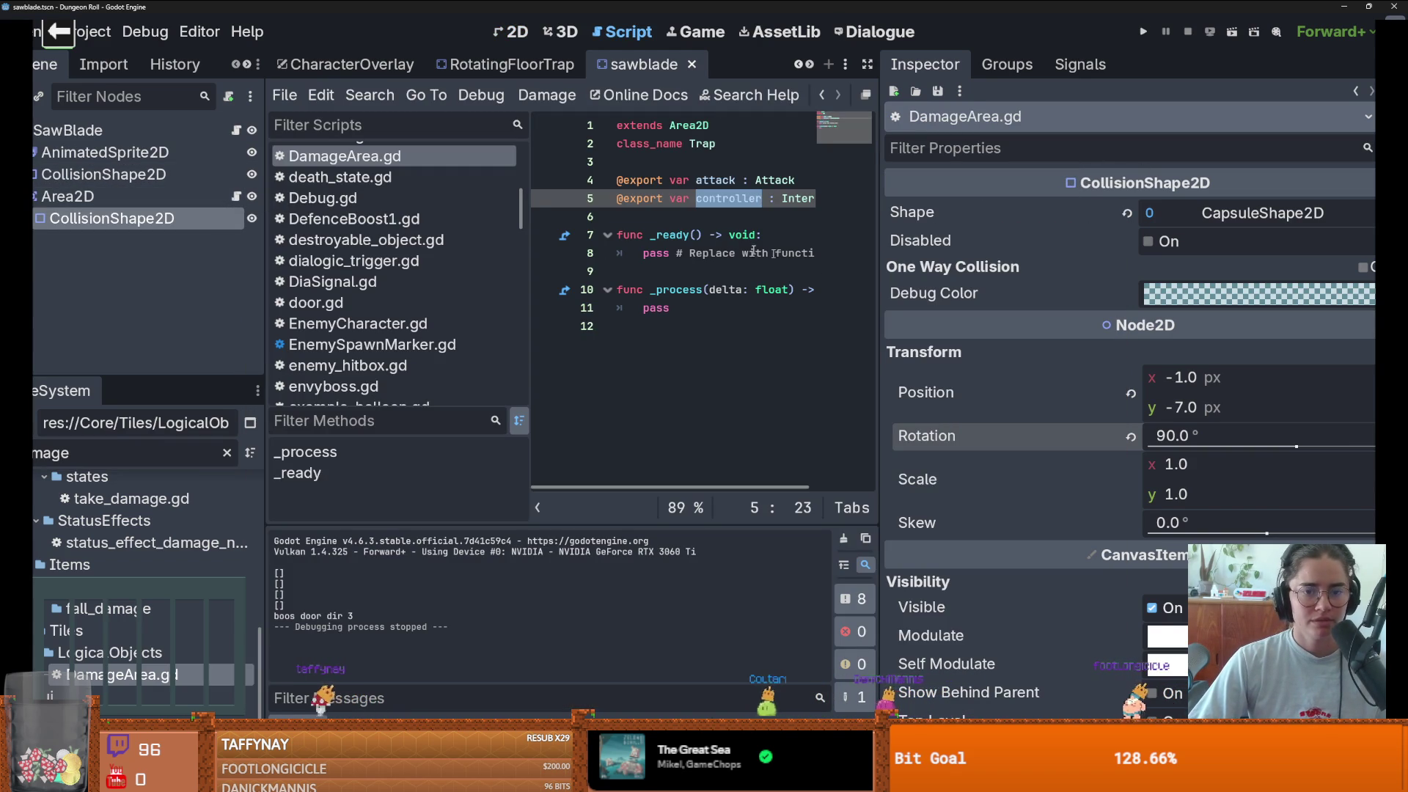
drag(879, 259, 1224, 259)
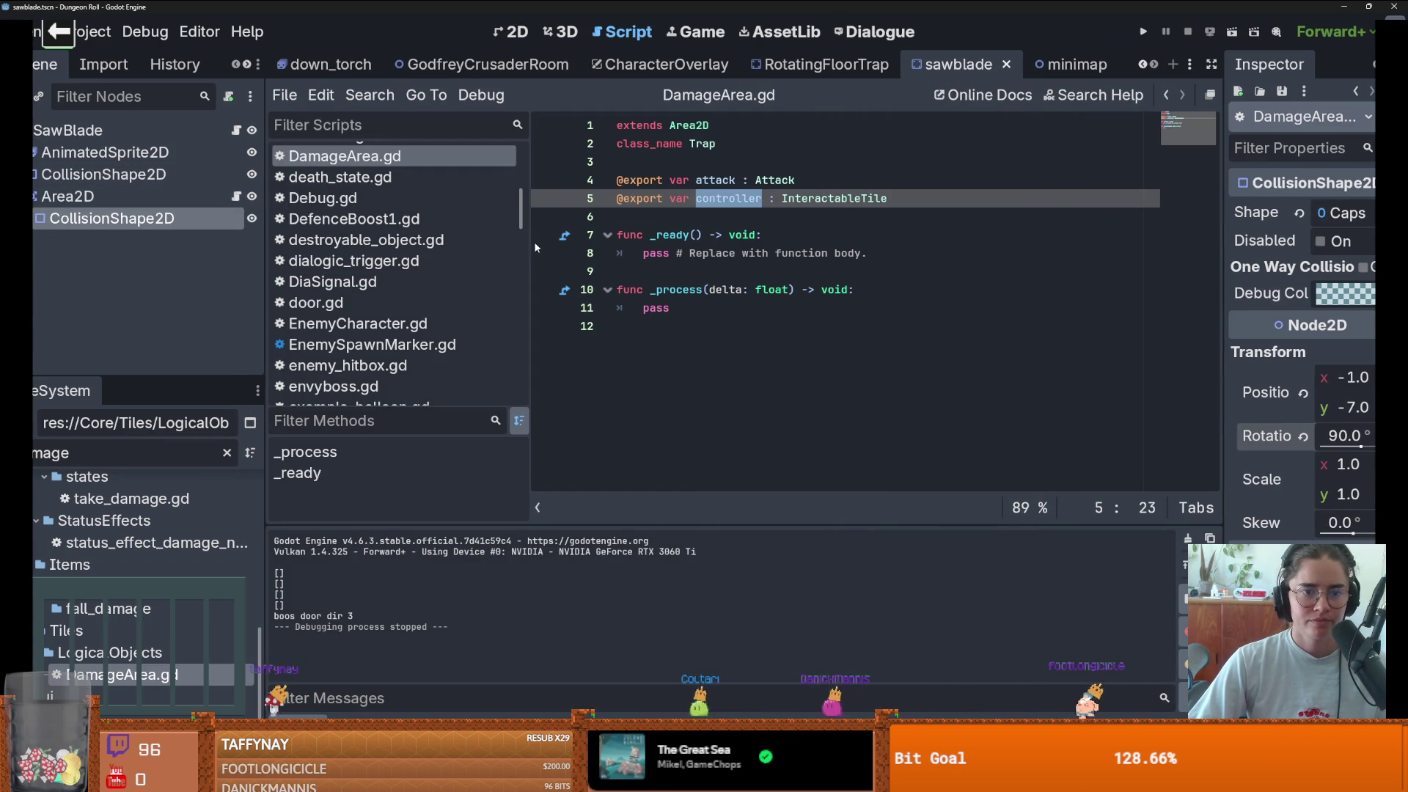
drag(529, 240, 400, 240)
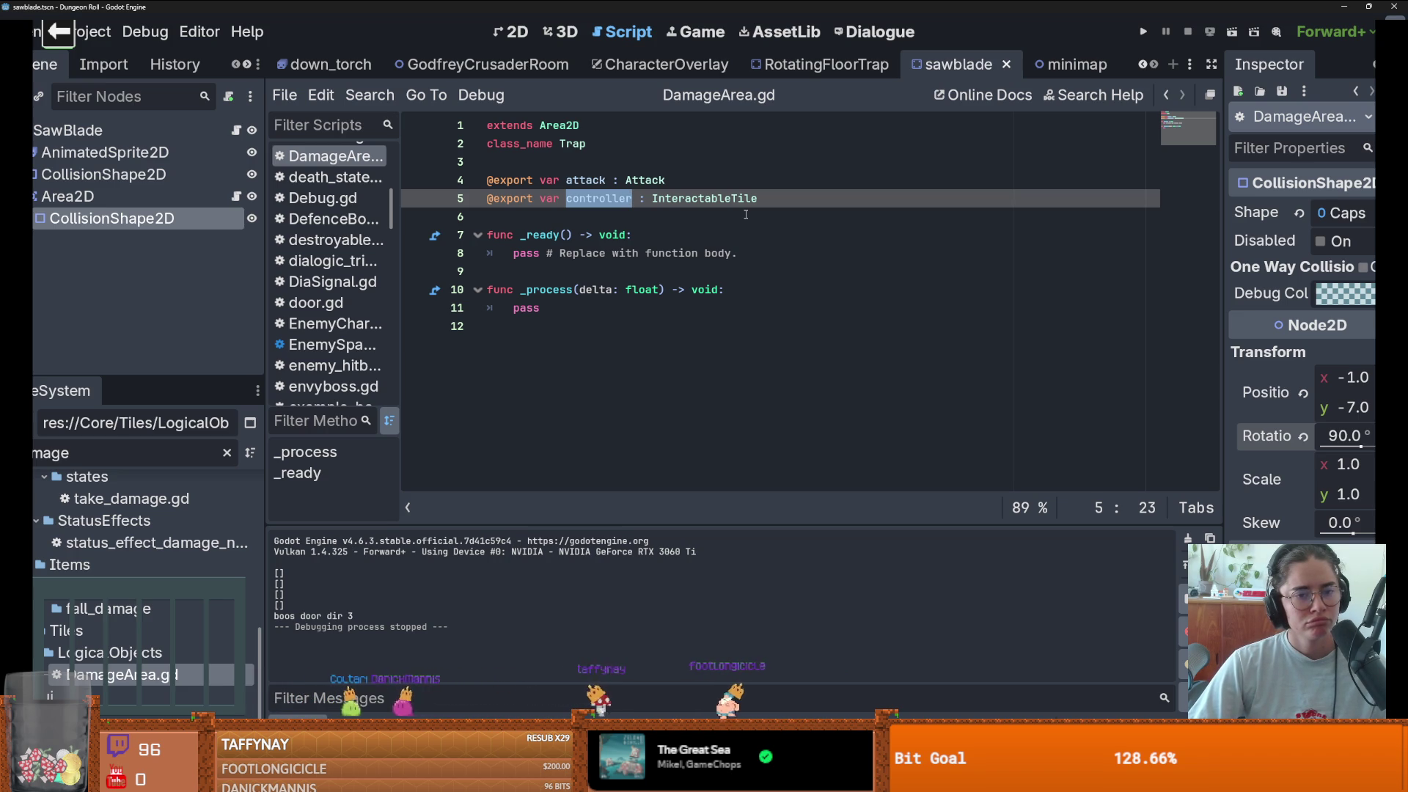
scroll(159, 499, down, 2)
scroll(160, 498, up, 2)
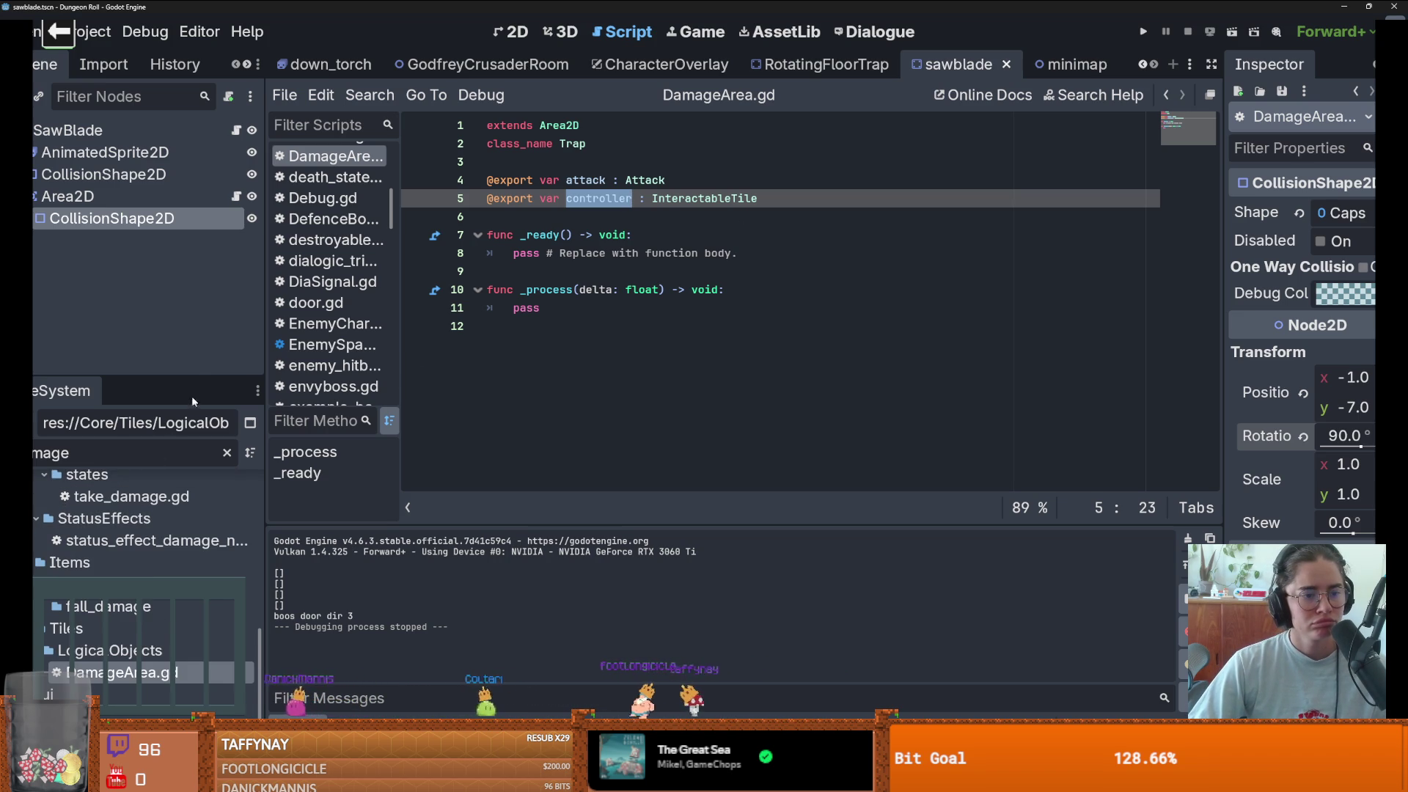
drag(196, 374, 197, 151)
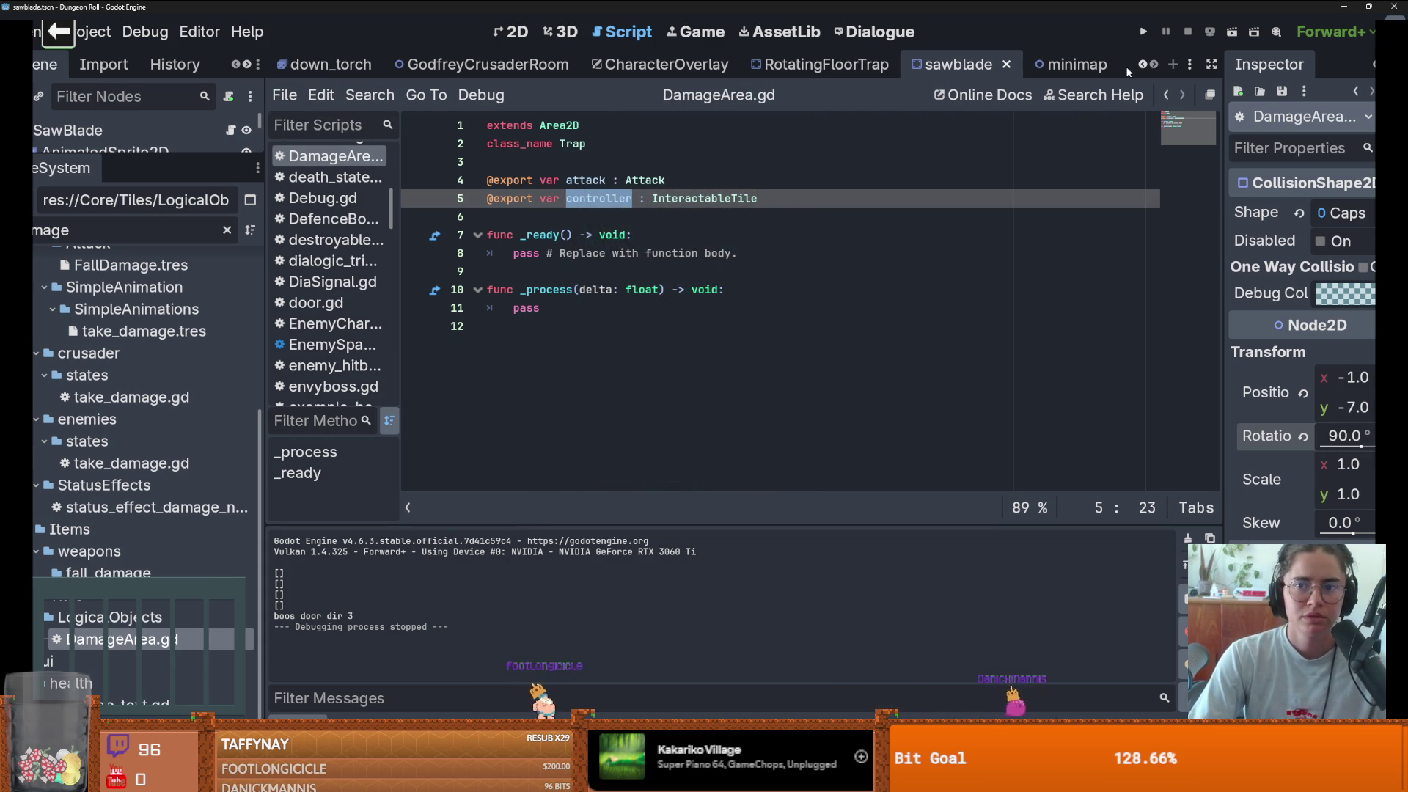
scroll(337, 63, up, 5)
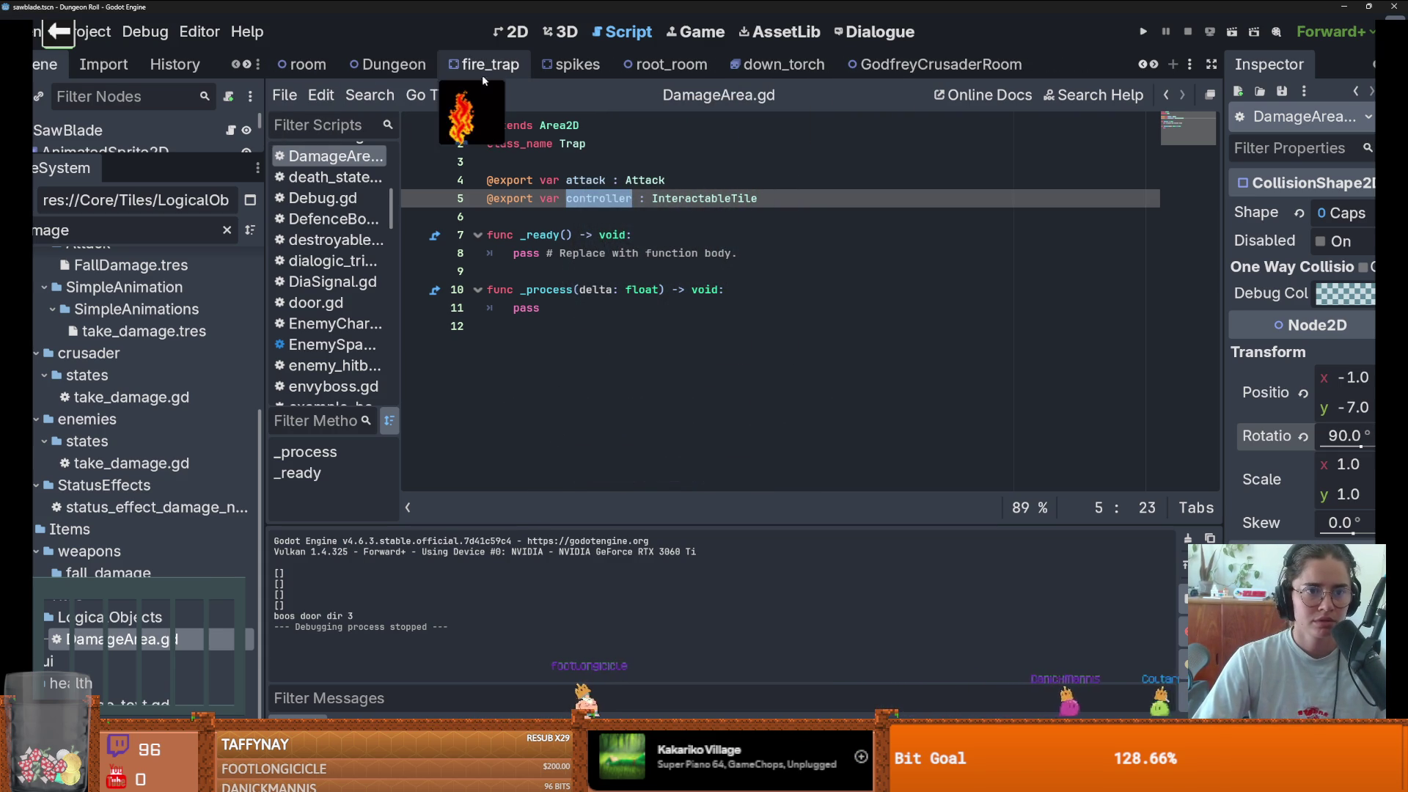
- In root_room, select TilemapScenes and view the Traps and Scene Collection tiles
click(667, 64)
drag(132, 166, 136, 286)
click(161, 154)
scroll(424, 521, down, 1)
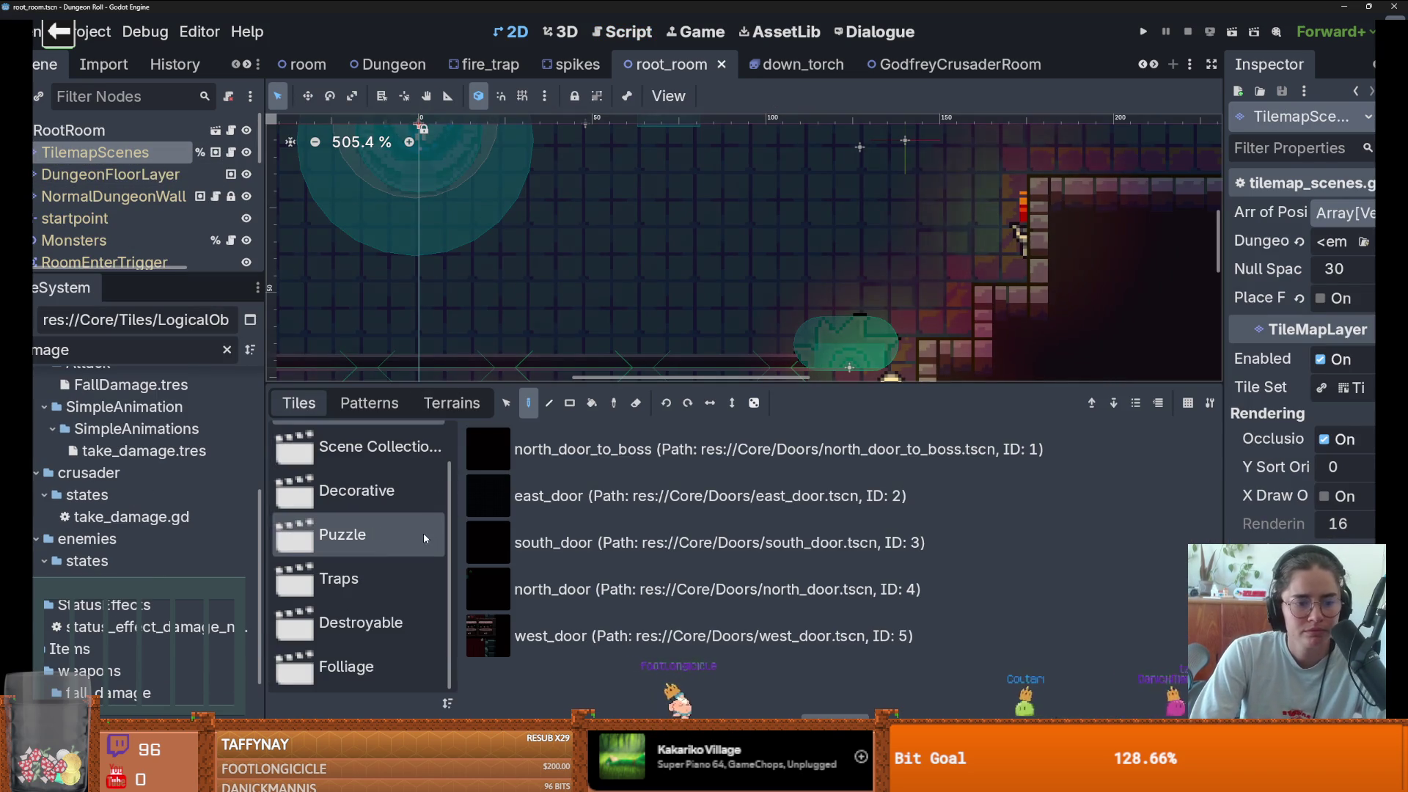
click(420, 576)
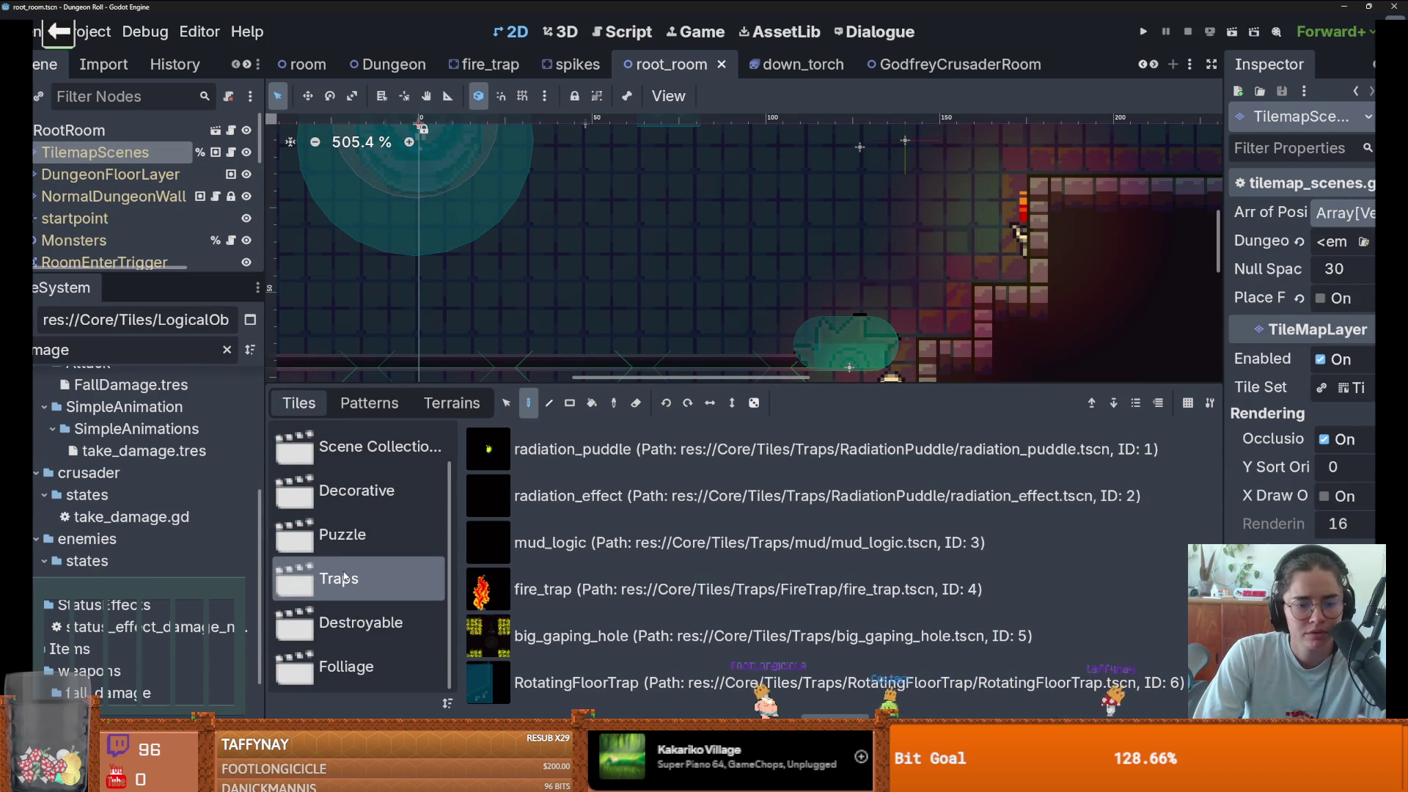
scroll(373, 616, up, 1)
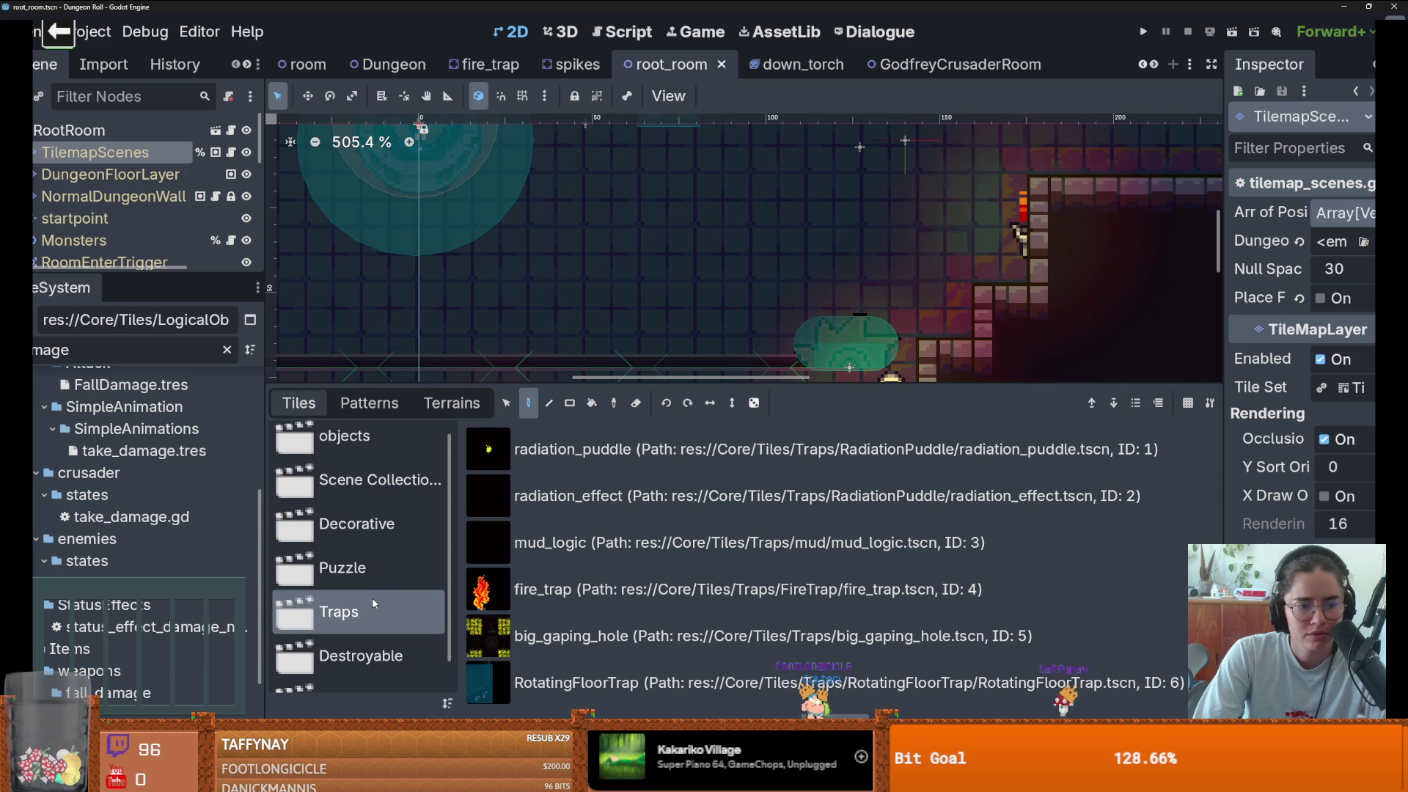
click(367, 490)
scroll(610, 576, down, 5)
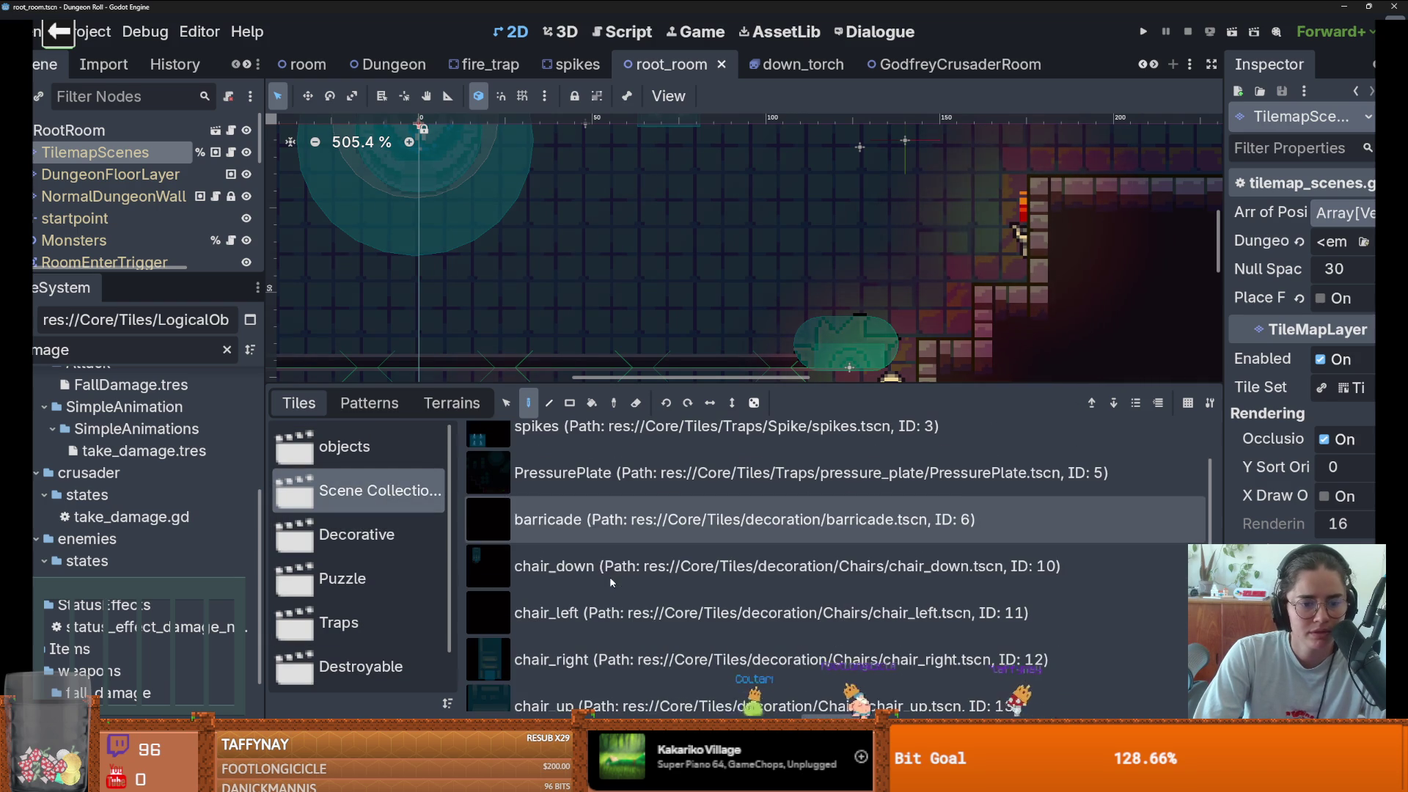
scroll(614, 590, down, 2)
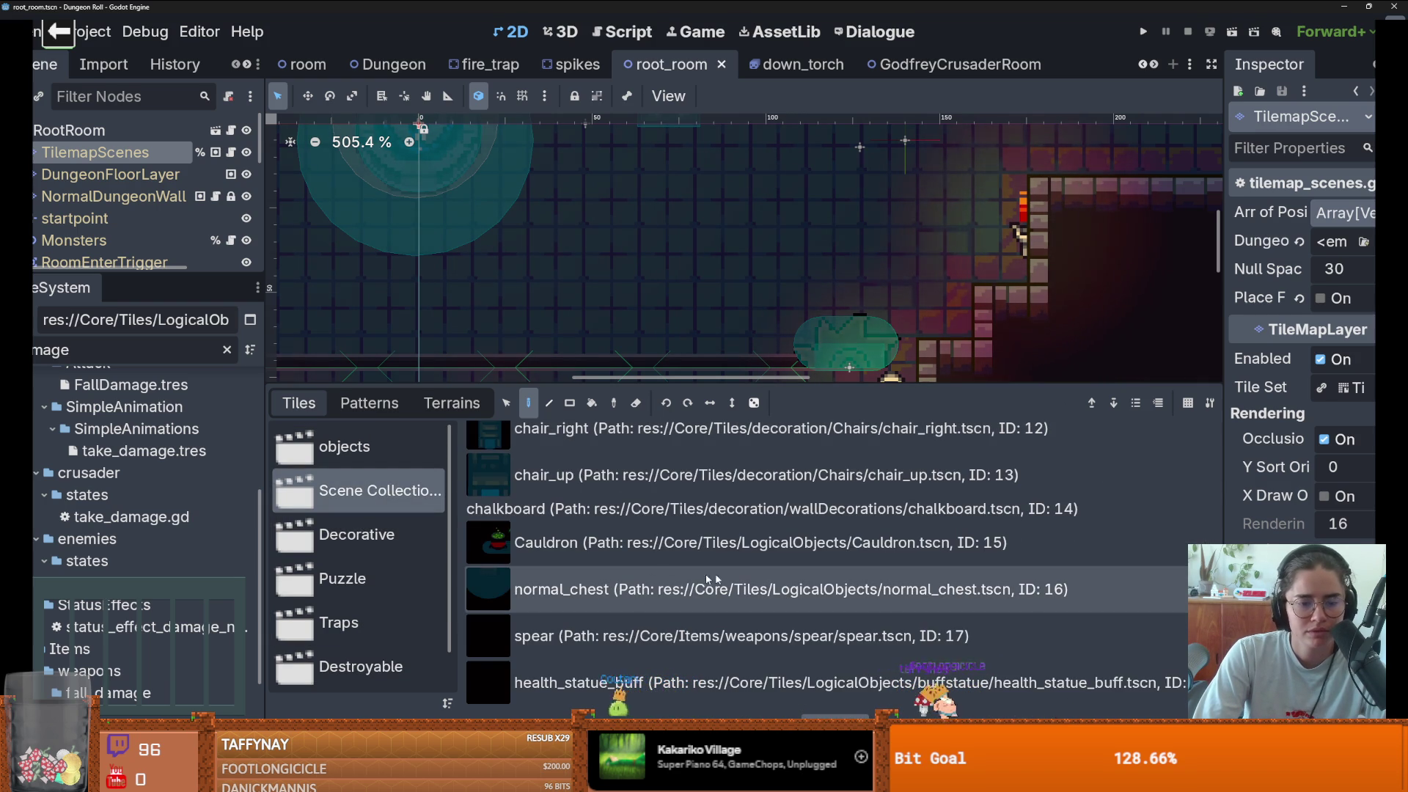
scroll(550, 587, up, 5)
- Browse the objects, Decorative, Puzzle, Destroyable and Folliage collections, then run the Cannon game
click(345, 447)
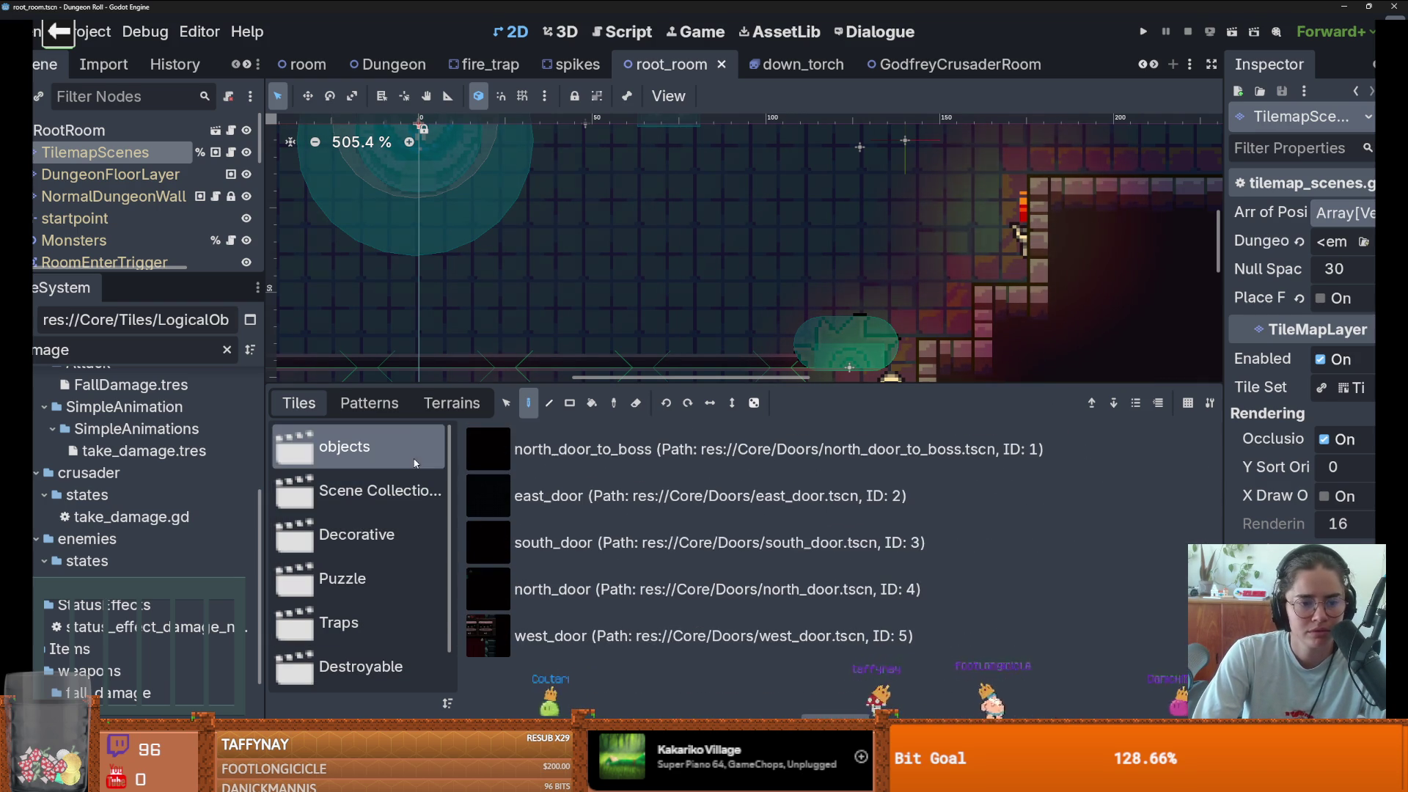
click(357, 535)
scroll(585, 613, down, 2)
scroll(584, 613, down, 2)
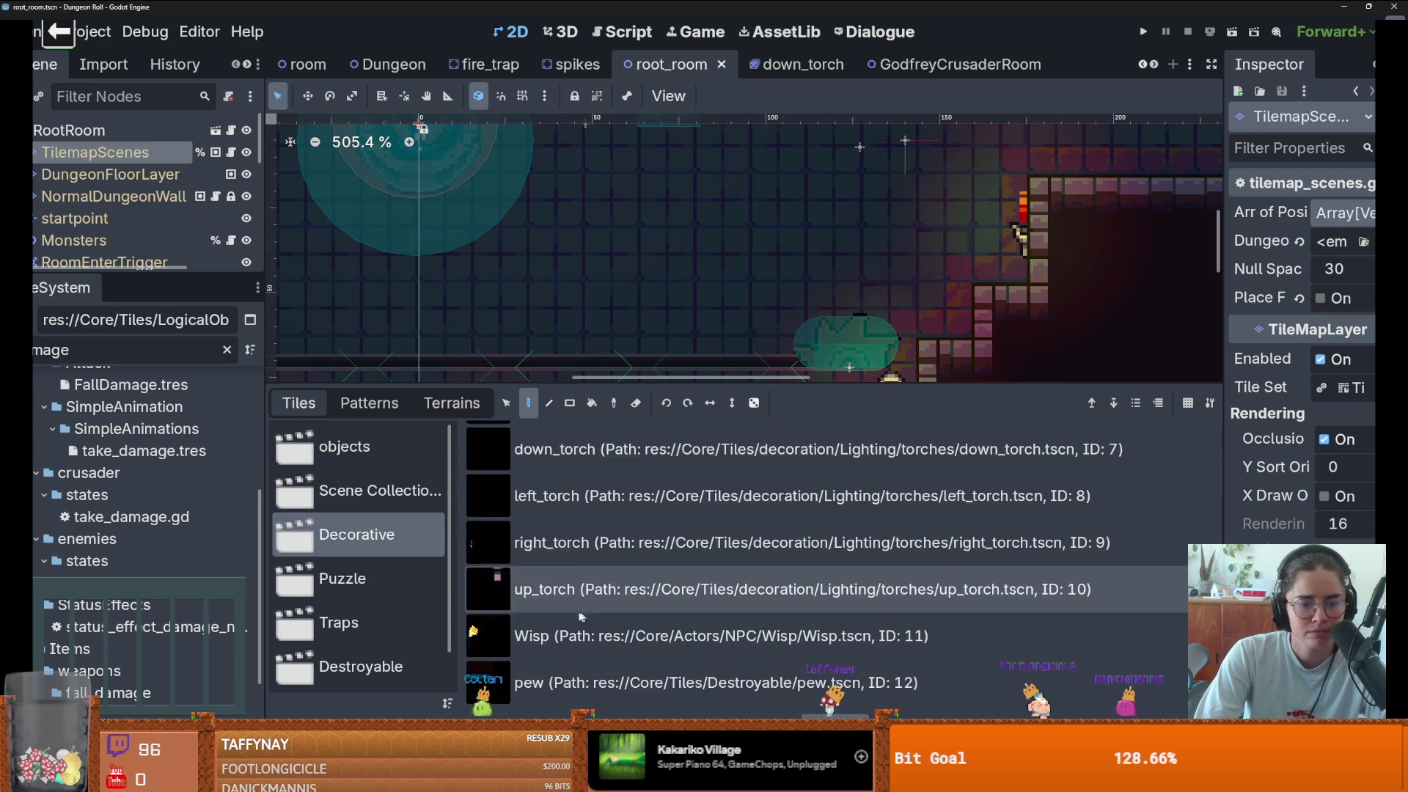
click(345, 580)
click(358, 625)
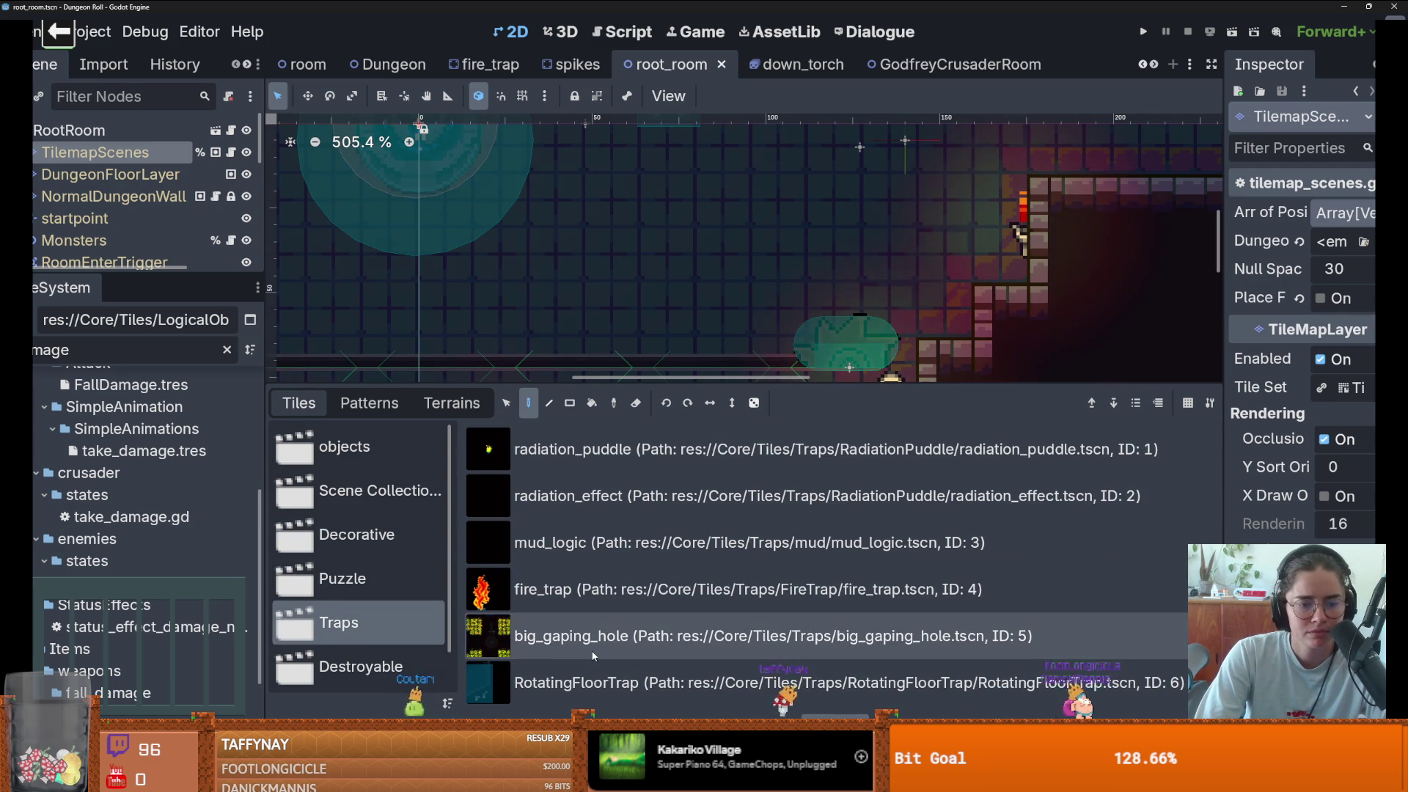
scroll(381, 642, down, 1)
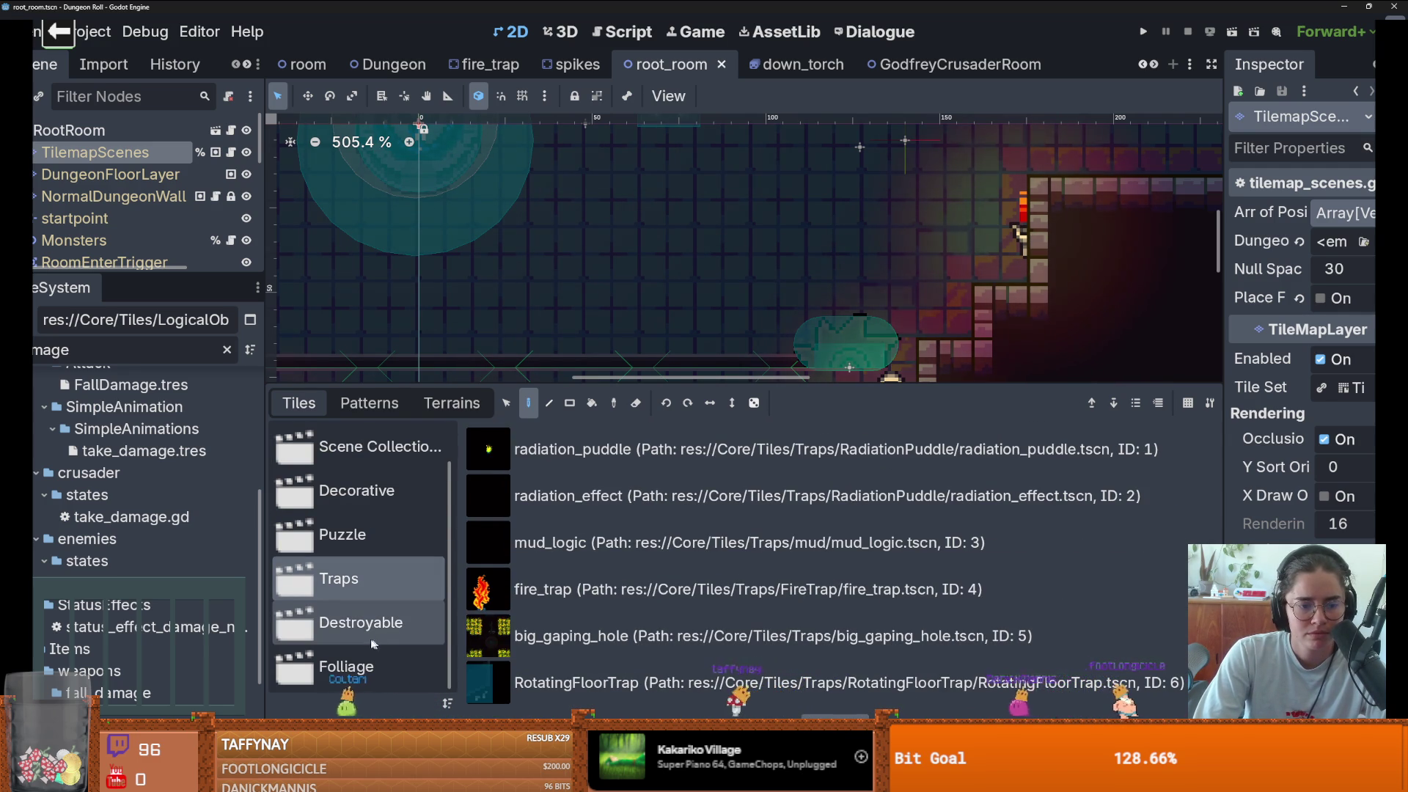
click(376, 632)
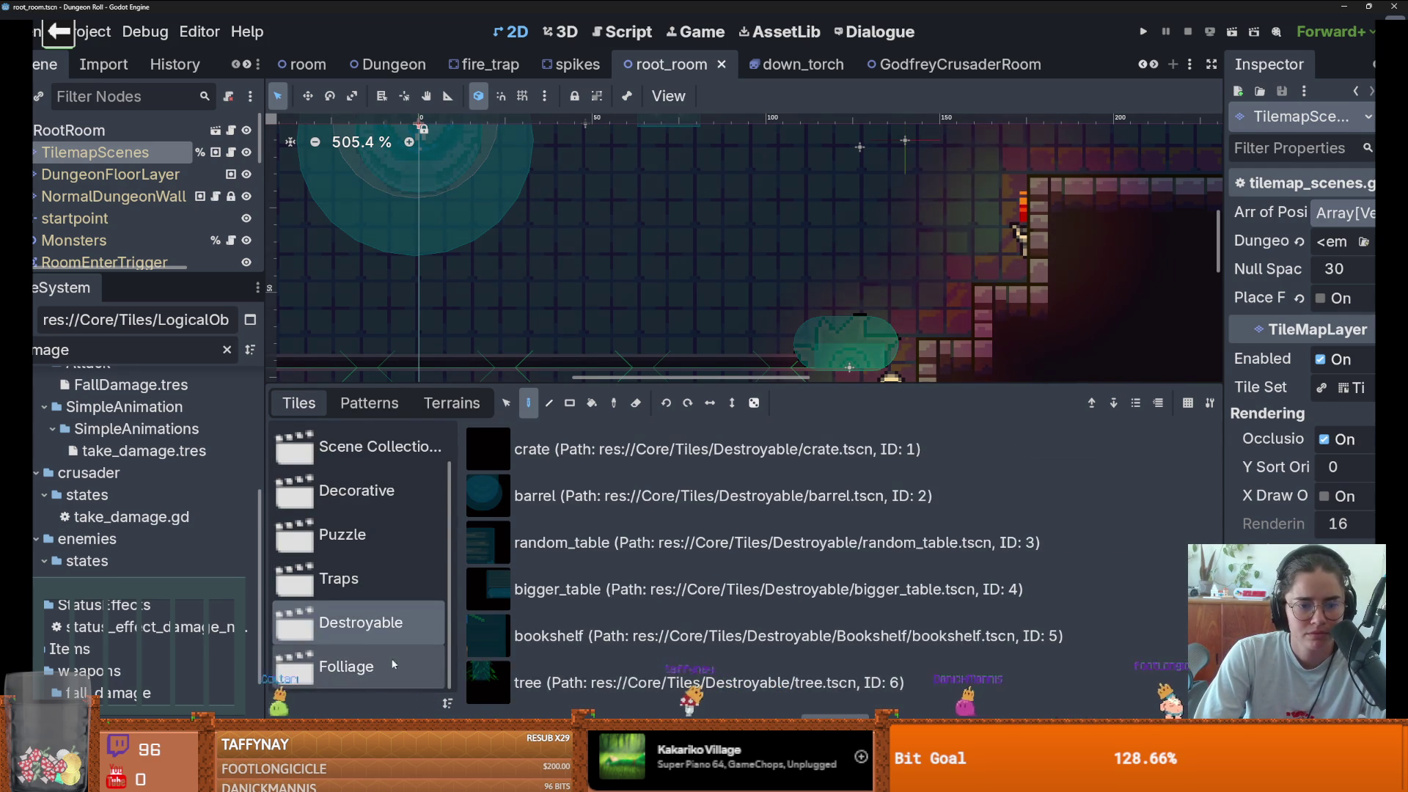
click(391, 660)
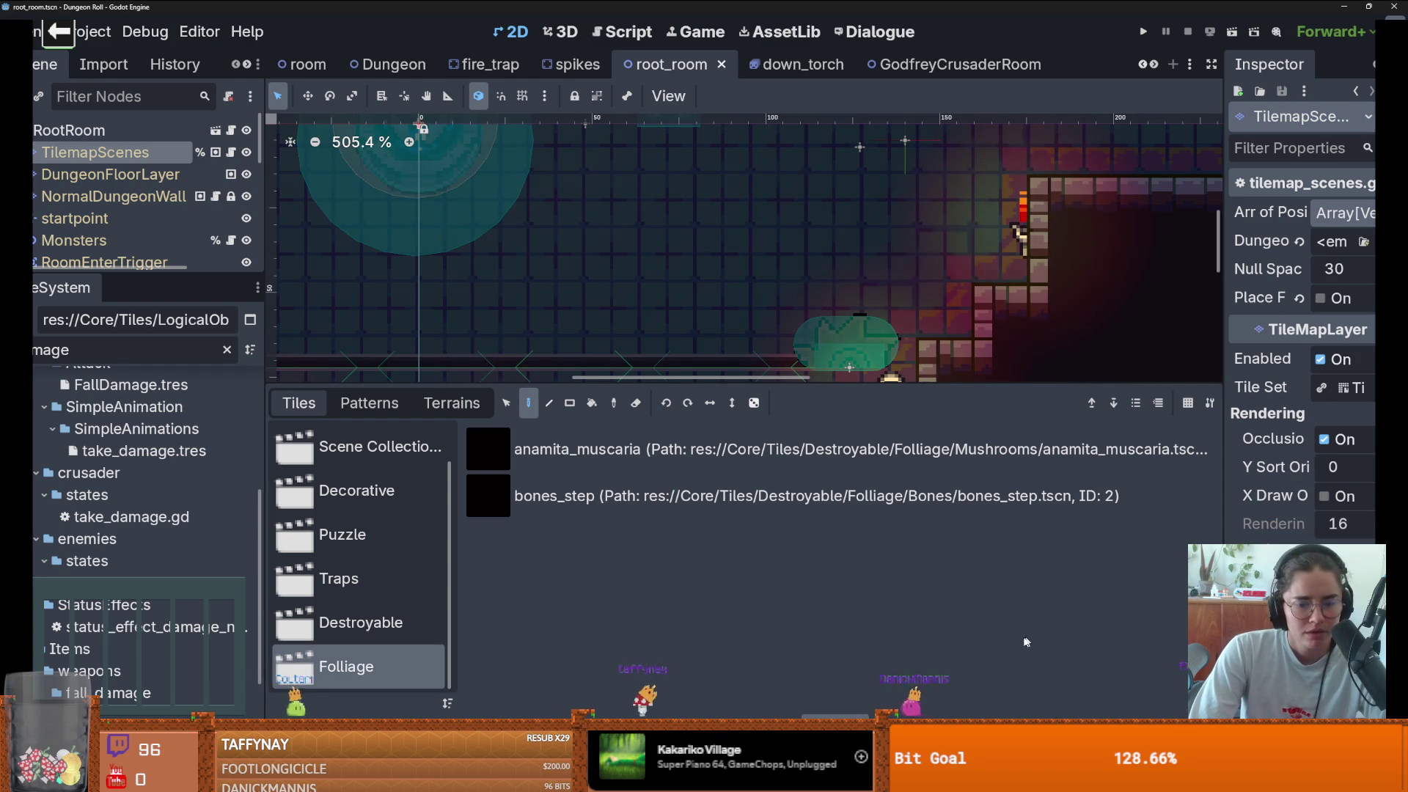
key(F5)
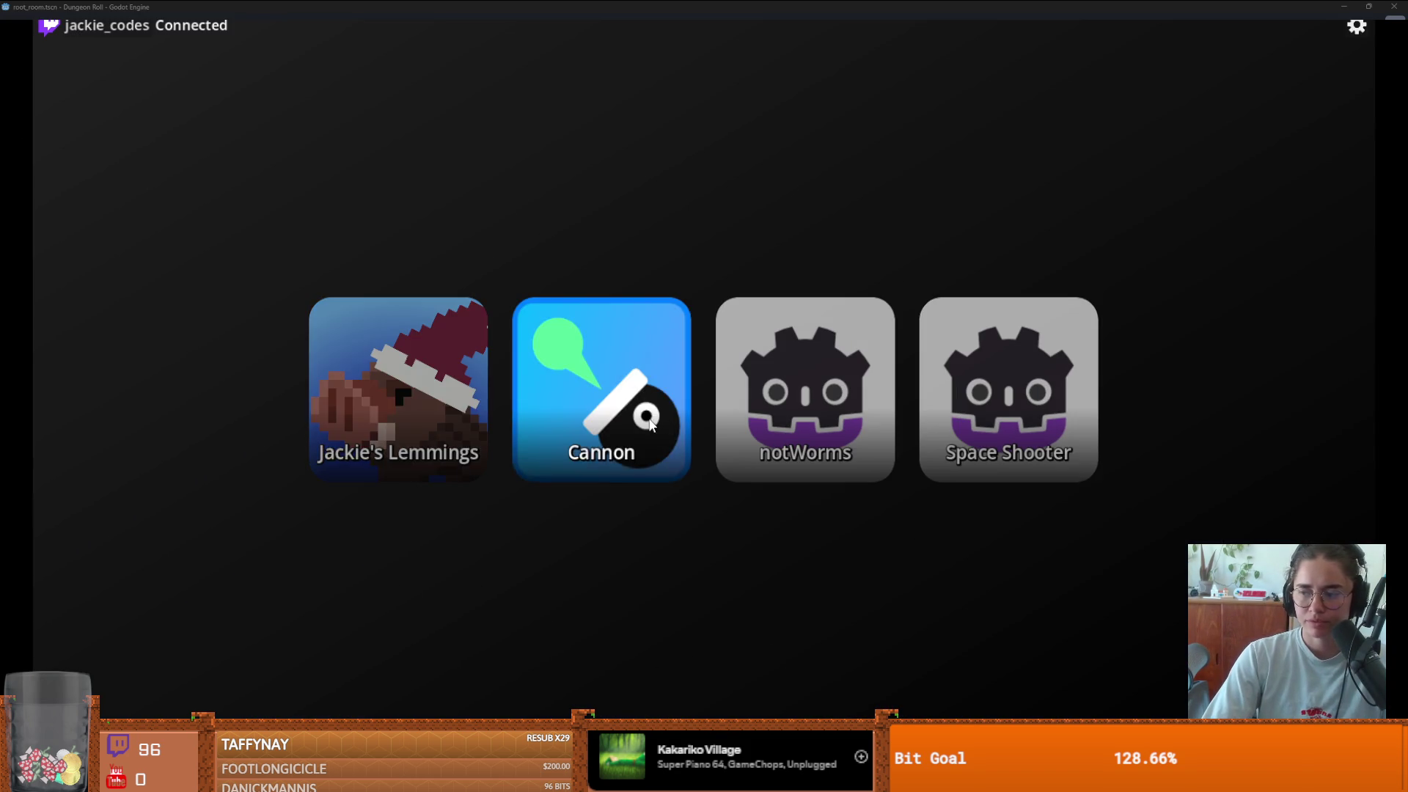
click(602, 389)
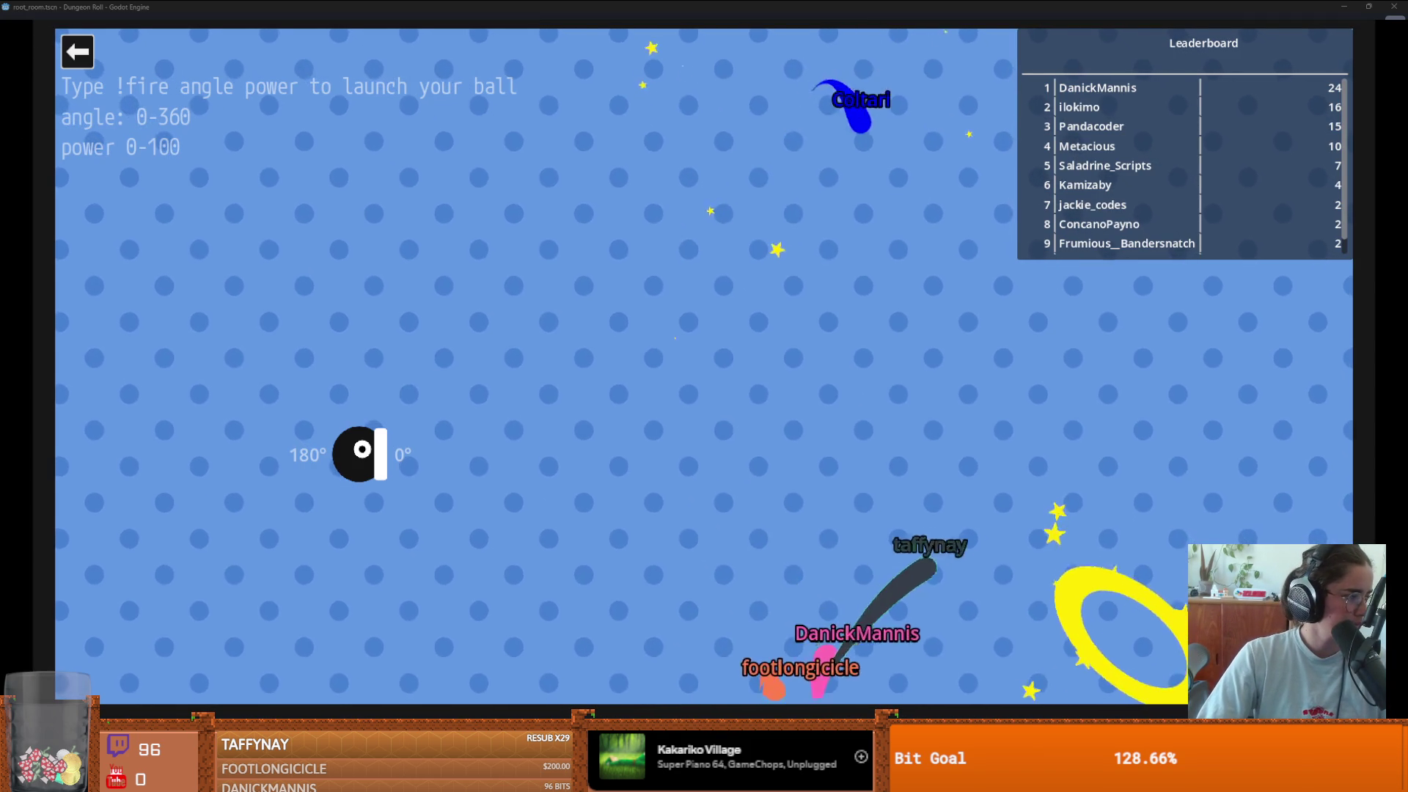
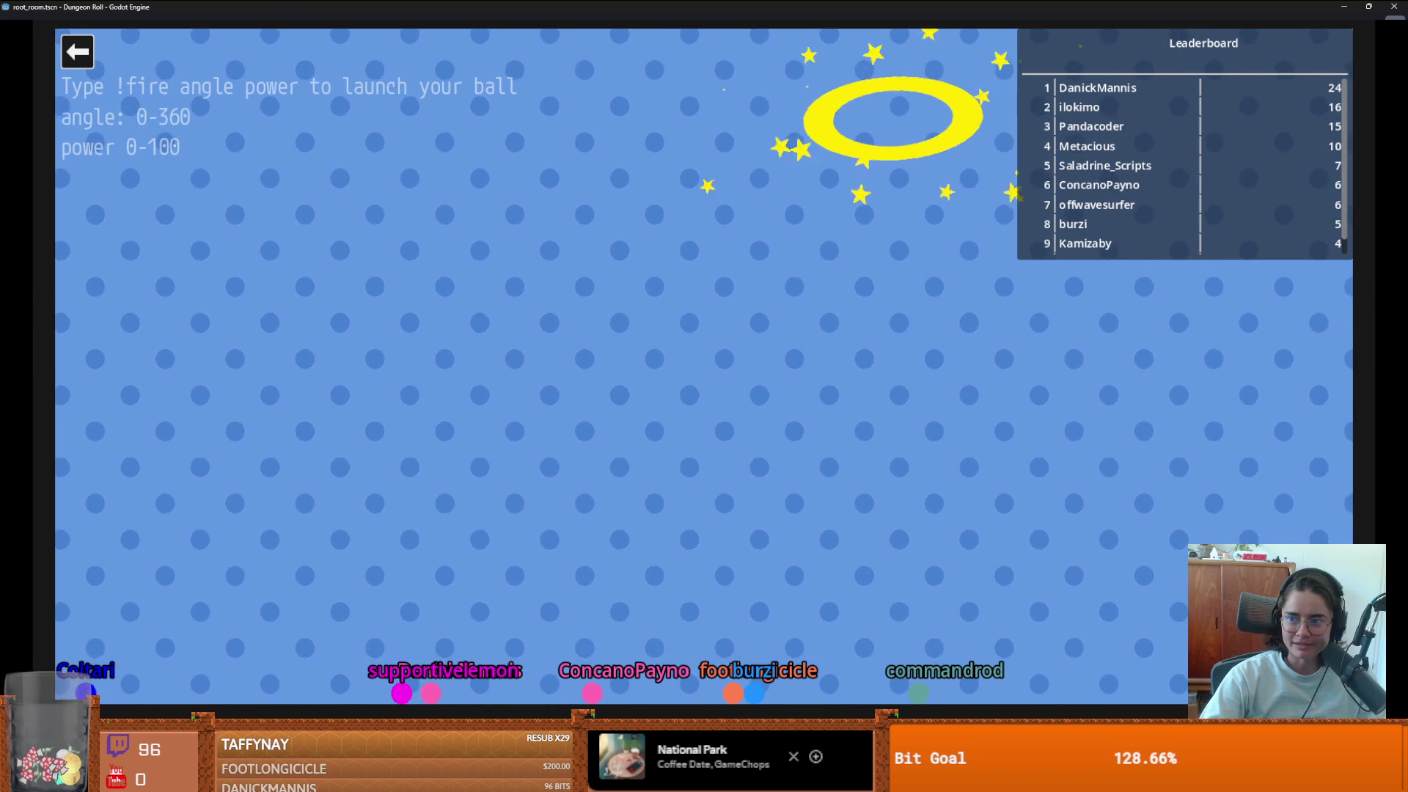
- Exit the Cannon round and close the Stream chat game launcher
key(Escape)
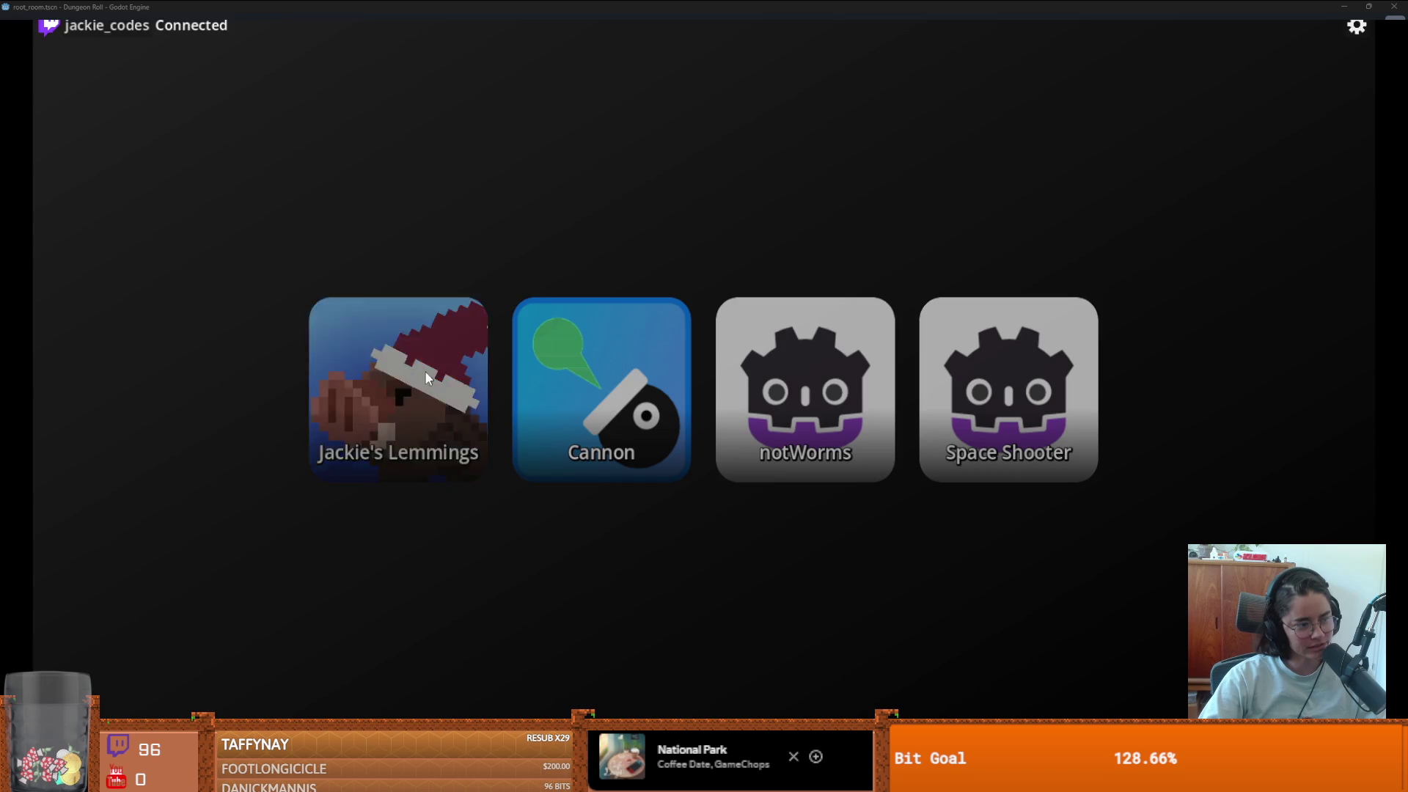
key(Escape)
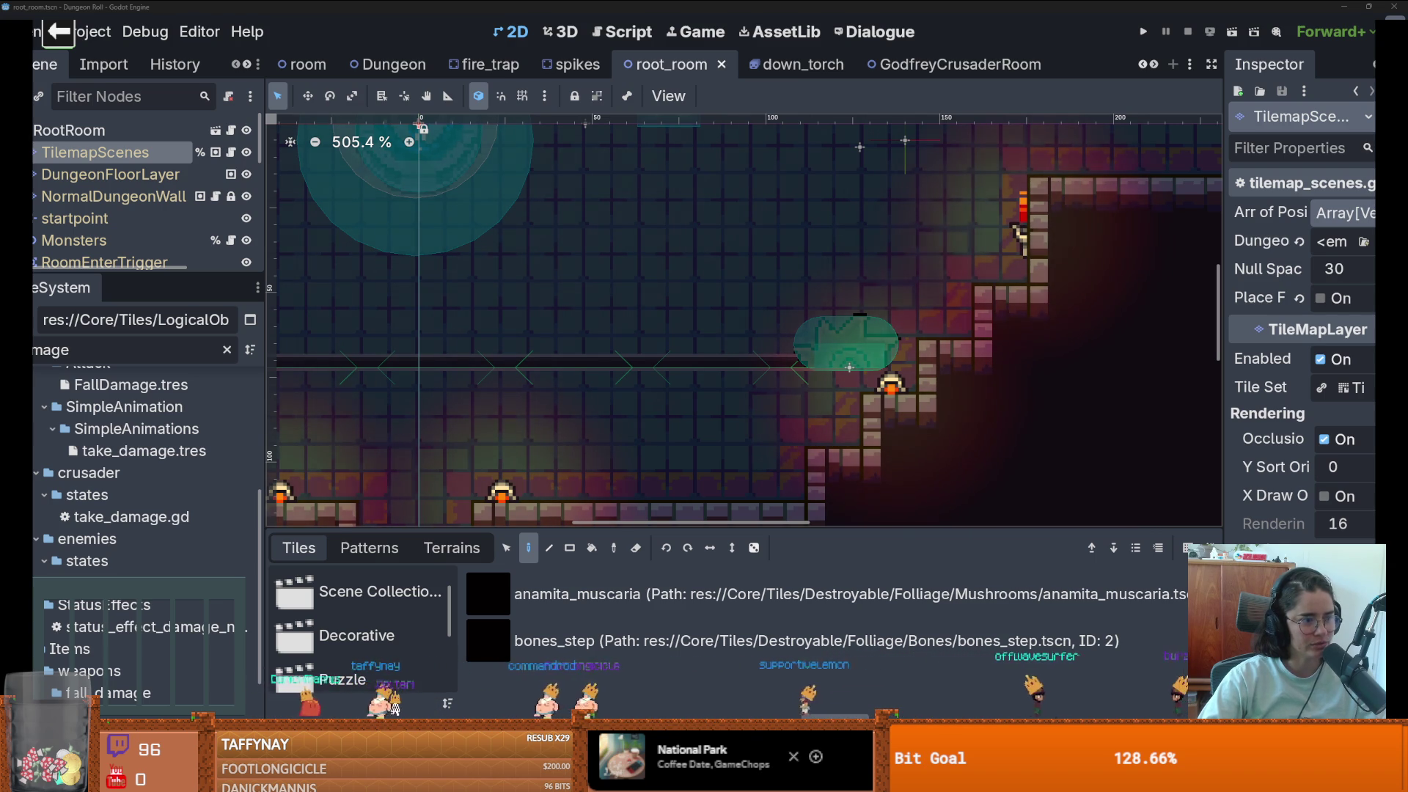
- Save root_room, widen the scene and file docks, and clear the FileSystem's Damage filter
scroll(713, 294, down, 2)
scroll(712, 294, left, 2)
scroll(712, 294, down, 3)
key(ctrl+s)
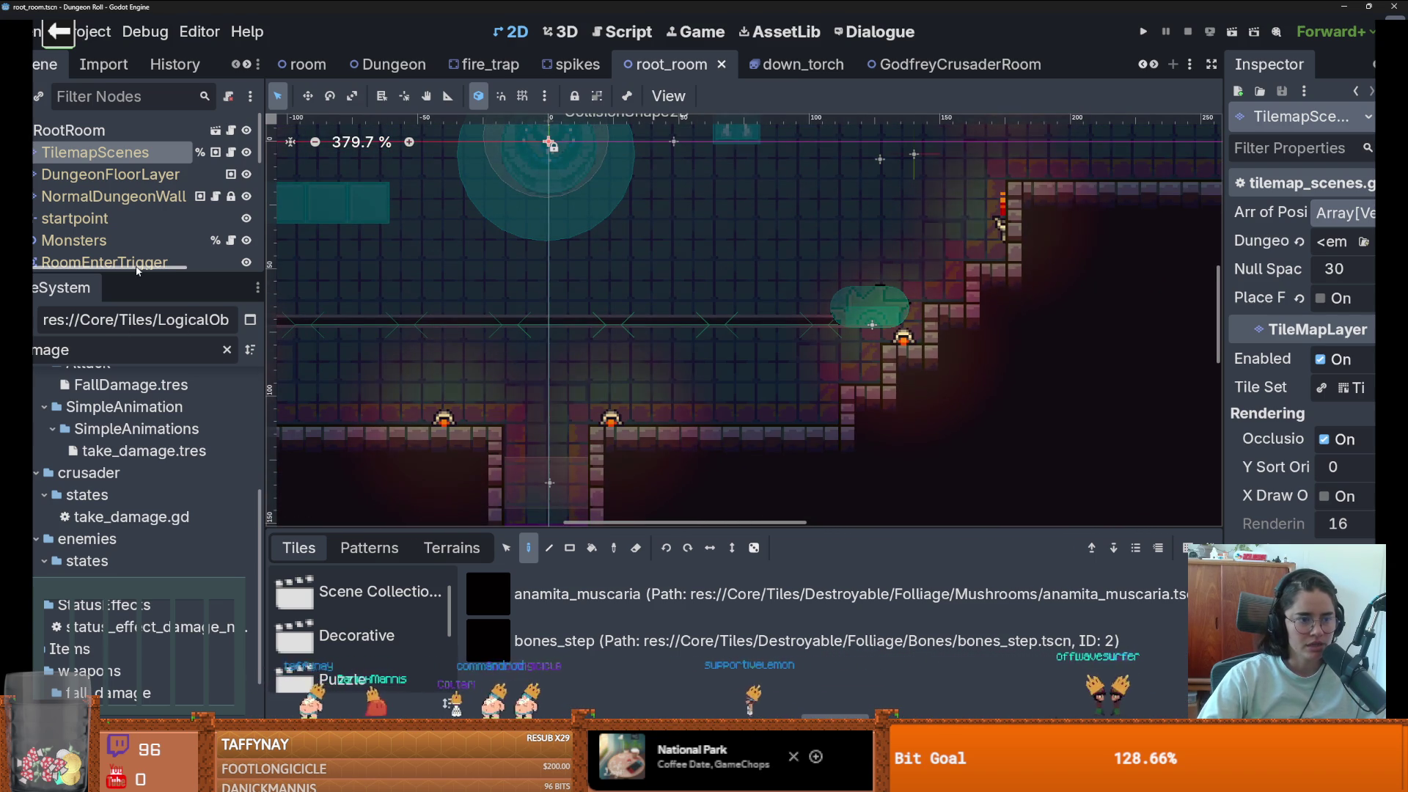
drag(136, 268, 147, 213)
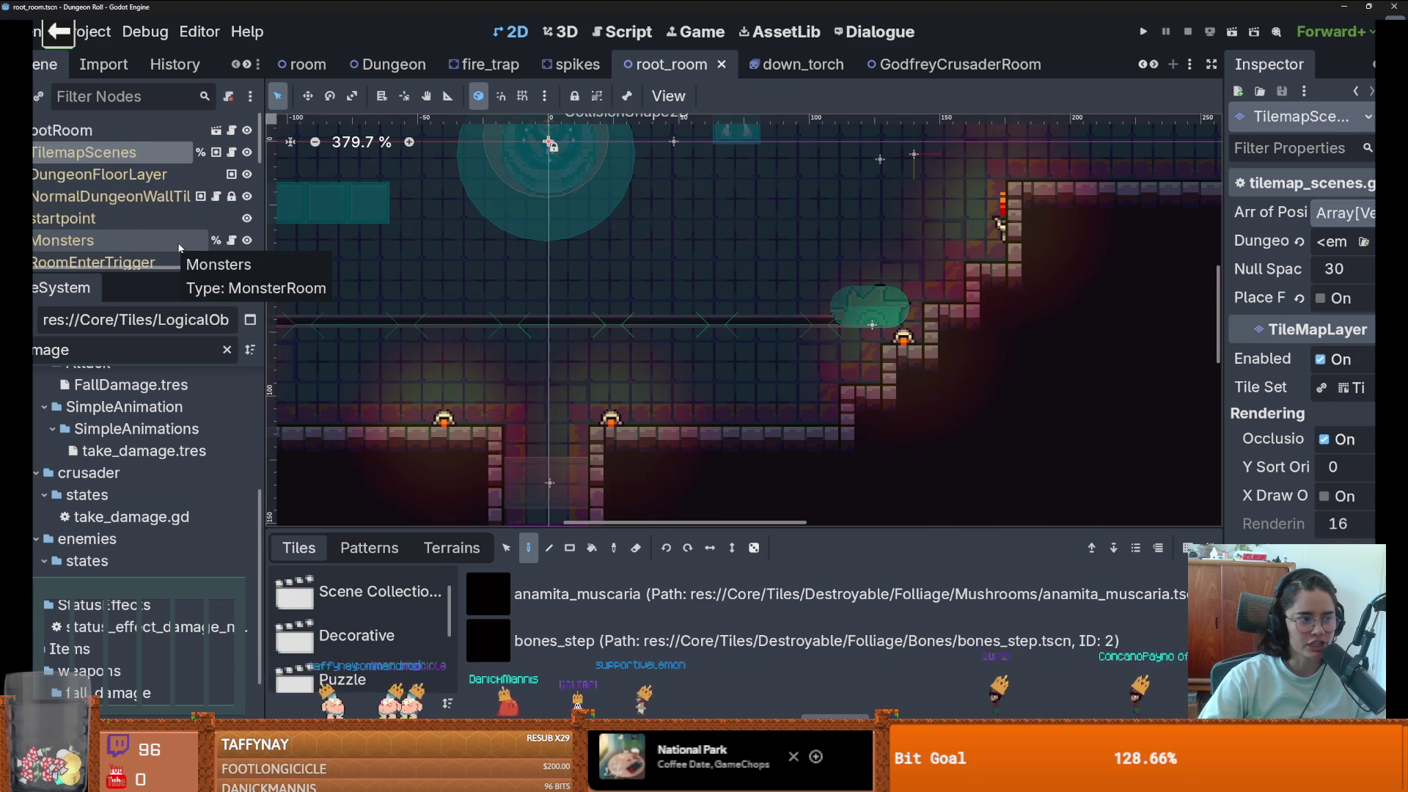
drag(265, 279, 342, 277)
drag(244, 273, 246, 382)
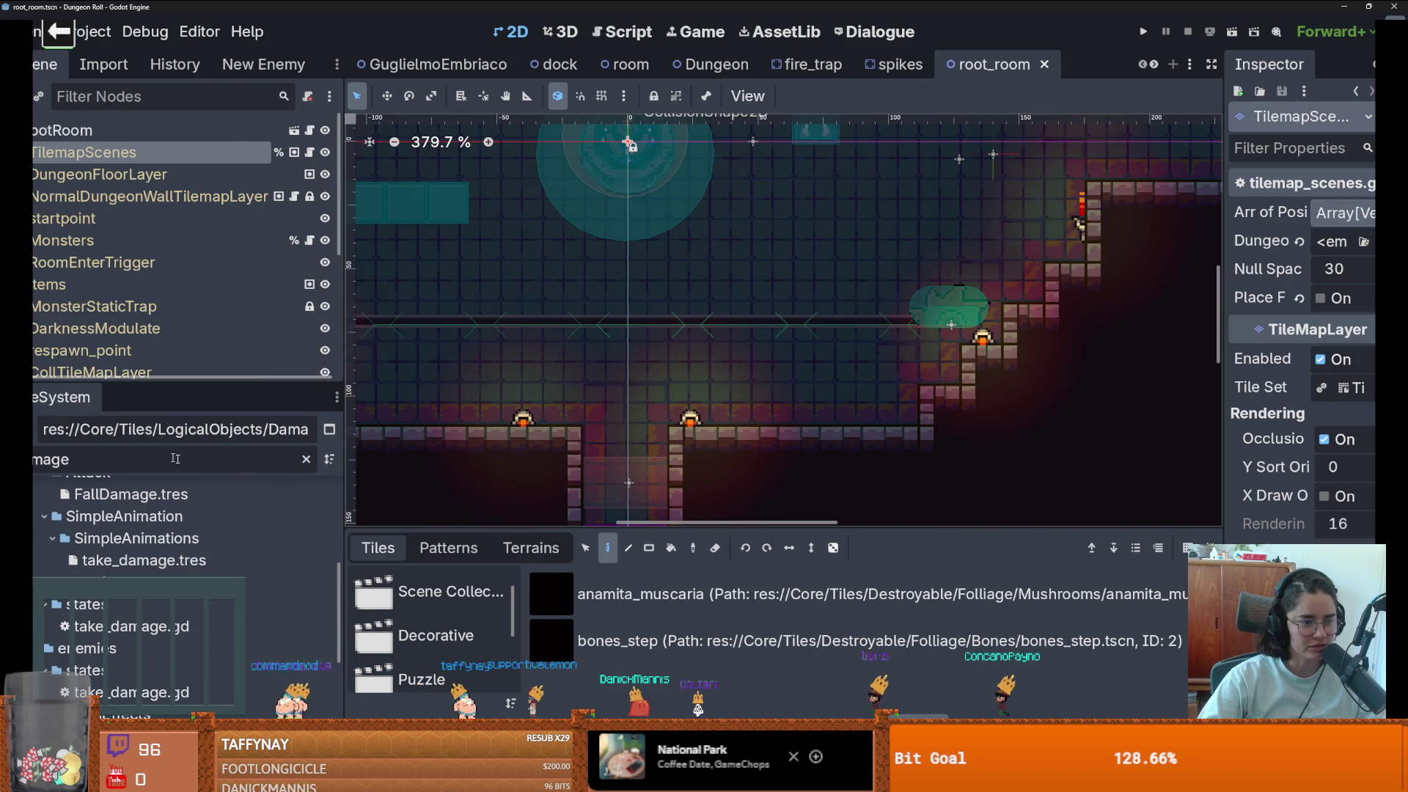
click(308, 460)
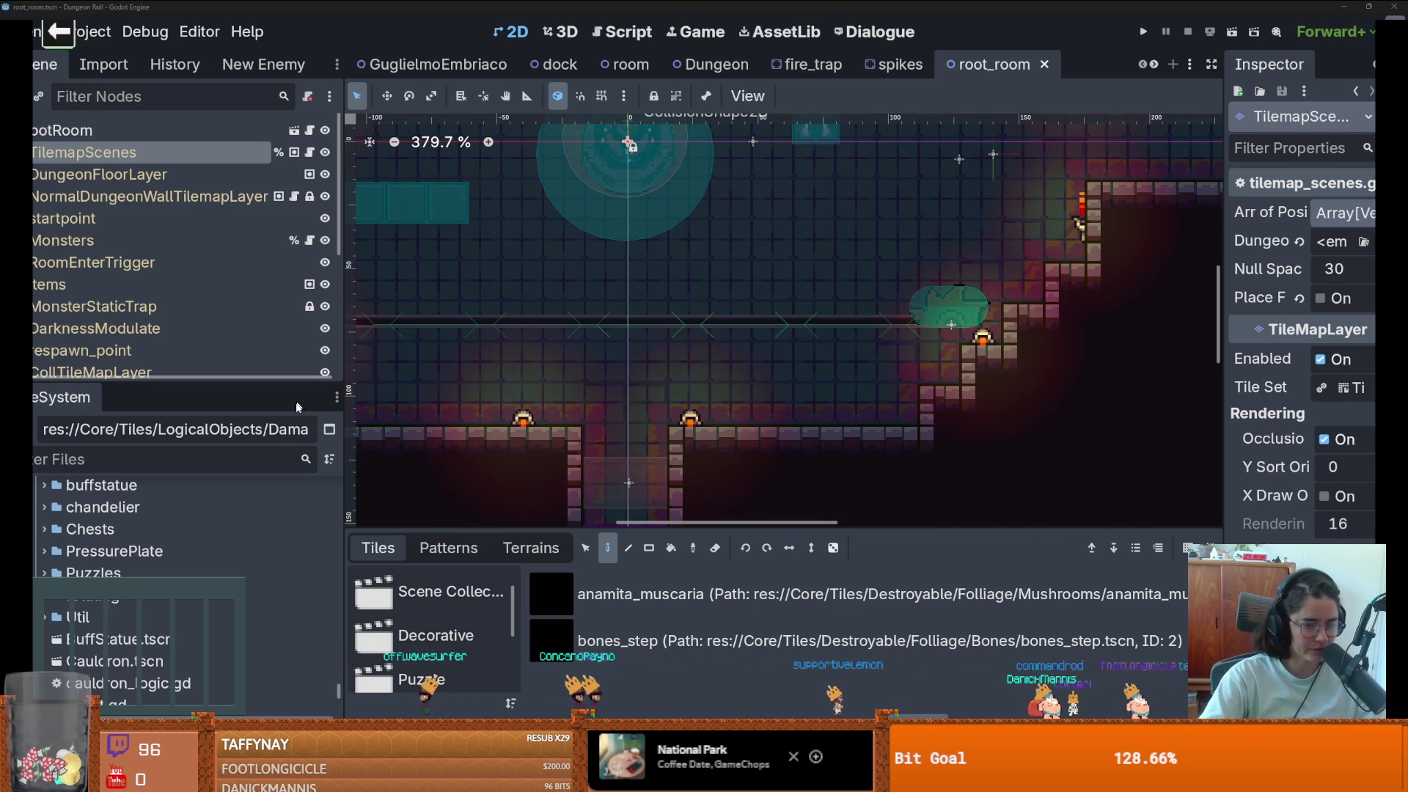
- Save root_room again and give the scene tree and file browser more room
scroll(572, 359, down, 1)
key(ctrl+s)
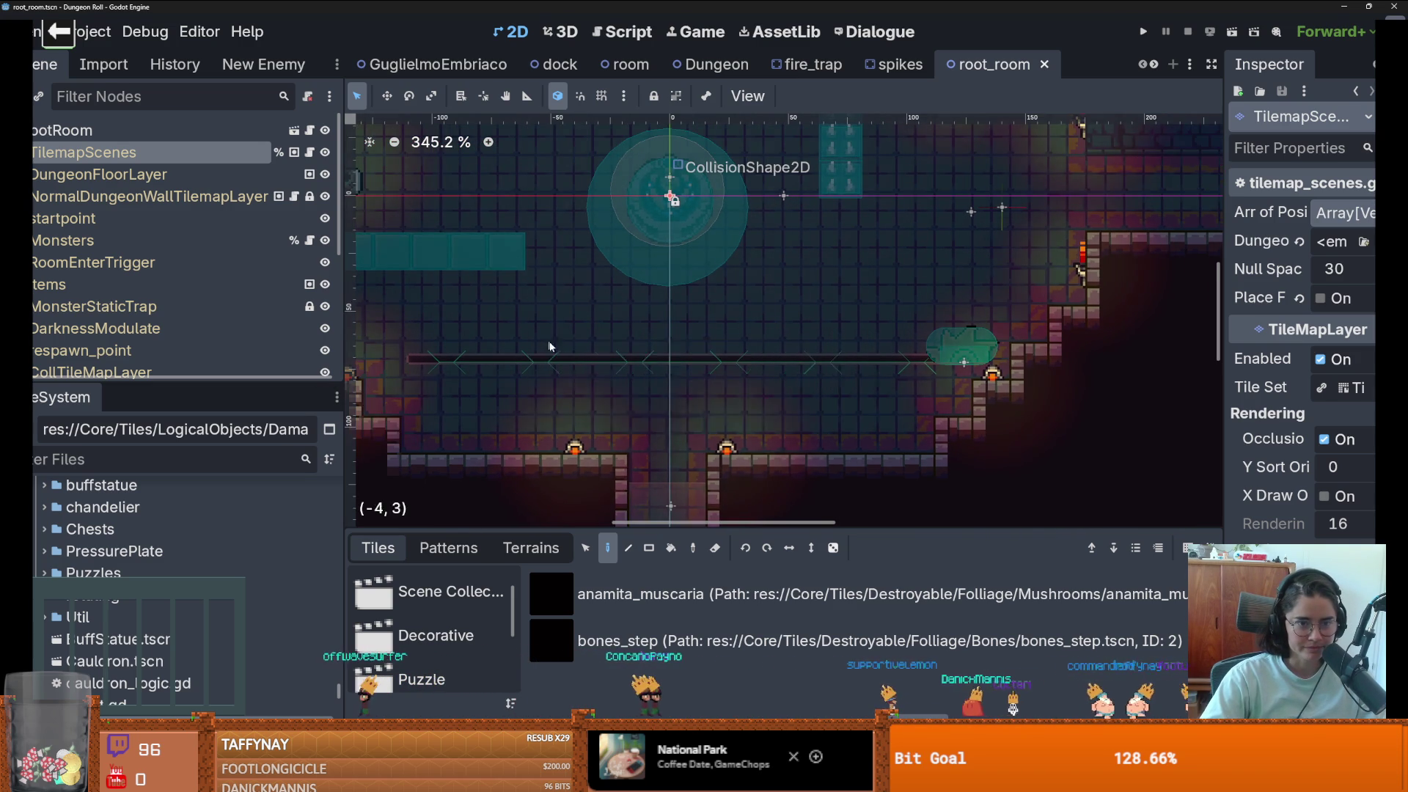
scroll(548, 345, down, 1)
drag(264, 384, 264, 506)
scroll(658, 398, down, 3)
scroll(556, 342, up, 1)
scroll(636, 362, down, 1)
scroll(535, 339, up, 1)
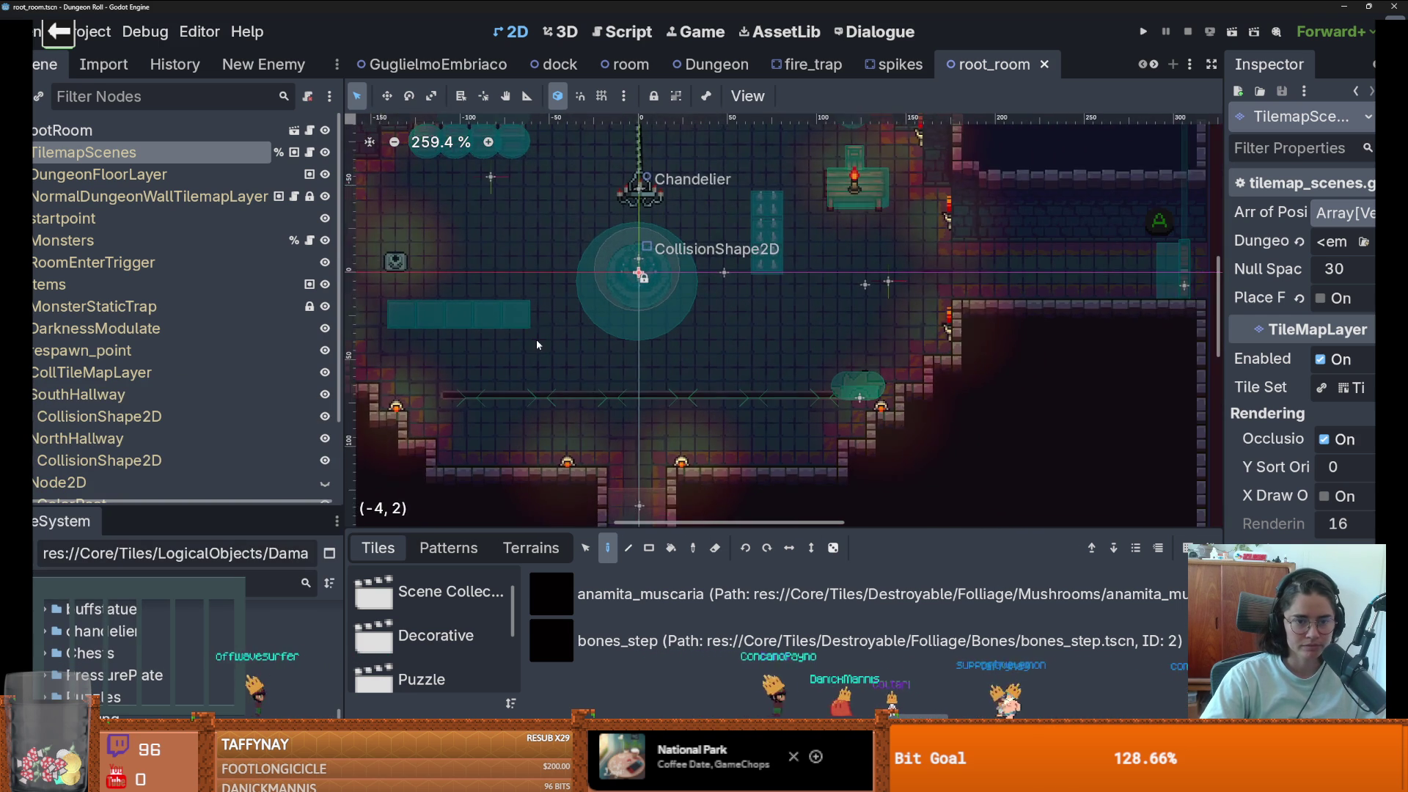
scroll(535, 339, down, 1)
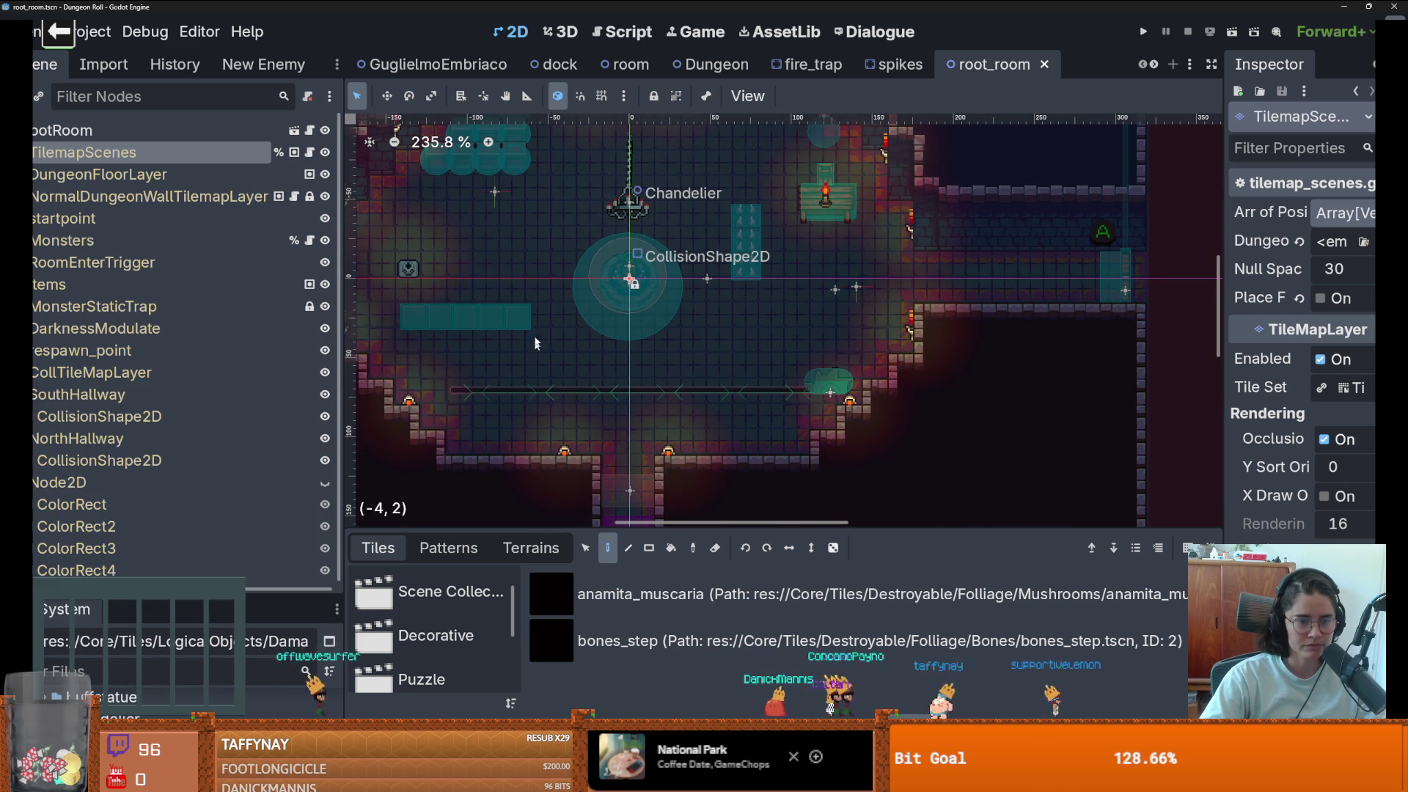
scroll(491, 350, up, 1)
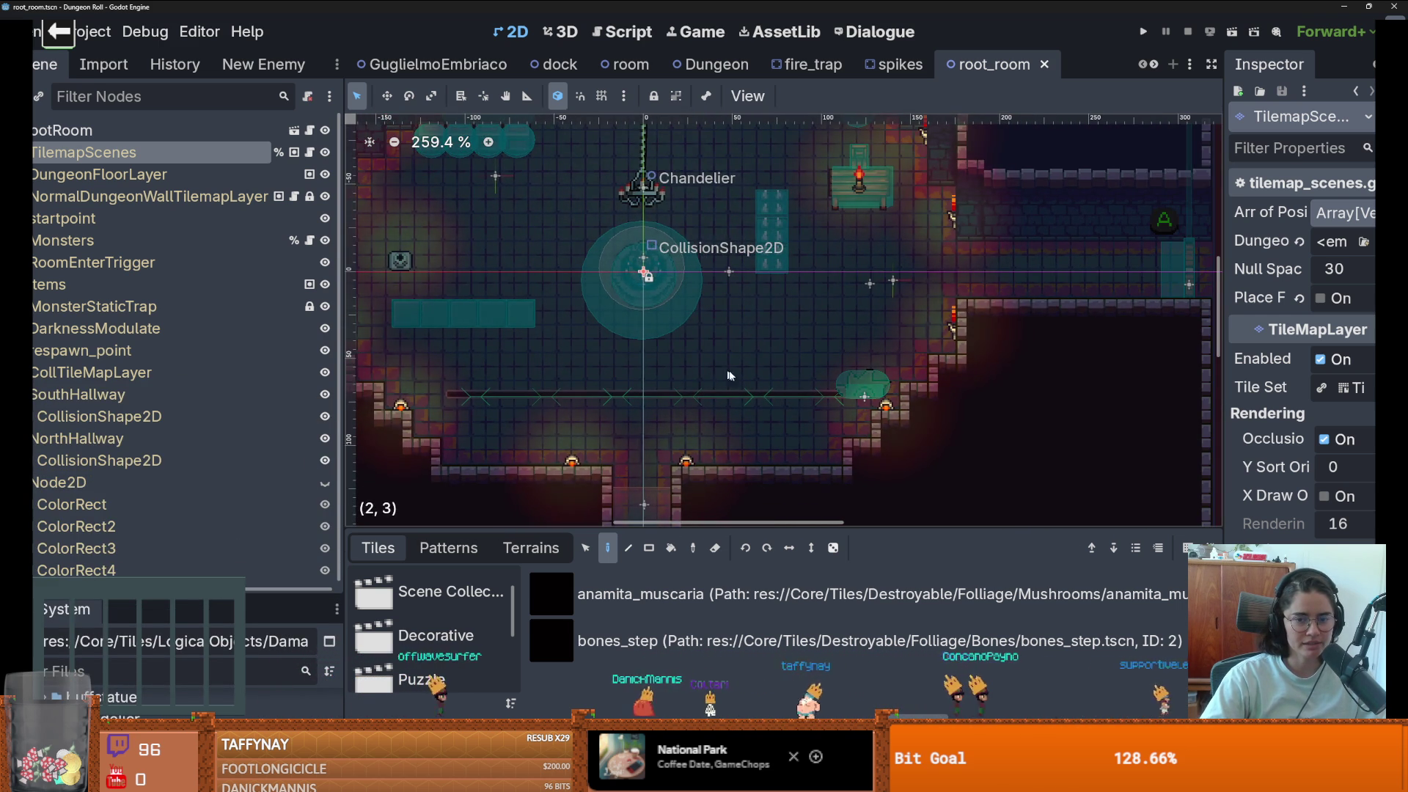
scroll(722, 375, down, 2)
scroll(704, 389, down, 7)
scroll(695, 404, up, 8)
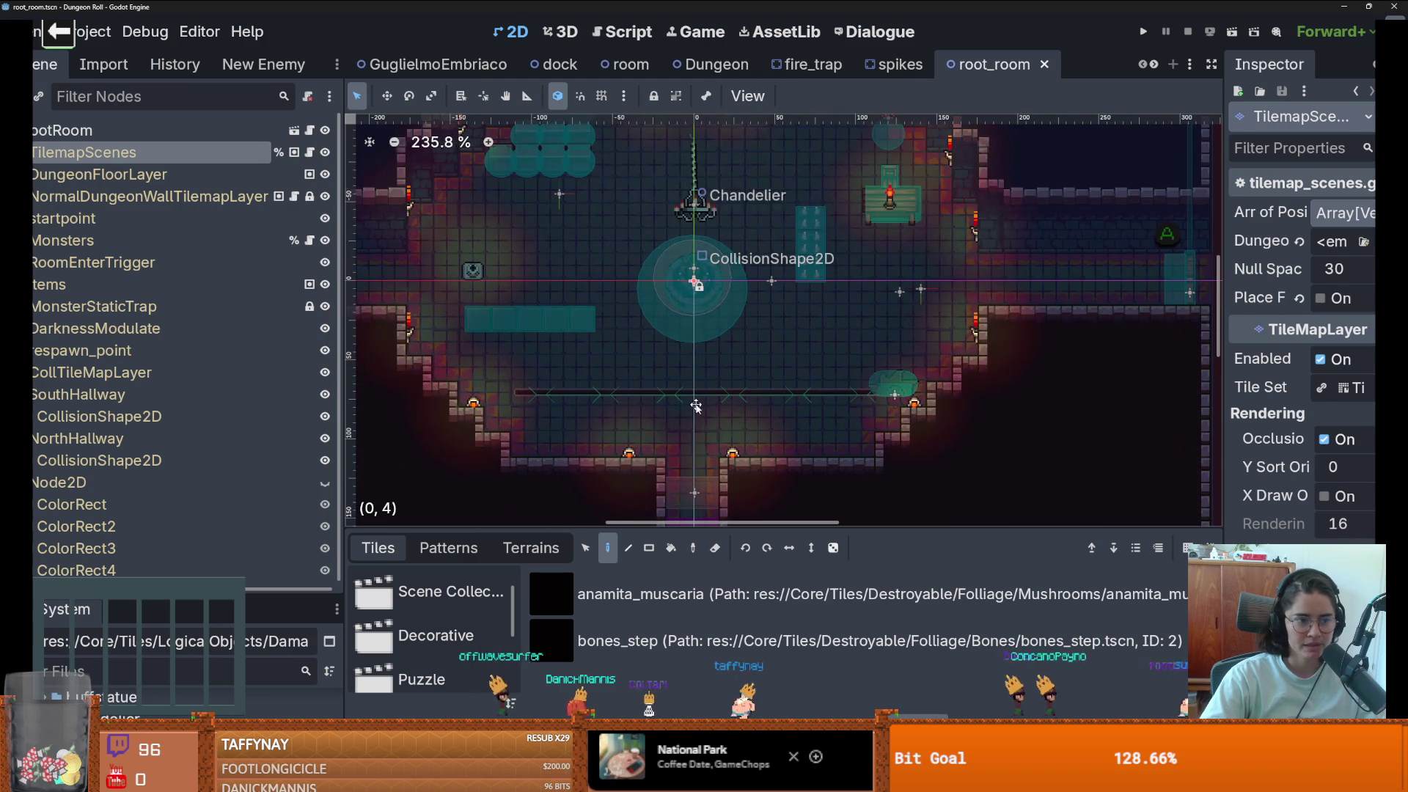
mouse_move(240, 589)
mouse_down()
mouse_move(226, 139)
mouse_move(228, 358)
mouse_up()
- Open the spikes script and inspect its Trap base class in DamageArea.gd
click(896, 65)
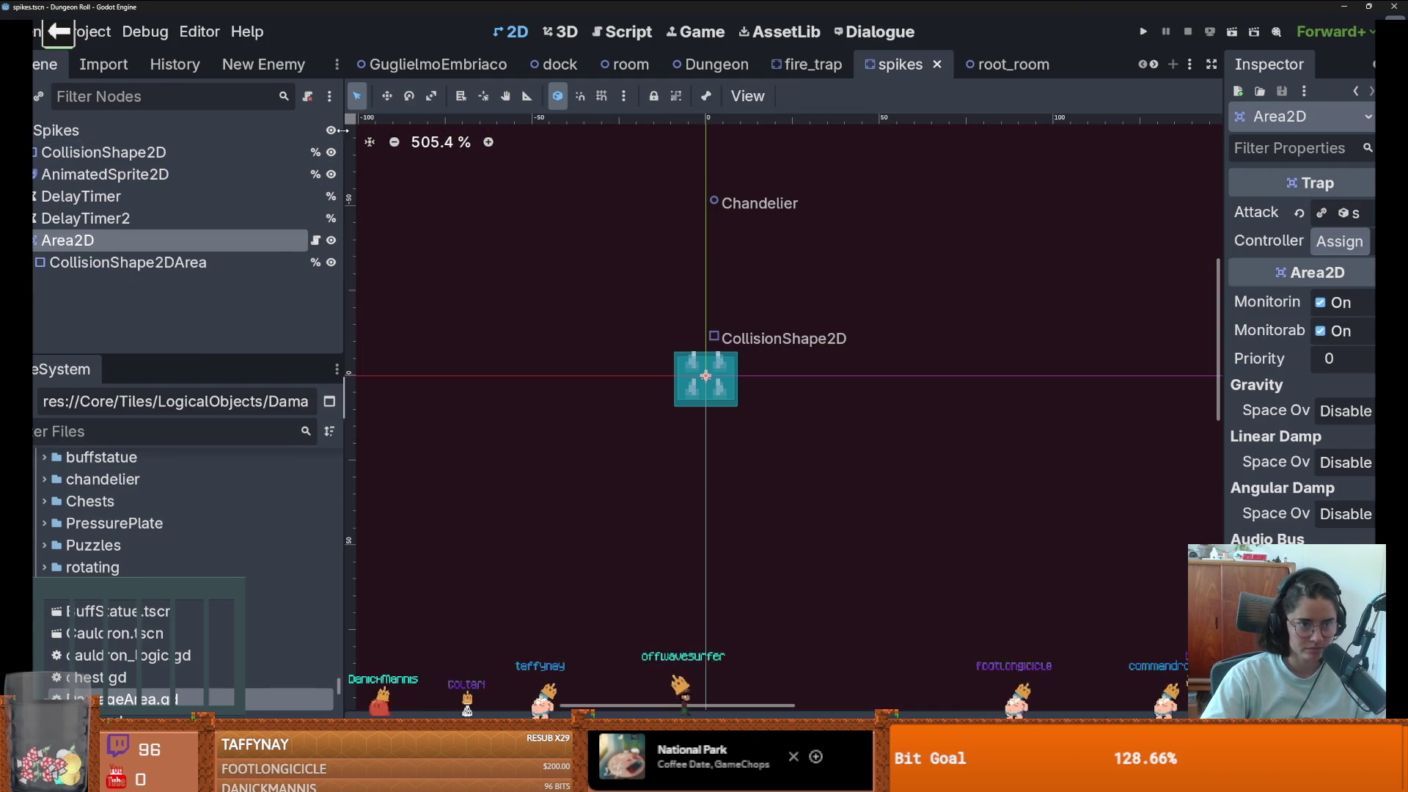
click(316, 239)
scroll(691, 311, down, 1)
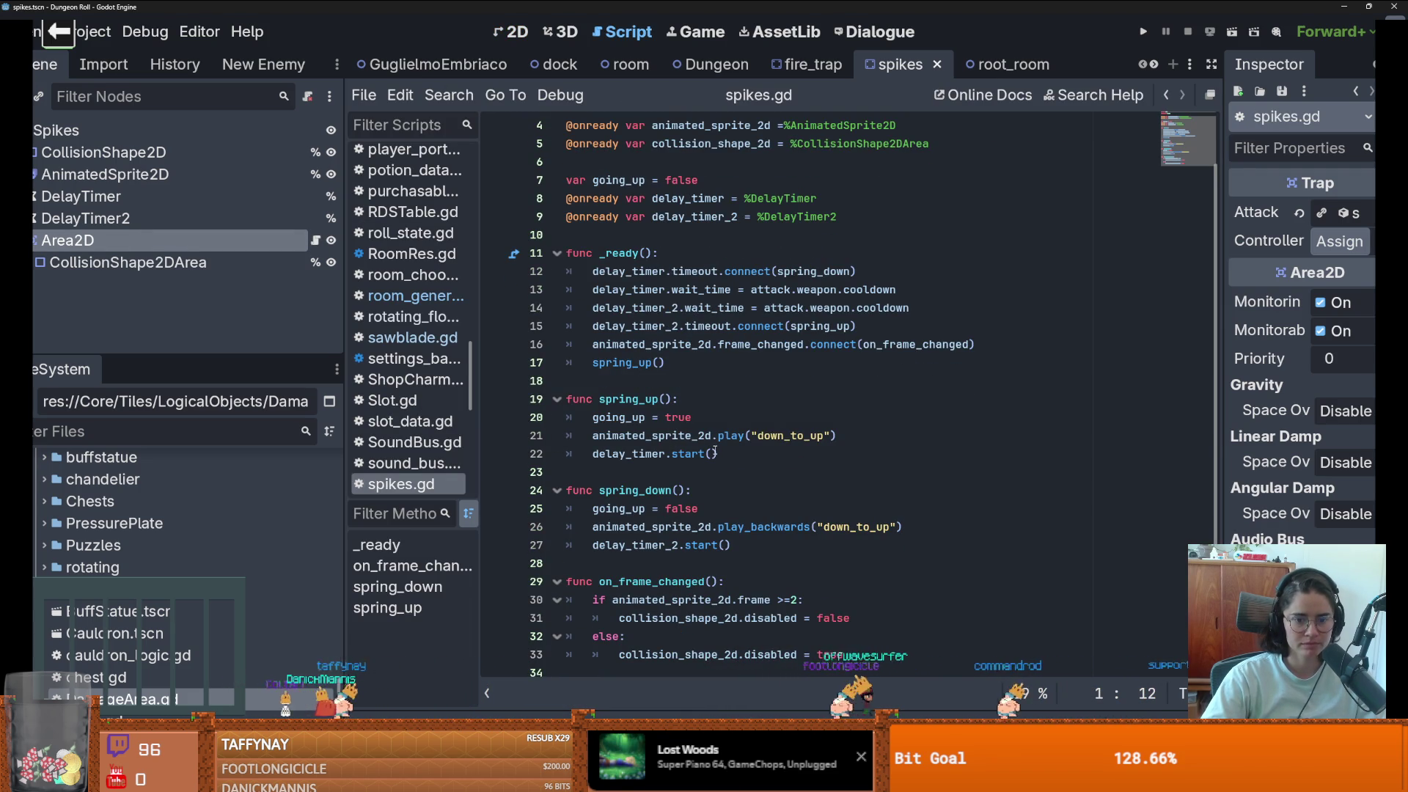
scroll(718, 448, up, 1)
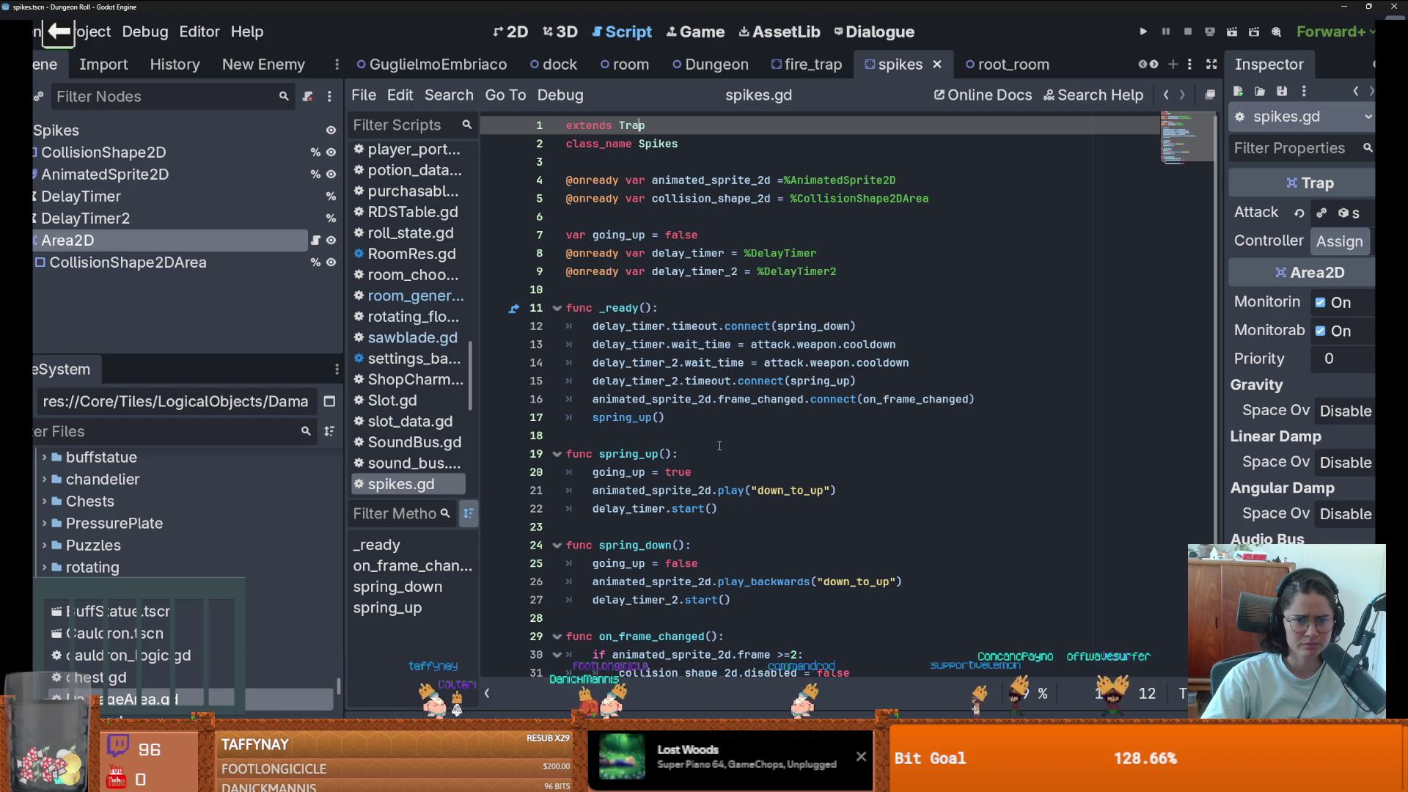
ctrl+click(635, 128)
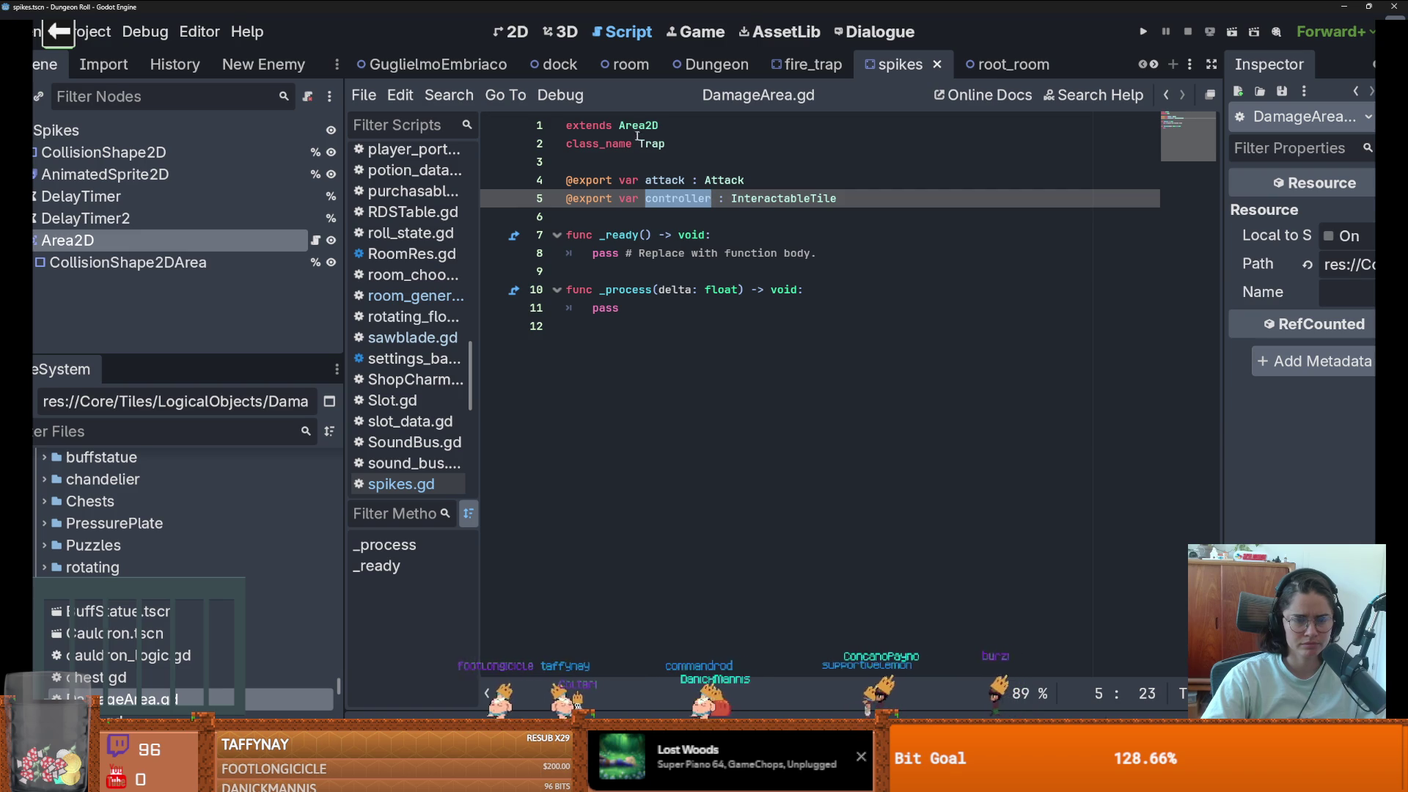
click(1167, 96)
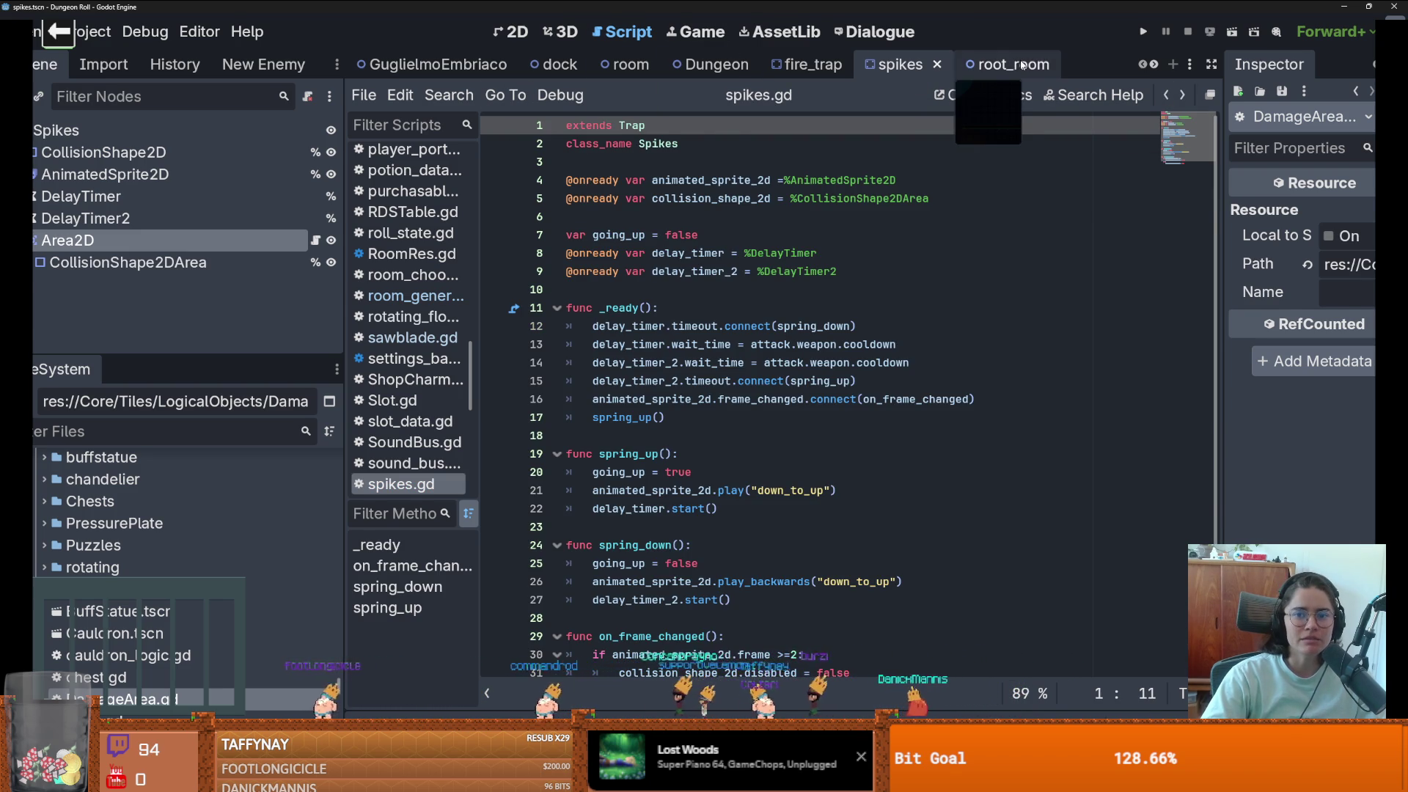
- Scroll through the open scene tabs and switch to the sawblade scene
click(1012, 65)
click(1154, 64)
click(1154, 65)
click(1154, 64)
click(1154, 65)
click(1154, 65)
click(1154, 64)
click(1153, 64)
click(1153, 64)
click(920, 64)
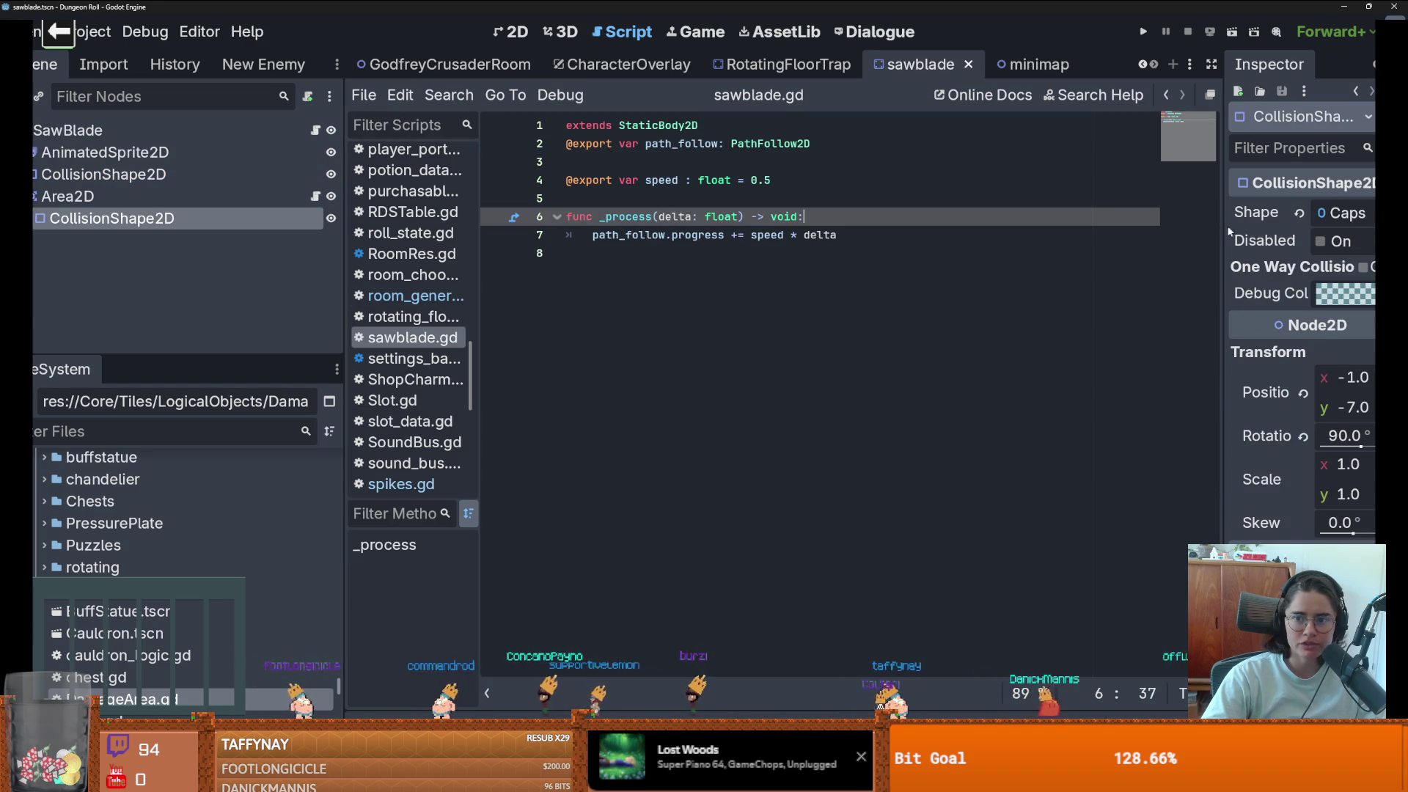
- Move the sawblade Area2D onto collision layer 9 in the Inspector
drag(1221, 367, 951, 367)
click(67, 195)
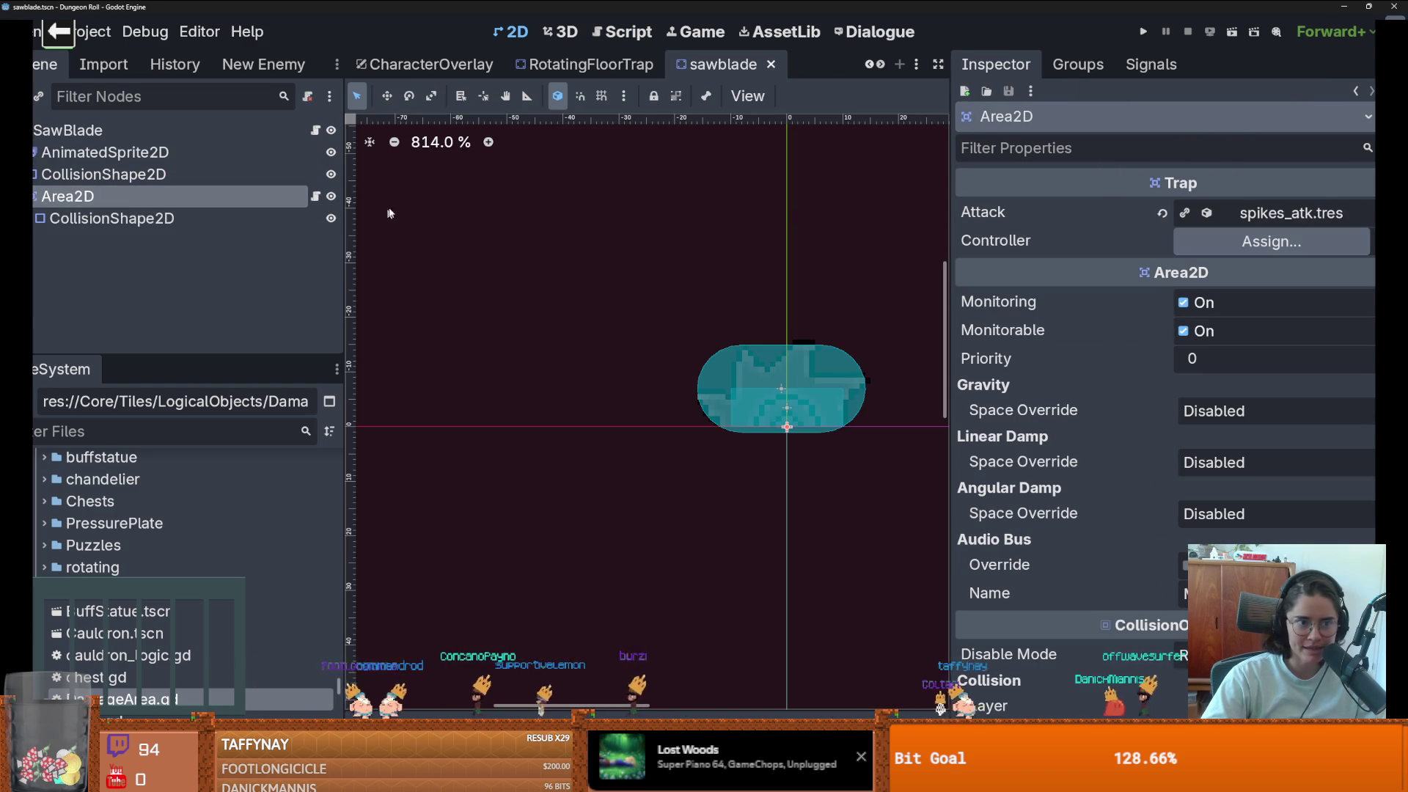
scroll(1112, 358, down, 5)
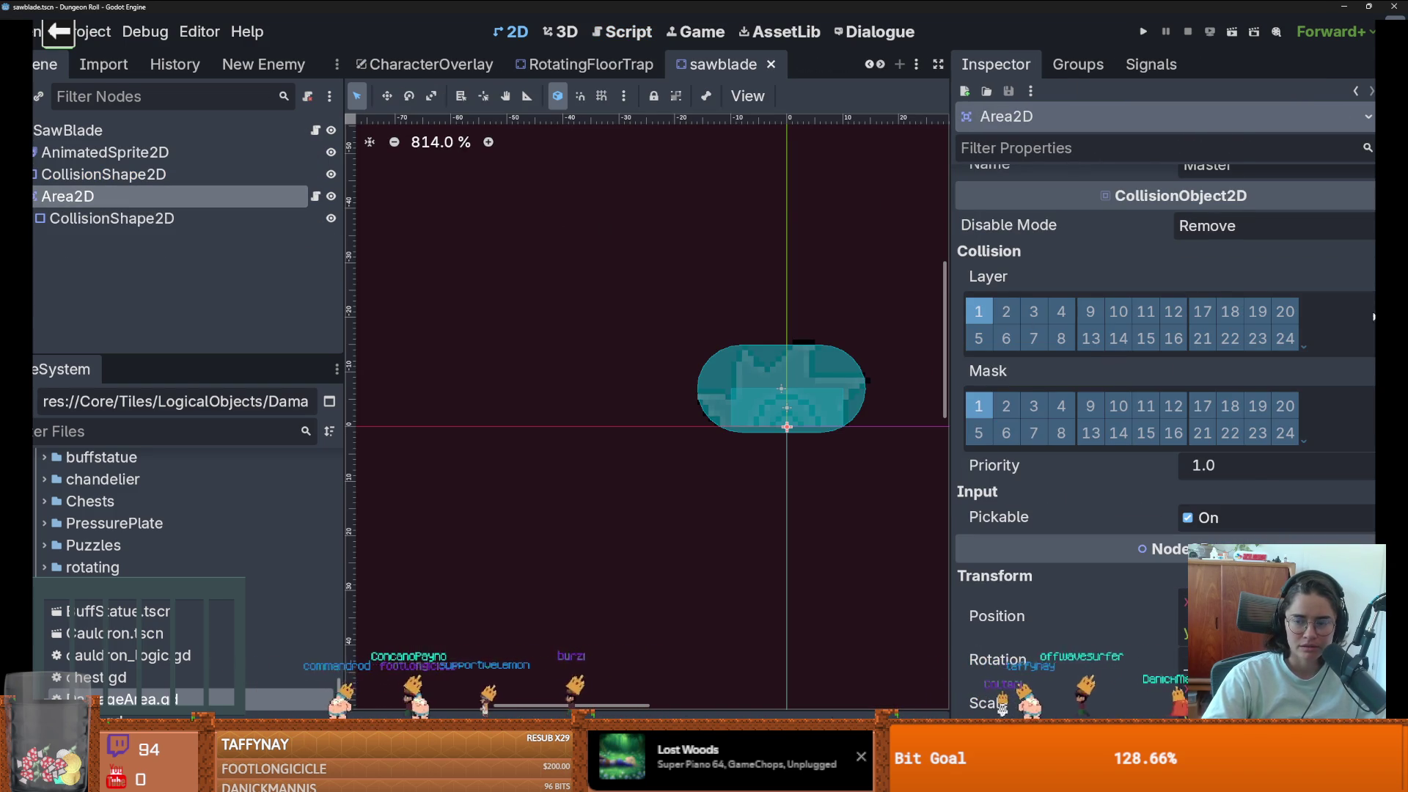
click(1303, 344)
click(1257, 329)
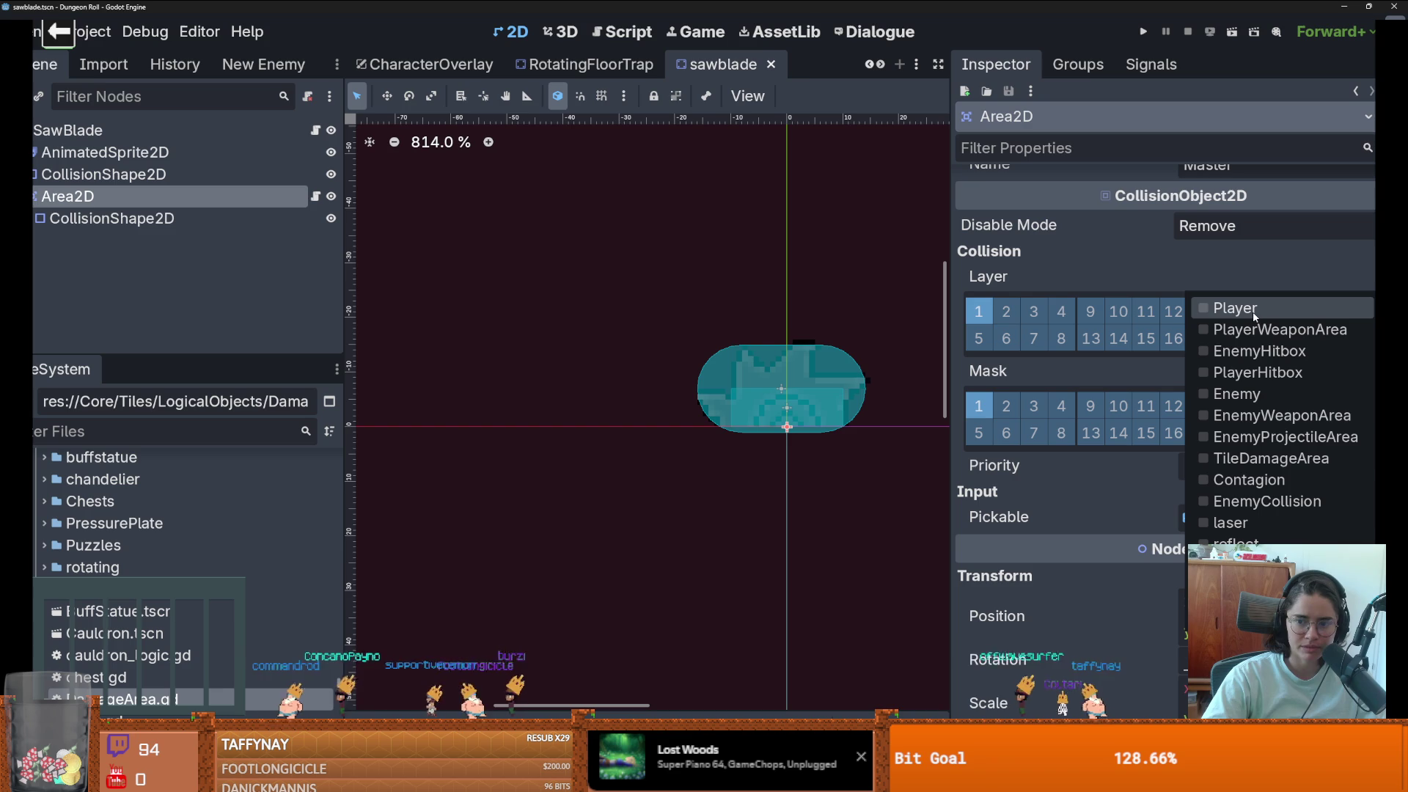
click(1204, 314)
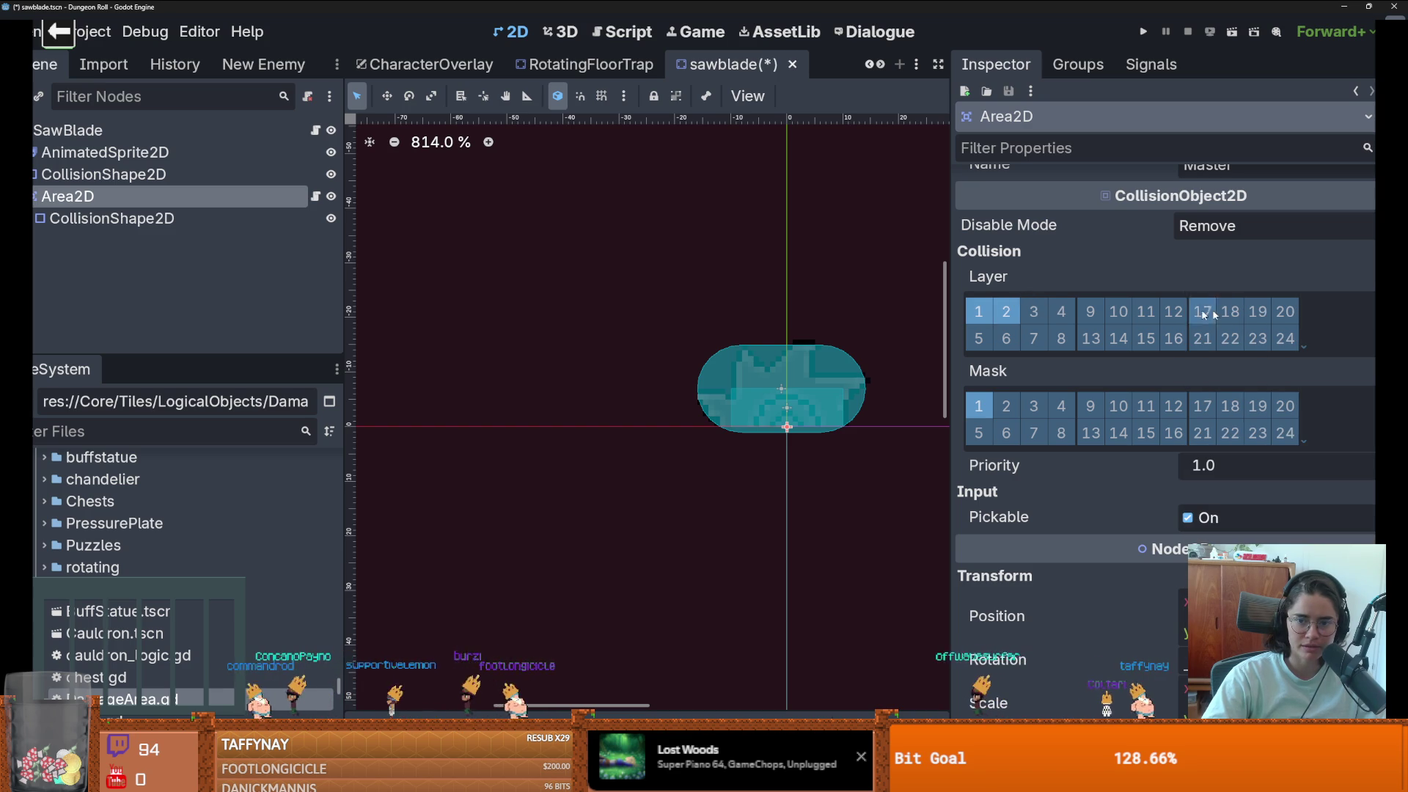
click(980, 311)
click(1035, 311)
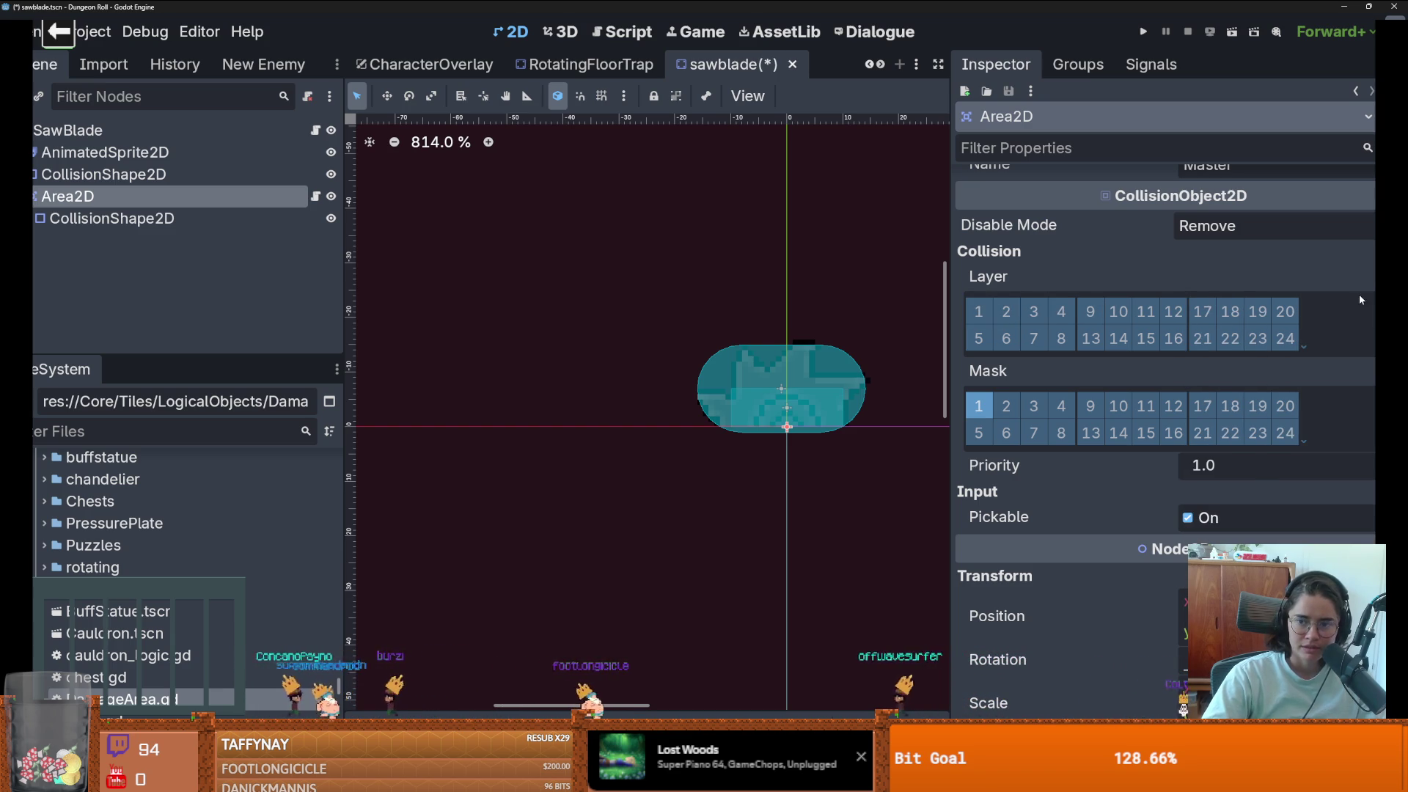
click(1303, 345)
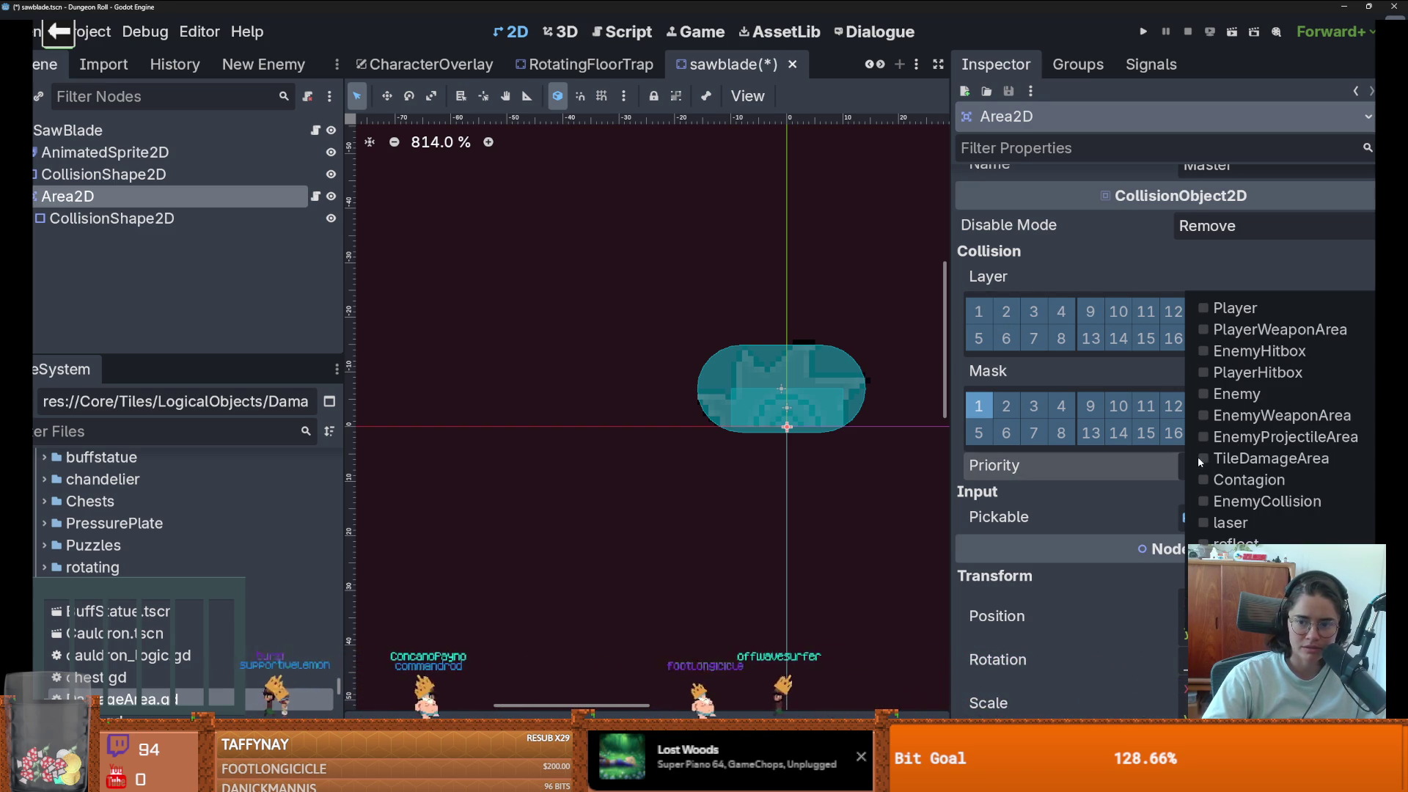
click(1120, 391)
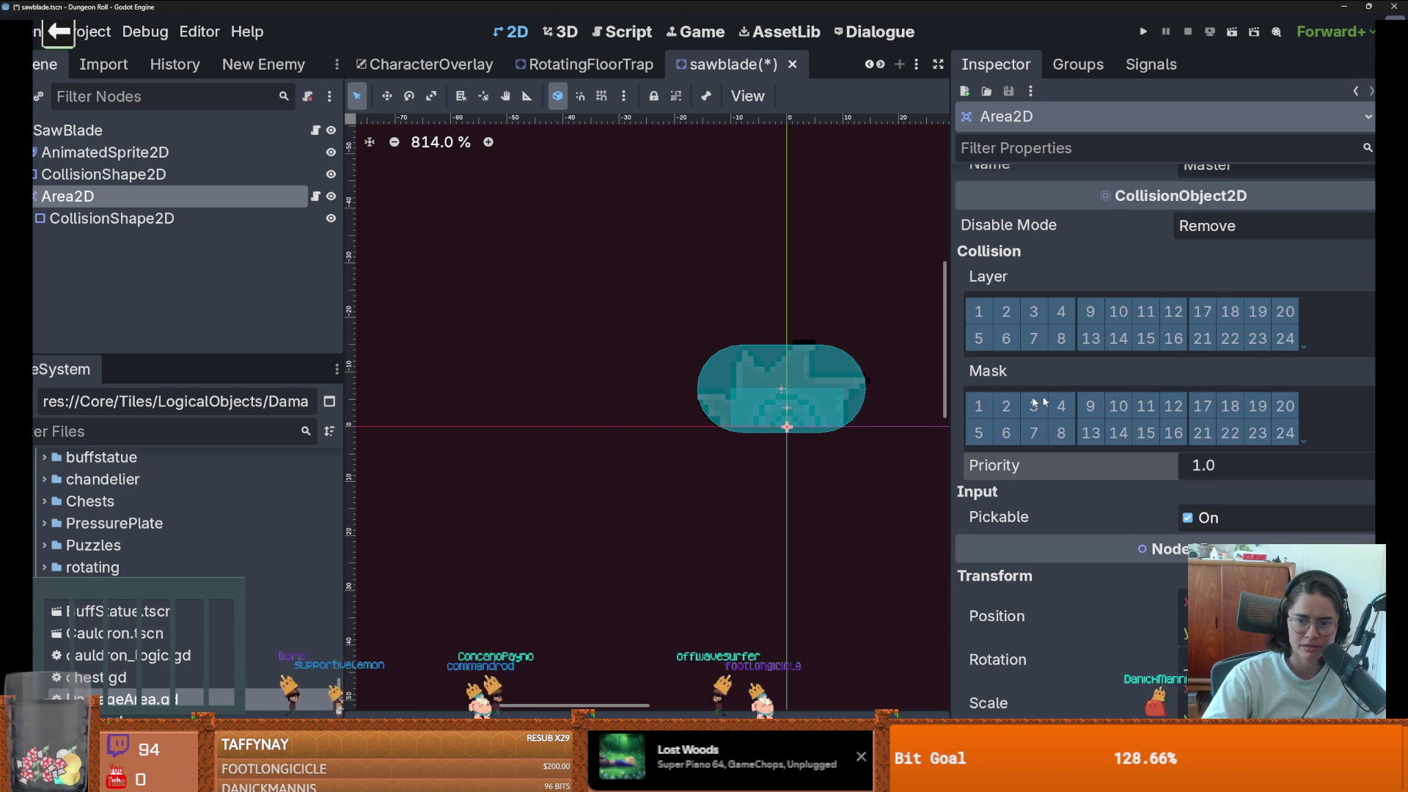
click(1304, 440)
click(1123, 277)
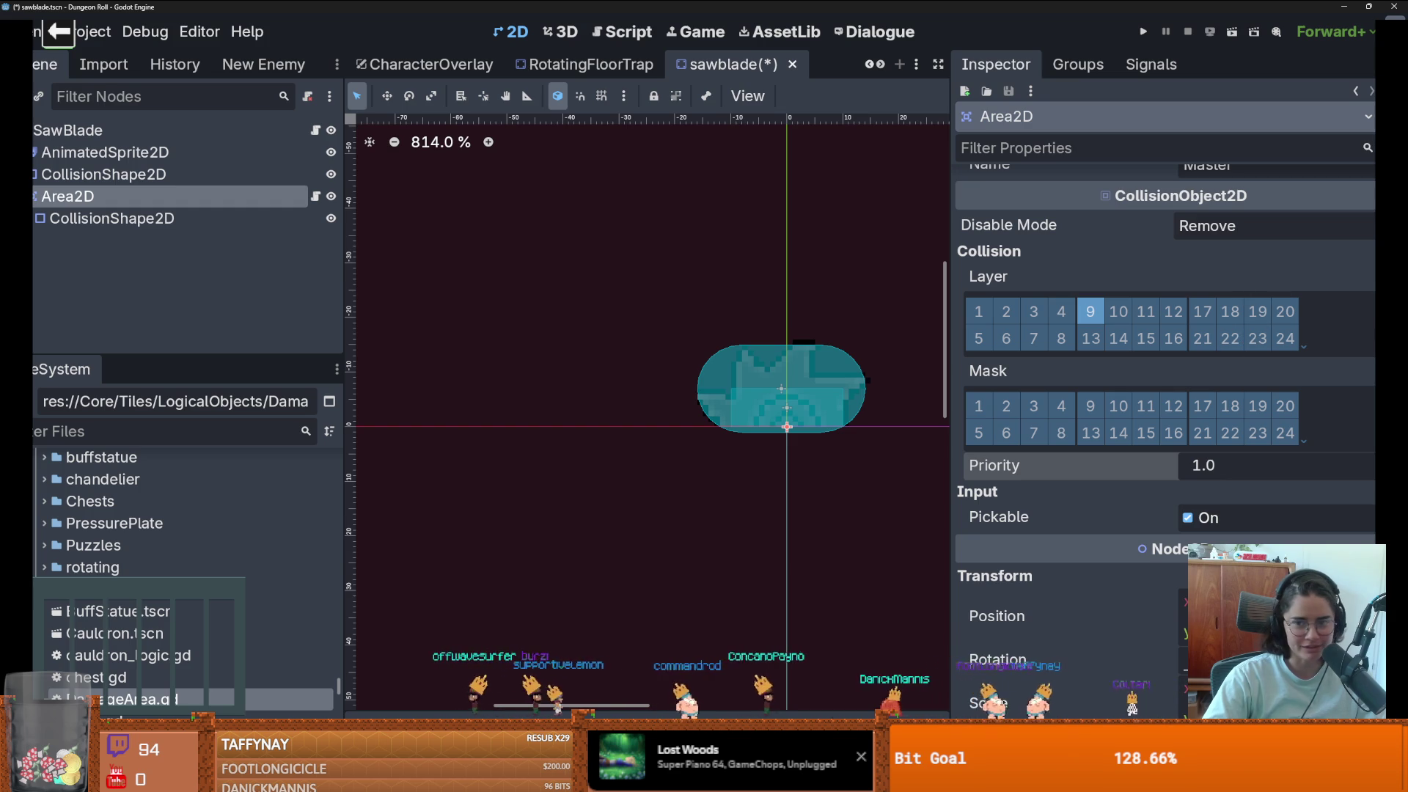
- Set the Area2D's collision mask to detect the Player and Enemy layers
click(1303, 440)
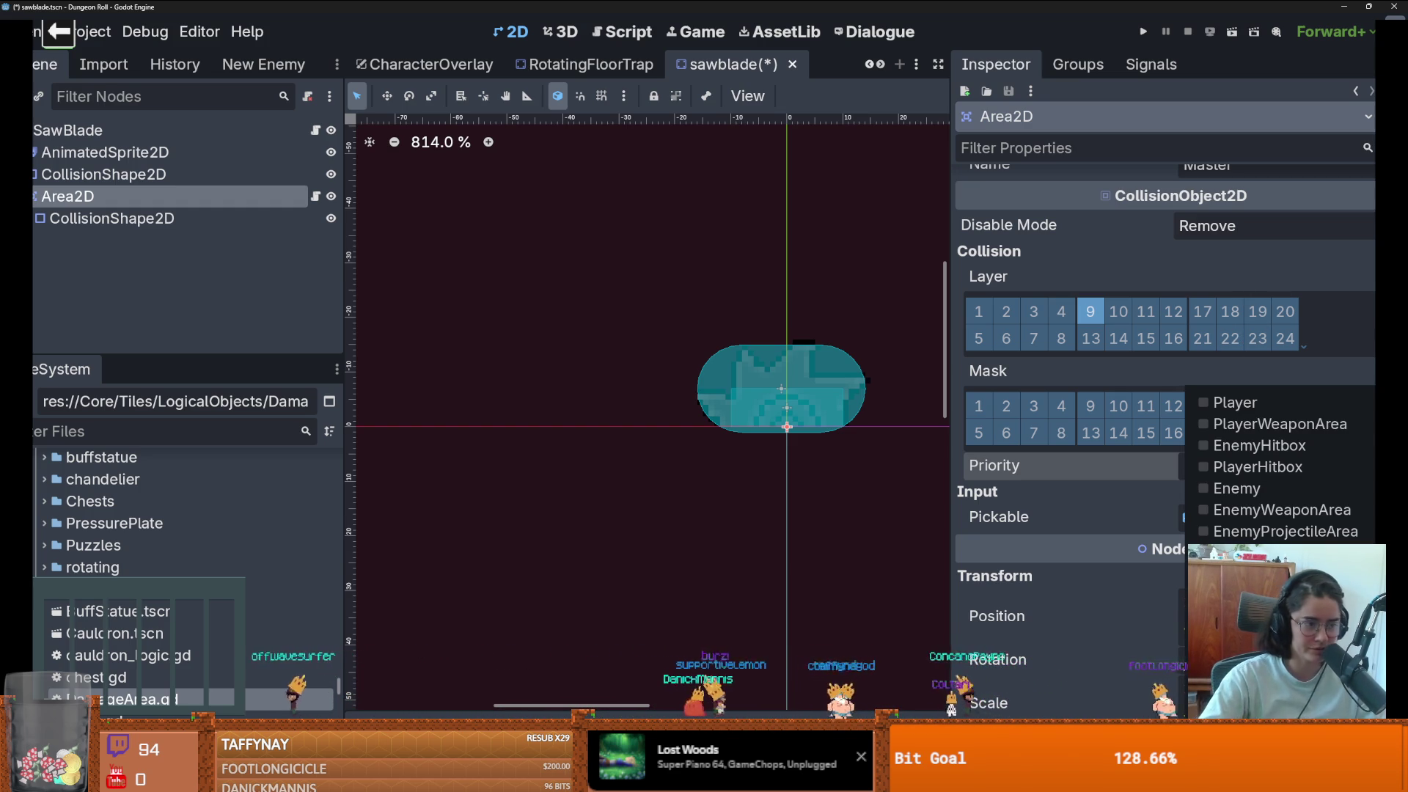
click(1153, 429)
click(1304, 440)
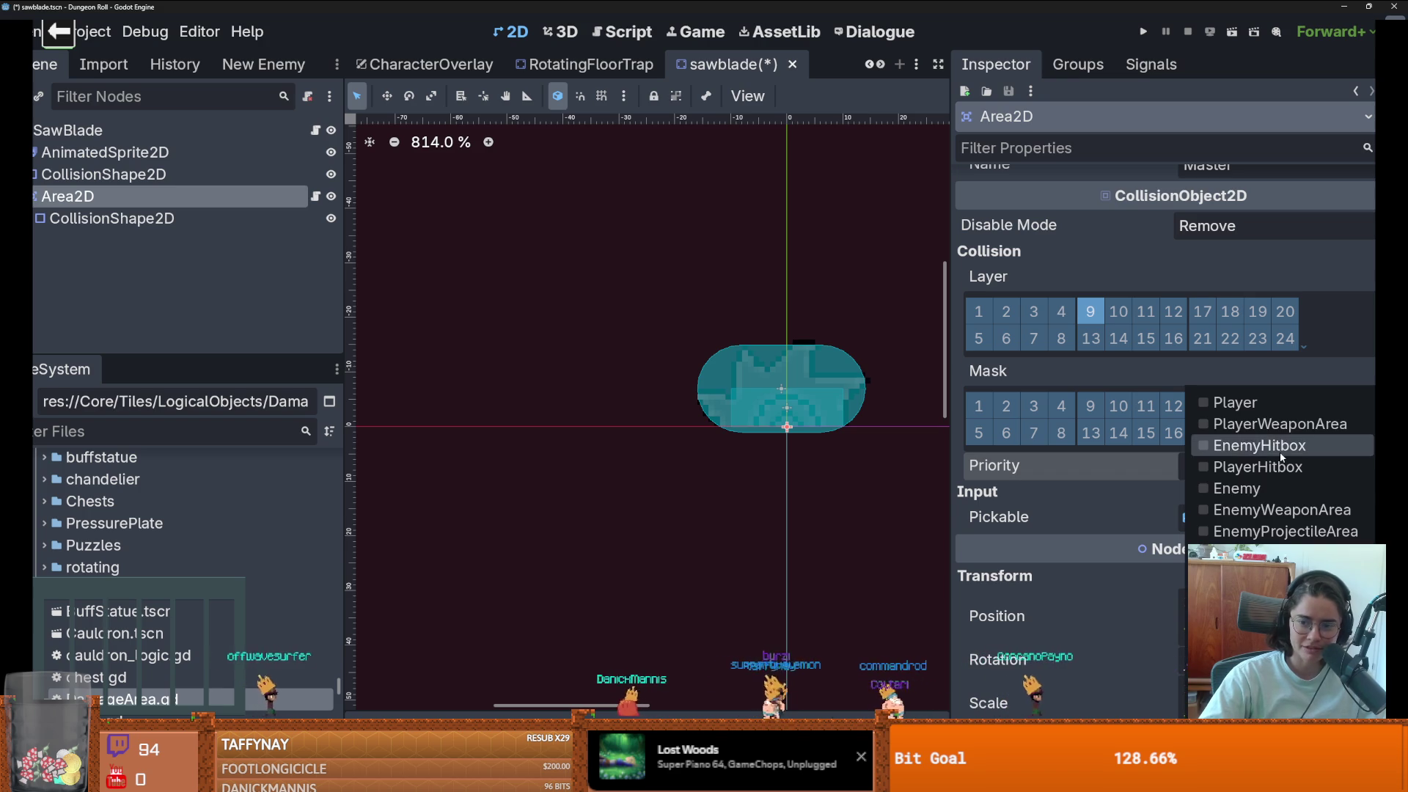
click(1247, 488)
click(1247, 403)
click(1144, 31)
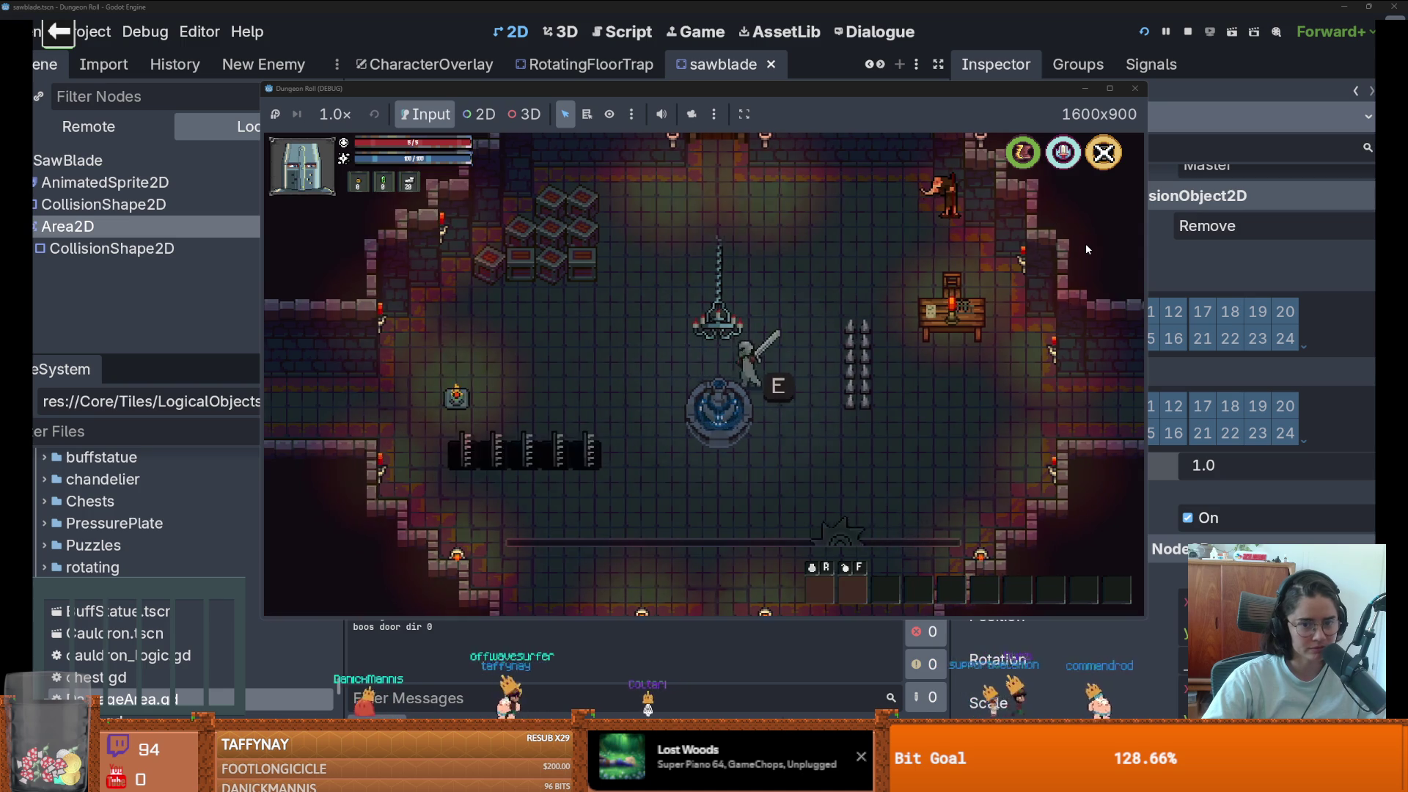
- Walk the player through the room and onto the saw rail
key(s)
key(a)
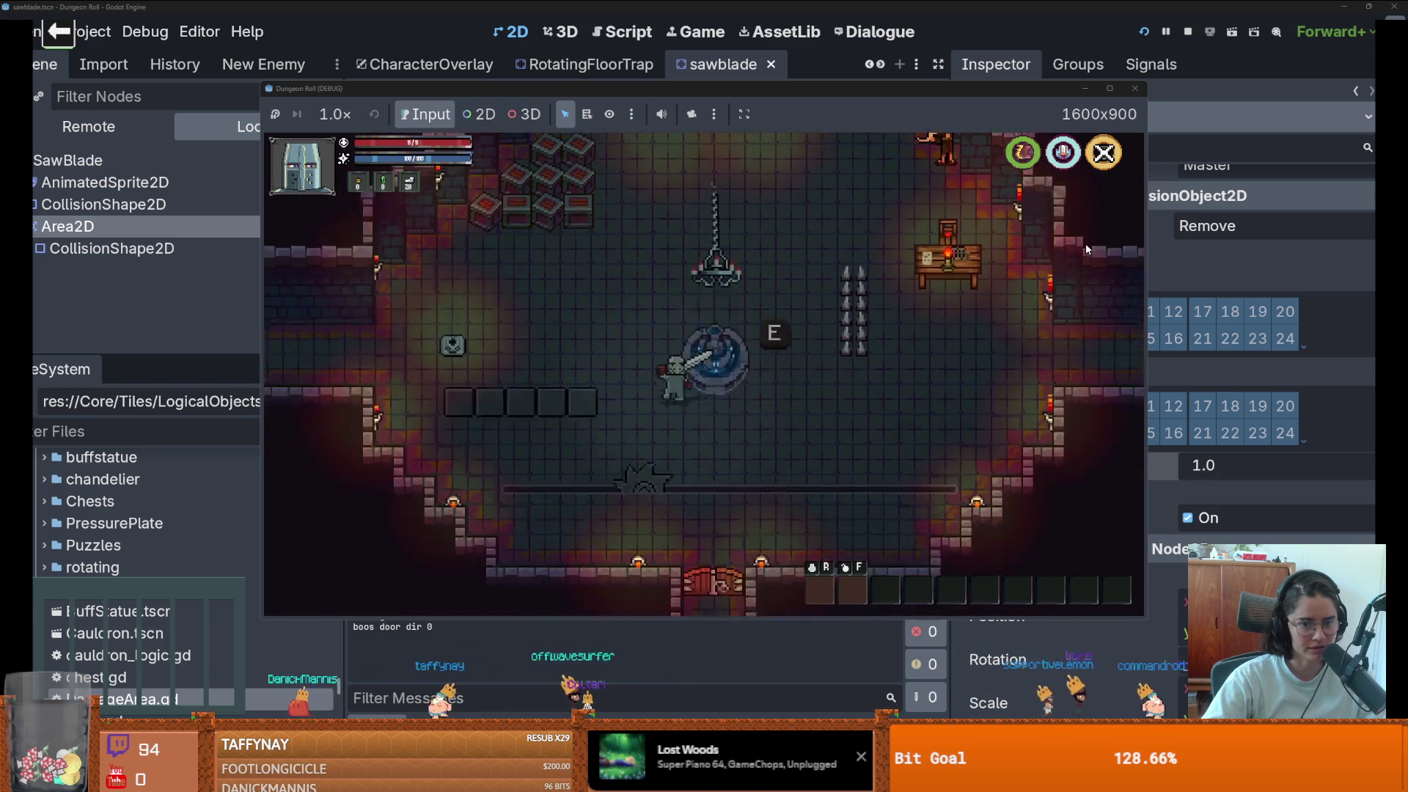
key(d)
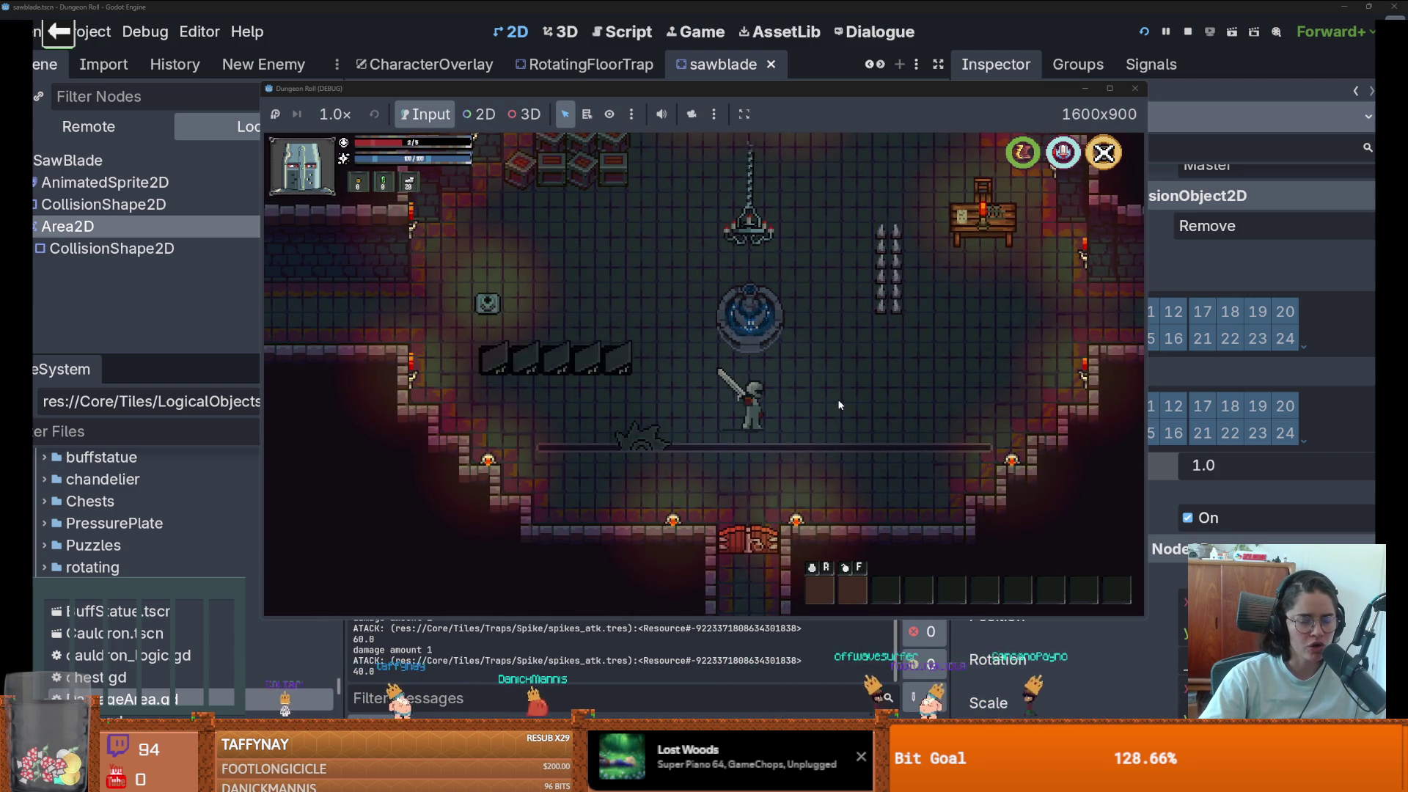
key(s)
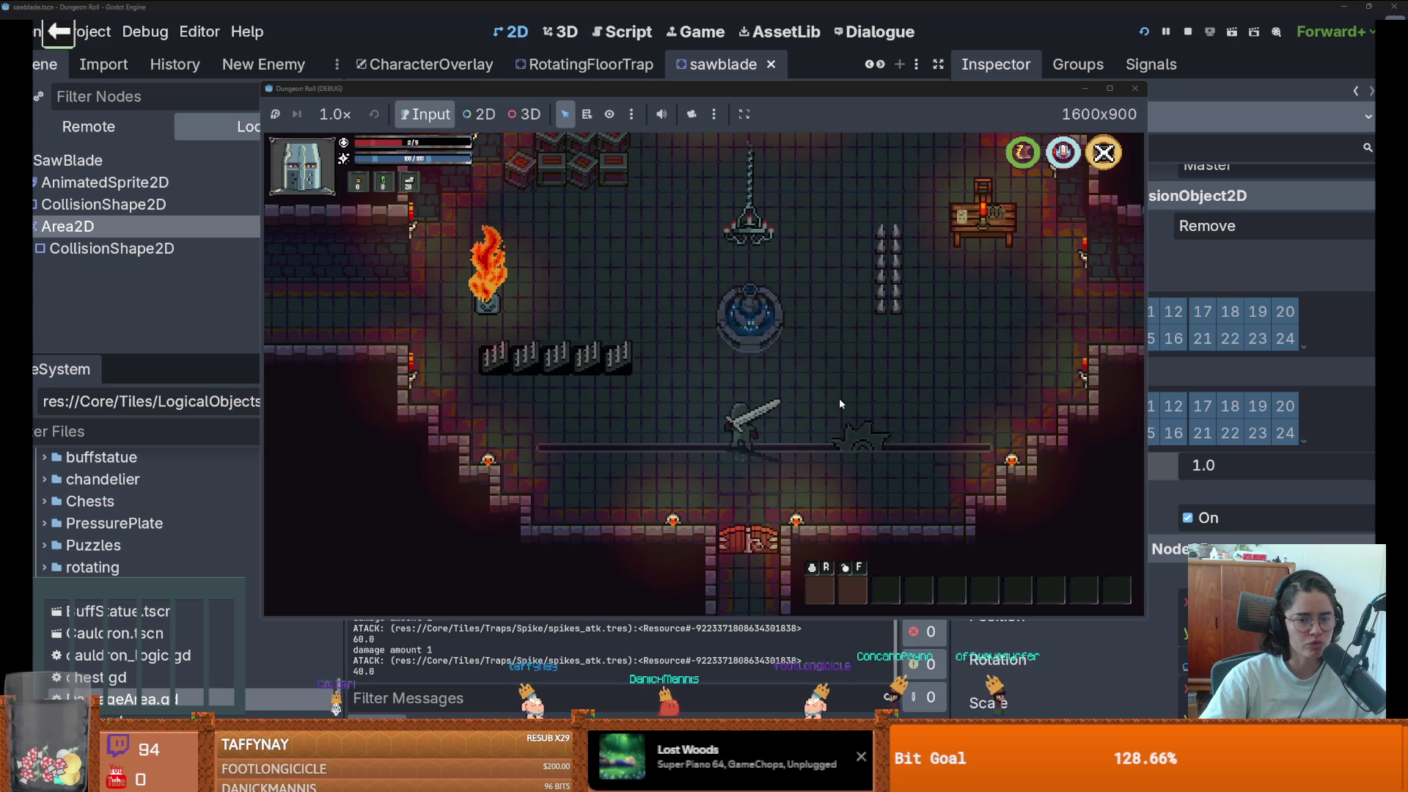
key(w)
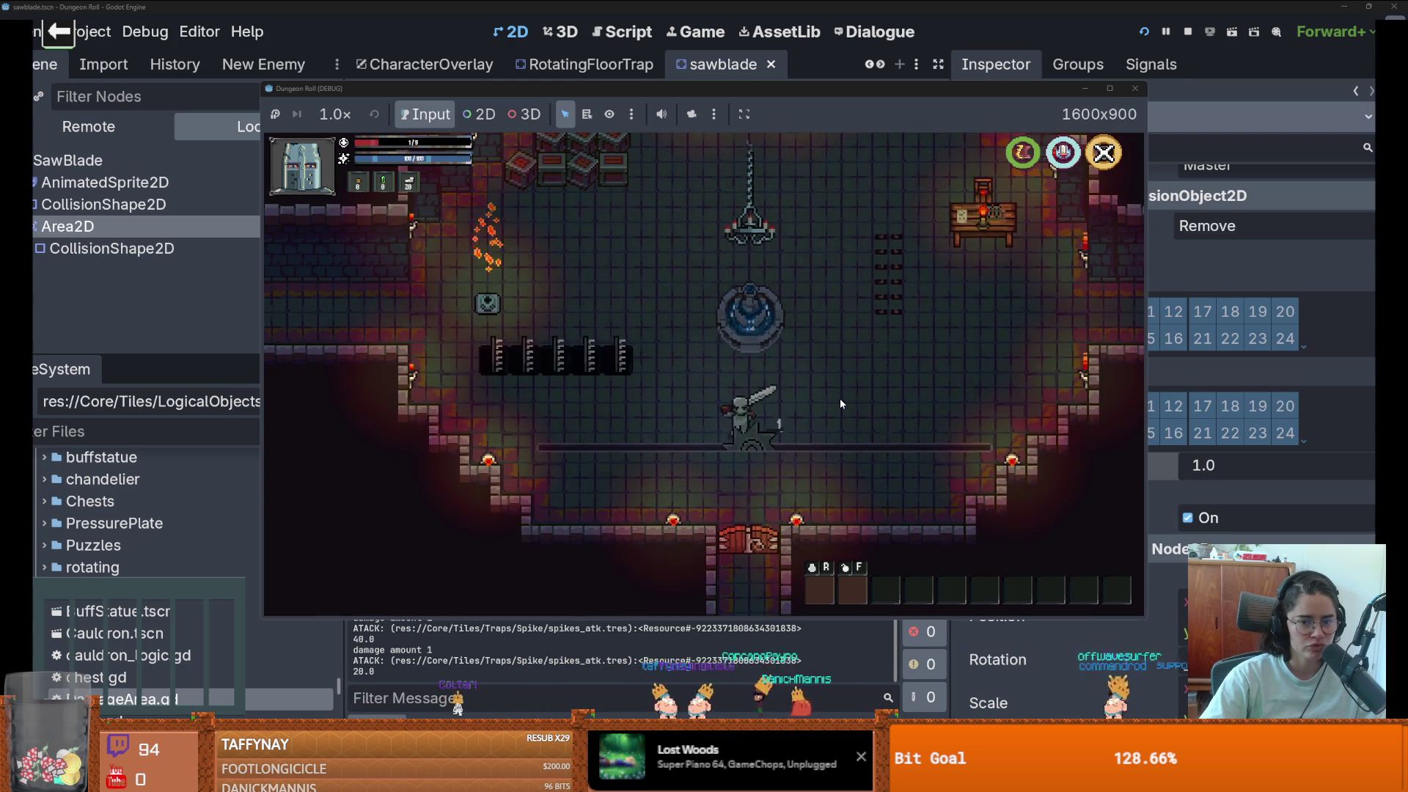
key(d)
key(s)
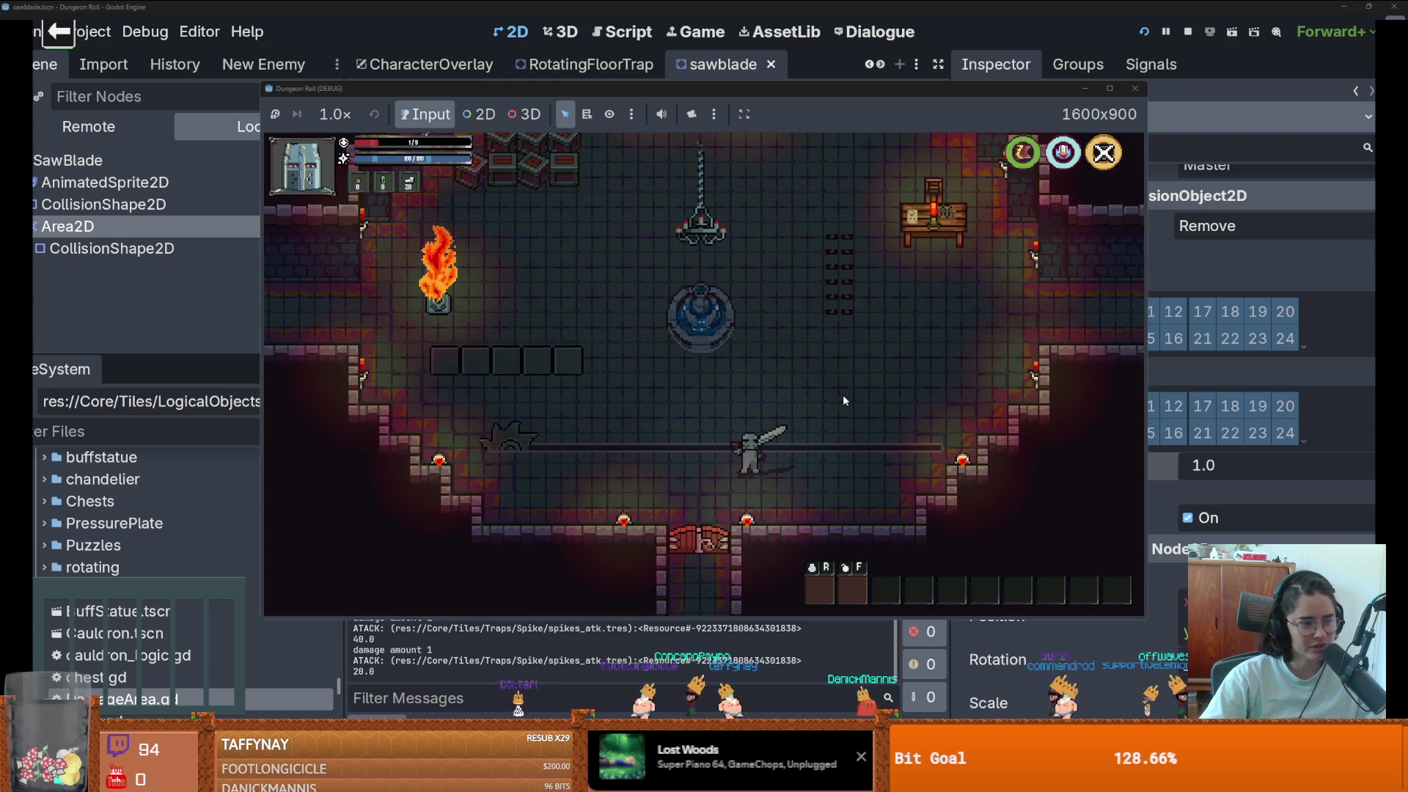
- Step onto the saw rail until the blade kills the player, then choose 'play again'
key(a)
key(s)
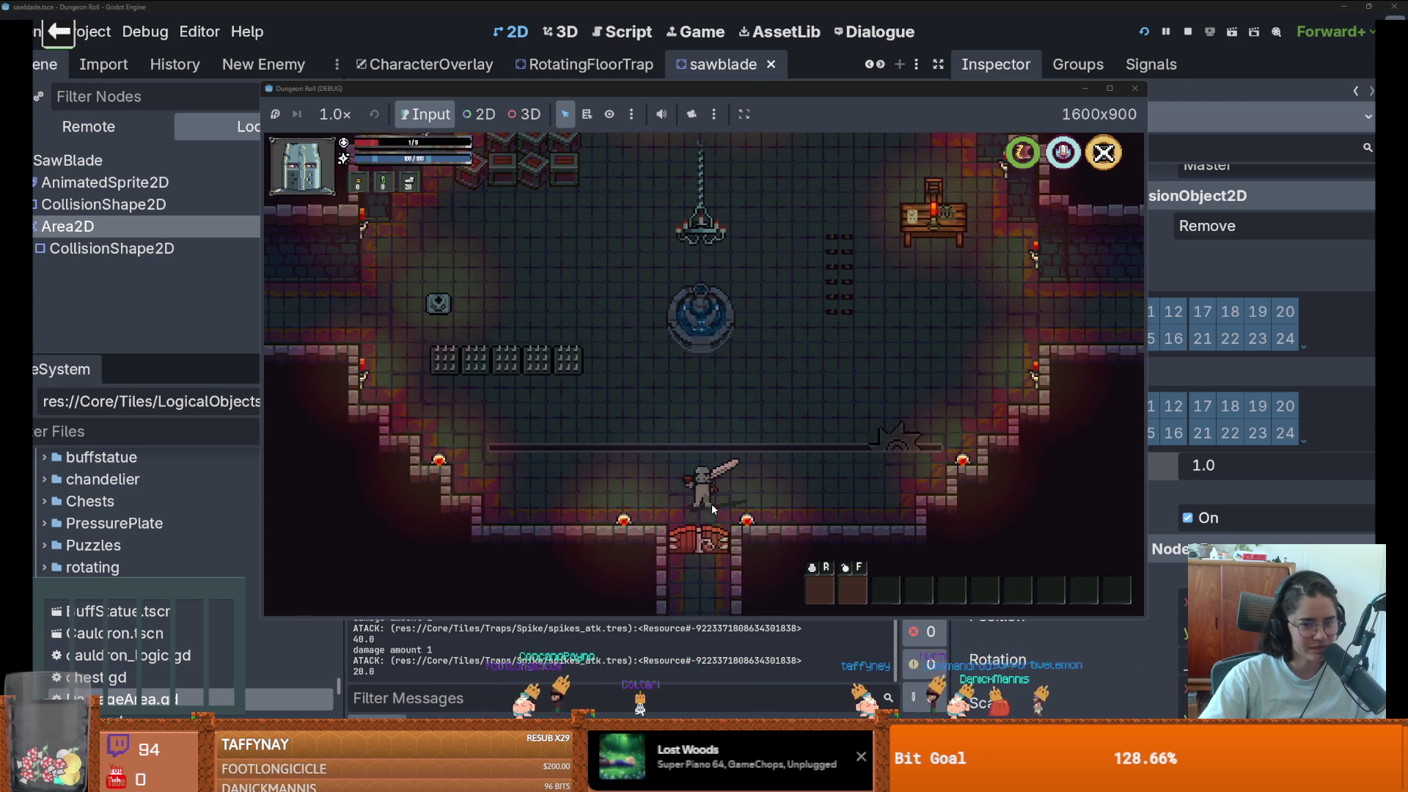
key(w)
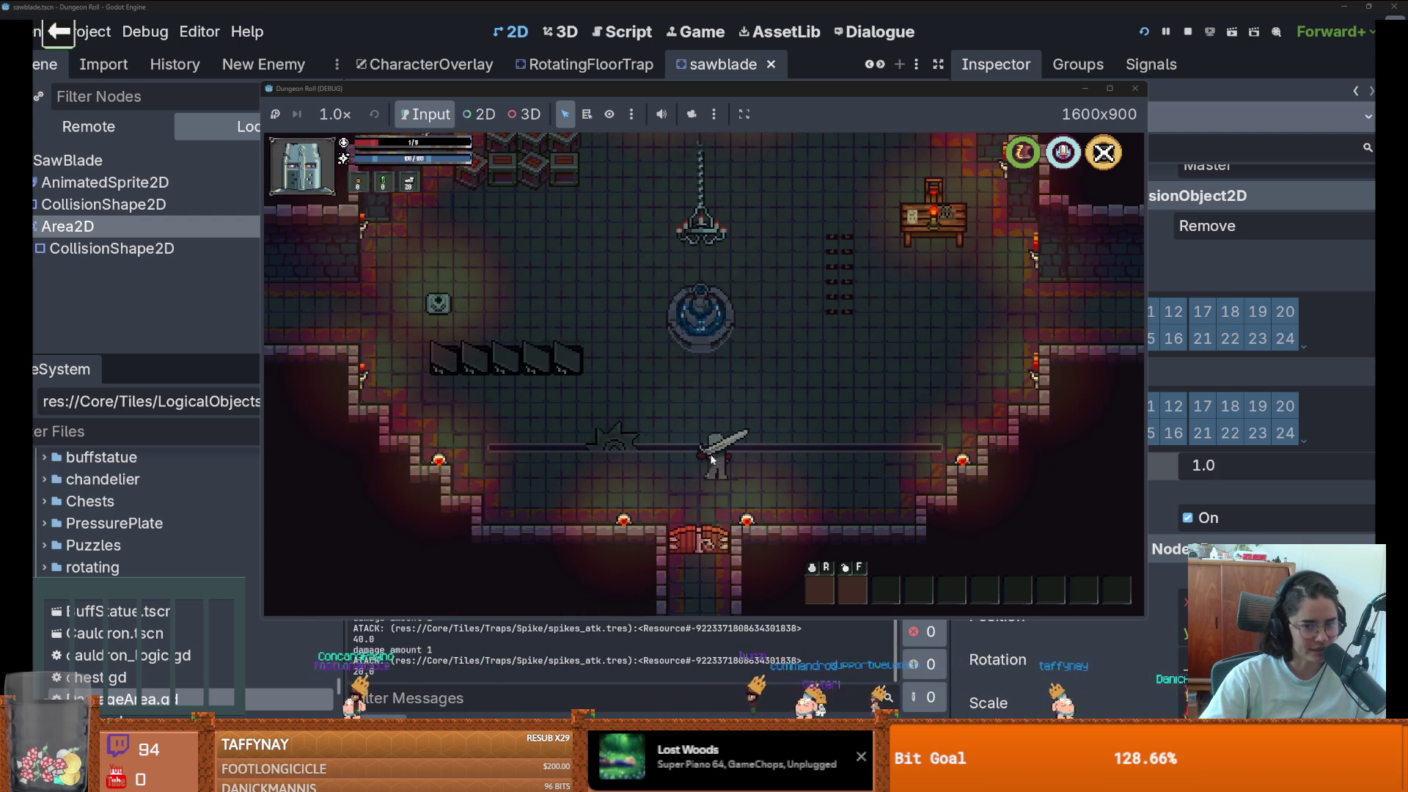
key(w)
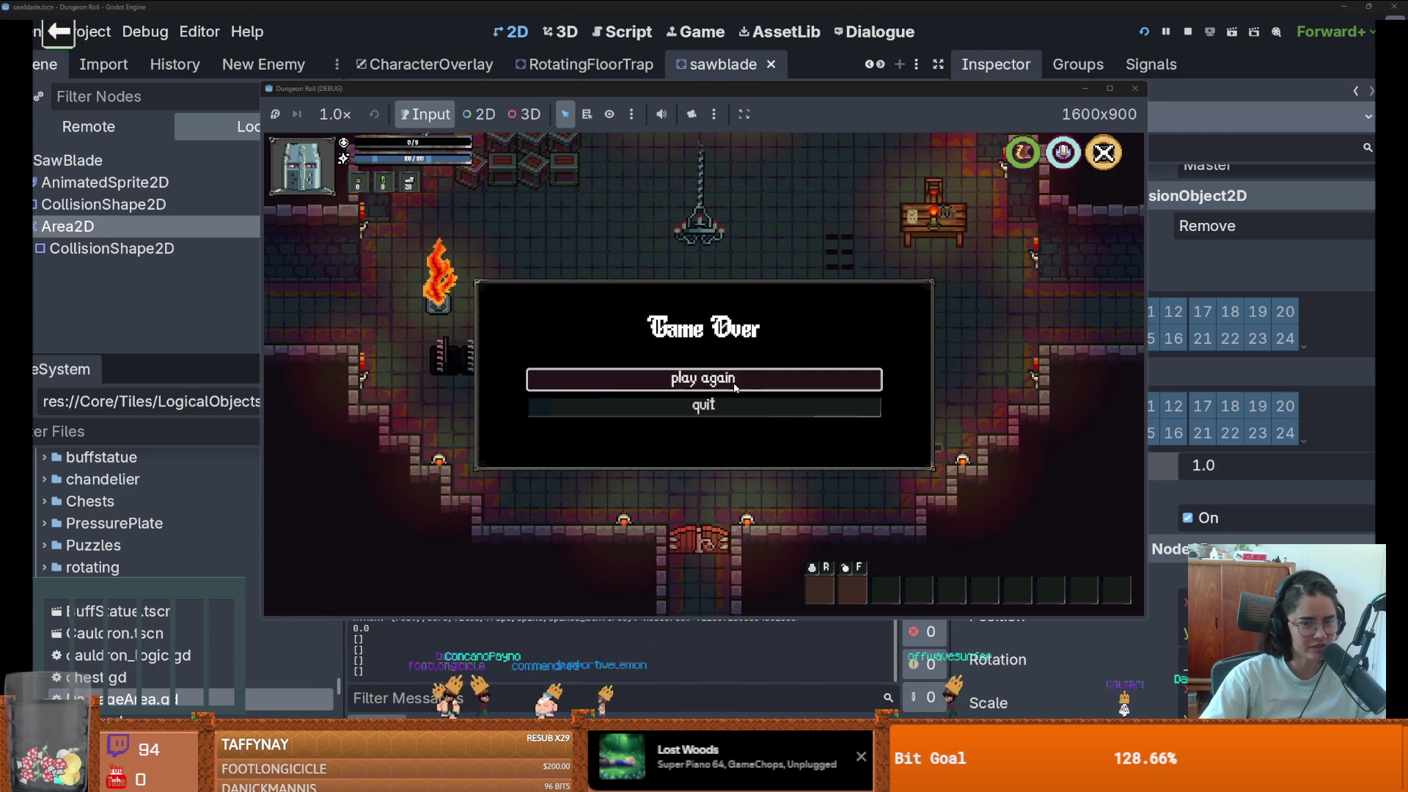
click(840, 380)
key(s)
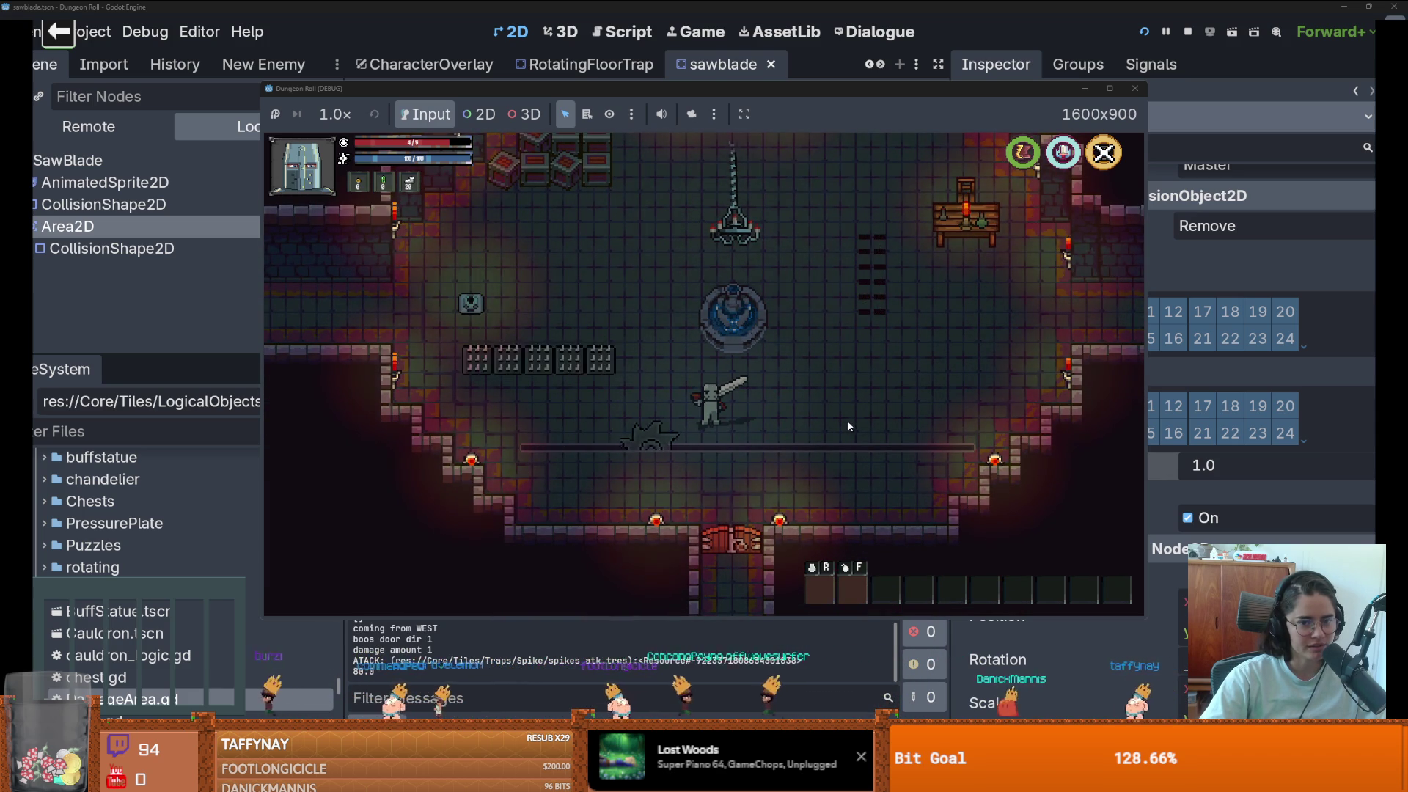
- Stop the game, shorten the sawblade's collision capsule, and save the scene
click(1104, 152)
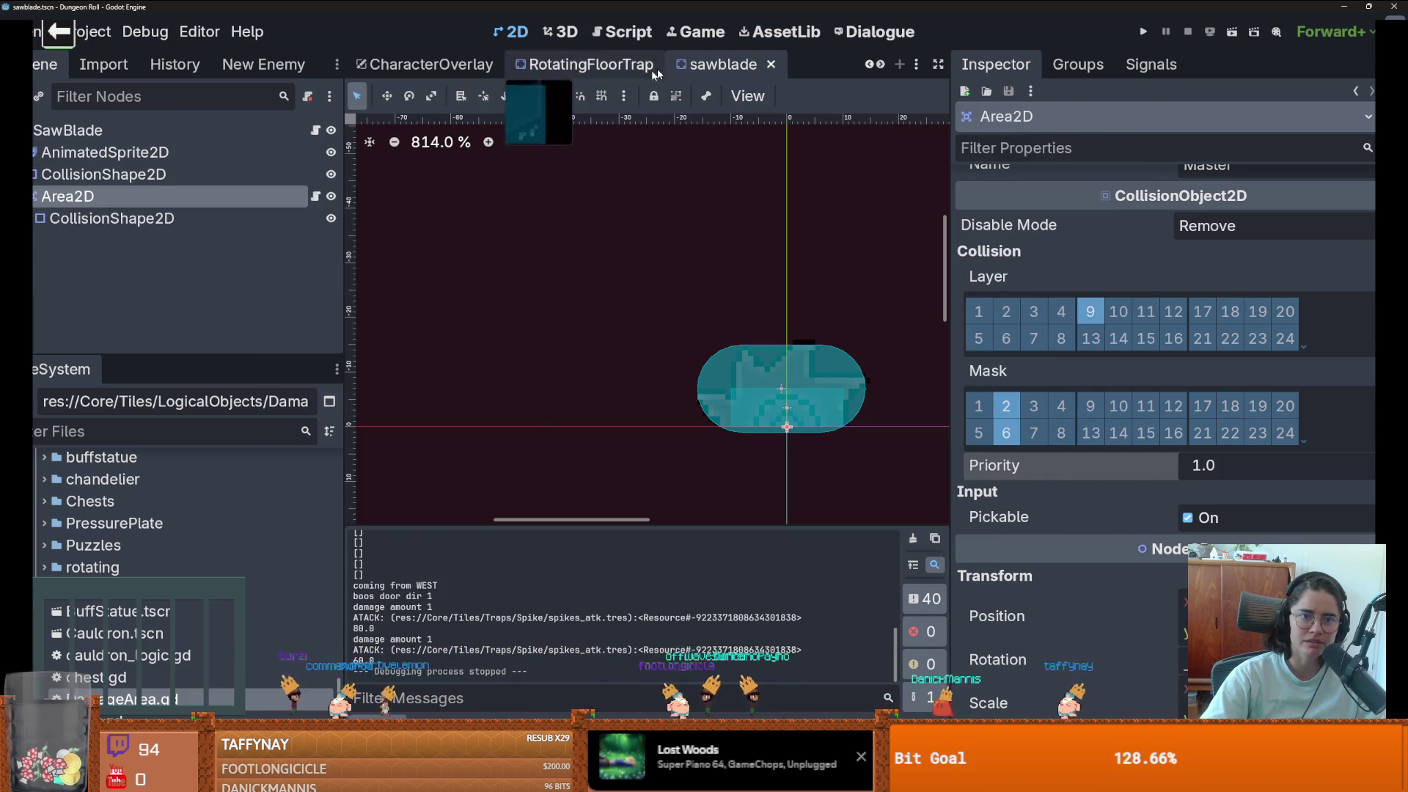
mouse_move(781, 433)
mouse_down()
mouse_move(815, 397)
mouse_move(782, 416)
mouse_move(817, 416)
mouse_up()
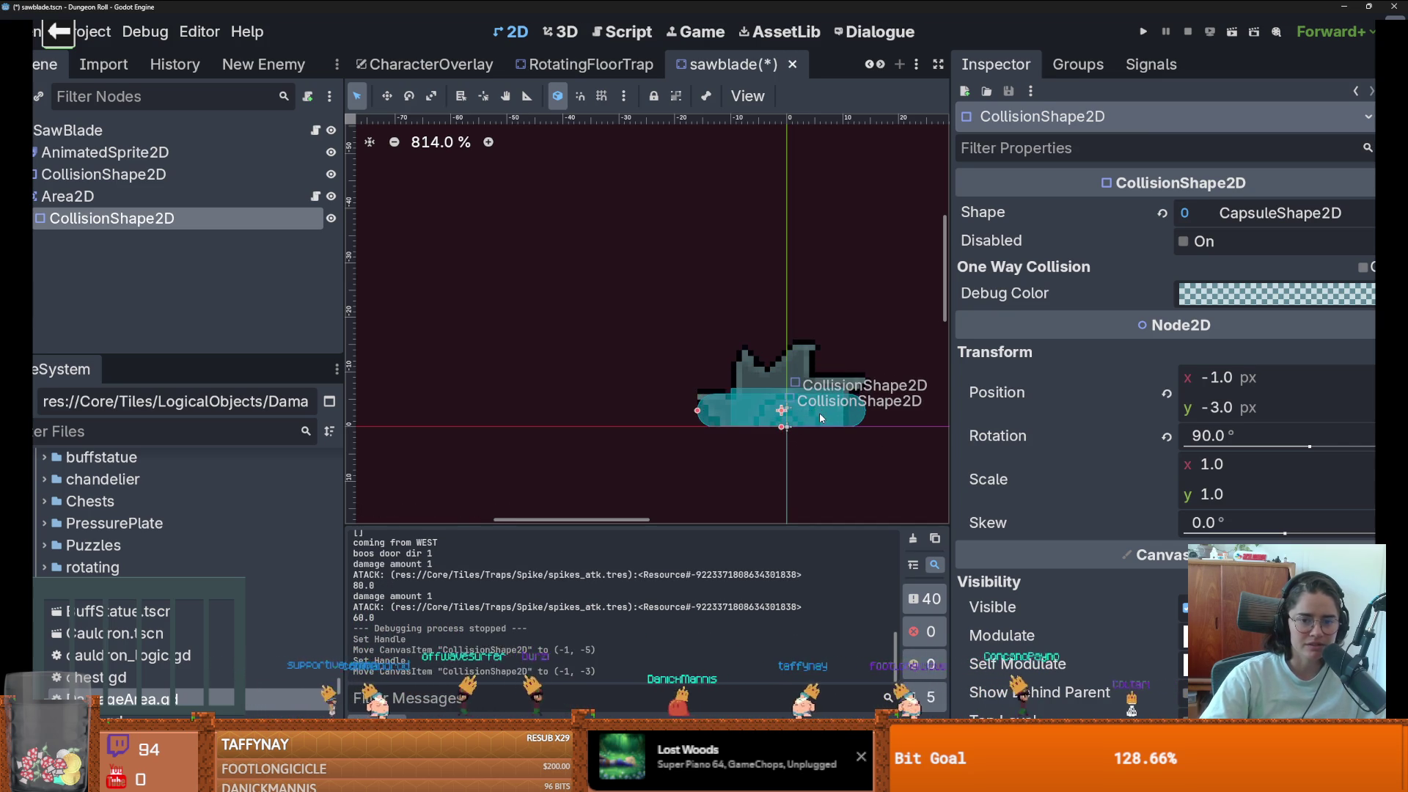
key(ctrl+s)
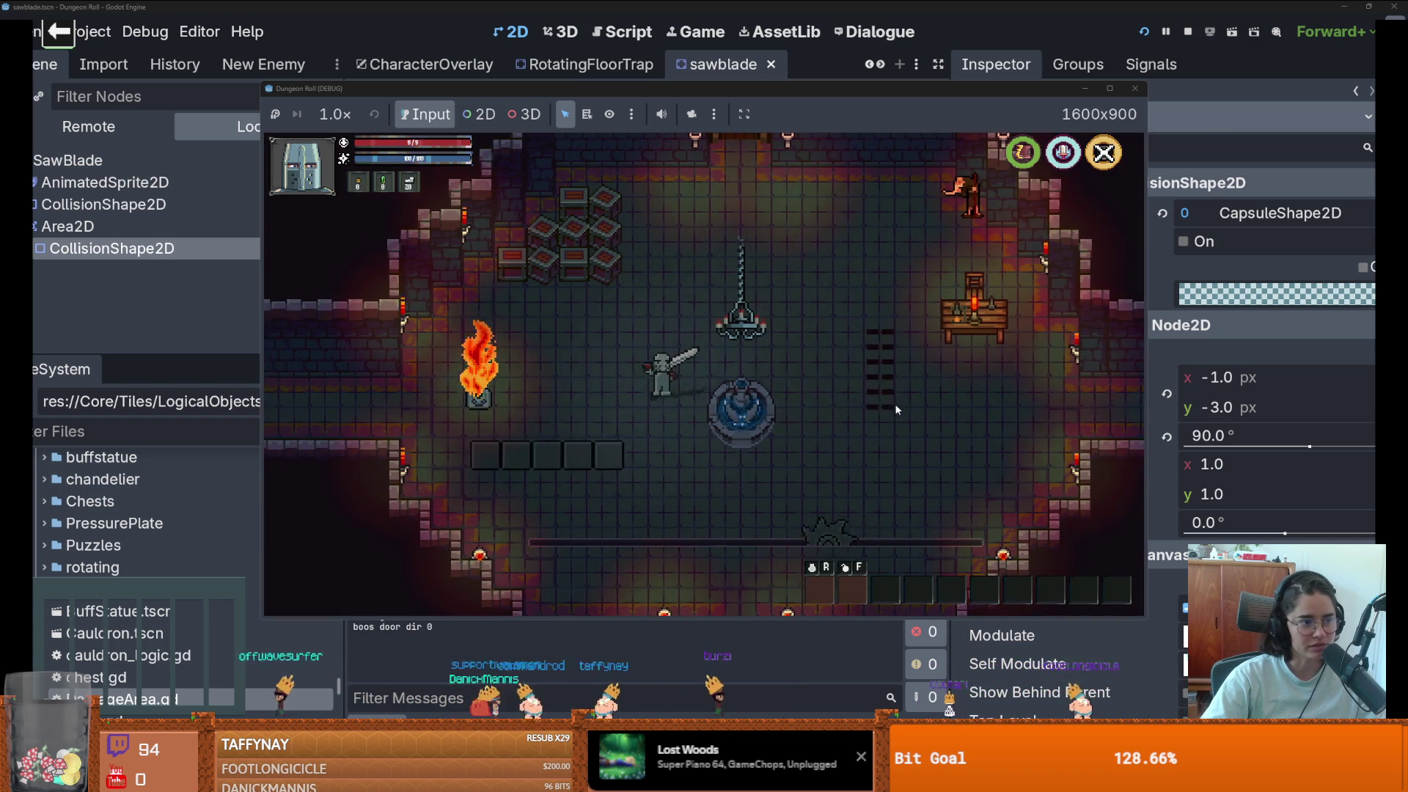
- Retest in-game, walking the player around the room near the sawblade
key(s)
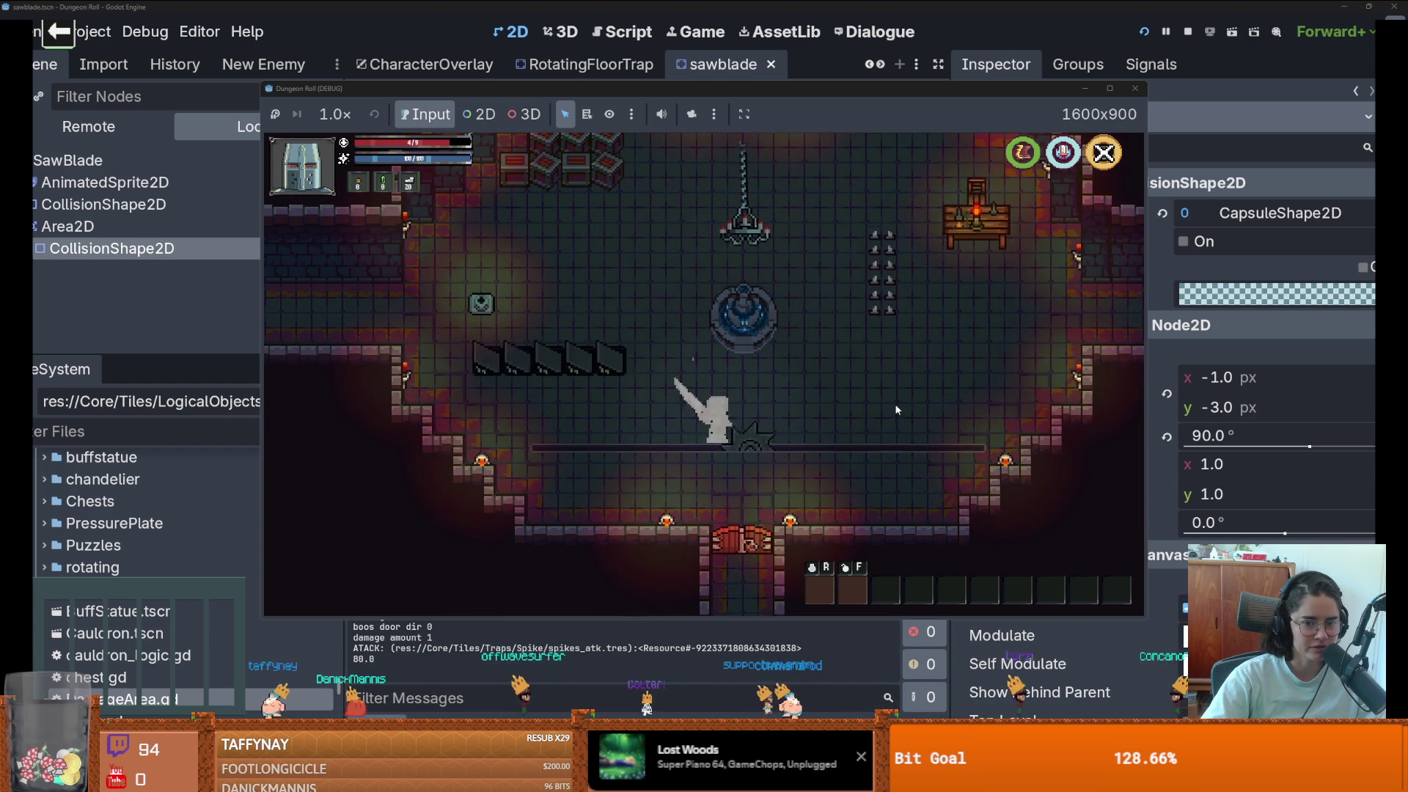
key(w)
key(a)
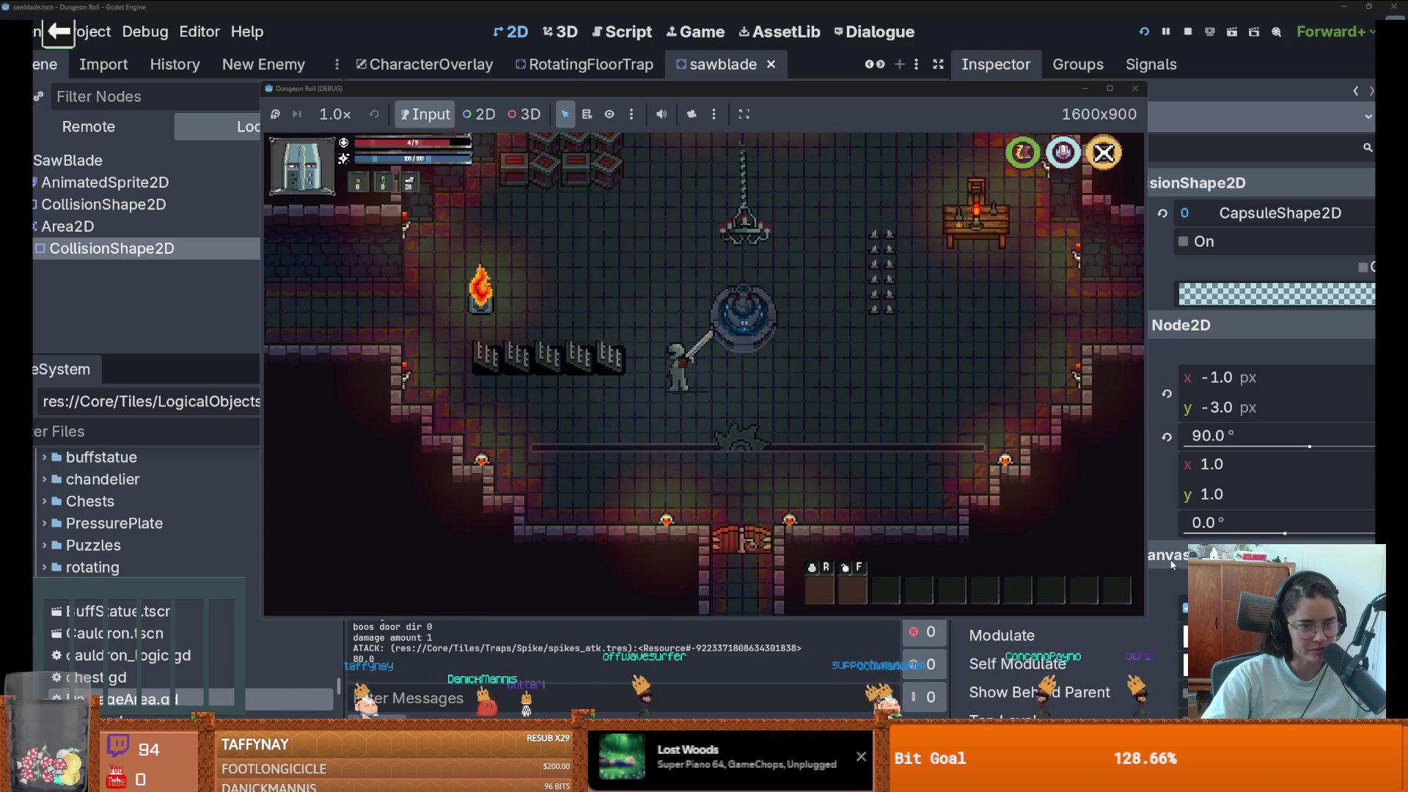
key(w)
key(a)
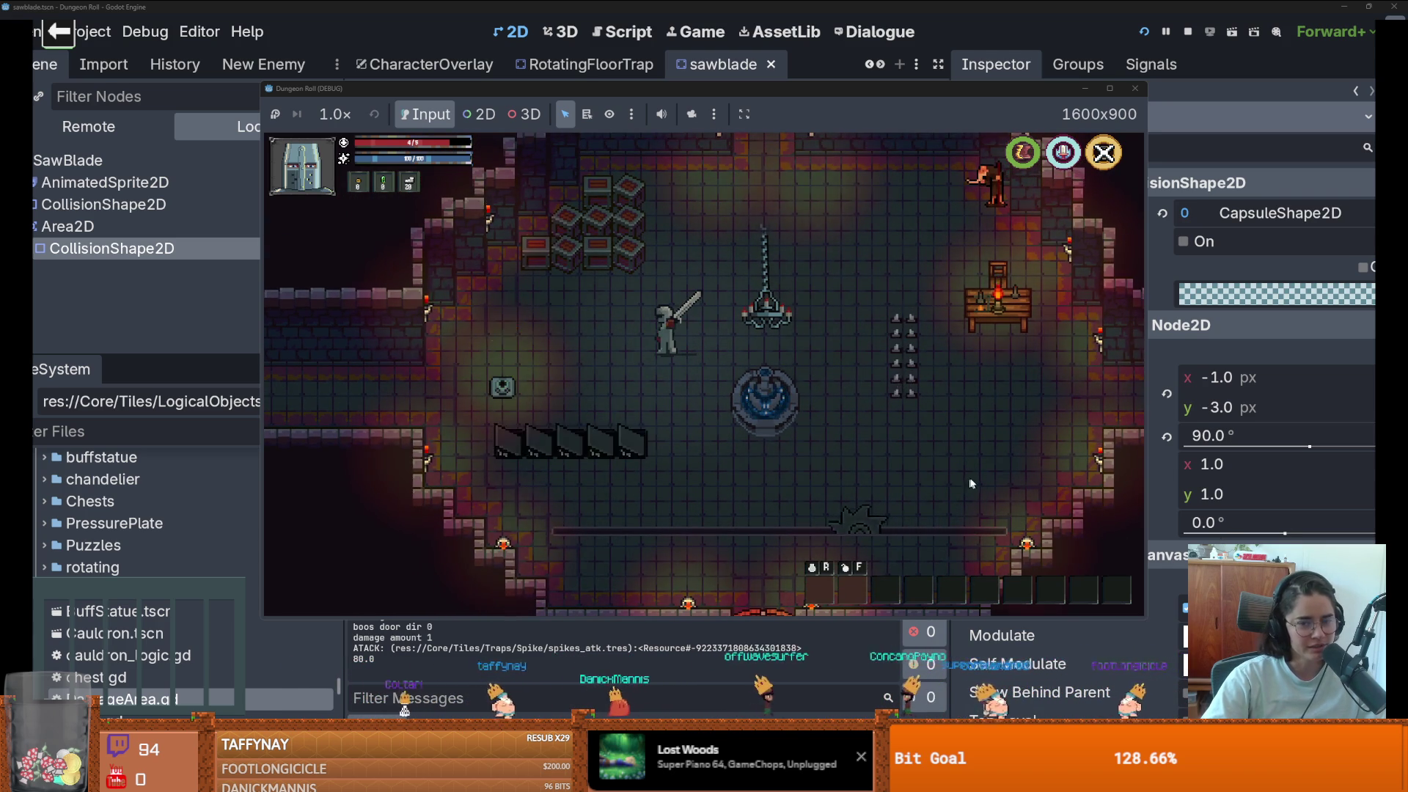
key(a)
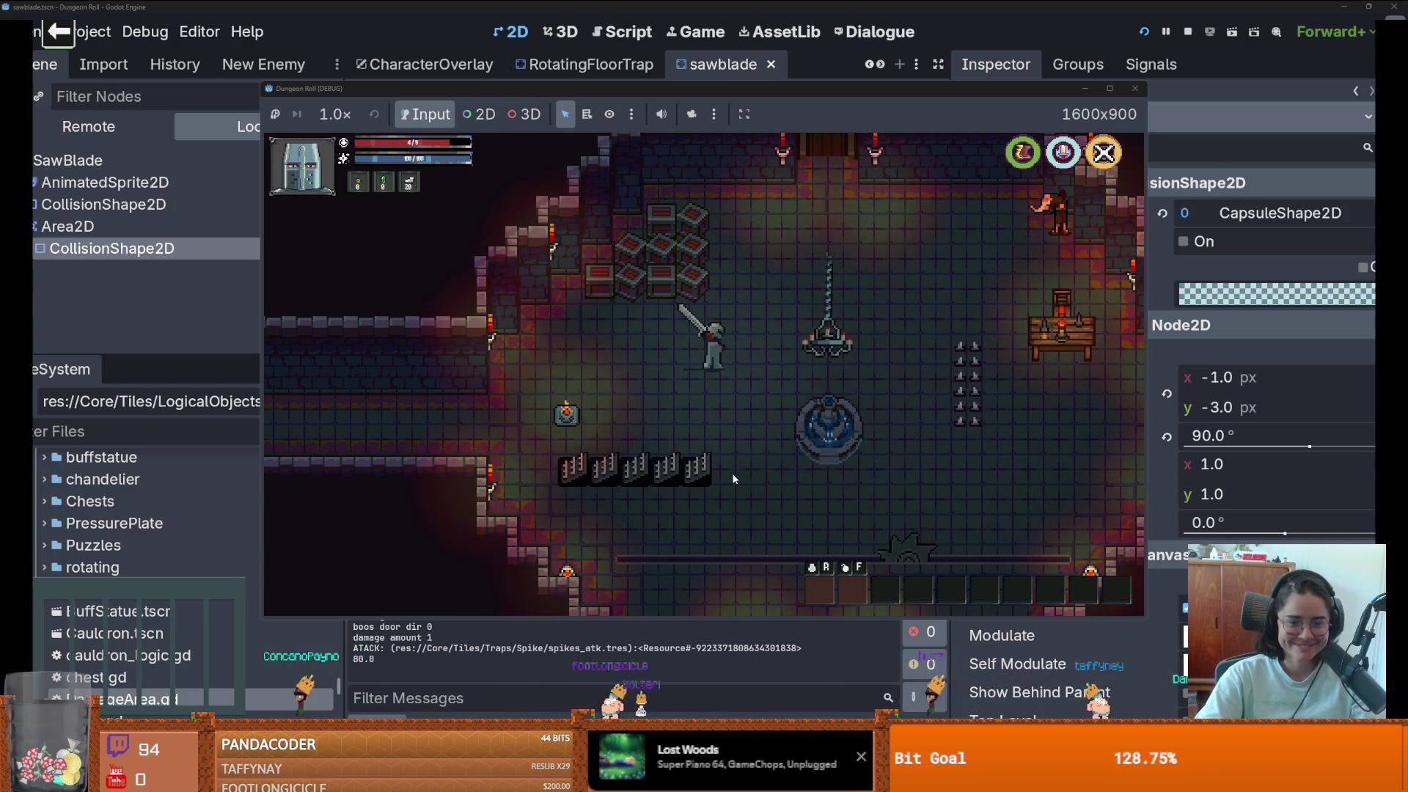
- Stop the game, close the sawblade scene, and narrow the Inspector
key(s)
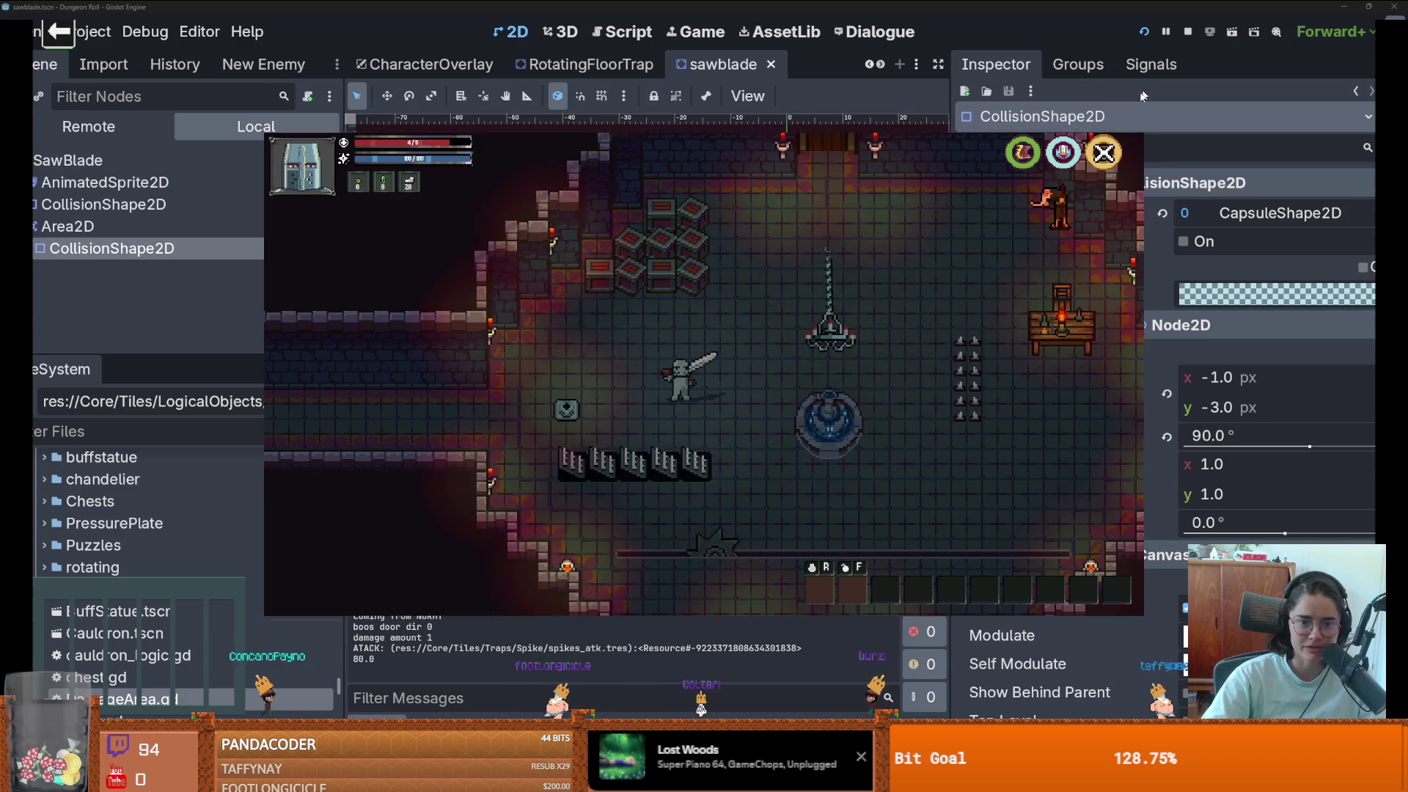
click(1137, 88)
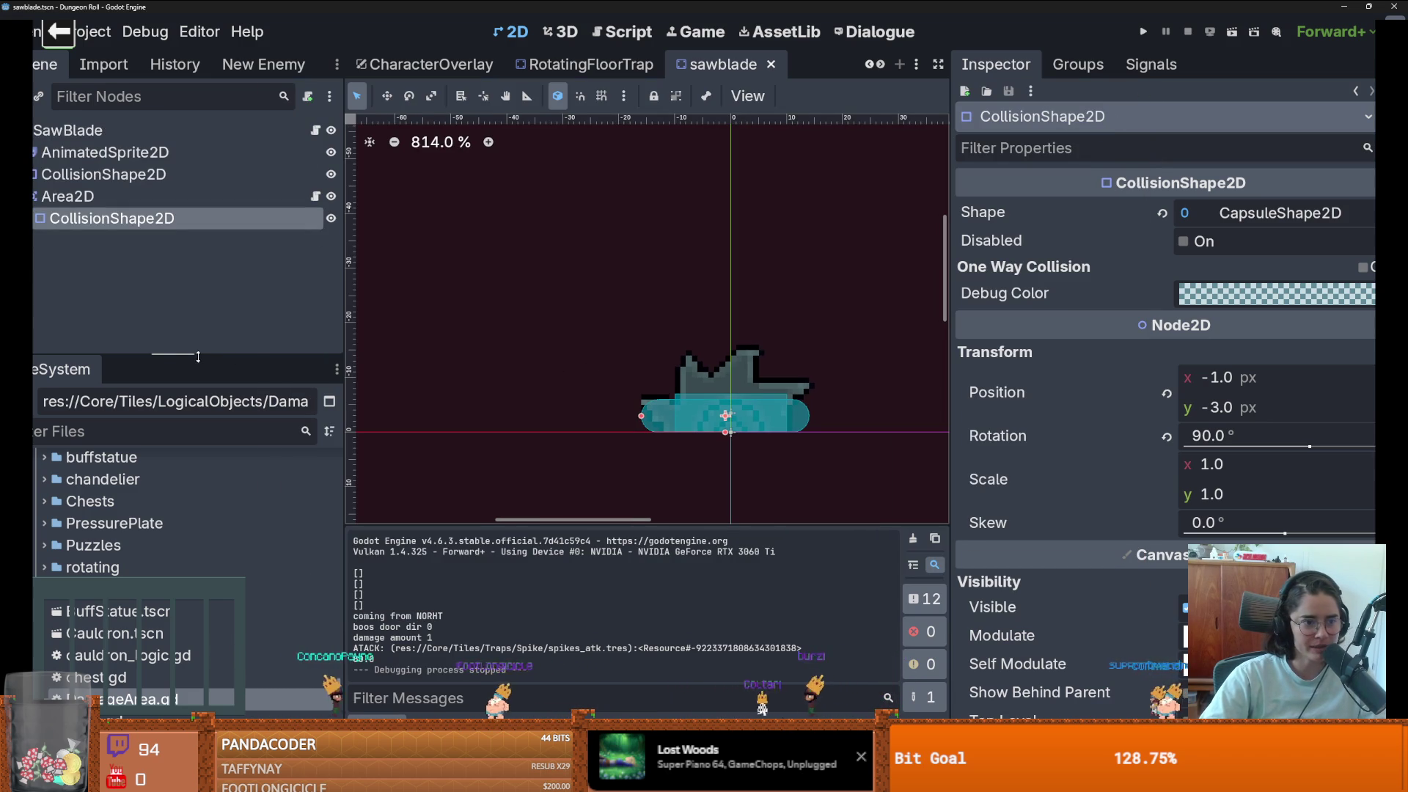
click(770, 64)
scroll(696, 285, down, 2)
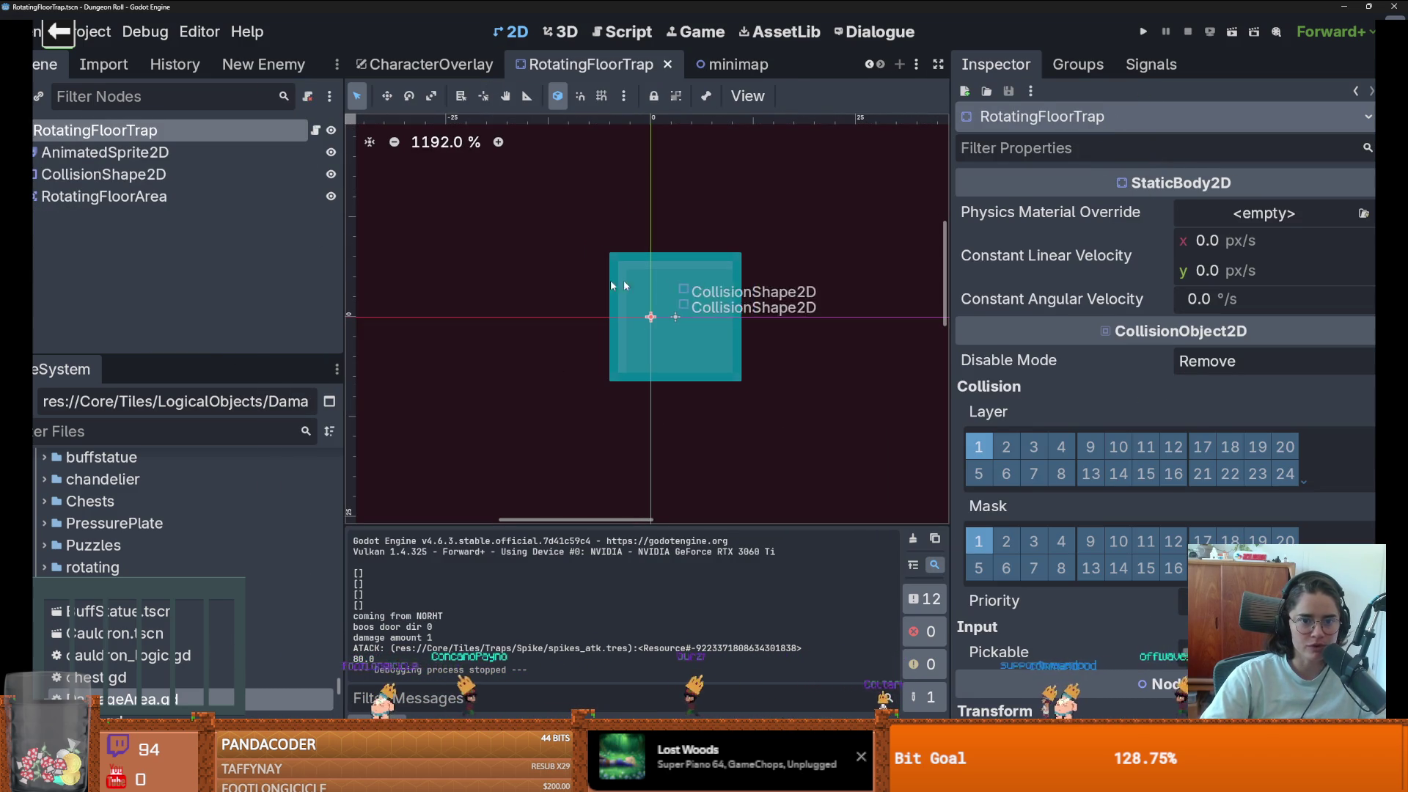
drag(948, 303, 1036, 303)
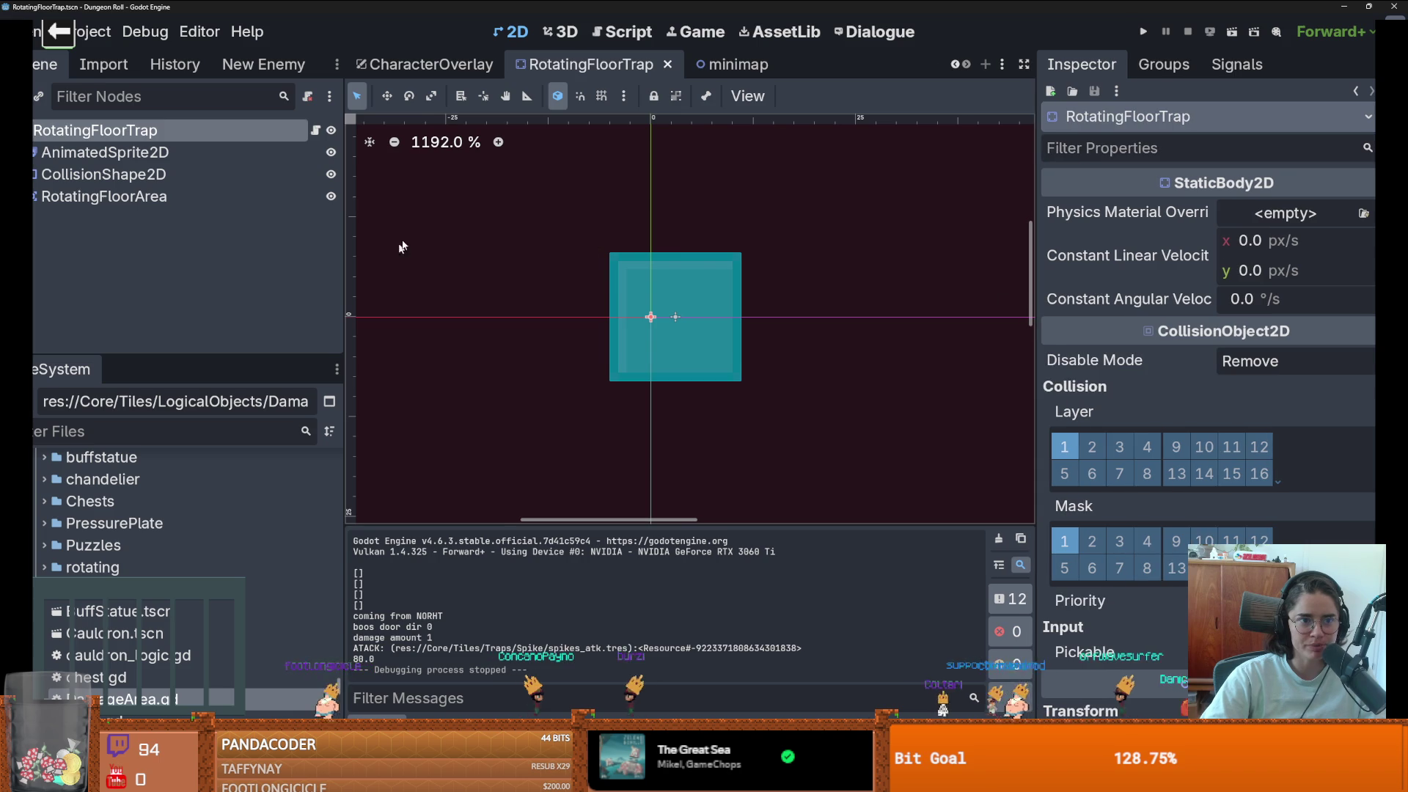
- Show the trap script and select the rotating_floor_area variable; enlarge the file browser
key(ctrl+F3)
click(694, 162)
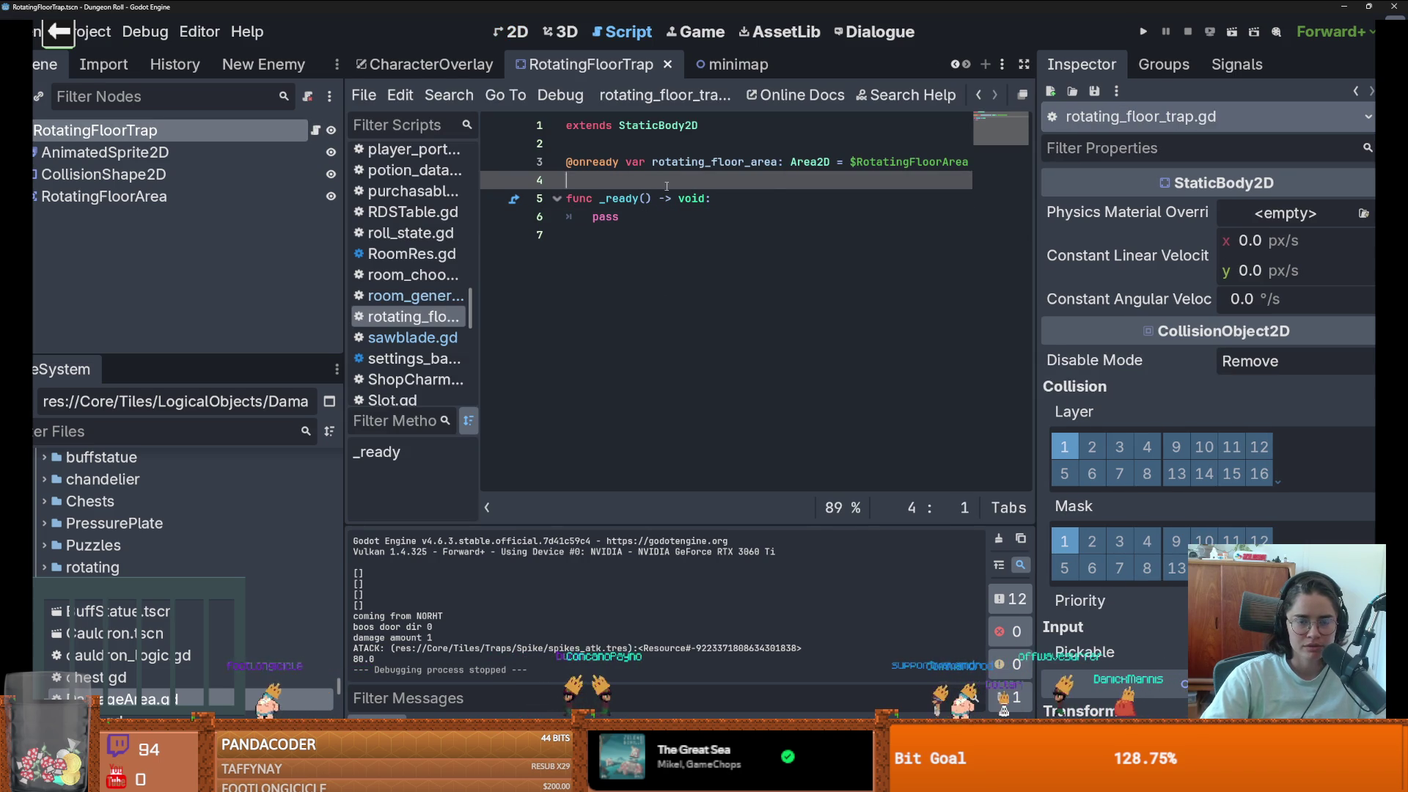
double_click(694, 161)
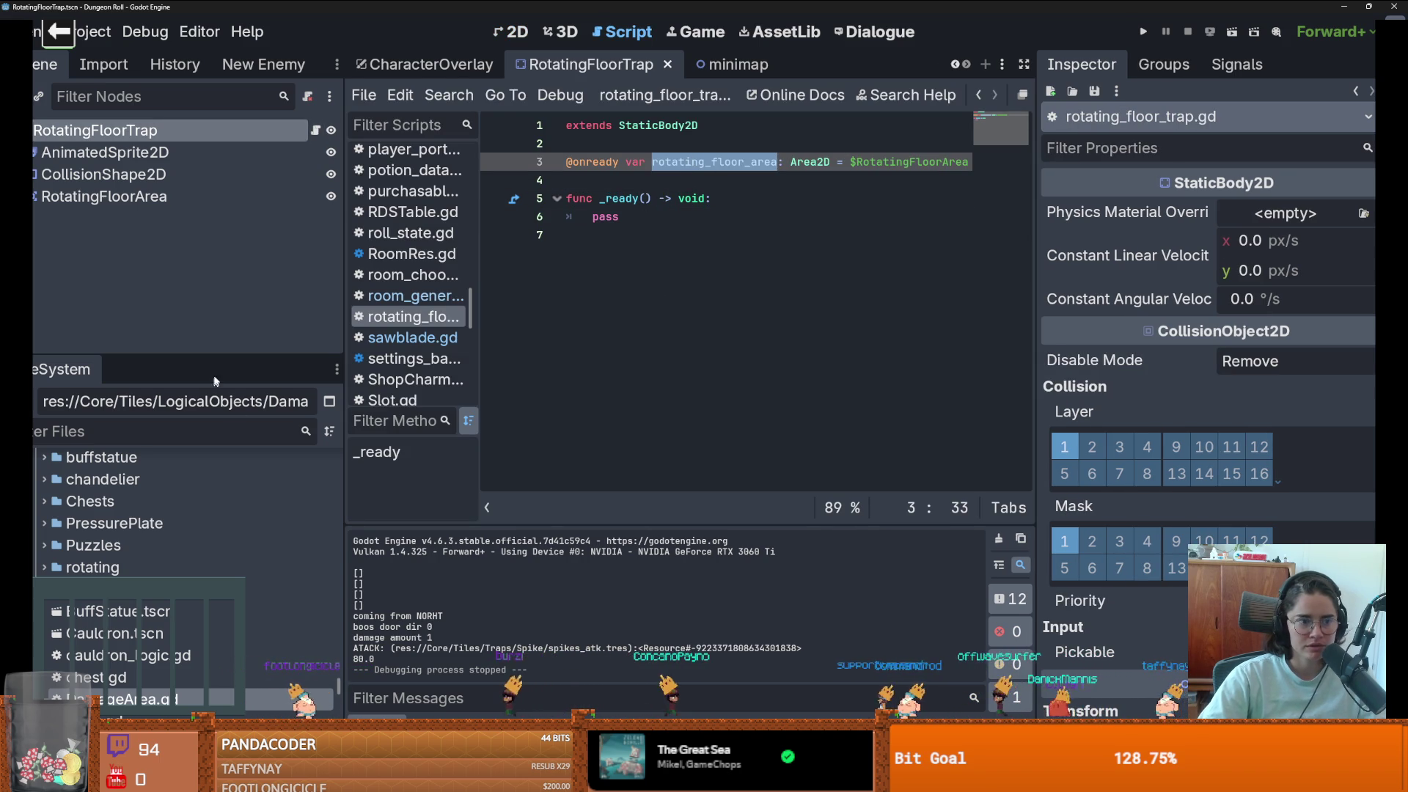
drag(218, 352, 196, 254)
- Reorder the scene tabs so RotatingFloorTrap comes first
drag(558, 65, 430, 79)
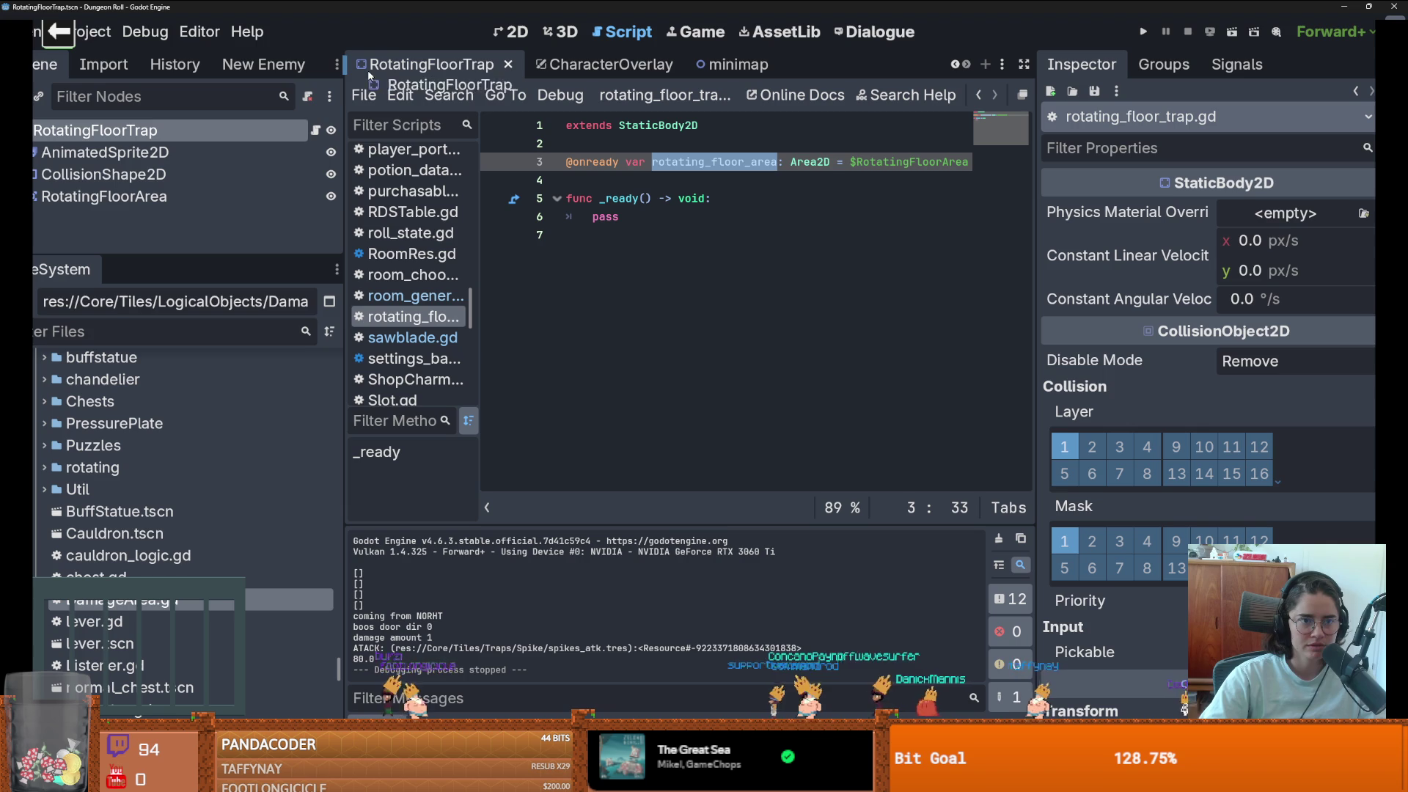
click(956, 64)
drag(761, 77, 355, 68)
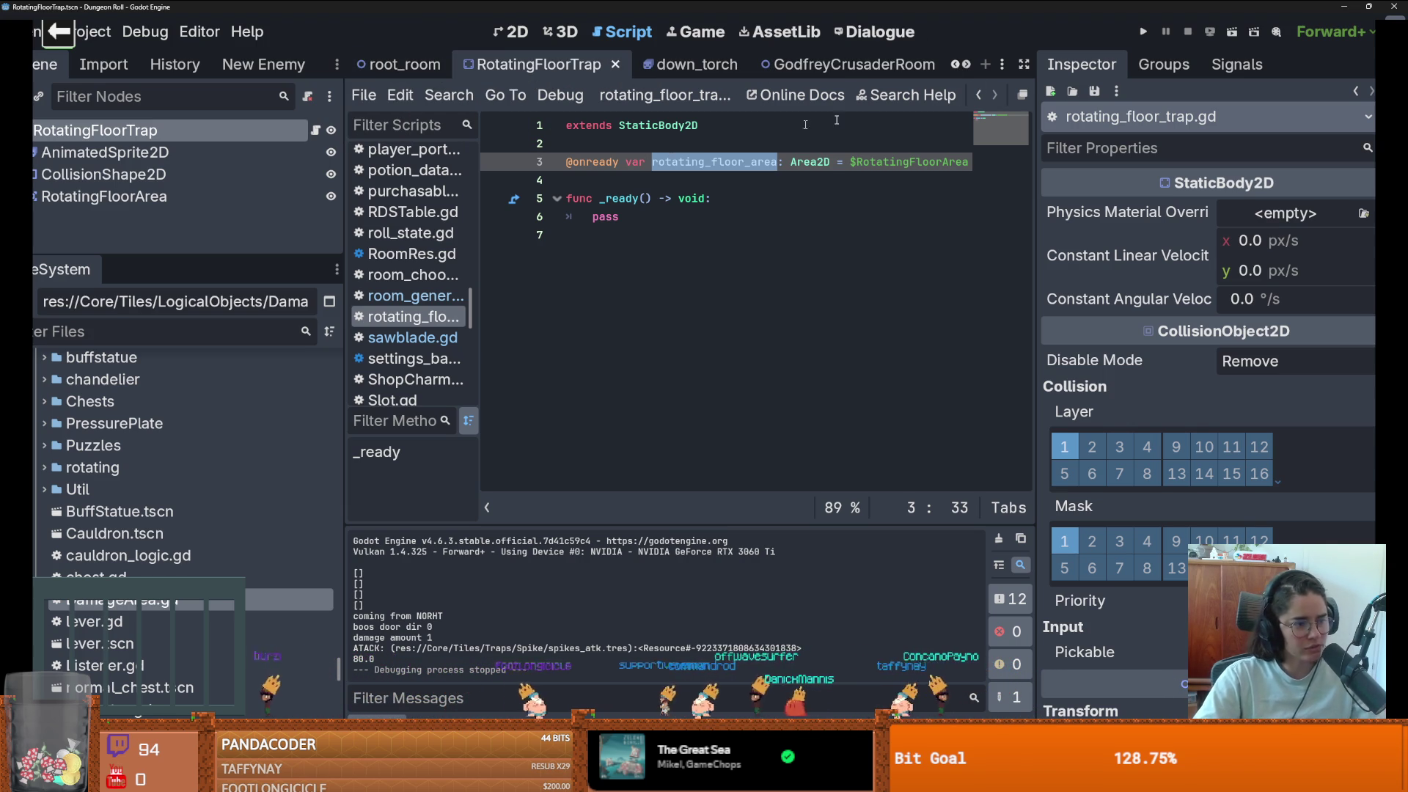
mouse_move(513, 64)
mouse_down()
mouse_move(441, 72)
mouse_move(471, 62)
mouse_up()
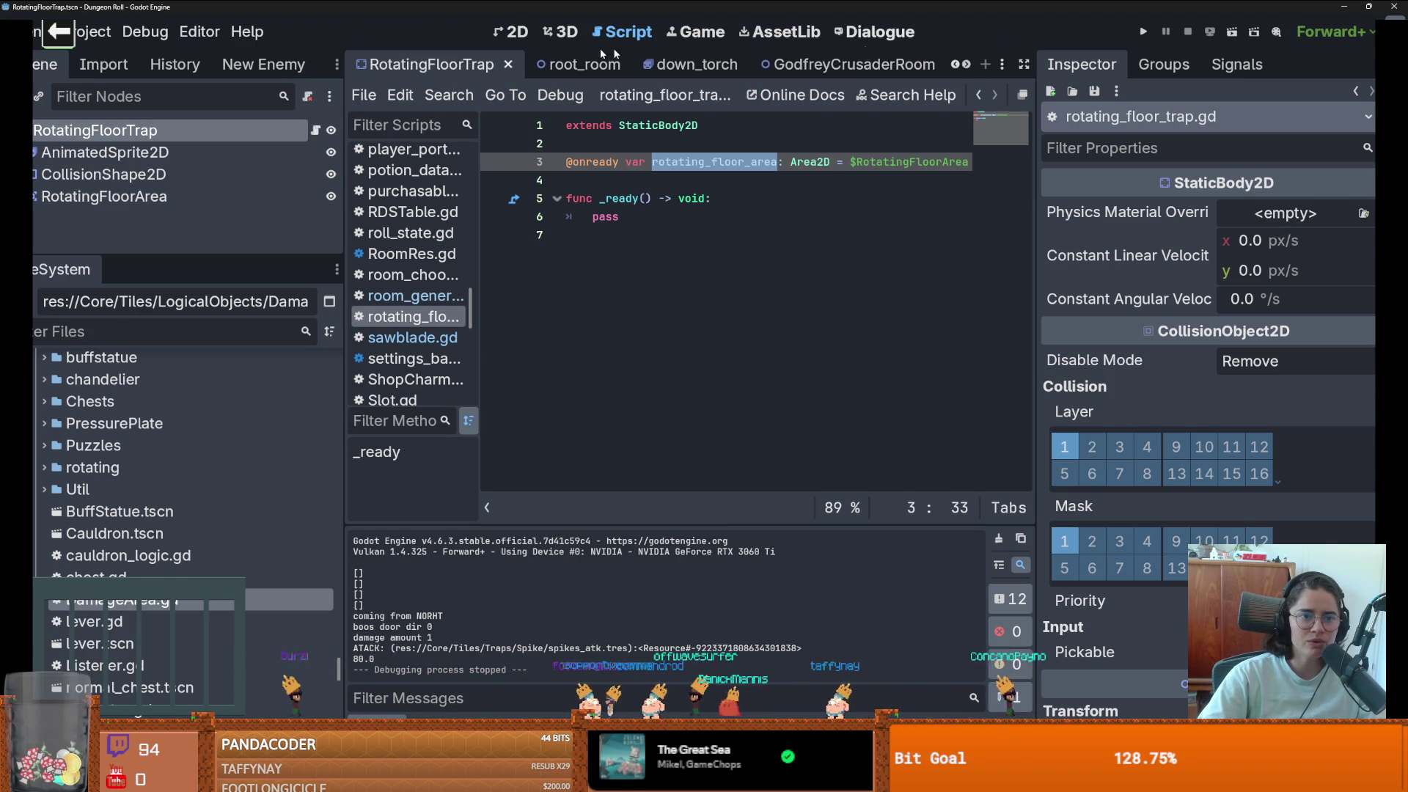
click(957, 65)
click(956, 65)
mouse_move(664, 65)
mouse_down()
mouse_move(366, 65)
mouse_move(669, 77)
mouse_move(360, 64)
mouse_up()
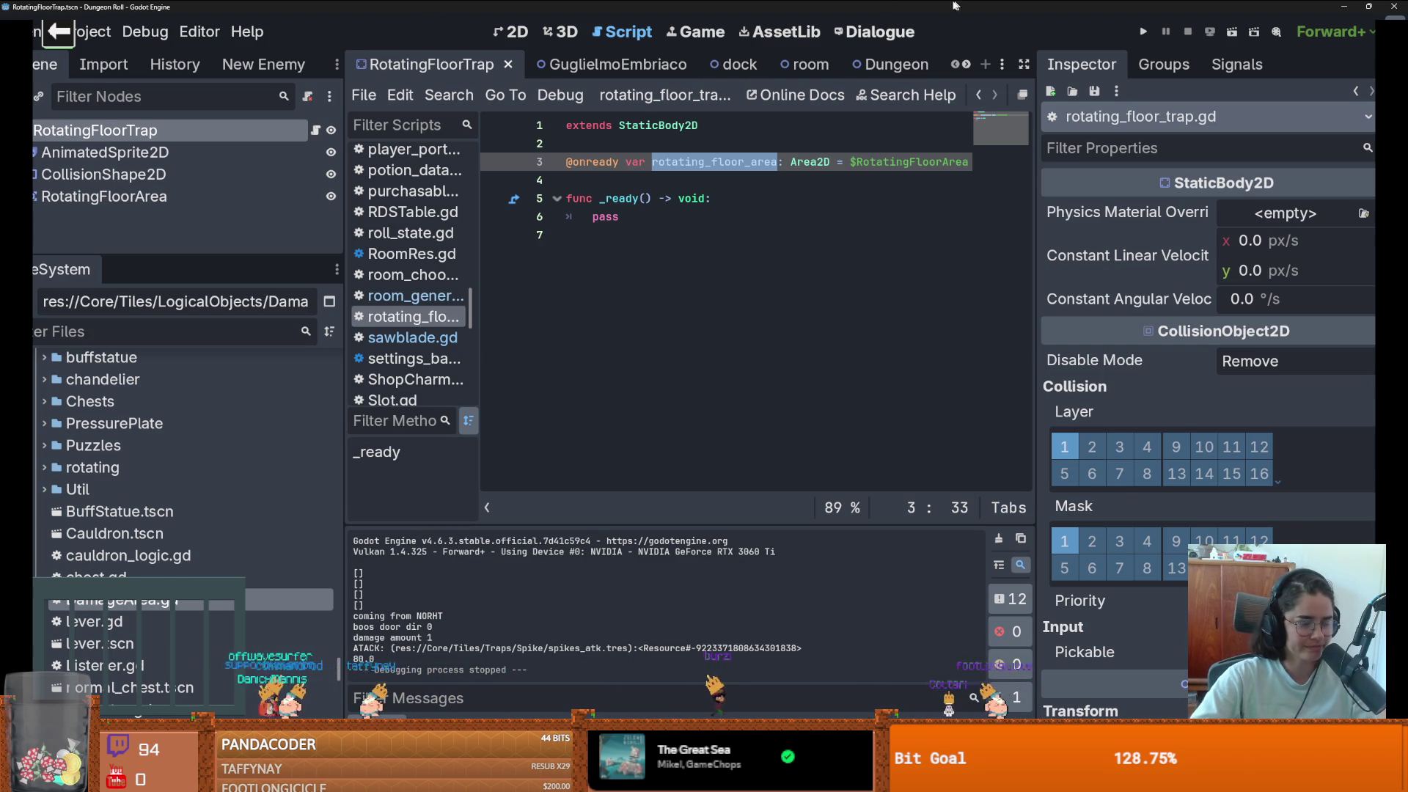
right_click(569, 65)
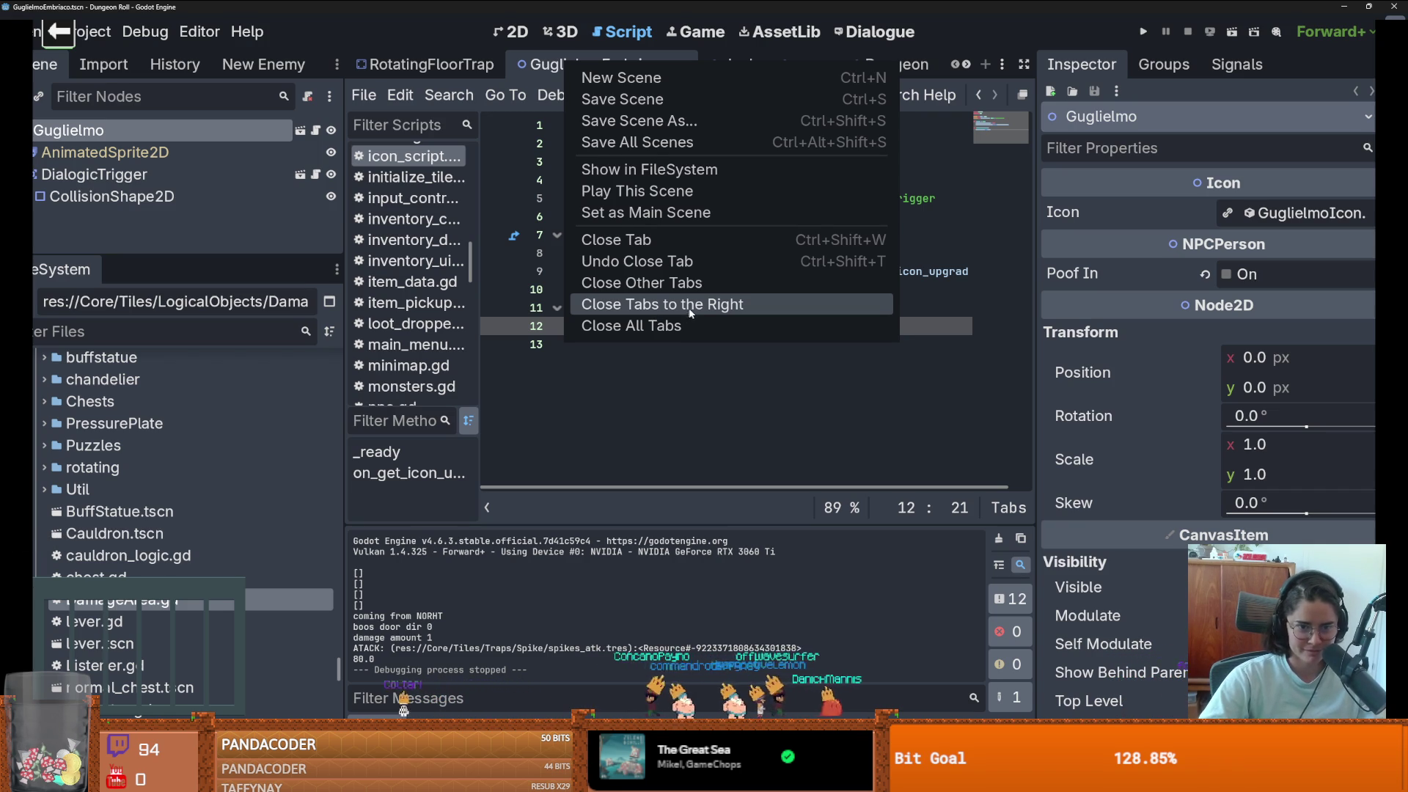
- Close every scene tab right of GuglielmoEmbriaco, then GuglielmoEmbriaco itself
click(687, 311)
click(682, 64)
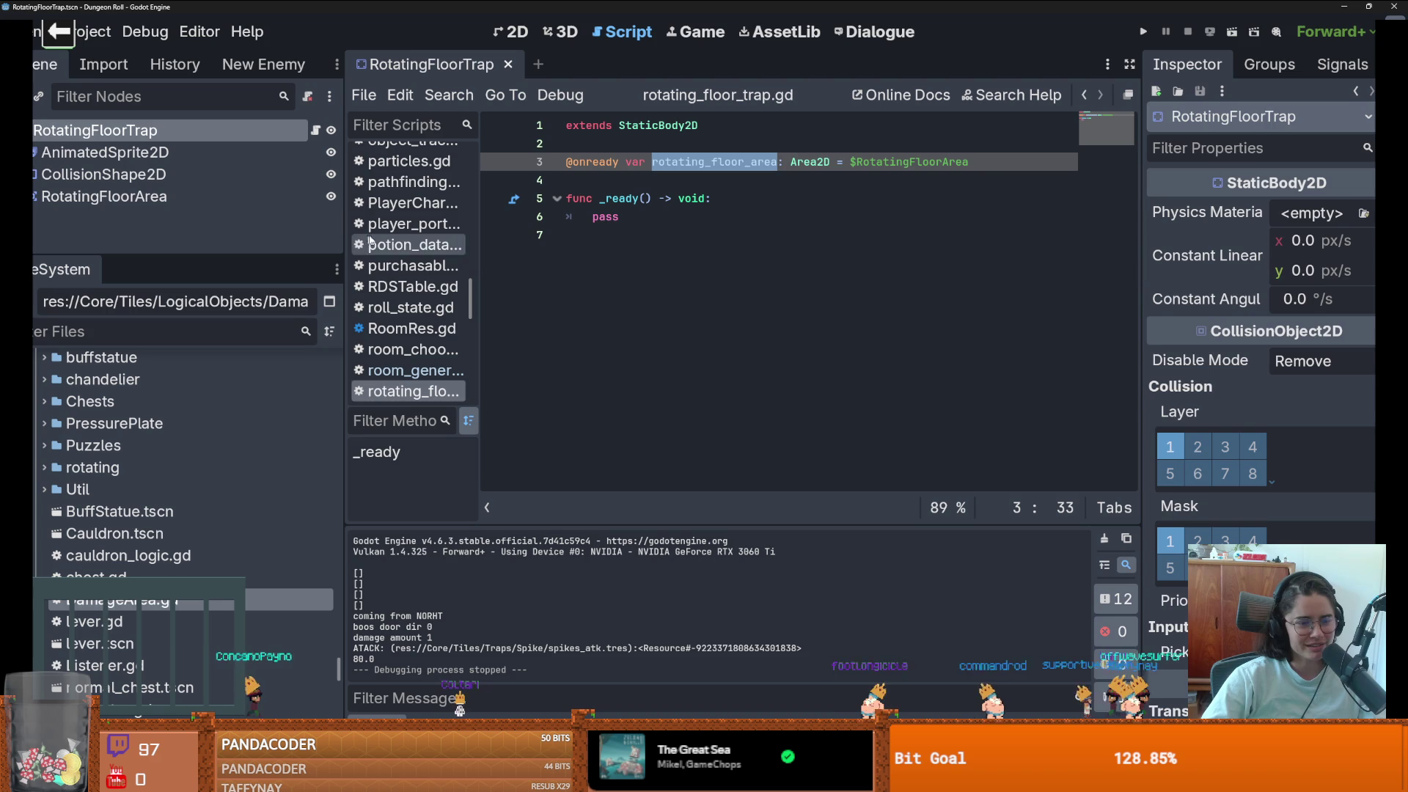
- Widen the script area and save the rotating floor trap scene
drag(346, 249, 308, 247)
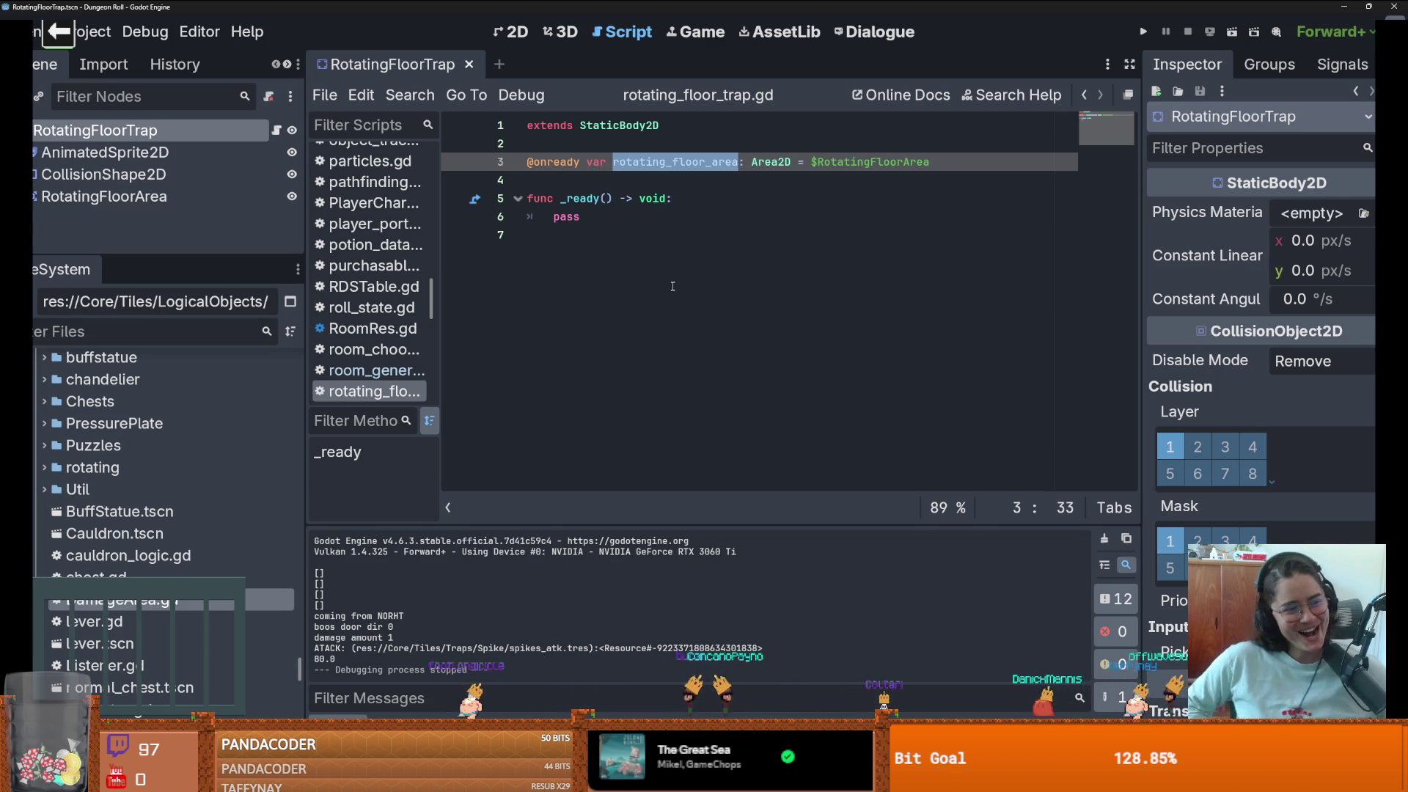
click(661, 225)
key(ctrl+s)
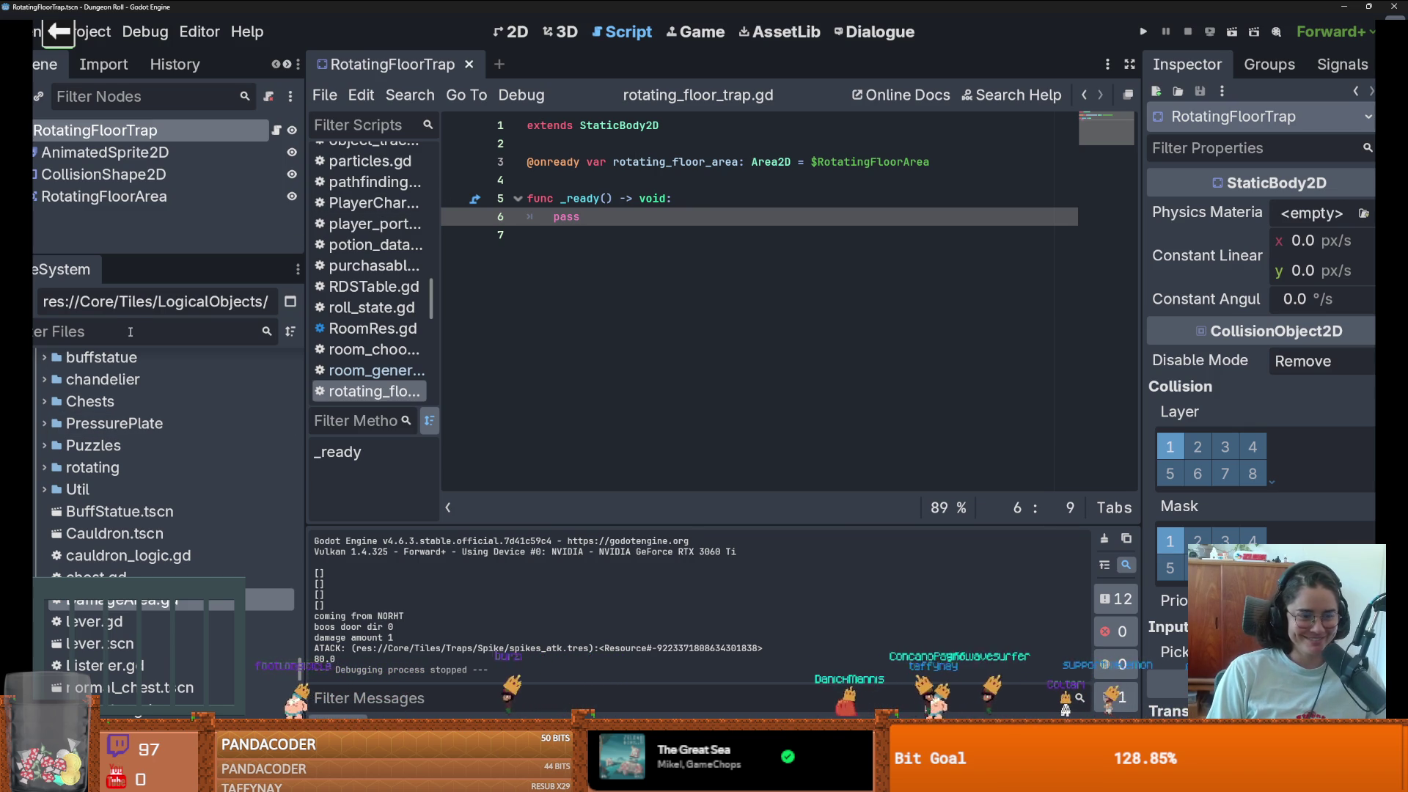
- Filter the FileSystem by 'pressure' and open the PressurePlate scene
click(130, 332)
text(pressure)
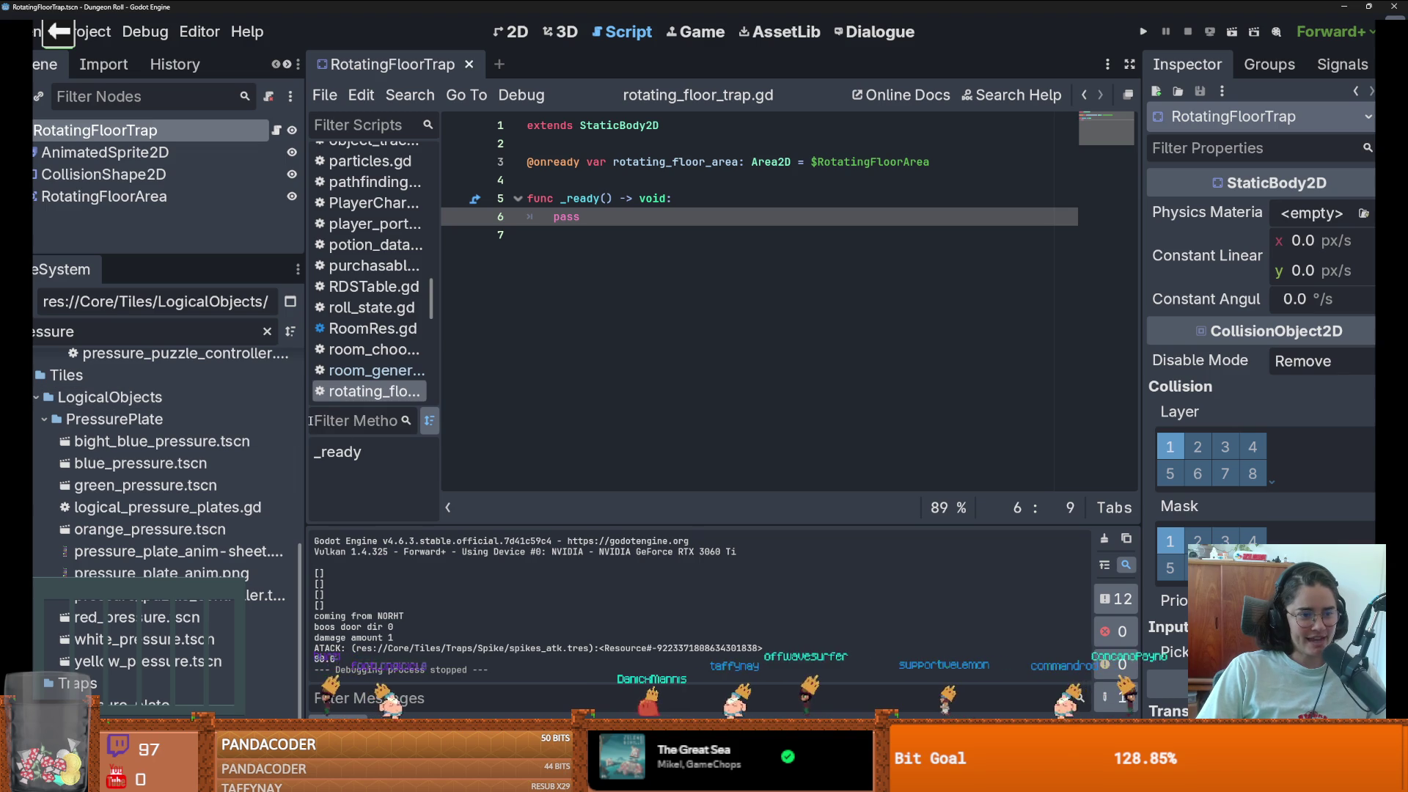
drag(306, 421, 321, 420)
scroll(210, 503, up, 5)
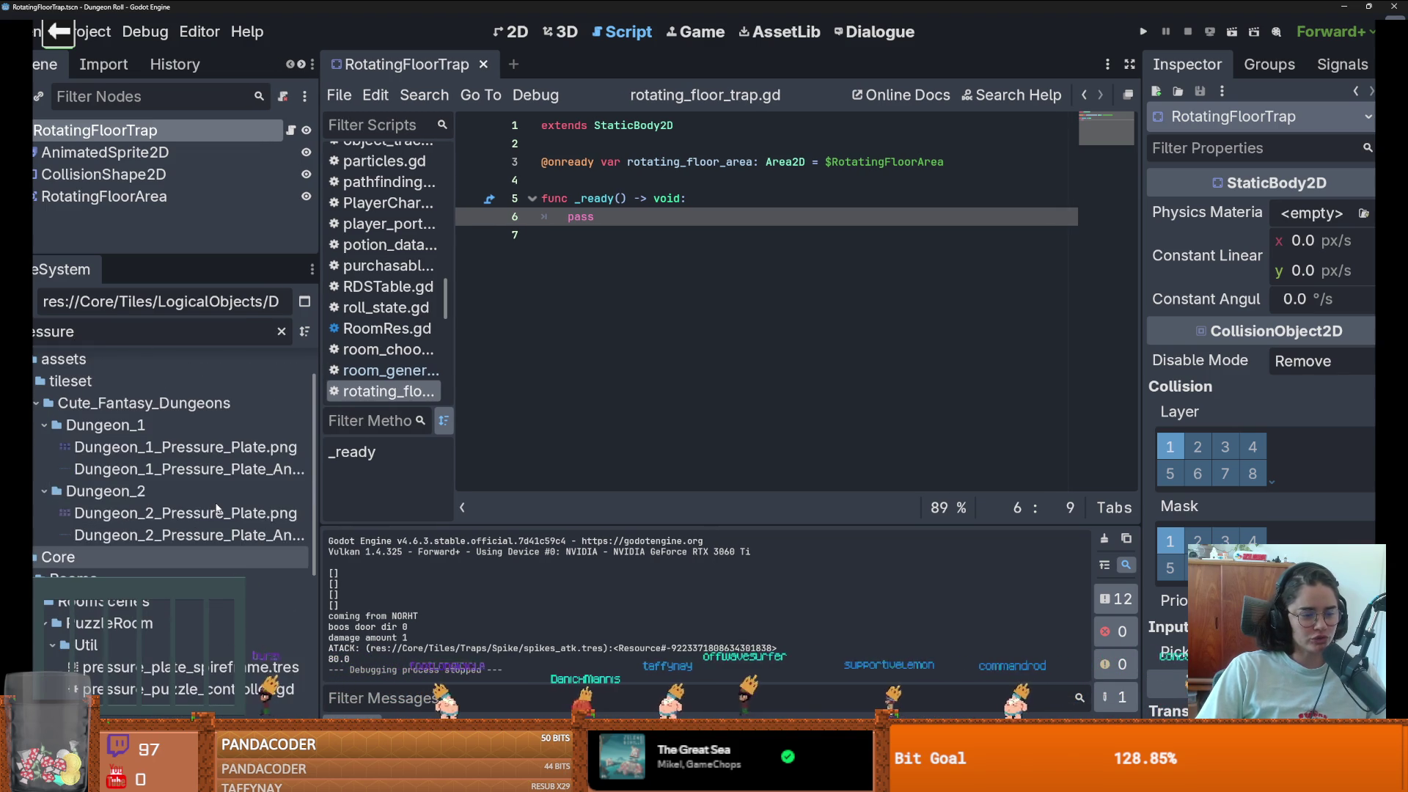
scroll(317, 482, down, 3)
mouse_move(317, 482)
mouse_down()
mouse_move(315, 569)
mouse_move(331, 579)
mouse_up()
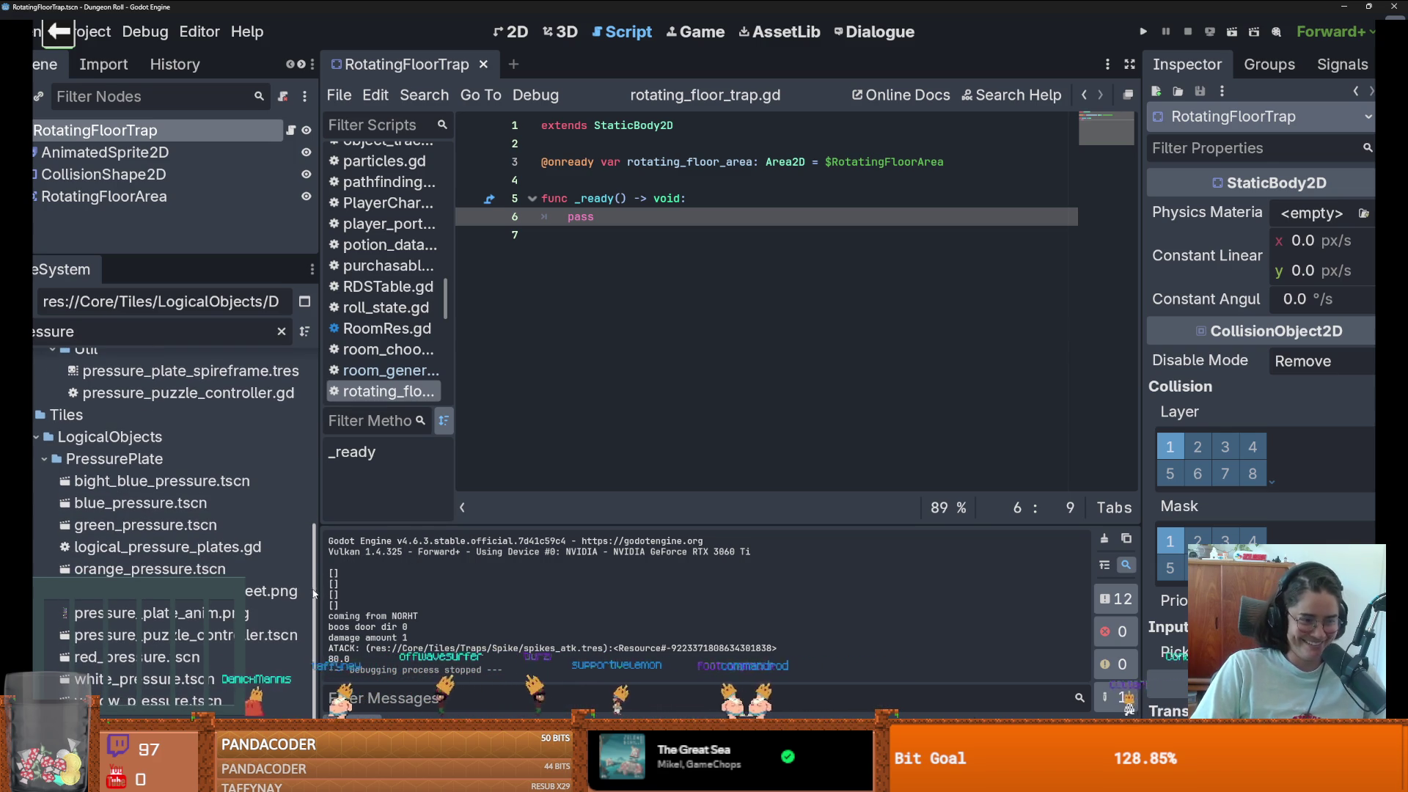
scroll(314, 594, up, 1)
scroll(314, 595, down, 2)
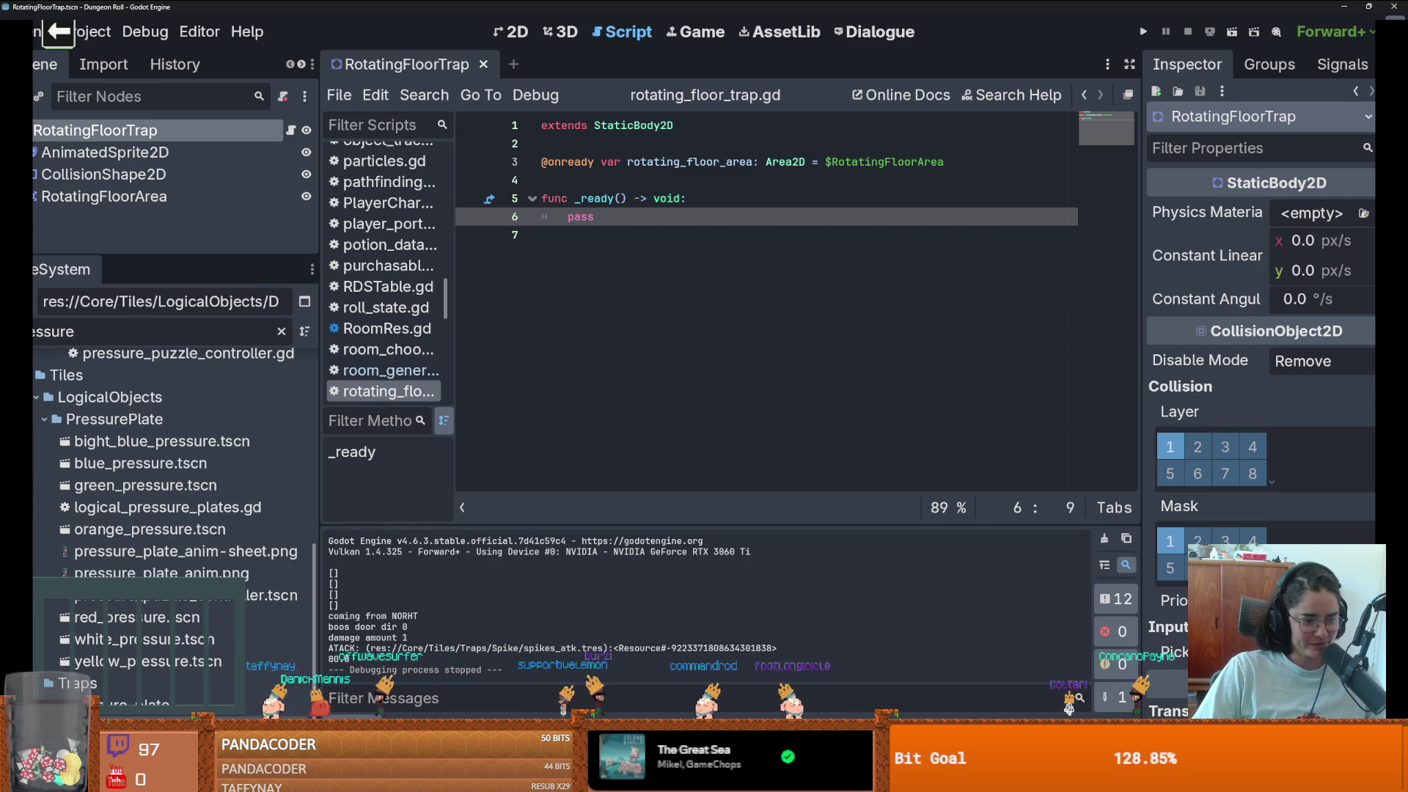
double_click(124, 704)
drag(190, 256, 189, 395)
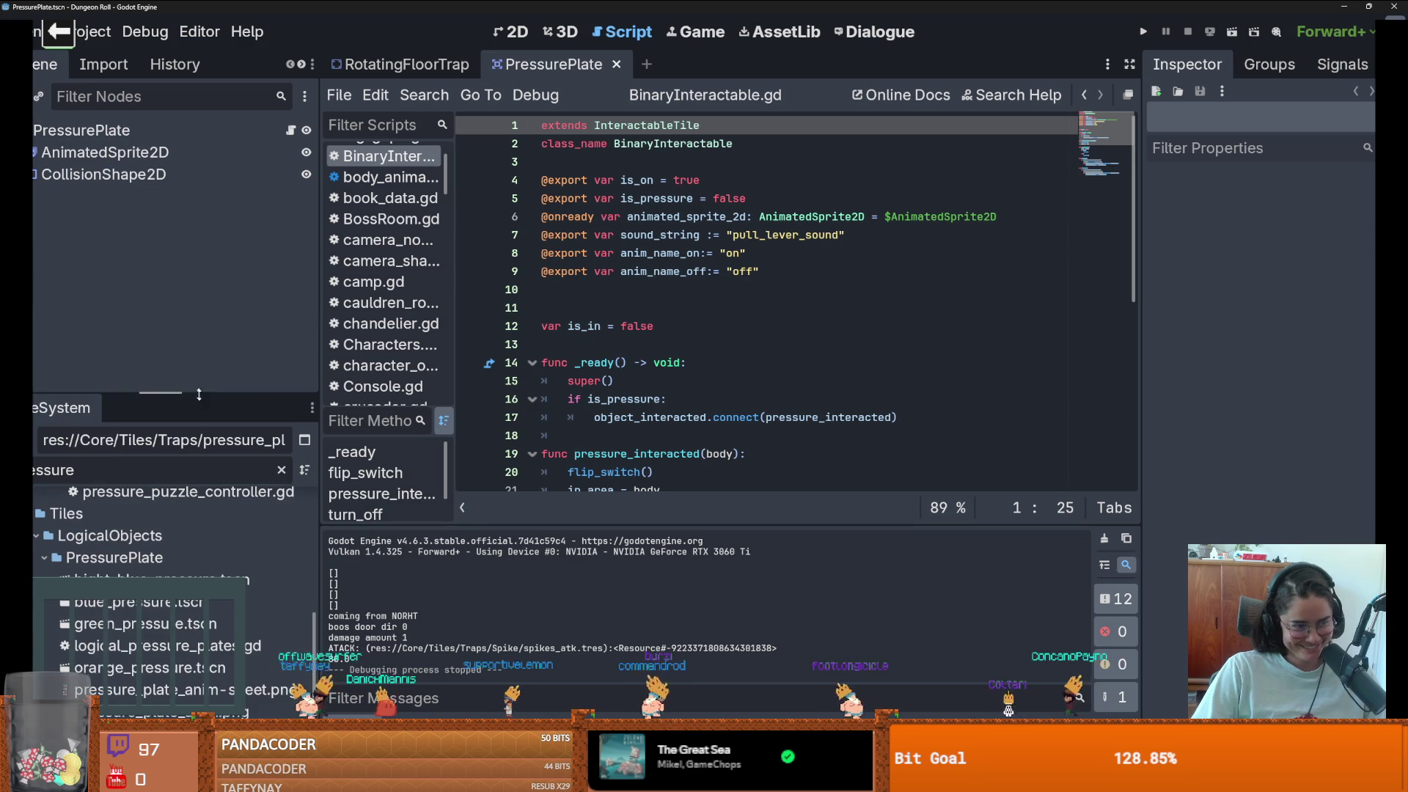
- Widen the code view and select the BinaryInteractable class name on line 2
drag(453, 360, 436, 362)
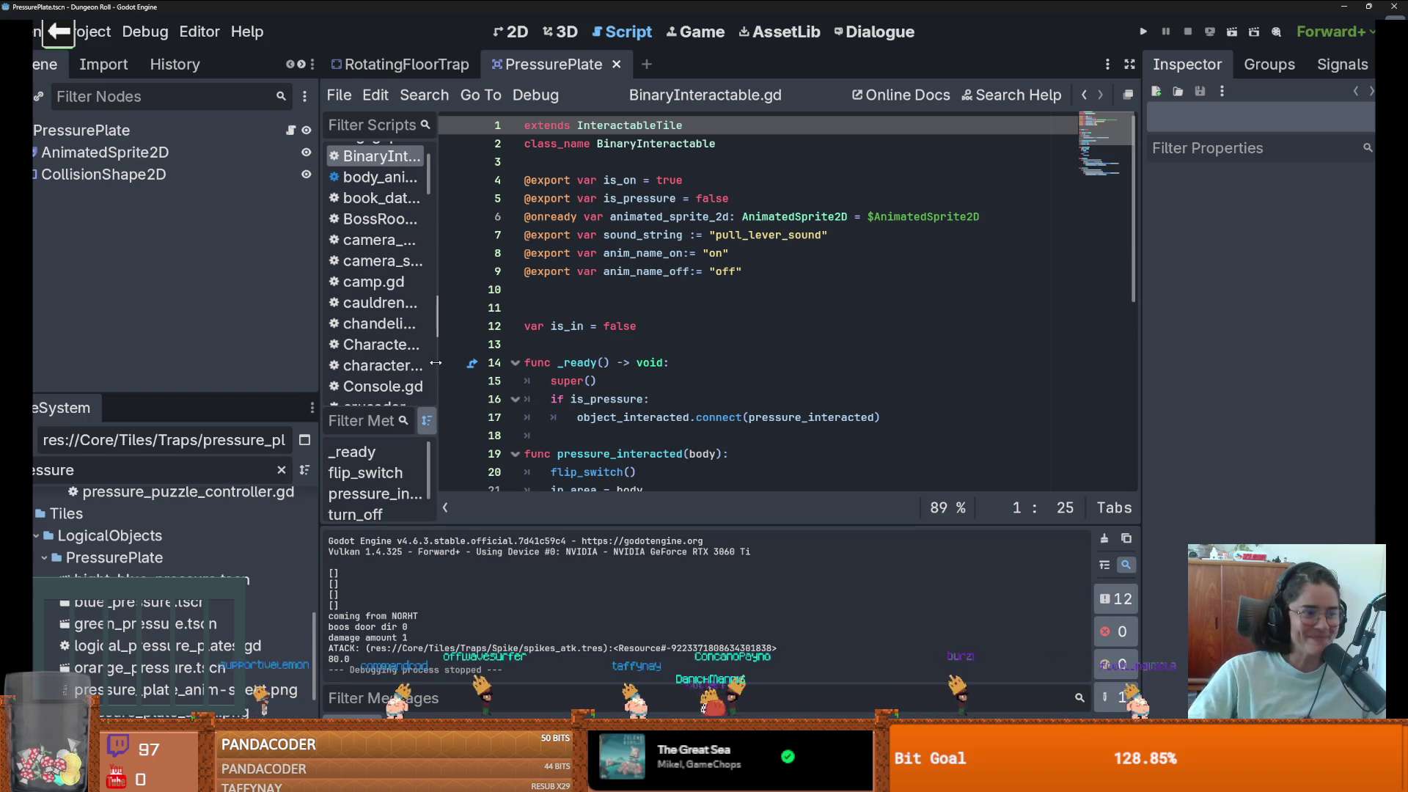
drag(320, 328, 271, 328)
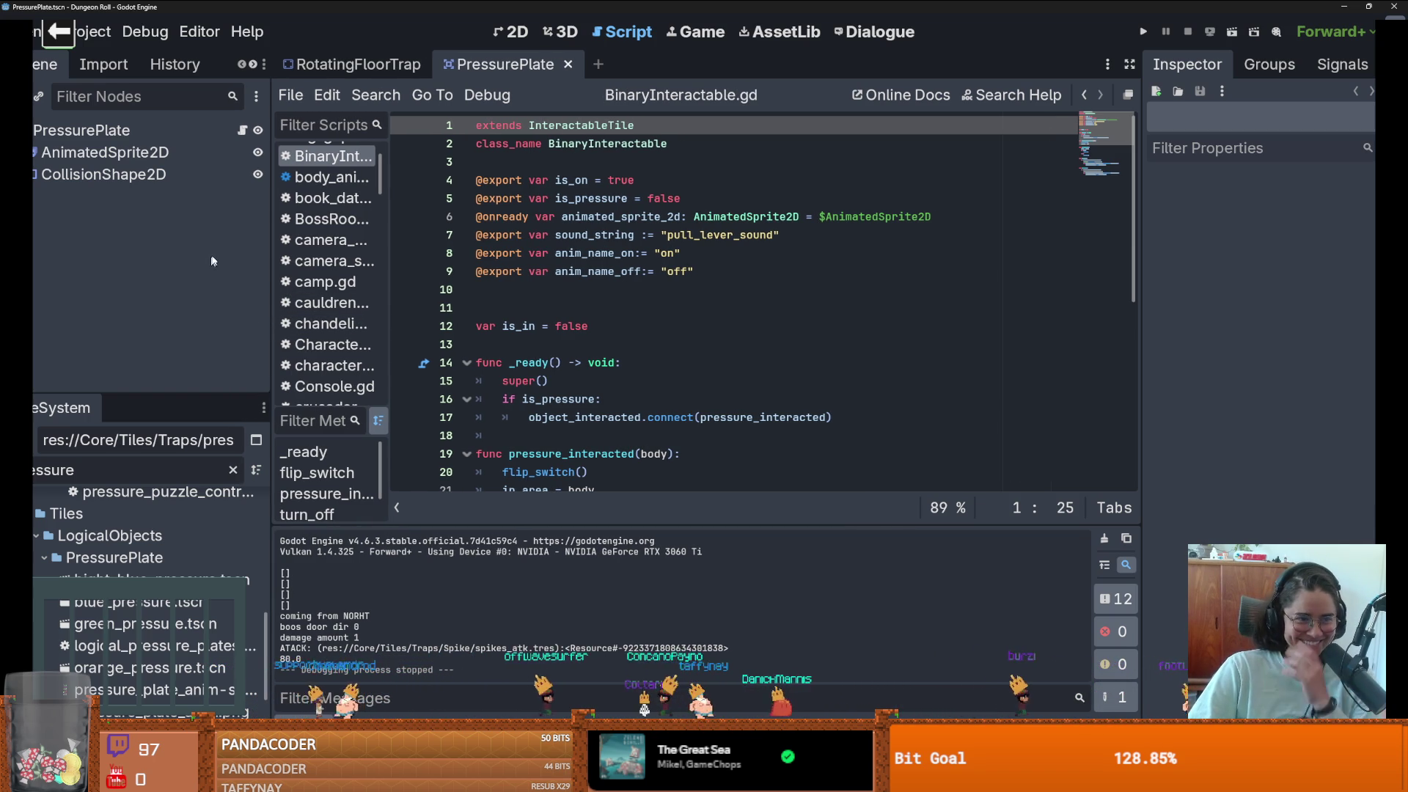
click(278, 156)
scroll(557, 205, down, 1)
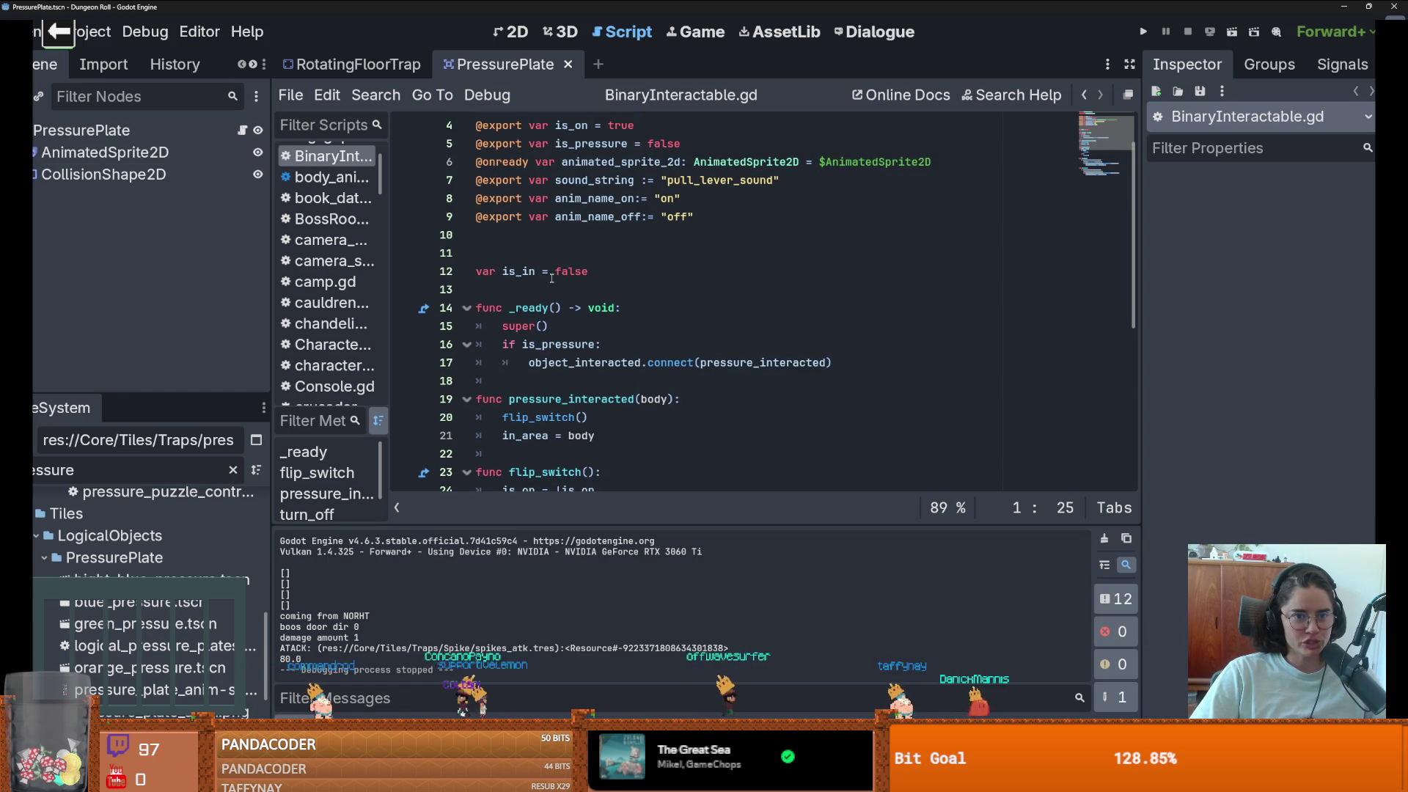
scroll(550, 205, up, 1)
double_click(571, 145)
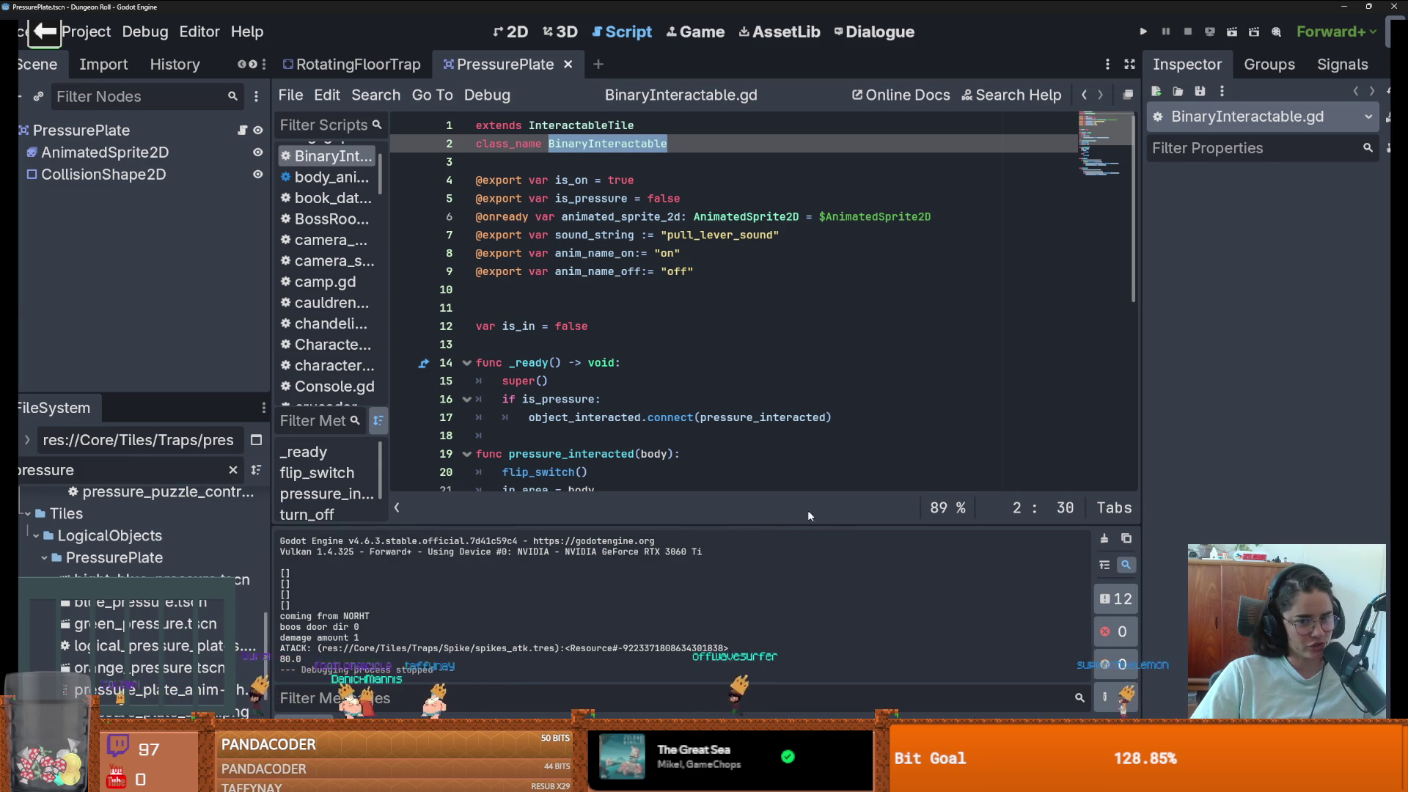
- Delete the extra blank line above var is_in = false, save, and reopen the RotatingFloorTrap scene
drag(275, 450, 224, 450)
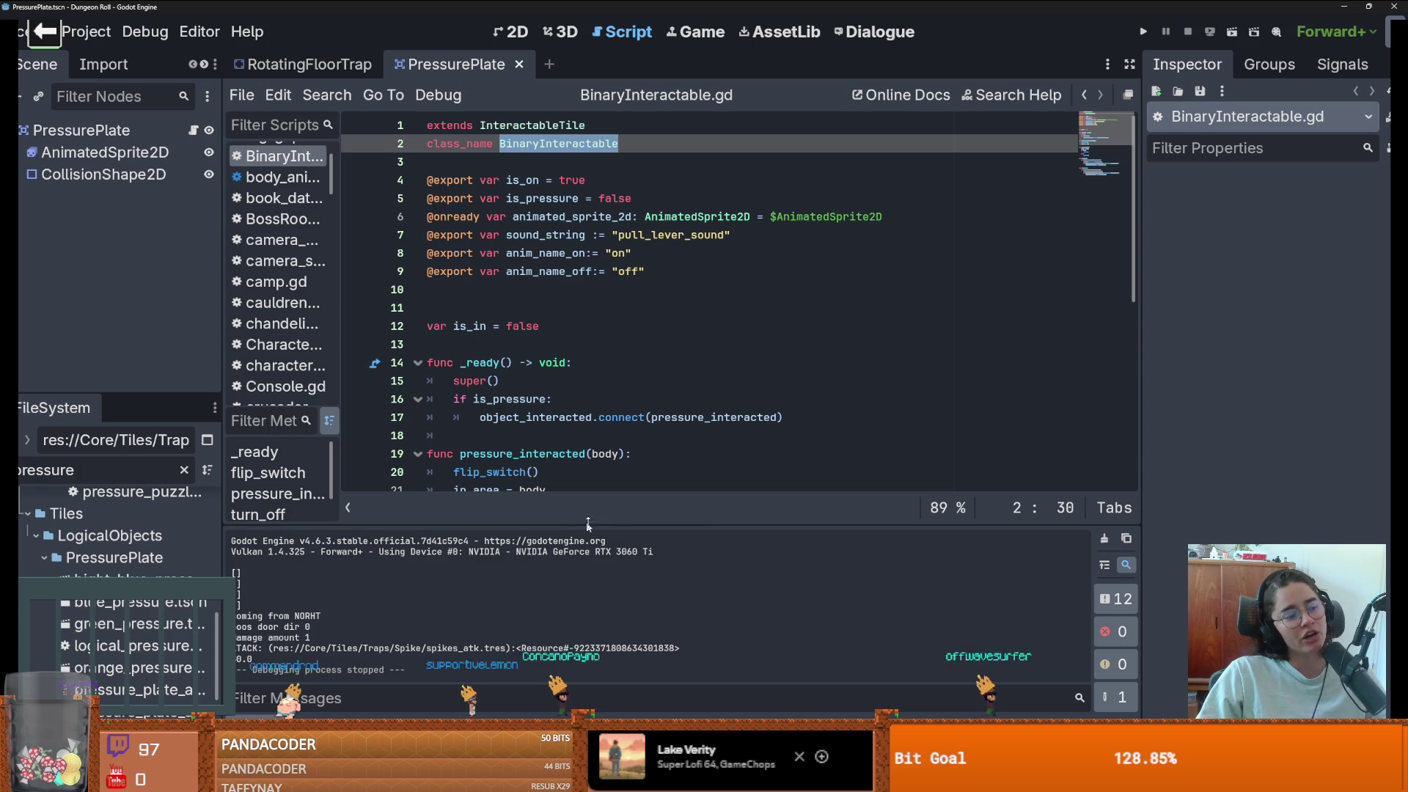
click(622, 308)
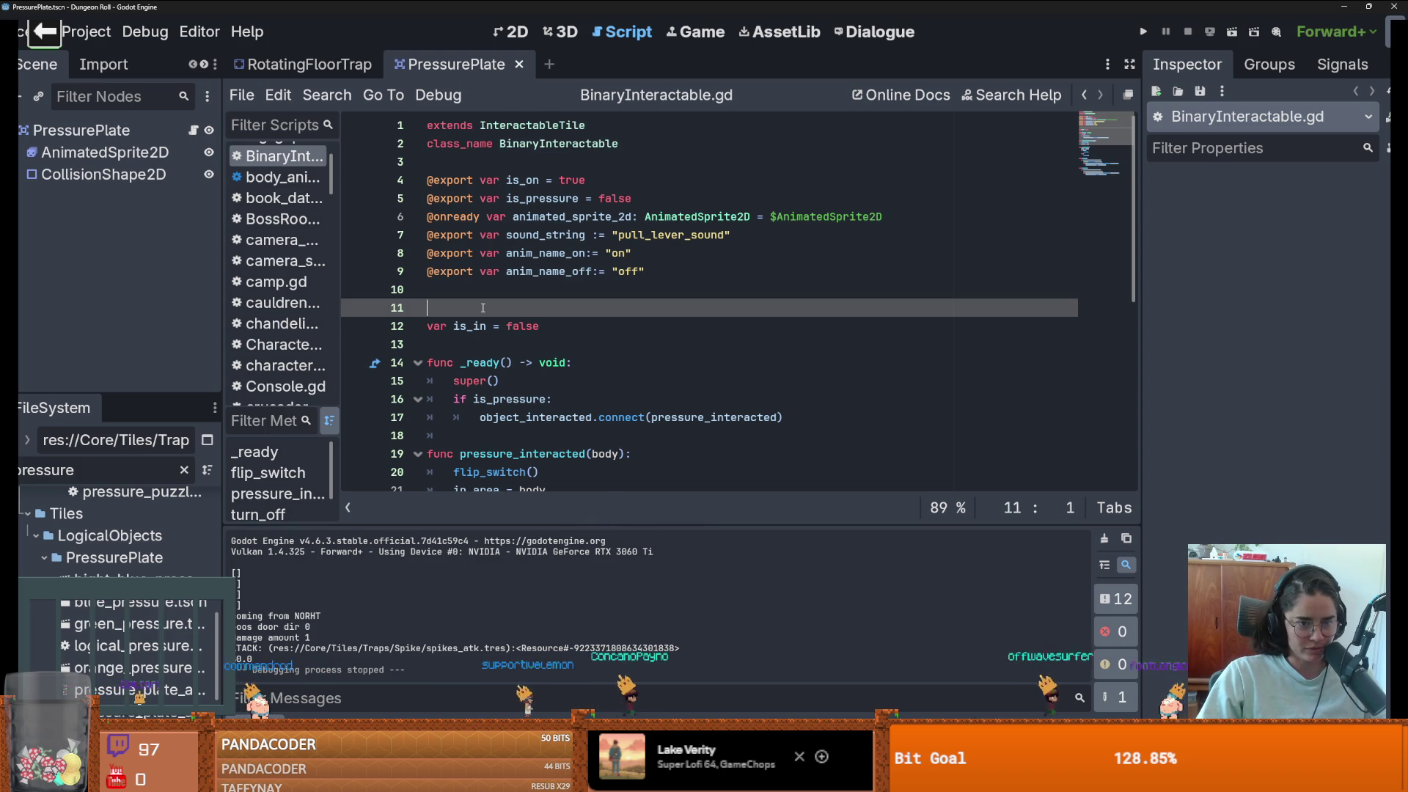
key(BackSpace)
key(ctrl+s)
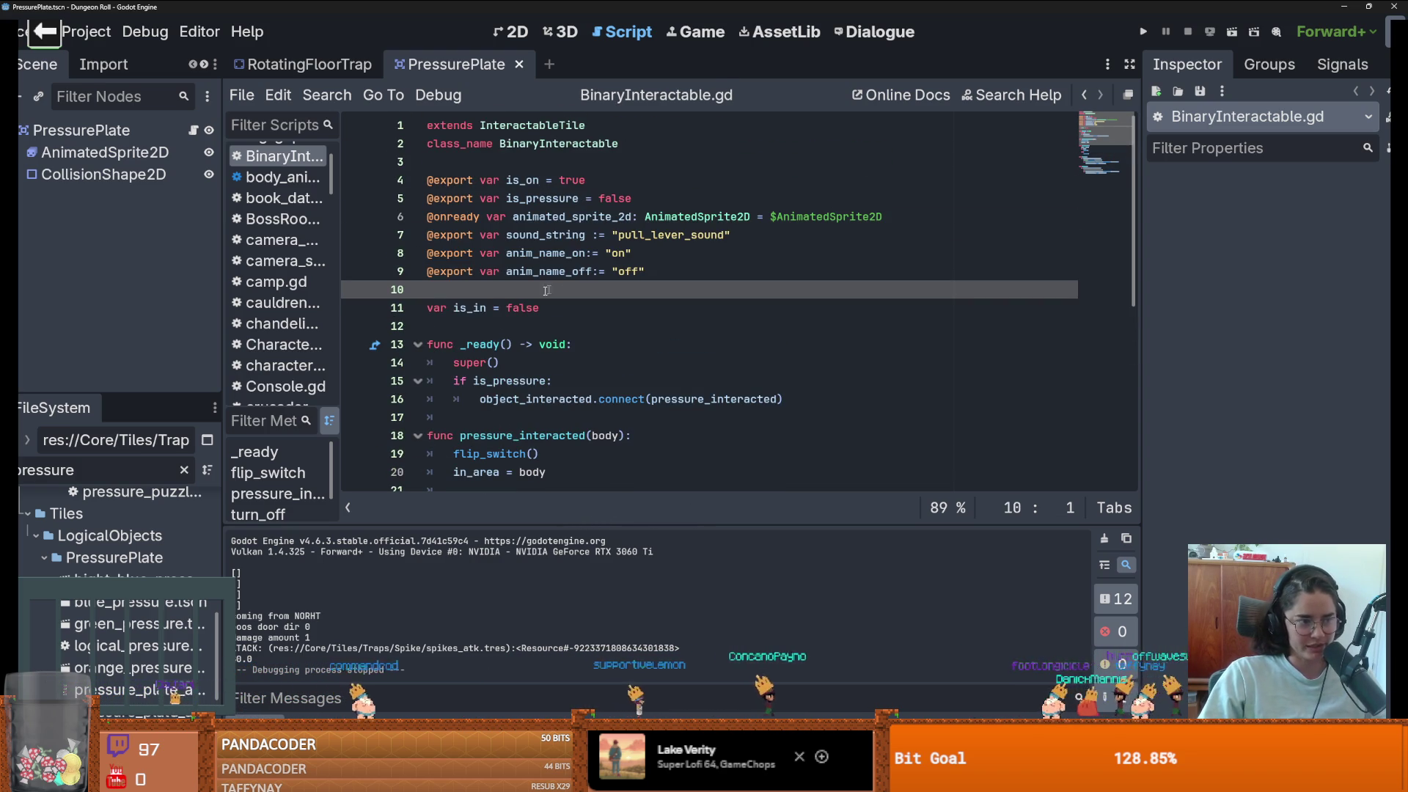
drag(223, 213, 209, 212)
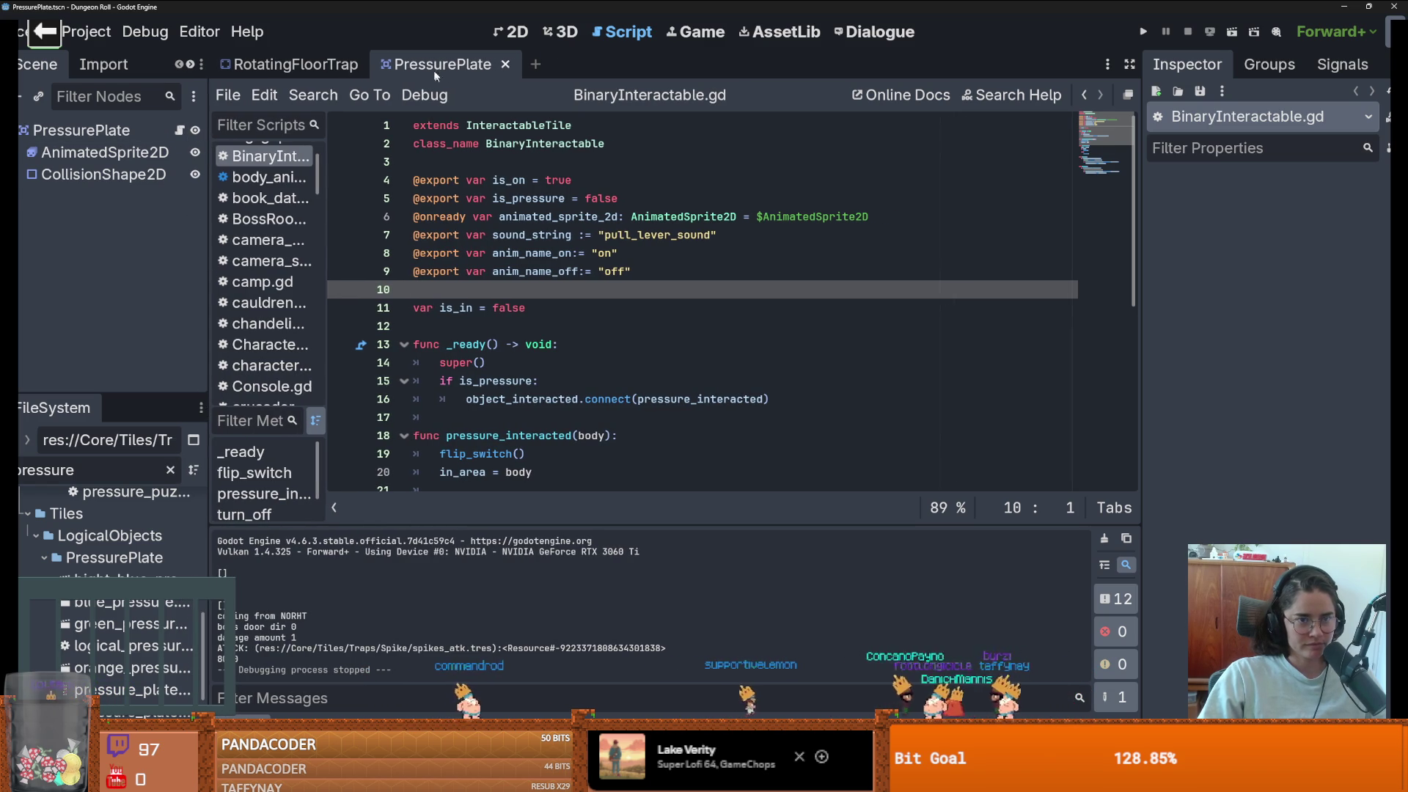
click(294, 65)
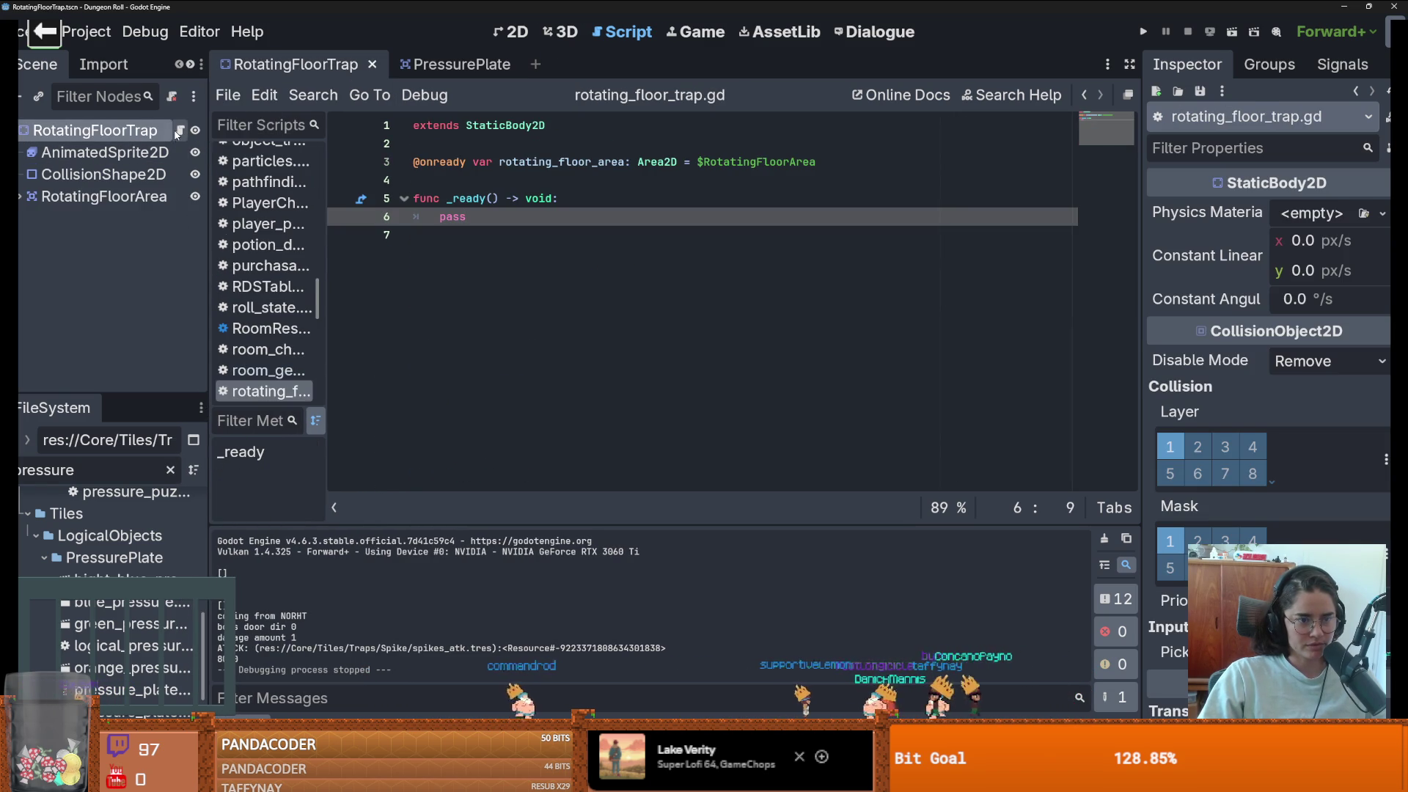
- Filter FileSystem for 'binar' and drop BinaryInteractable.gd onto the RotatingFloorTrap root node
right_click(289, 392)
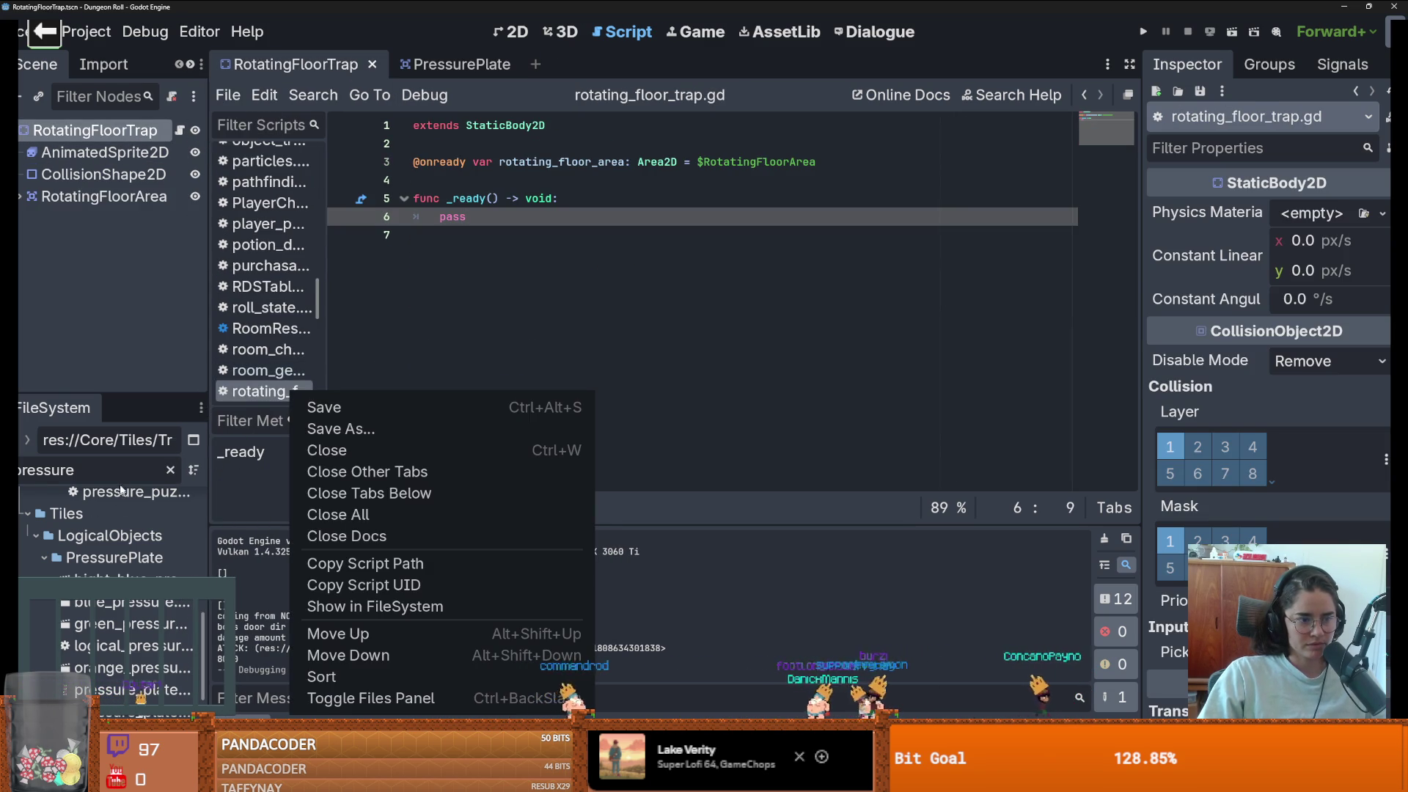
click(105, 472)
key(ctrl+a)
text(binar)
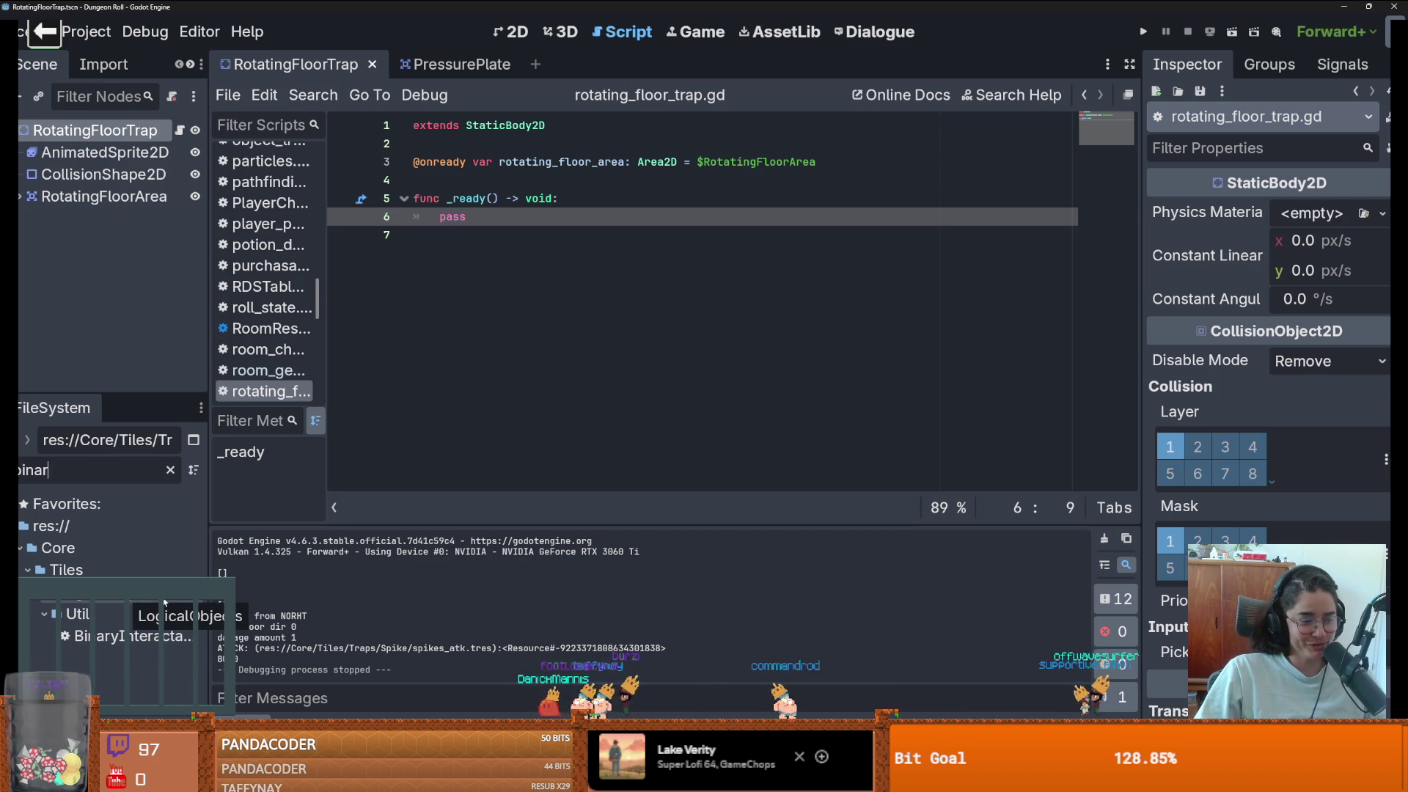
mouse_move(128, 636)
mouse_down()
mouse_move(250, 214)
mouse_move(113, 130)
mouse_up()
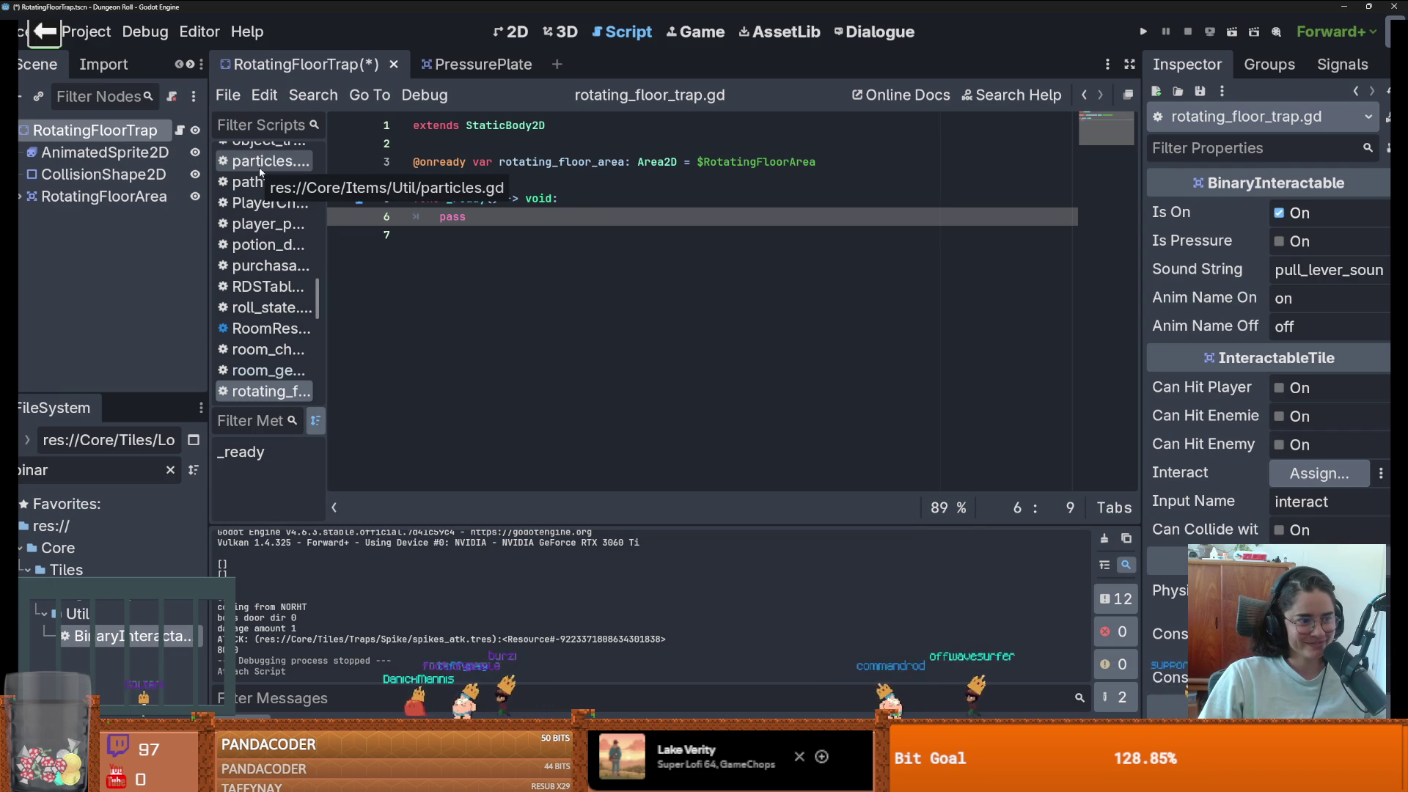
mouse_move(210, 169)
mouse_down()
mouse_move(245, 171)
mouse_move(226, 204)
mouse_up()
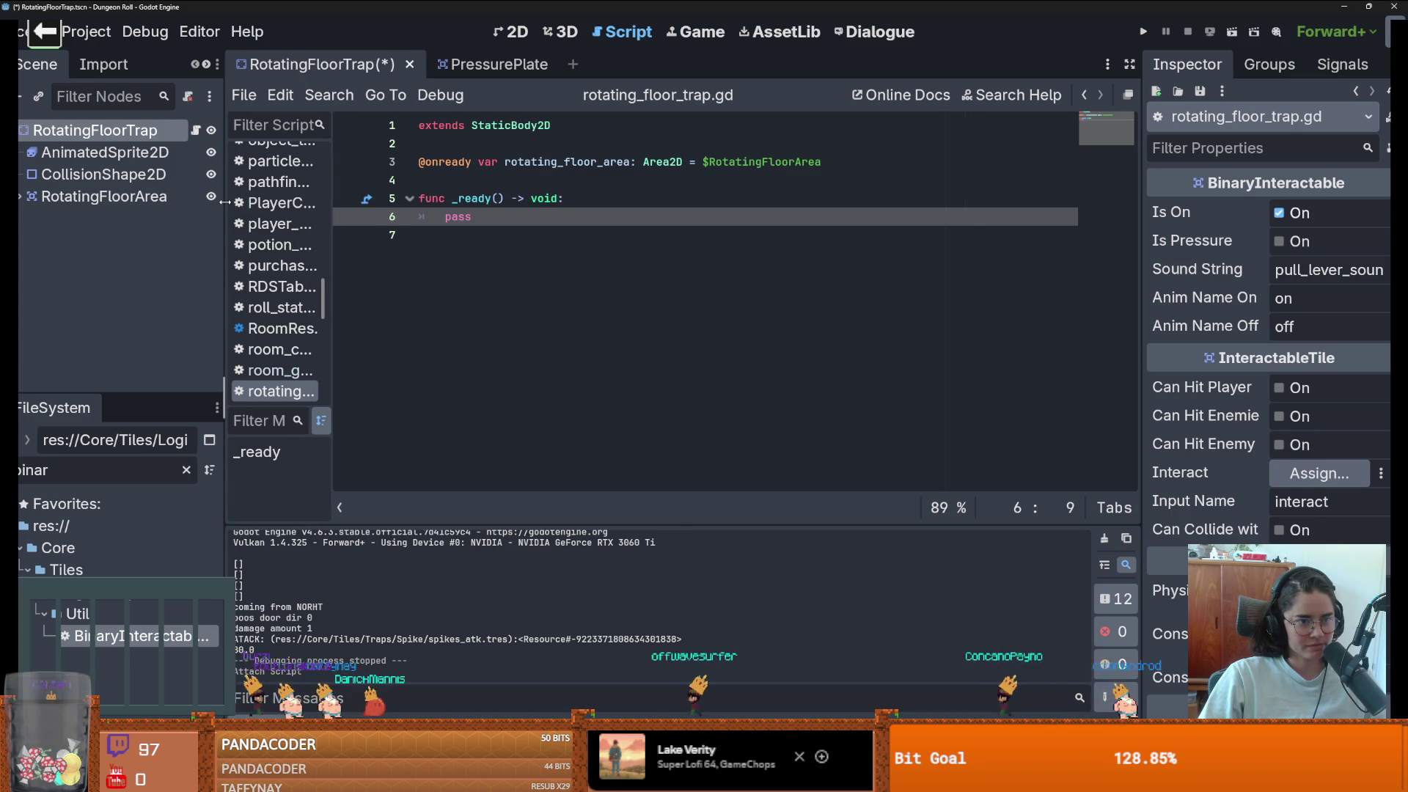
- Open the root node's BinaryInteractable script and review its turn_on function
click(195, 130)
scroll(531, 280, down, 6)
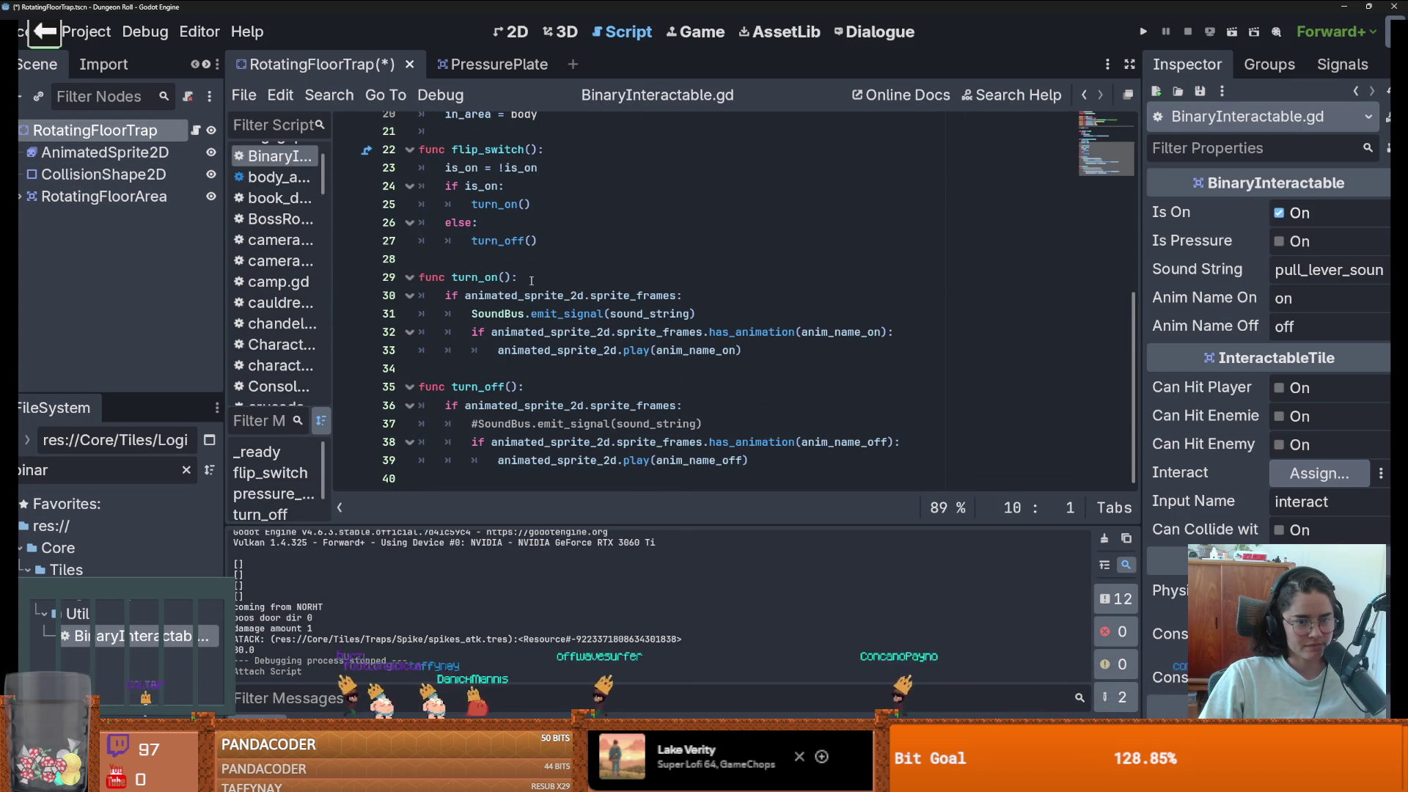
double_click(493, 315)
drag(742, 351, 398, 286)
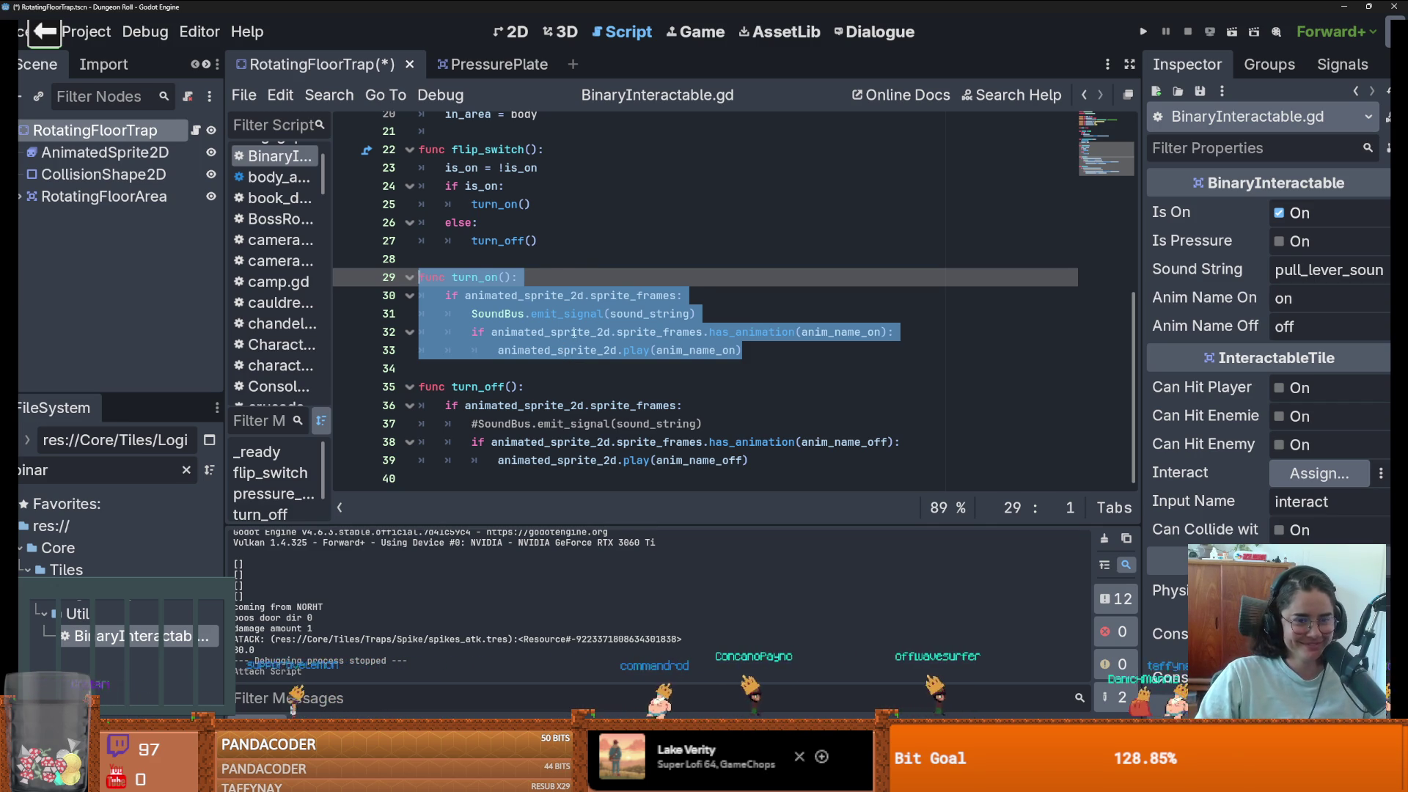
click(574, 334)
scroll(574, 334, up, 6)
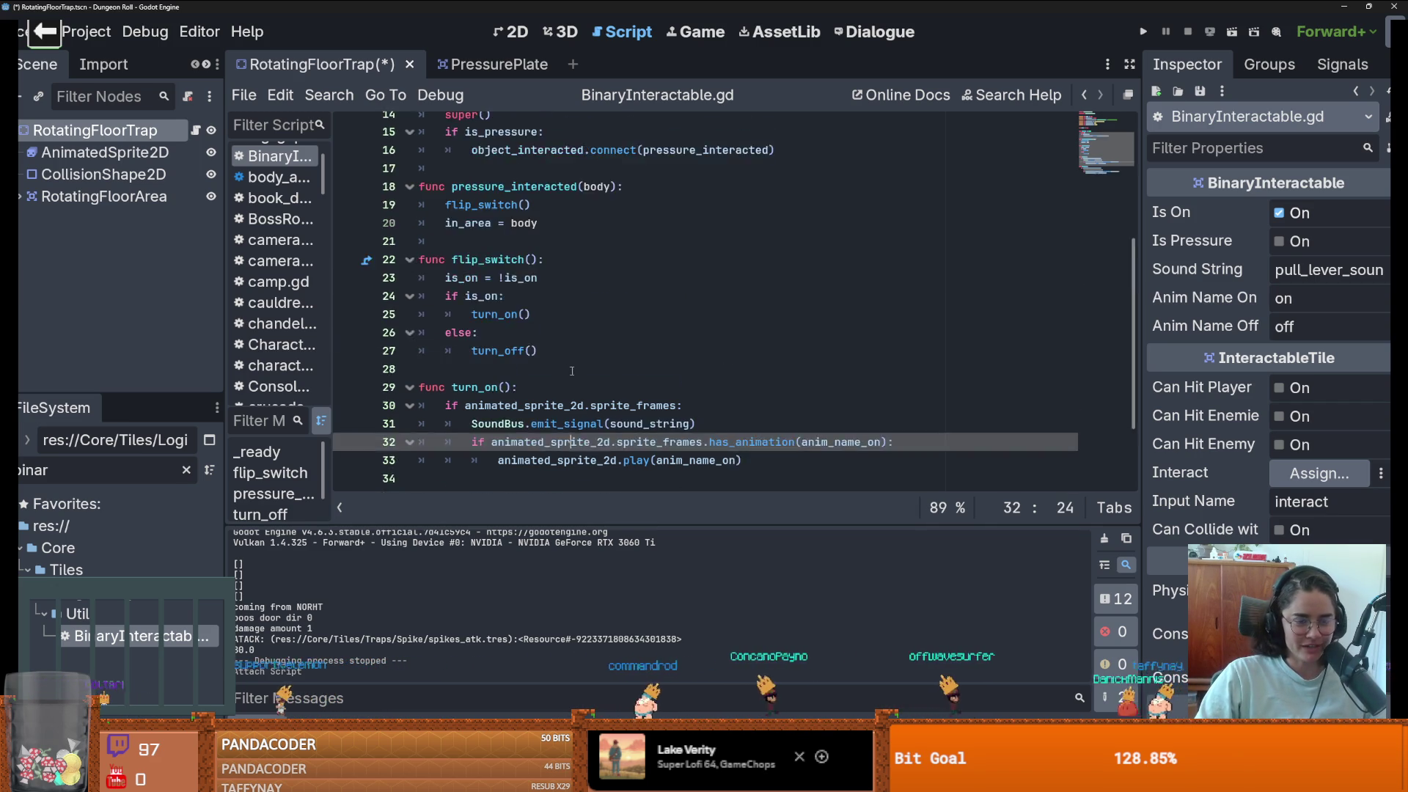
- Save the RotatingFloorTrap scene, then open the PressurePlate scene's BinaryInteractable script
click(95, 130)
scroll(566, 289, down, 2)
key(ctrl+s)
scroll(614, 272, up, 3)
click(476, 66)
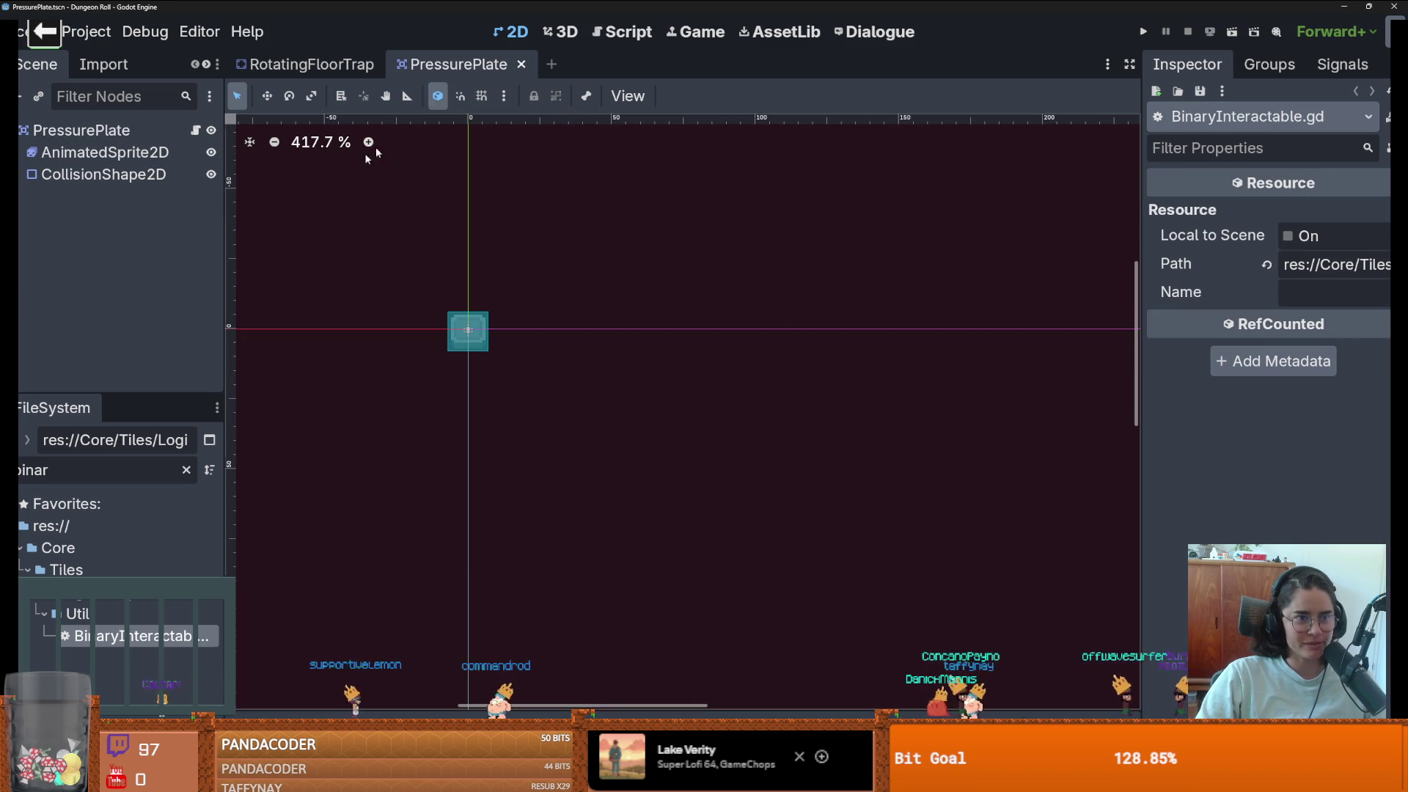
click(195, 130)
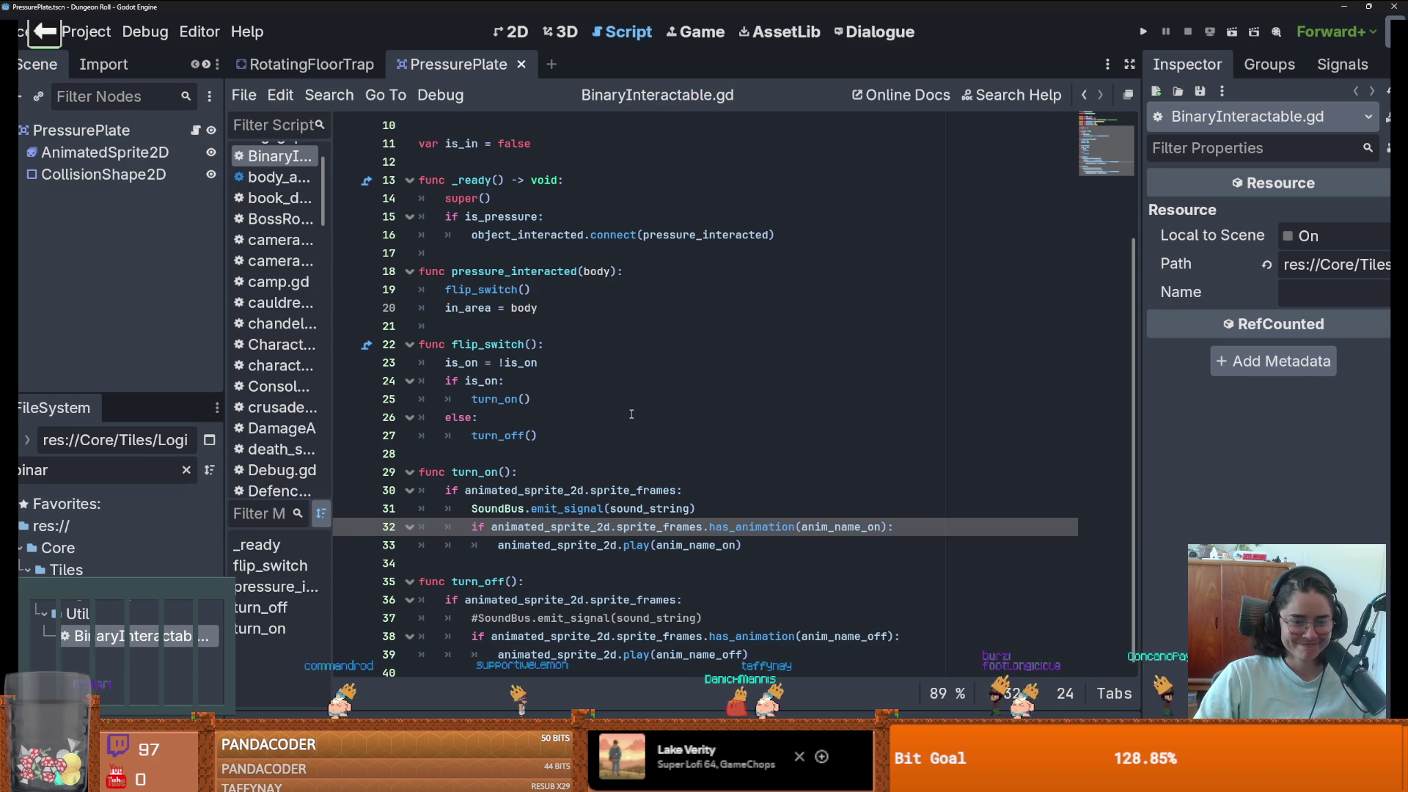
scroll(638, 428, up, 2)
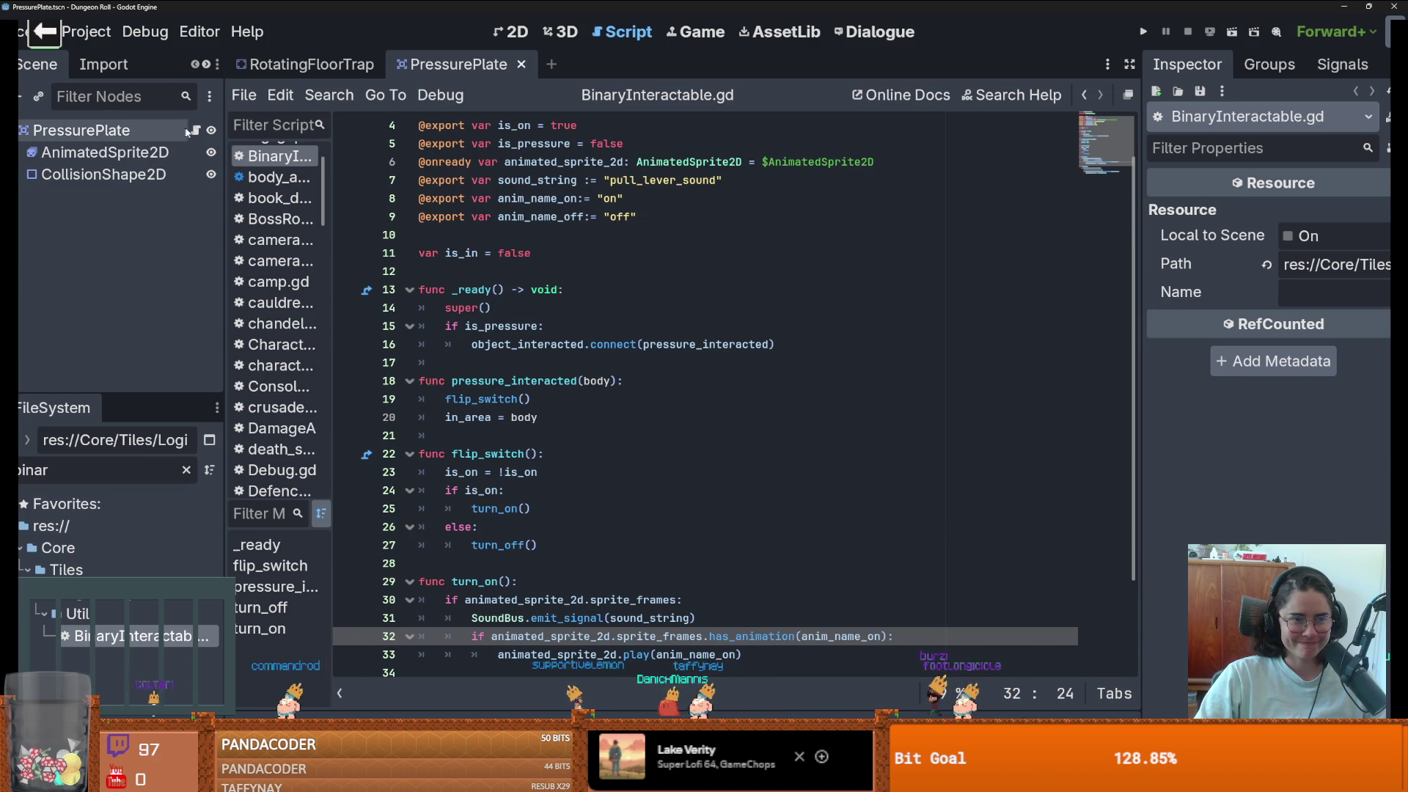
- In the RotatingFloorTrap scene, expand and select the RotatingFloorArea node
click(298, 67)
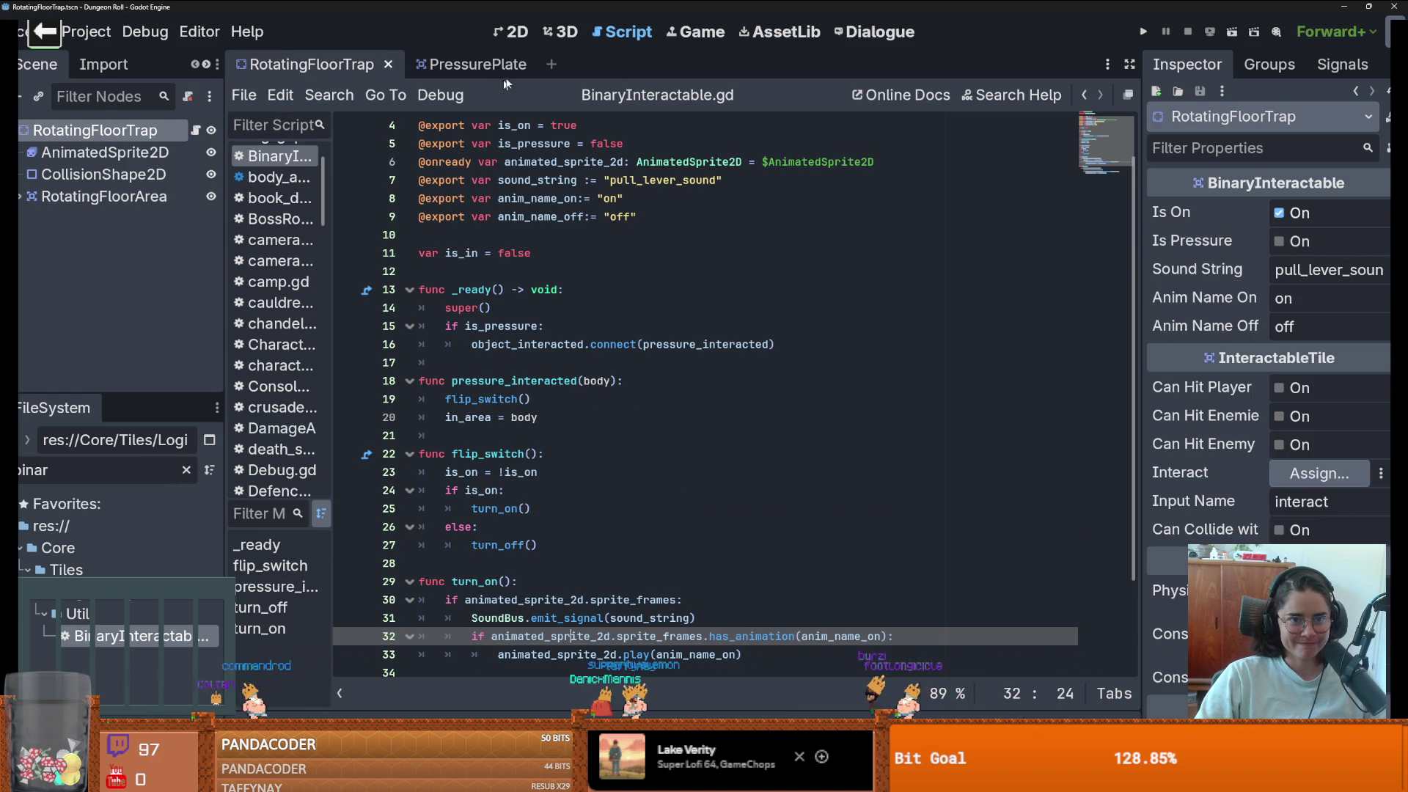
click(511, 32)
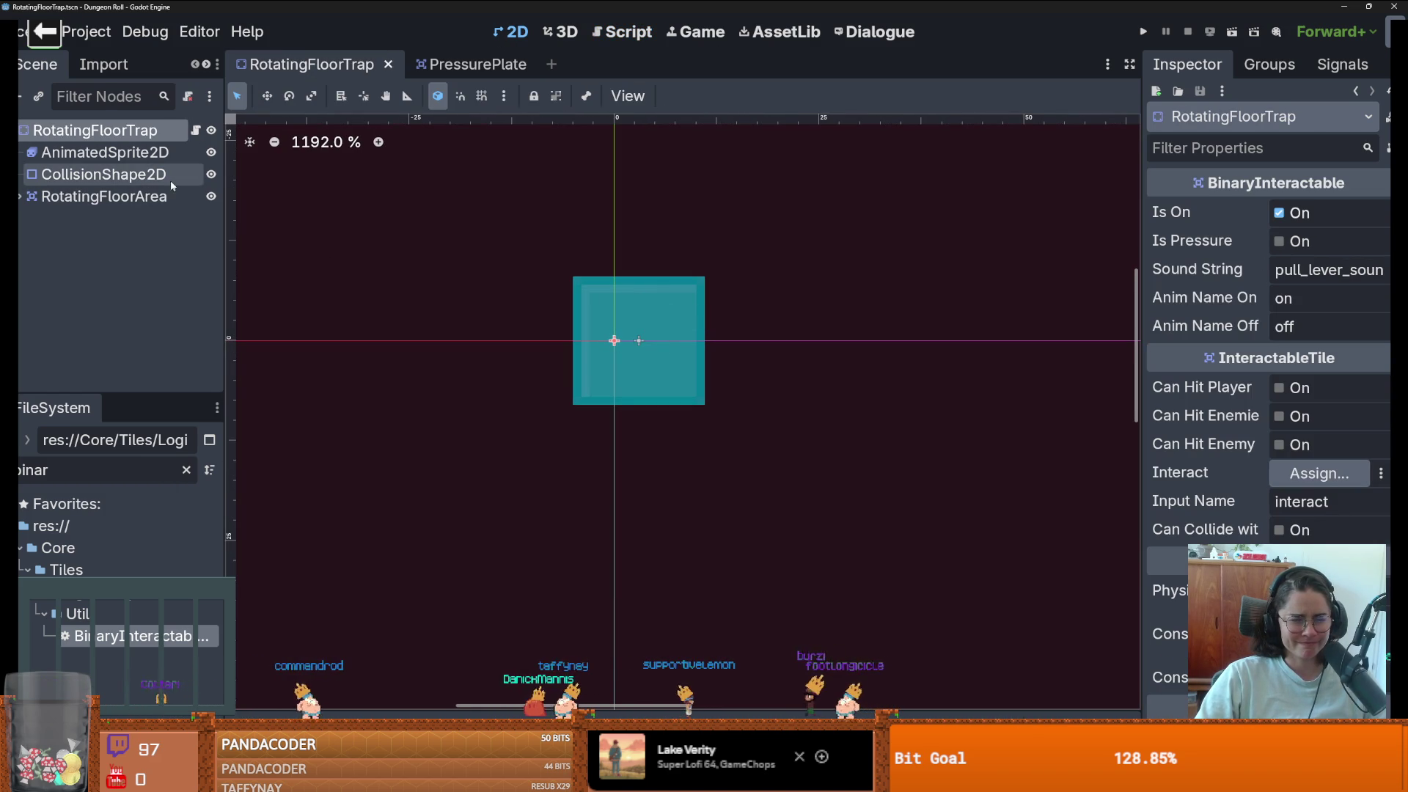
click(19, 196)
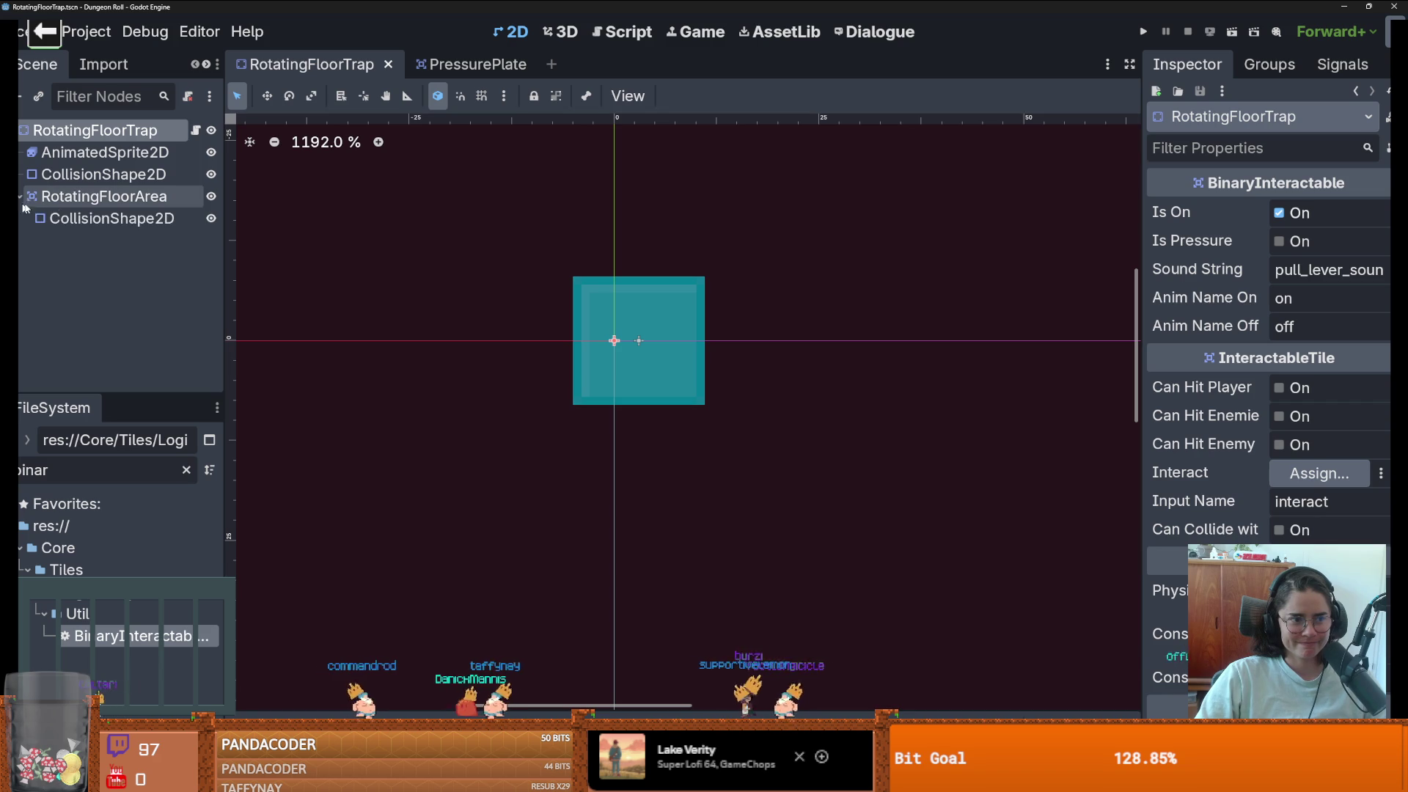
click(140, 176)
click(140, 195)
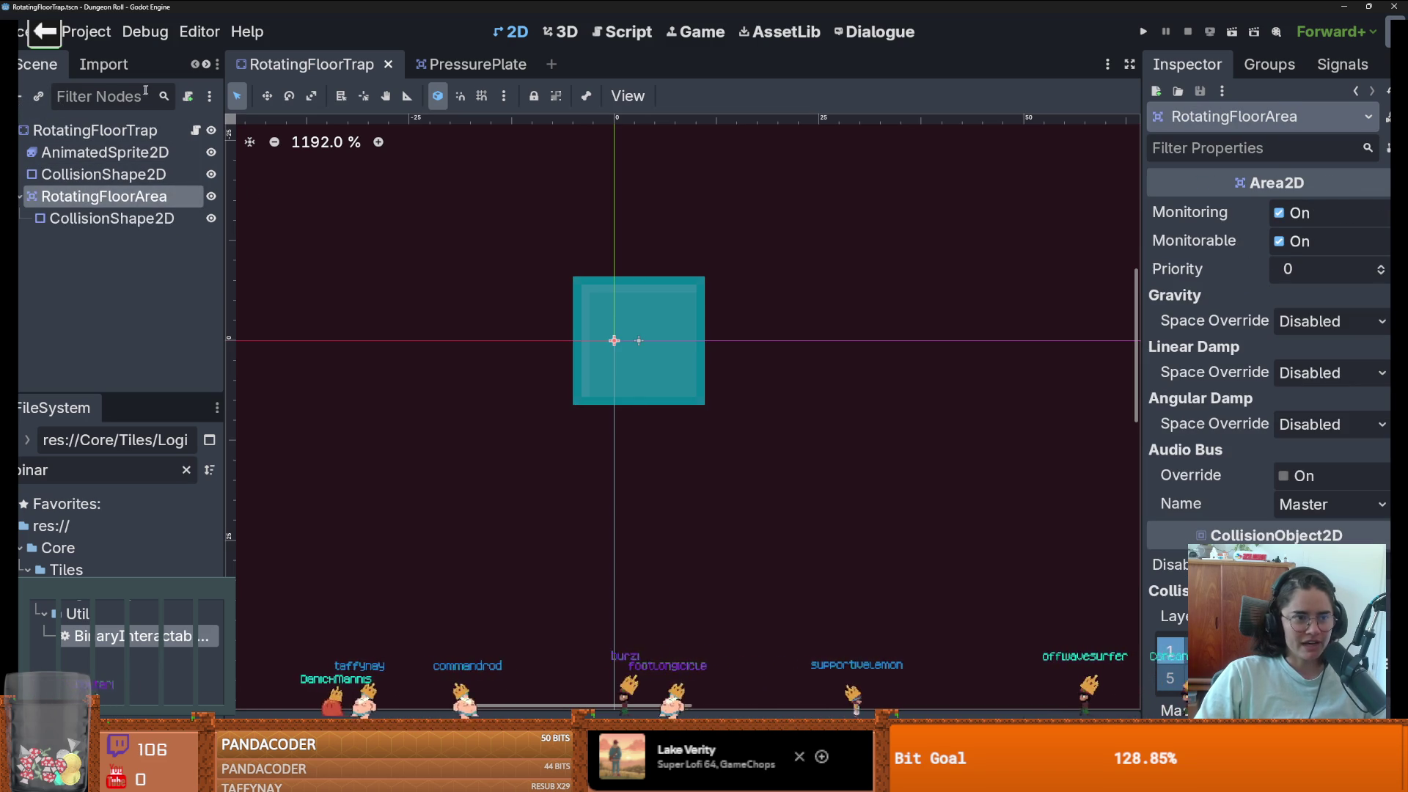
- Filter FileSystem for 'rotat', drop rotating_floor_trap.gd onto RotatingFloorArea, and open it
double_click(127, 474)
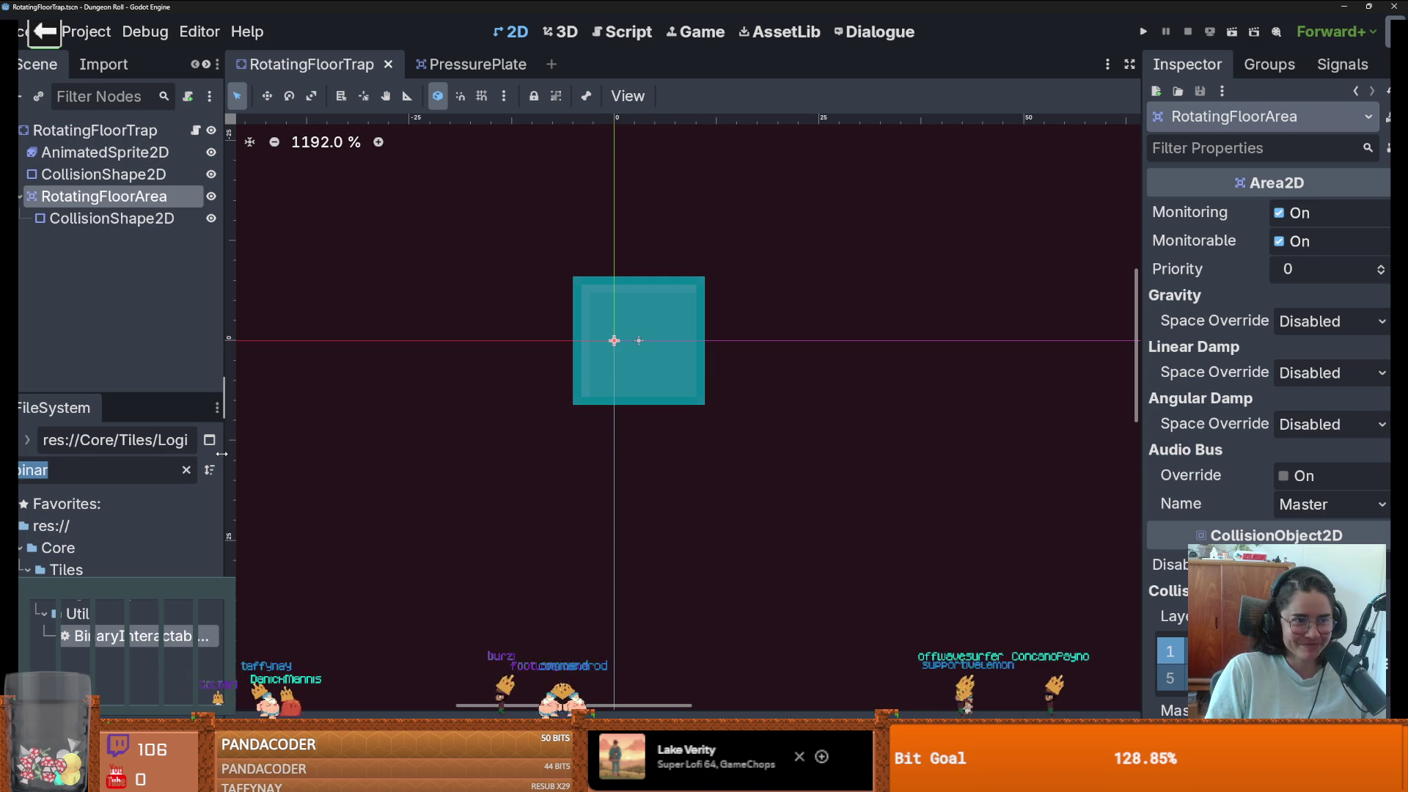
text(rotat)
scroll(244, 647, down, 2)
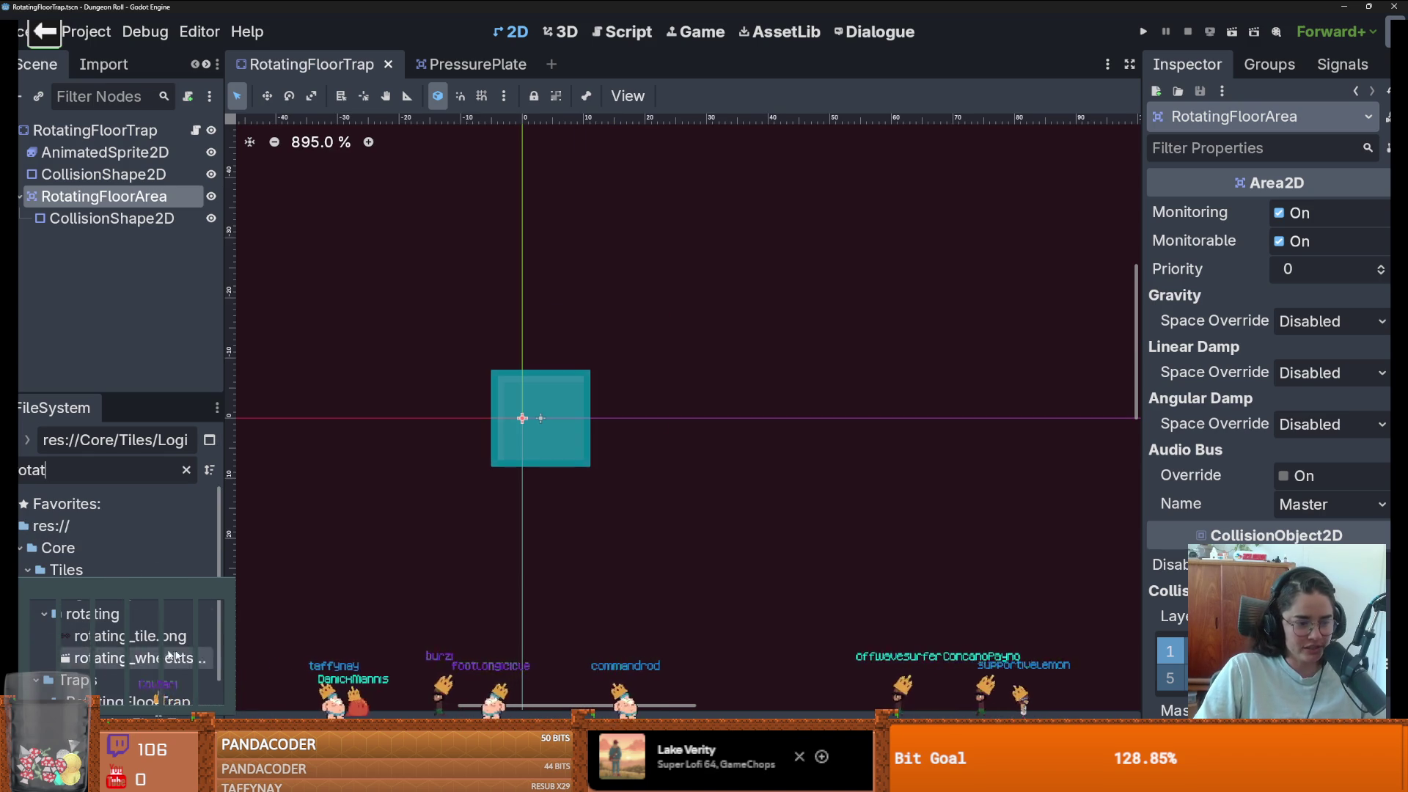
scroll(110, 542, down, 3)
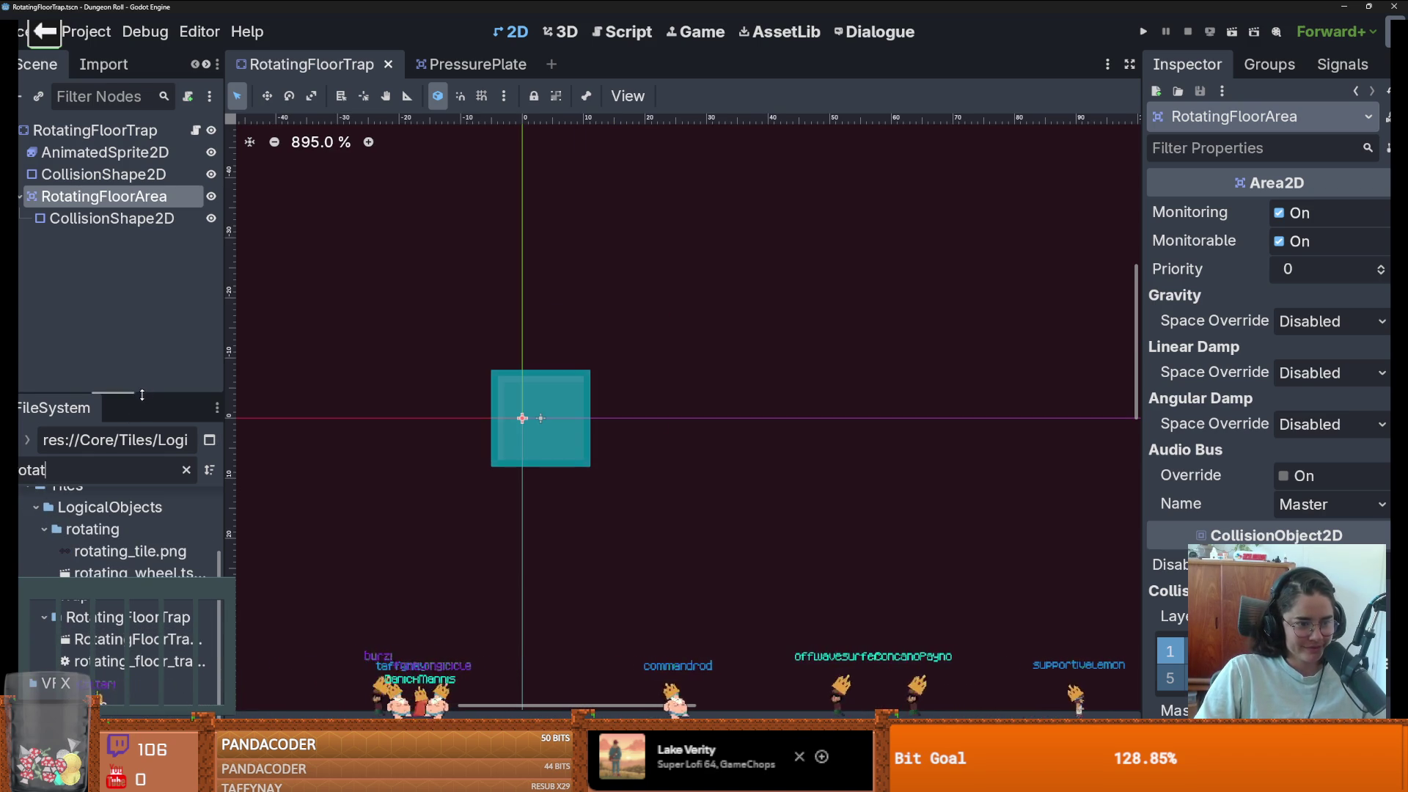
drag(141, 395, 142, 280)
drag(149, 607, 118, 197)
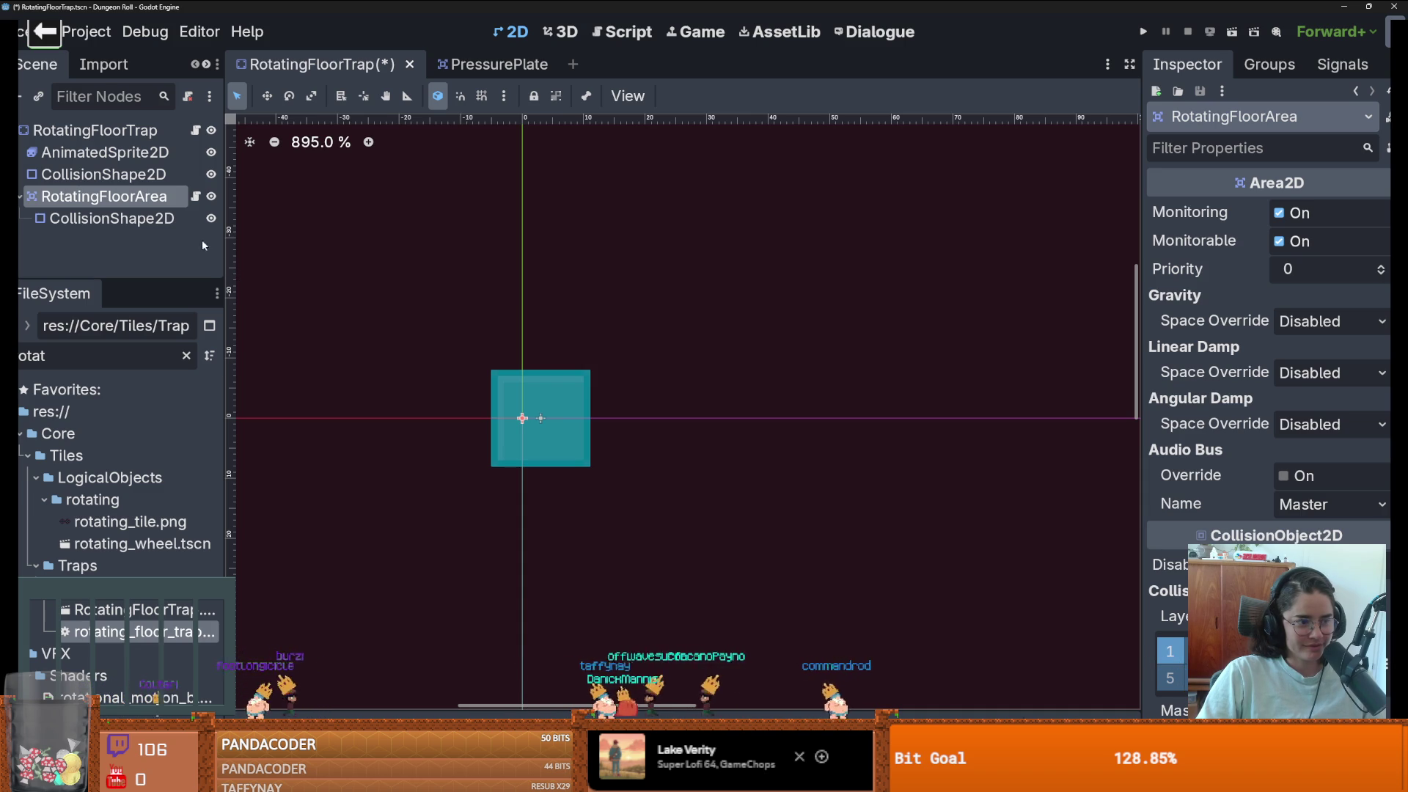
click(197, 198)
- Change line 1 from extends StaticBody2D to extends Area2D and save
key(ctrl+s)
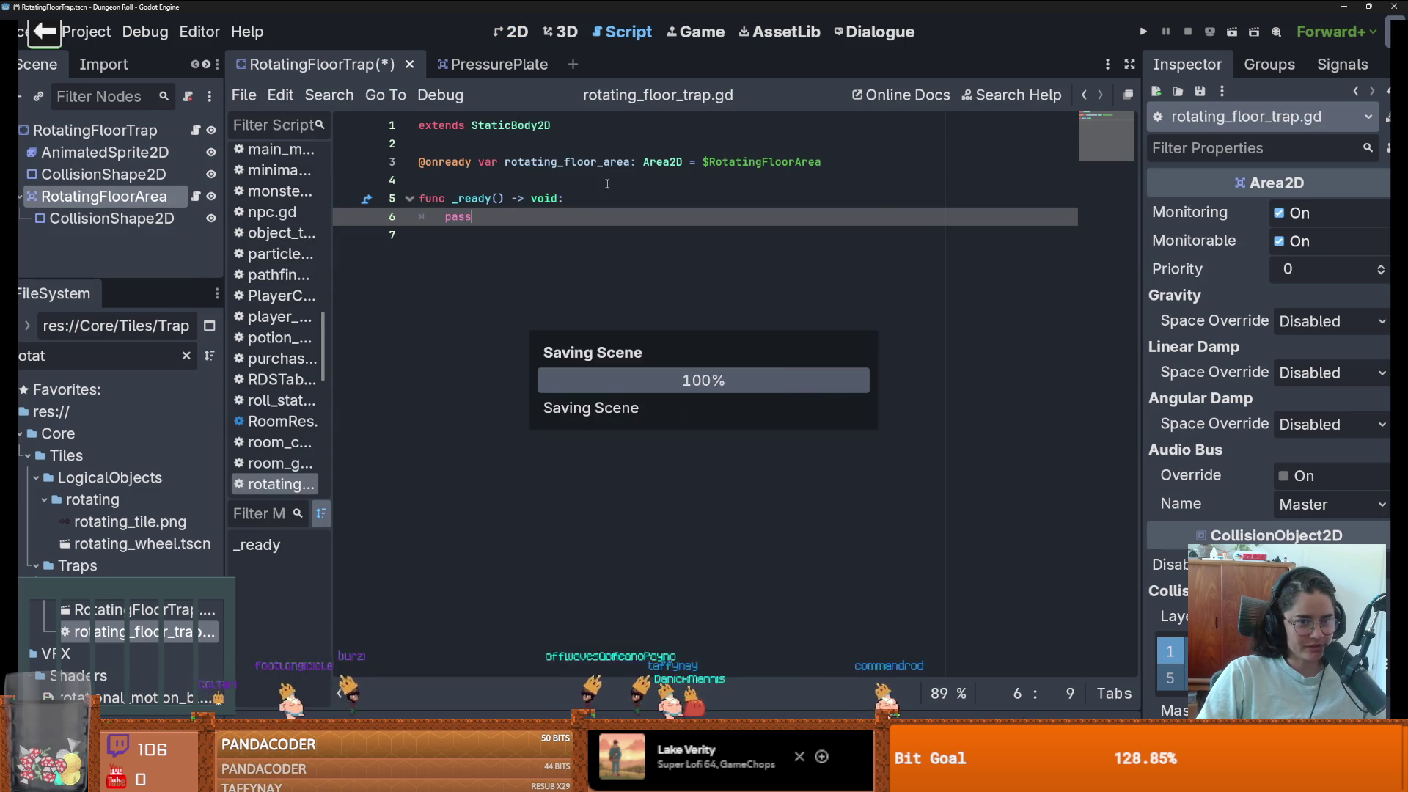
double_click(509, 125)
text(Srea)
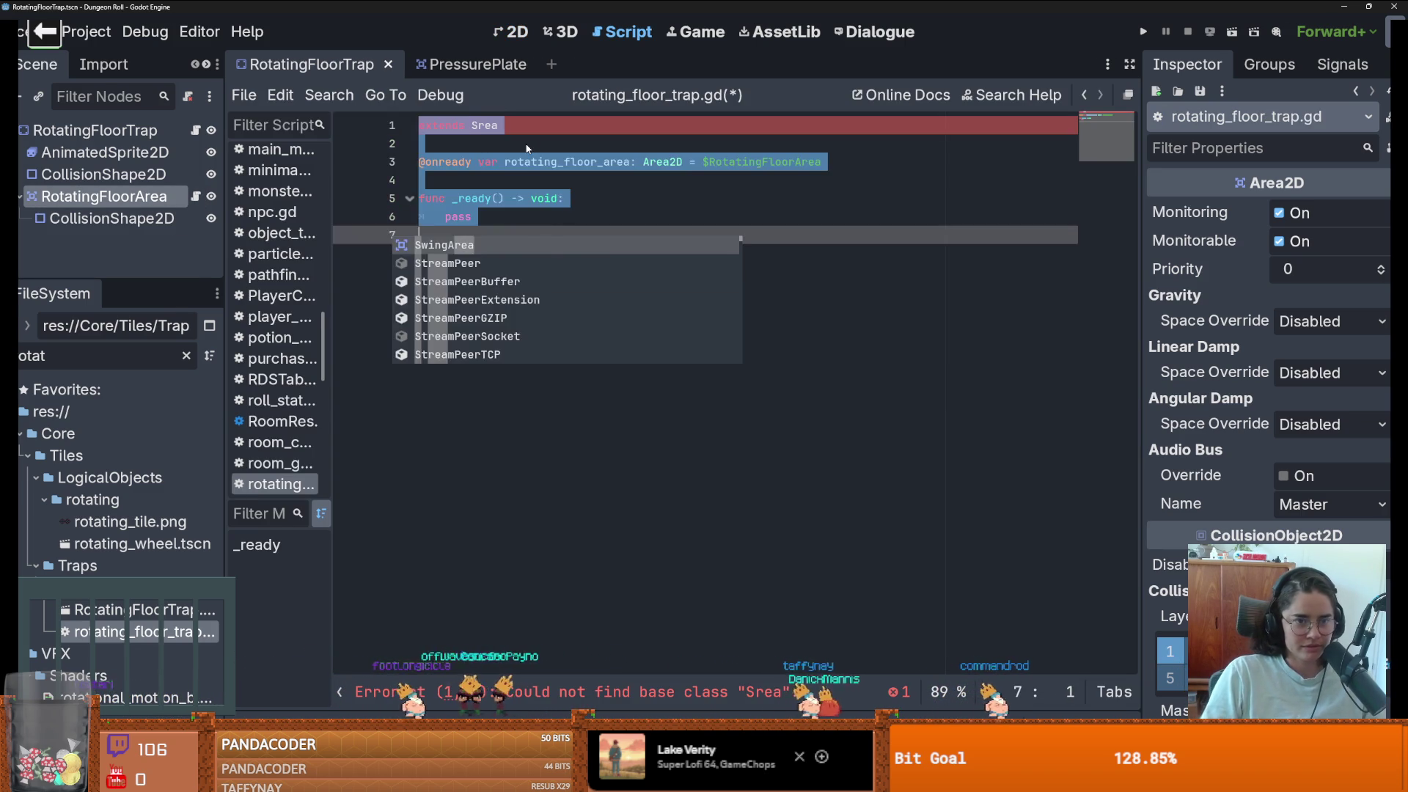
key(ctrl+z)
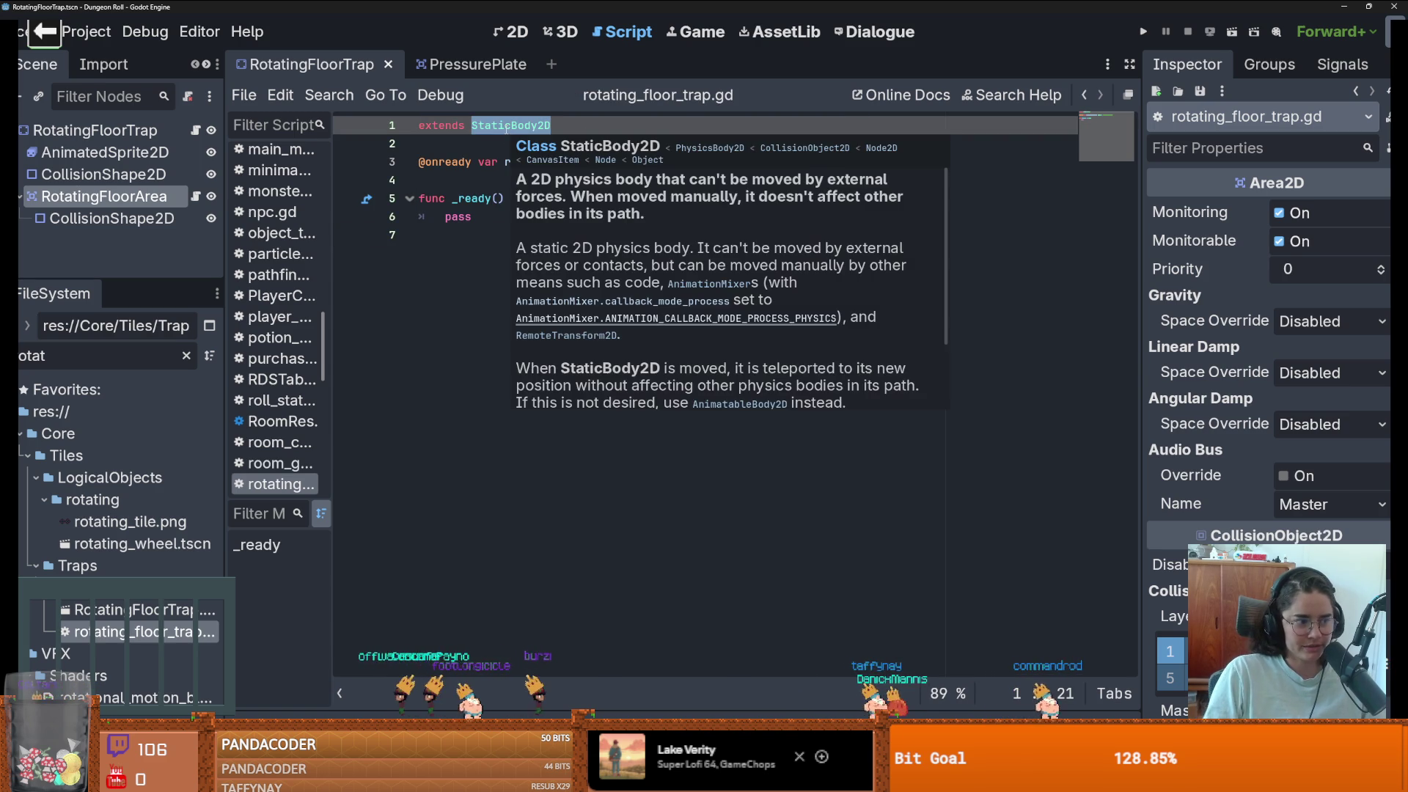
text(Area)
key(Return)
key(ctrl+s)
- Check the onready rotating_floor_area variable, then reselect RotatingFloorArea and reopen its script
click(492, 162)
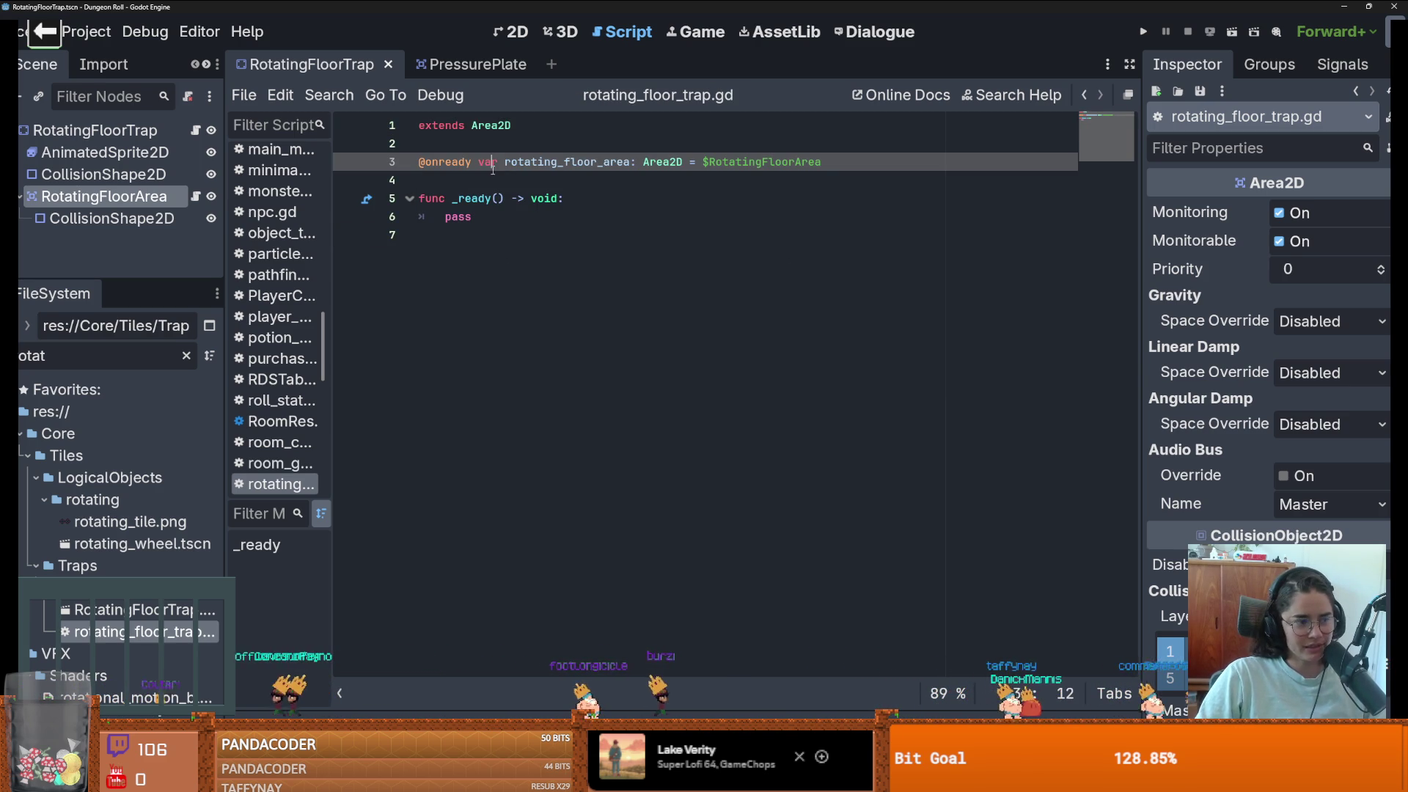
key(Down)
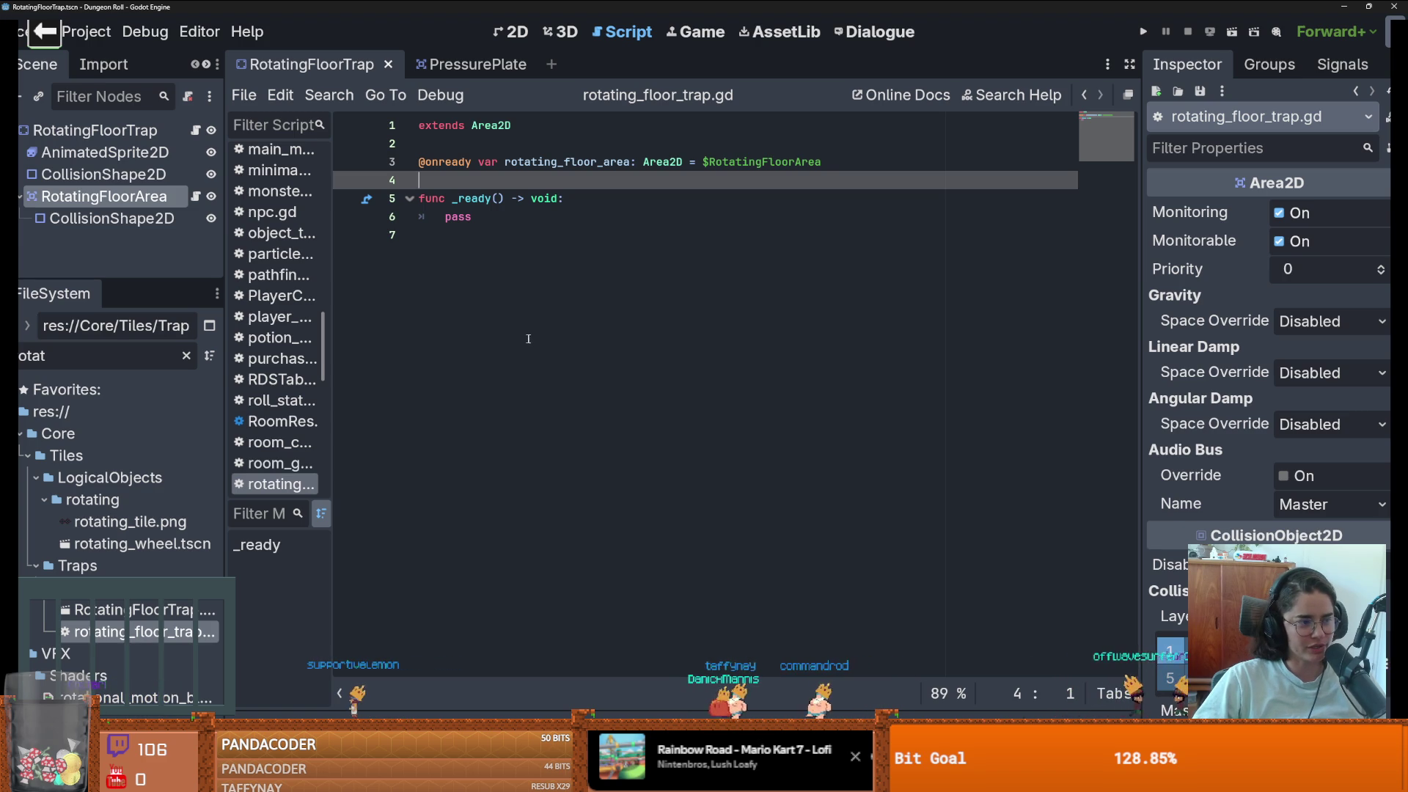
click(546, 264)
double_click(576, 161)
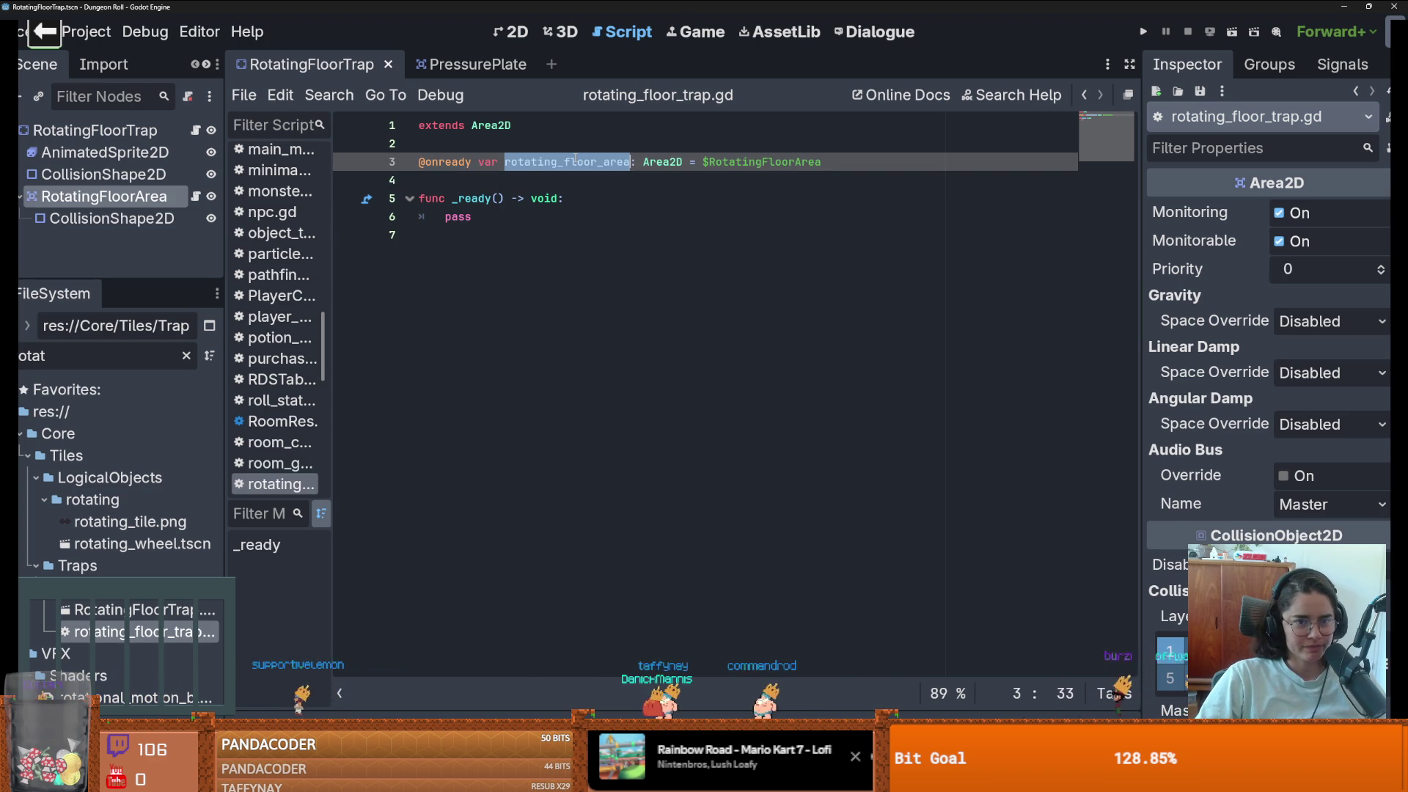
click(152, 132)
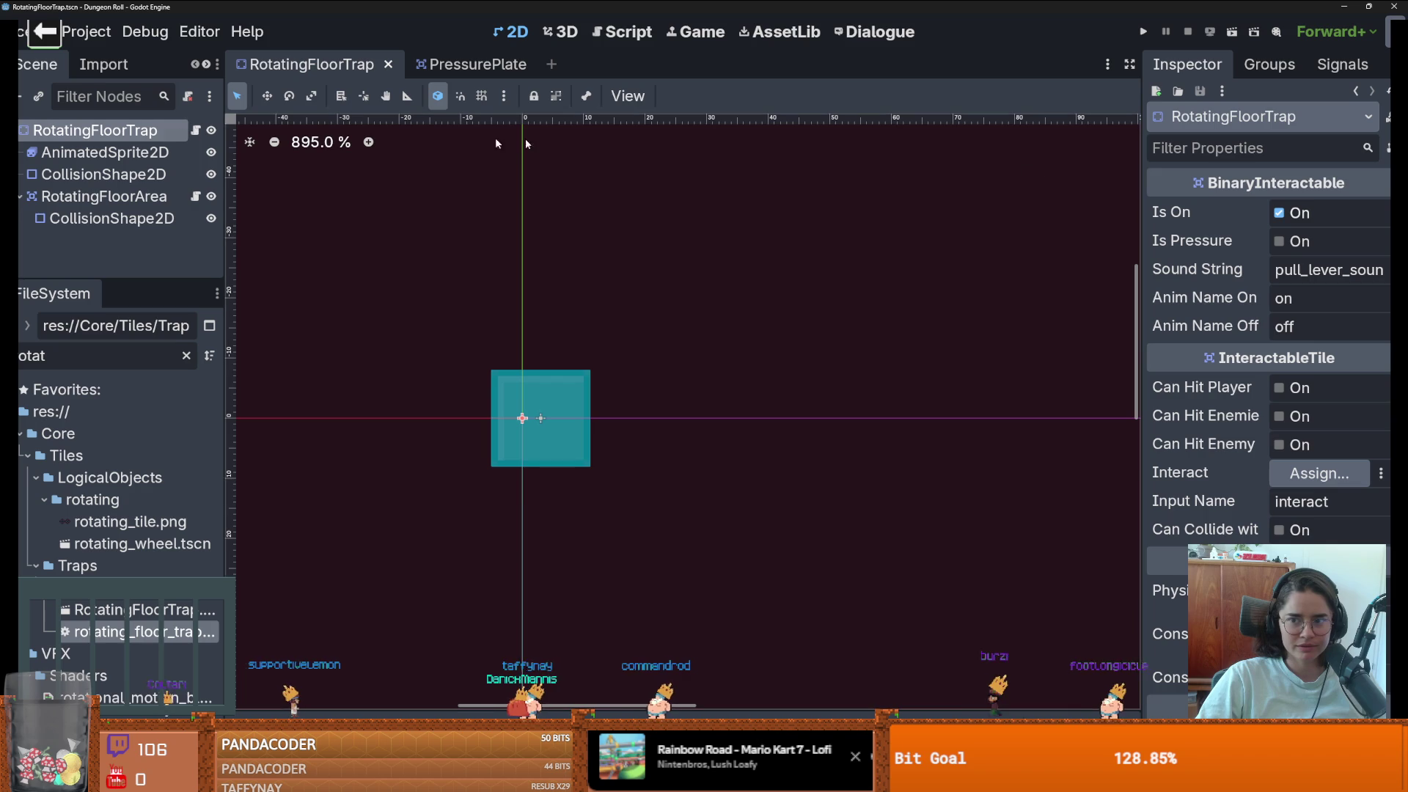
click(195, 196)
click(197, 197)
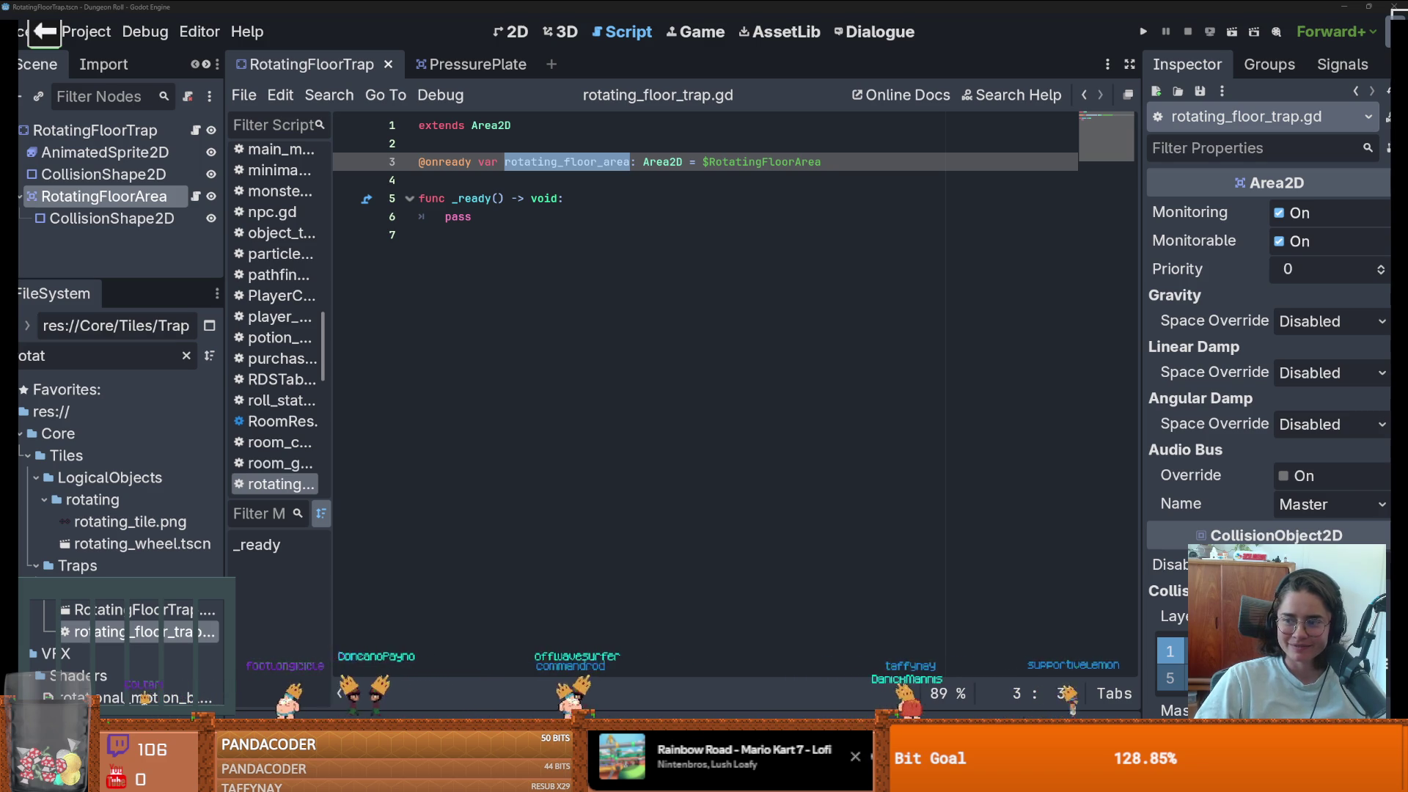
- Switch to Discord and open the shared coffee photo full size
key(alt+Tab)
scroll(332, 440, down, 2)
click(332, 565)
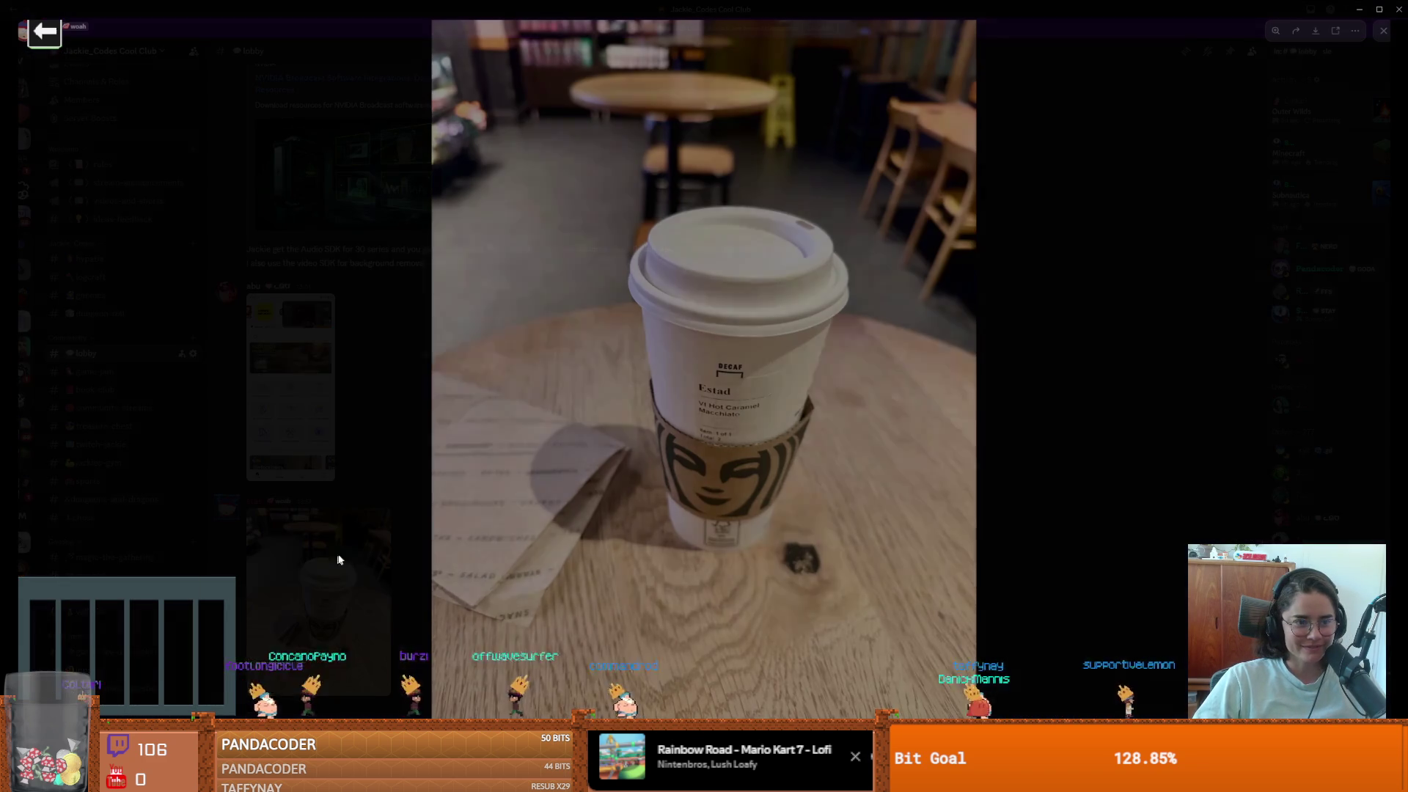
- Zoom into the coffee cup's label, zoom back out, and close the viewer
click(750, 401)
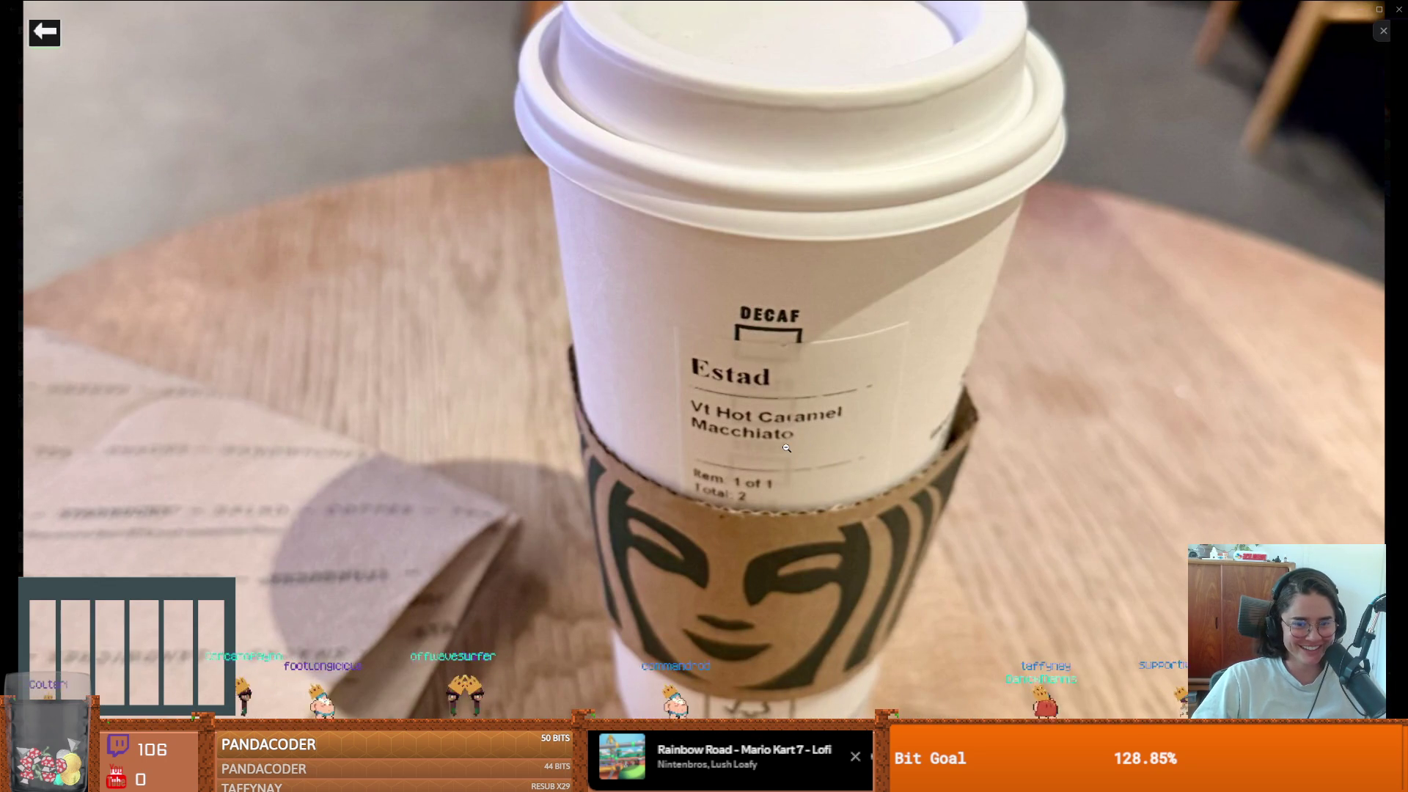
click(787, 448)
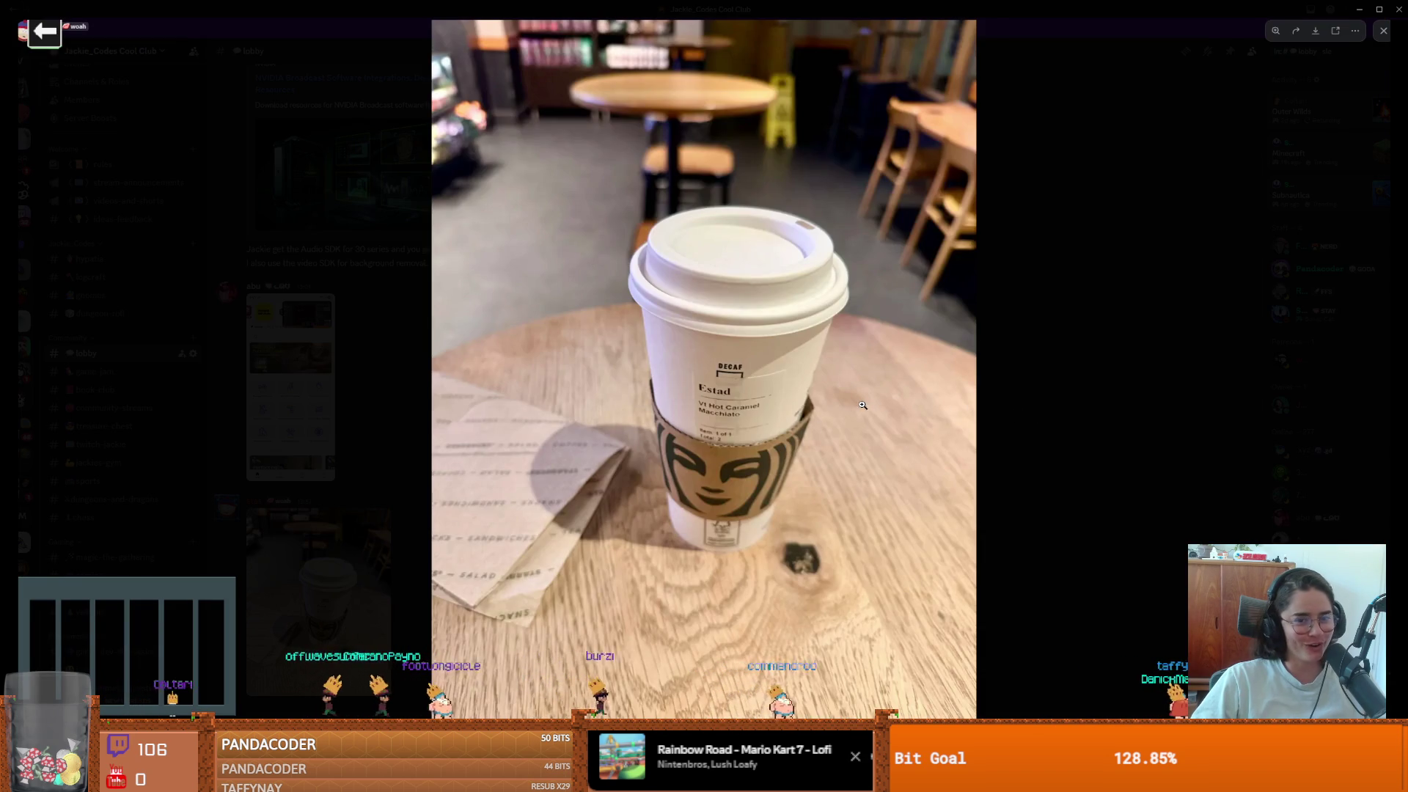
click(1068, 417)
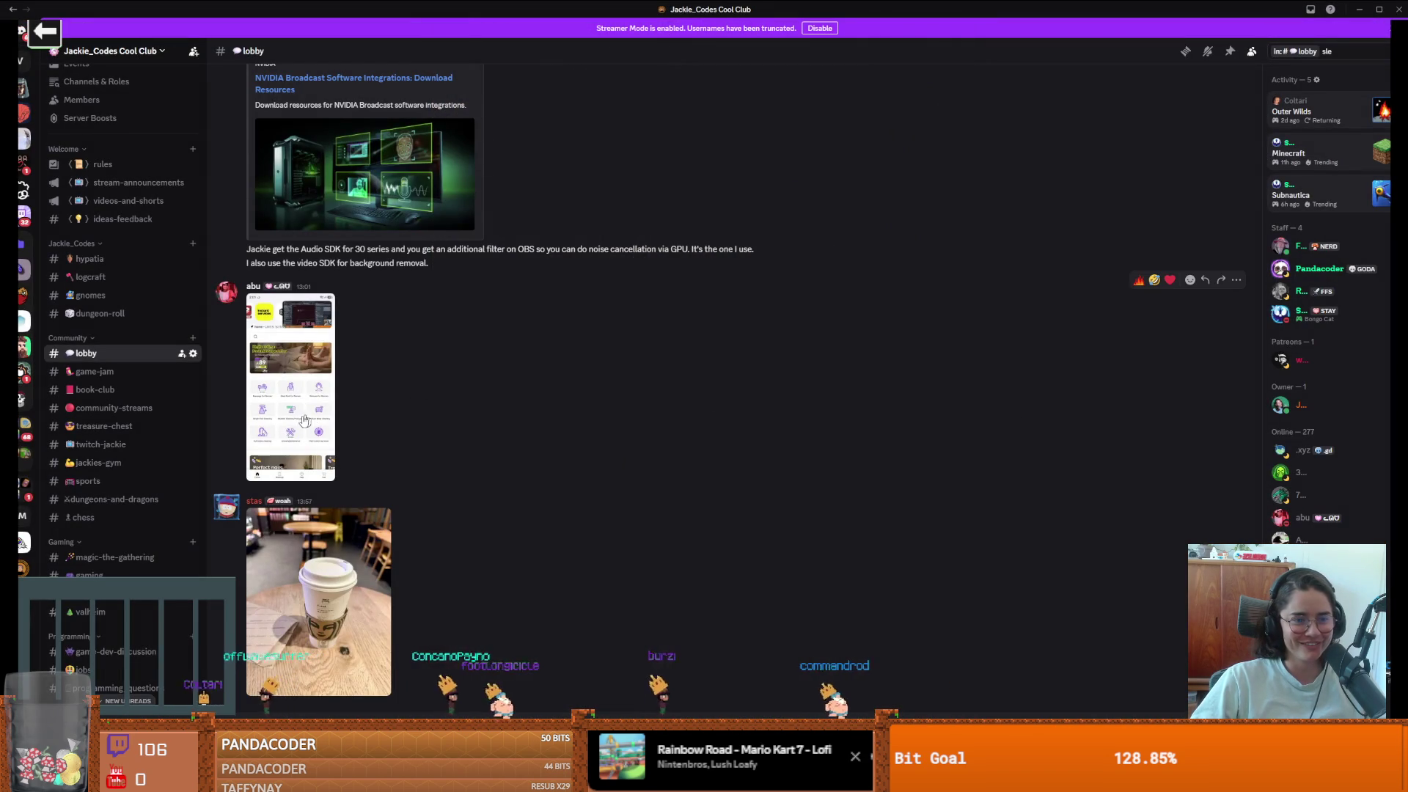
- View the shared phone screenshot zoomed in and out, then return to Godot
click(299, 445)
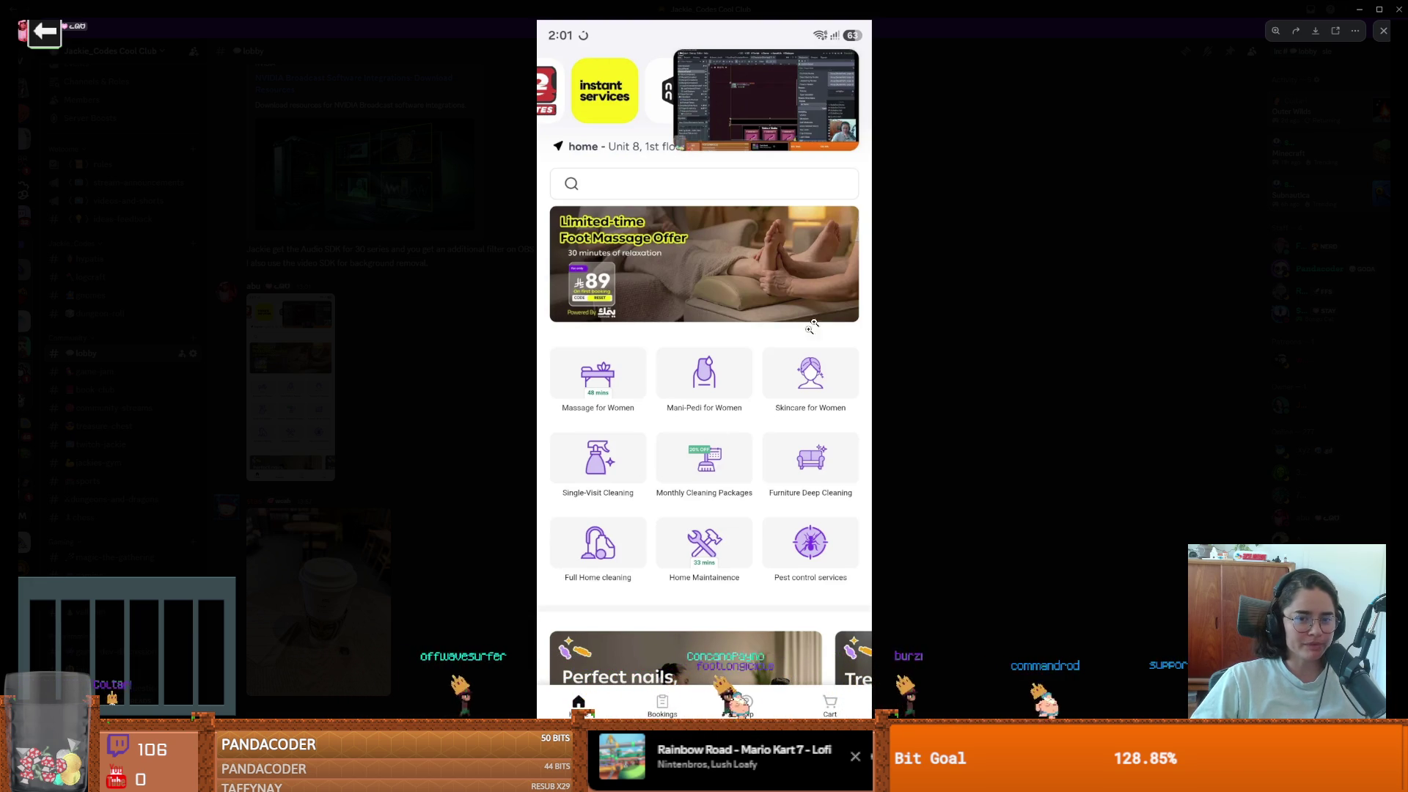
click(794, 350)
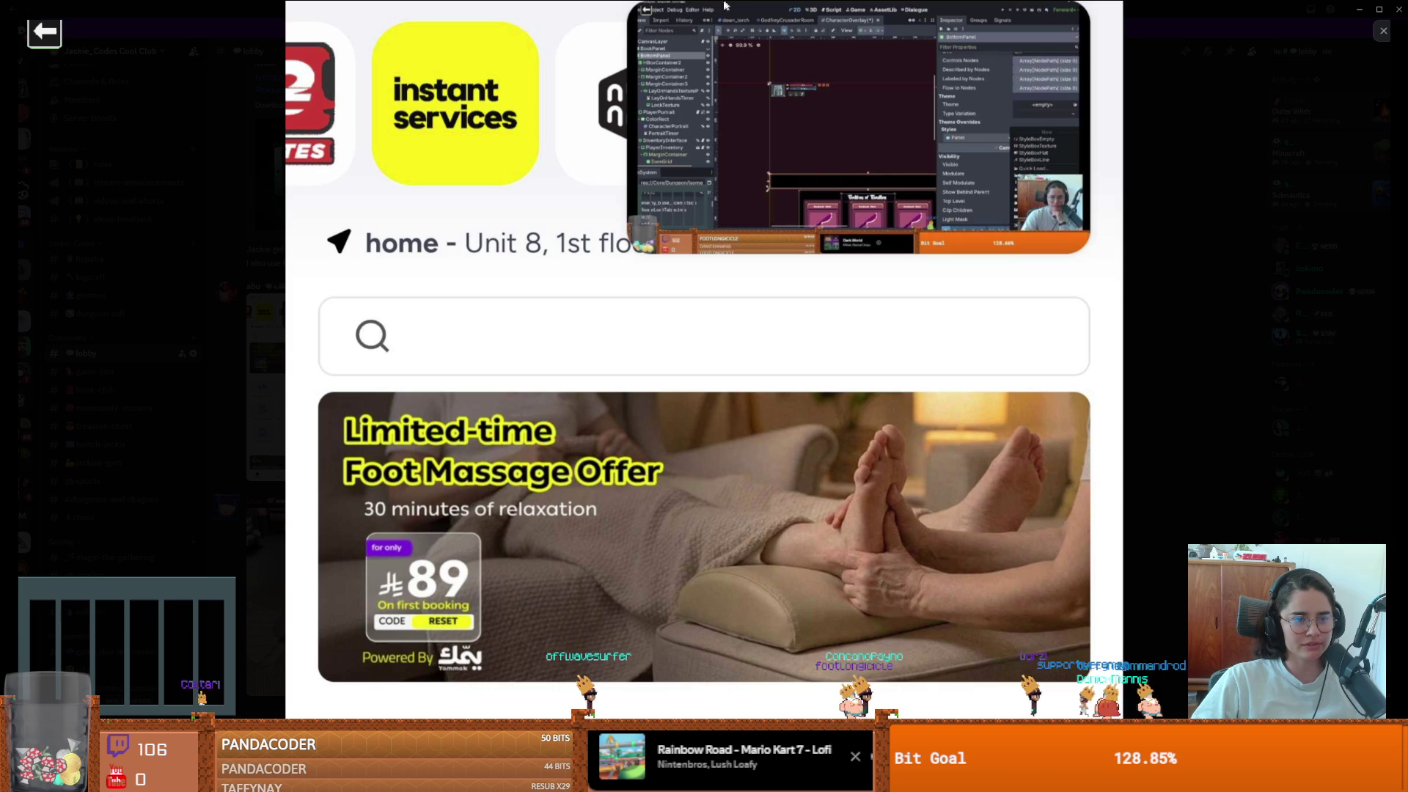
scroll(955, 304, up, 1)
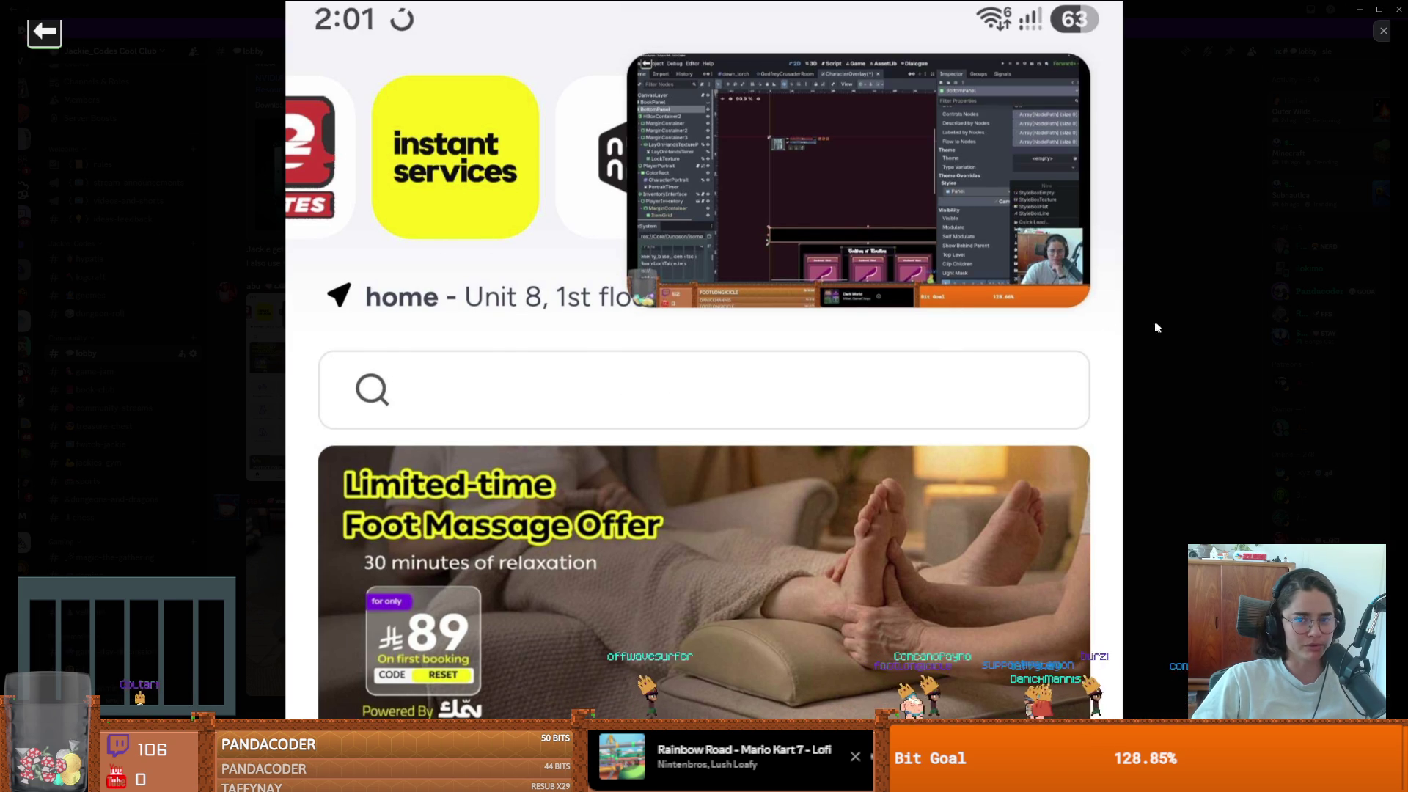
scroll(1043, 335, down, 1)
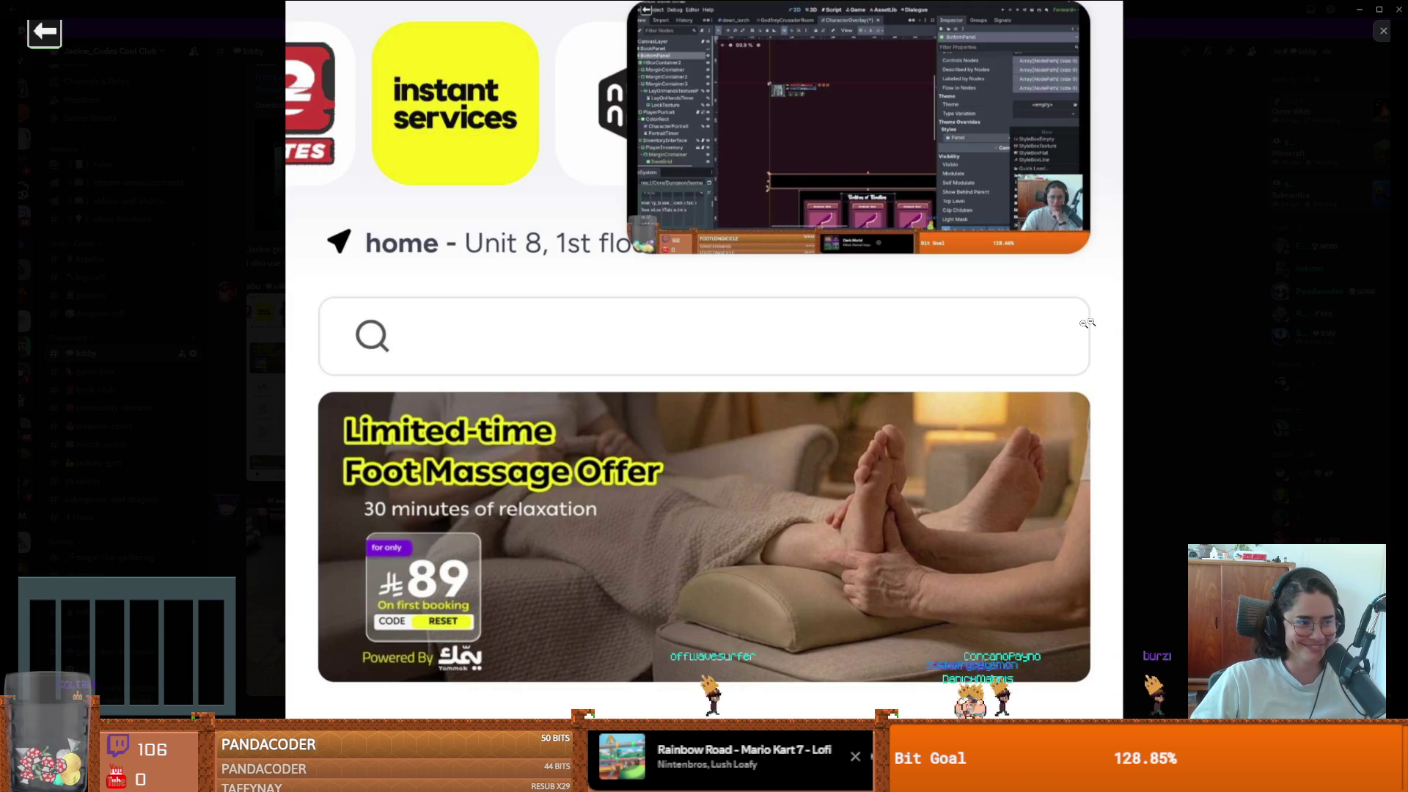
click(1114, 313)
key(alt+Tab)
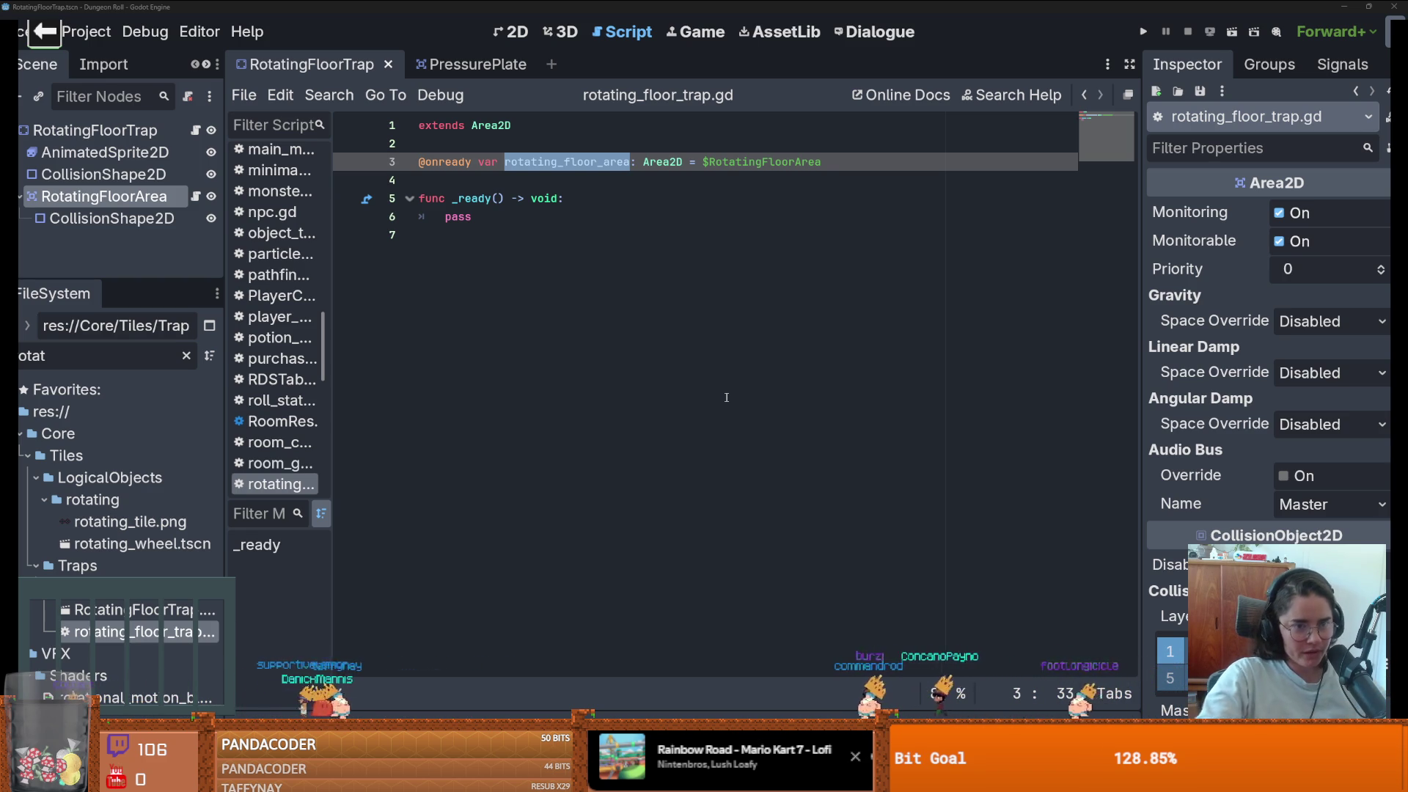
- Change line 1 to extend Controller and peek at the Controller class definition
double_click(490, 125)
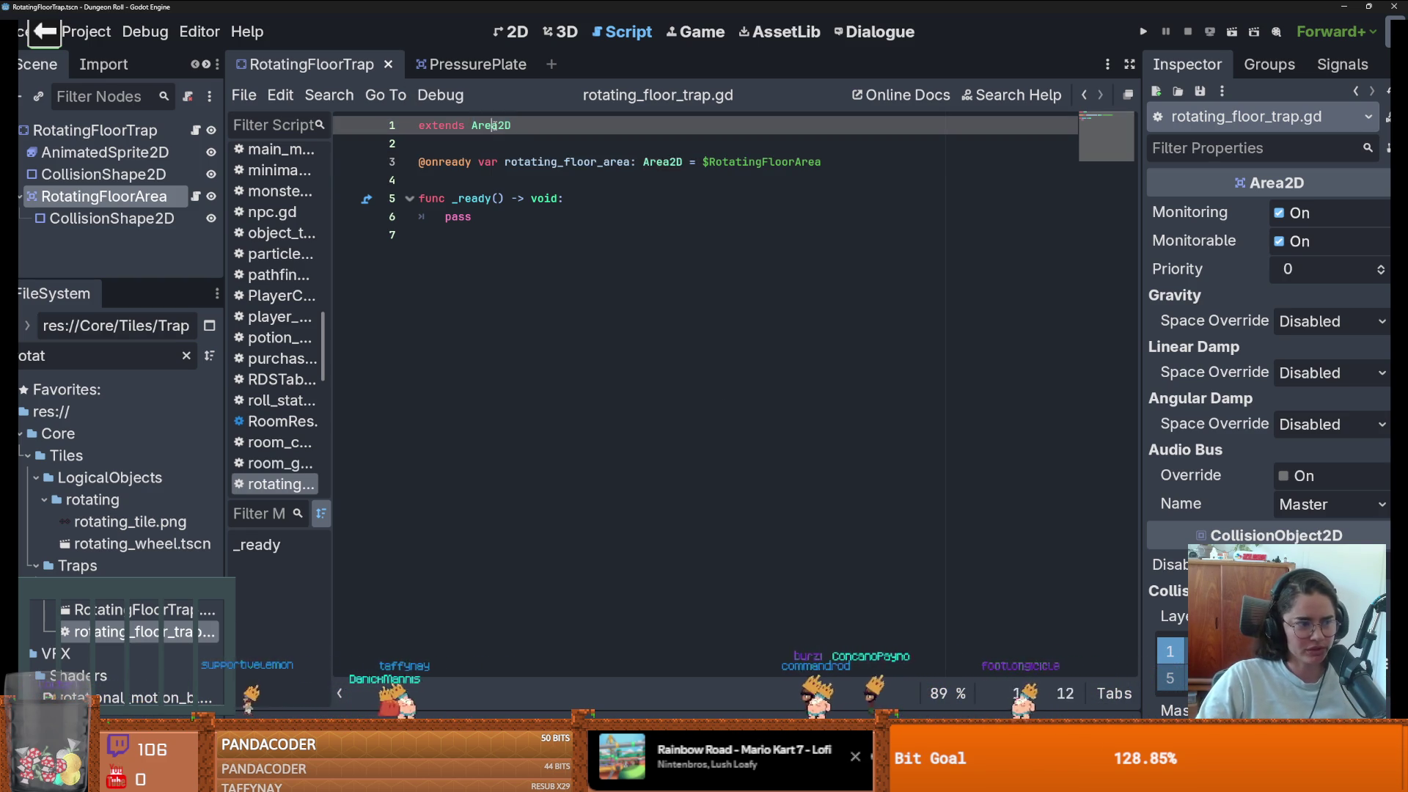
text(Ct)
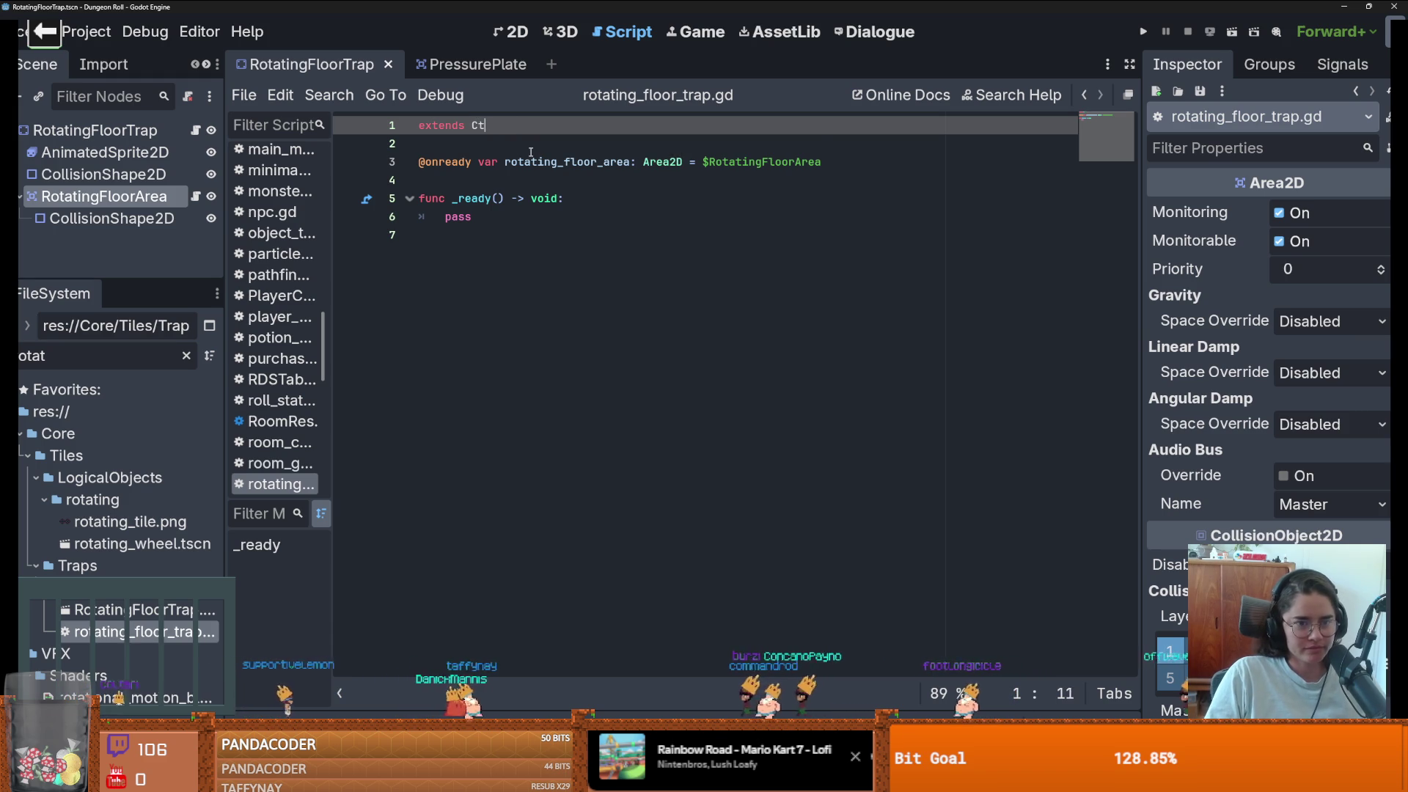
key(BackSpace)
text(ont)
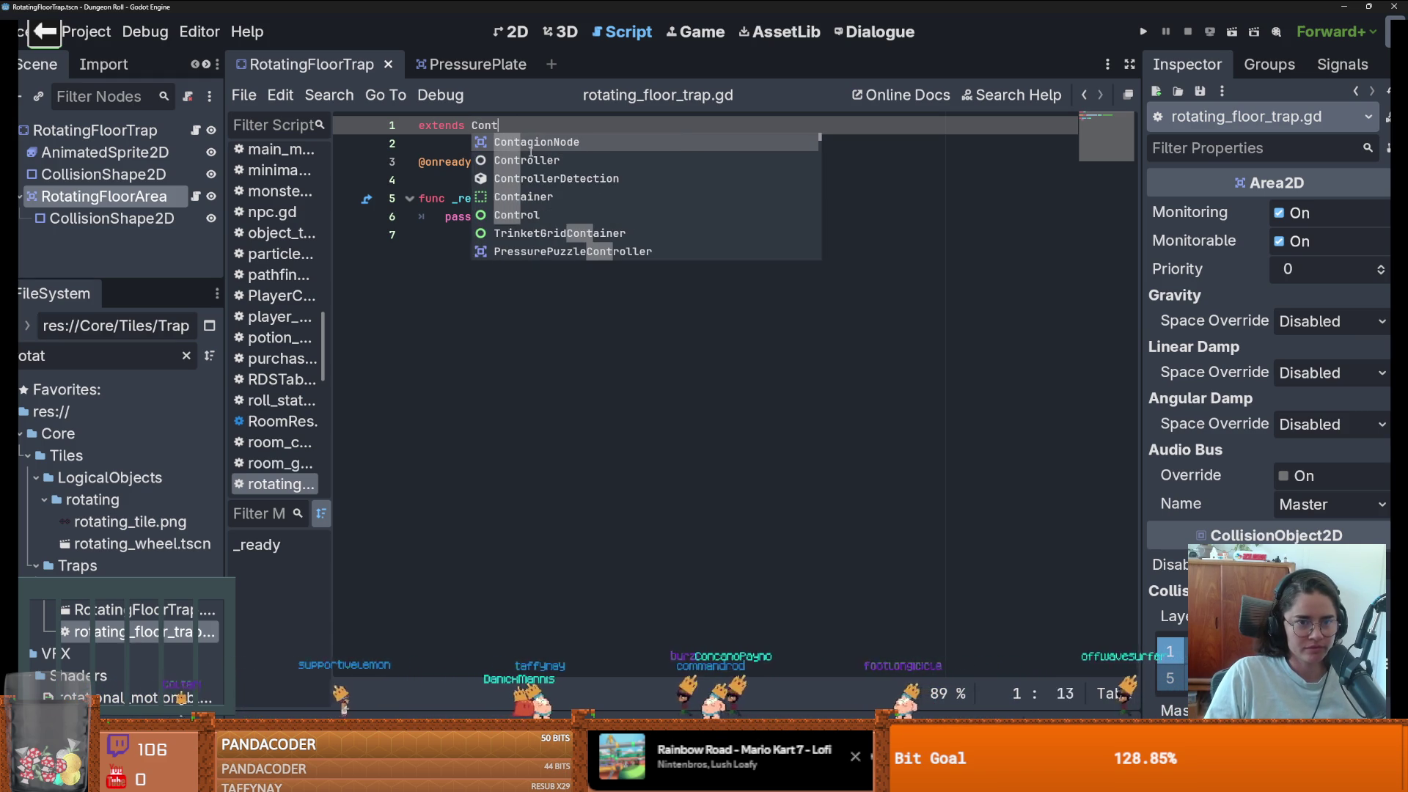
key(Return)
ctrl+click(514, 126)
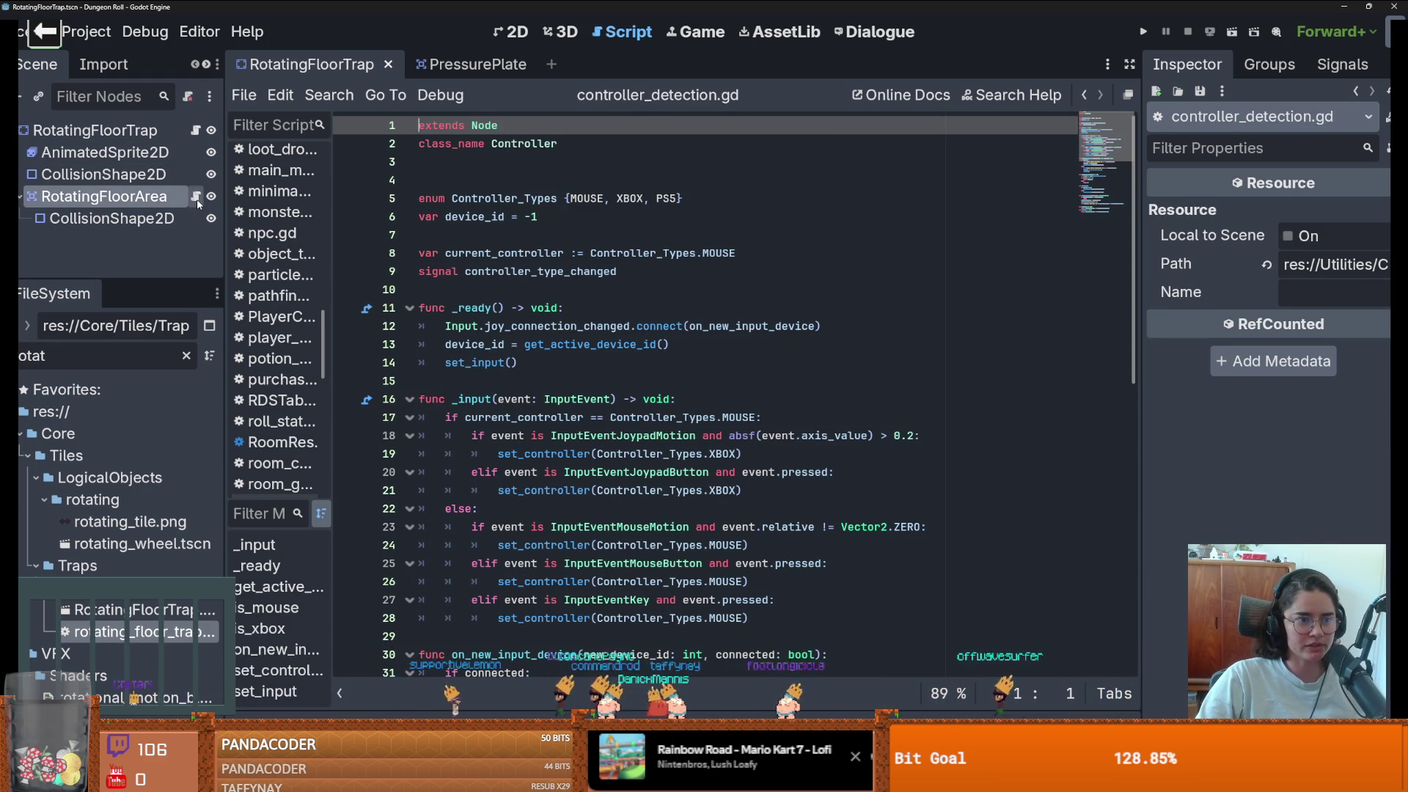
key(alt+Left)
- Save the scene and show the RotatingFloorTrap root in the 2D view
key(ctrl+F1)
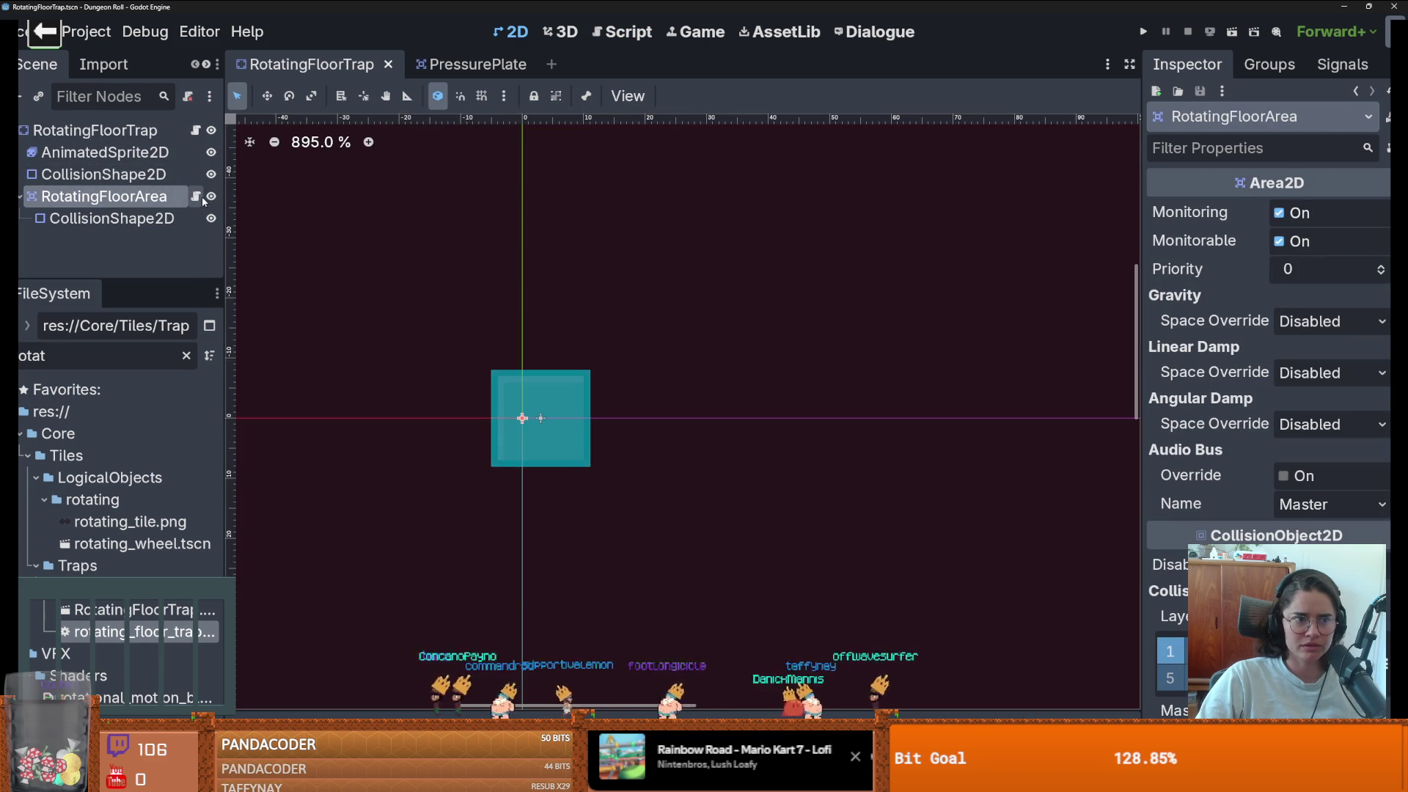
key(ctrl+F3)
key(ctrl+s)
click(95, 130)
key(ctrl+F1)
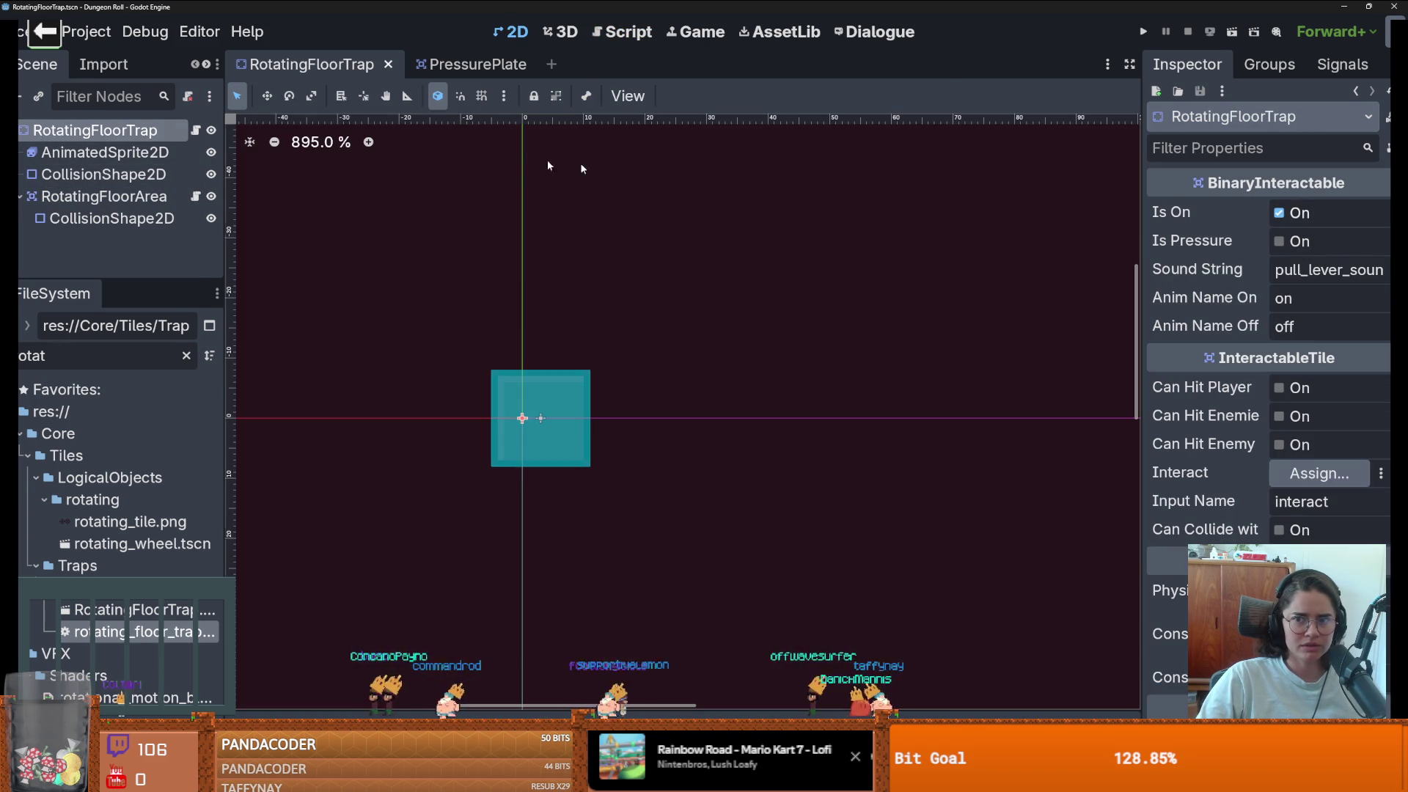
- In the Inspector enable Is Pressure, disable Is On, and save the scene
scroll(1233, 351, down, 3)
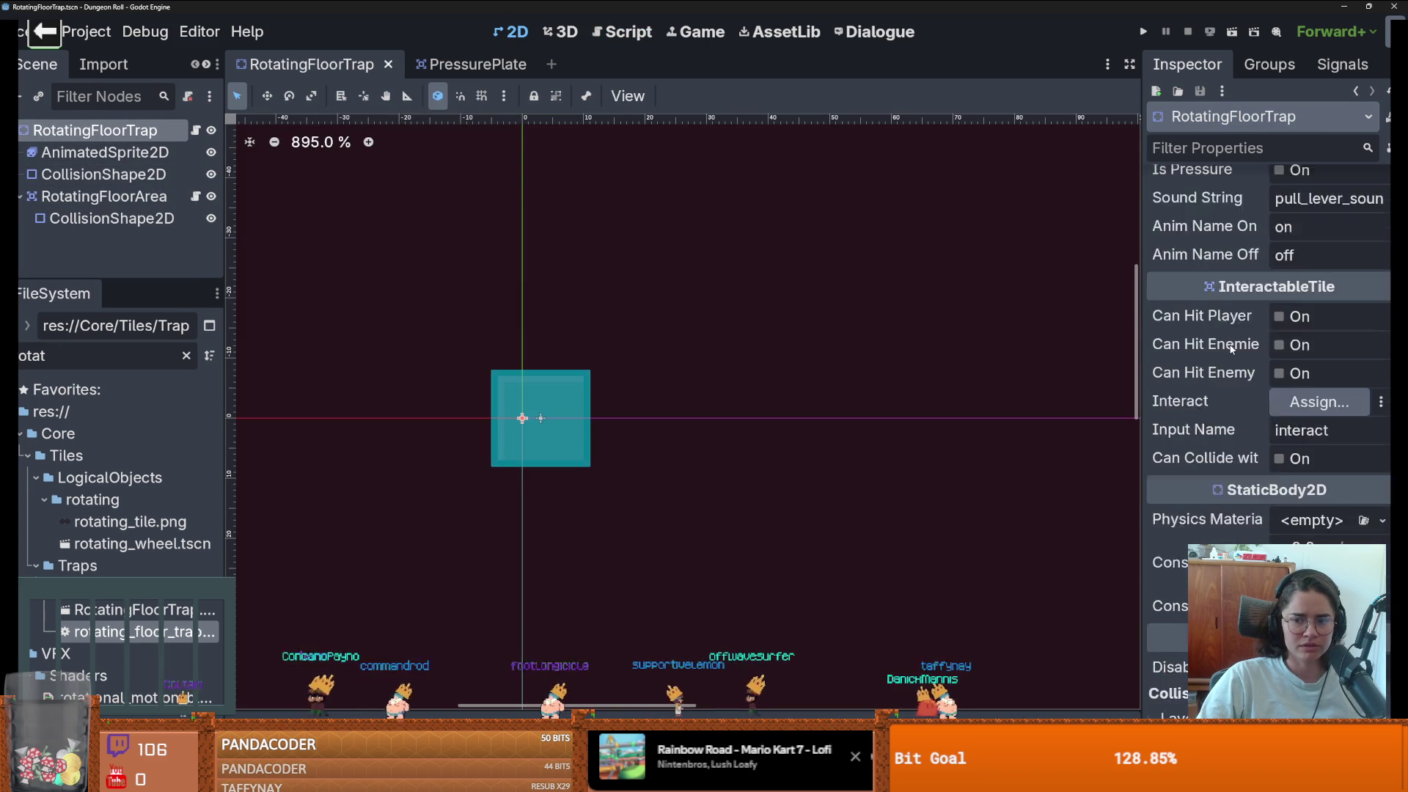
scroll(1232, 348, up, 2)
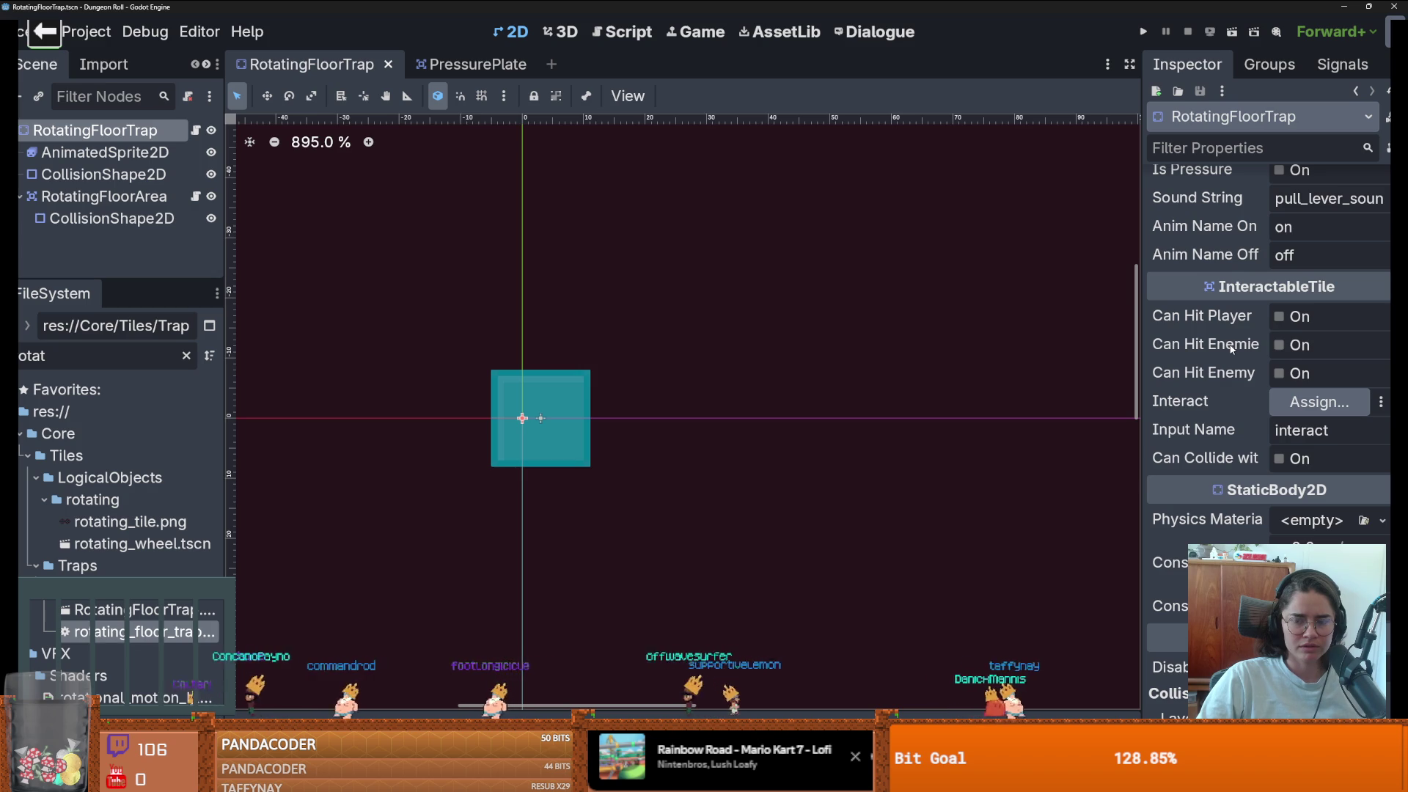
scroll(1228, 347, up, 1)
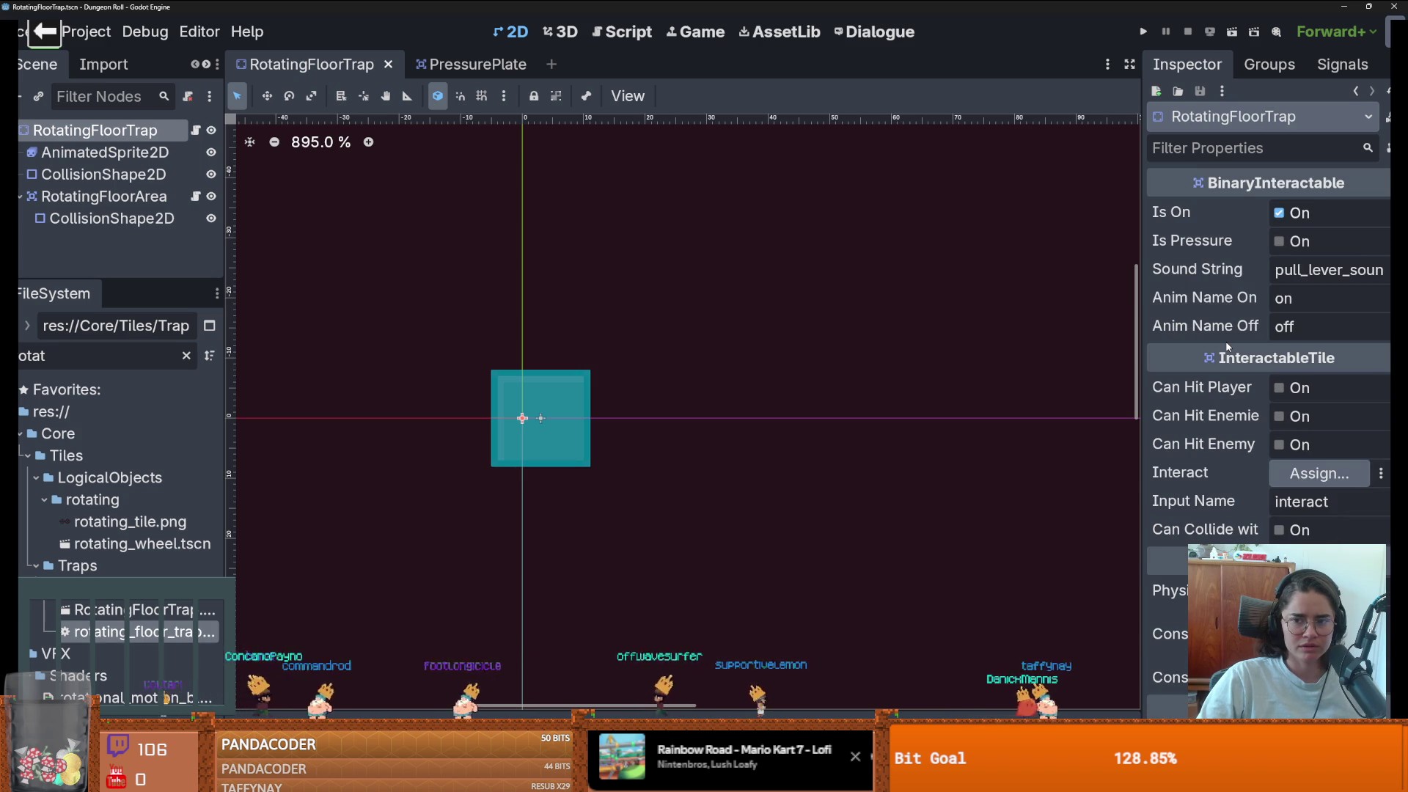
click(1277, 242)
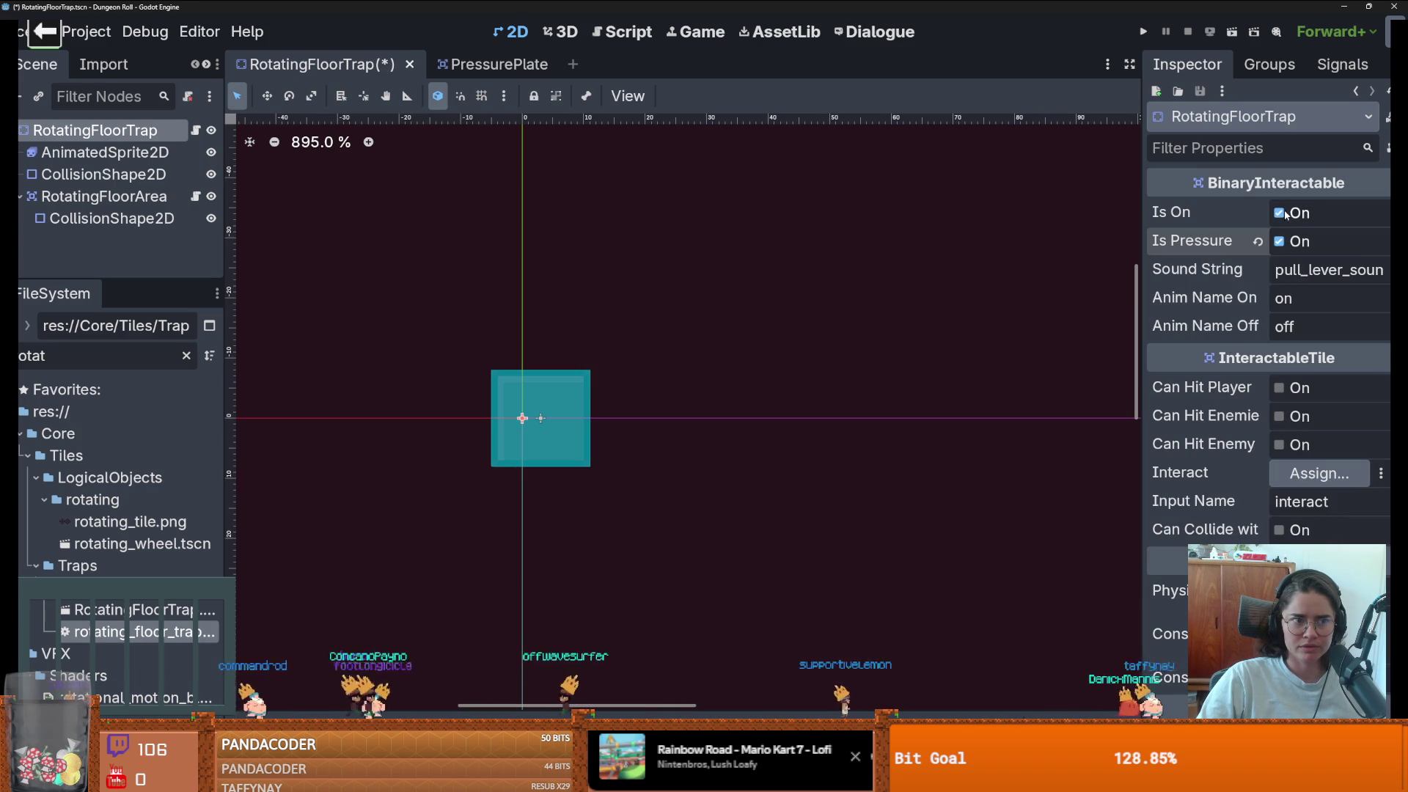
click(1286, 214)
key(ctrl+s)
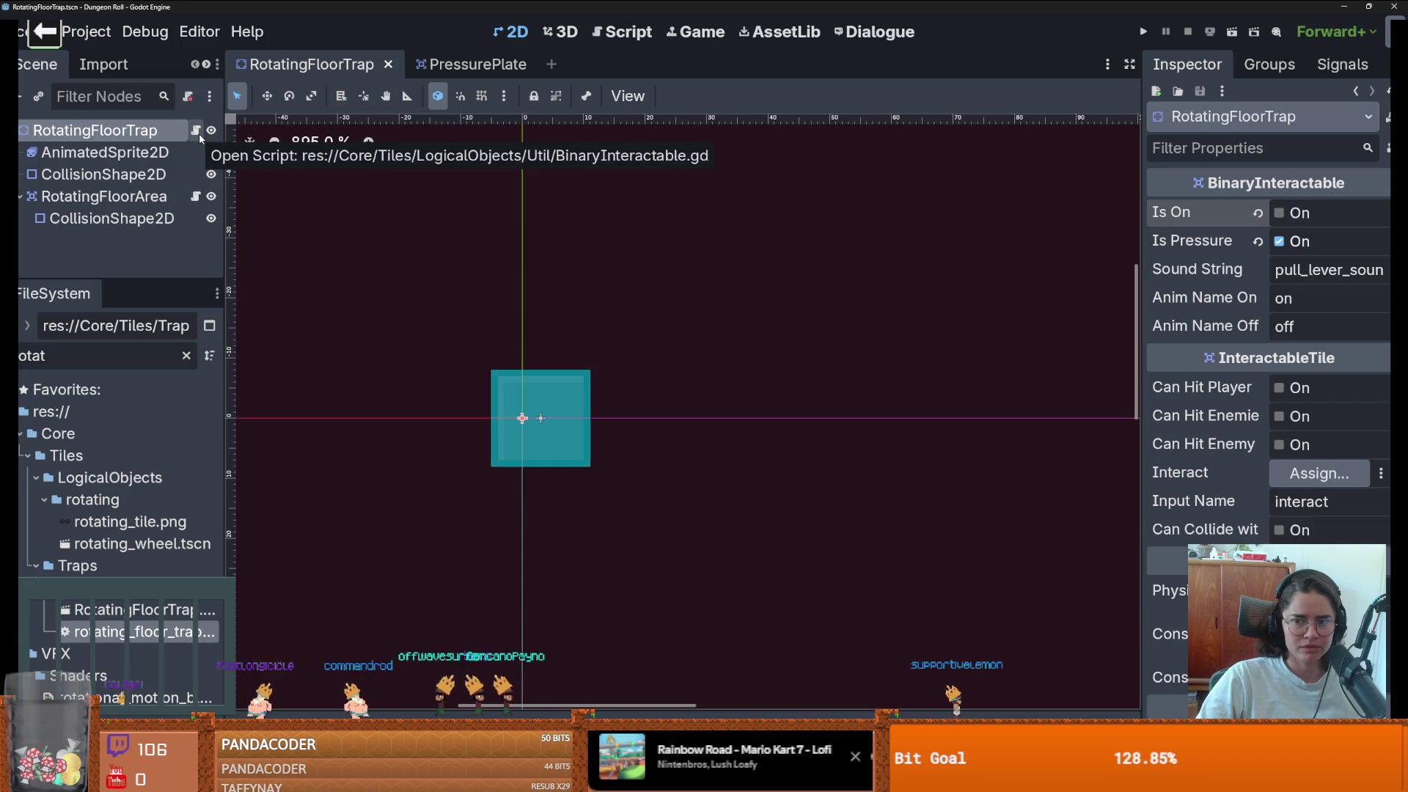
- Revert rotating_floor_trap.gd to extend Area2D, then open the root's BinaryInteractable.gd
scroll(890, 418, down, 1)
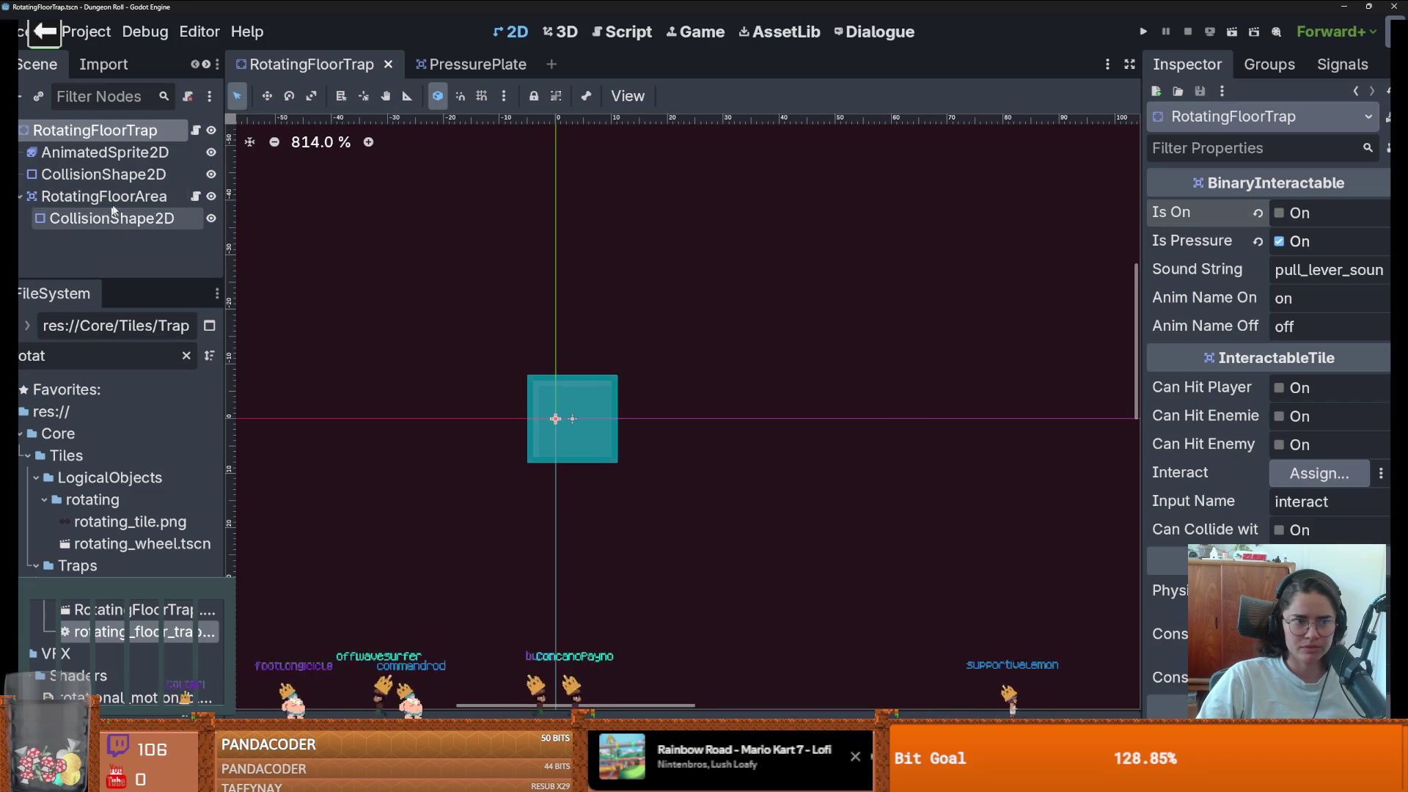
click(196, 196)
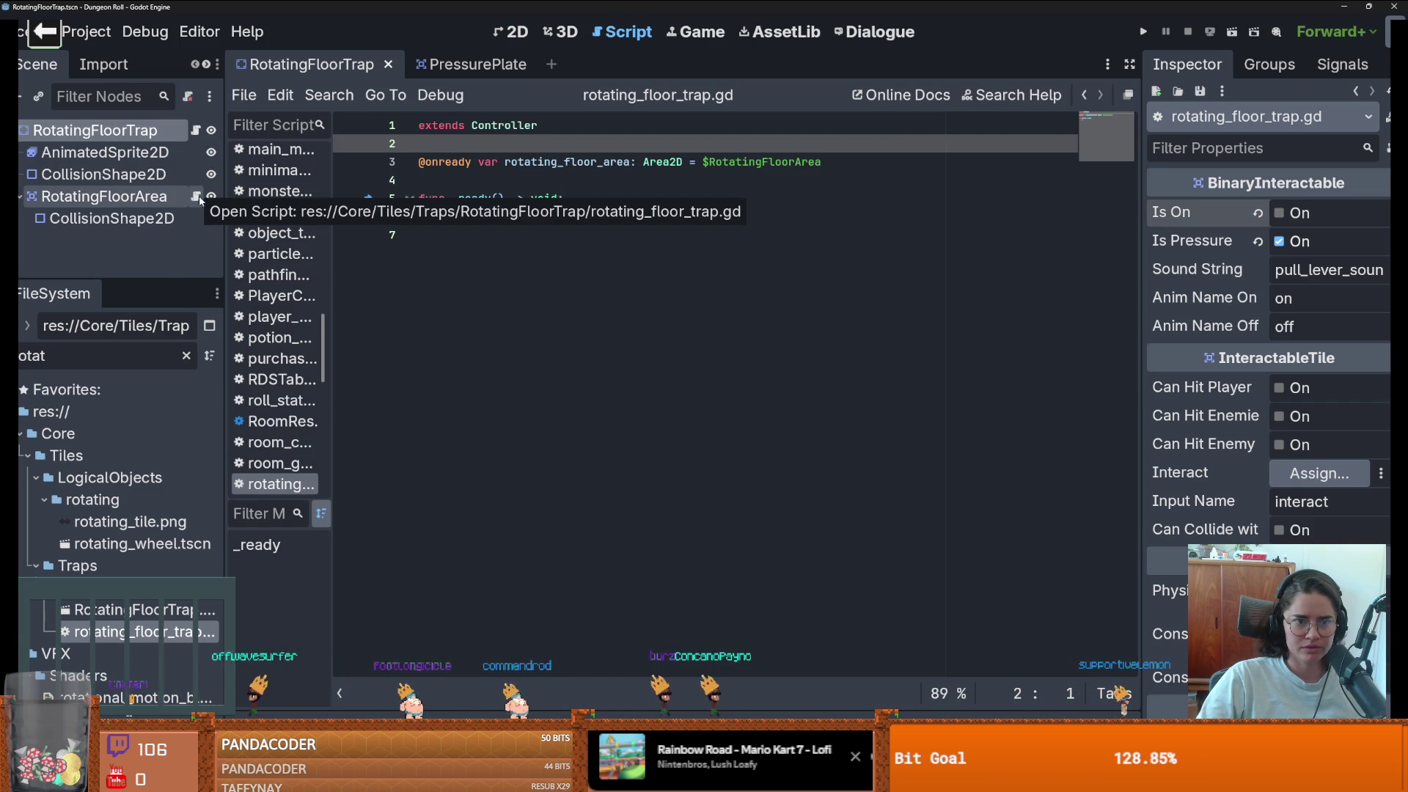
click(525, 210)
drag(535, 130, 470, 127)
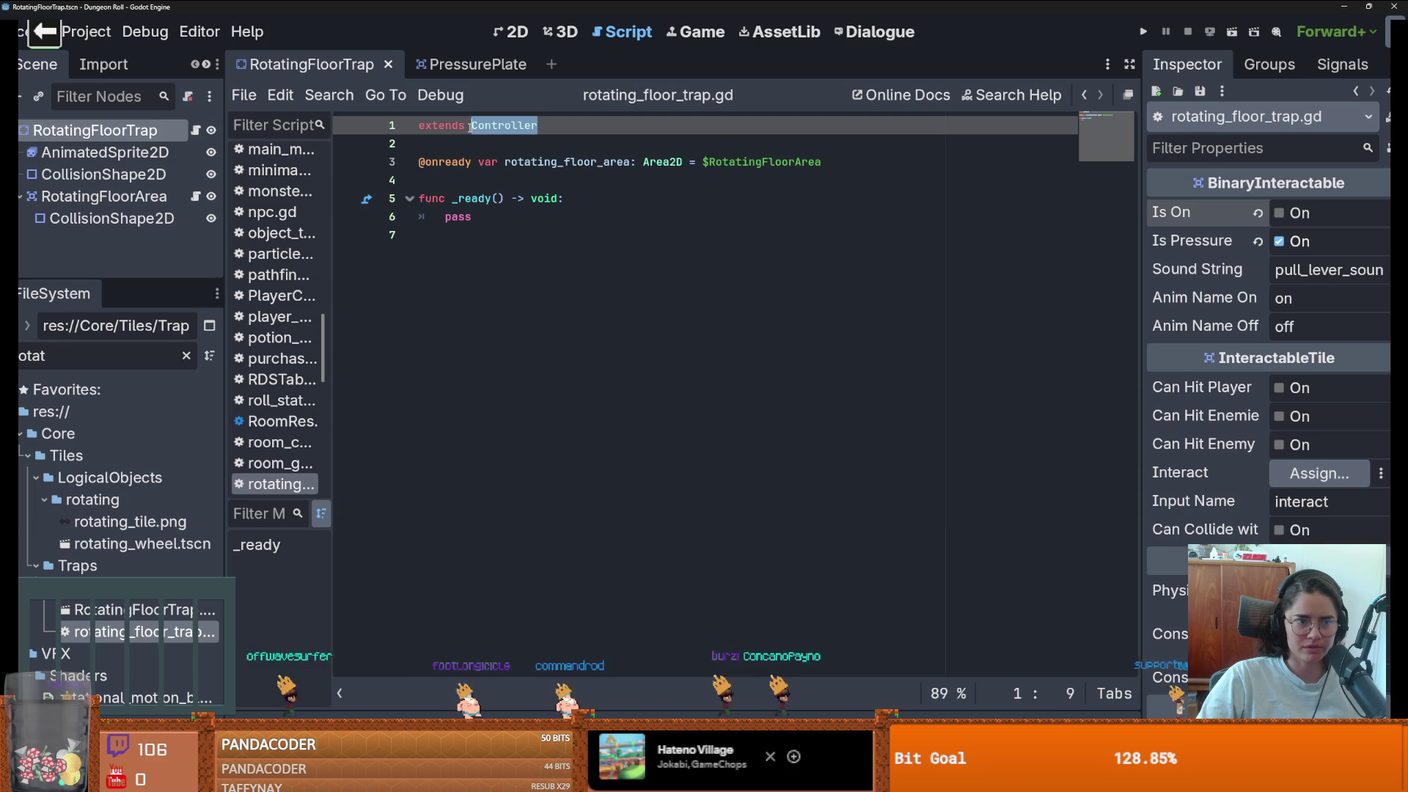
text(Area)
key(Return)
click(195, 130)
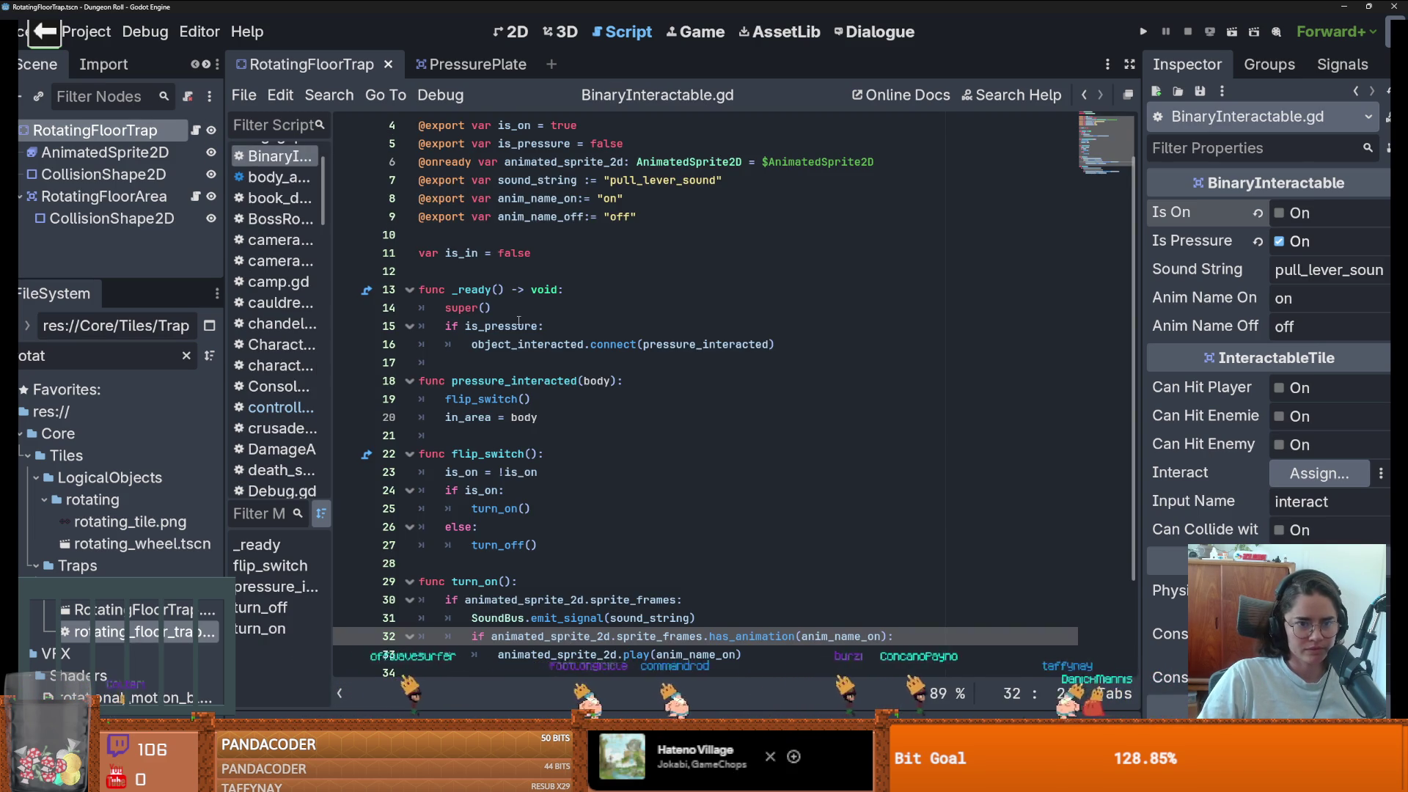